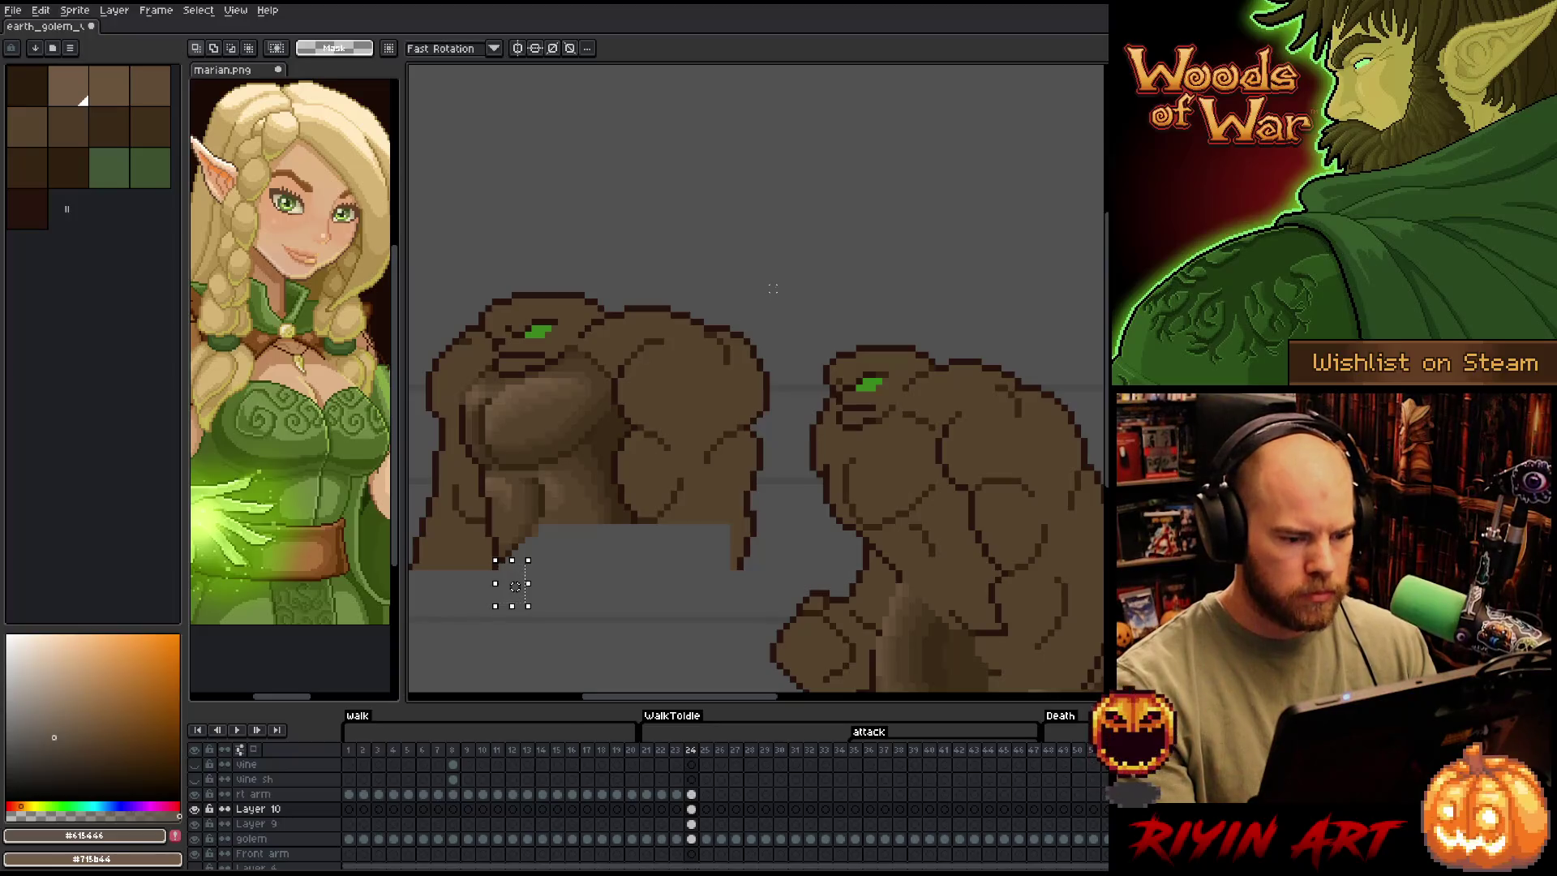
# Delete the head and arm pixels from the left golem, leaving only the torso chunk
pyautogui.moveTo(778, 282)
pyautogui.mouseDown()
pyautogui.moveTo(698, 641)
pyautogui.moveTo(635, 665)
pyautogui.mouseUp()
pyautogui.press('Delete')
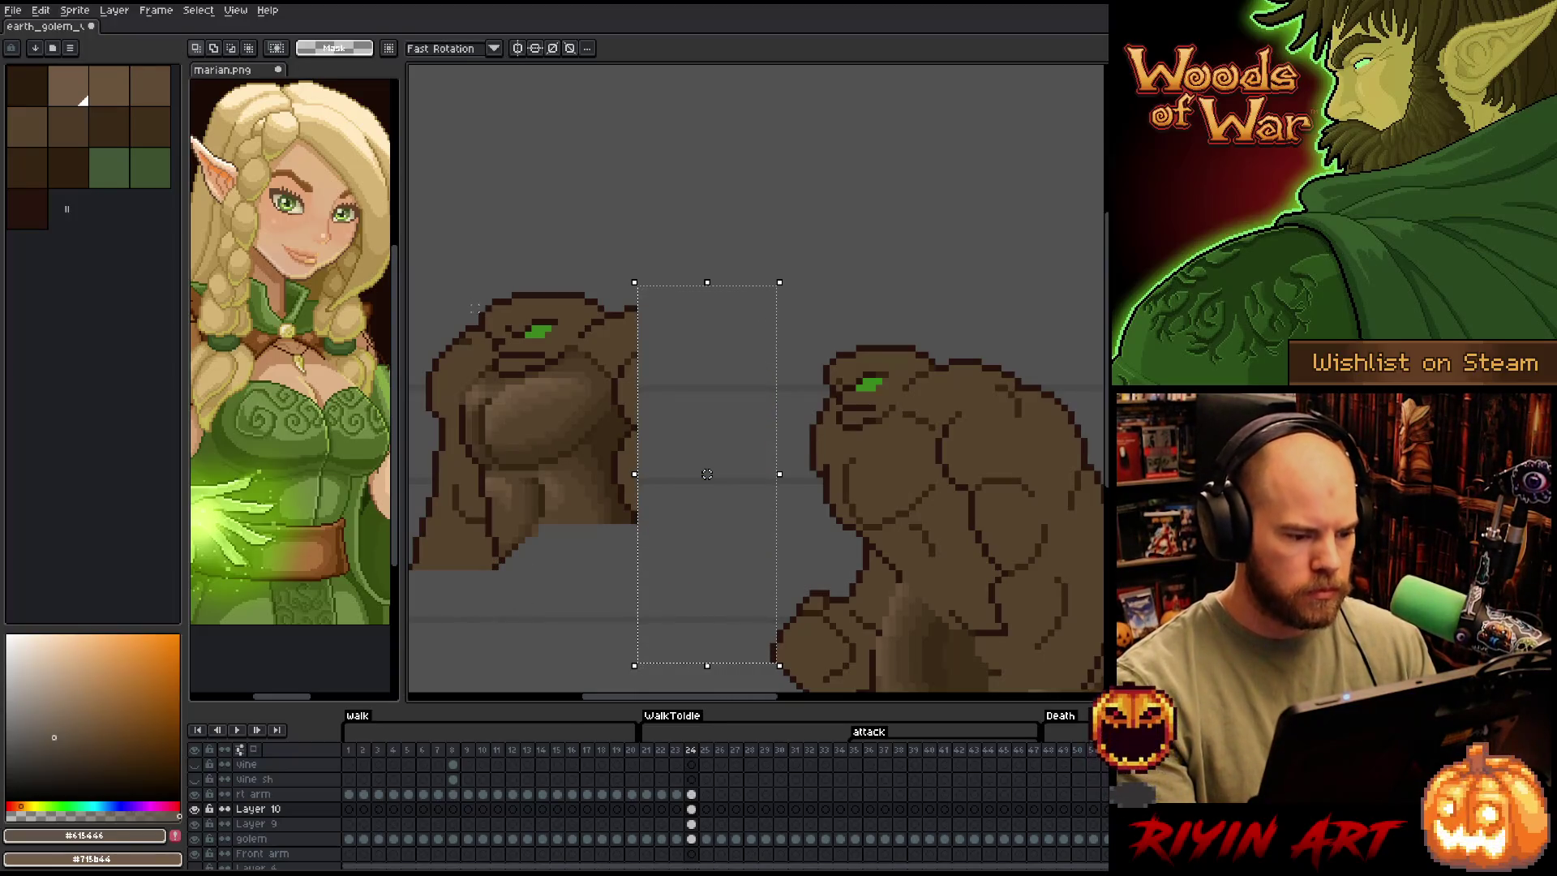
pyautogui.moveTo(439, 226)
pyautogui.mouseDown()
pyautogui.moveTo(668, 305)
pyautogui.moveTo(697, 336)
pyautogui.mouseUp()
pyautogui.press('Delete')
pyautogui.moveTo(555, 518); pyautogui.dragTo(726, 474)
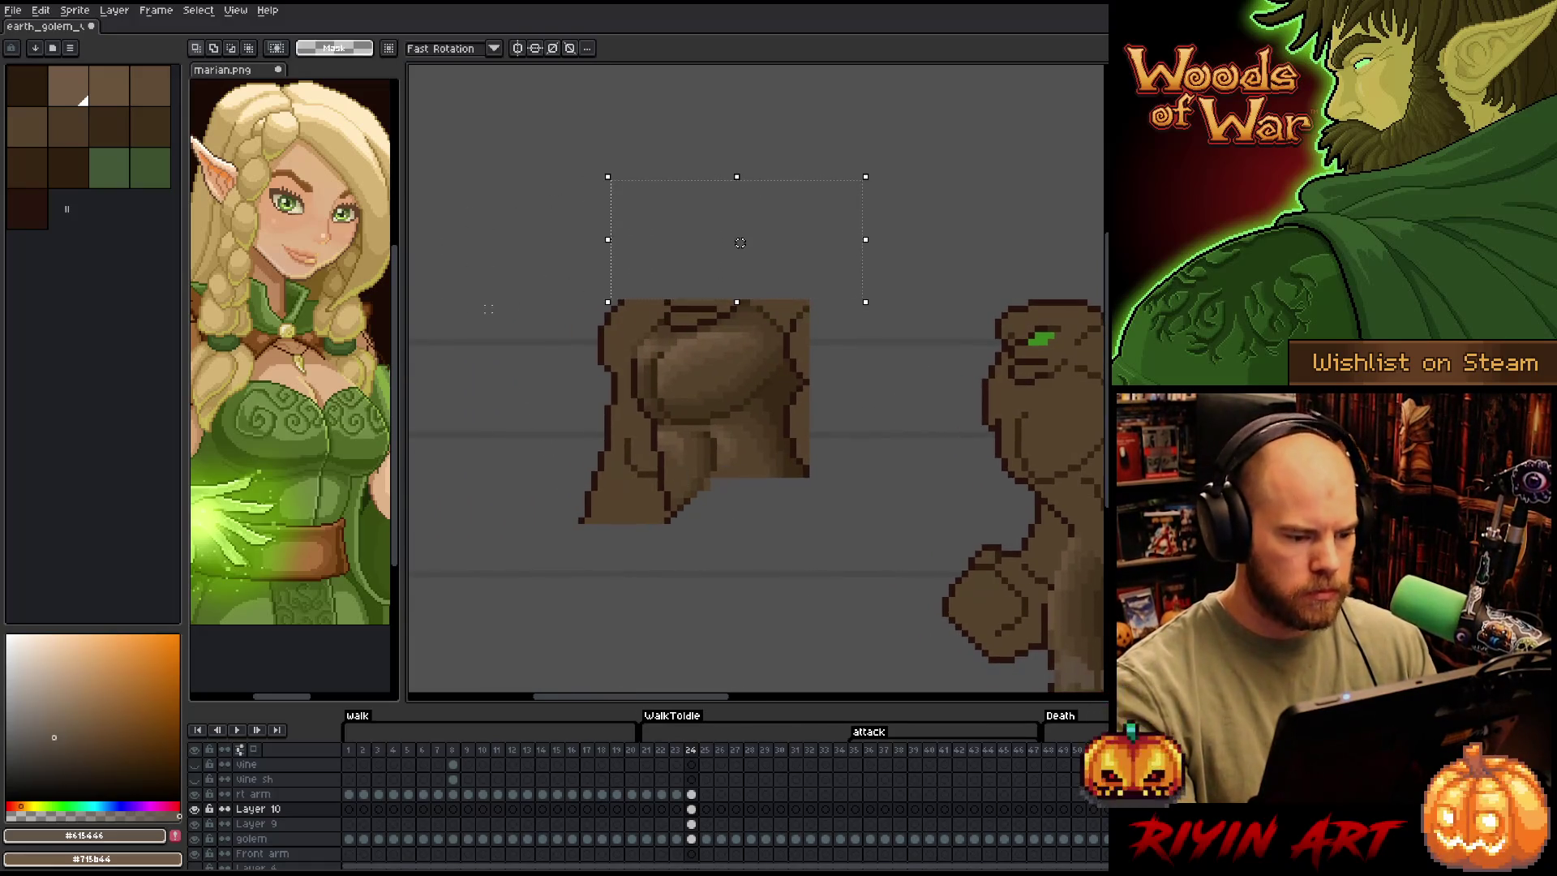
pyautogui.moveTo(472, 258)
pyautogui.mouseDown()
pyautogui.moveTo(584, 574)
pyautogui.moveTo(627, 593)
pyautogui.mouseUp()
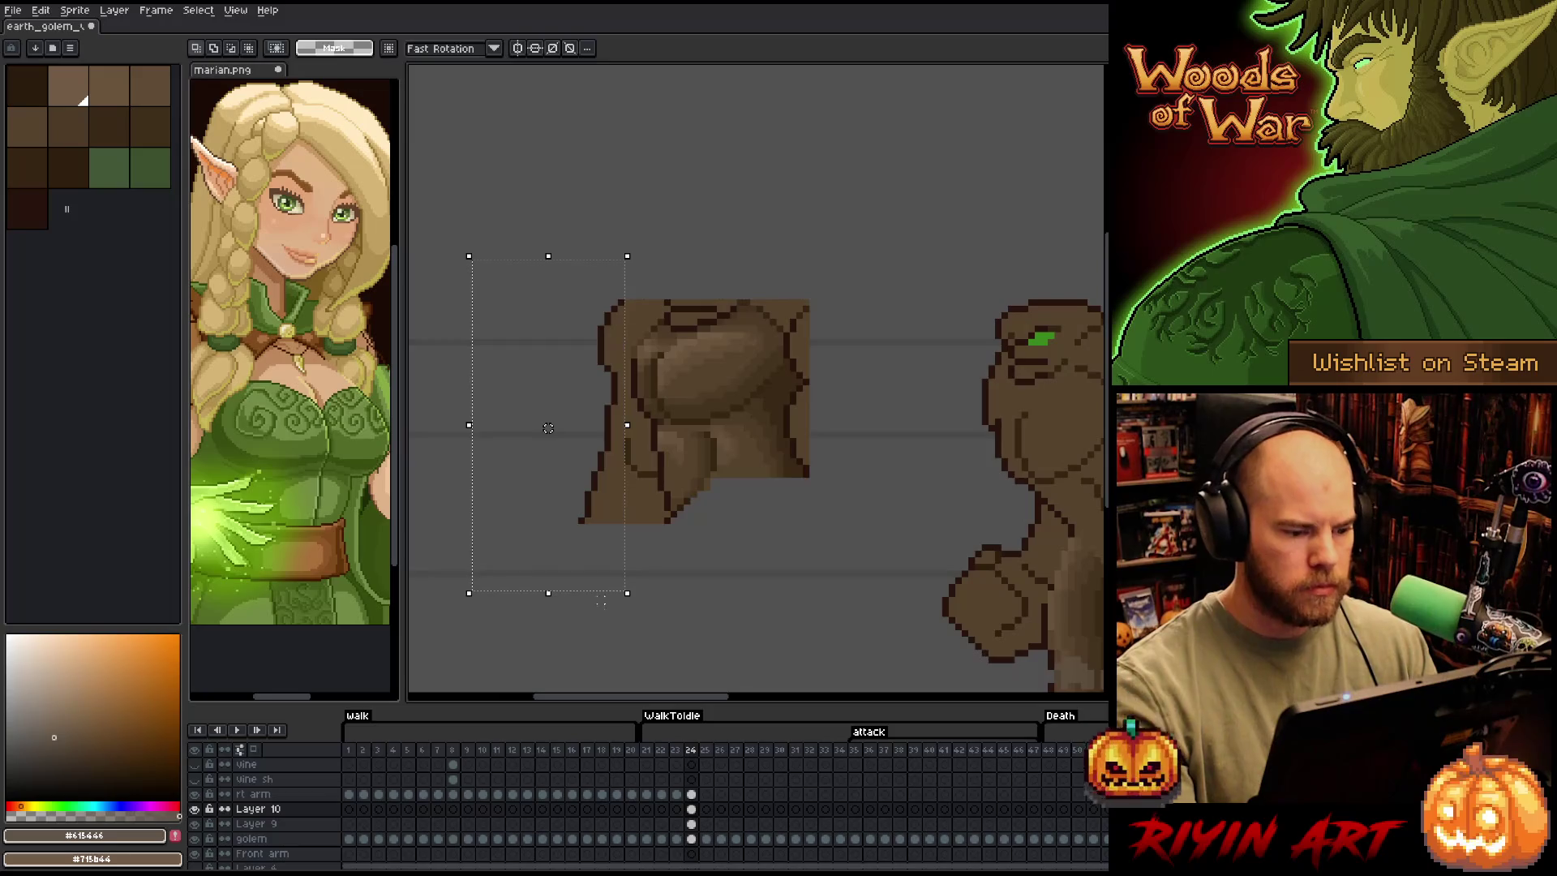
pyautogui.press('Delete')
pyautogui.hotkey('ctrl', 'd')
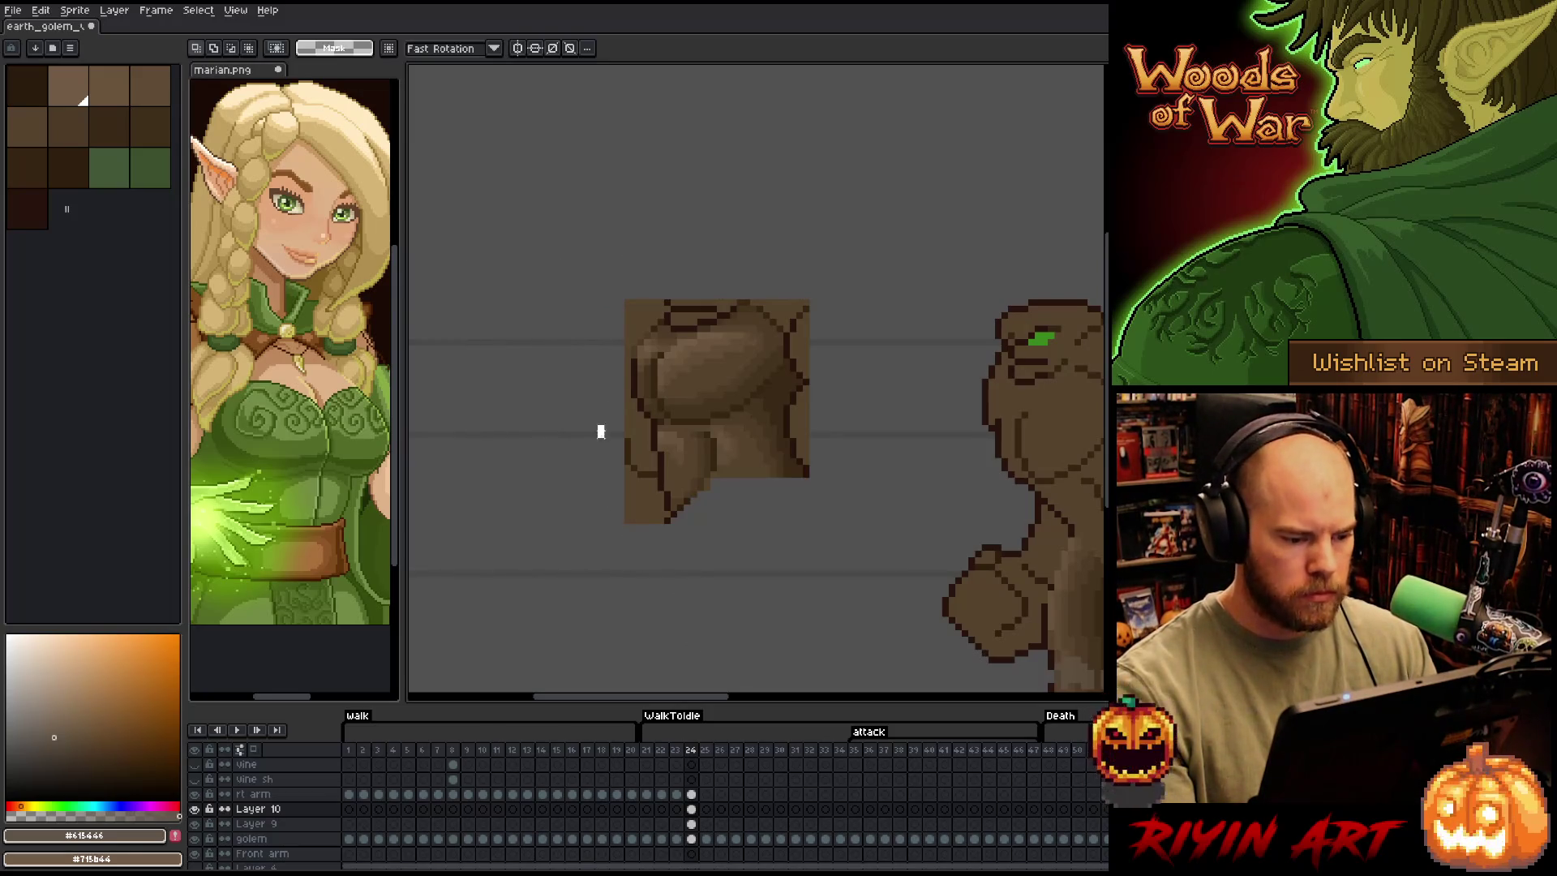
pyautogui.moveTo(601, 431); pyautogui.dragTo(660, 606)
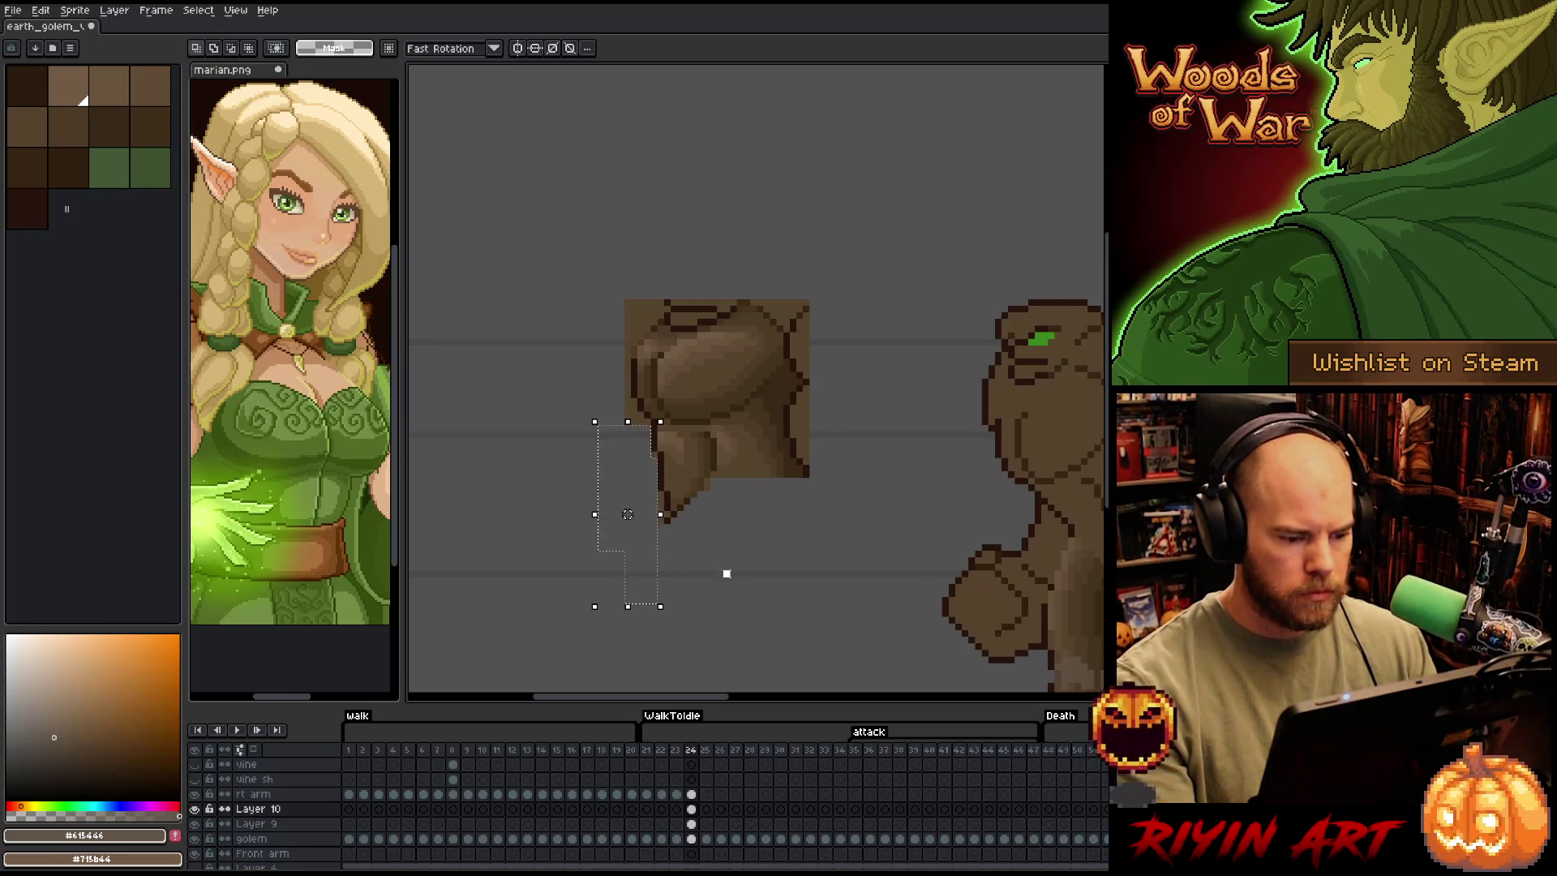
pyautogui.hotkey('ctrl', 'd')
# Tidy the torso's edges by wand-selecting stray pieces and shifting the dark top strip up onto the edge
pyautogui.press('w')
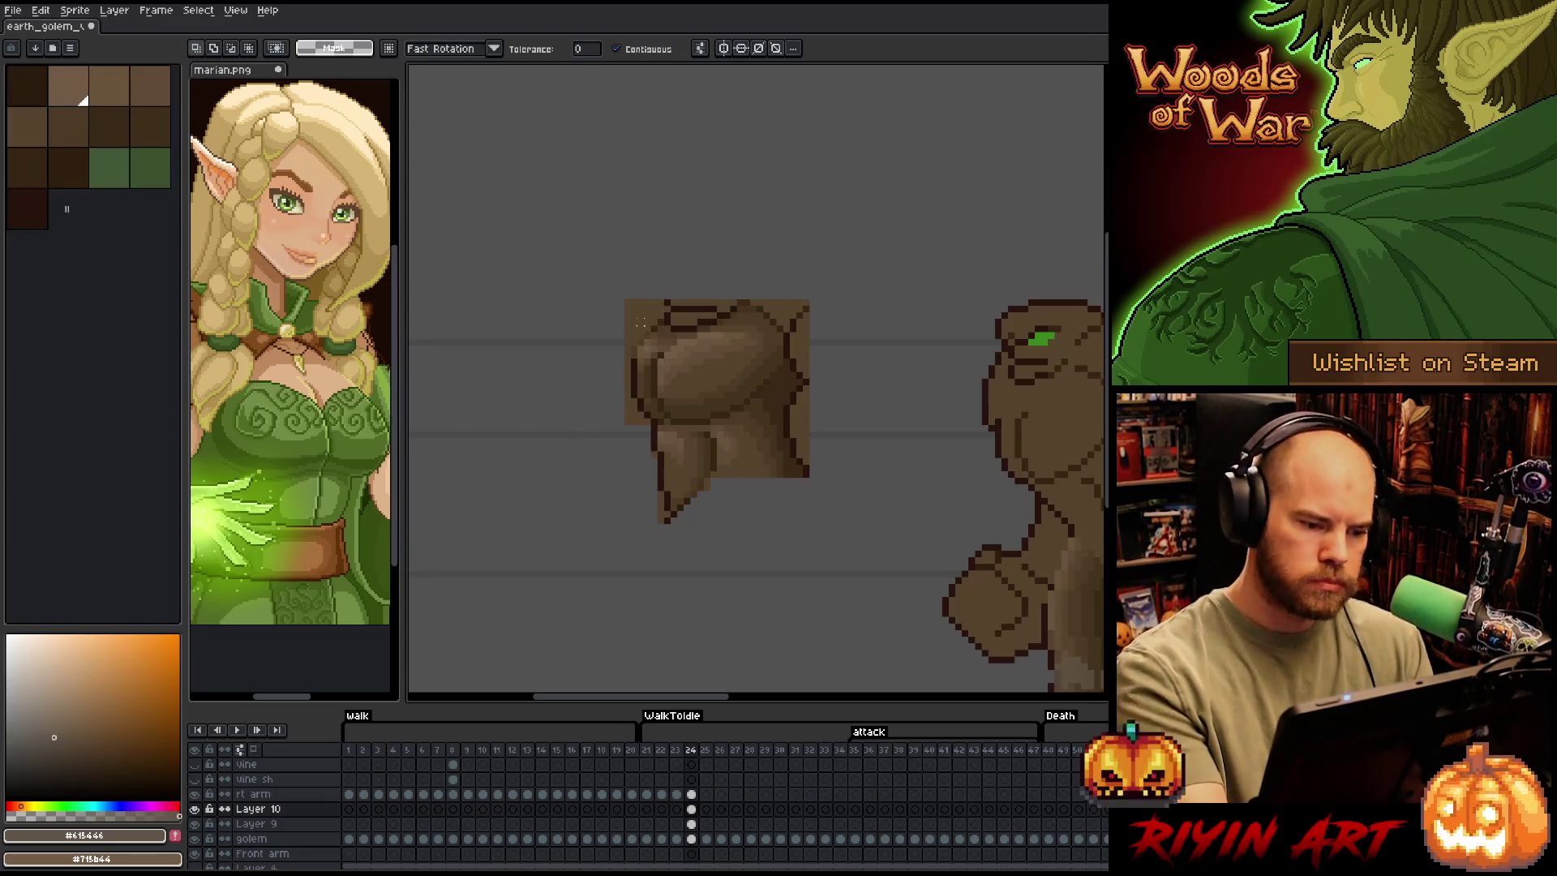
pyautogui.click(641, 324)
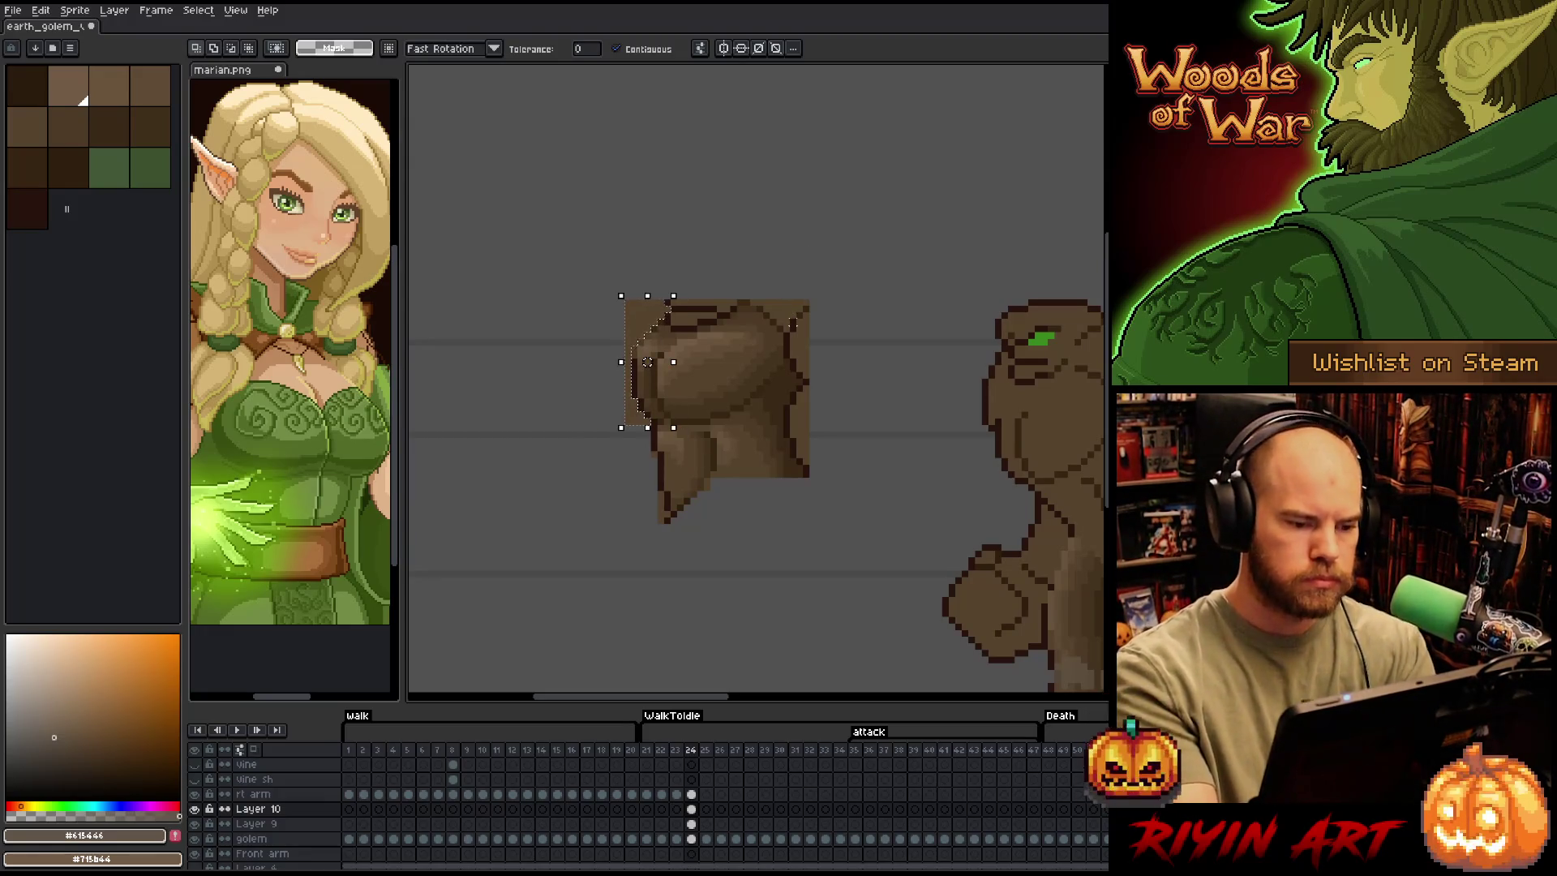
pyautogui.click(792, 313)
pyautogui.click(802, 438)
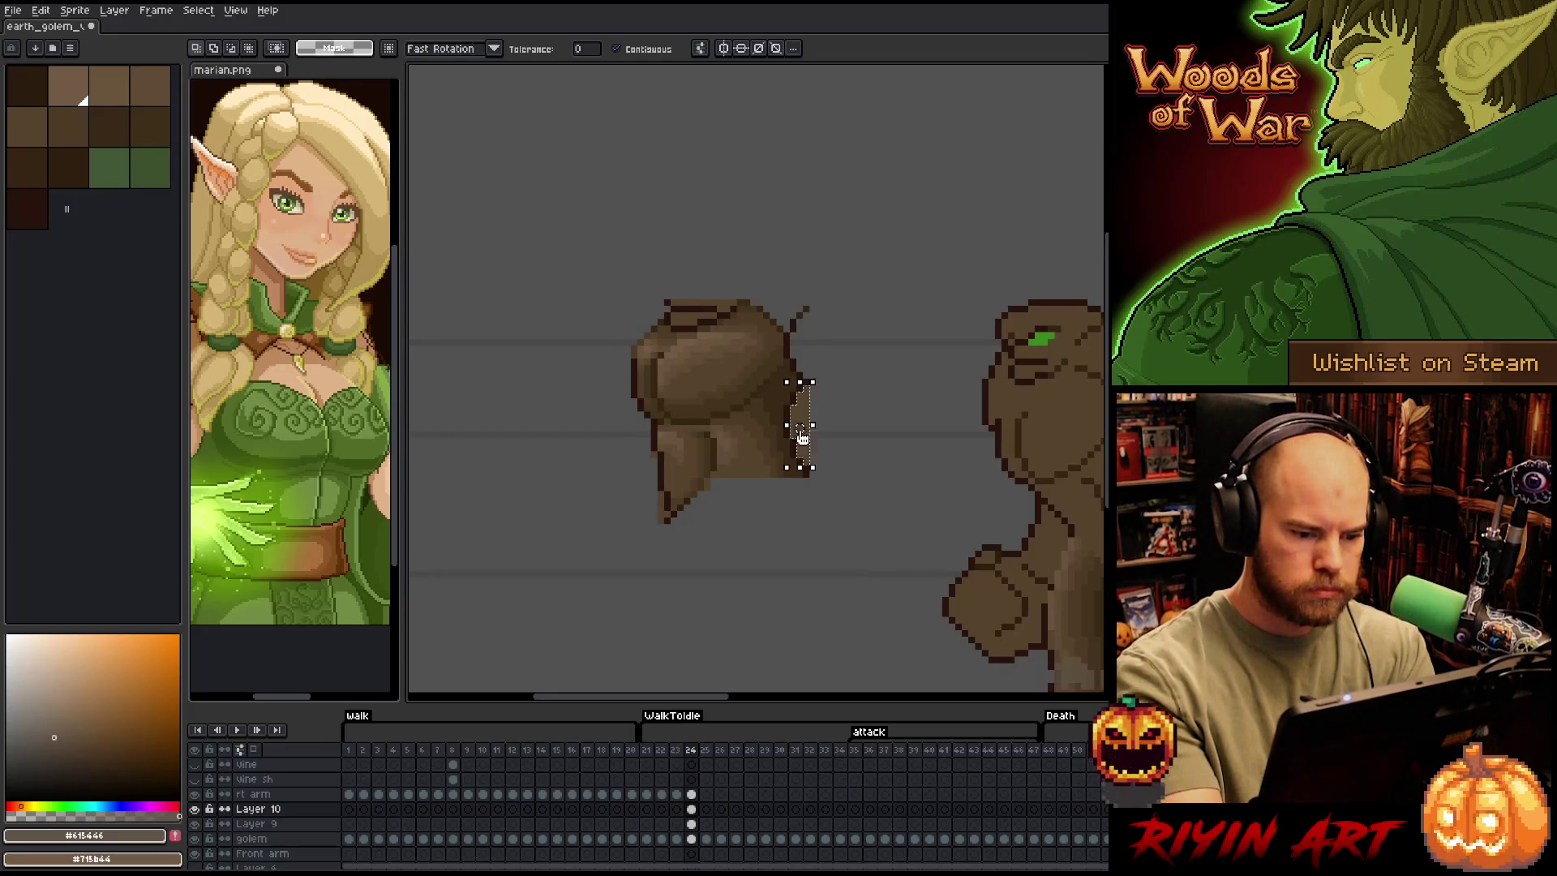
pyautogui.click(662, 507)
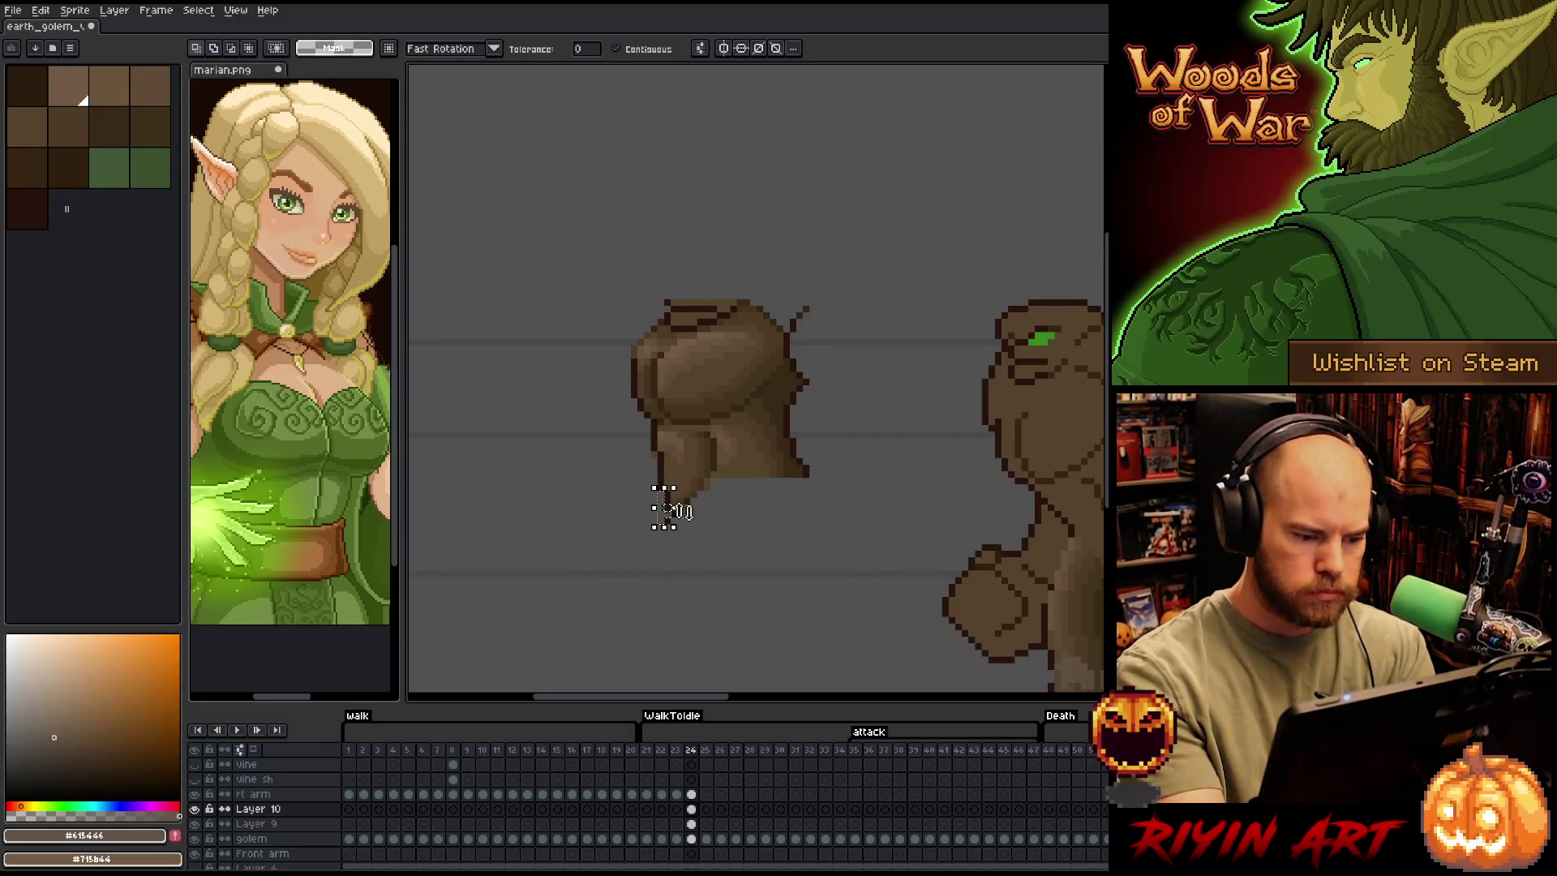
pyautogui.hotkey('ctrl', 'd')
pyautogui.click(691, 318)
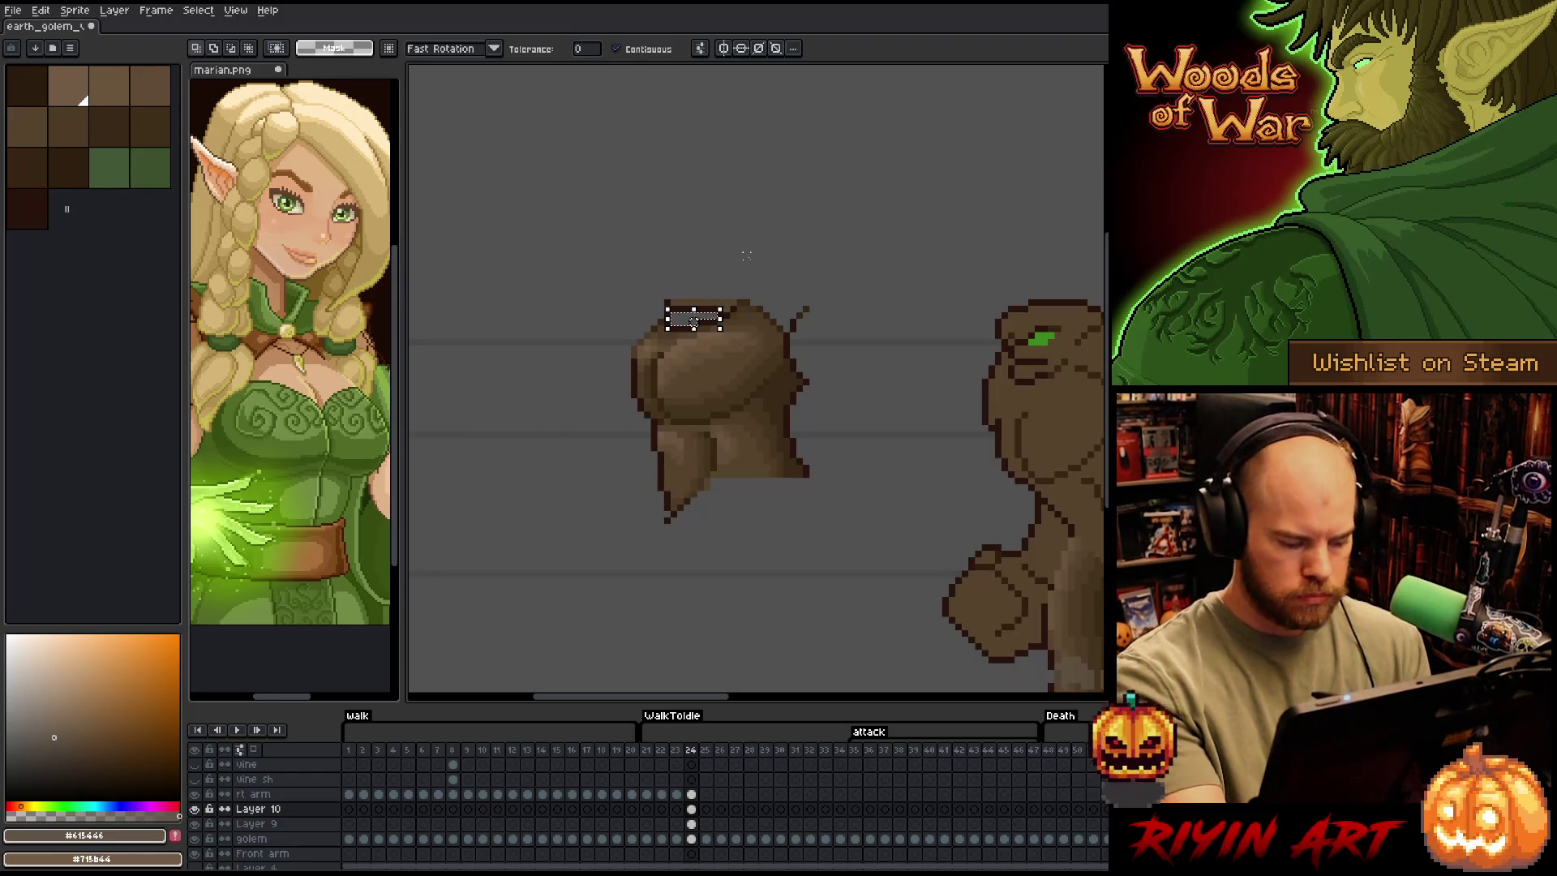
pyautogui.moveTo(694, 321); pyautogui.dragTo(707, 311)
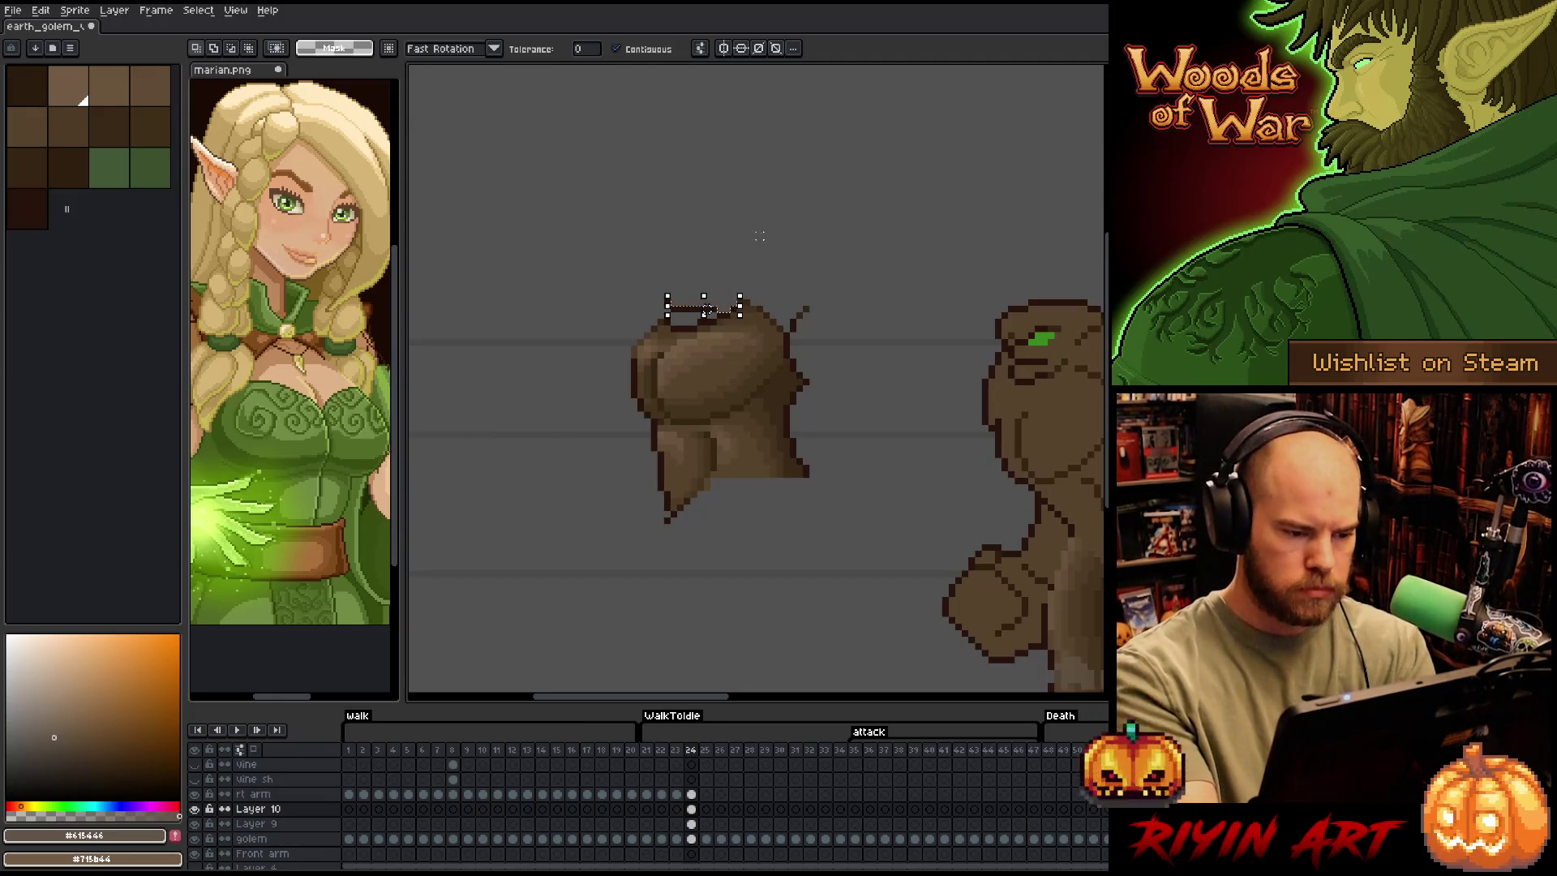
pyautogui.hotkey('ctrl', 'd')
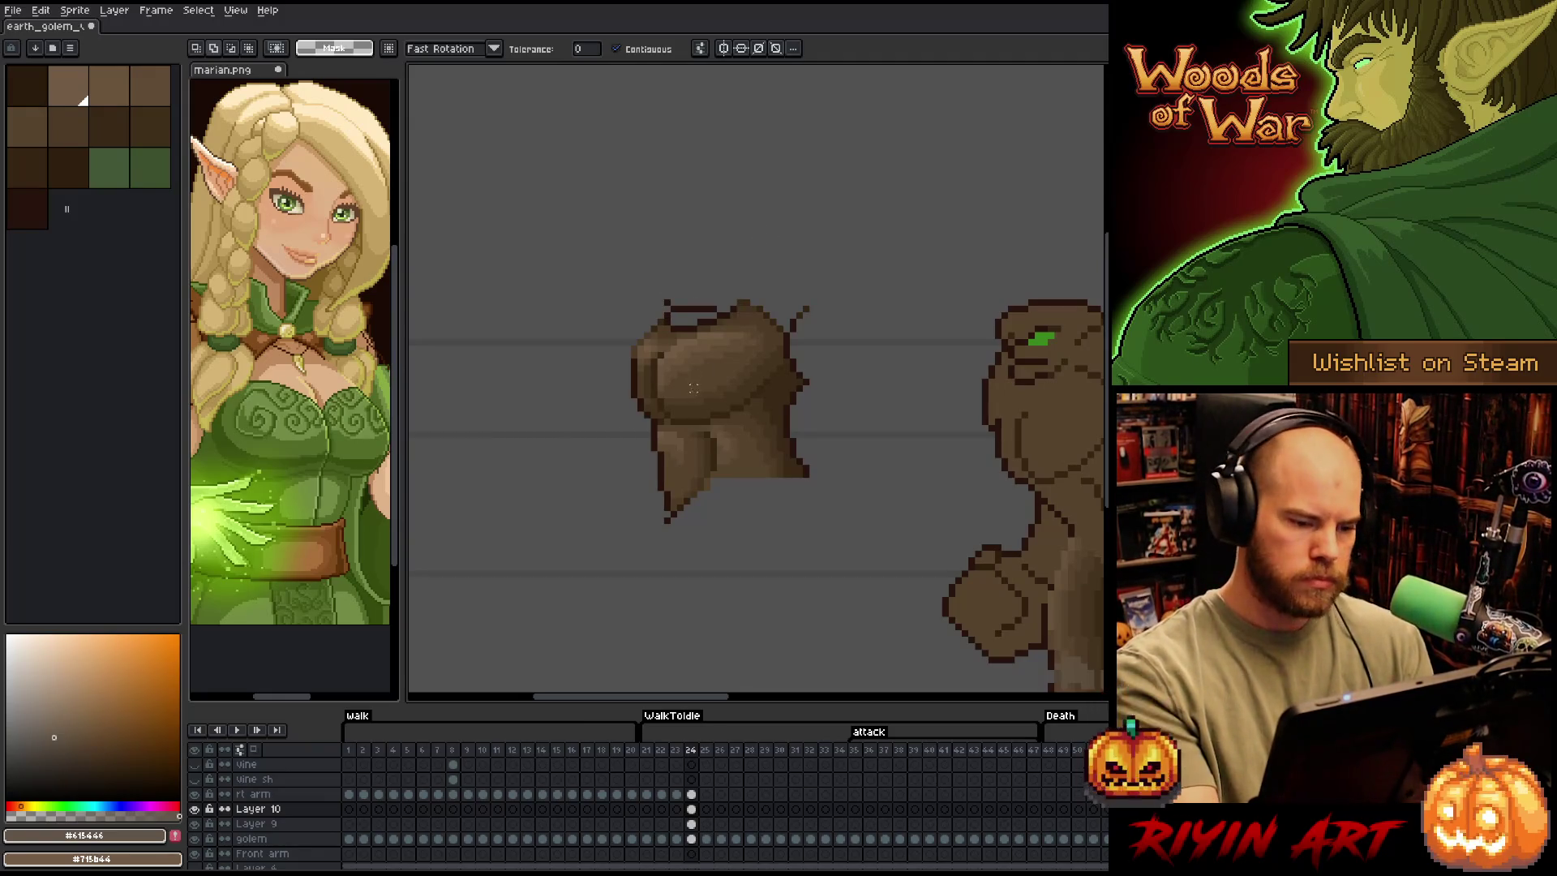
pyautogui.hotkey('shift', 'r')
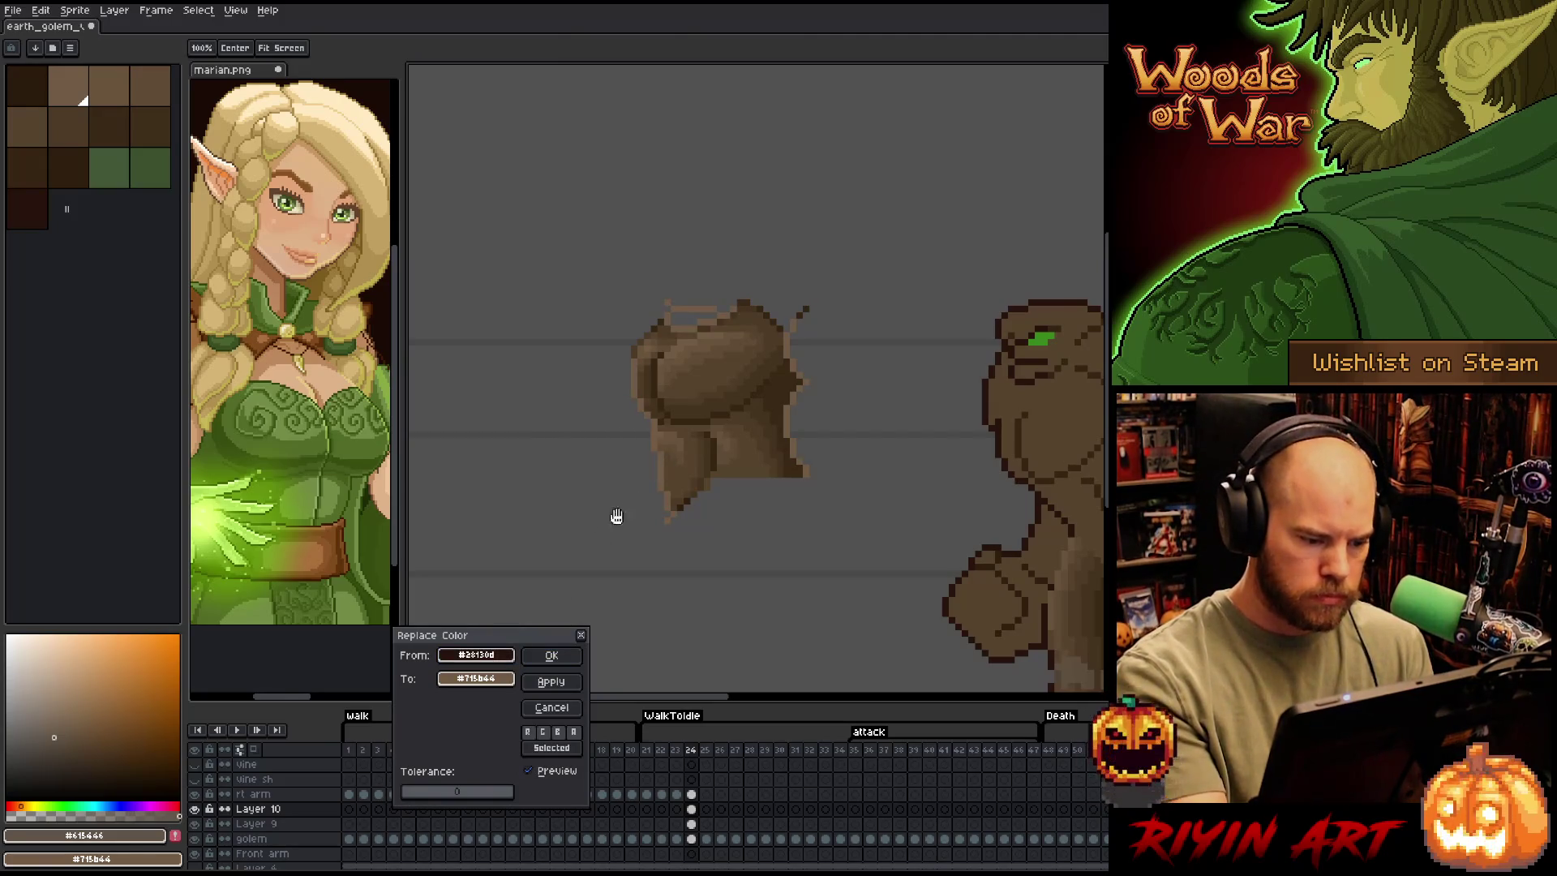
# Replace outline colour #28130d with #715b44, then lasso-select the torso piece
pyautogui.click(487, 679)
pyautogui.click(499, 680)
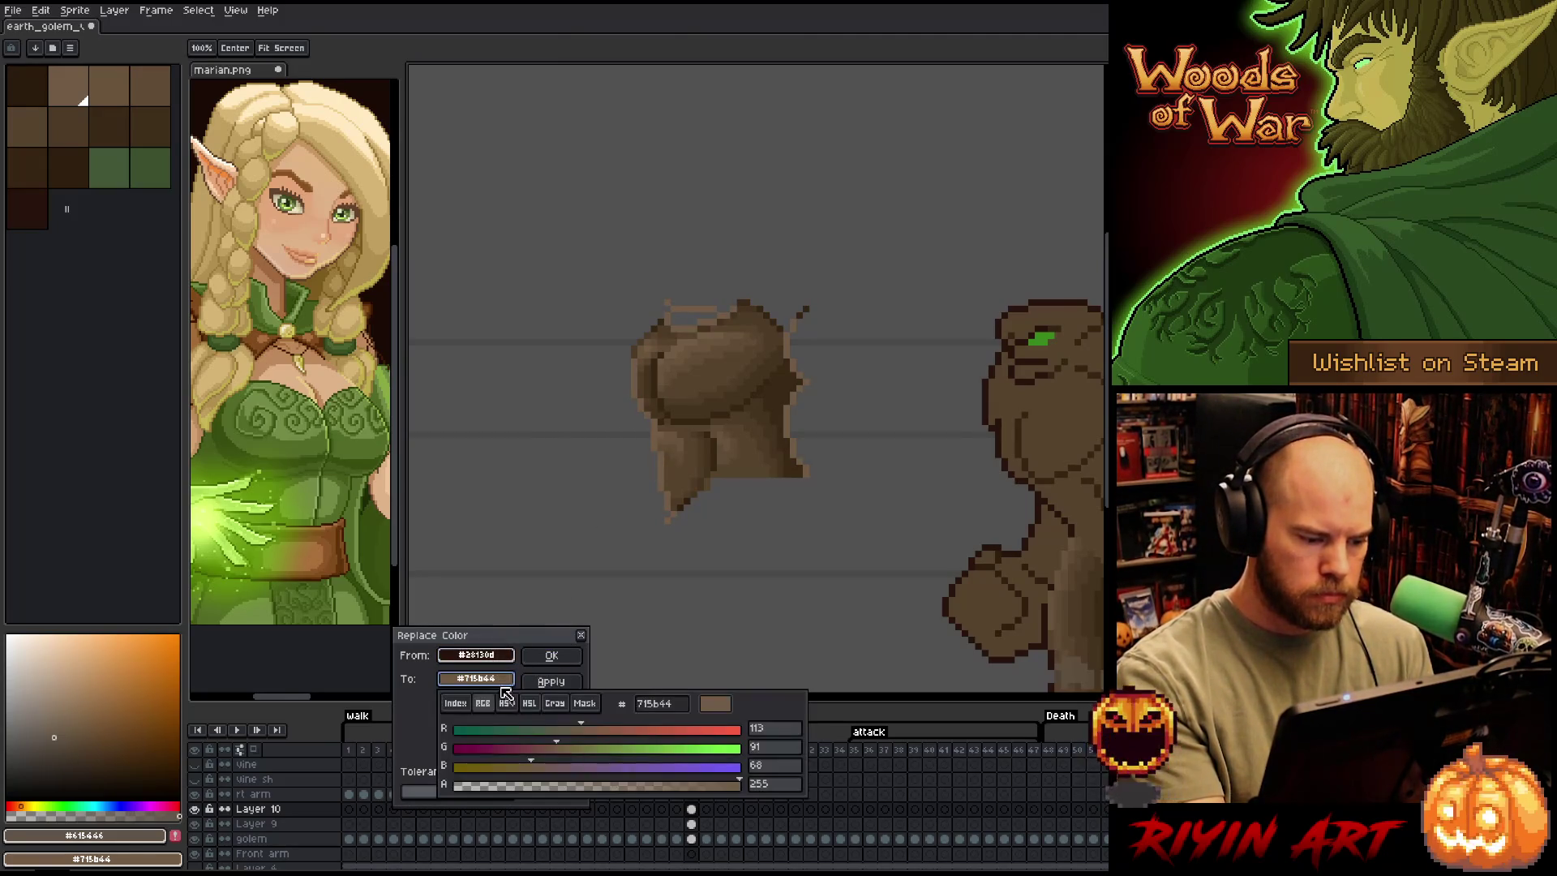
pyautogui.click(551, 655)
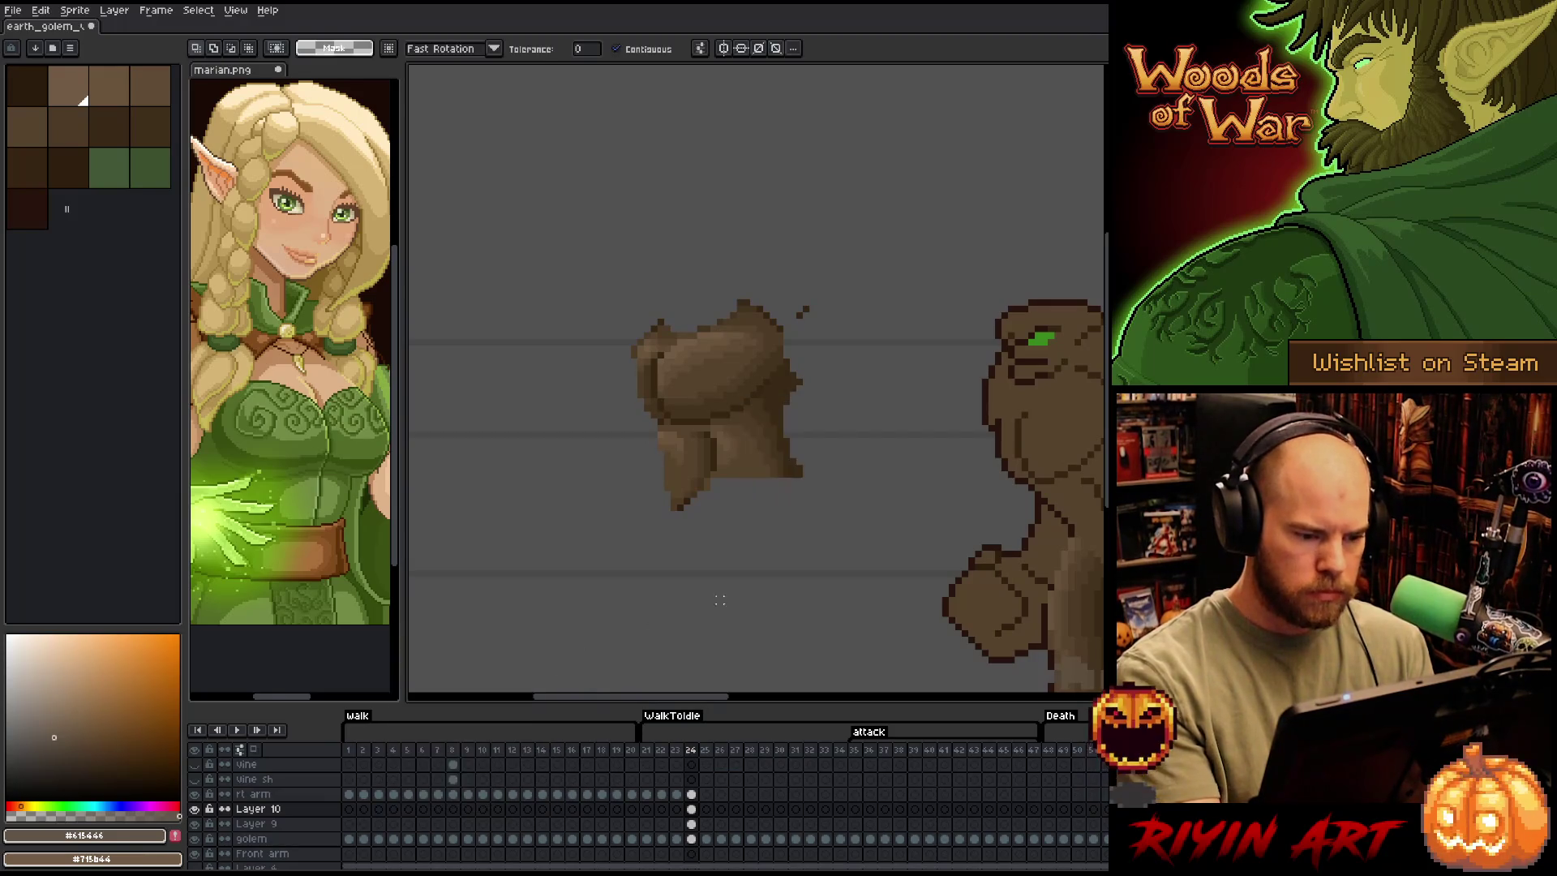
pyautogui.moveTo(838, 430)
pyautogui.mouseDown()
pyautogui.moveTo(692, 346)
pyautogui.moveTo(695, 480)
pyautogui.moveTo(694, 300)
pyautogui.mouseUp()
pyautogui.moveTo(609, 421)
pyautogui.mouseDown()
pyautogui.moveTo(965, 455)
pyautogui.moveTo(984, 431)
pyautogui.moveTo(684, 464)
pyautogui.mouseUp()
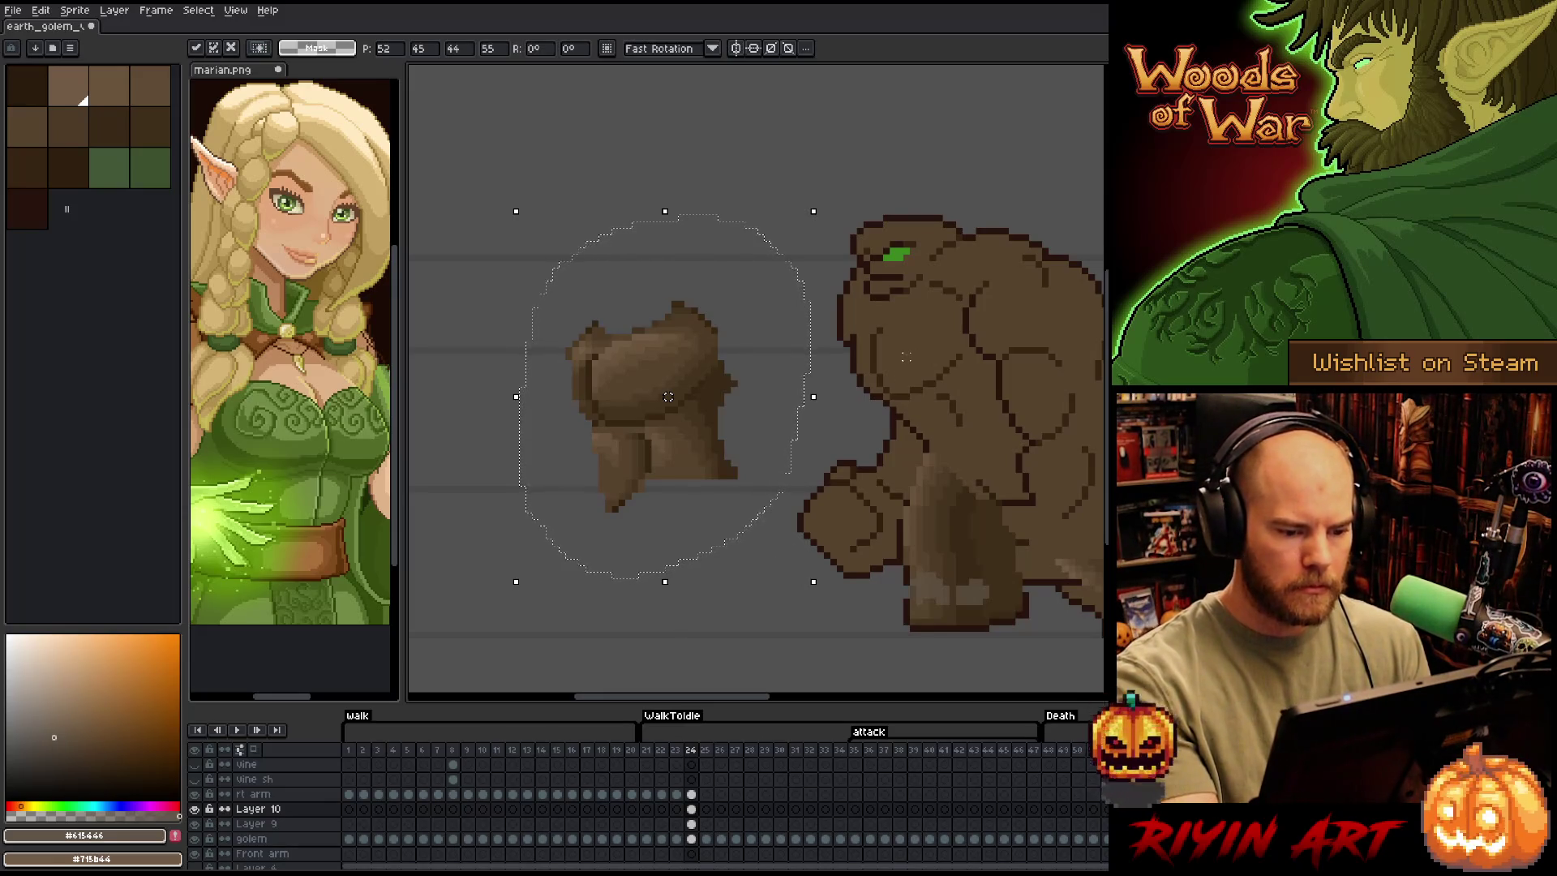
# Drop the torso piece, wand-select the frame-24 golem body, zoom in and take the pencil on Layer 9
pyautogui.press('Return')
pyautogui.click(691, 838)
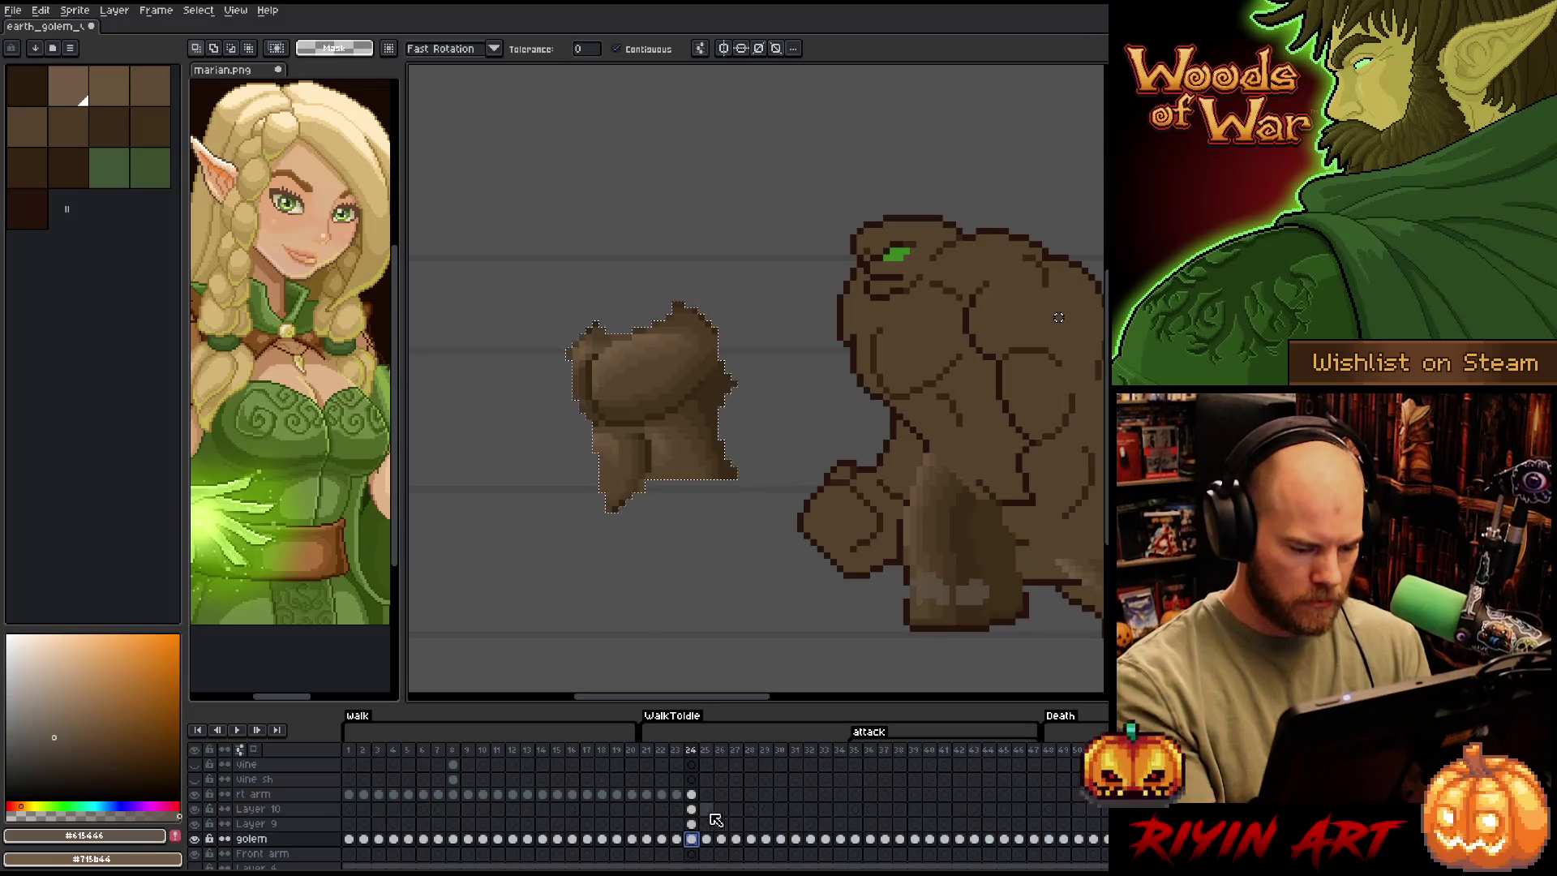
pyautogui.click(930, 335)
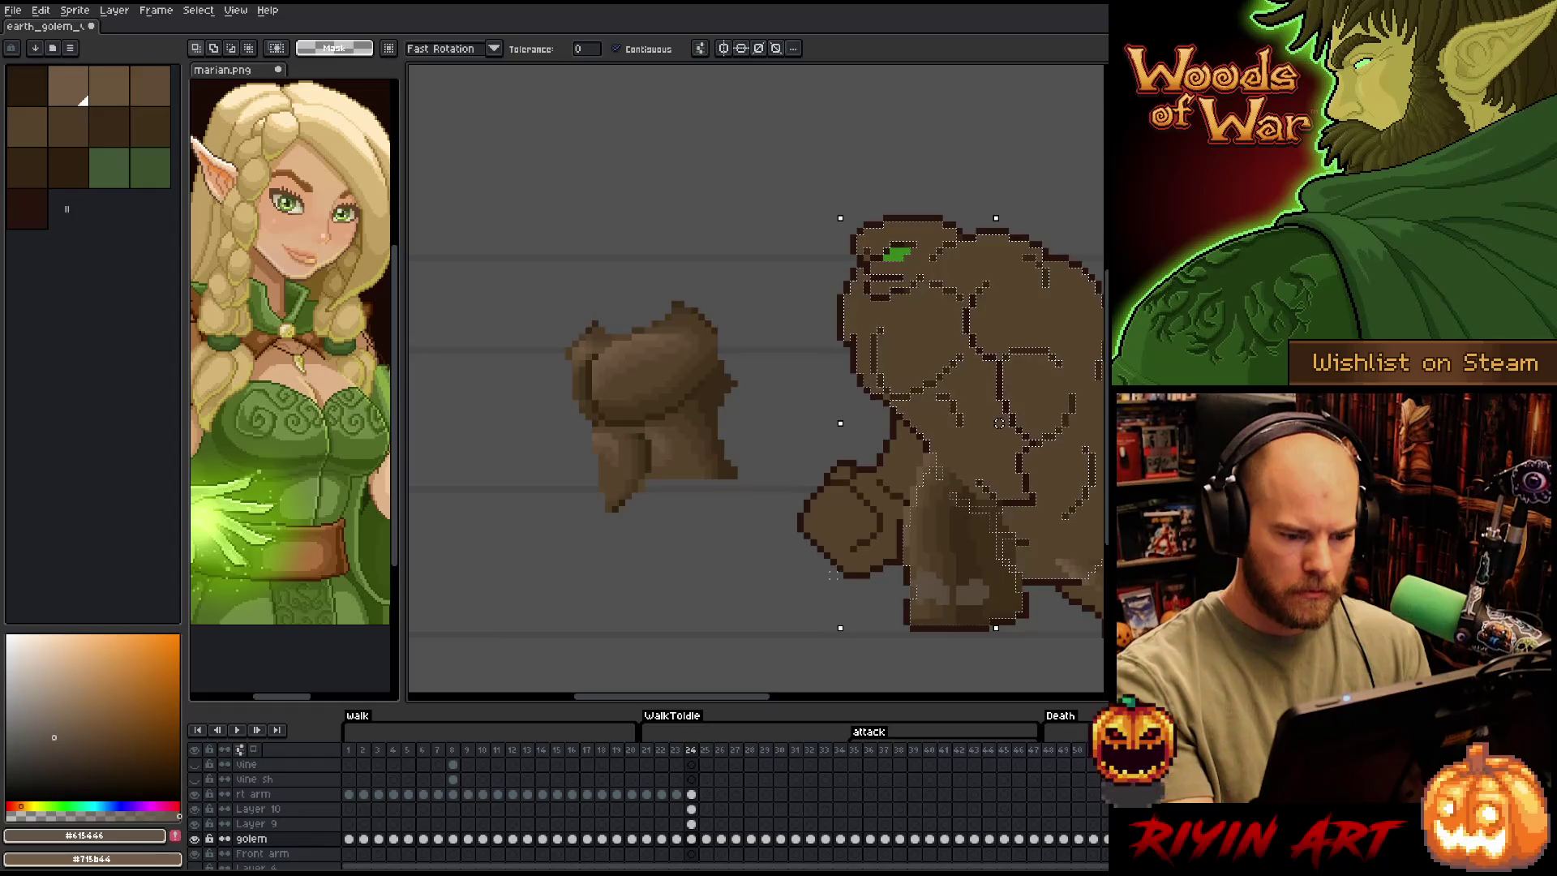
pyautogui.moveTo(731, 620)
pyautogui.mouseDown()
pyautogui.moveTo(699, 594)
pyautogui.moveTo(566, 576)
pyautogui.mouseUp()
pyautogui.scroll(-2, 536, 535)
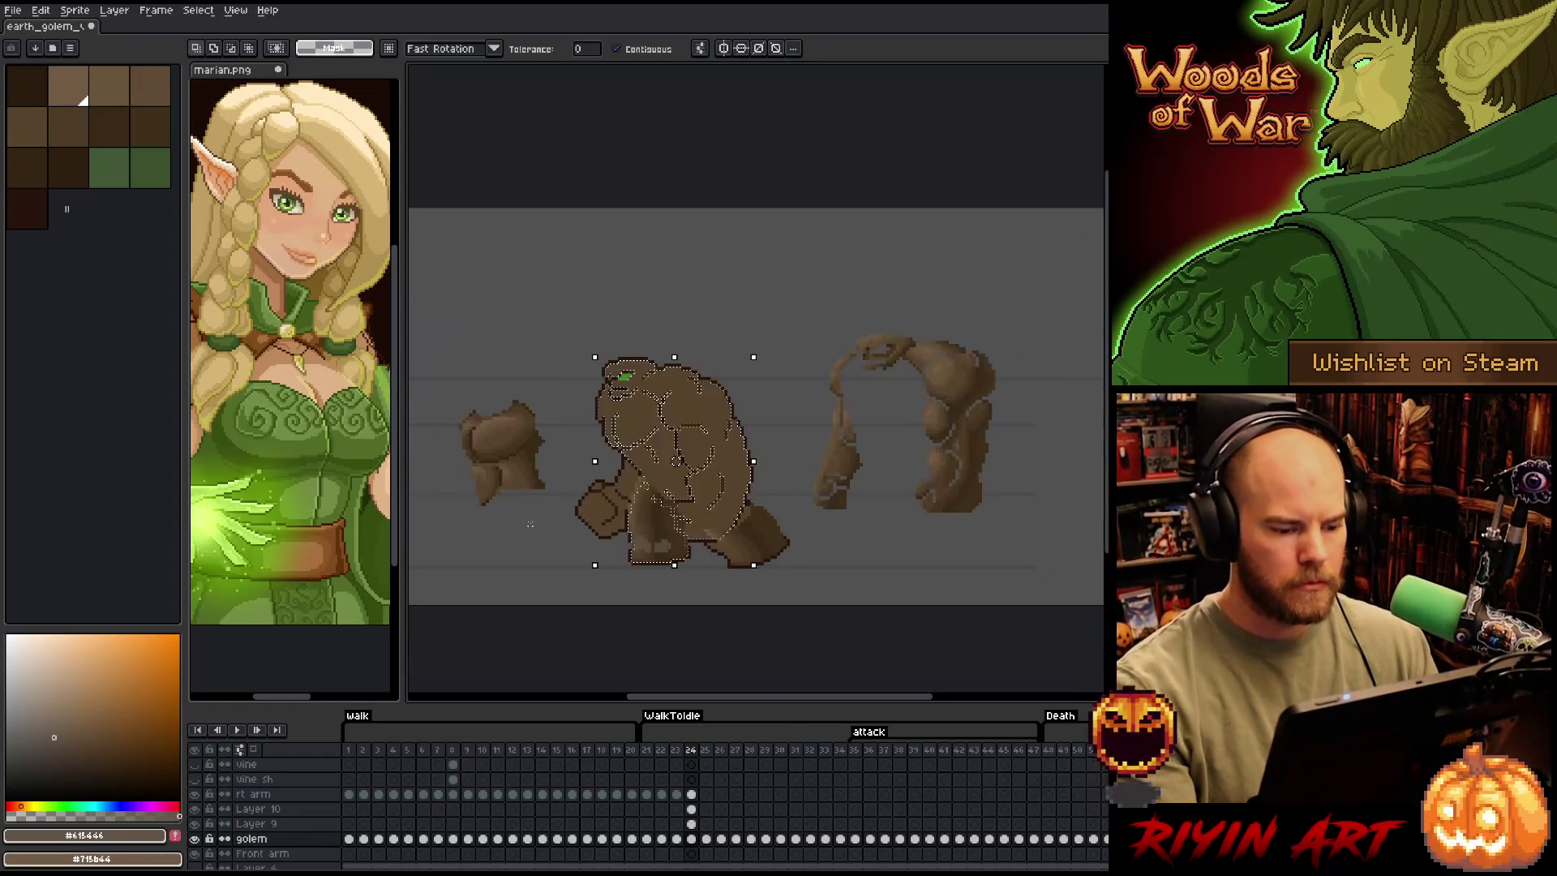
pyautogui.press('space')
pyautogui.moveTo(764, 600); pyautogui.dragTo(818, 575)
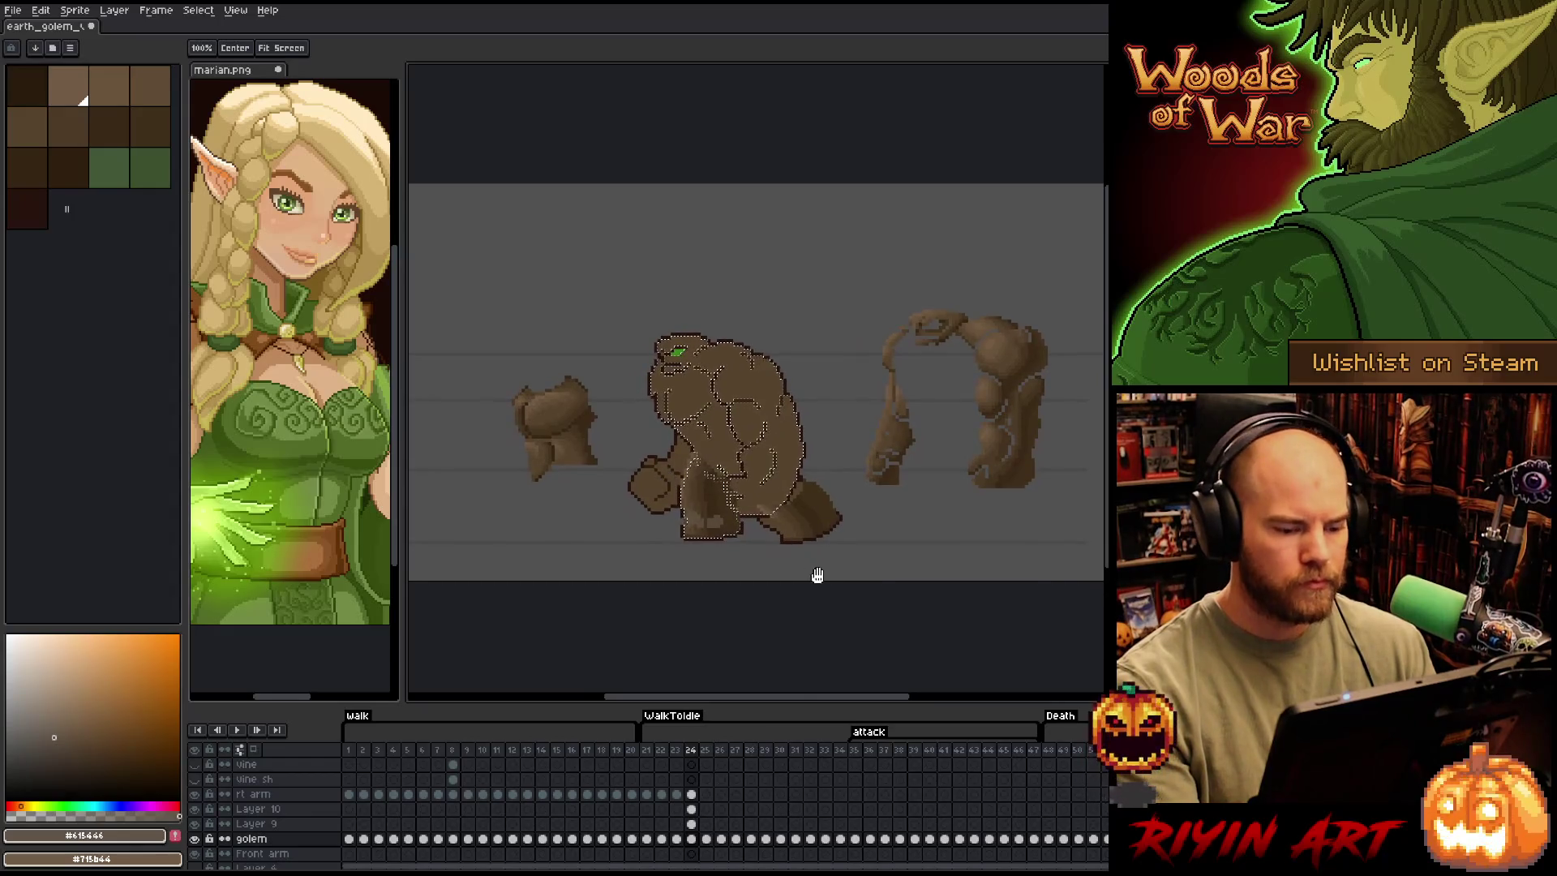
pyautogui.click(692, 824)
pyautogui.scroll(2, 768, 585)
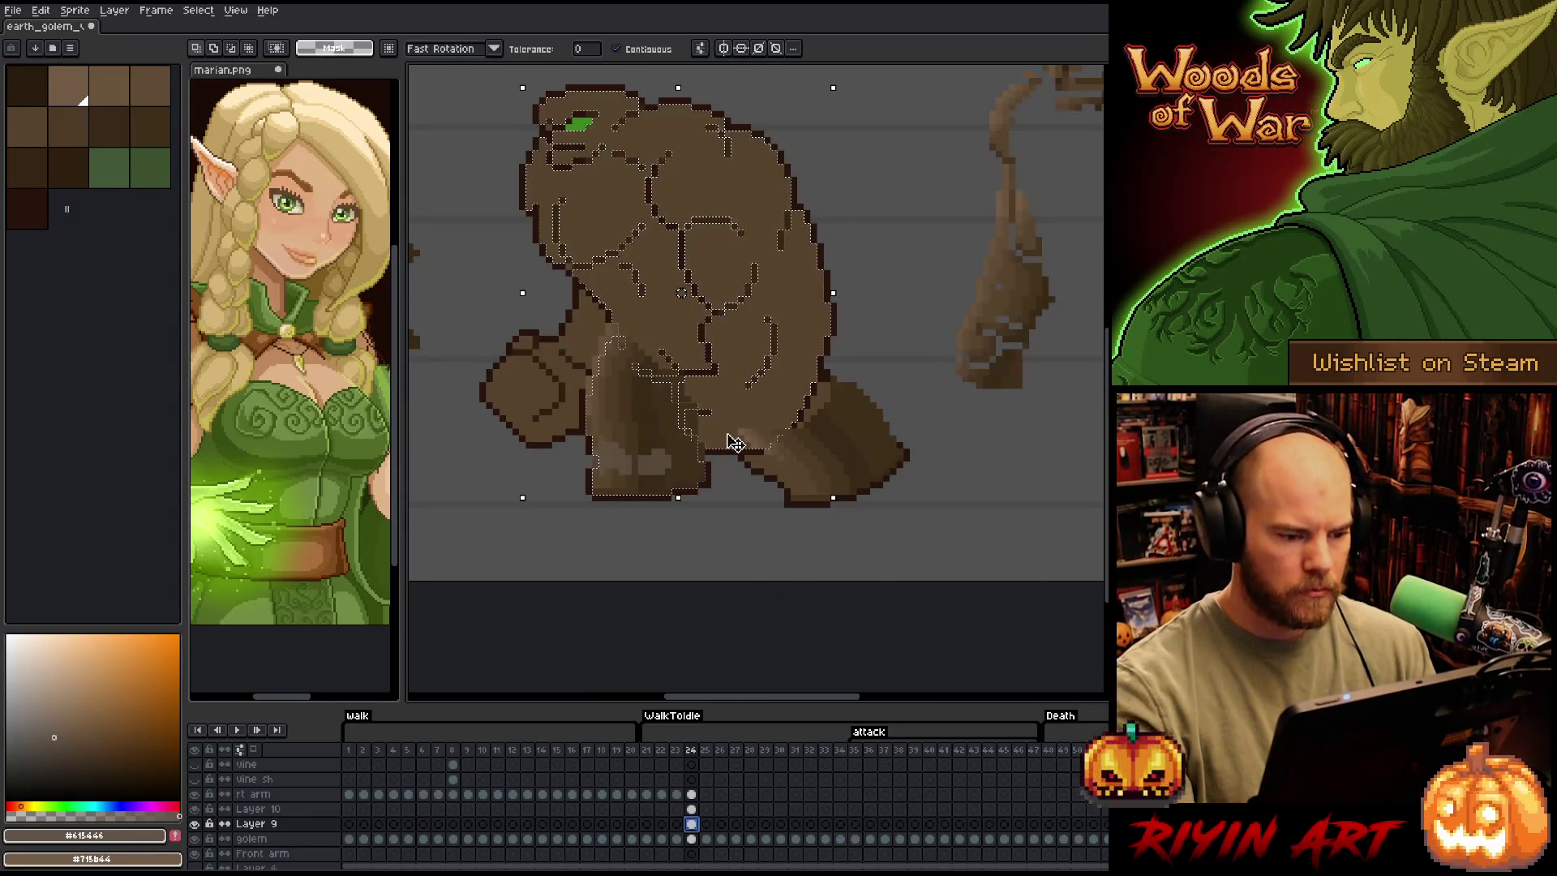
pyautogui.press('b')
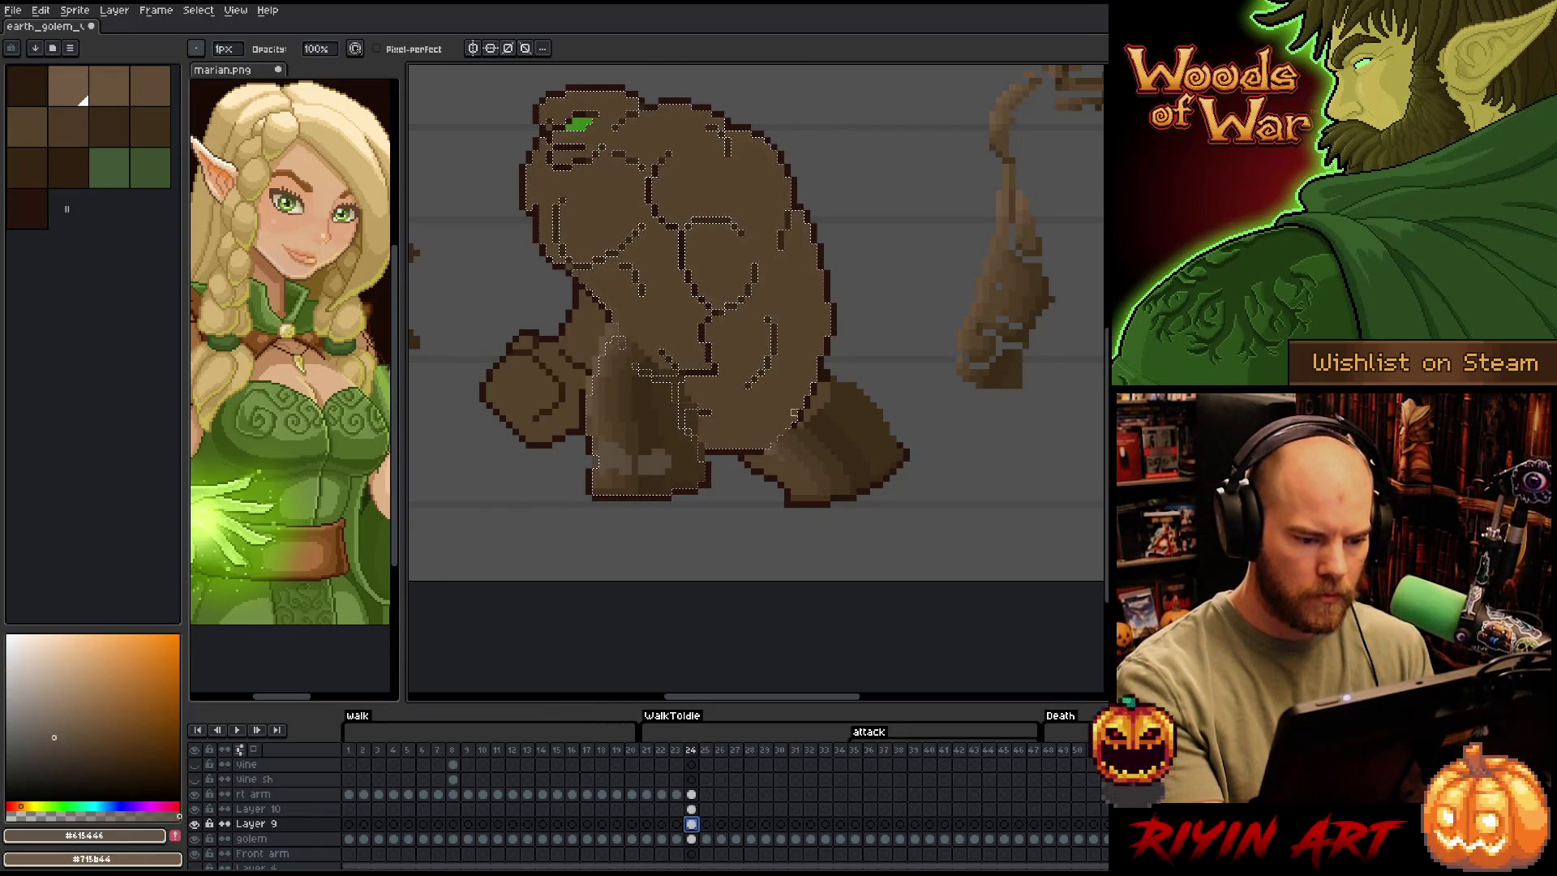
pyautogui.click(821, 307)
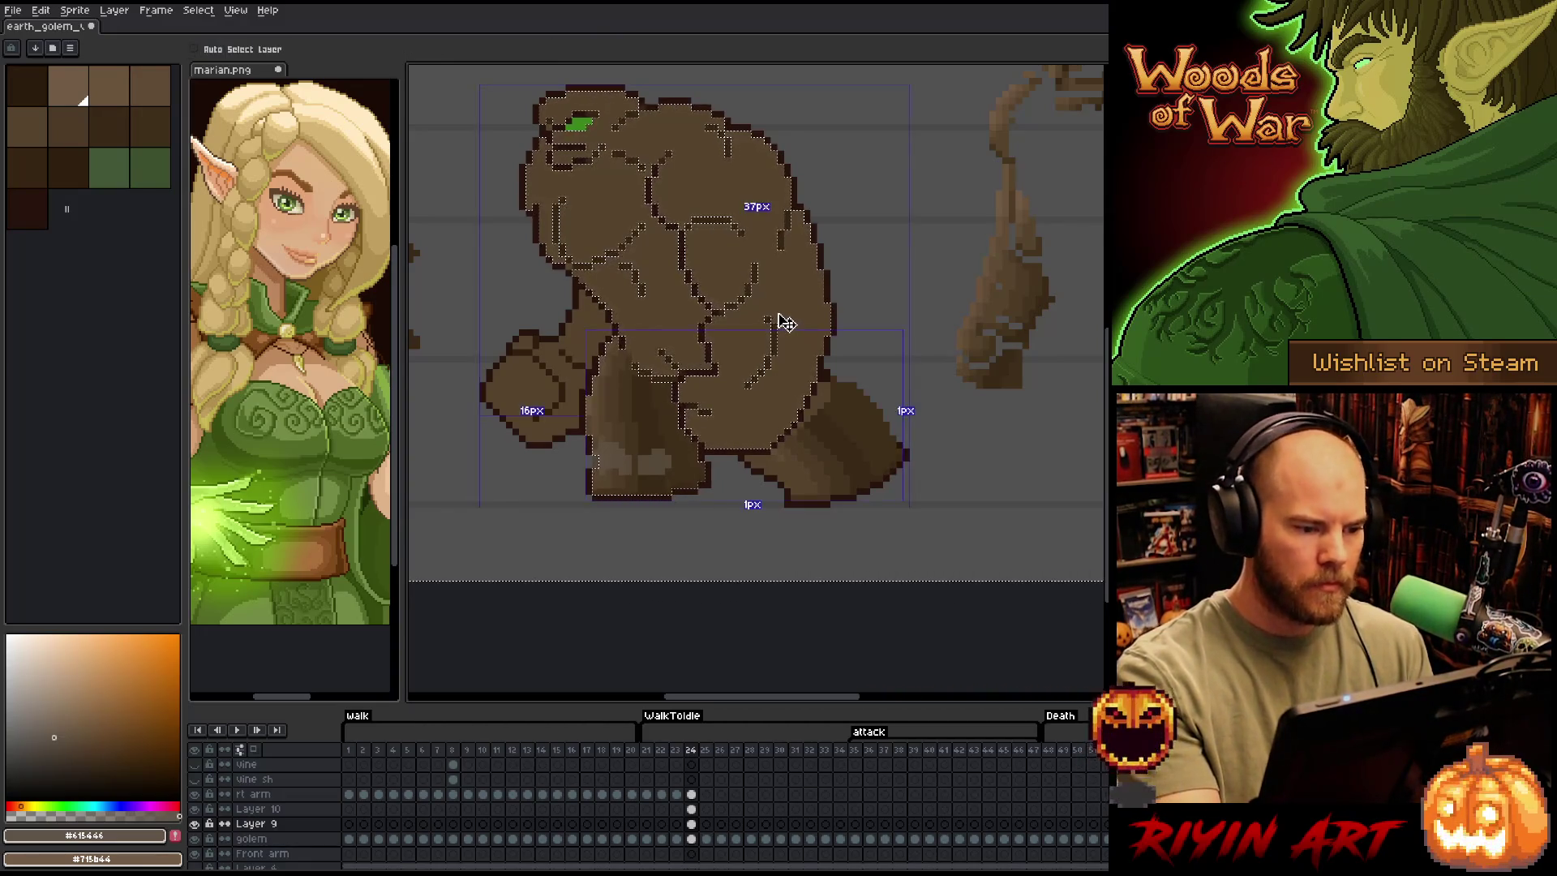
pyautogui.hotkey('ctrl', 'd')
pyautogui.moveTo(727, 487); pyautogui.dragTo(840, 487)
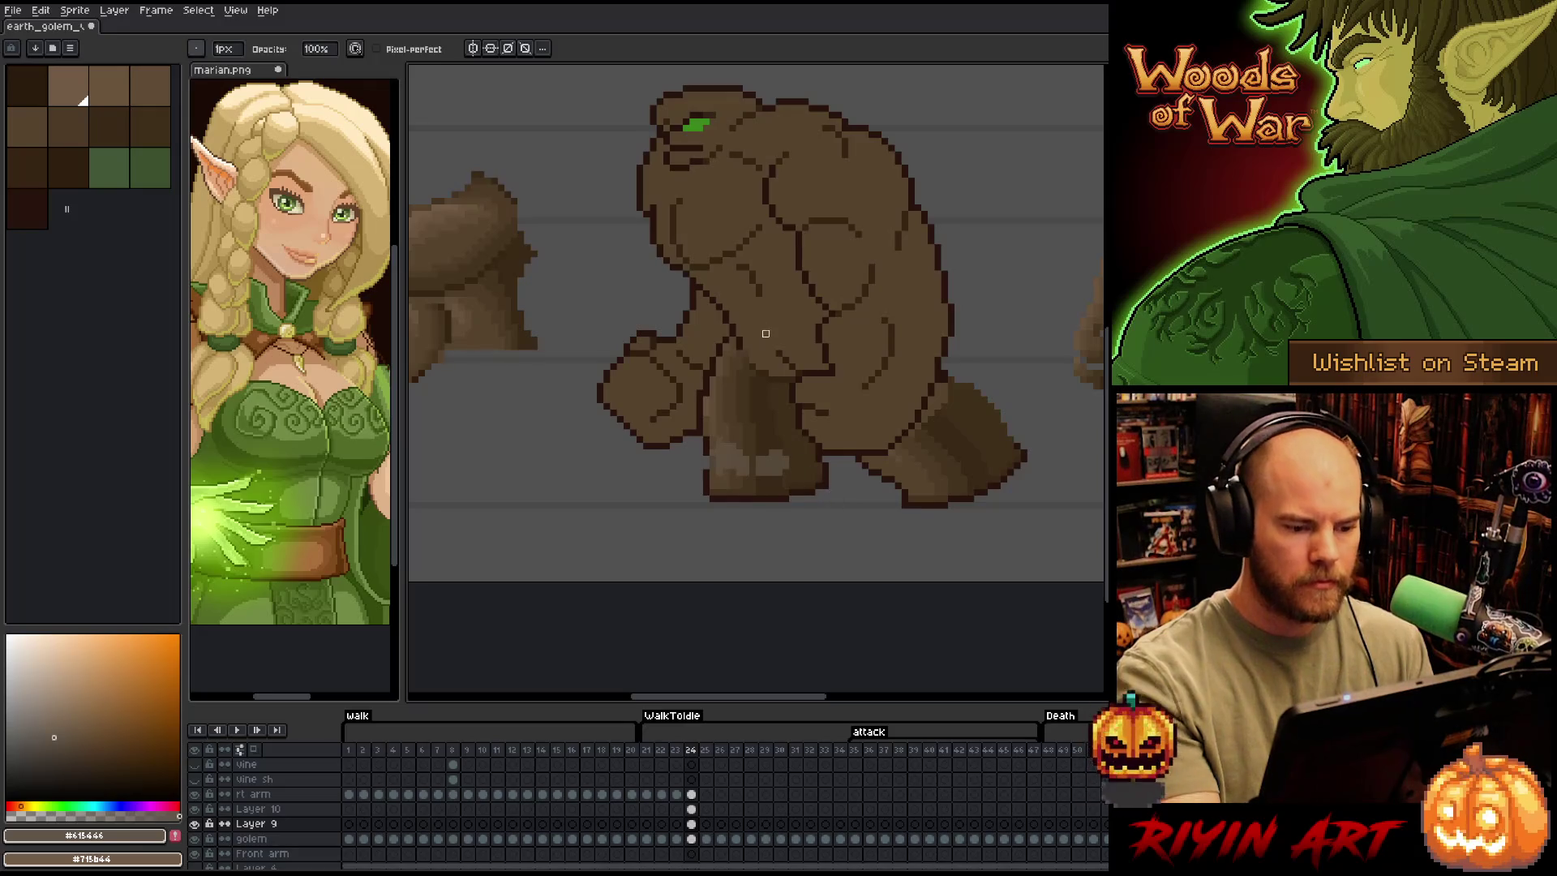
pyautogui.press('b')
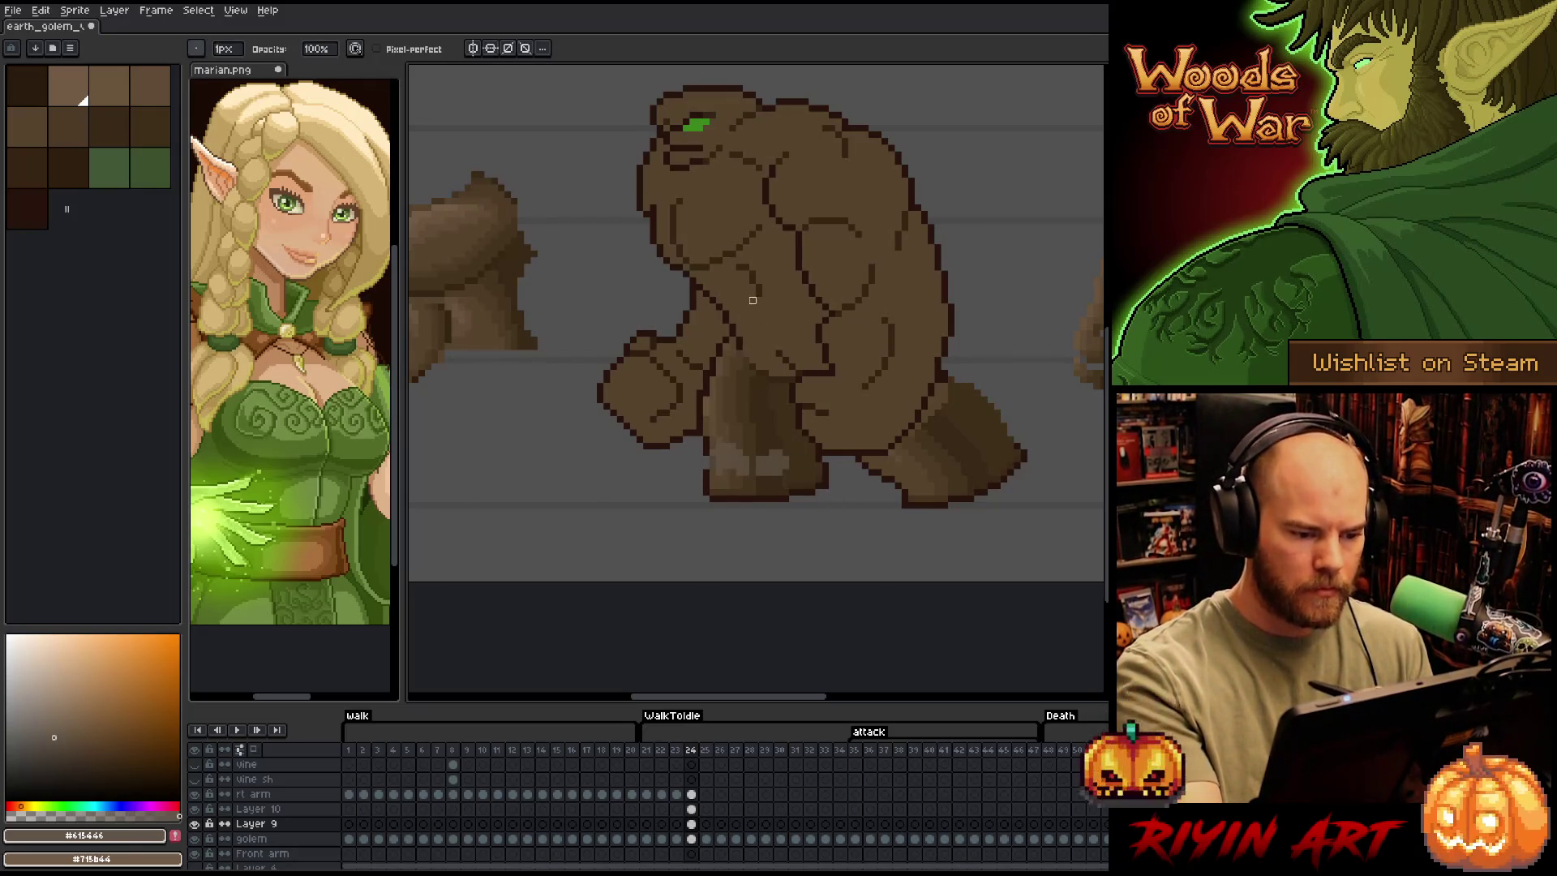
pyautogui.moveTo(825, 492)
pyautogui.mouseDown()
pyautogui.moveTo(744, 563)
pyautogui.moveTo(781, 482)
pyautogui.mouseUp()
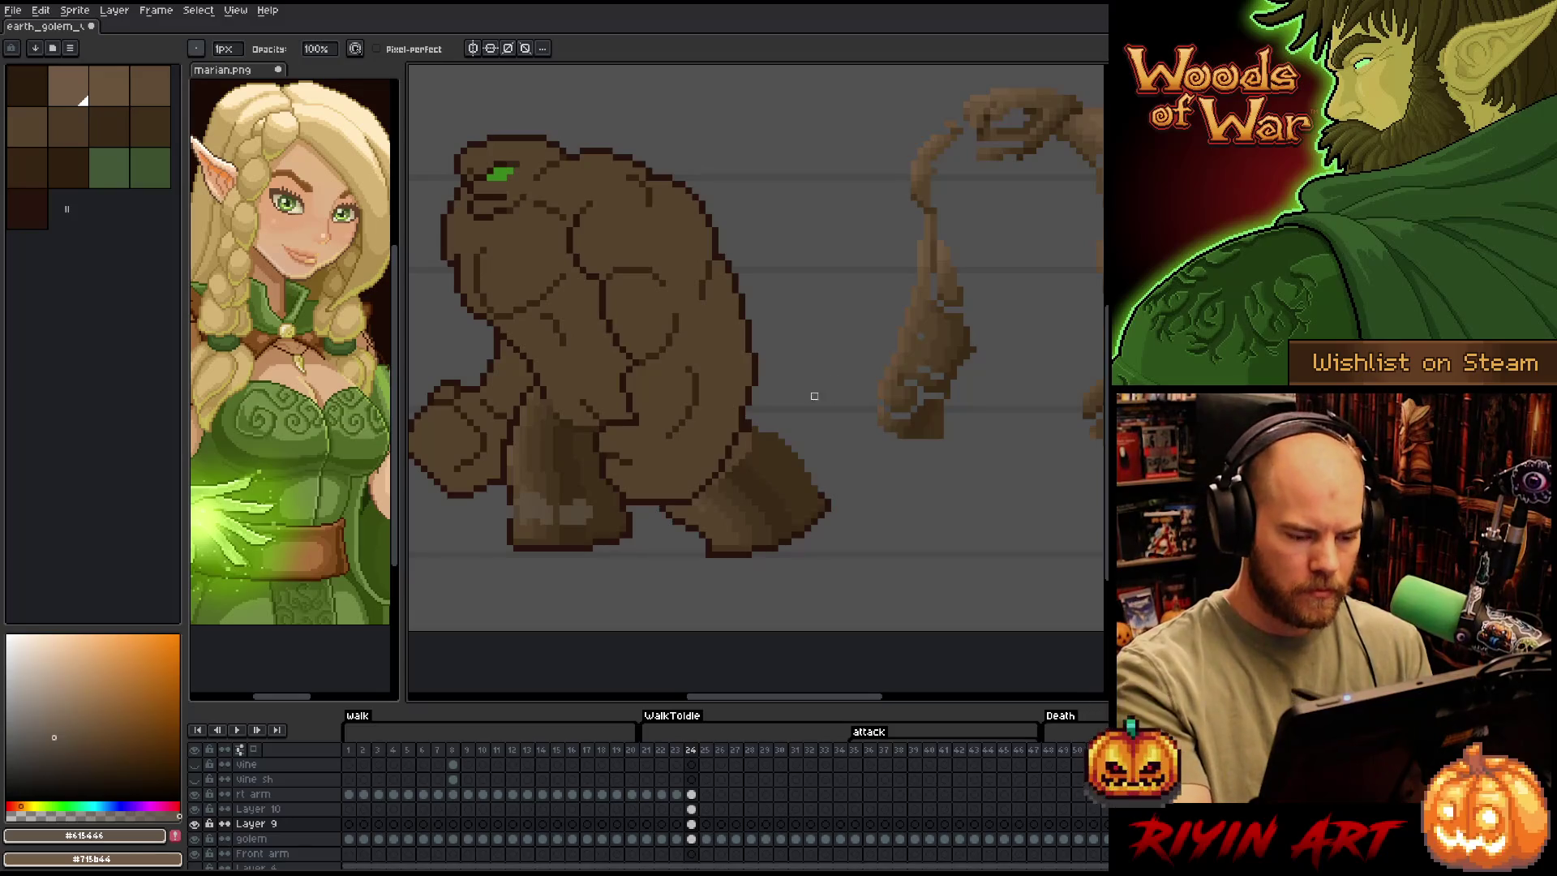
pyautogui.keyDown('ctrl'); pyautogui.click(826, 504); pyautogui.keyUp('ctrl')
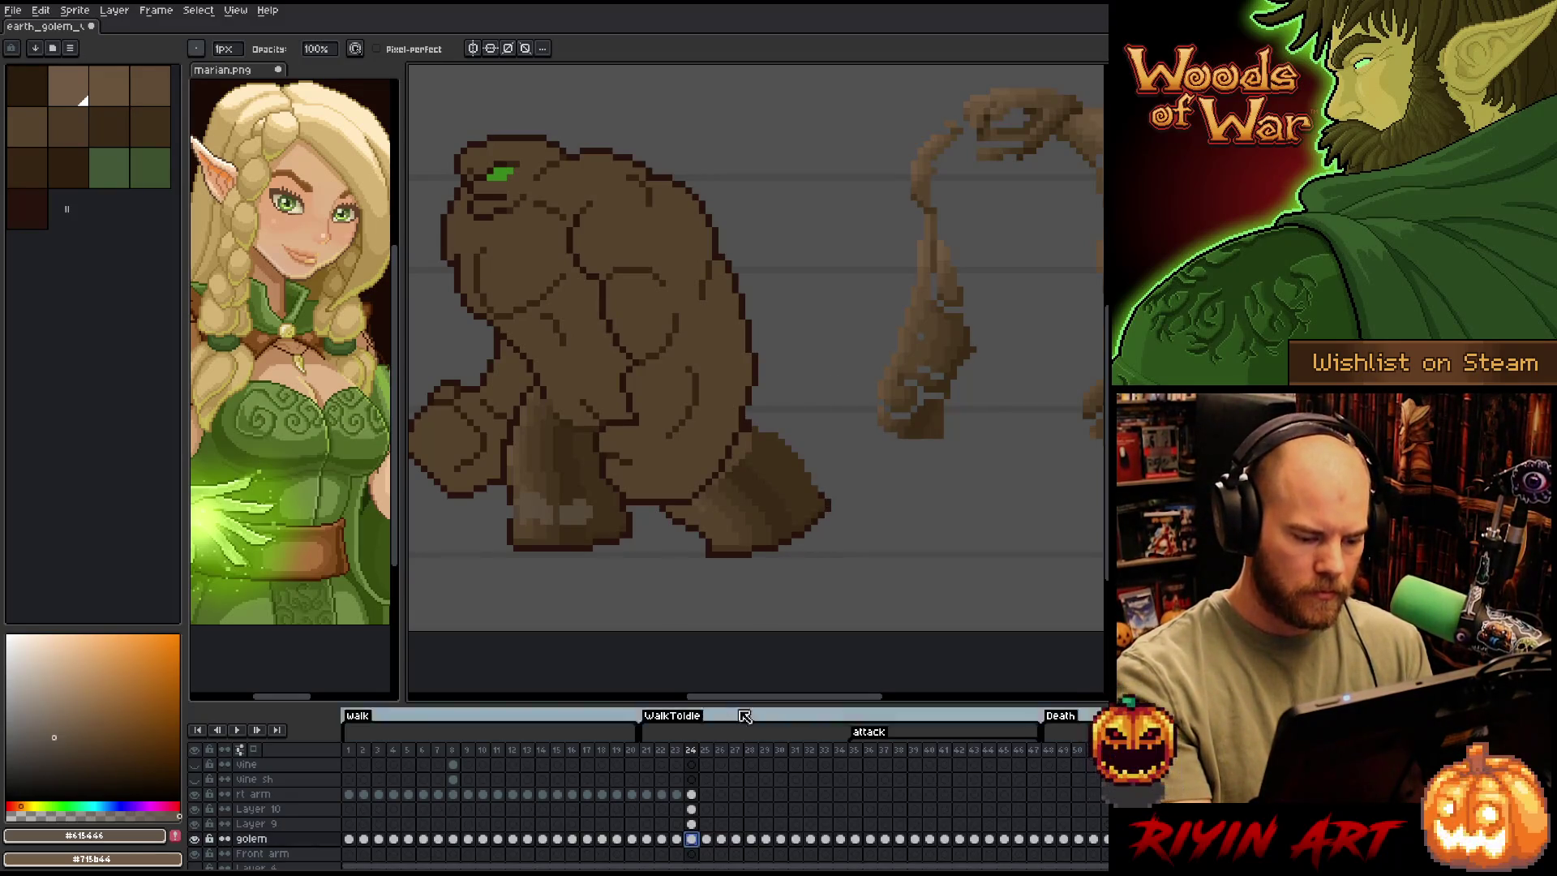
# Select every dark outline pixel by colour range, then return to Layer 9 with the pencil
pyautogui.press('w')
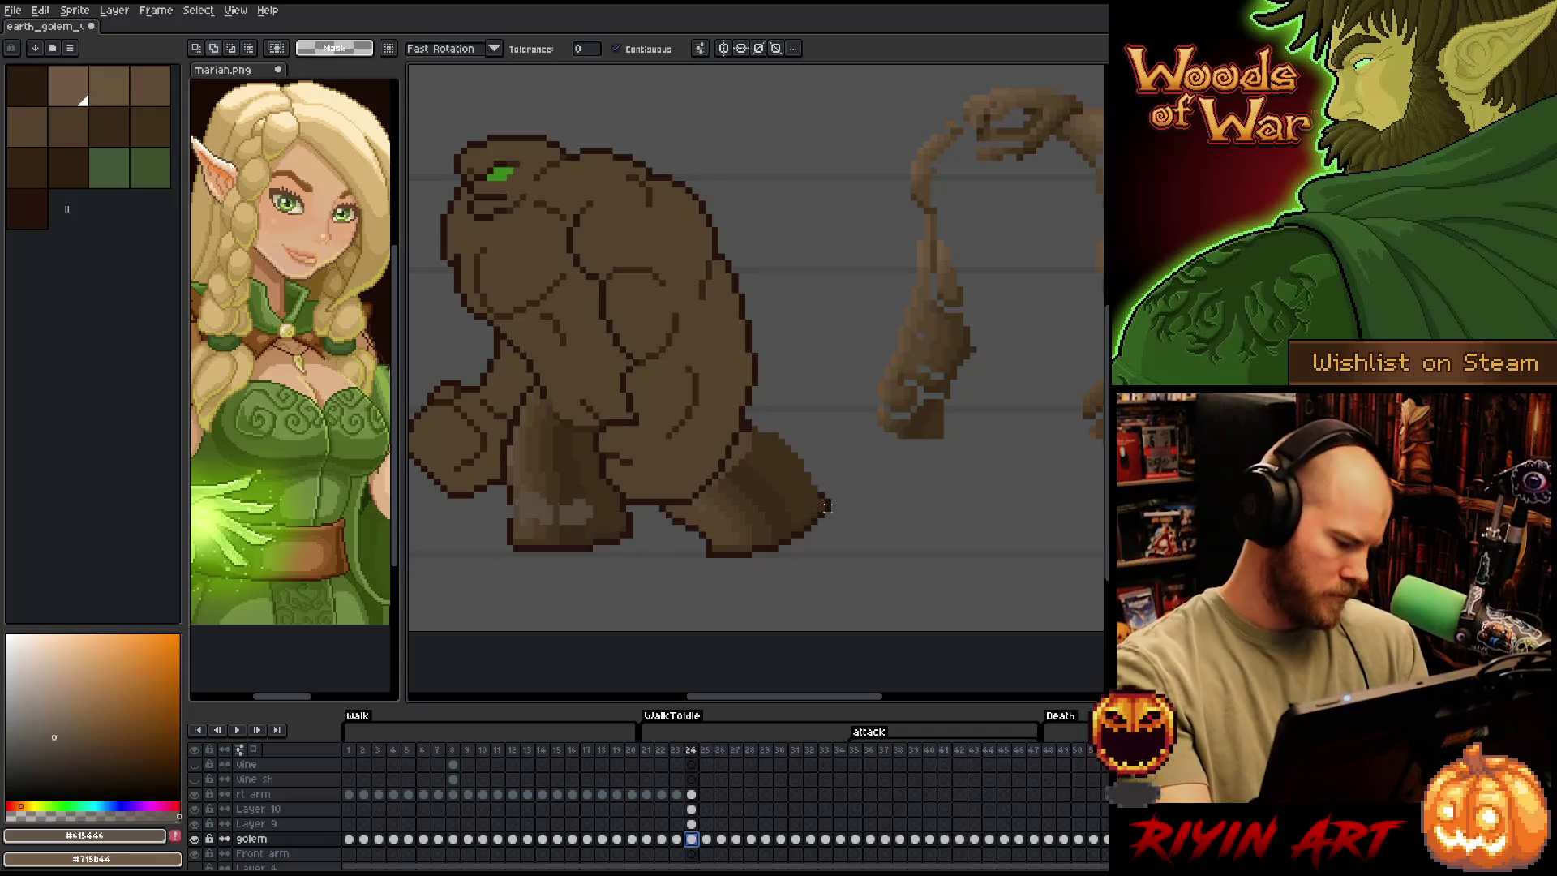
pyautogui.hotkey('shift', 'c')
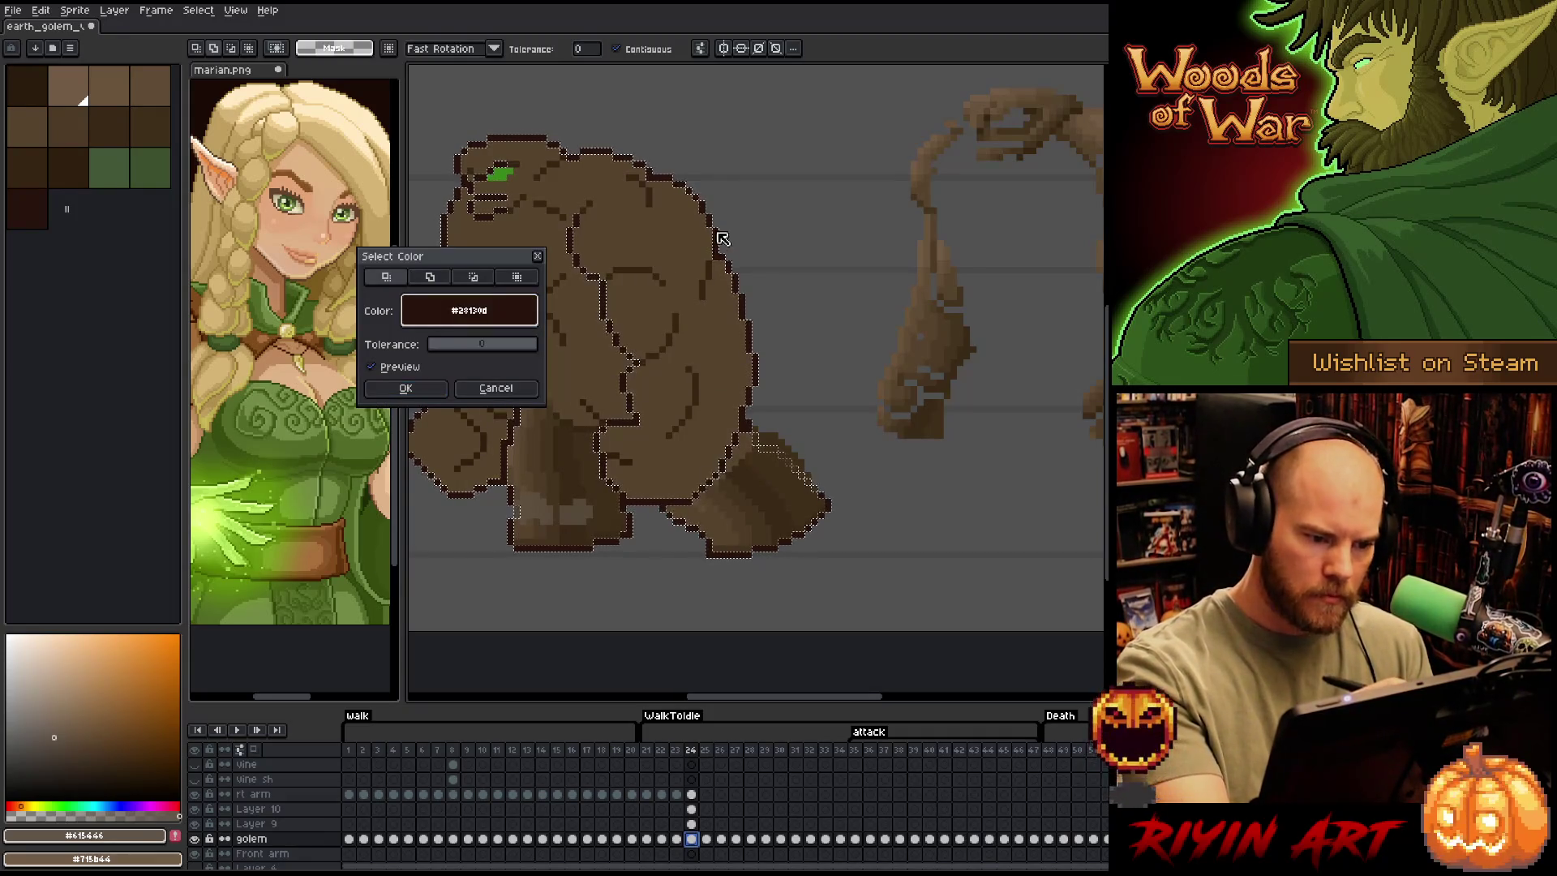
pyautogui.click(405, 388)
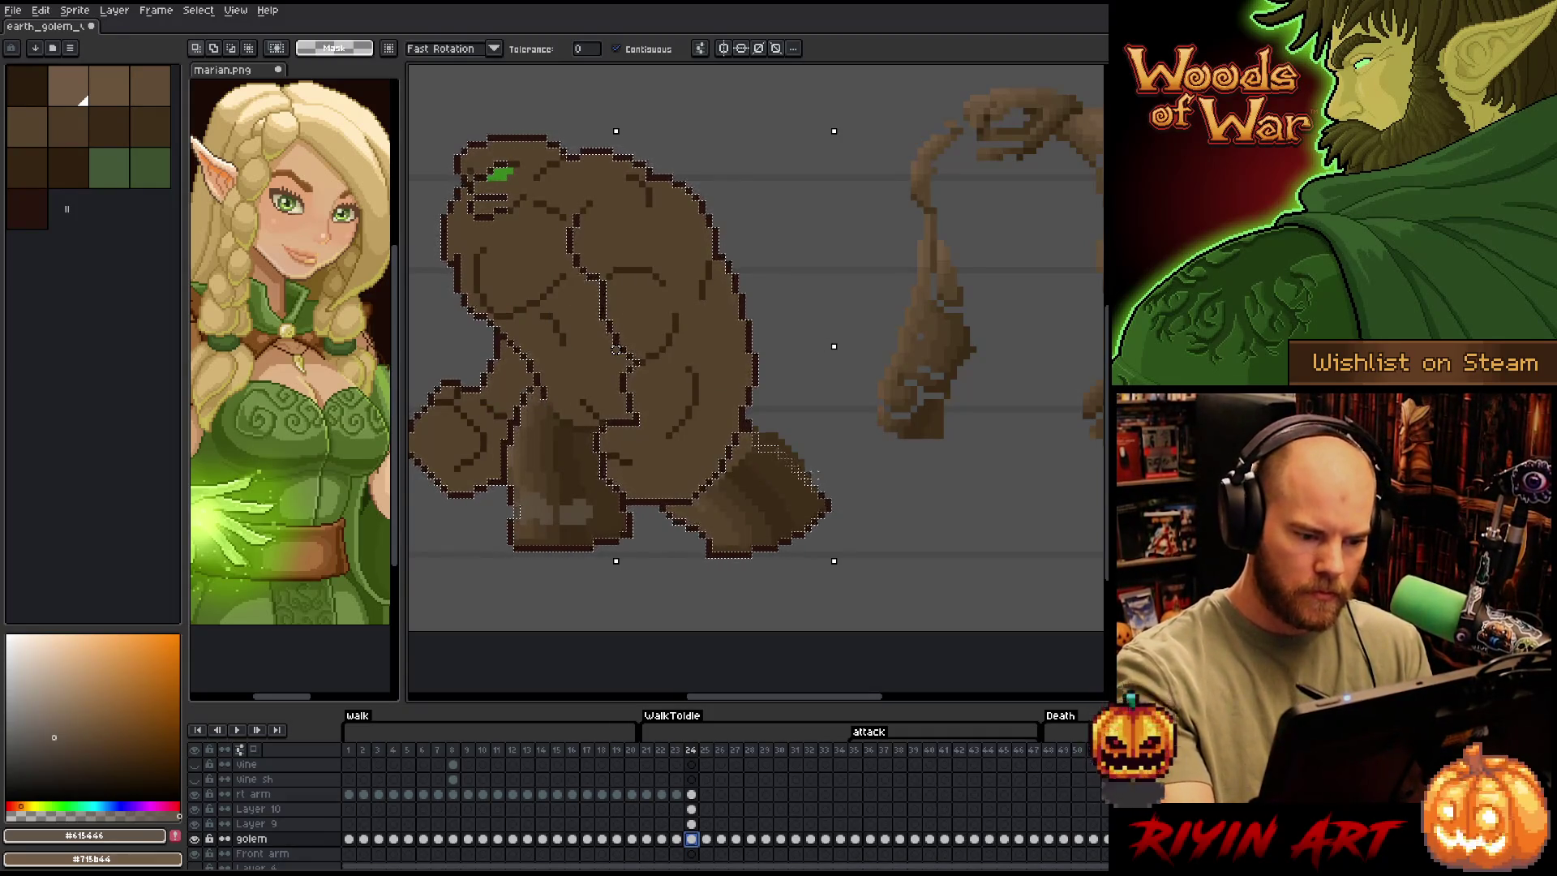
pyautogui.click(691, 823)
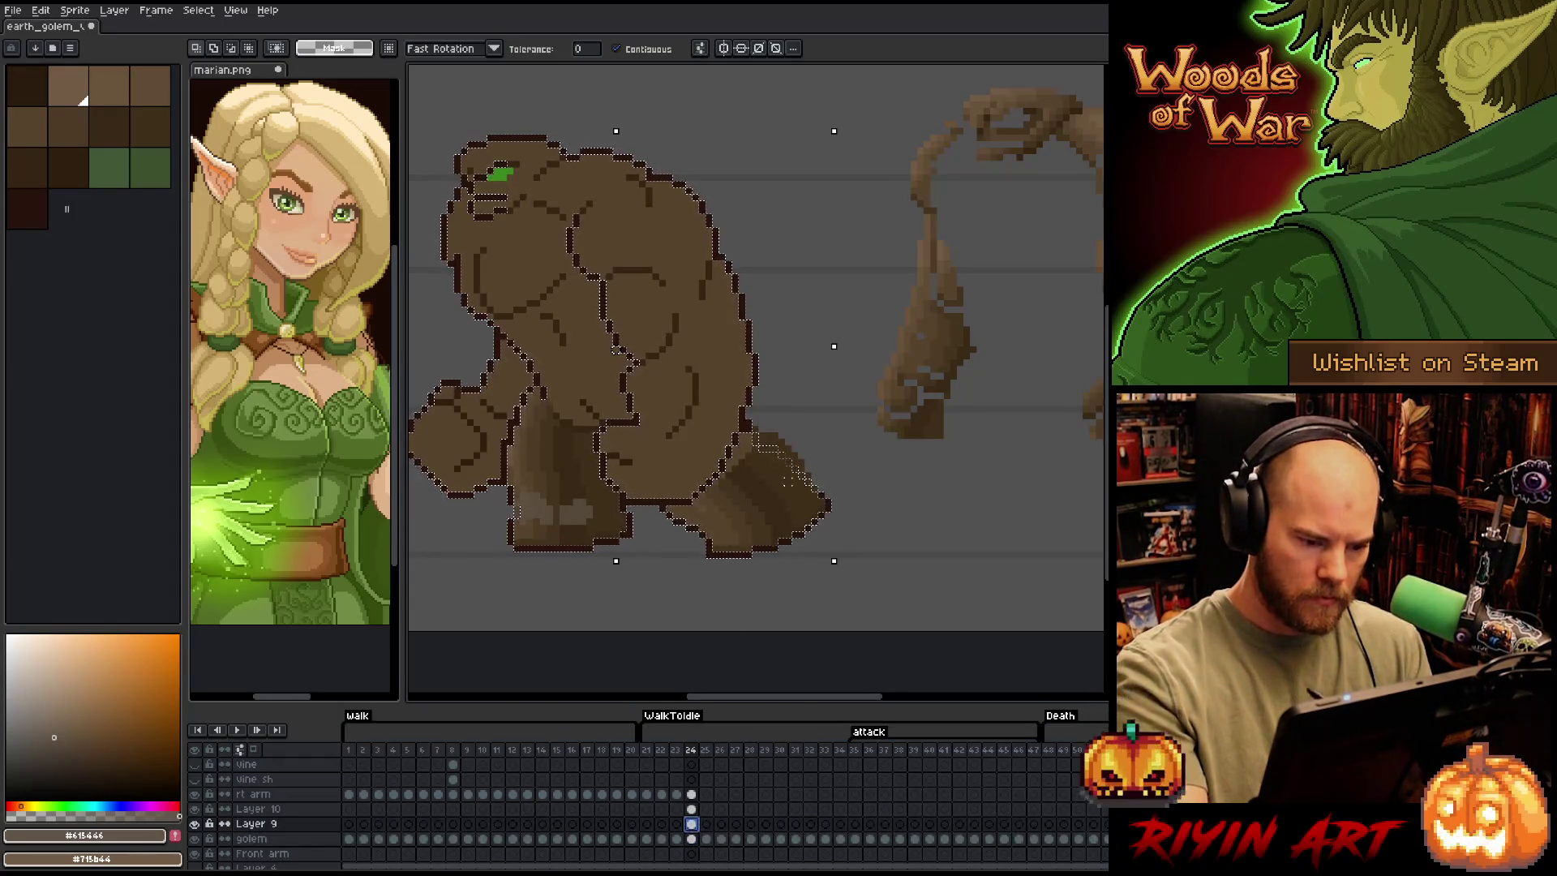
pyautogui.press('b')
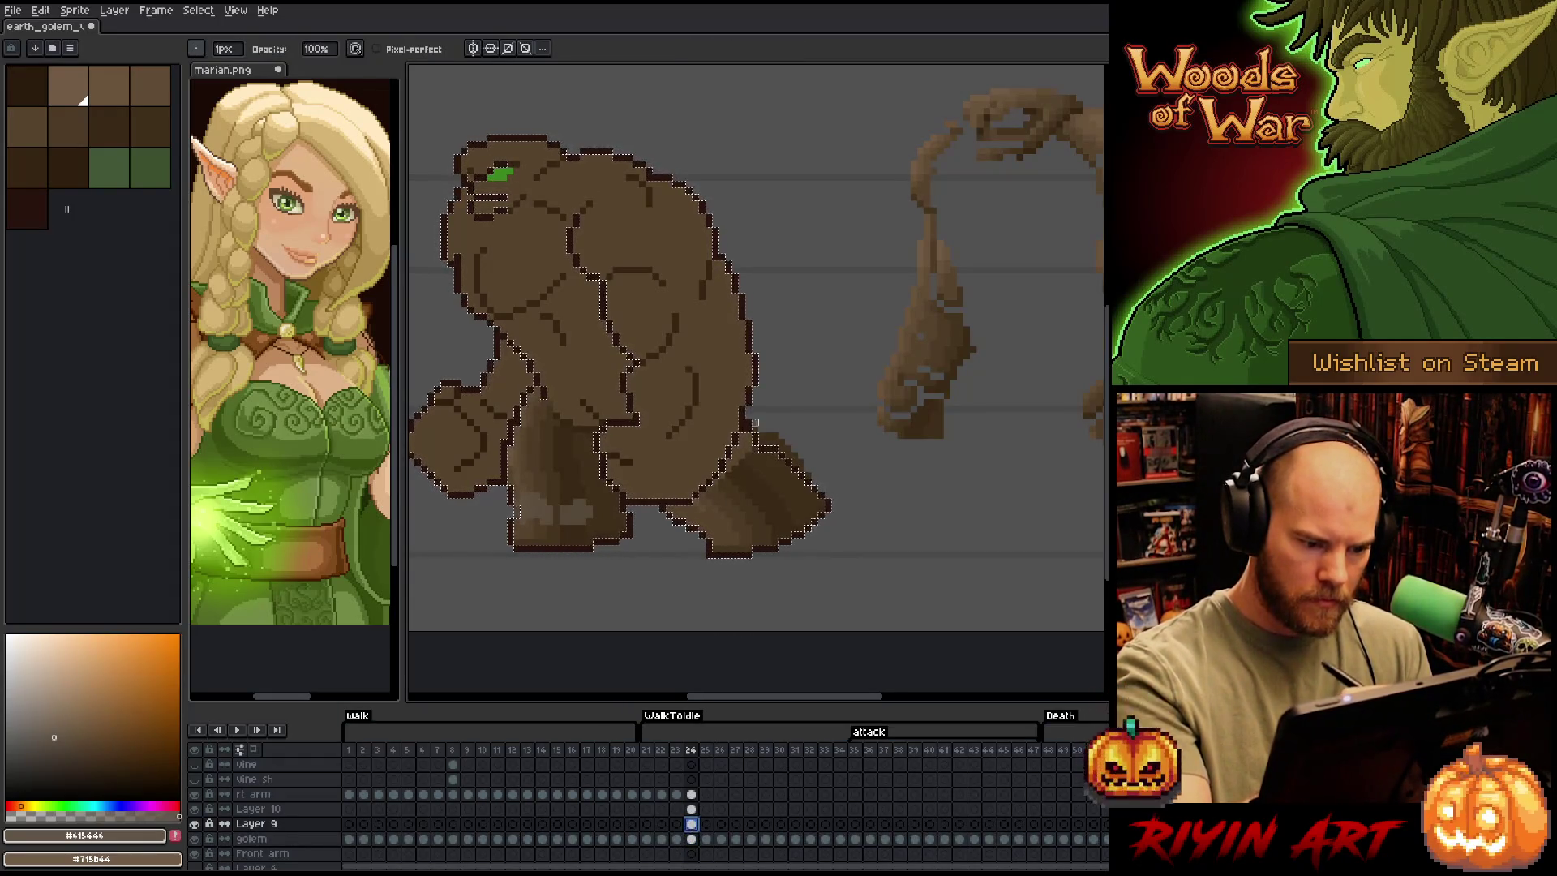
pyautogui.click(755, 422)
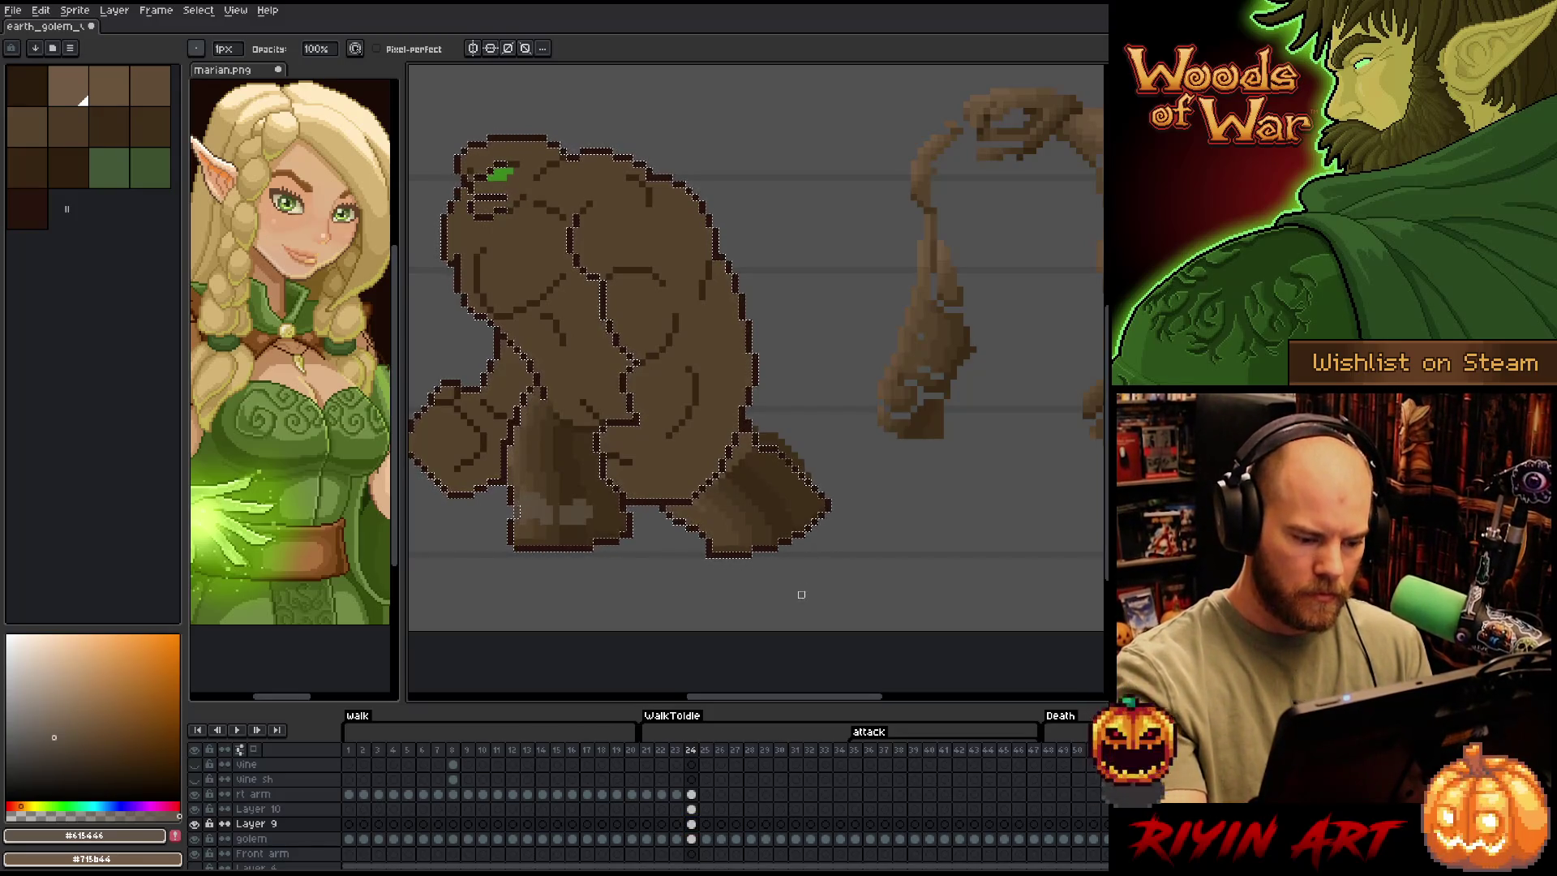
# Select the empty area around the golem, go back to Layer 9 and recentre the view
pyautogui.click(691, 839)
pyautogui.press('w')
pyautogui.click(884, 516)
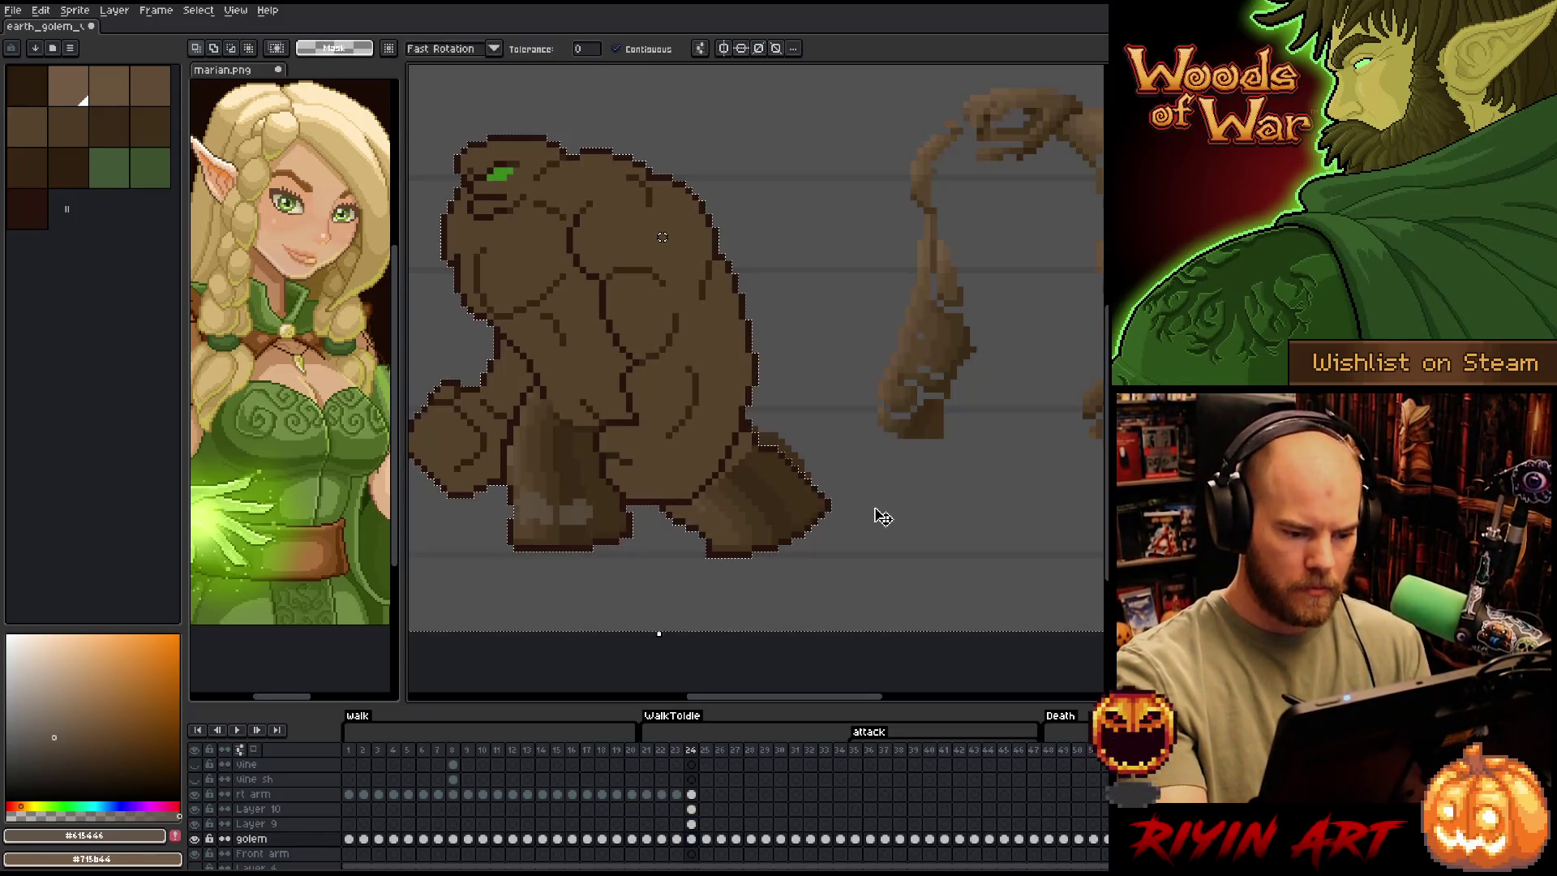
pyautogui.click(691, 824)
pyautogui.press('b')
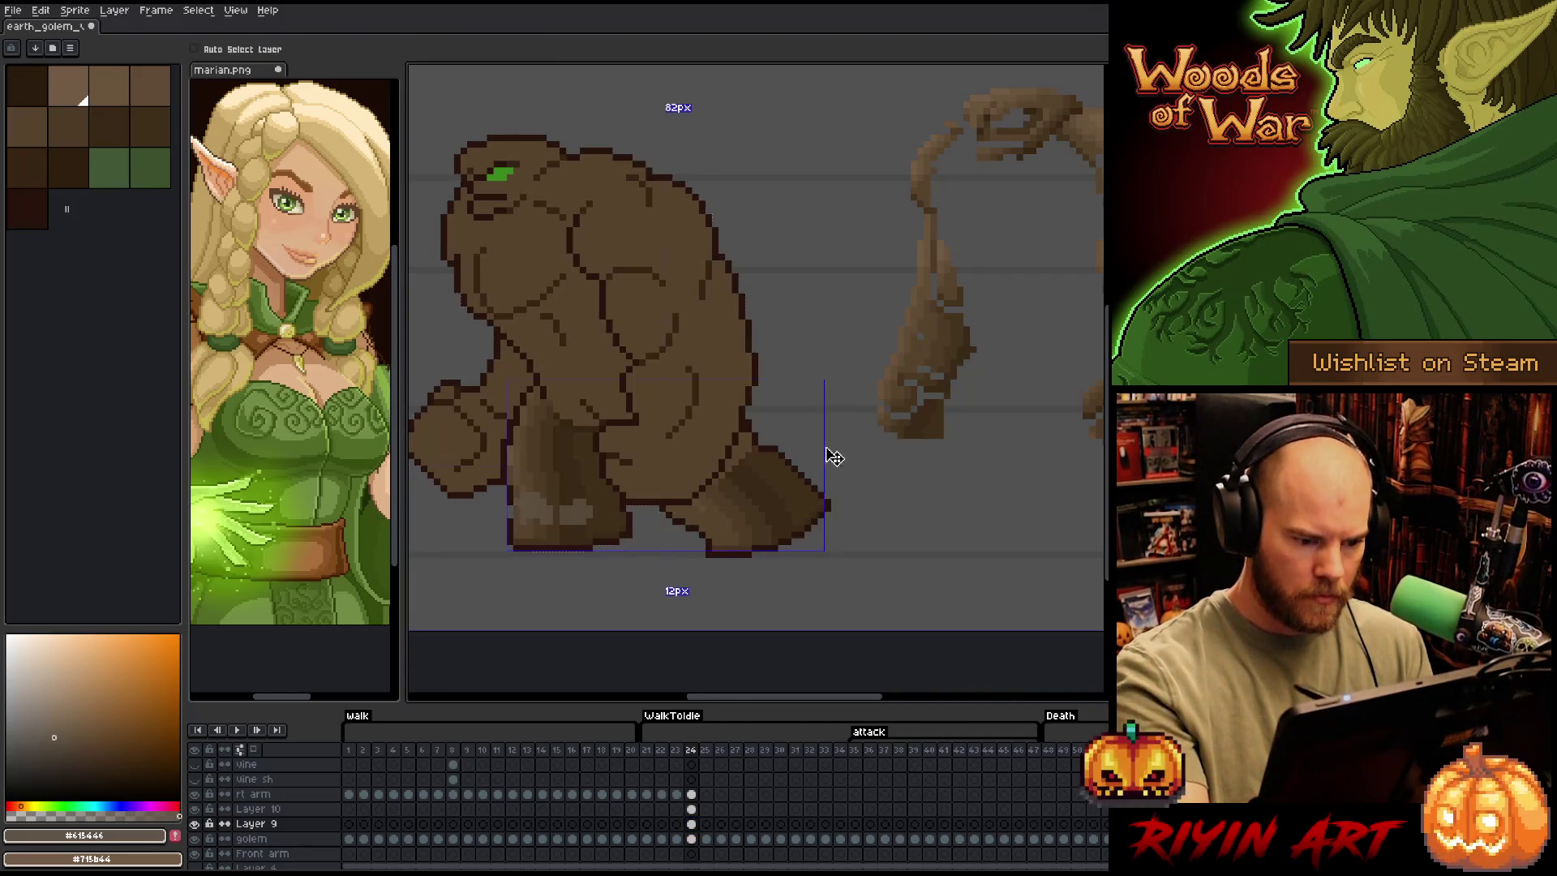
pyautogui.moveTo(714, 548)
pyautogui.mouseDown()
pyautogui.moveTo(895, 563)
pyautogui.moveTo(883, 549)
pyautogui.mouseUp()
pyautogui.moveTo(723, 607)
pyautogui.mouseDown()
pyautogui.moveTo(938, 549)
pyautogui.moveTo(932, 528)
pyautogui.moveTo(795, 529)
pyautogui.mouseUp()
# Move the right arm's hand to the left on the rt arm layer
pyautogui.scroll(-3, 795, 528)
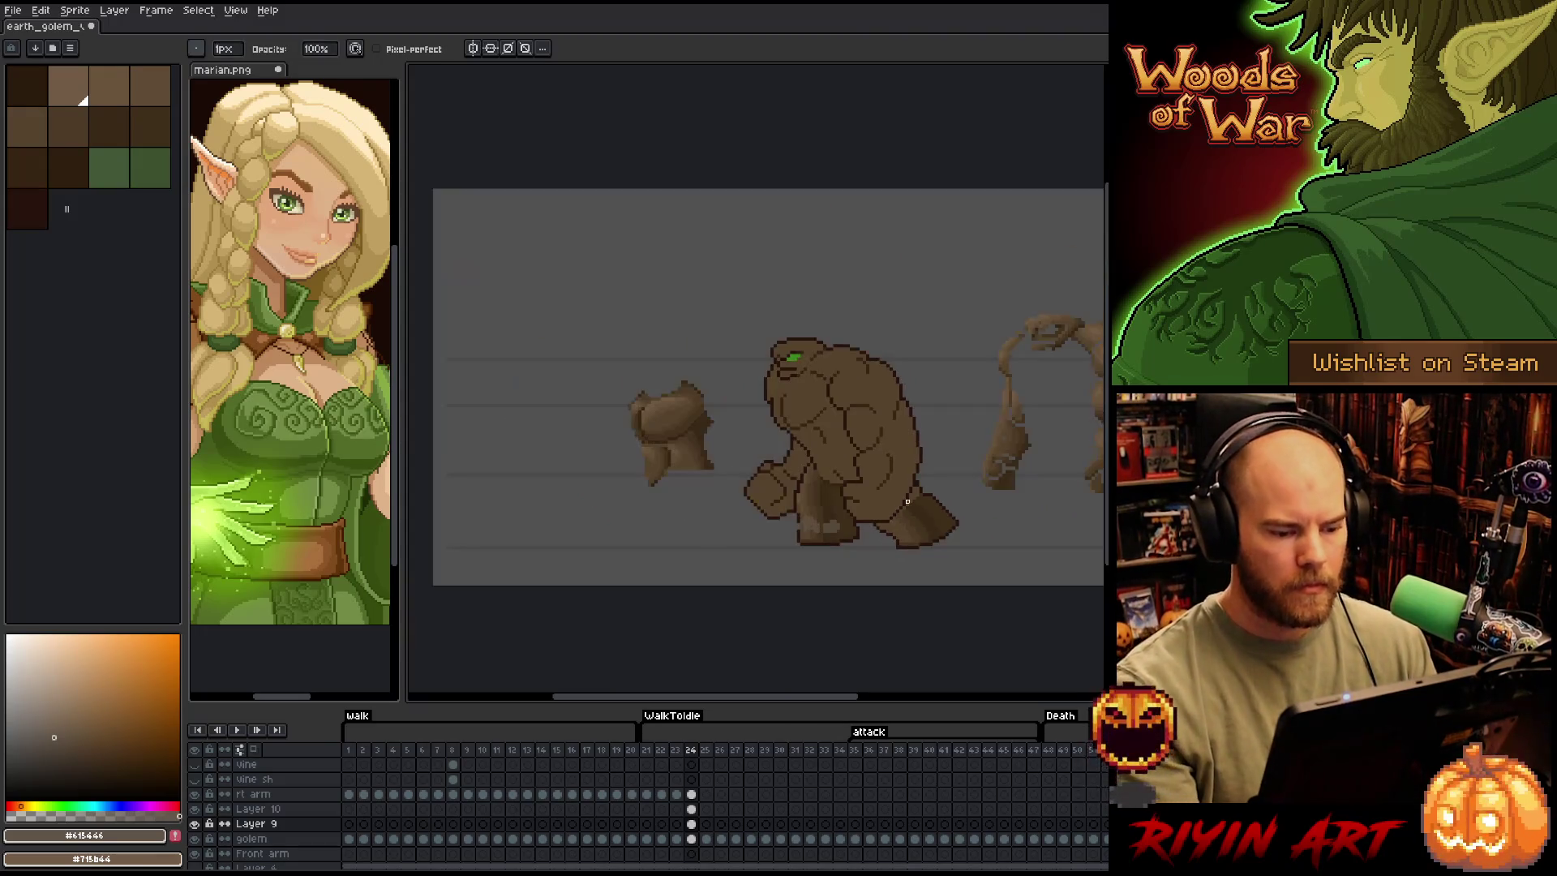
pyautogui.scroll(1, 775, 445)
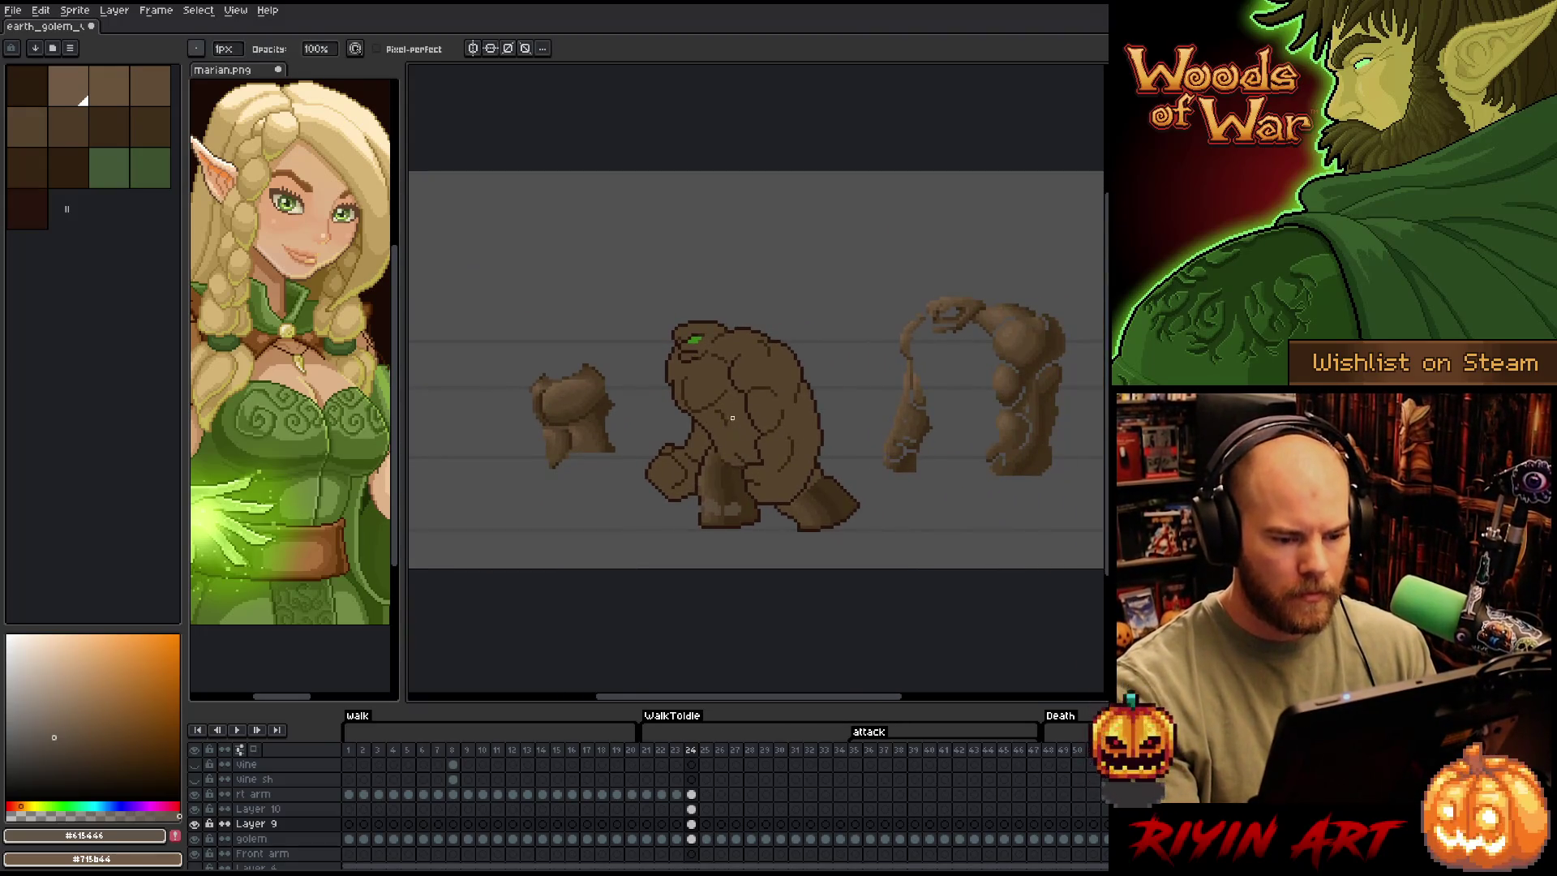
pyautogui.scroll(1, 750, 454)
pyautogui.scroll(-1, 762, 438)
pyautogui.scroll(1, 771, 426)
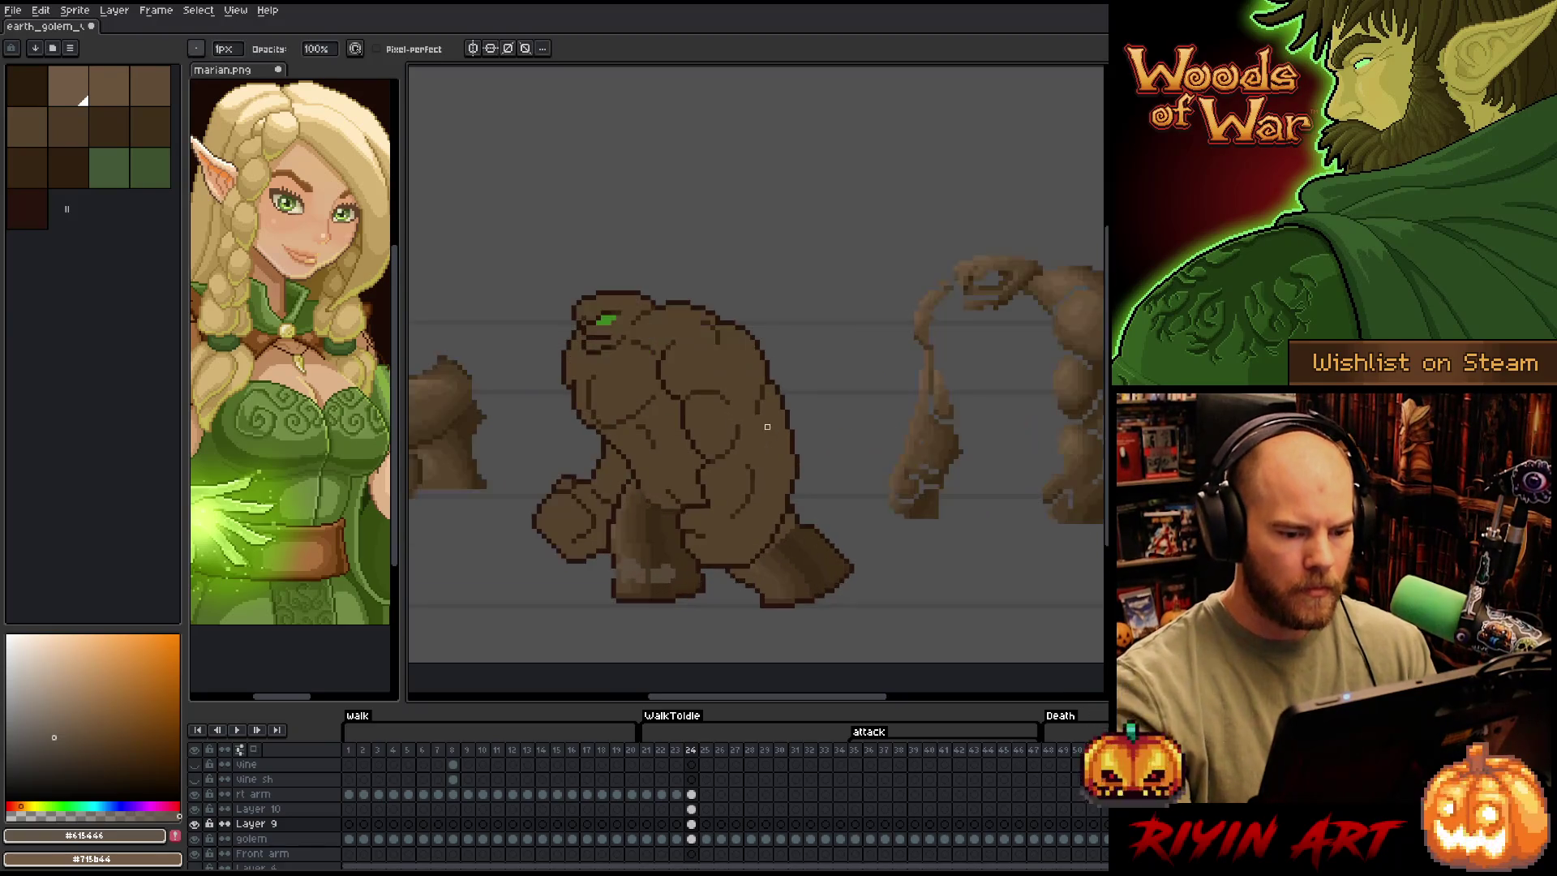
pyautogui.click(691, 794)
pyautogui.press('m')
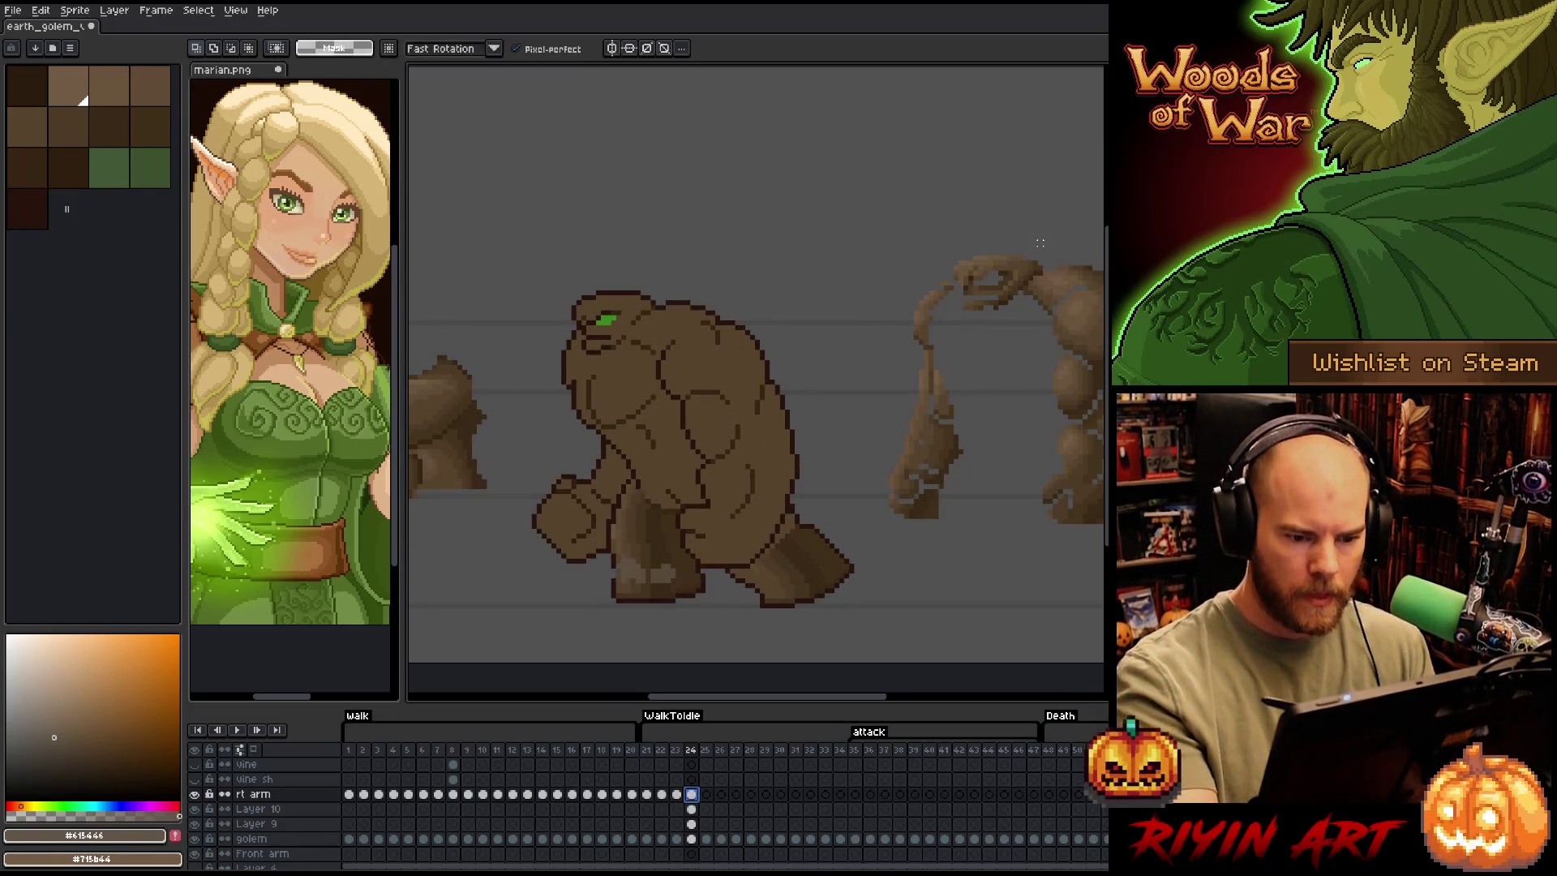
pyautogui.moveTo(1044, 258)
pyautogui.mouseDown()
pyautogui.moveTo(981, 325)
pyautogui.moveTo(953, 268)
pyautogui.moveTo(1042, 251)
pyautogui.moveTo(612, 308)
pyautogui.moveTo(624, 317)
pyautogui.mouseUp()
pyautogui.press('Return')
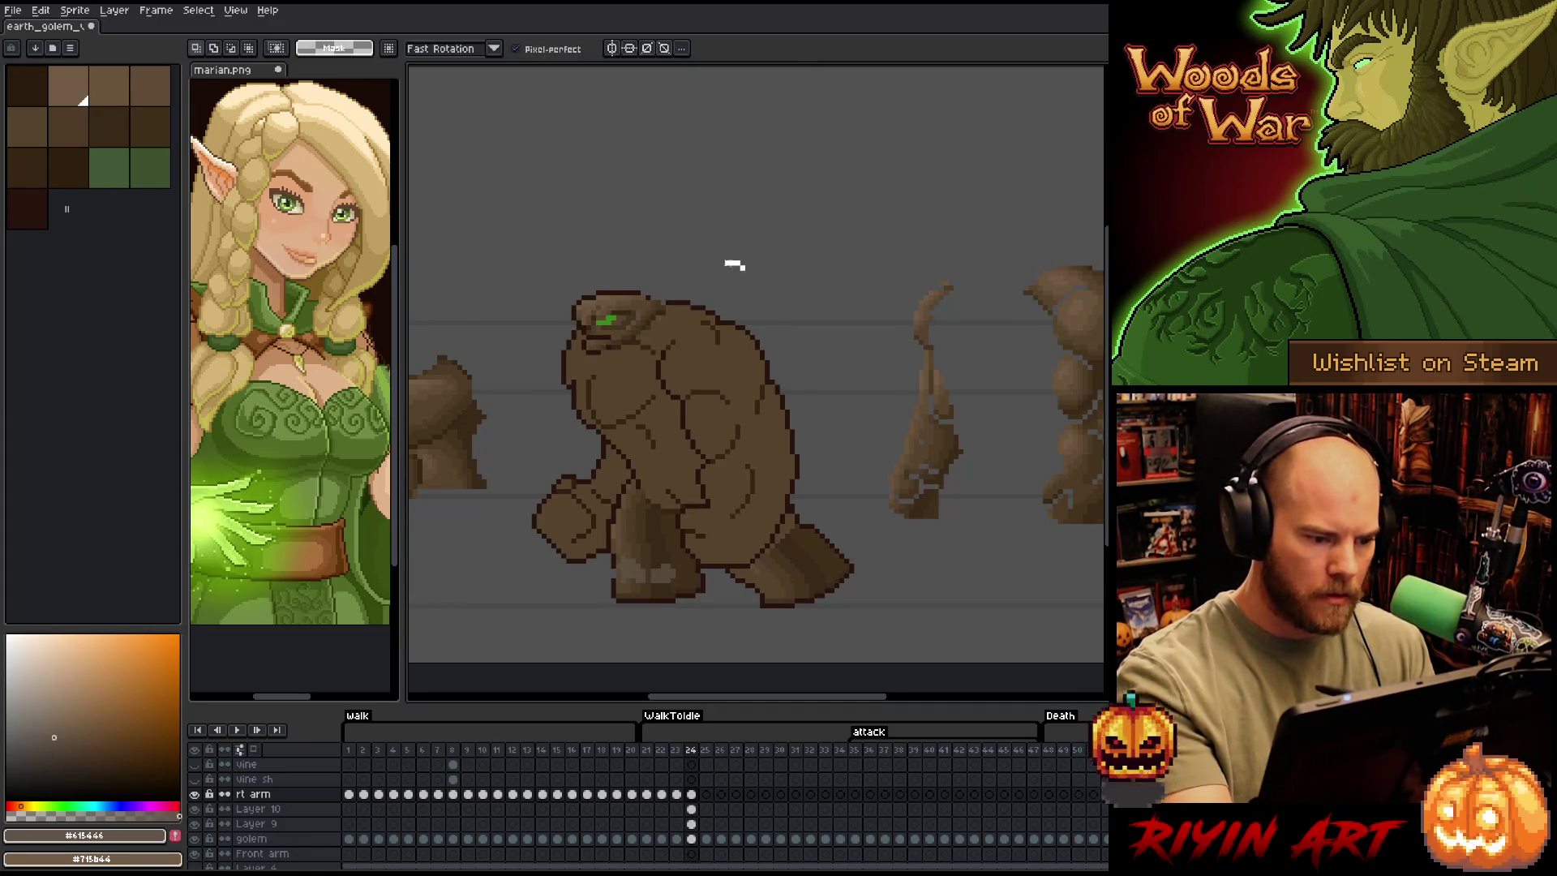
# Reshape the golem's head with a lasso selection transform
pyautogui.moveTo(747, 261)
pyautogui.mouseDown()
pyautogui.moveTo(623, 261)
pyautogui.moveTo(593, 344)
pyautogui.moveTo(754, 371)
pyautogui.moveTo(760, 324)
pyautogui.mouseUp()
pyautogui.moveTo(579, 334)
pyautogui.mouseDown()
pyautogui.moveTo(608, 357)
pyautogui.moveTo(598, 340)
pyautogui.moveTo(649, 316)
pyautogui.mouseUp()
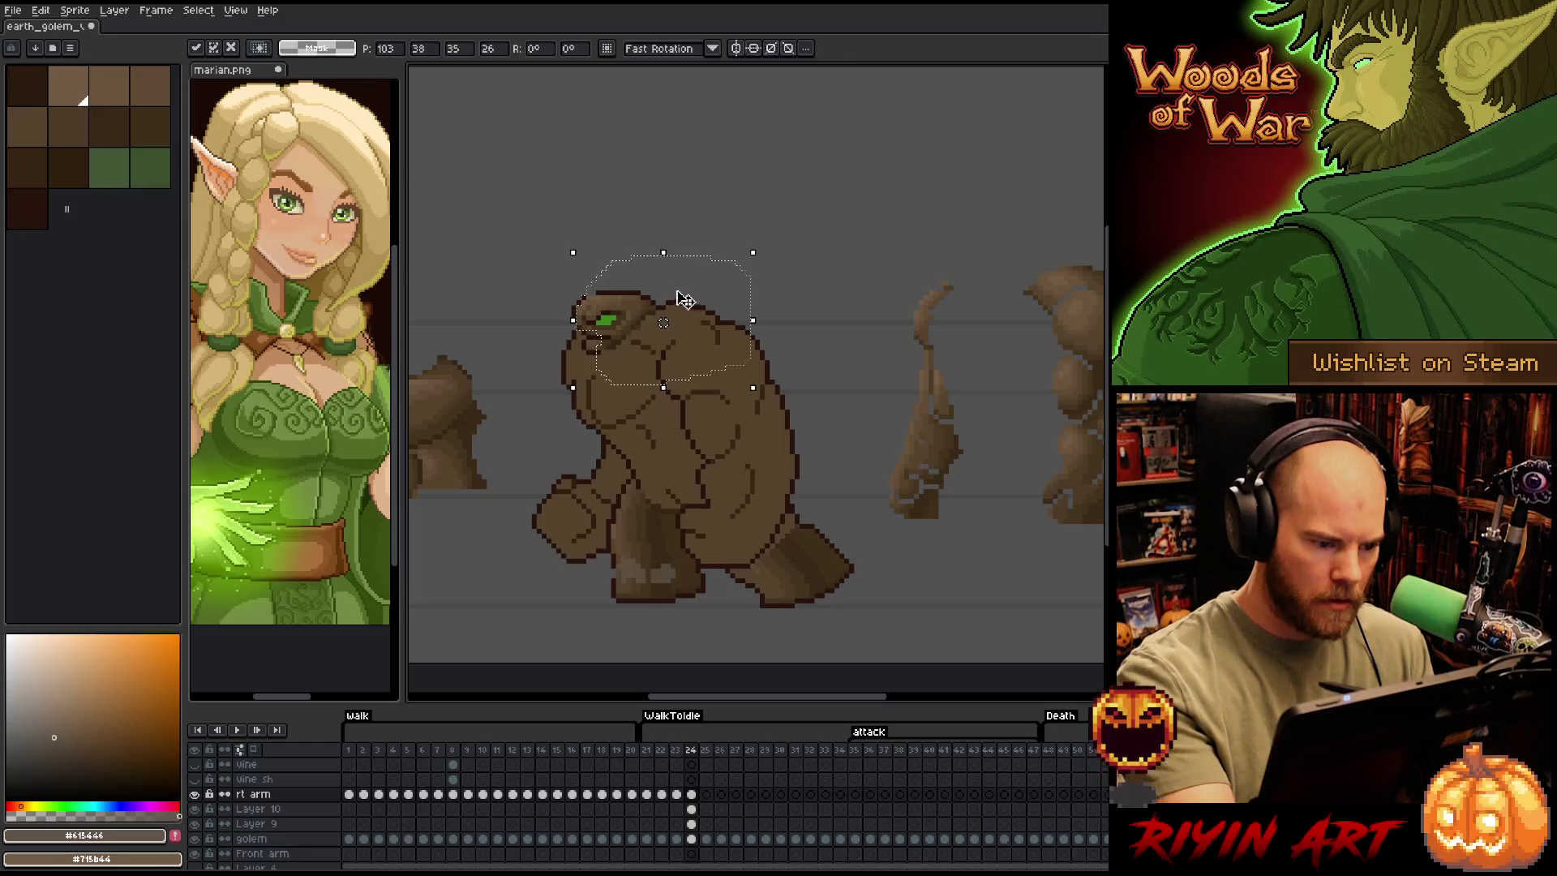
pyautogui.press('Return')
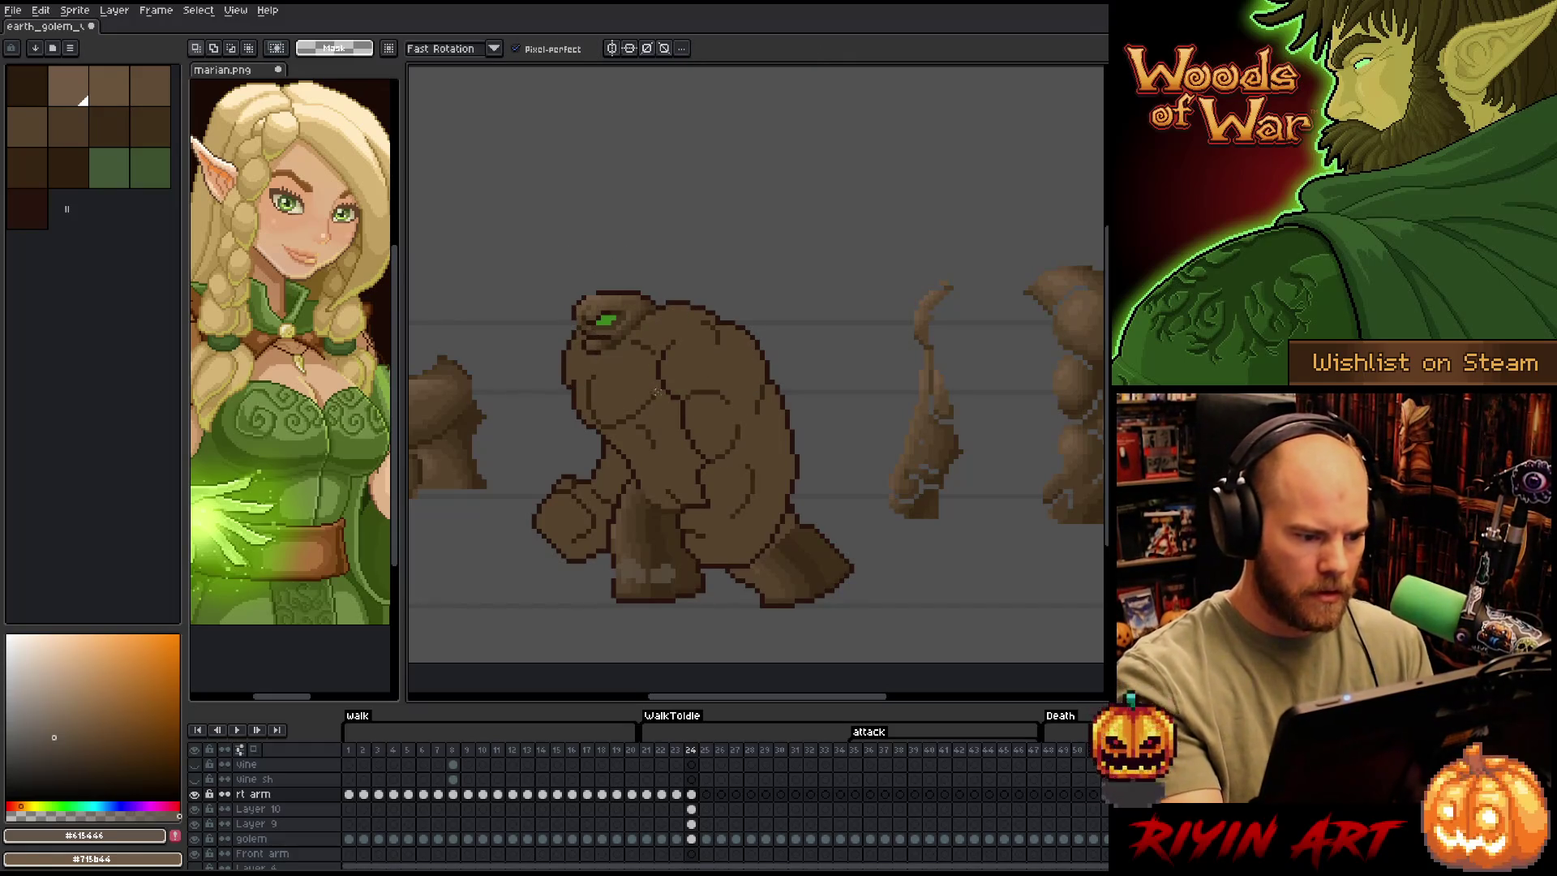
# Paint darker brown shading pixels, including #57442c, onto the golem on Layer 9
pyautogui.press('b')
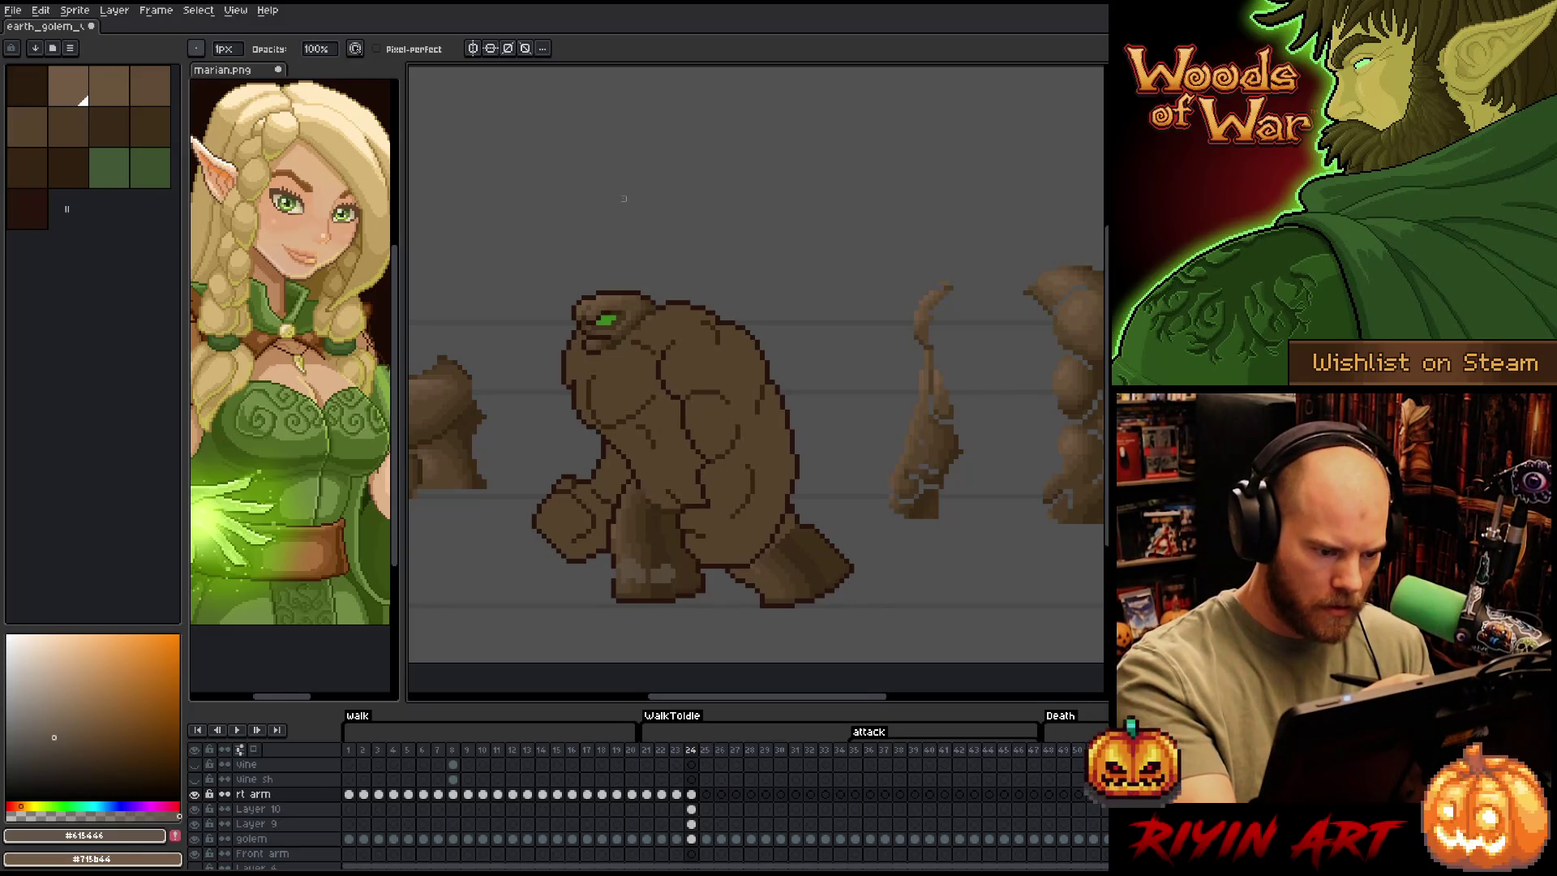
pyautogui.keyDown('alt'); pyautogui.click(604, 294); pyautogui.keyUp('alt')
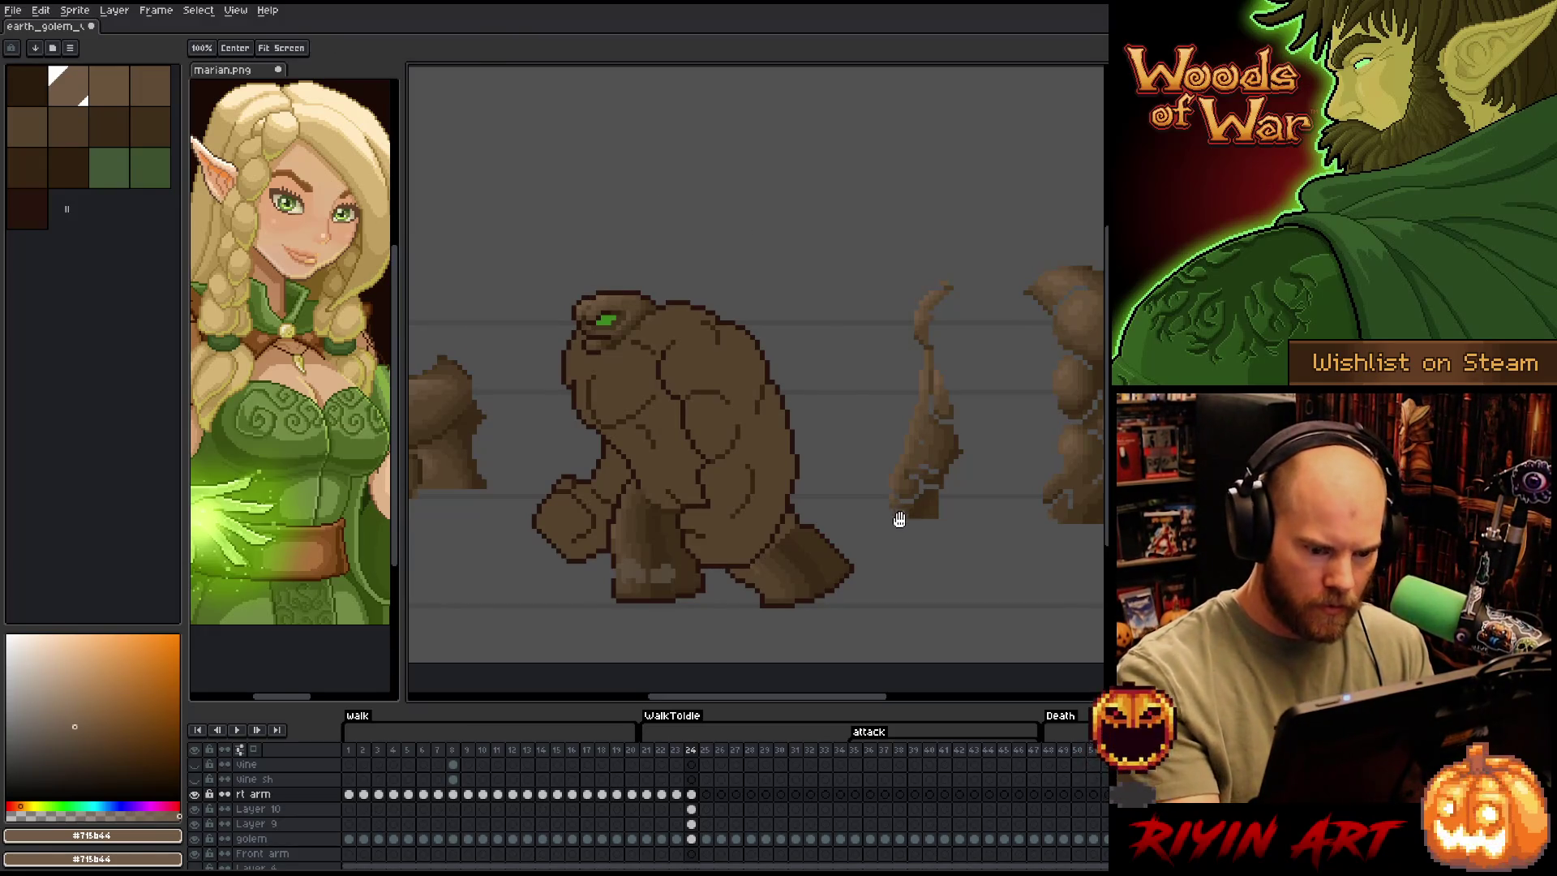
pyautogui.moveTo(897, 521)
pyautogui.mouseDown()
pyautogui.moveTo(862, 494)
pyautogui.moveTo(884, 490)
pyautogui.moveTo(846, 488)
pyautogui.mouseUp()
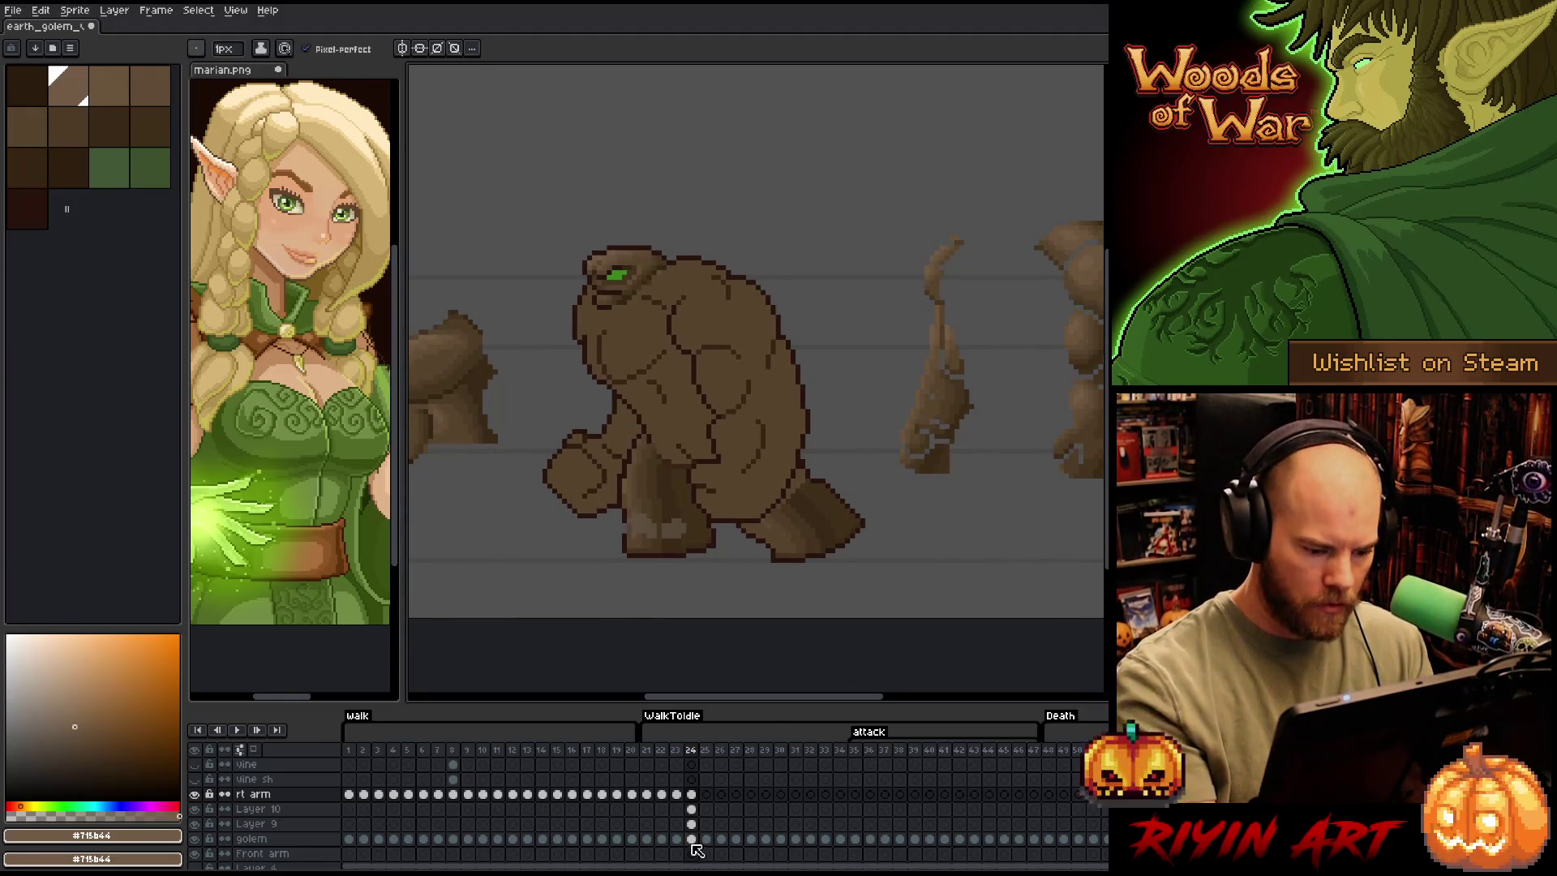
pyautogui.press('Down')
pyautogui.press('Down')
pyautogui.keyDown('alt'); pyautogui.click(803, 489); pyautogui.keyUp('alt')
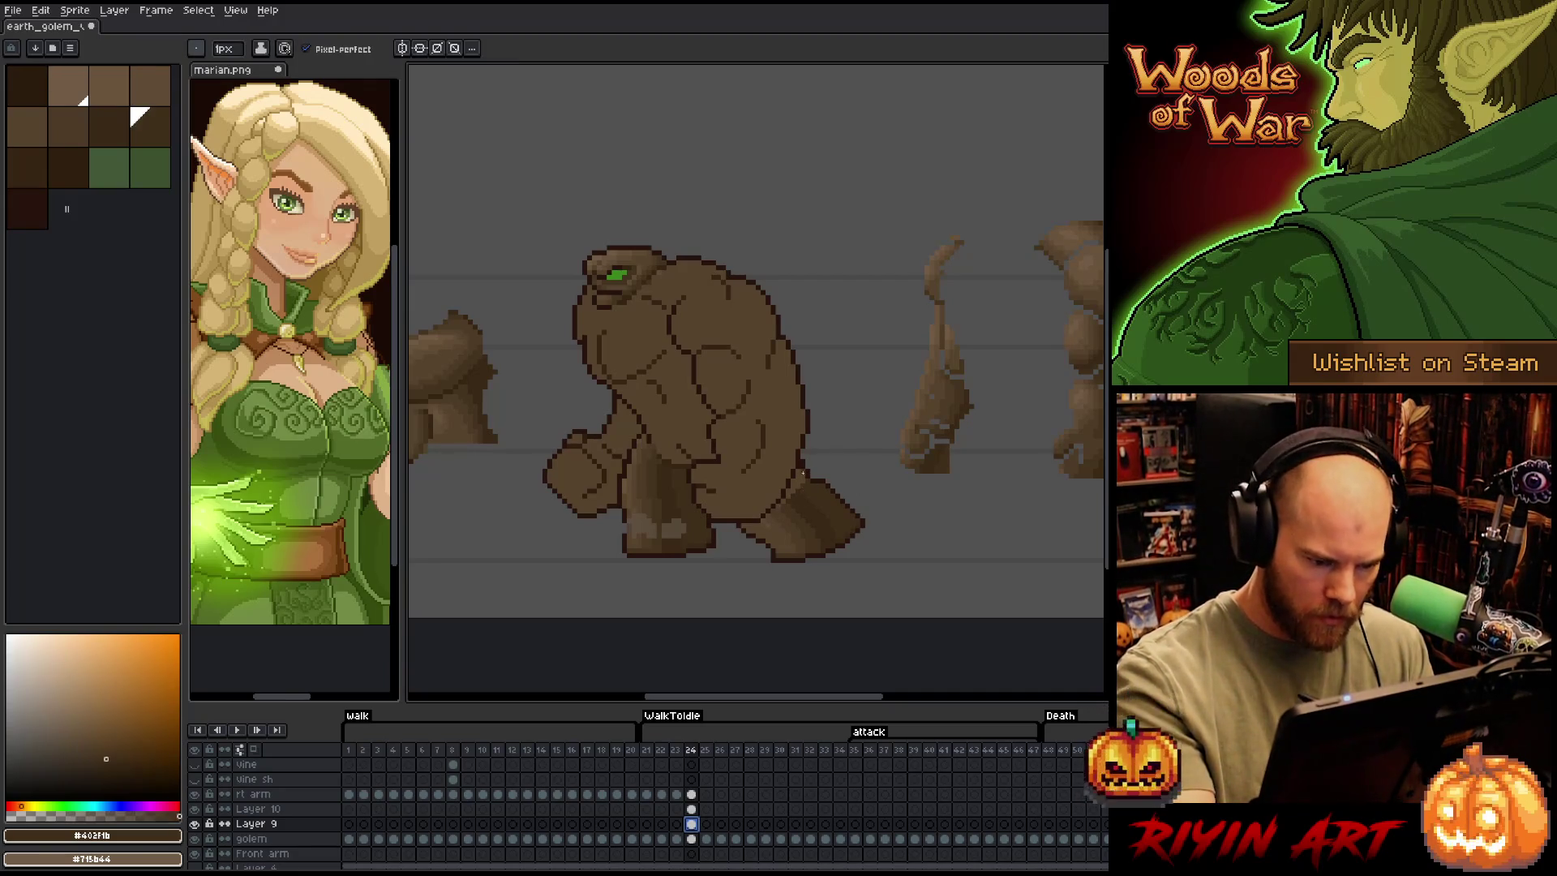
pyautogui.click(802, 468)
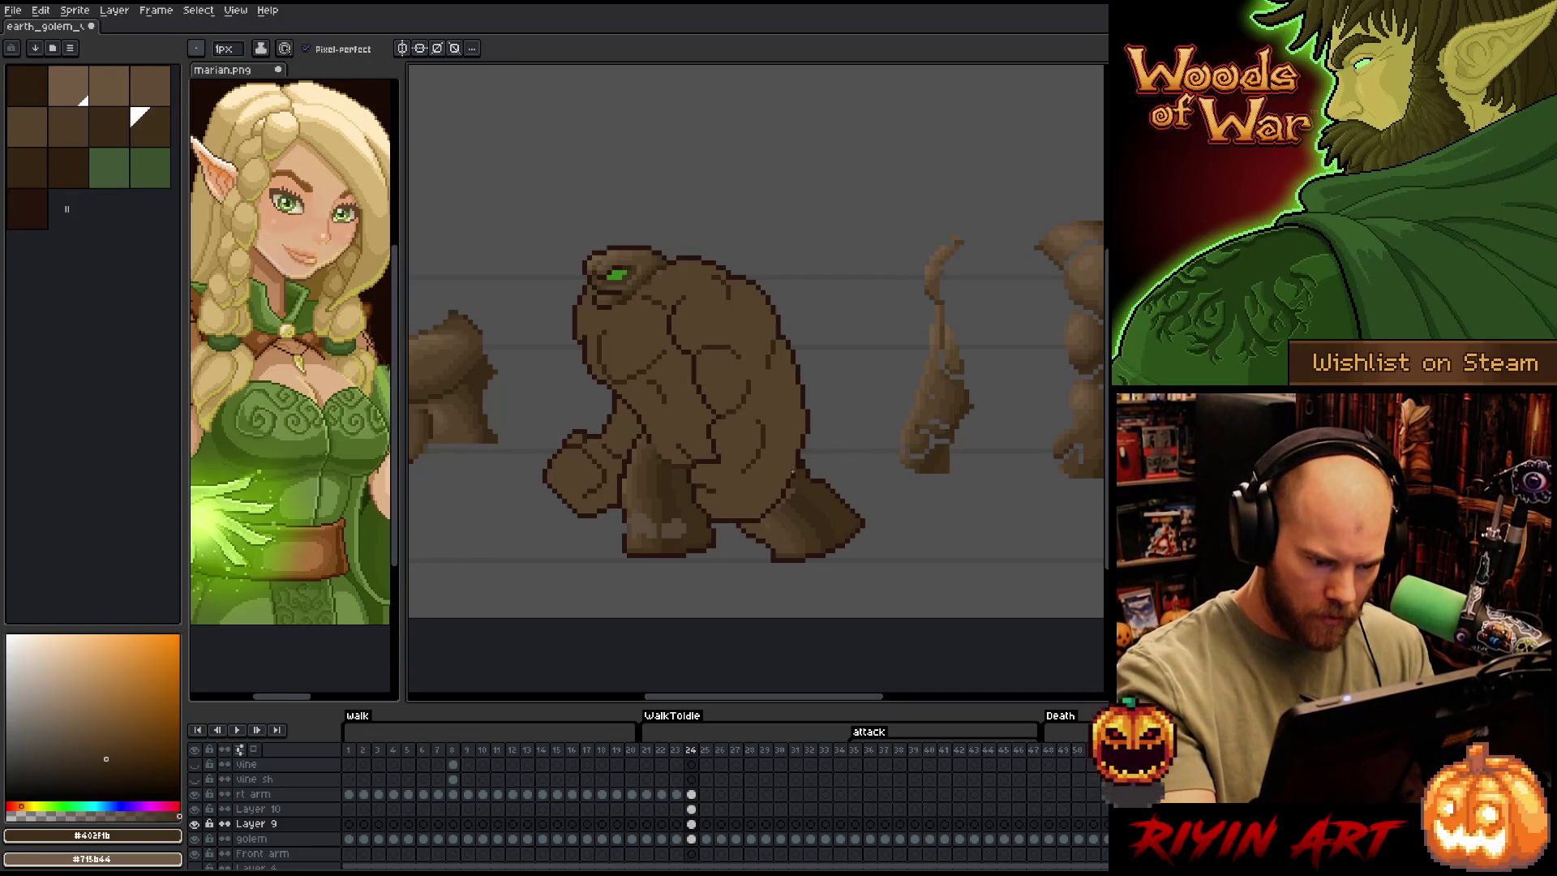
pyautogui.keyDown('alt'); pyautogui.click(793, 485); pyautogui.keyUp('alt')
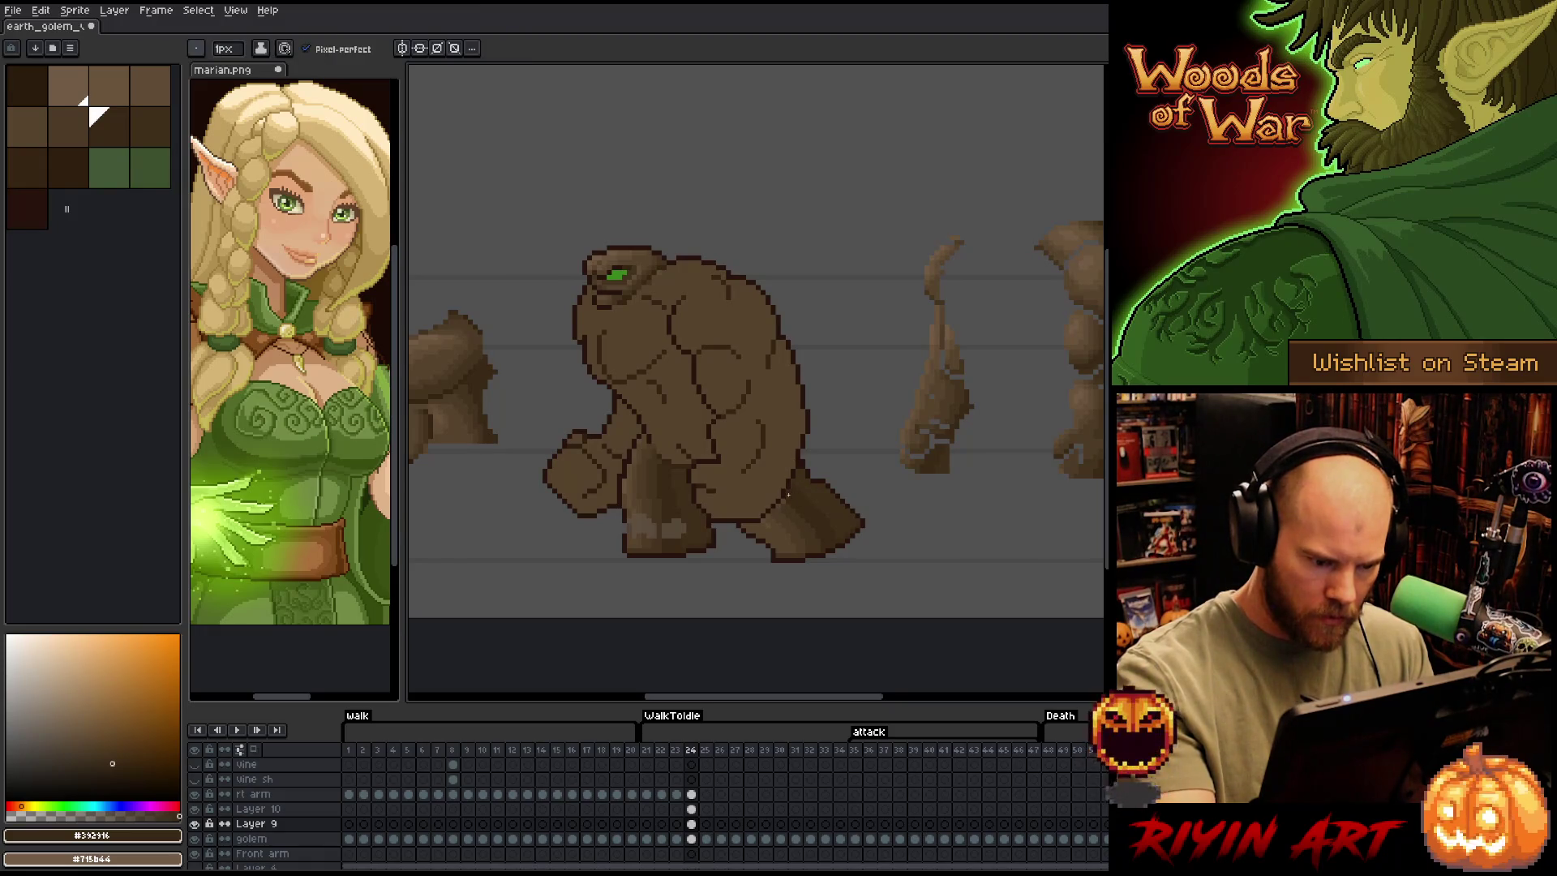
pyautogui.keyDown('alt'); pyautogui.click(787, 506); pyautogui.keyUp('alt')
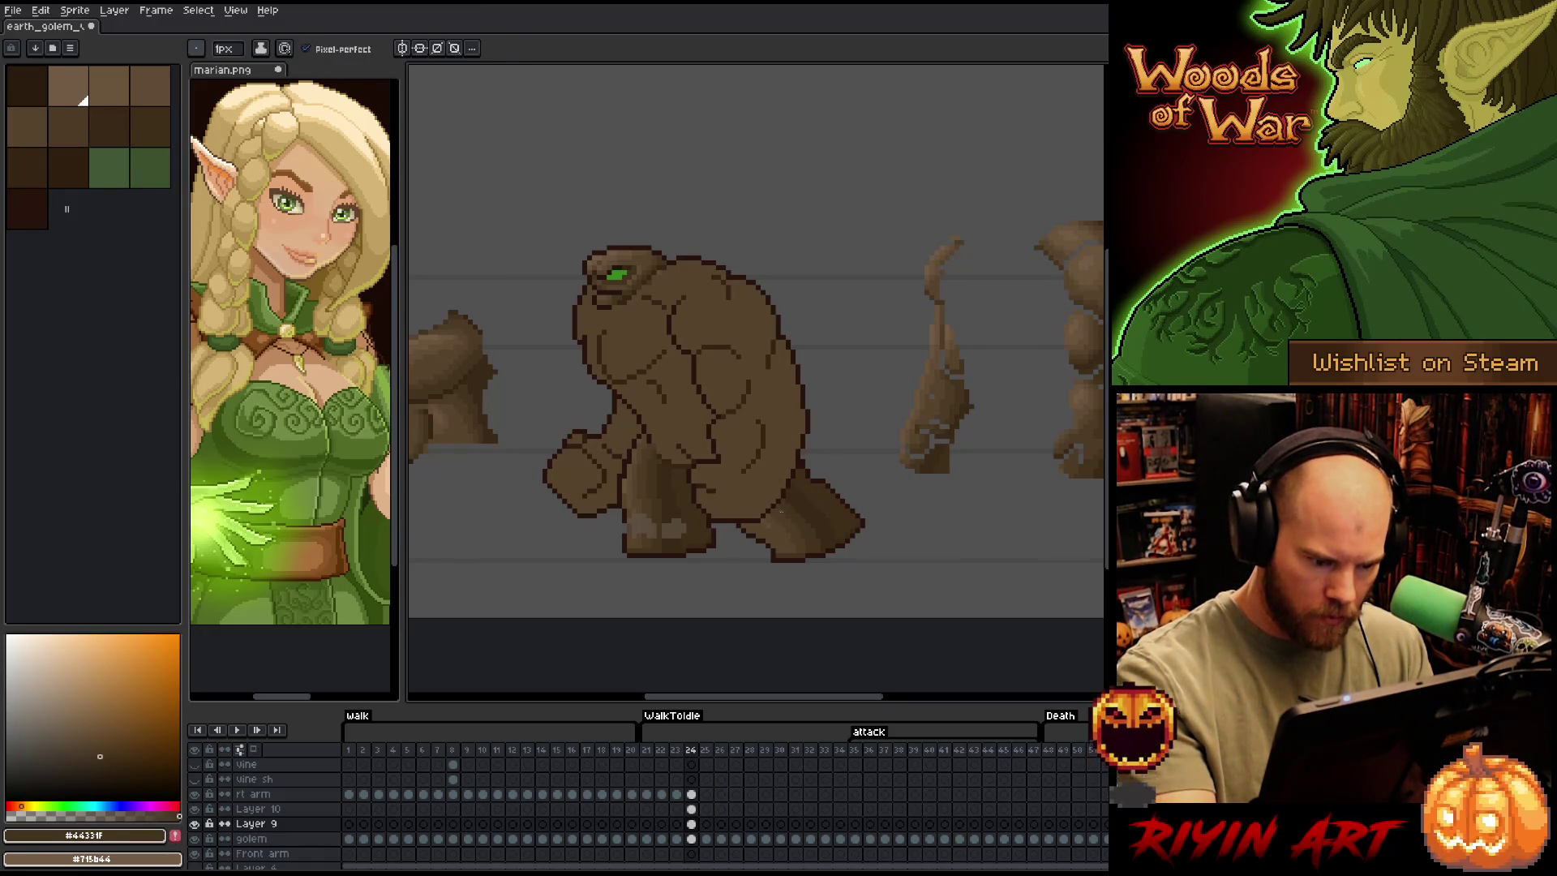
pyautogui.keyDown('alt'); pyautogui.click(769, 520); pyautogui.keyUp('alt')
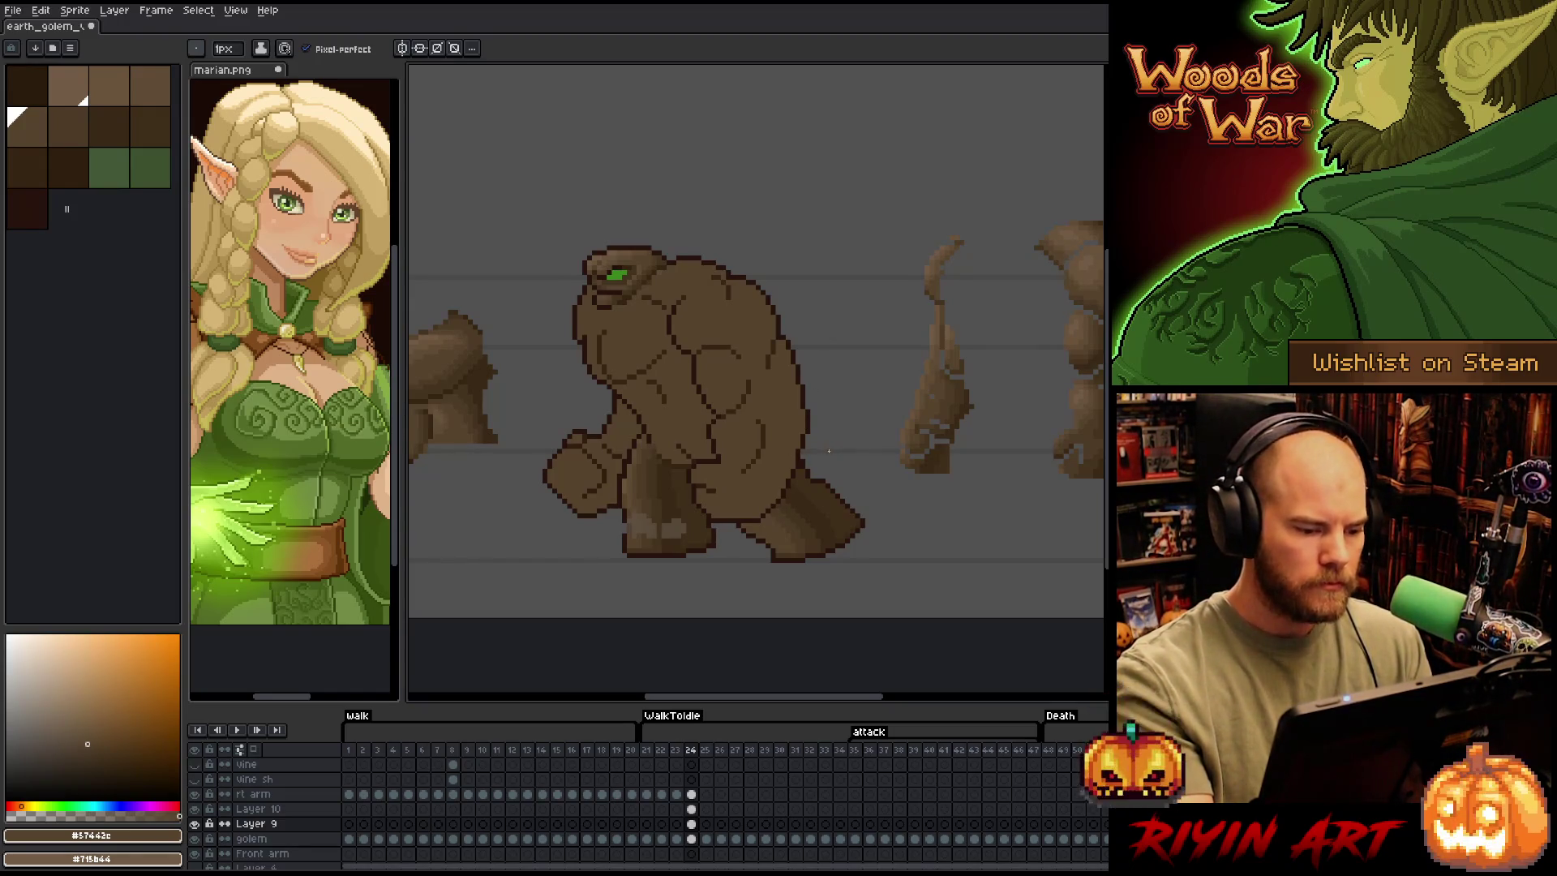
# Erase stray shading pixels and check Layer 9's shading on its own
pyautogui.press('e')
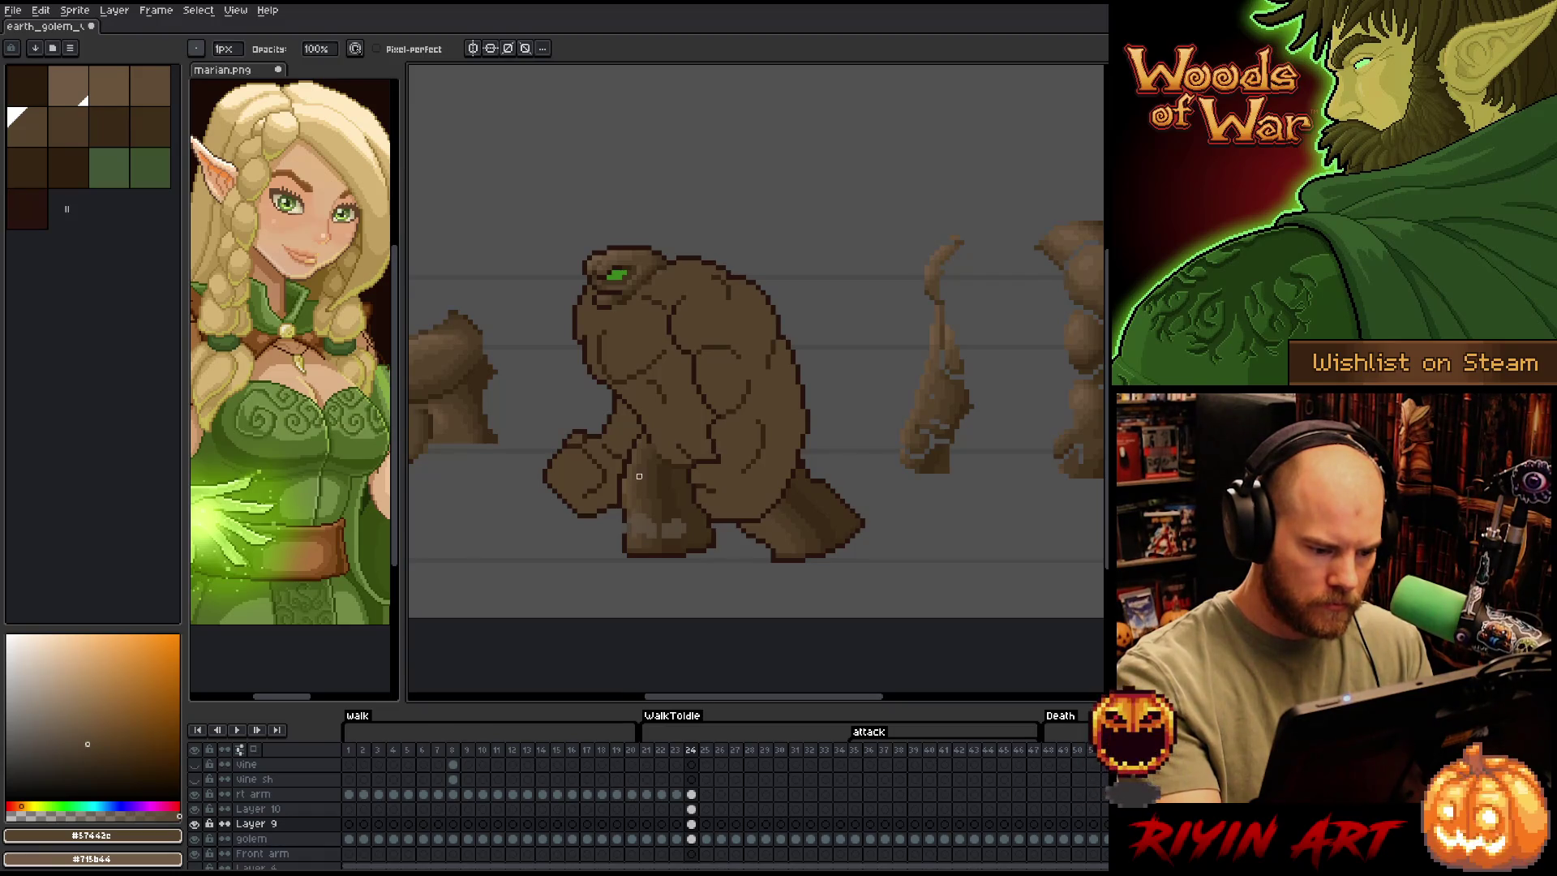
pyautogui.keyDown('alt'); pyautogui.click(195, 823); pyautogui.keyUp('alt')
pyautogui.keyDown('alt'); pyautogui.click(194, 824); pyautogui.keyUp('alt')
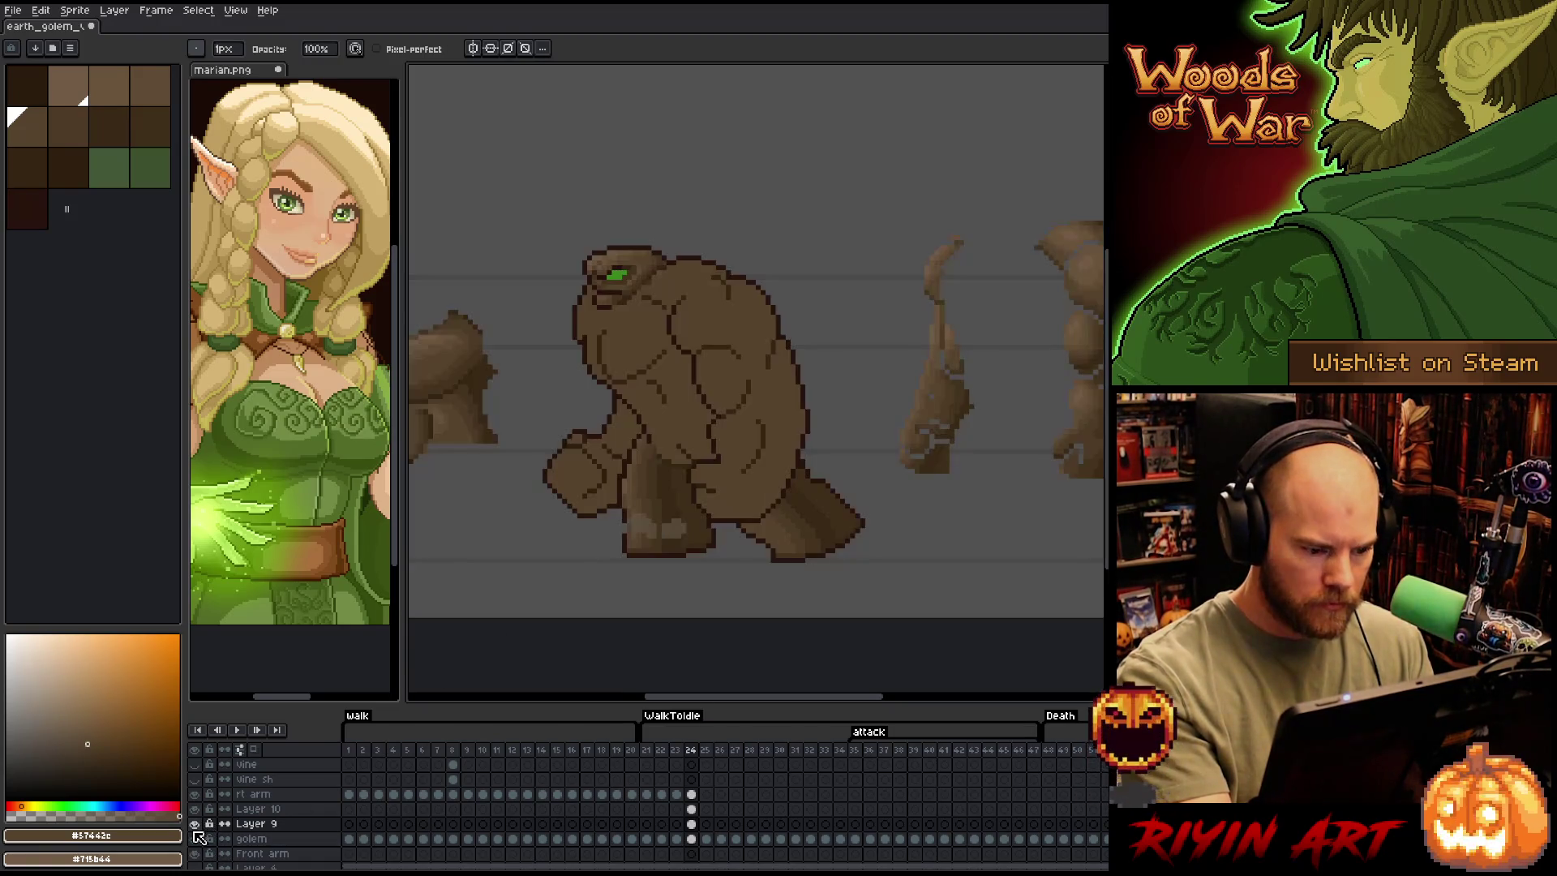
pyautogui.keyDown('alt'); pyautogui.click(194, 825); pyautogui.keyUp('alt')
pyautogui.keyDown('alt'); pyautogui.click(195, 825); pyautogui.keyUp('alt')
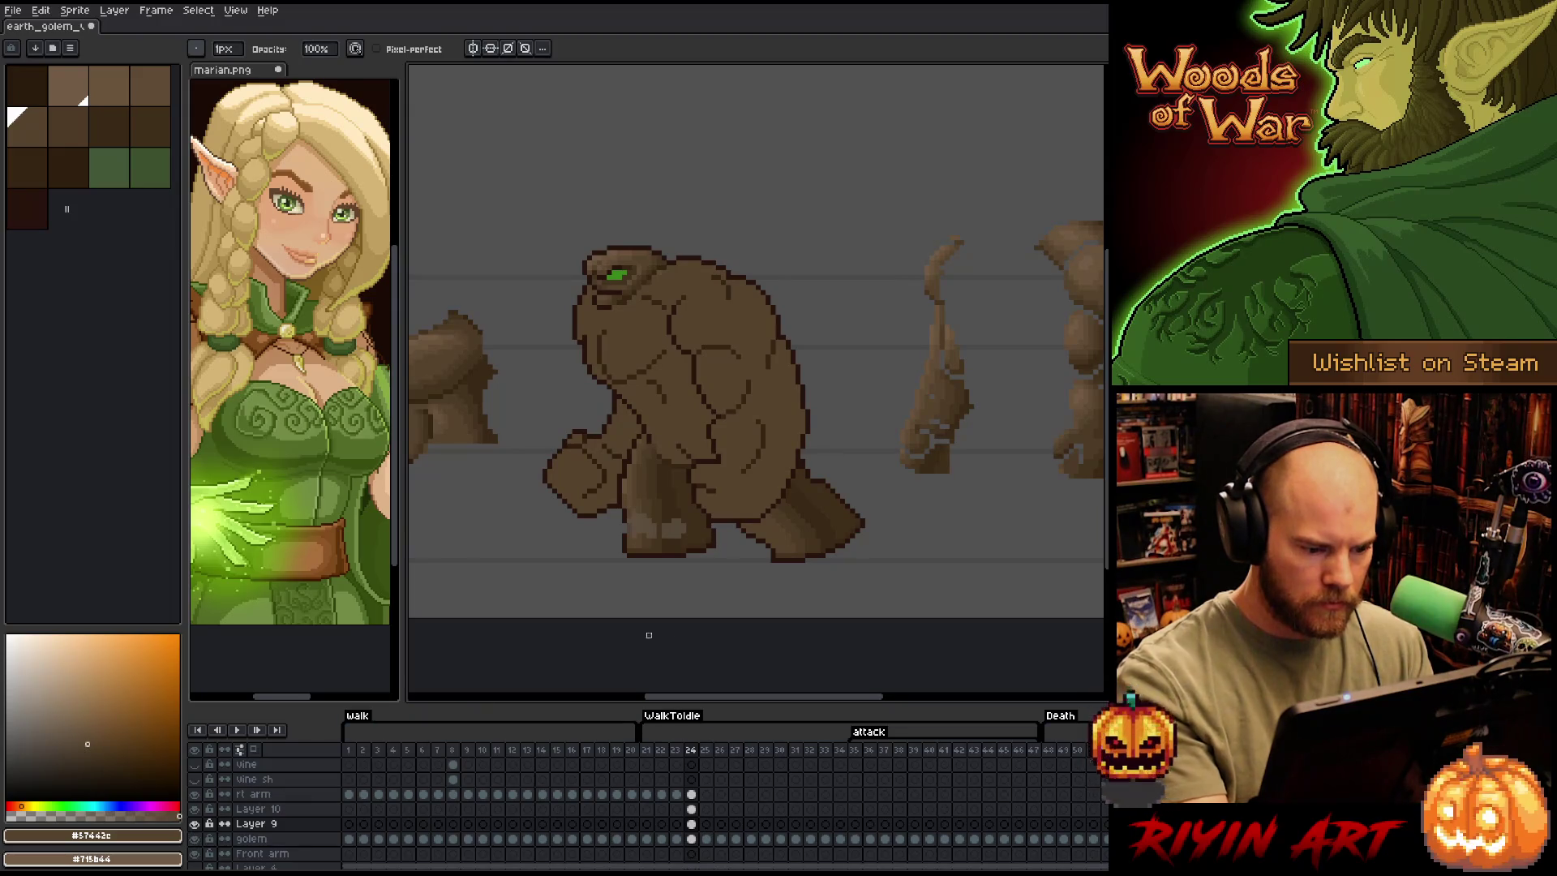
# Hide the dust 2 layer
pyautogui.scroll(2, 535, 770)
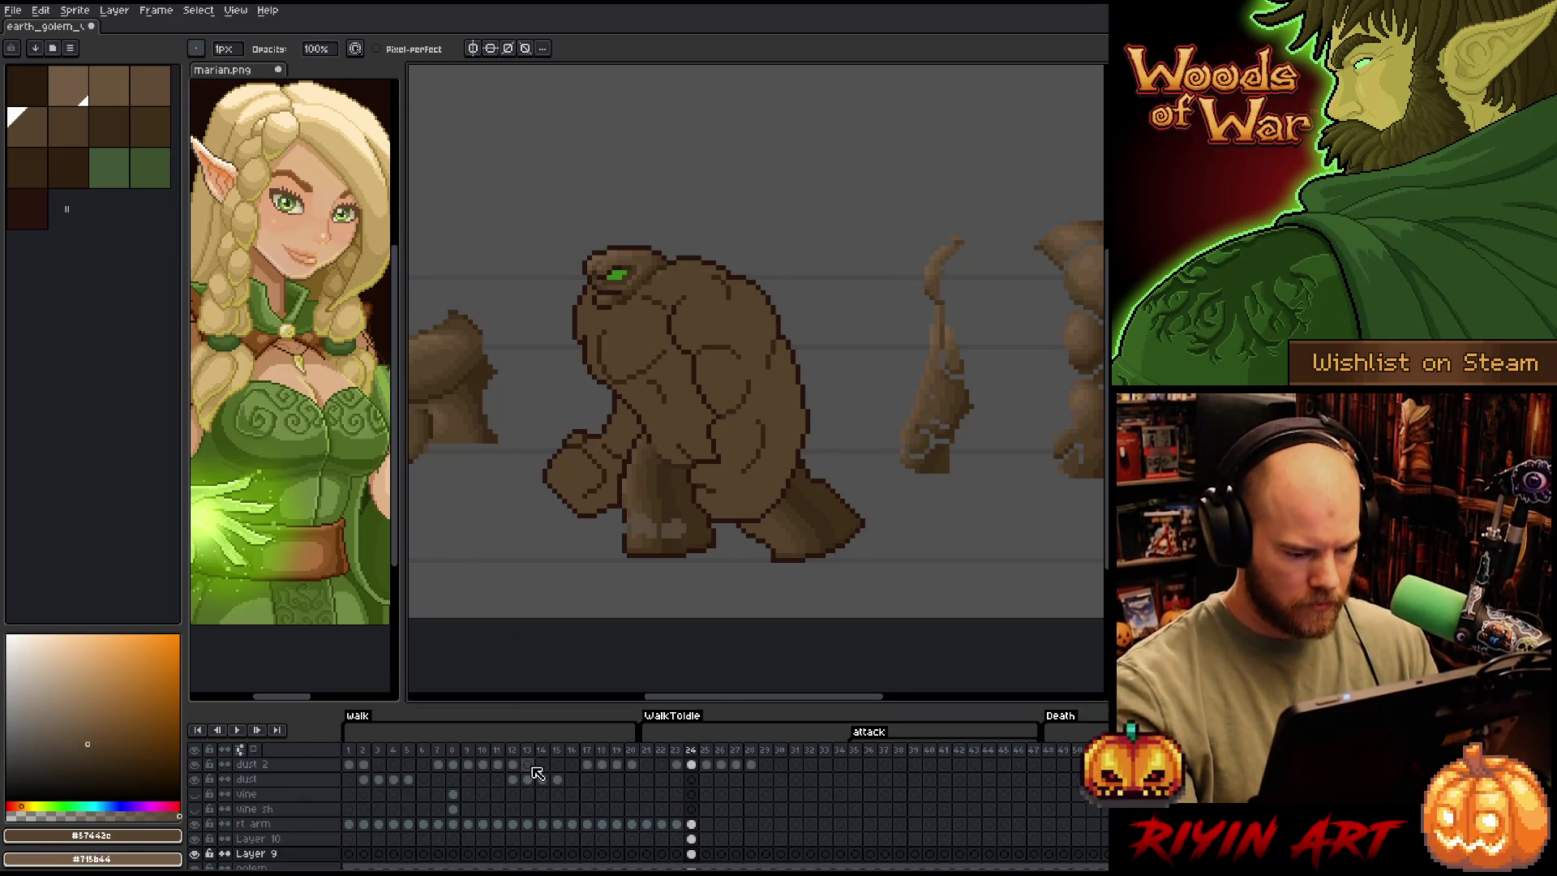
pyautogui.click(196, 766)
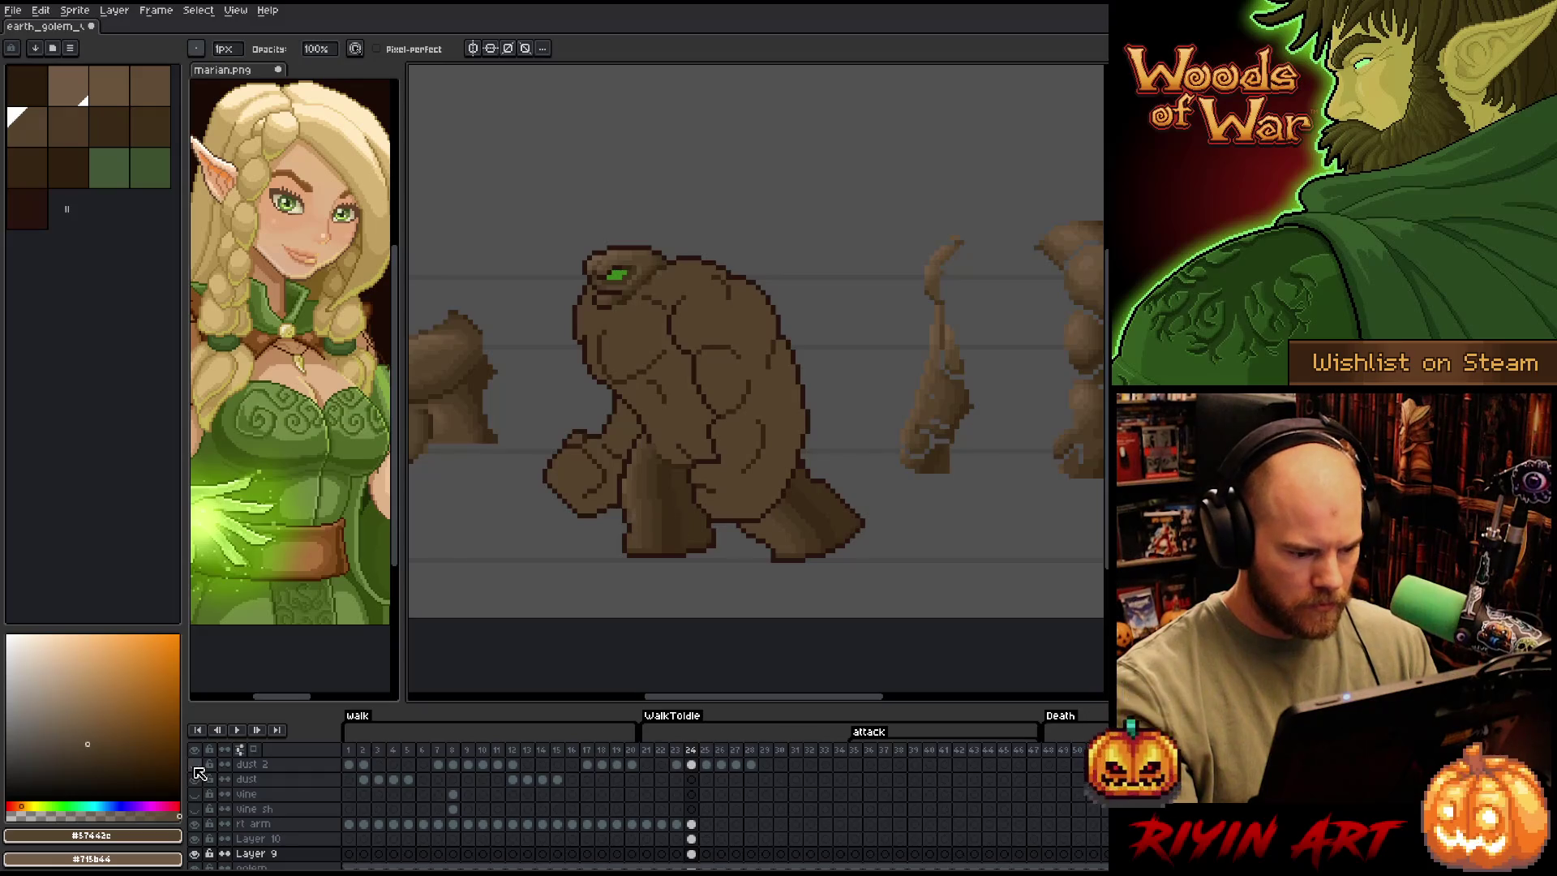
pyautogui.click(196, 766)
pyautogui.click(196, 765)
pyautogui.click(196, 766)
pyautogui.click(195, 765)
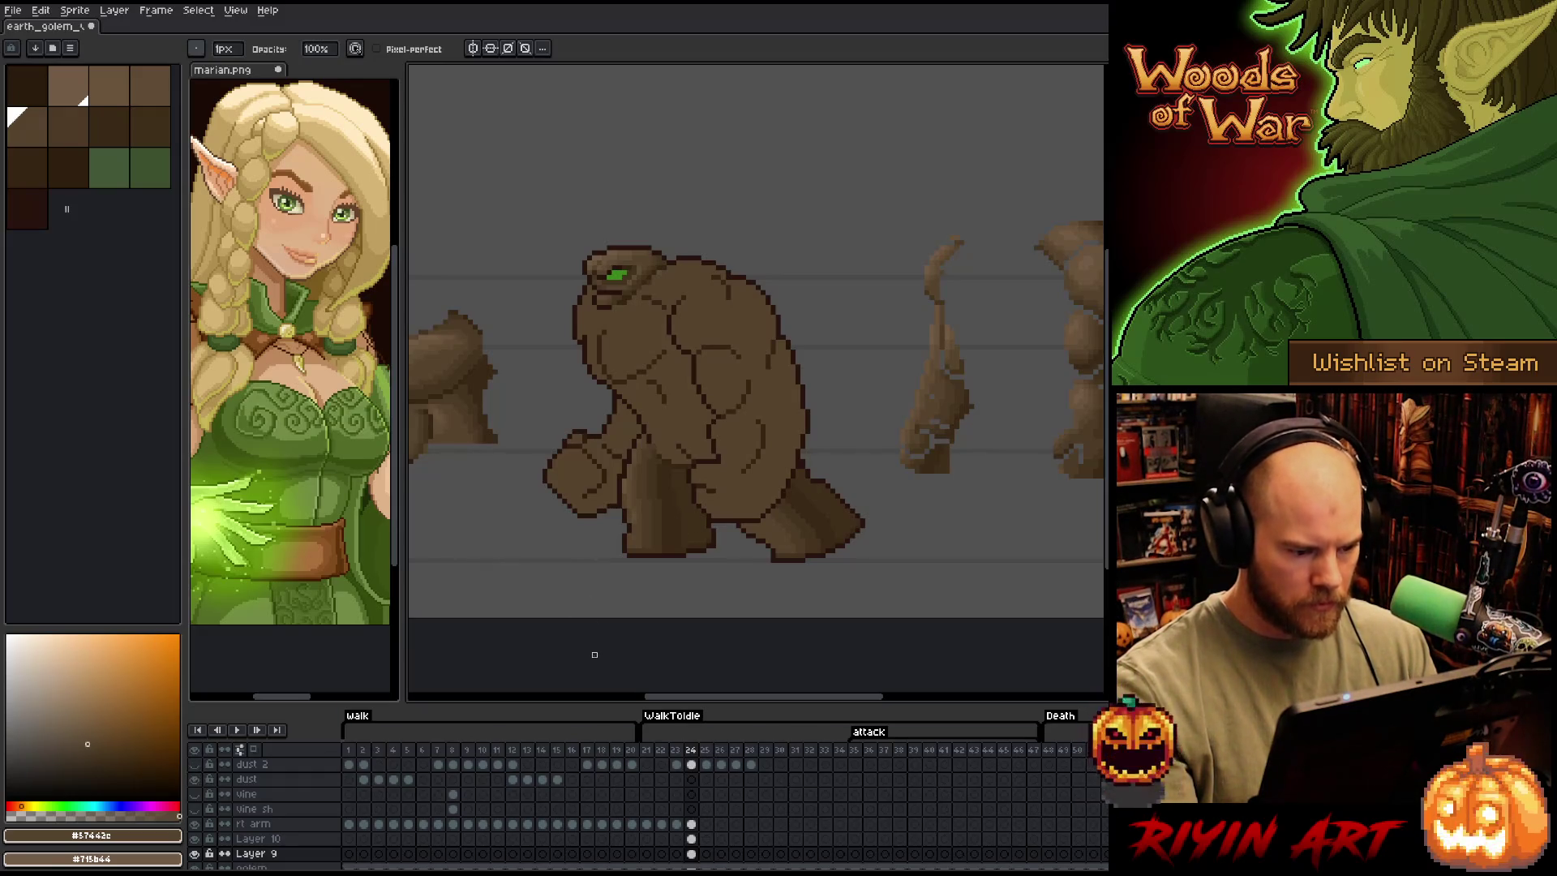
pyautogui.scroll(-1, 695, 790)
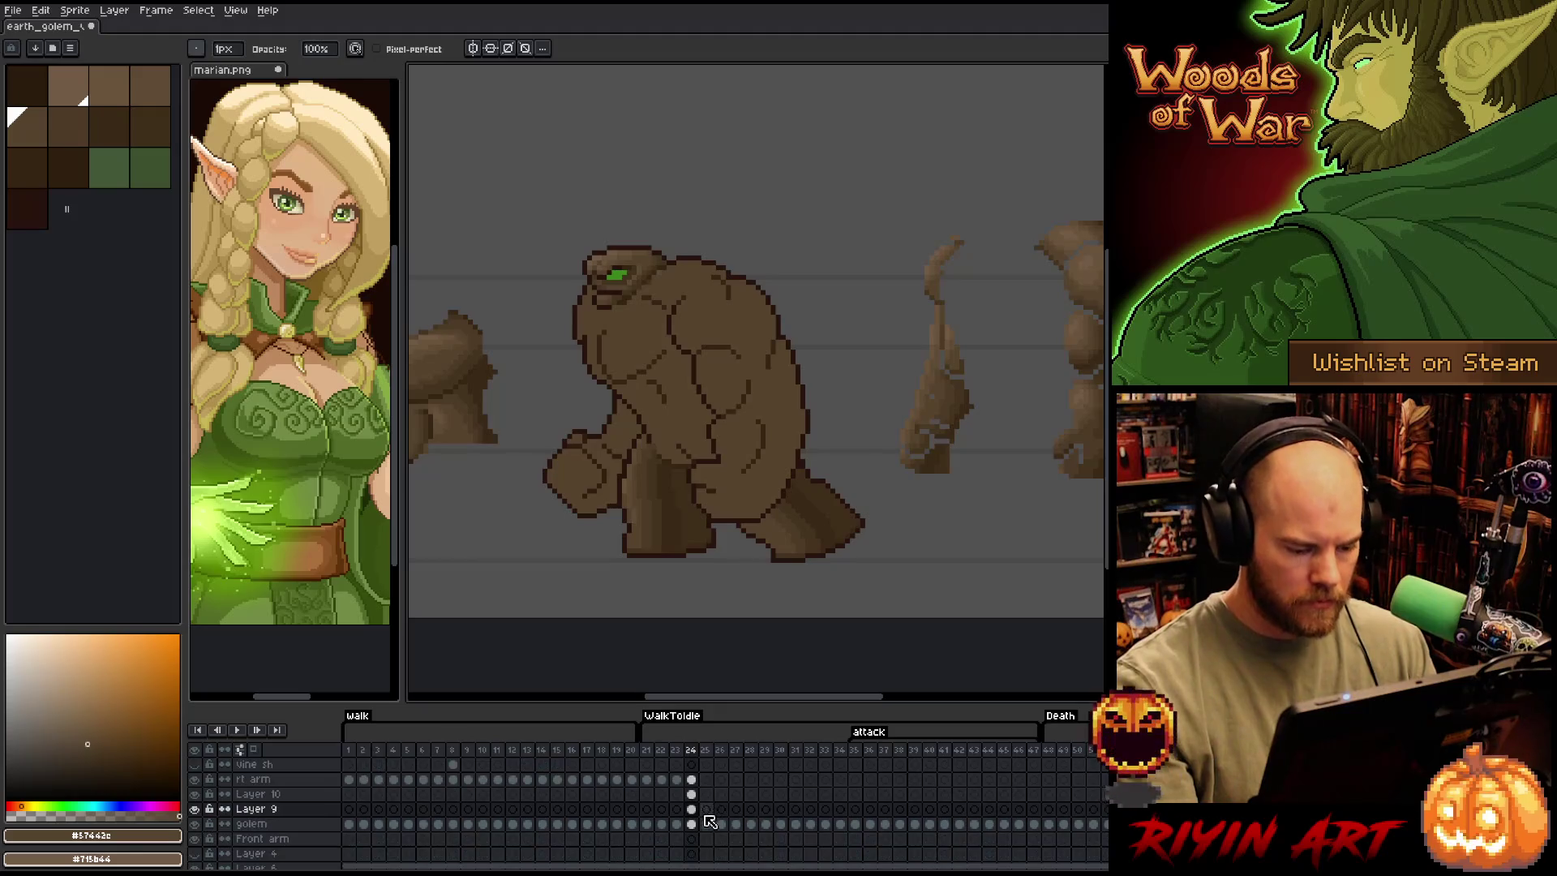
# Shade the golem's leg and torso with #57442c, #4d3b26 and #604c35 browns, and save the sprite
pyautogui.keyDown('alt'); pyautogui.click(633, 528); pyautogui.keyUp('alt')
pyautogui.click(634, 529)
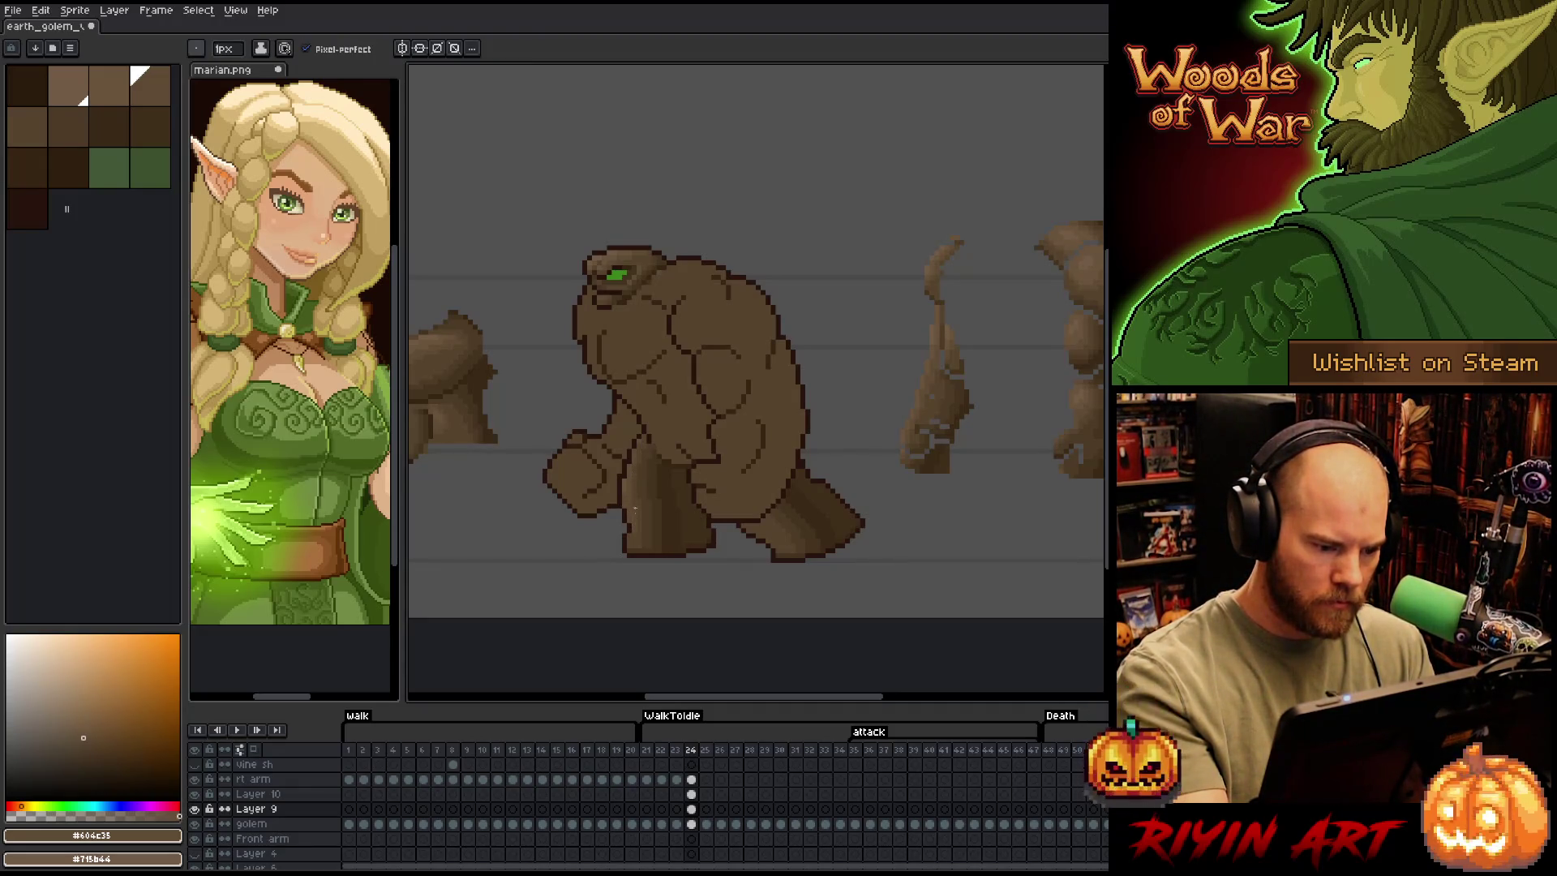
pyautogui.keyDown('alt'); pyautogui.click(634, 507); pyautogui.keyUp('alt')
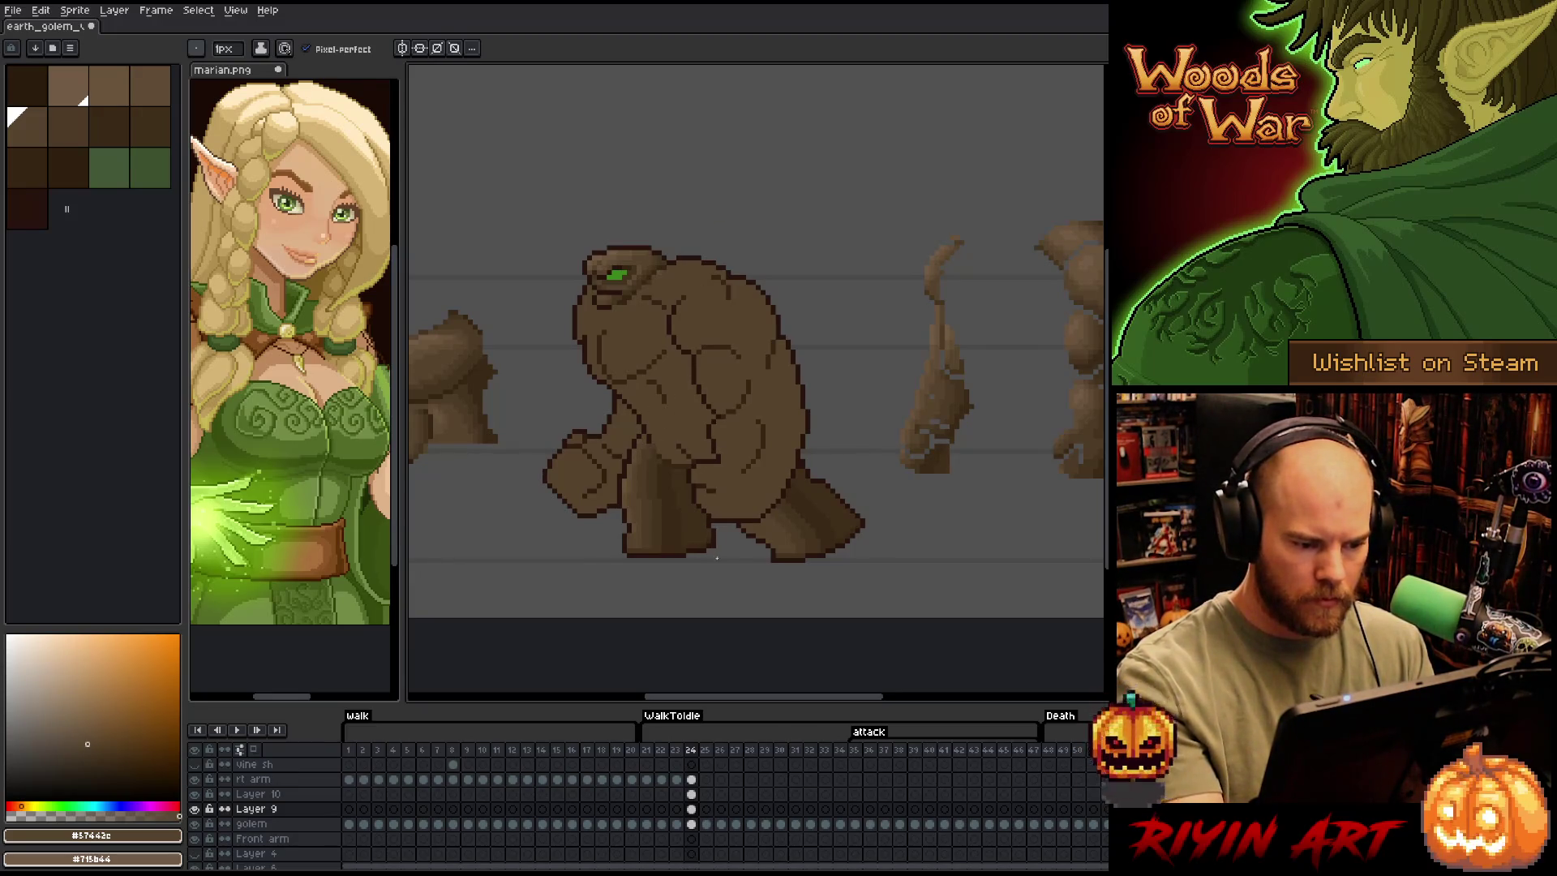
pyautogui.press('e')
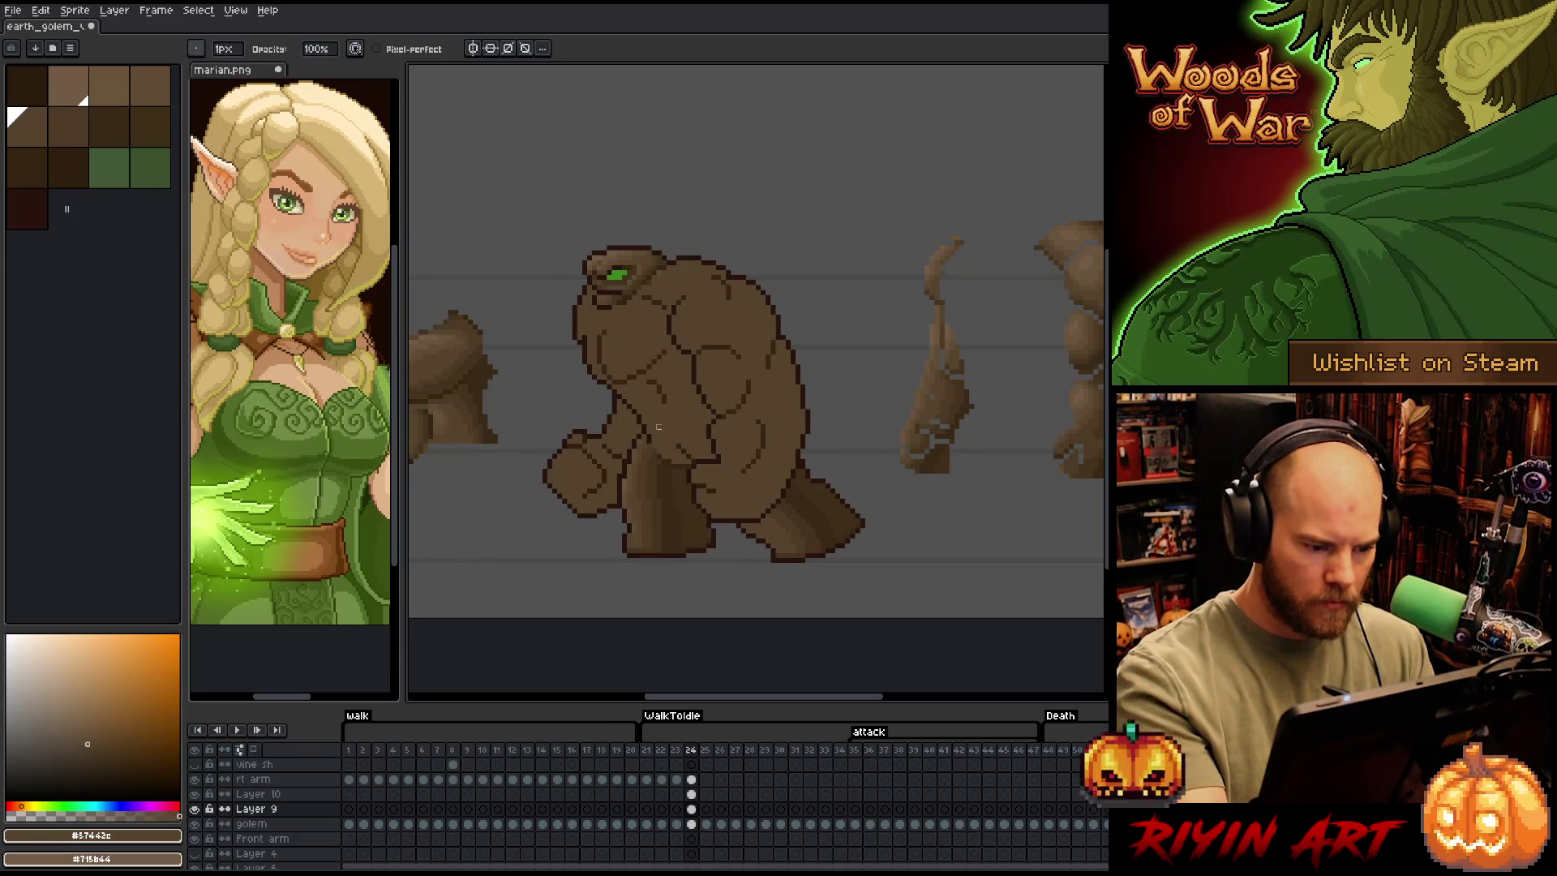
pyautogui.press('b')
pyautogui.keyDown('alt'); pyautogui.click(653, 450); pyautogui.keyUp('alt')
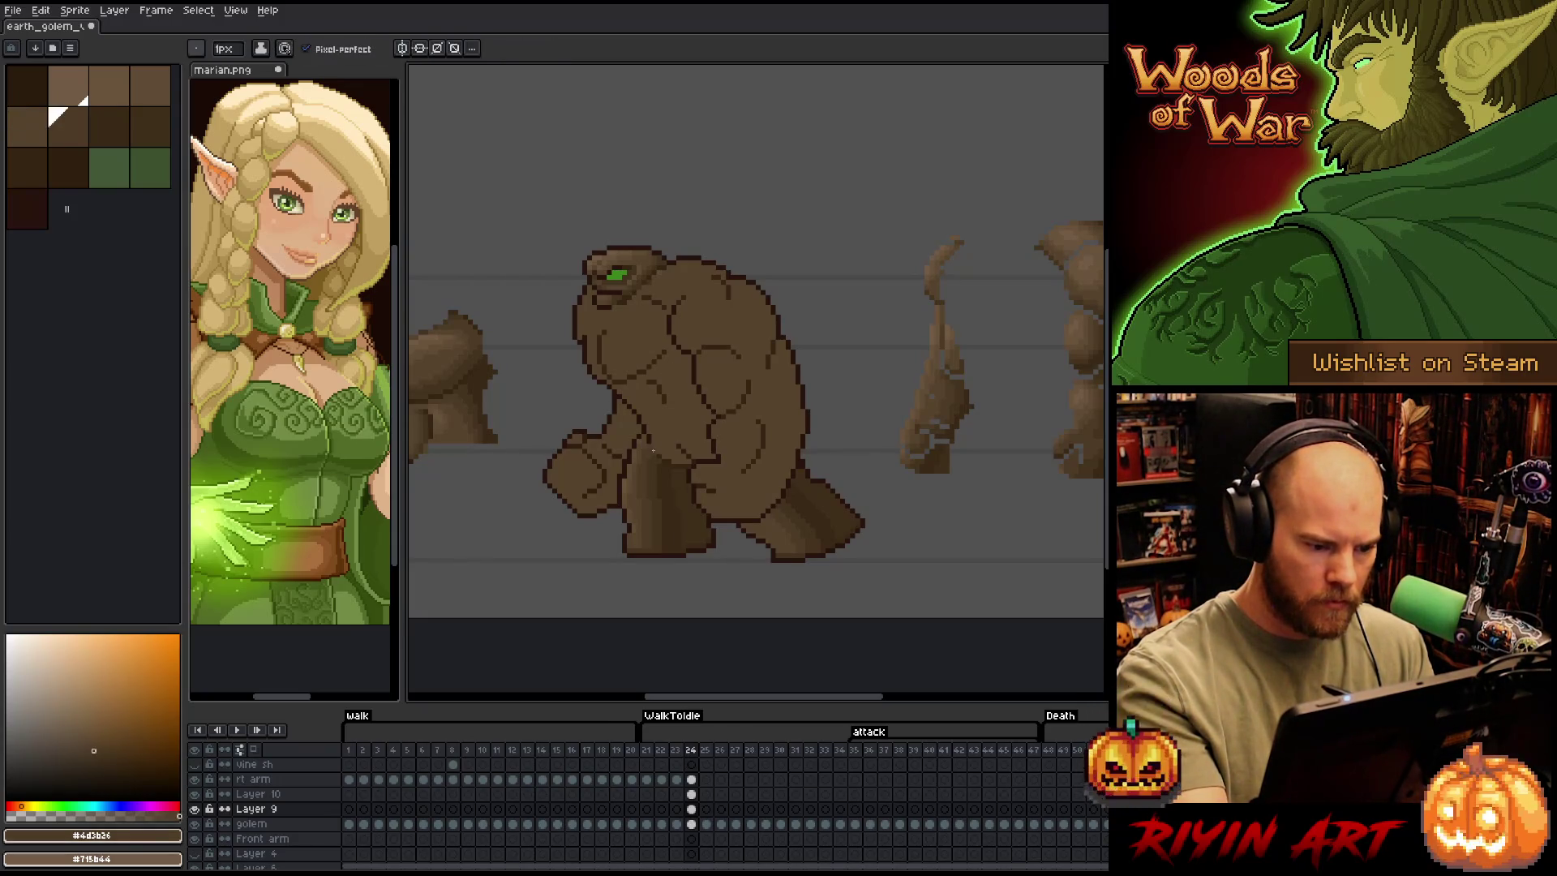
pyautogui.hotkey('ctrl', 's')
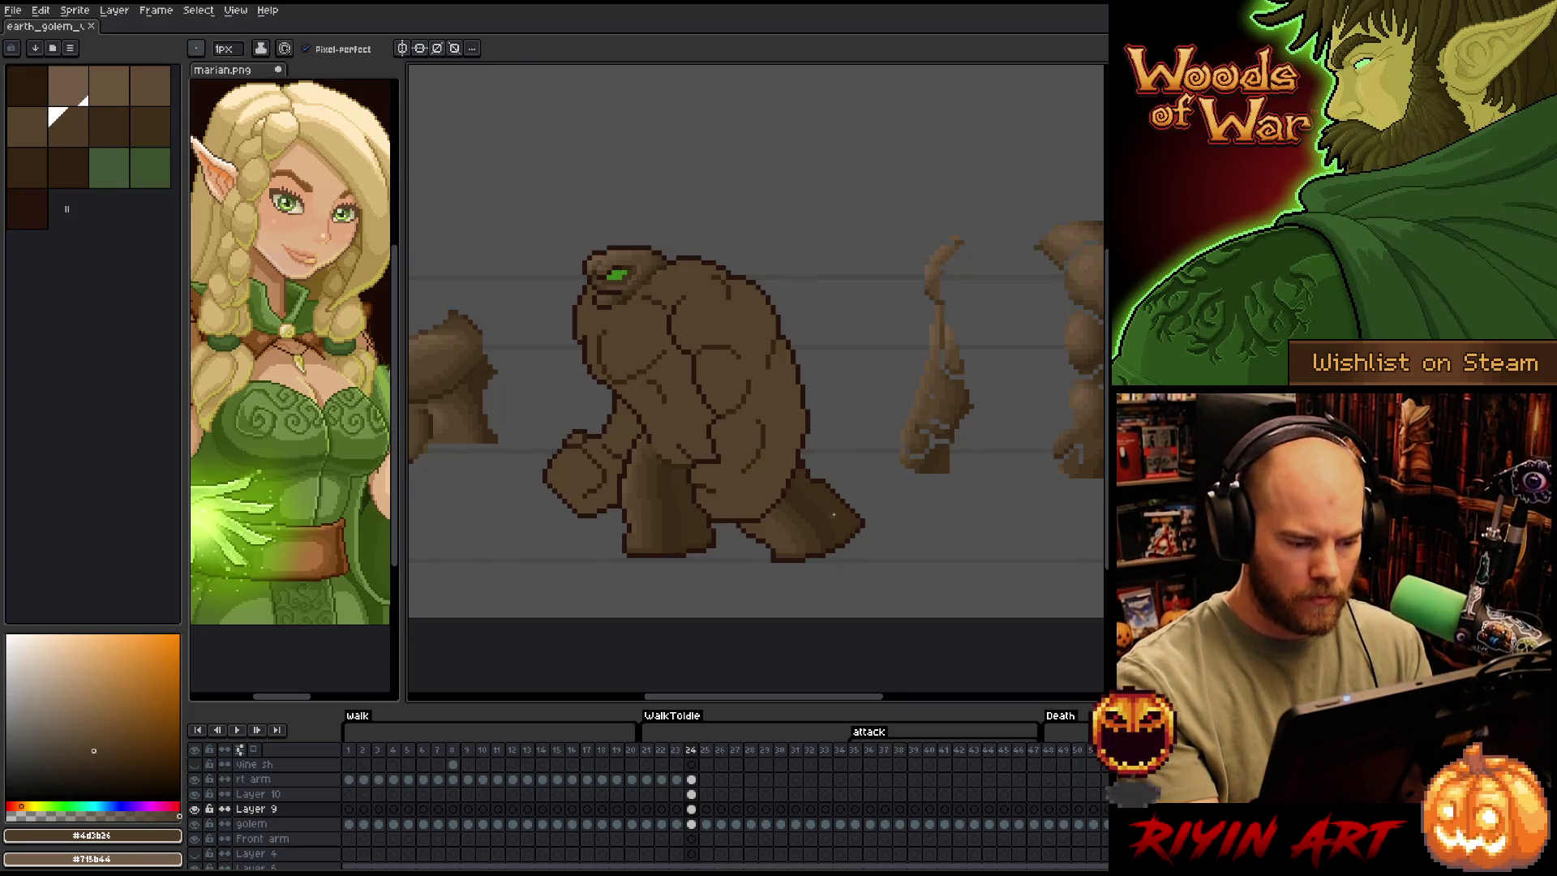
pyautogui.keyDown('alt'); pyautogui.click(634, 529); pyautogui.keyUp('alt')
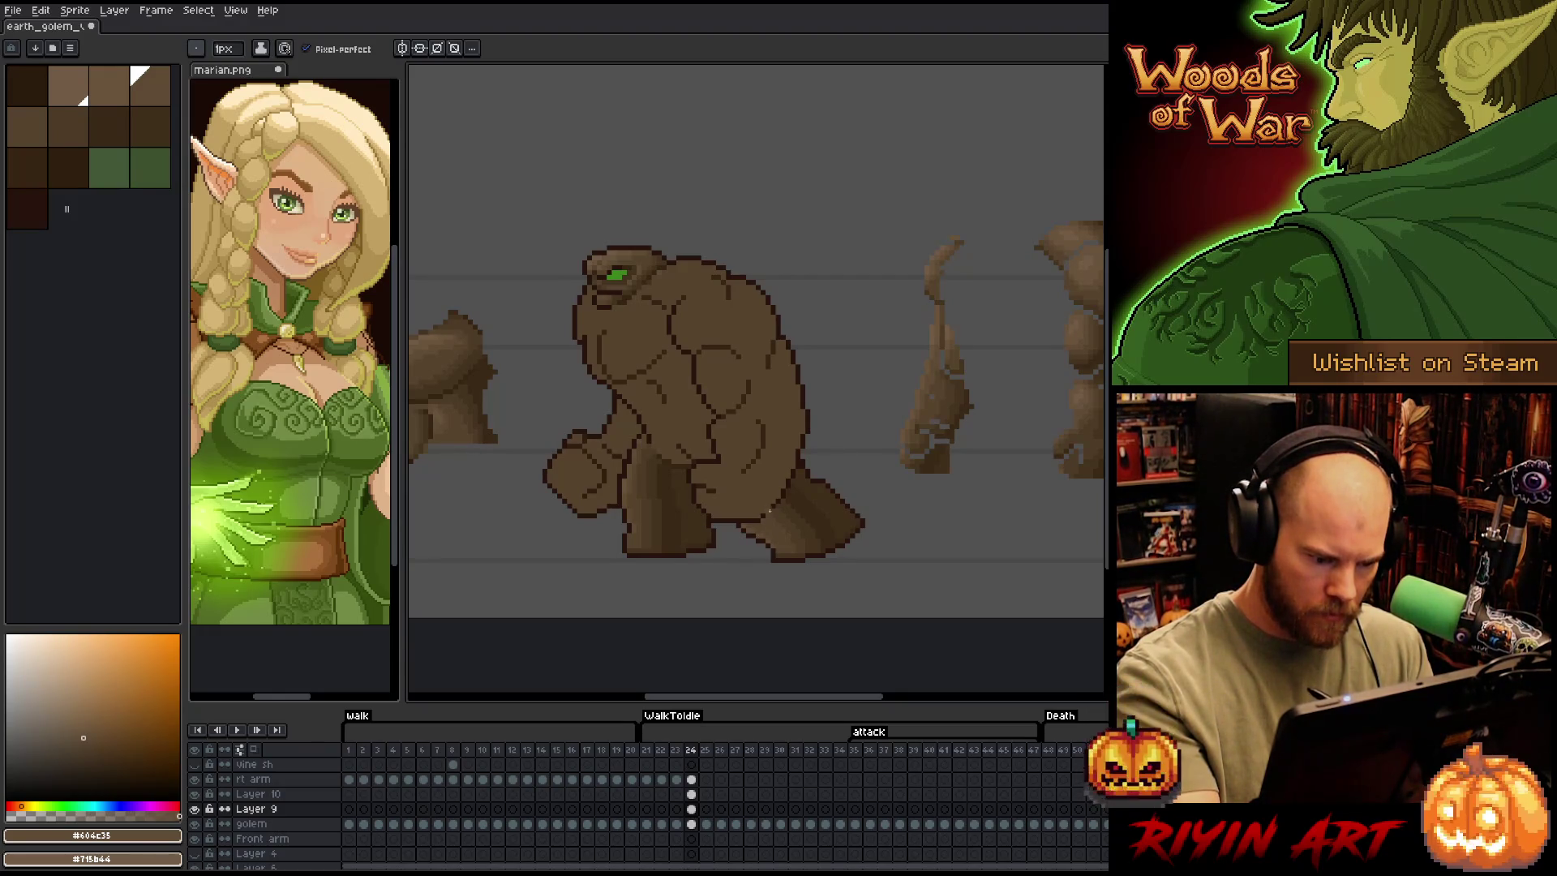
pyautogui.moveTo(799, 549)
pyautogui.mouseDown()
pyautogui.moveTo(845, 529)
pyautogui.moveTo(747, 581)
pyautogui.moveTo(744, 567)
pyautogui.mouseUp()
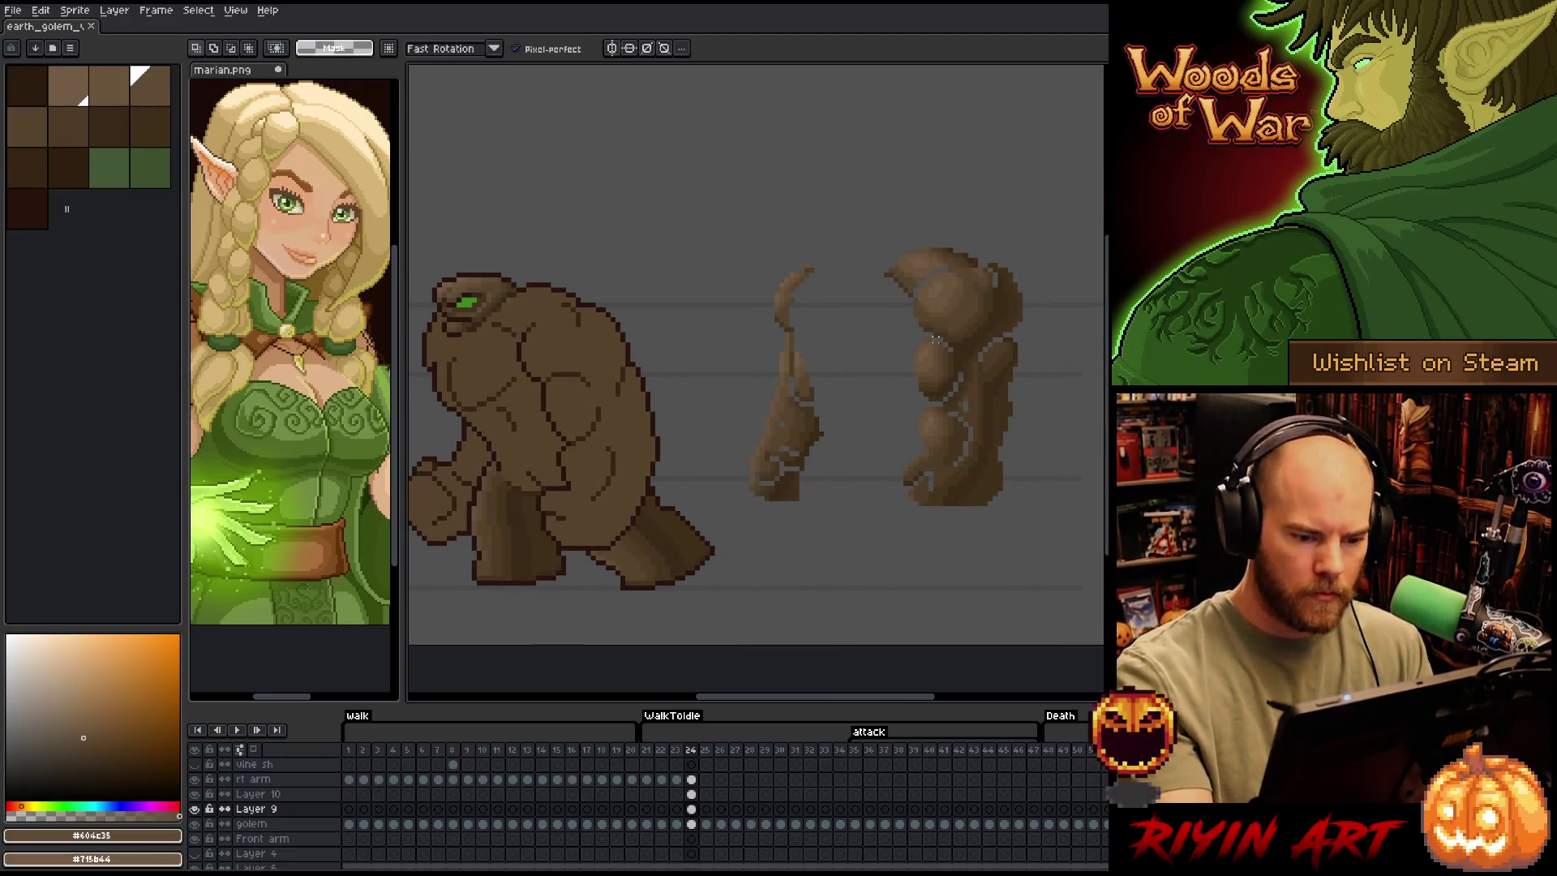
# Move the rounded shoulder rock onto the golem's torso on the rt arm layer, nudged 2 px left
pyautogui.moveTo(923, 338)
pyautogui.mouseDown()
pyautogui.moveTo(957, 365)
pyautogui.moveTo(915, 404)
pyautogui.moveTo(893, 369)
pyautogui.moveTo(843, 410)
pyautogui.moveTo(586, 420)
pyautogui.mouseUp()
pyautogui.press('Up')
pyautogui.press('Up')
pyautogui.press('Return')
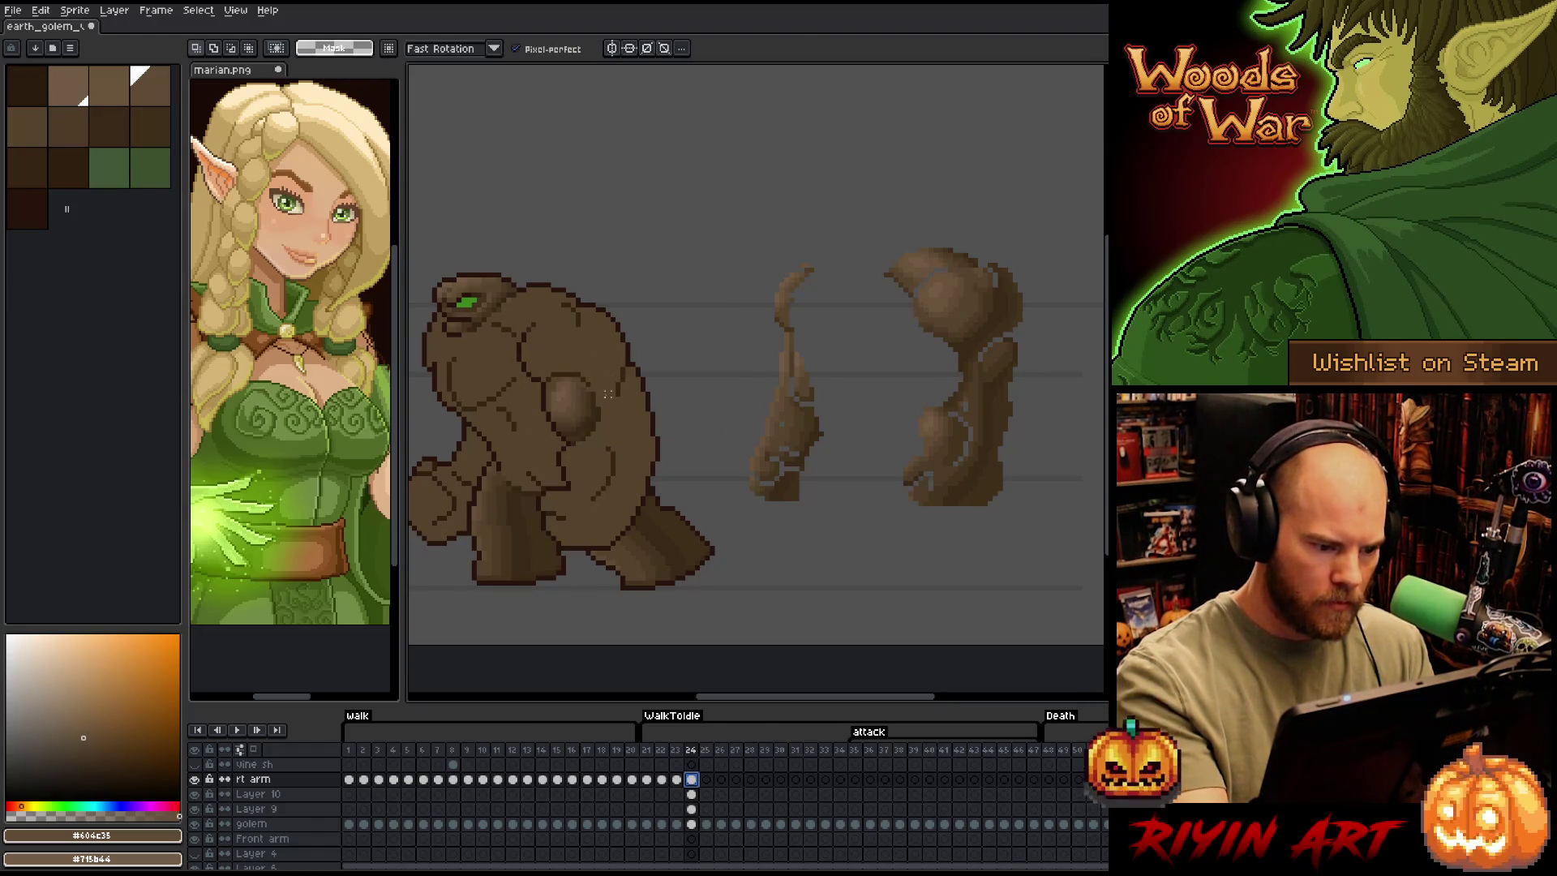
# Shade the shoulder rock with browns #392916, #4d3b26, #57442c, #69533b and #604c35
pyautogui.press('b')
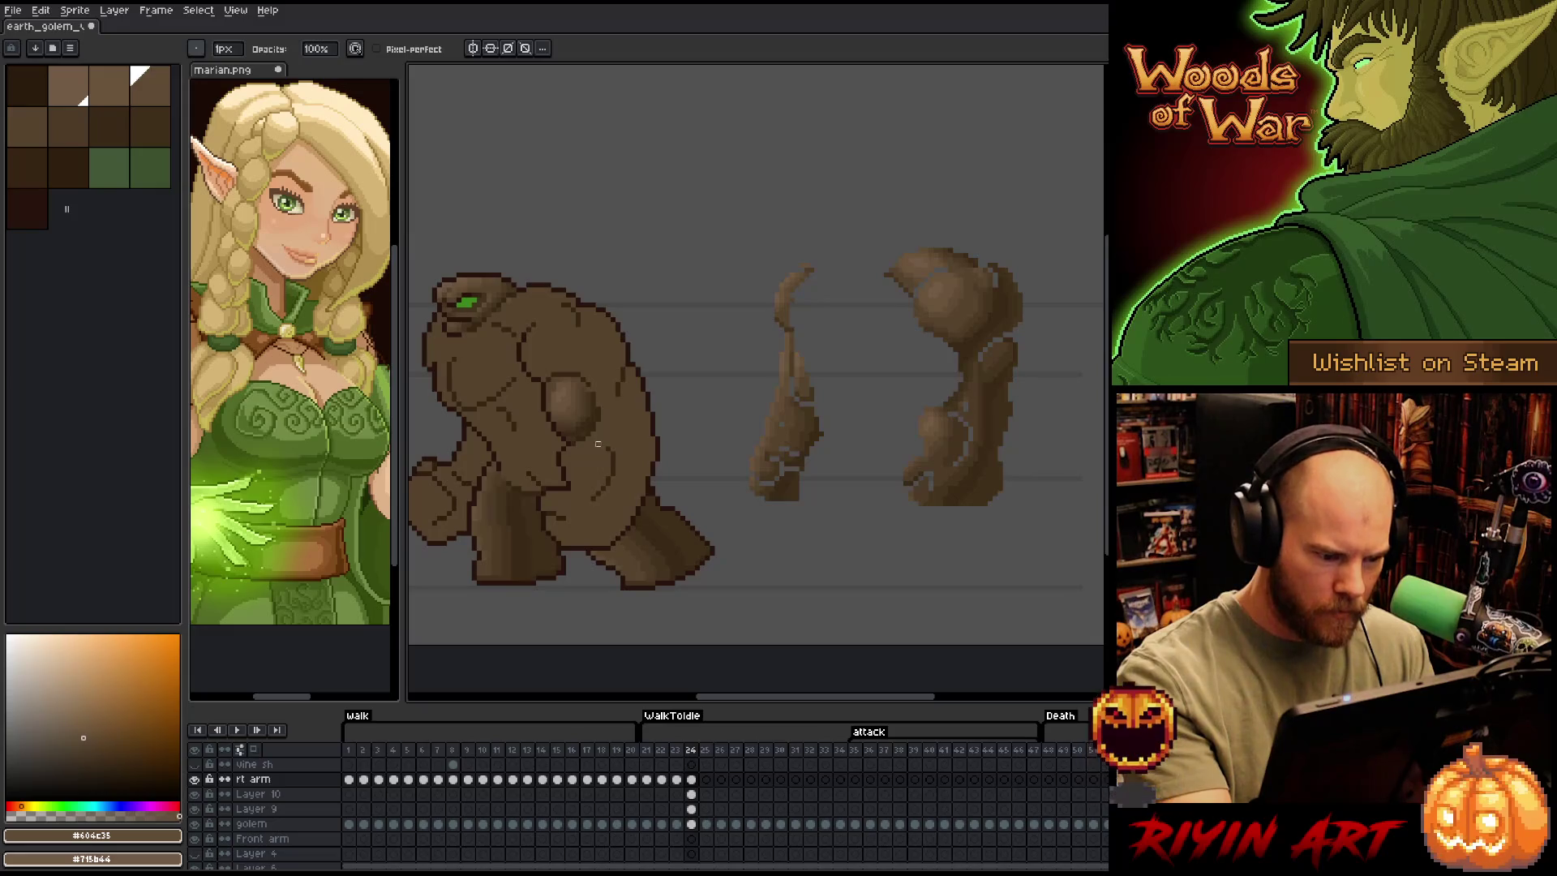
pyautogui.keyDown('alt'); pyautogui.click(618, 379); pyautogui.keyUp('alt')
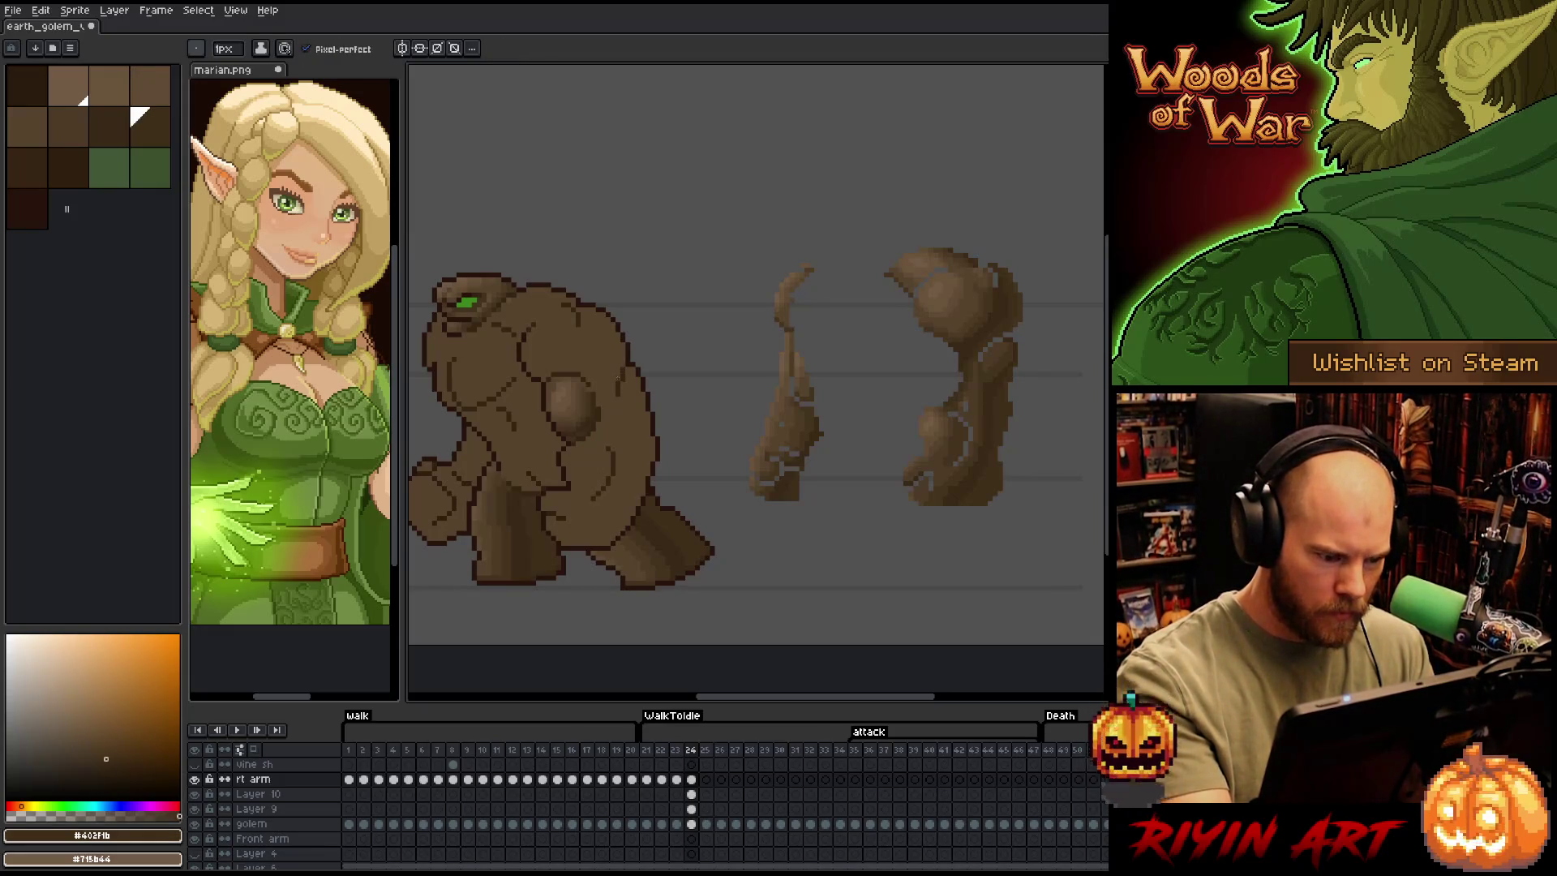
pyautogui.keyDown('alt'); pyautogui.click(592, 391); pyautogui.keyUp('alt')
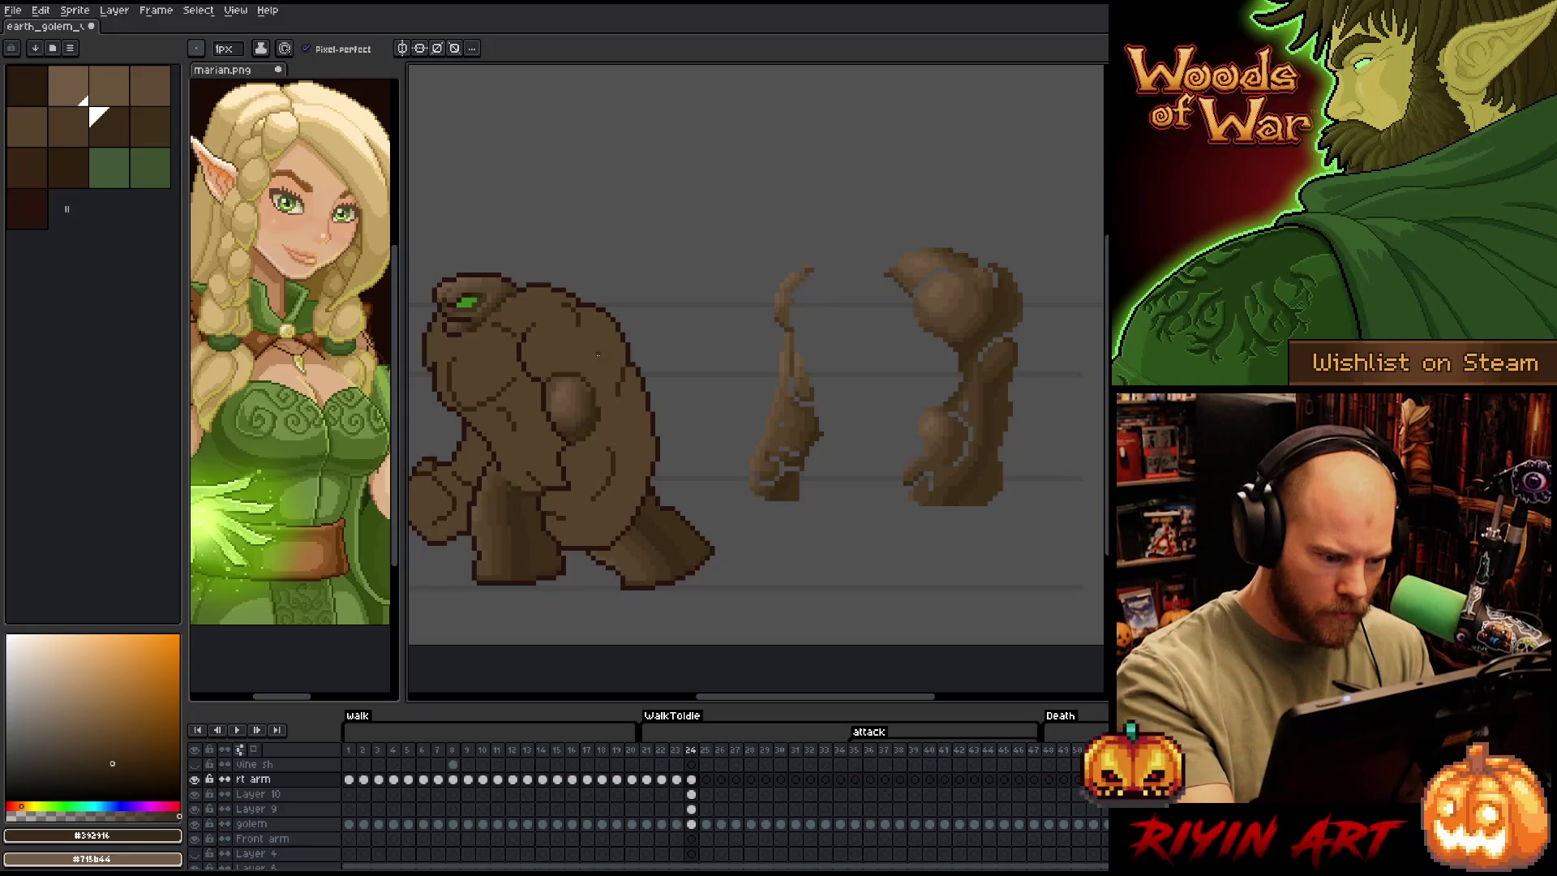
pyautogui.keyDown('alt'); pyautogui.click(584, 385); pyautogui.keyUp('alt')
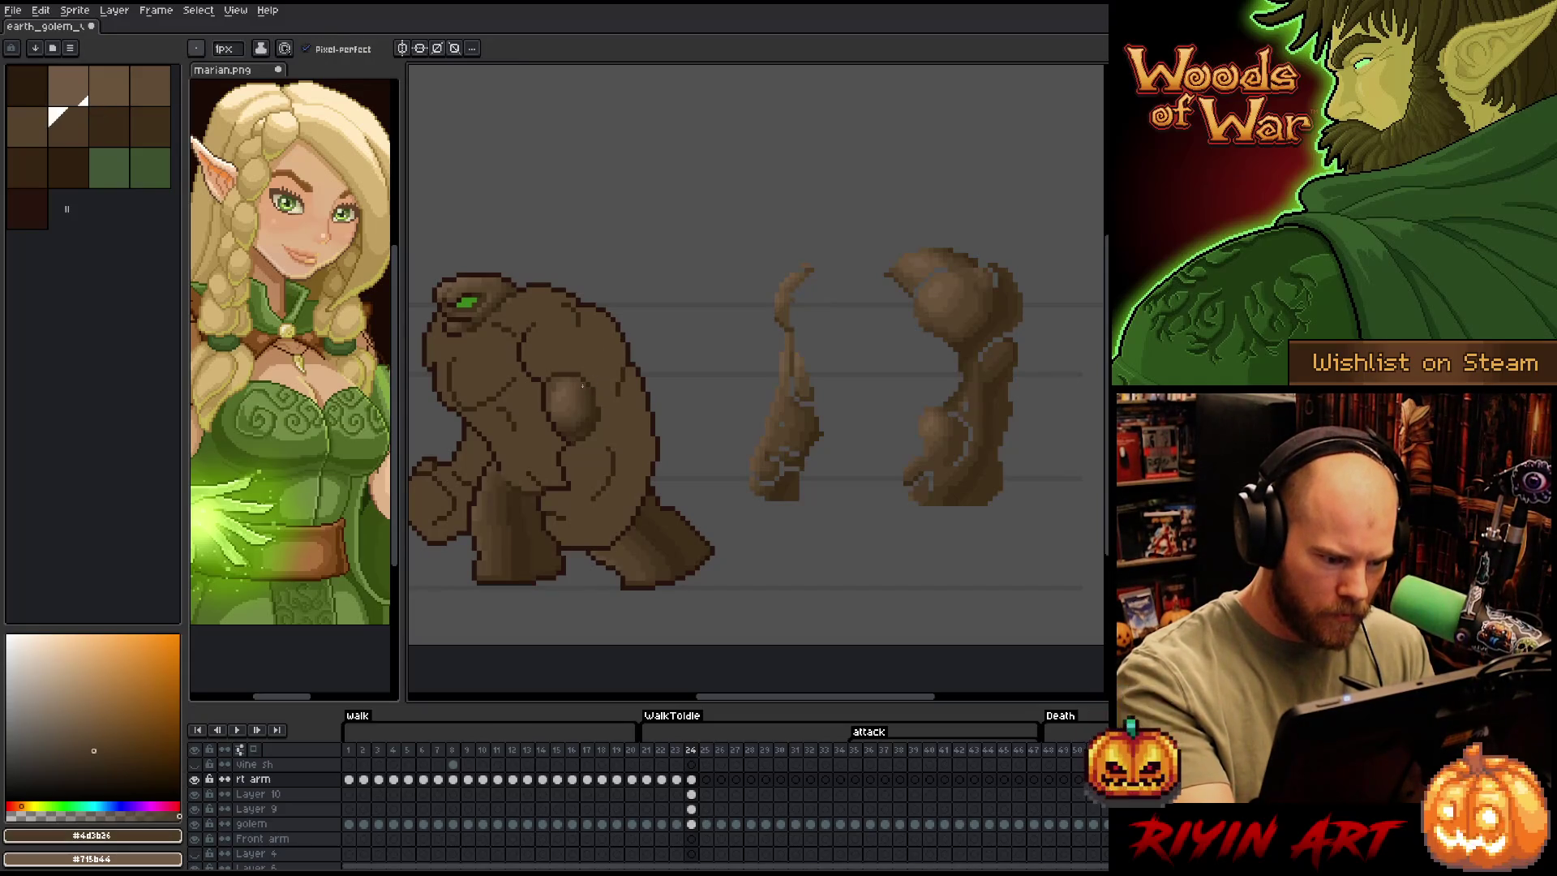
pyautogui.keyDown('alt'); pyautogui.click(579, 383); pyautogui.keyUp('alt')
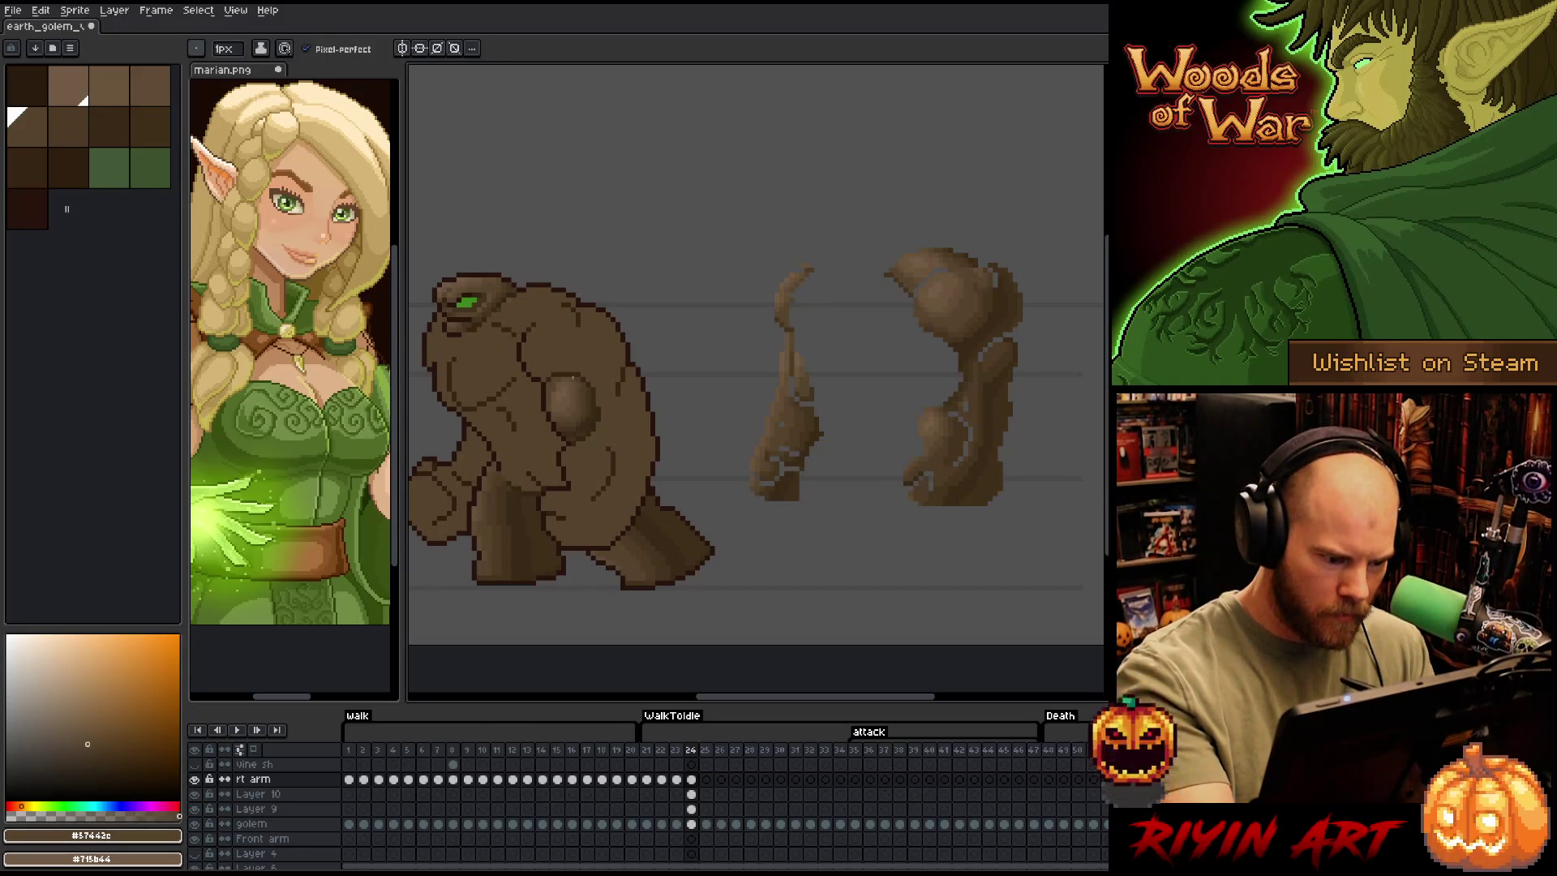
pyautogui.keyDown('alt'); pyautogui.click(562, 347); pyautogui.keyUp('alt')
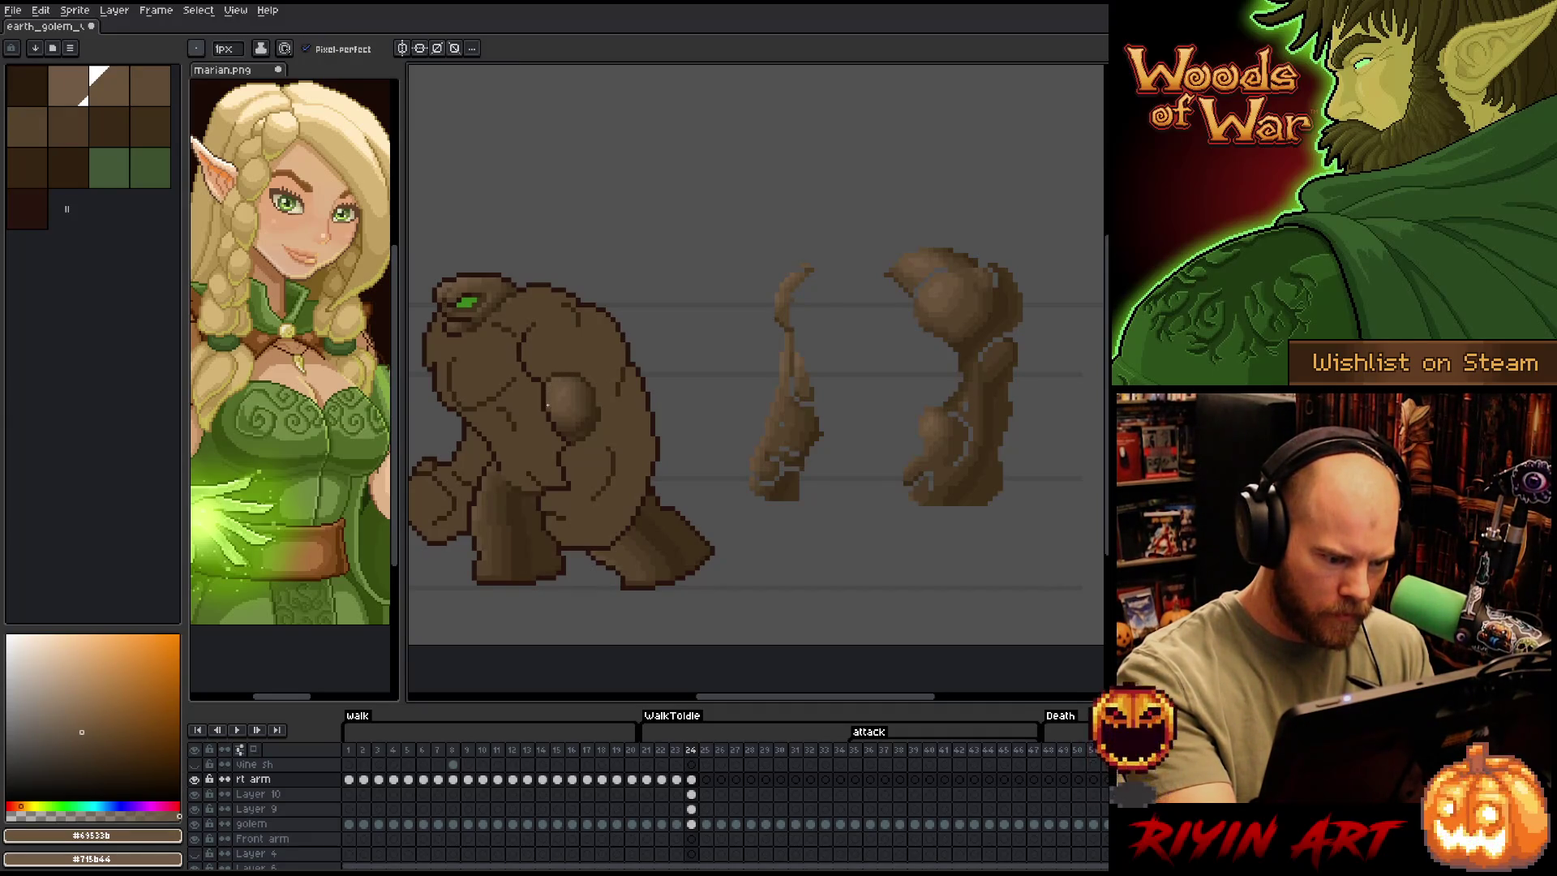
pyautogui.keyDown('alt'); pyautogui.click(549, 407); pyautogui.keyUp('alt')
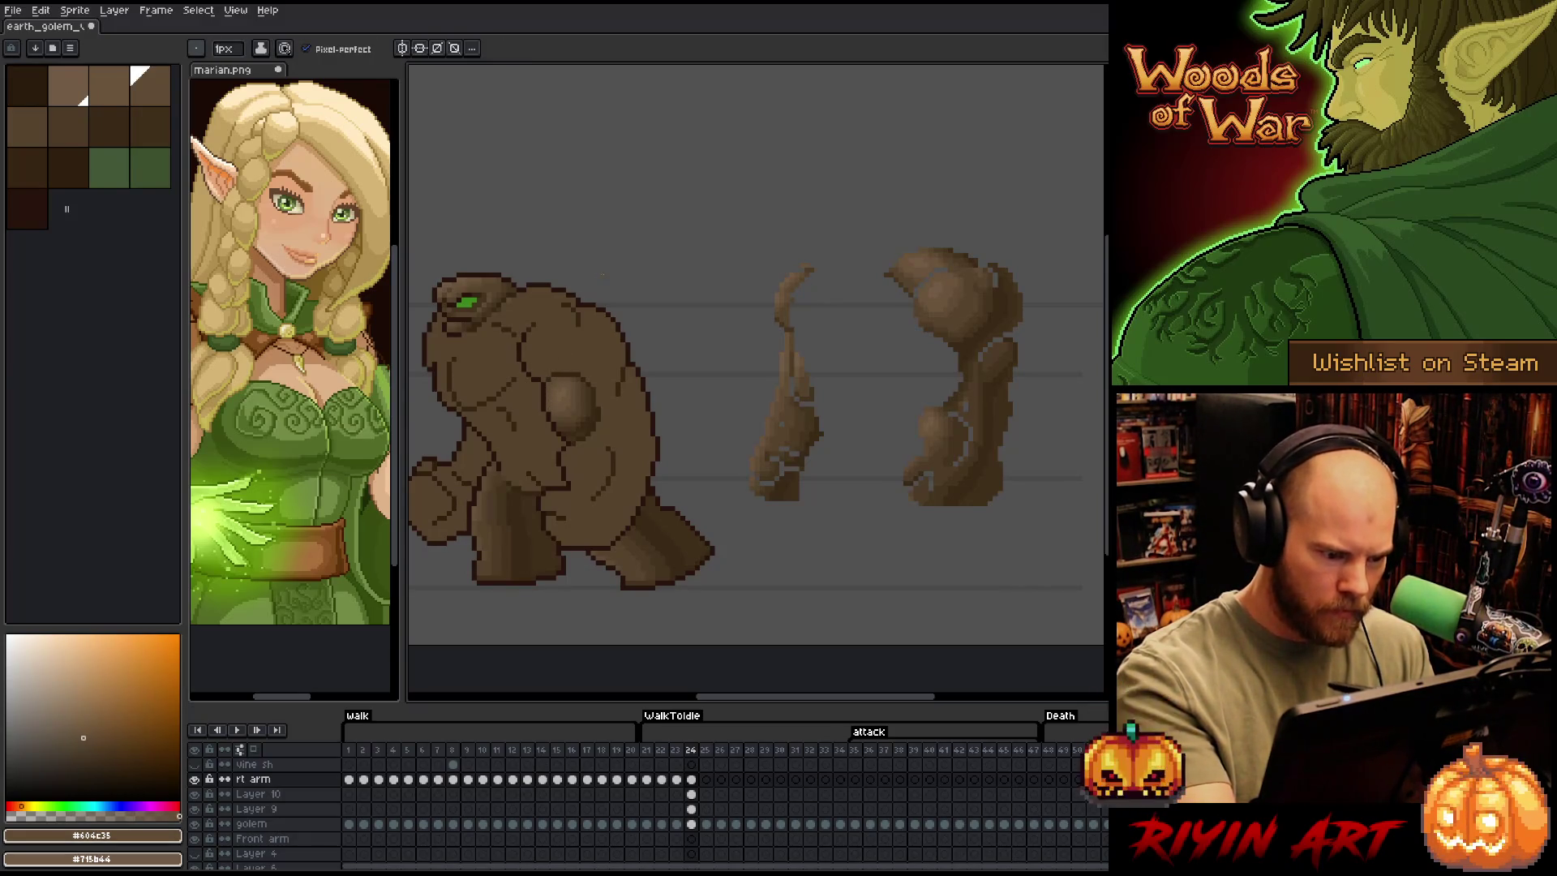
pyautogui.moveTo(661, 514)
pyautogui.mouseDown()
pyautogui.moveTo(806, 539)
pyautogui.moveTo(792, 528)
pyautogui.moveTo(765, 549)
pyautogui.mouseUp()
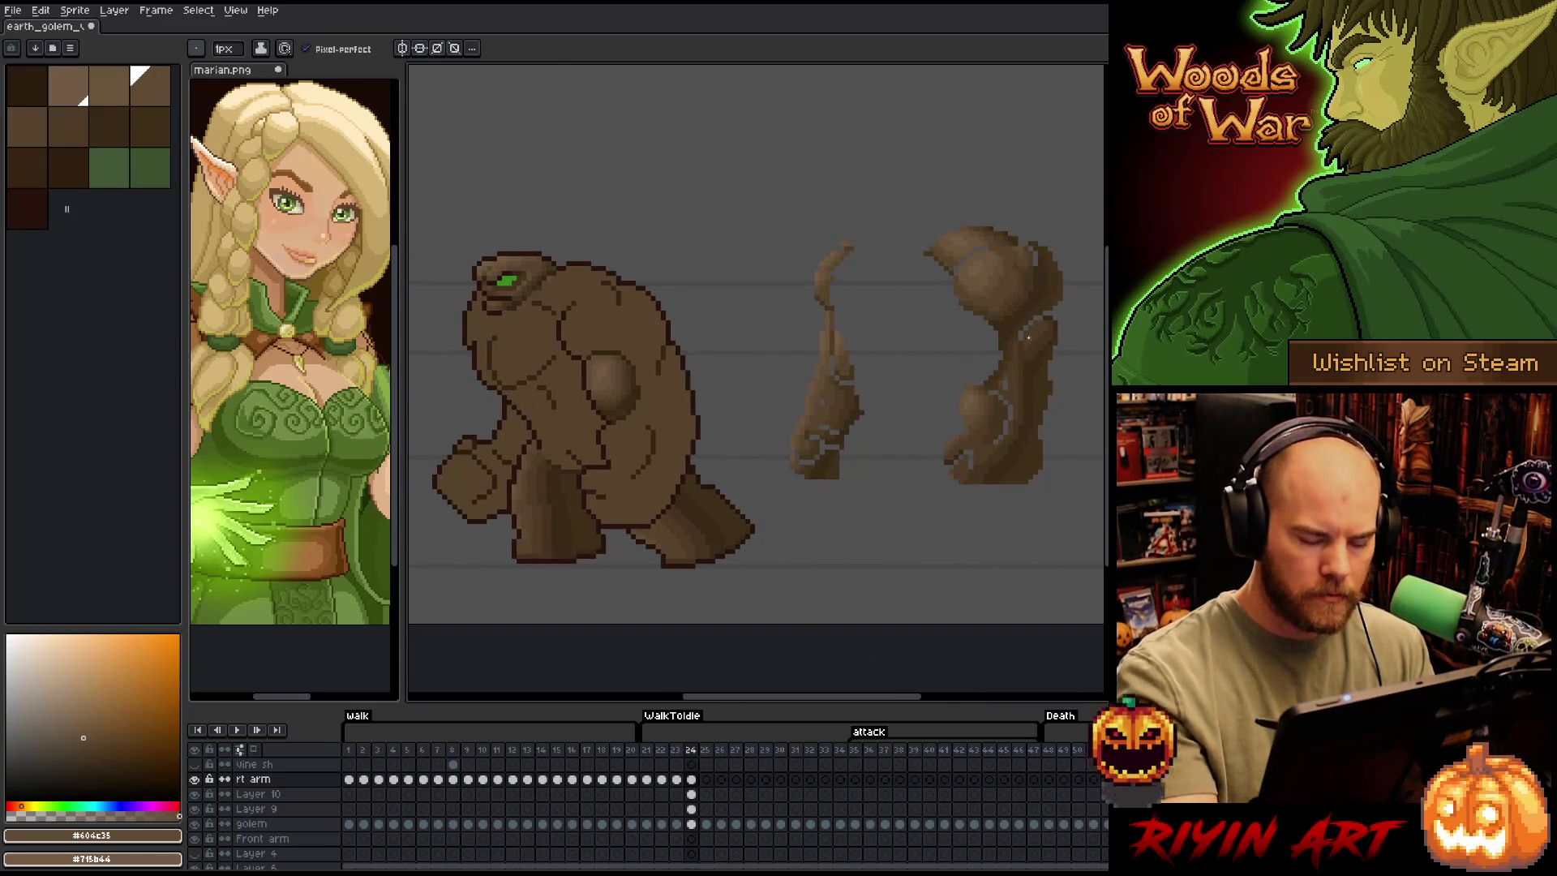
# Lasso the lower arm rock from the right figure and tuck it beneath the golem's shoulder rock
pyautogui.press('m')
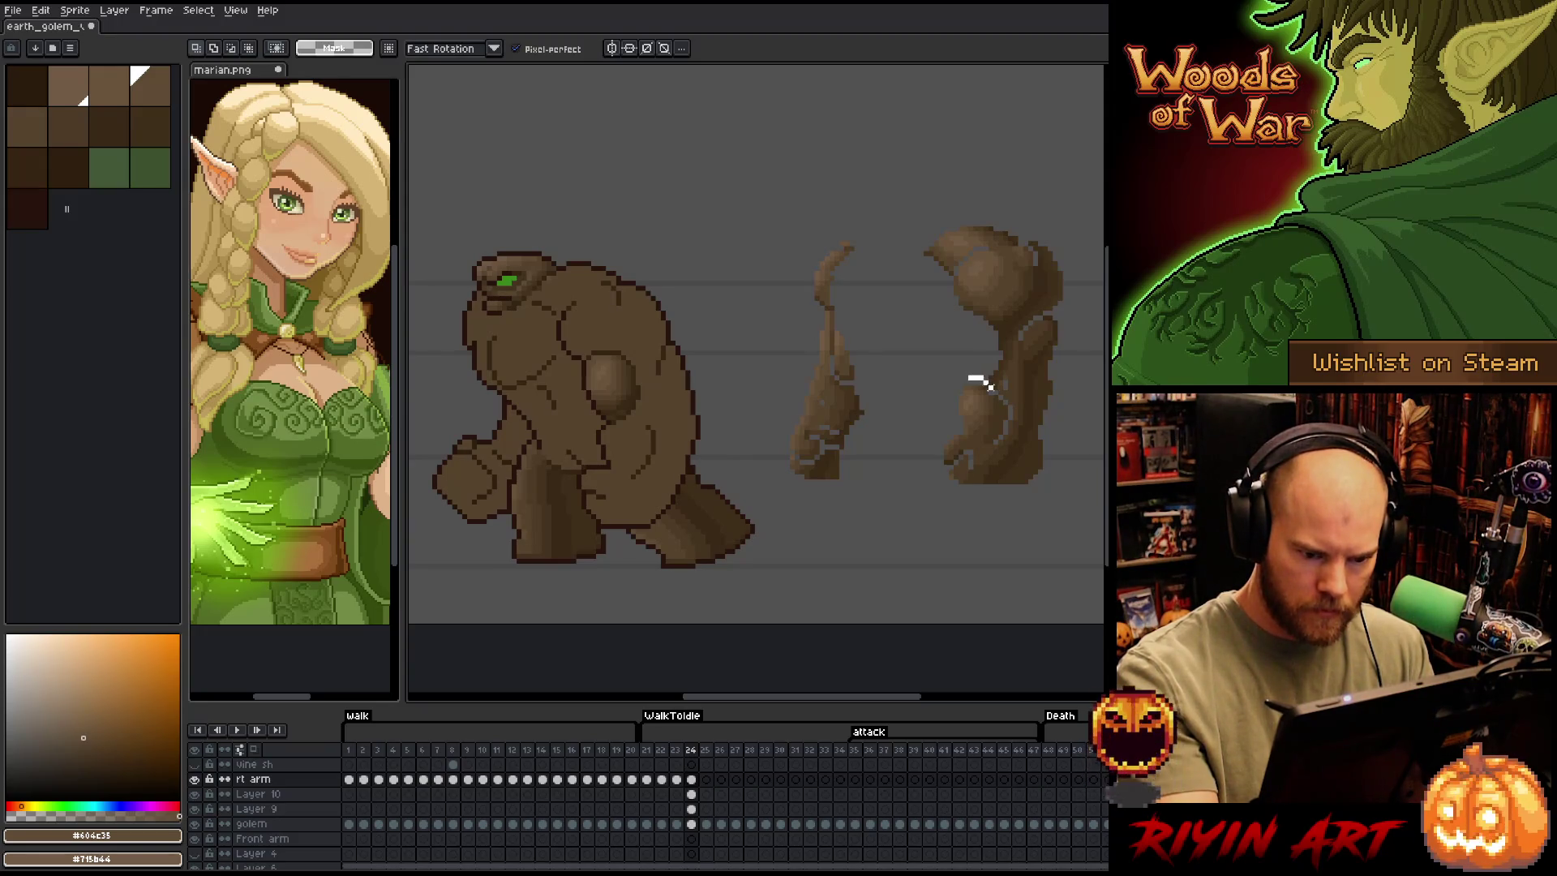
pyautogui.moveTo(988, 385)
pyautogui.mouseDown()
pyautogui.moveTo(1006, 410)
pyautogui.moveTo(991, 454)
pyautogui.moveTo(639, 453)
pyautogui.mouseUp()
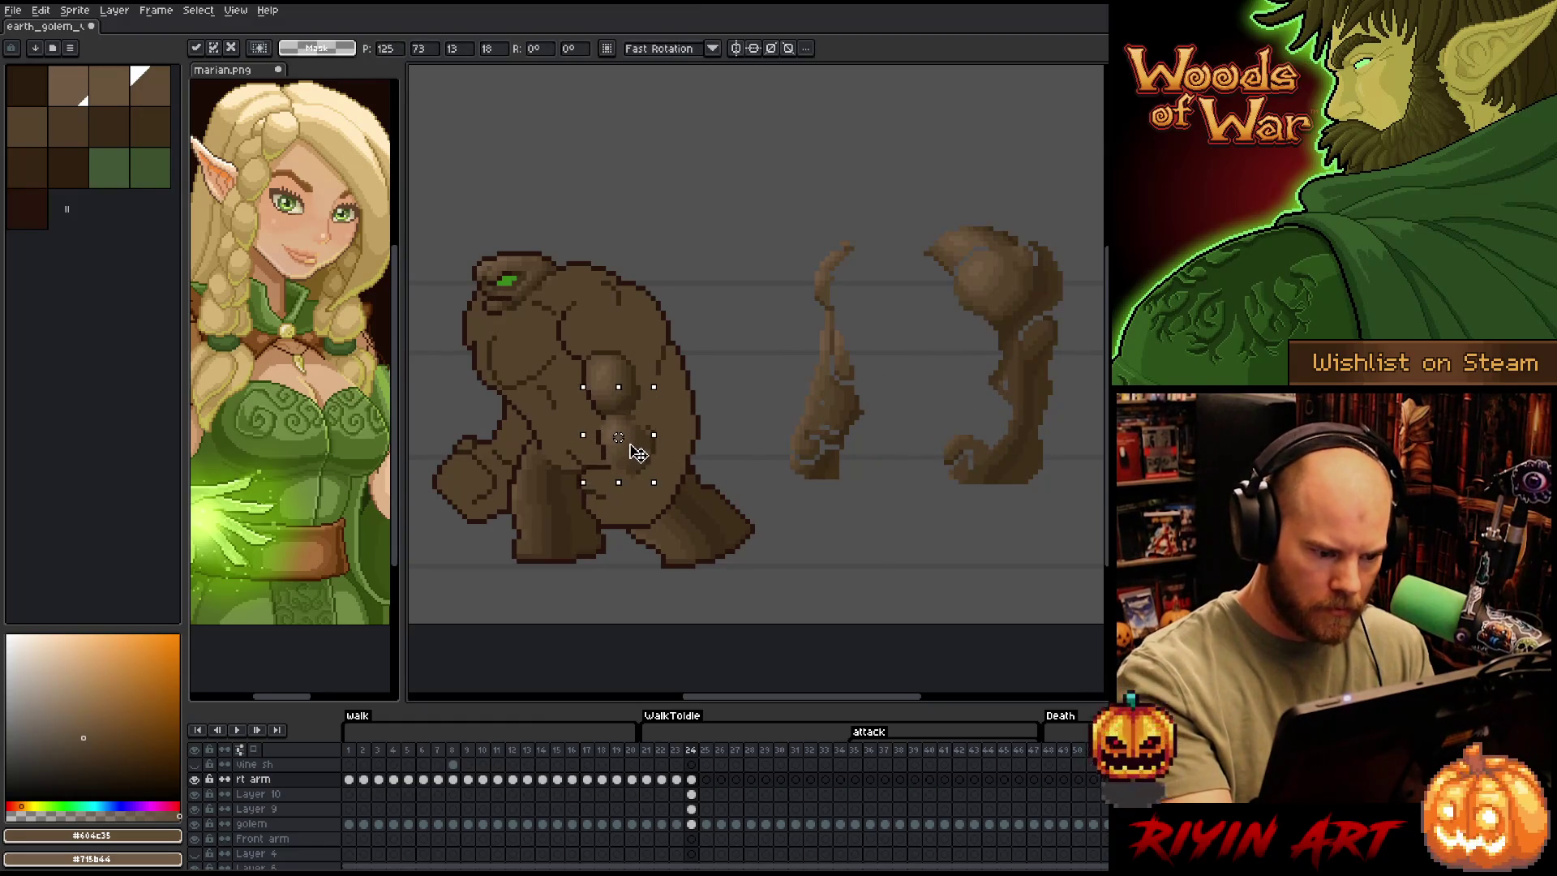
pyautogui.press('b')
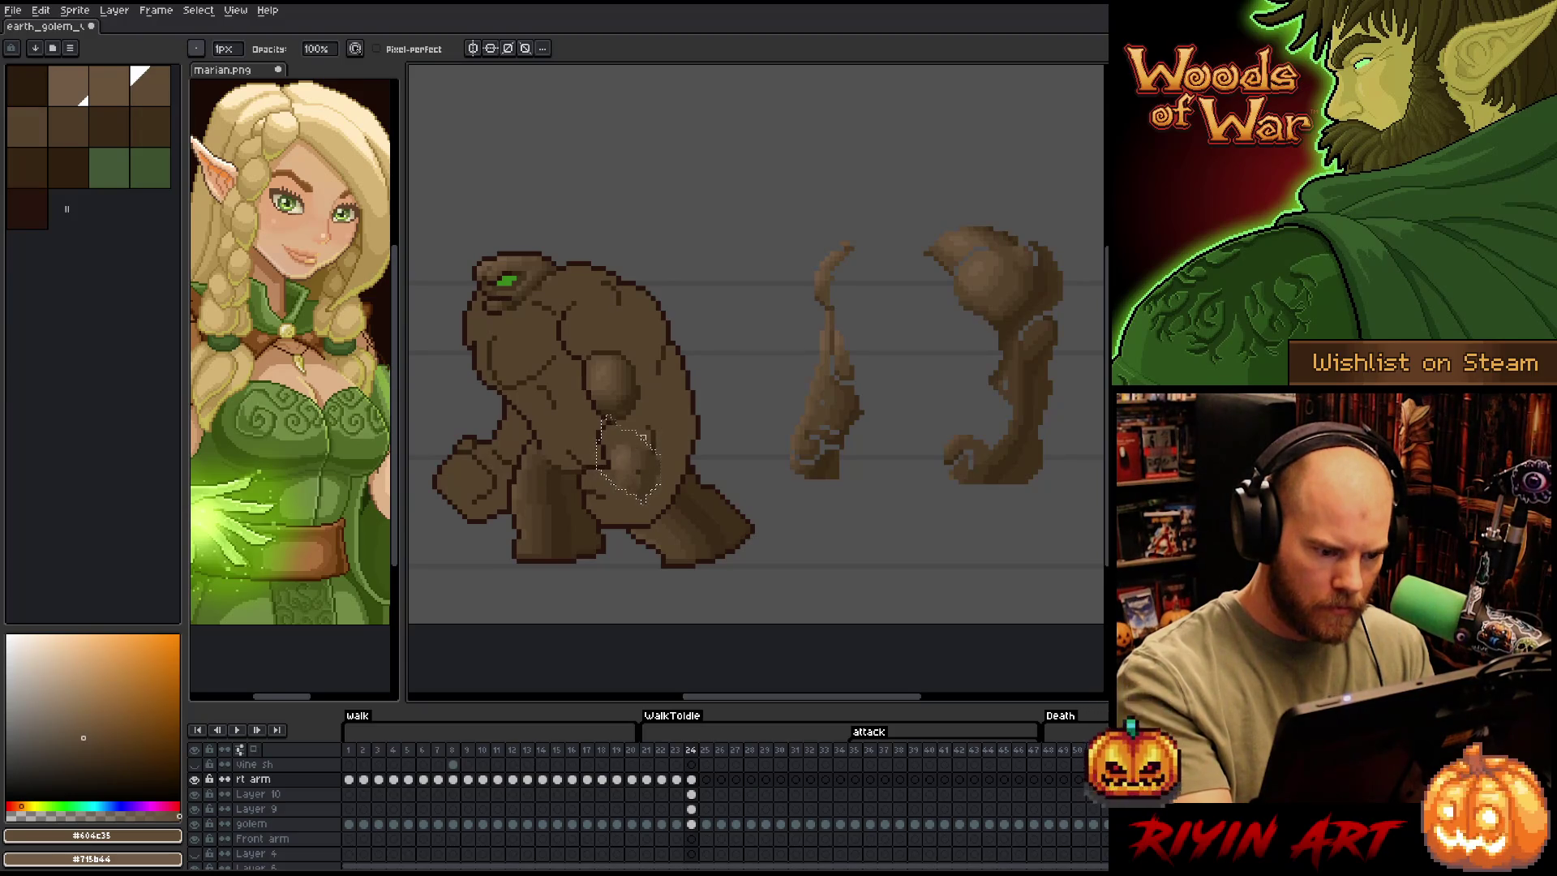
pyautogui.press('v')
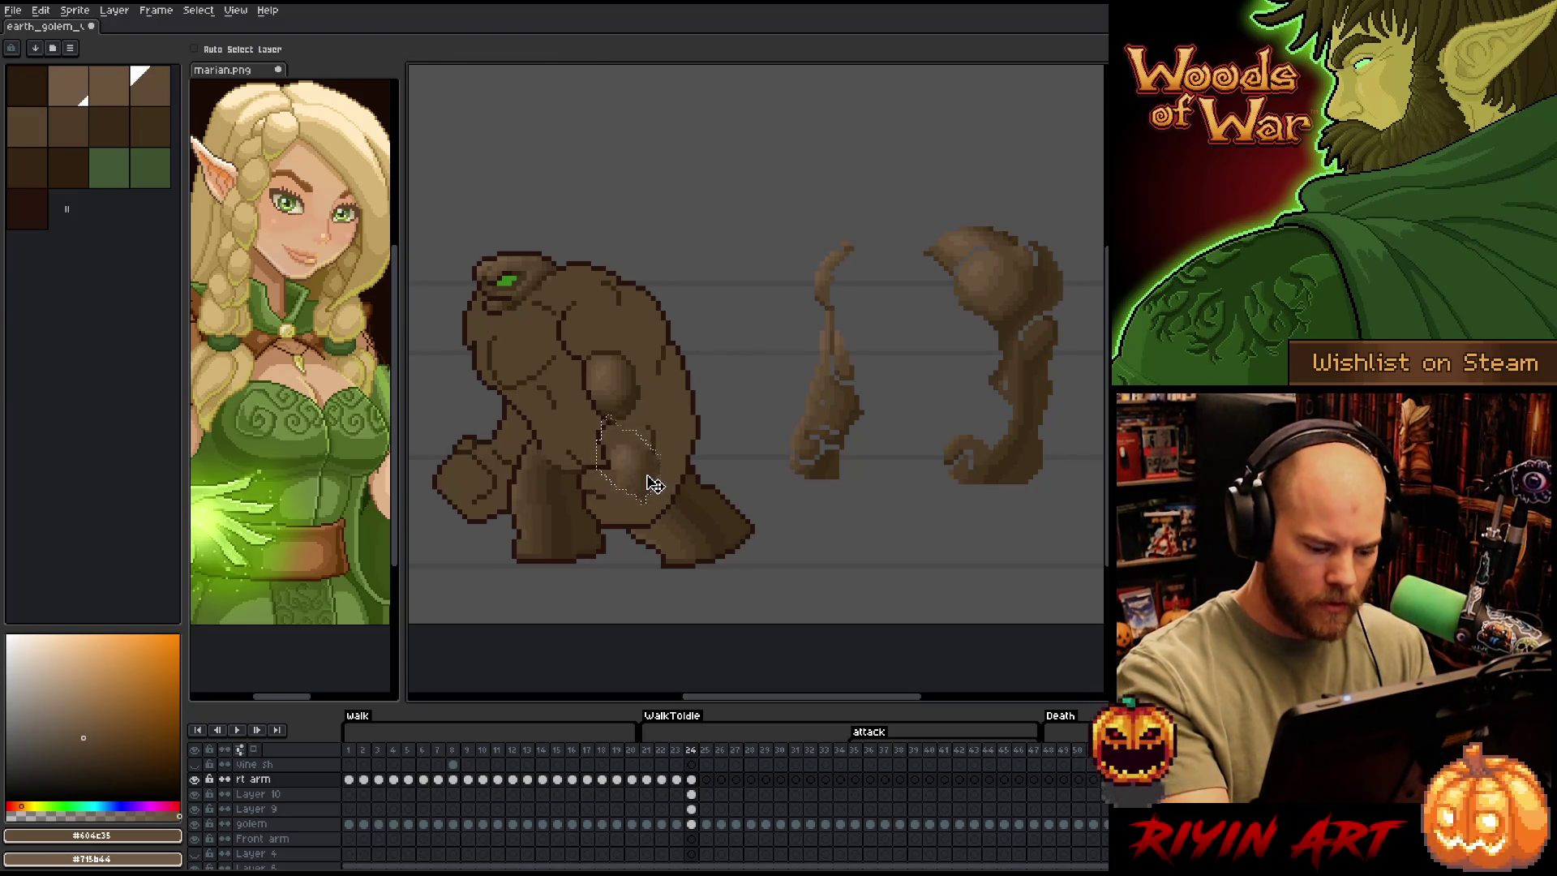
pyautogui.press('m')
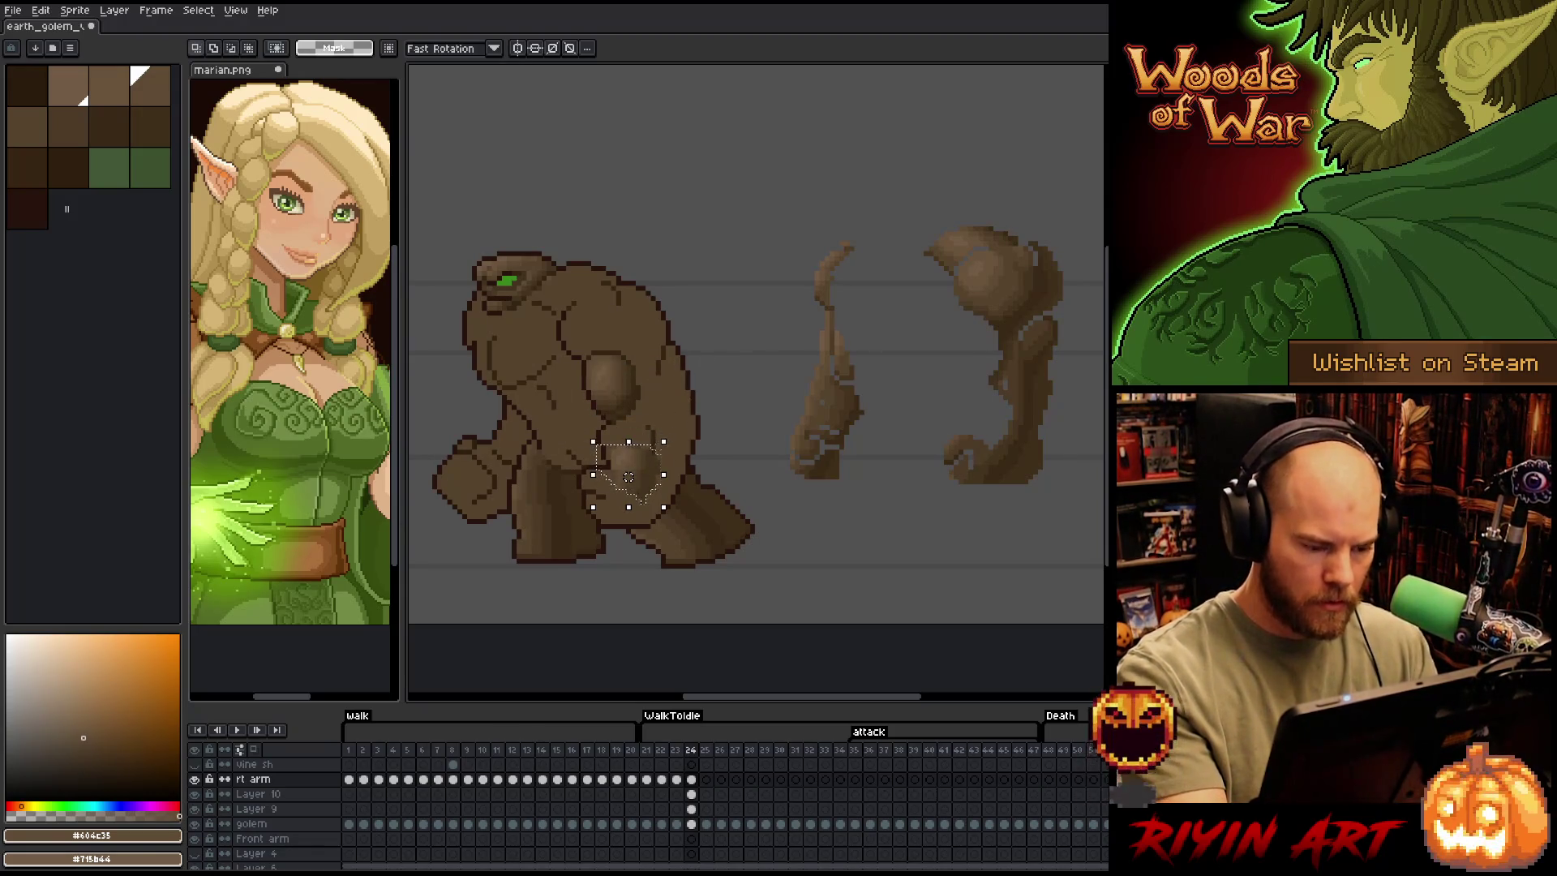
pyautogui.moveTo(655, 485); pyautogui.dragTo(644, 464)
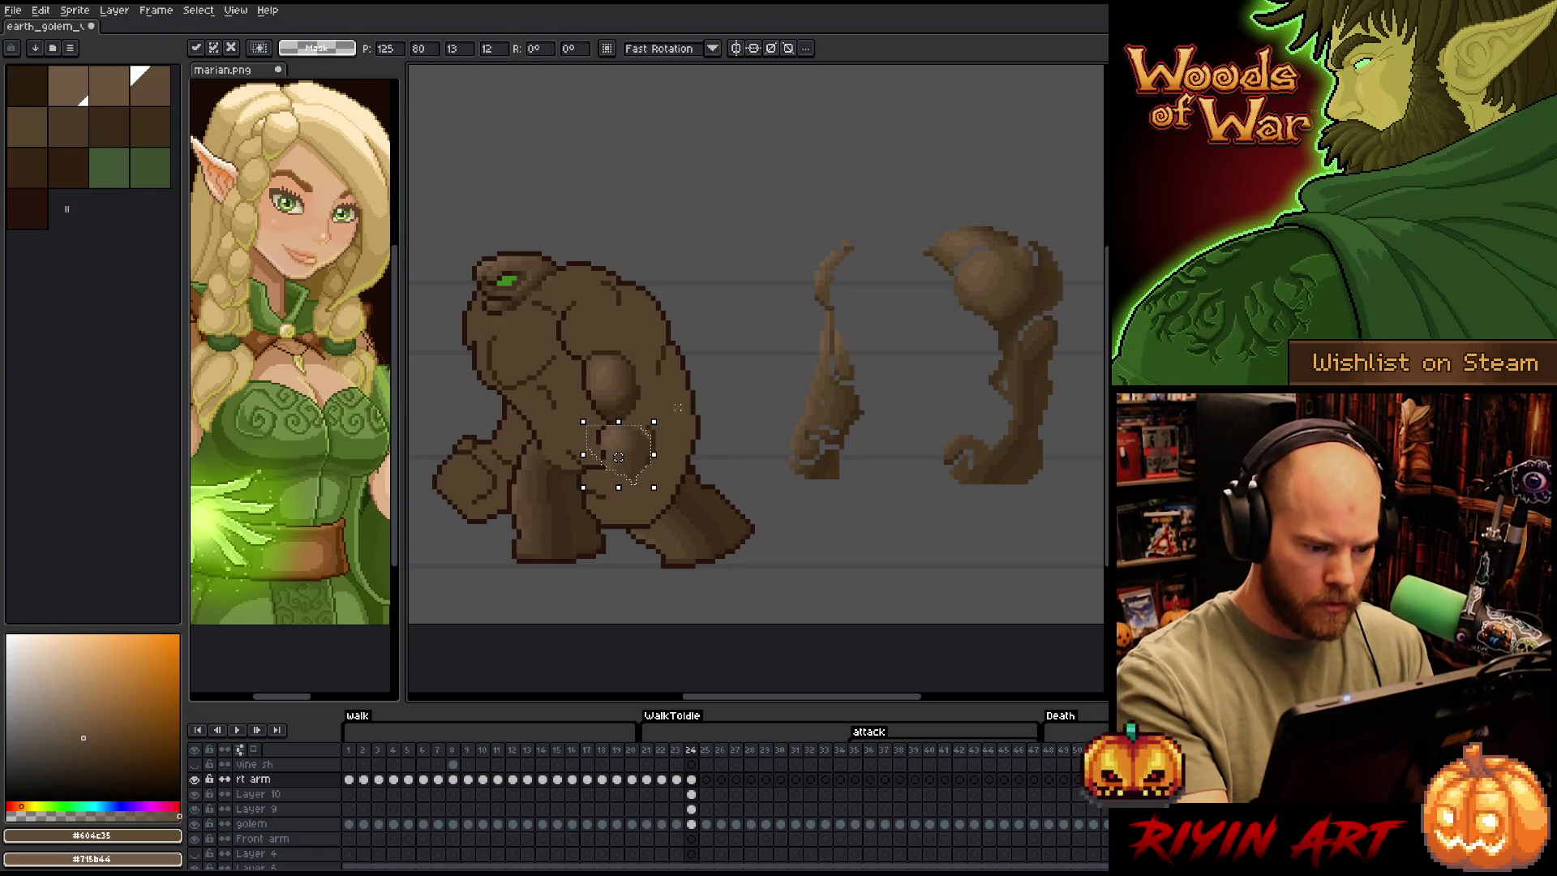
pyautogui.click(668, 433)
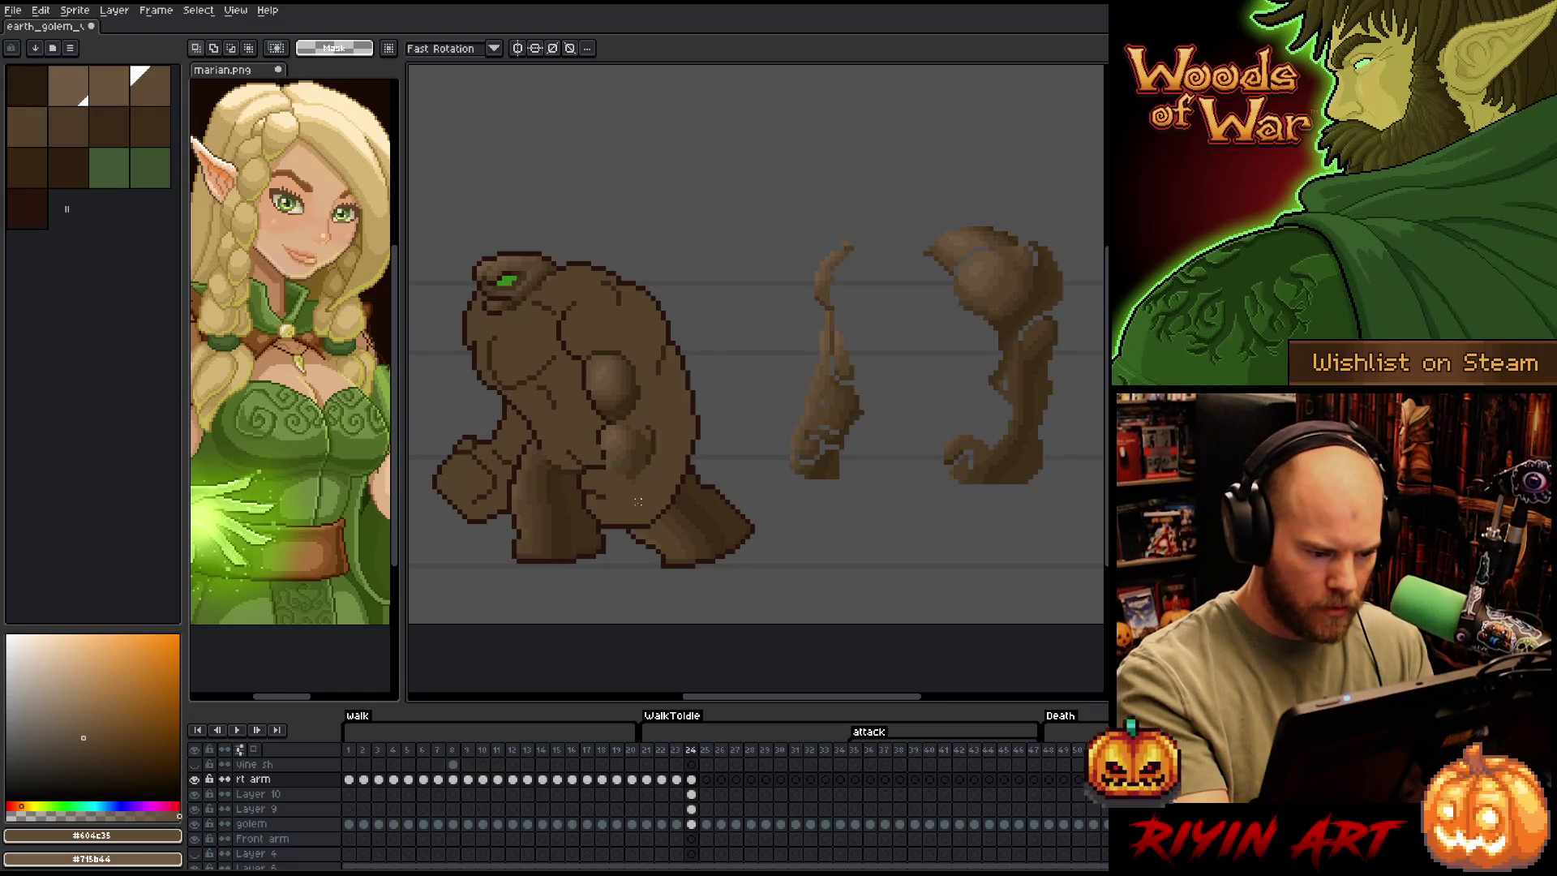
pyautogui.press('b')
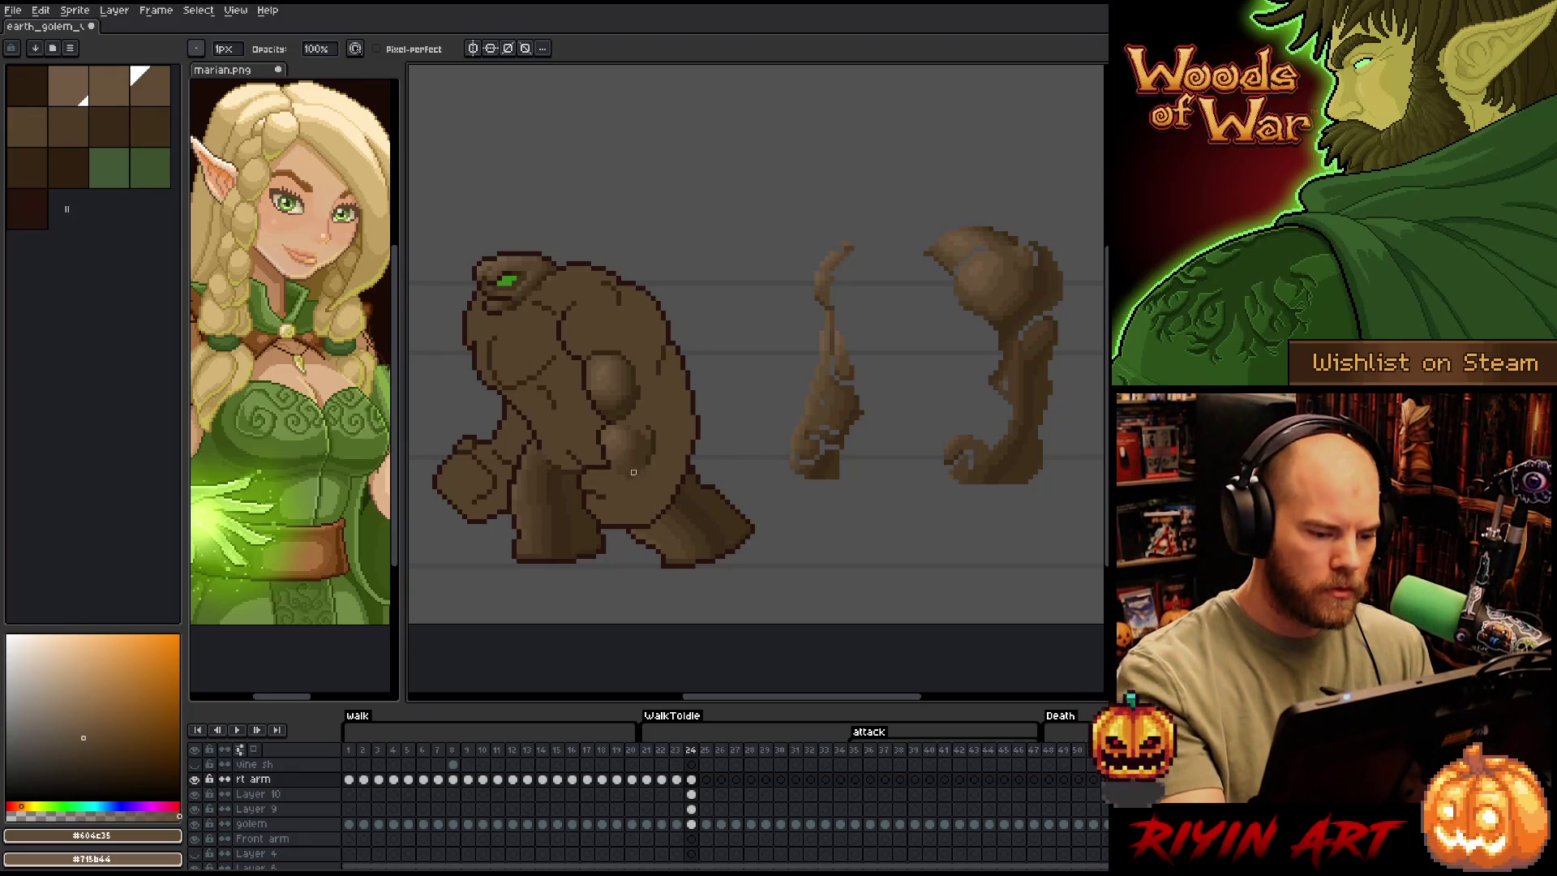
# Shade the arm rocks with browns #4d3b26, #44331f and #57442c, and save the sprite
pyautogui.keyDown('alt'); pyautogui.click(633, 456); pyautogui.keyUp('alt')
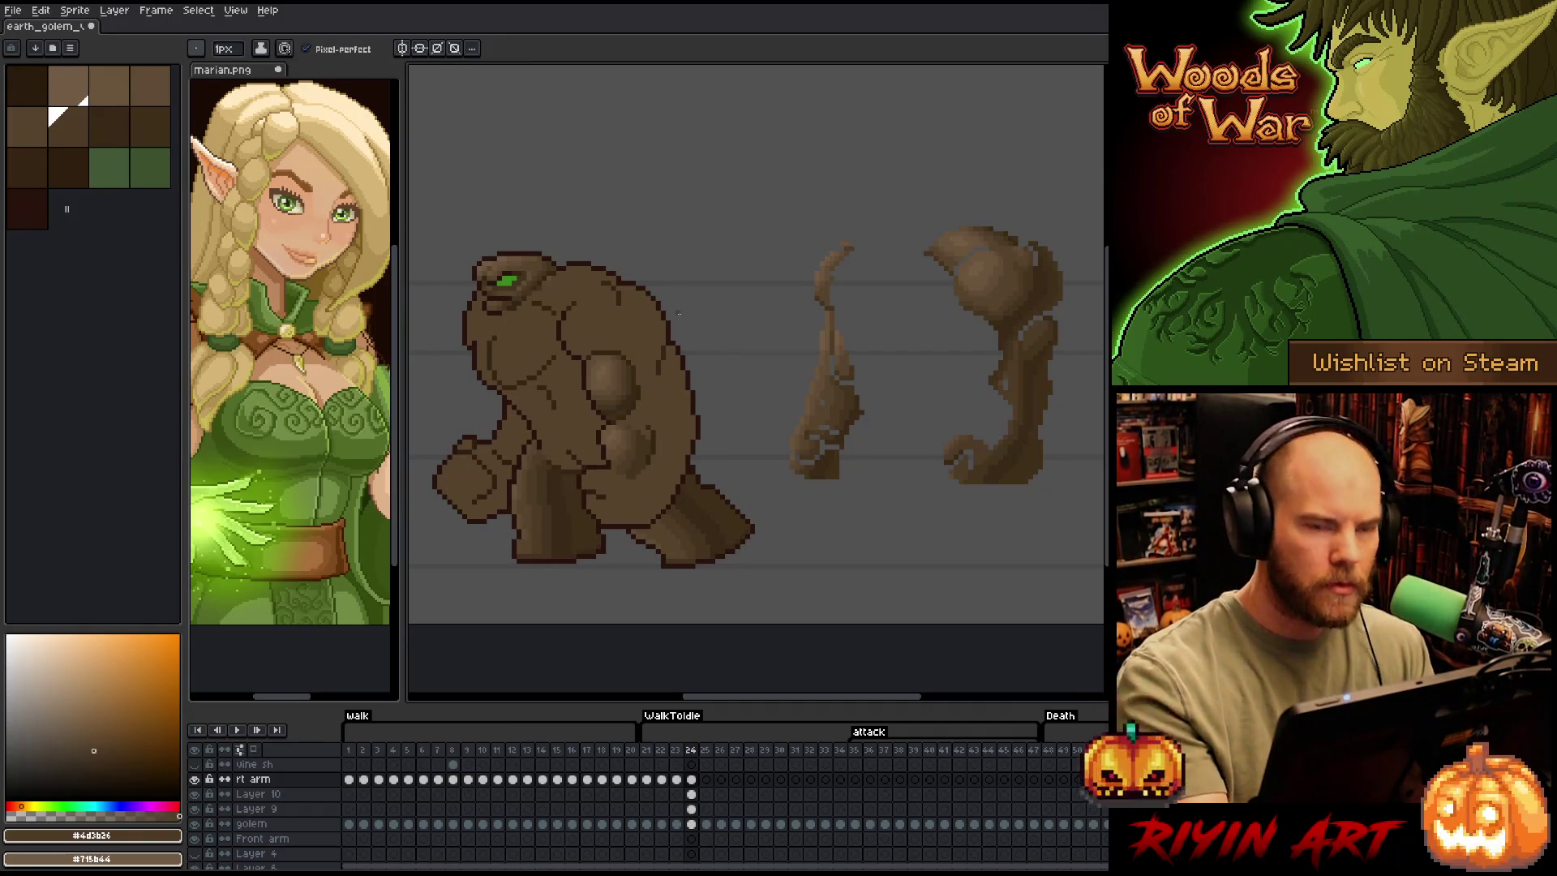
pyautogui.hotkey('ctrl', 's')
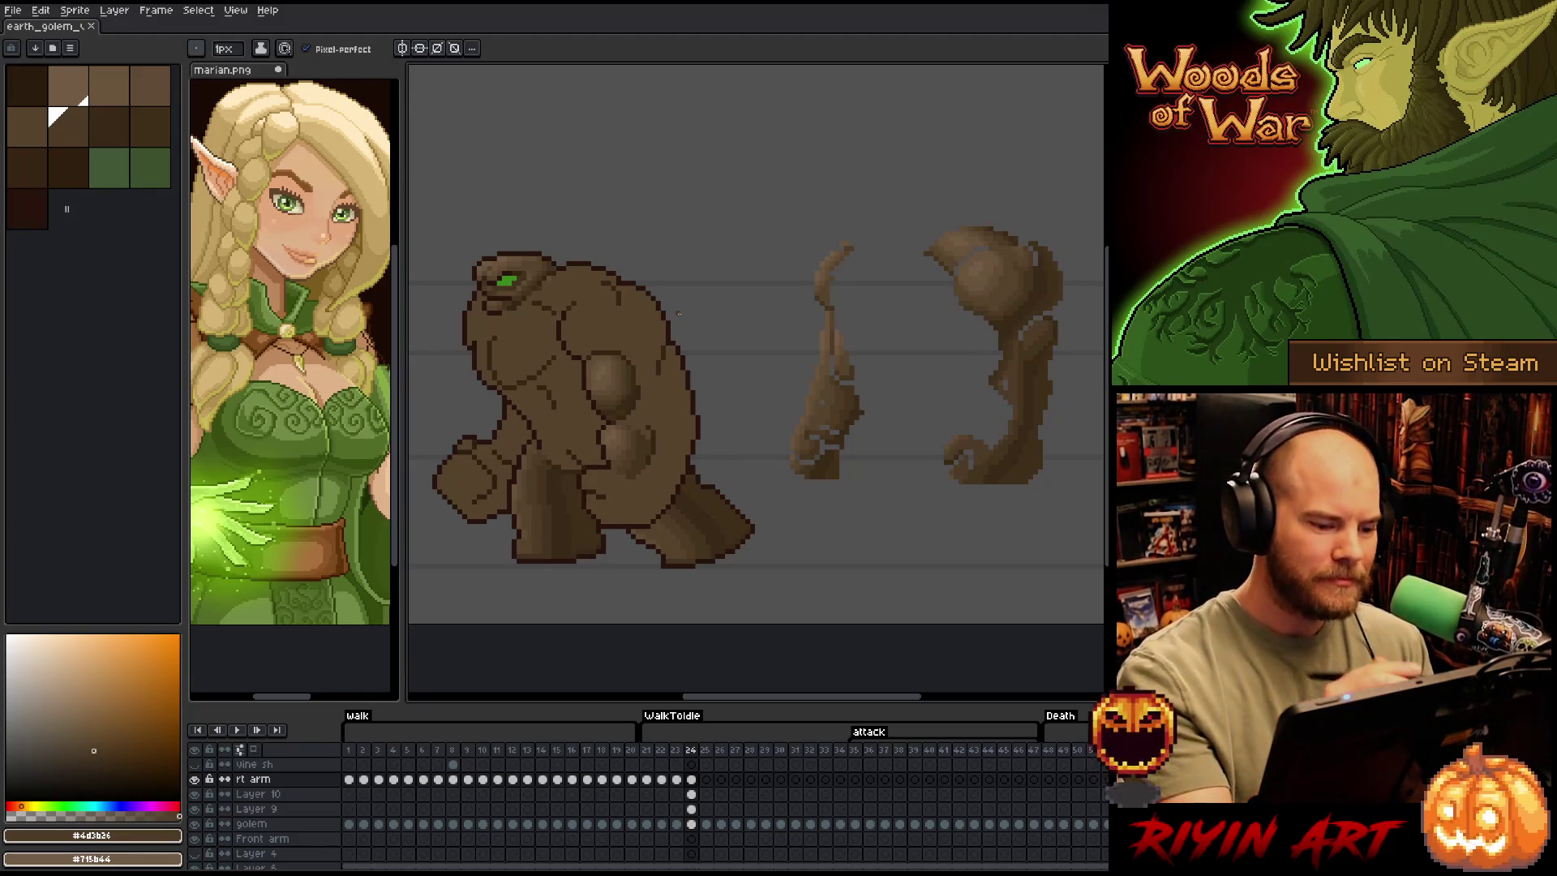
pyautogui.keyDown('alt'); pyautogui.click(645, 438); pyautogui.keyUp('alt')
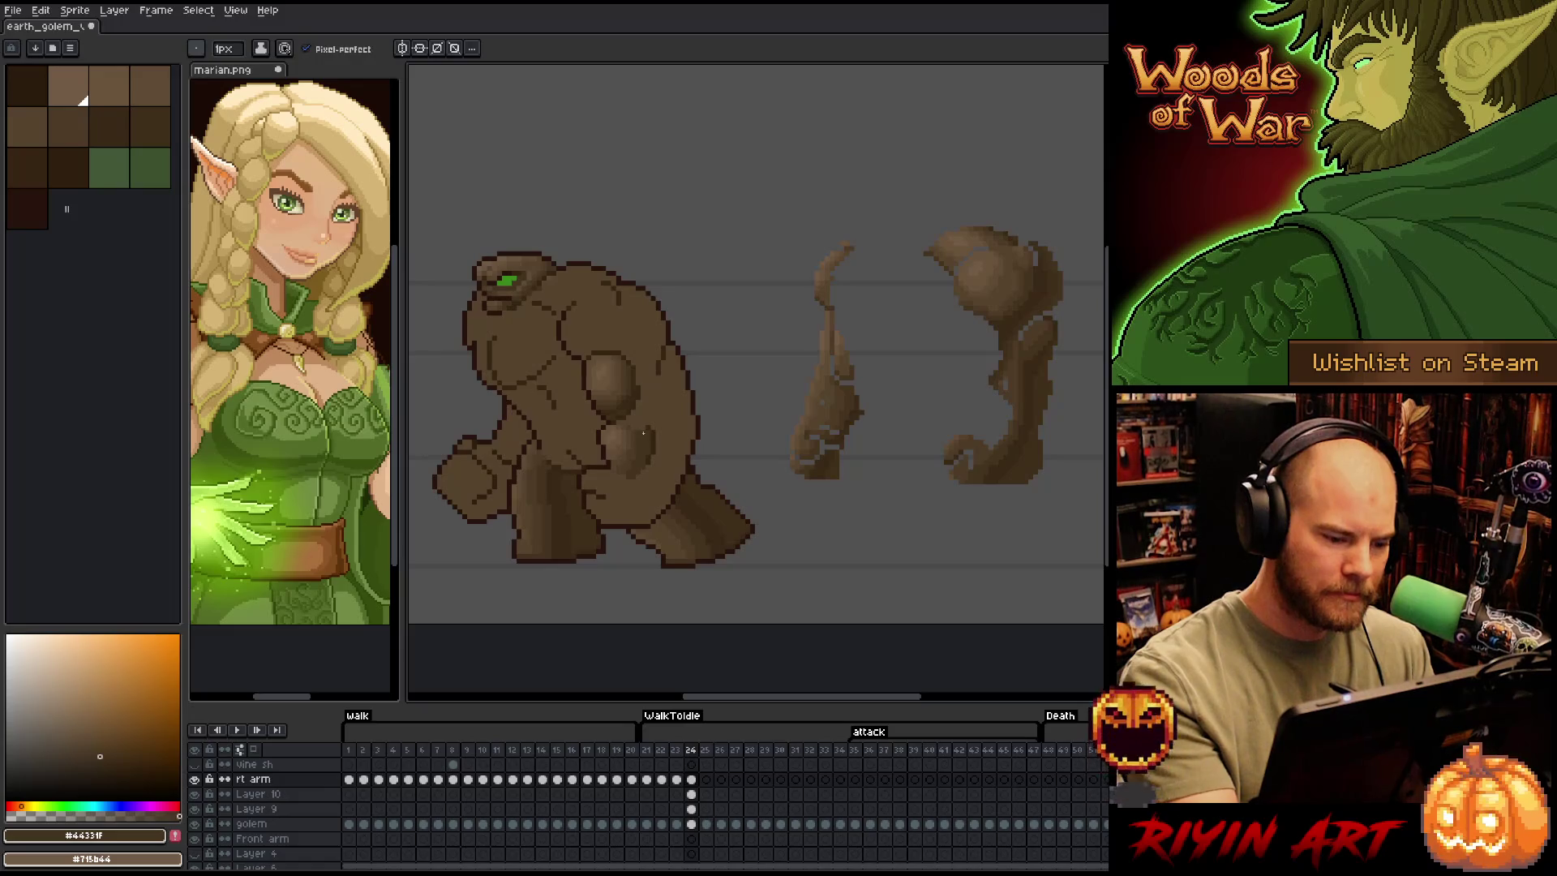
pyautogui.keyDown('alt'); pyautogui.click(637, 427); pyautogui.keyUp('alt')
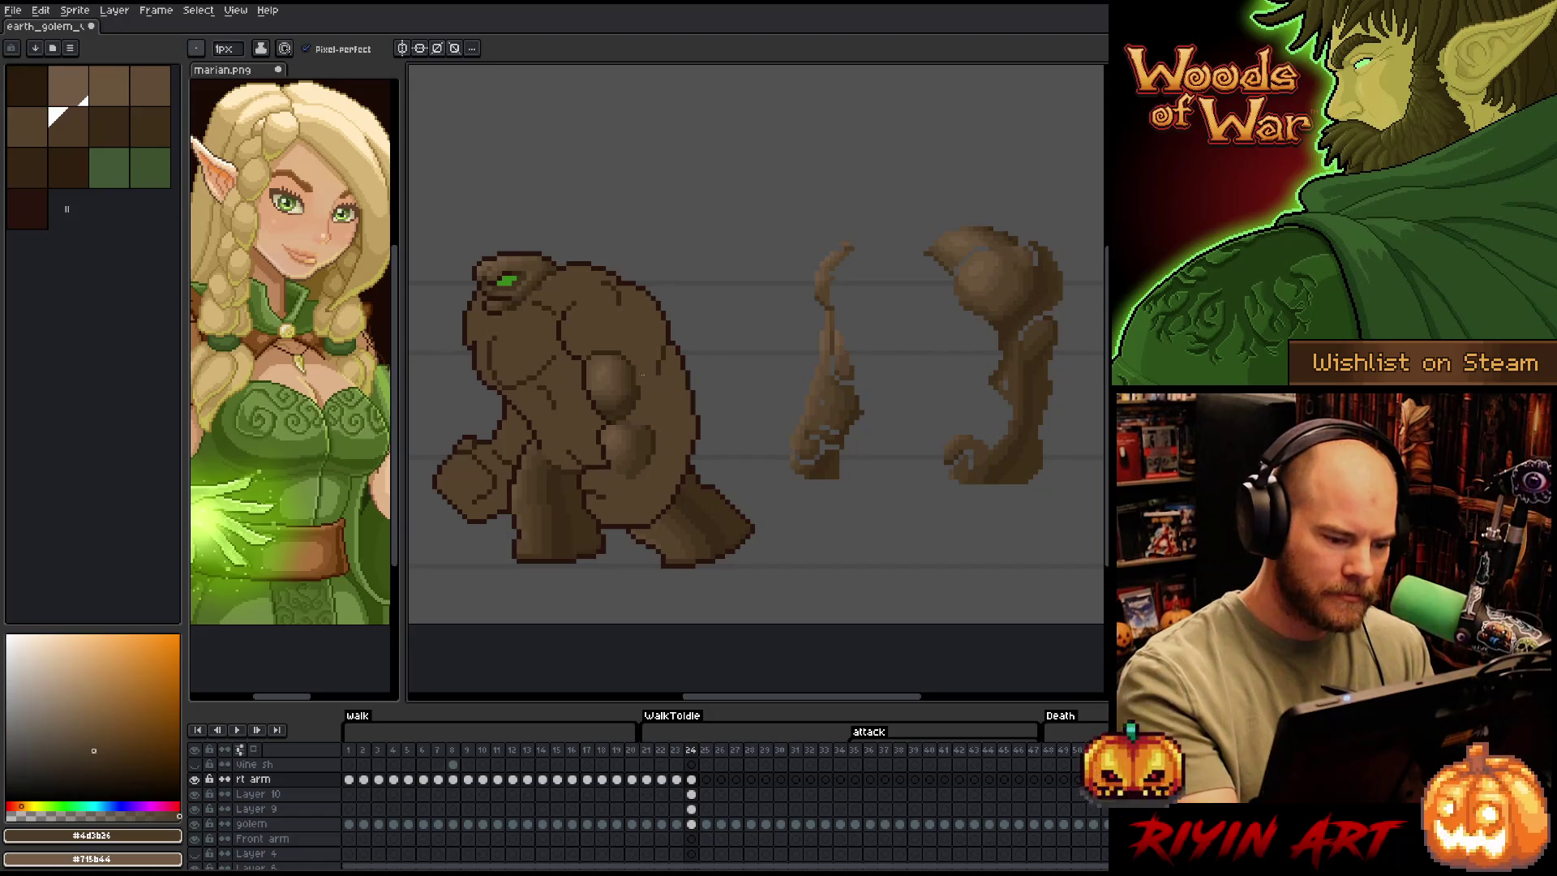
pyautogui.keyDown('alt'); pyautogui.click(625, 422); pyautogui.keyUp('alt')
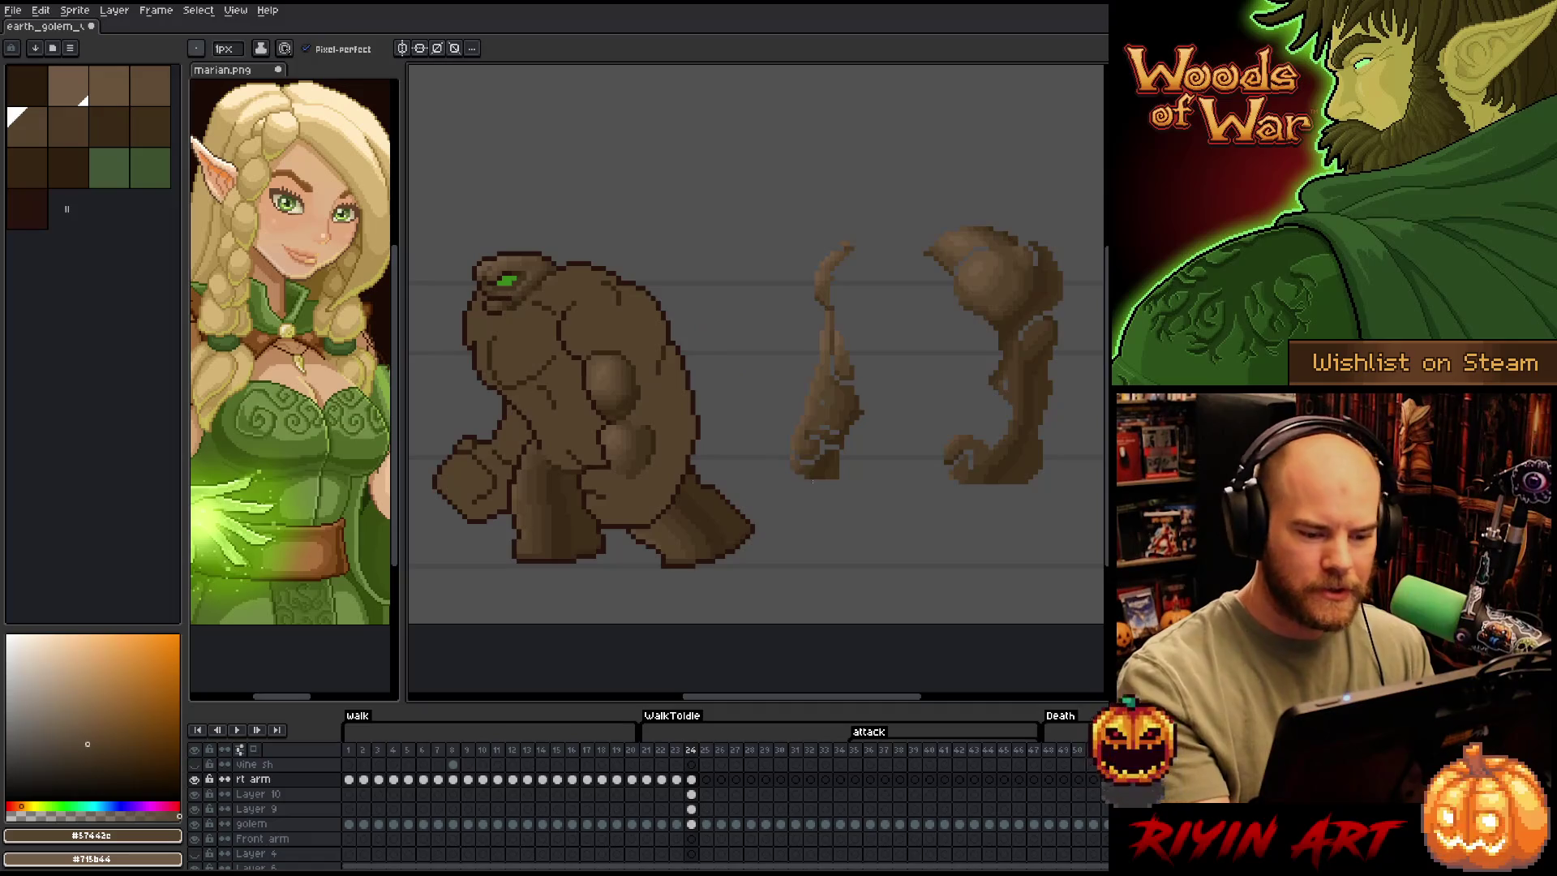
pyautogui.moveTo(826, 520)
pyautogui.mouseDown()
pyautogui.moveTo(772, 556)
pyautogui.moveTo(845, 543)
pyautogui.moveTo(878, 485)
pyautogui.mouseUp()
# Lift the arm-top rock piece off the right figure and place it on the golem's chest
pyautogui.press('b')
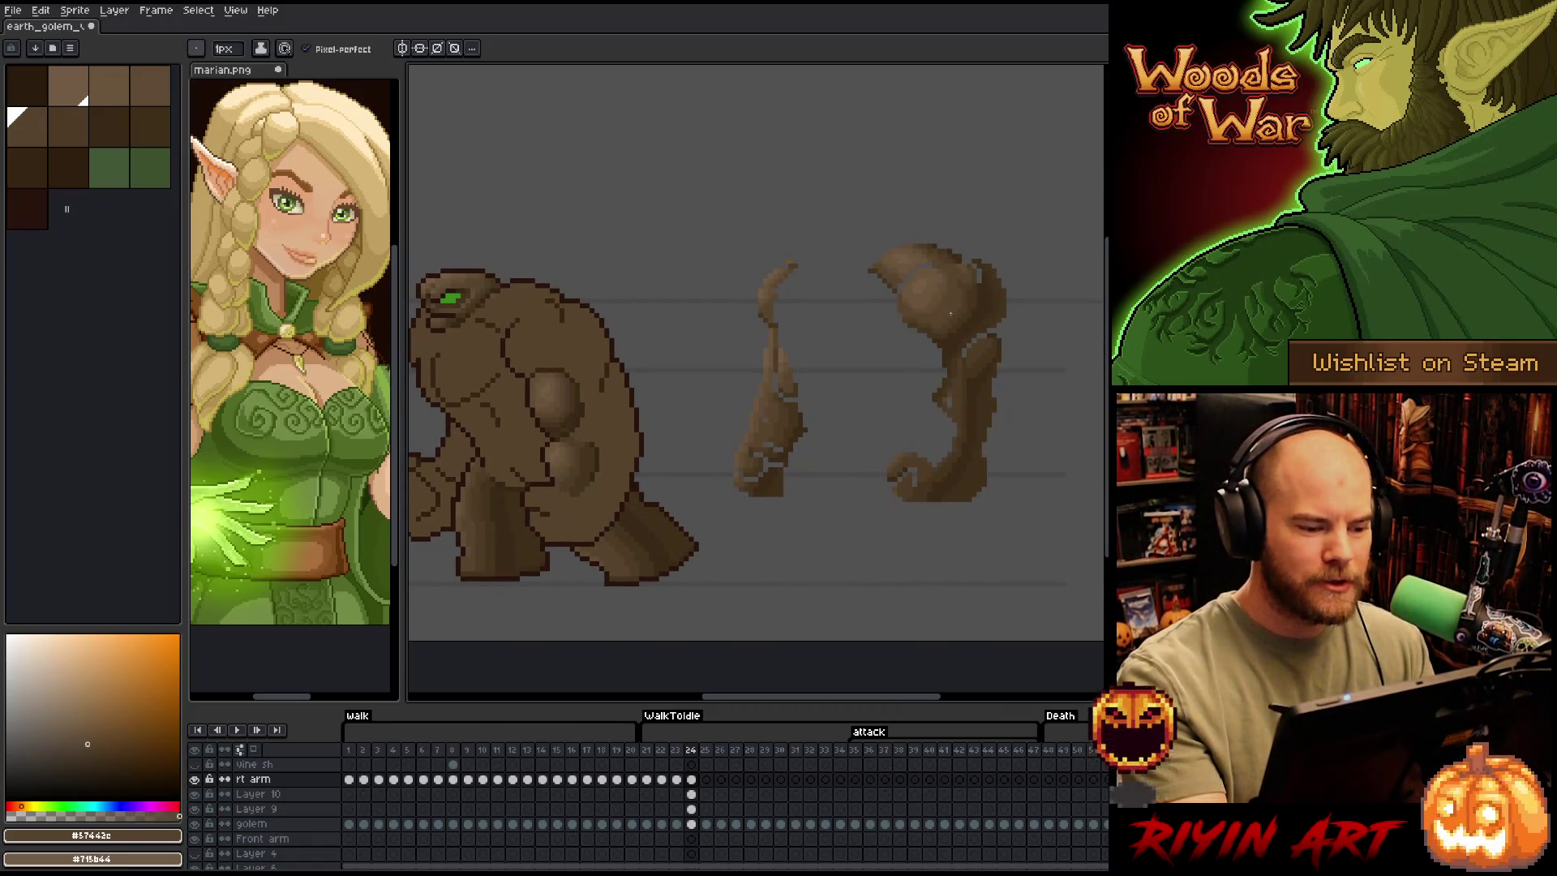
pyautogui.press('q')
pyautogui.moveTo(933, 265)
pyautogui.mouseDown()
pyautogui.moveTo(977, 284)
pyautogui.moveTo(943, 344)
pyautogui.moveTo(884, 287)
pyautogui.moveTo(934, 264)
pyautogui.moveTo(904, 277)
pyautogui.moveTo(902, 341)
pyautogui.moveTo(955, 341)
pyautogui.moveTo(983, 301)
pyautogui.moveTo(969, 260)
pyautogui.mouseUp()
pyautogui.click(964, 261)
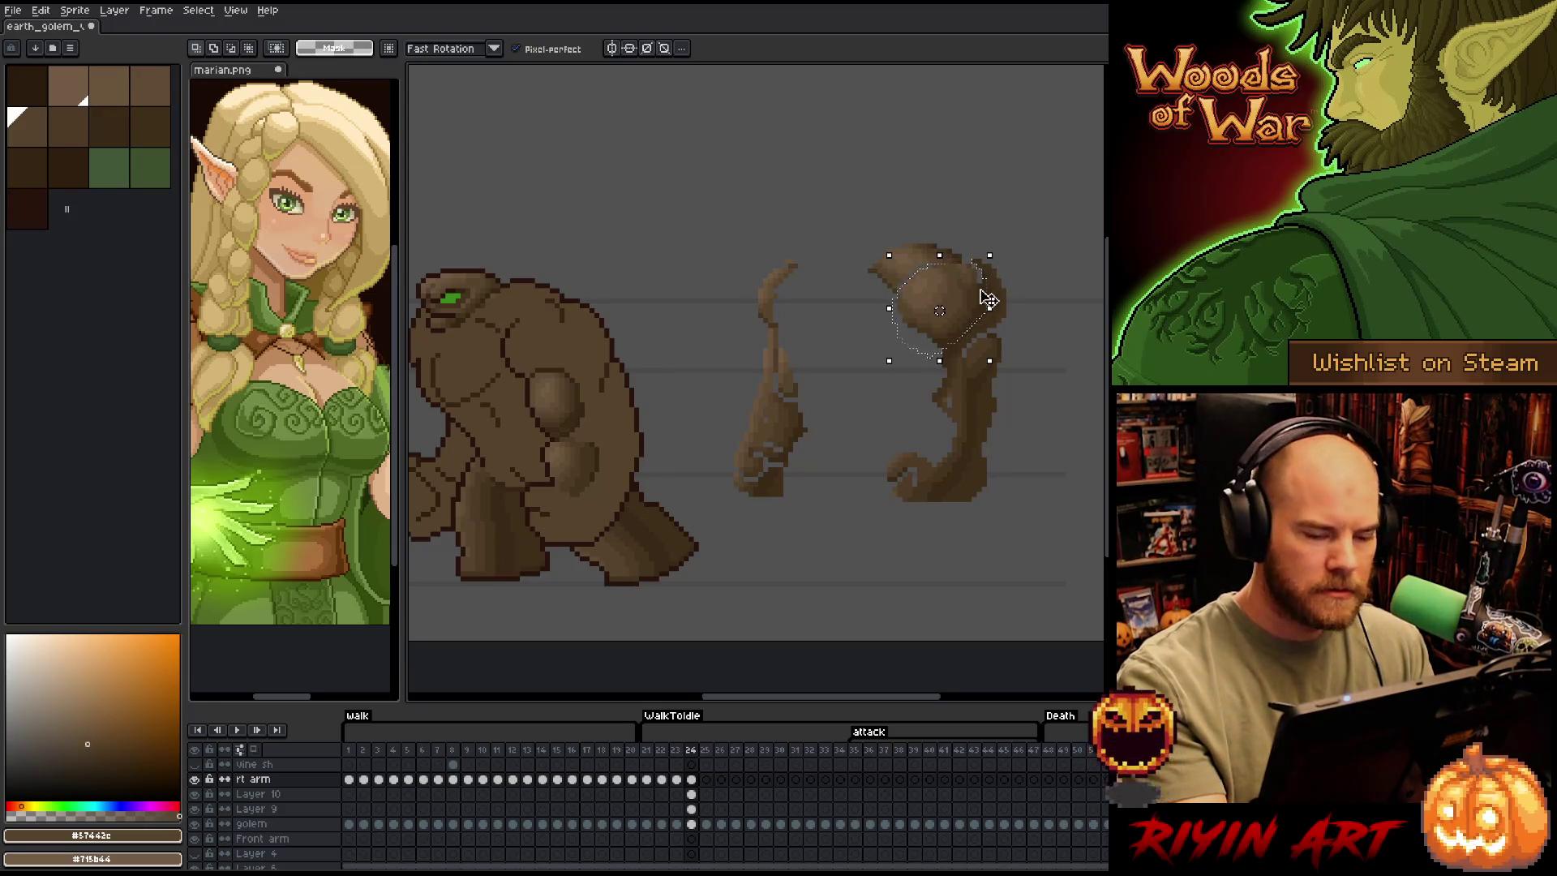
pyautogui.moveTo(973, 317)
pyautogui.mouseDown()
pyautogui.moveTo(582, 360)
pyautogui.moveTo(665, 258)
pyautogui.mouseUp()
pyautogui.press('b')
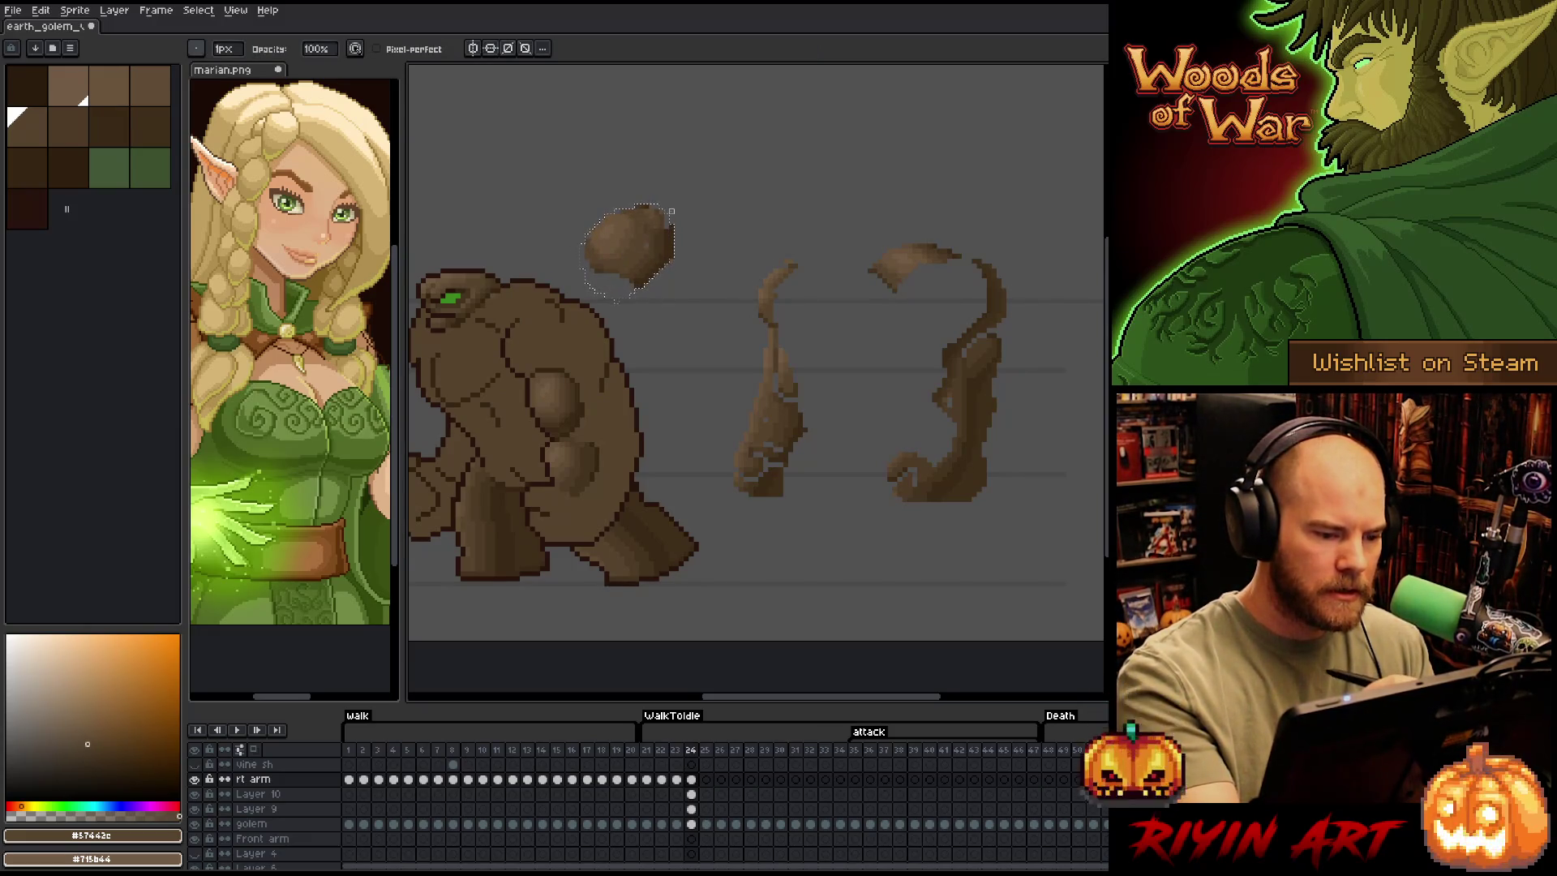
pyautogui.moveTo(656, 241)
pyautogui.mouseDown()
pyautogui.moveTo(578, 359)
pyautogui.moveTo(660, 280)
pyautogui.mouseUp()
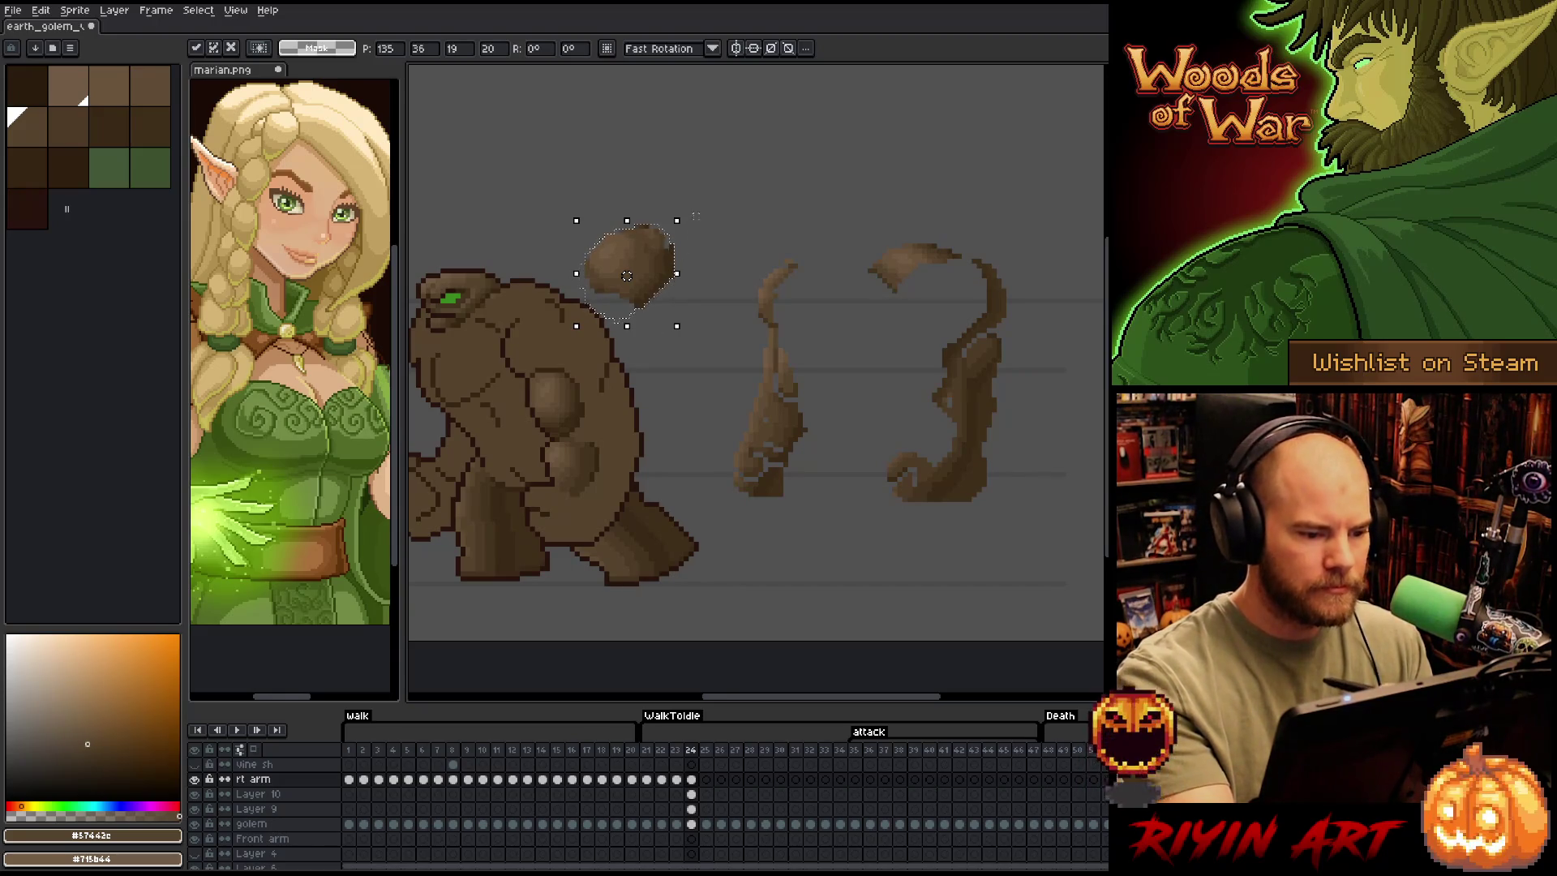
pyautogui.click(626, 195)
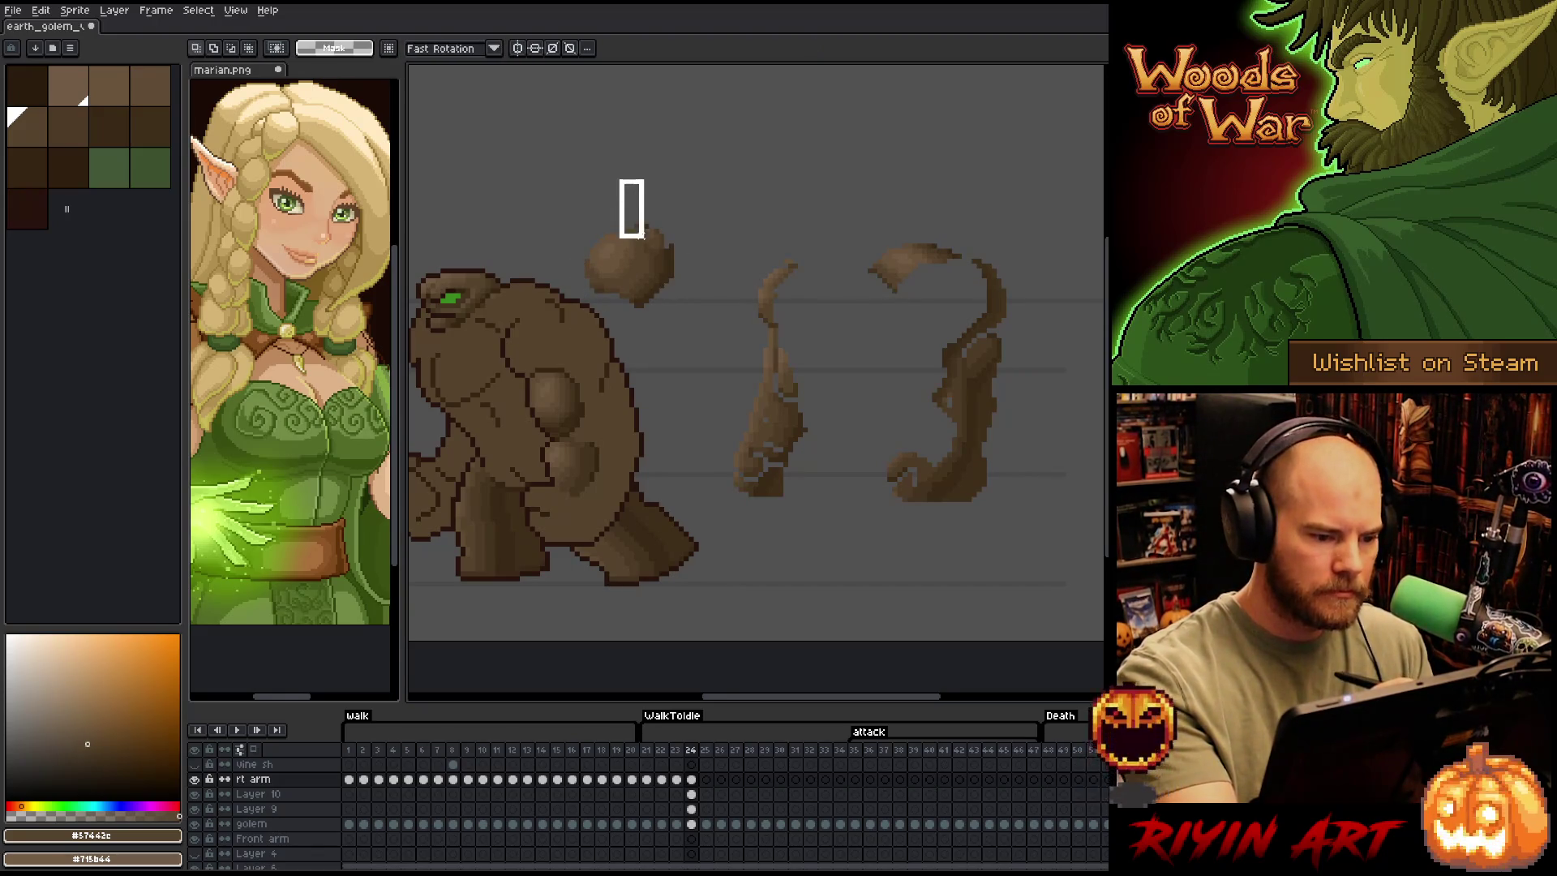
# Move the floating rock ball and the rock piece above the golem down onto its body
pyautogui.press('b')
pyautogui.moveTo(642, 232)
pyautogui.mouseDown()
pyautogui.moveTo(633, 275)
pyautogui.moveTo(596, 195)
pyautogui.mouseUp()
pyautogui.moveTo(637, 266)
pyautogui.mouseDown()
pyautogui.moveTo(553, 350)
pyautogui.moveTo(616, 240)
pyautogui.mouseUp()
pyautogui.press('b')
pyautogui.moveTo(624, 172)
pyautogui.mouseDown()
pyautogui.moveTo(605, 235)
pyautogui.moveTo(592, 159)
pyautogui.moveTo(628, 182)
pyautogui.mouseUp()
pyautogui.moveTo(600, 223); pyautogui.dragTo(545, 347)
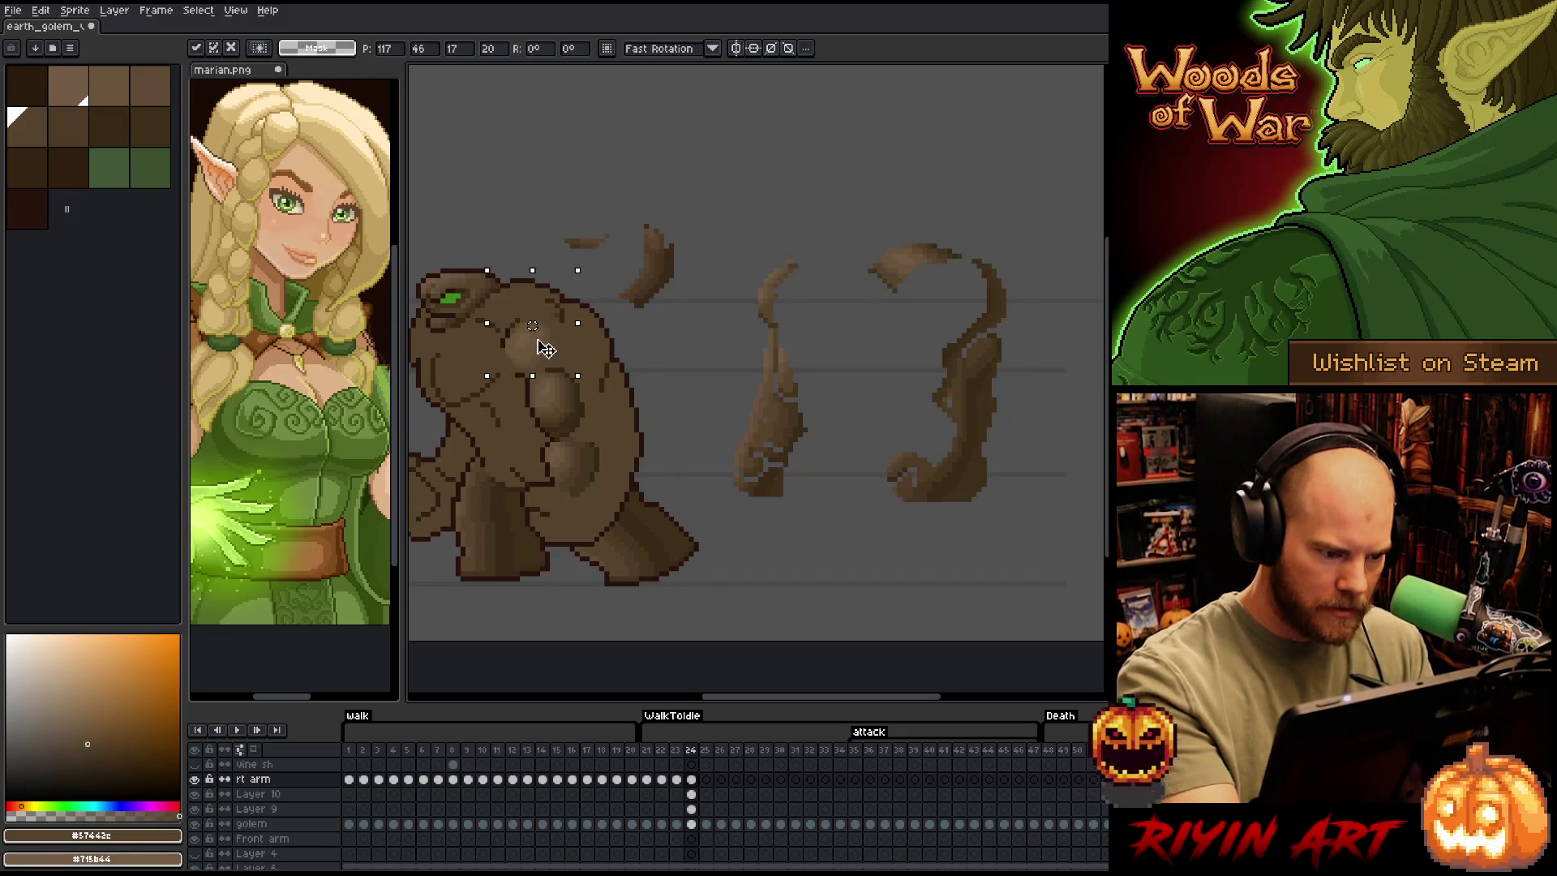
pyautogui.press('b')
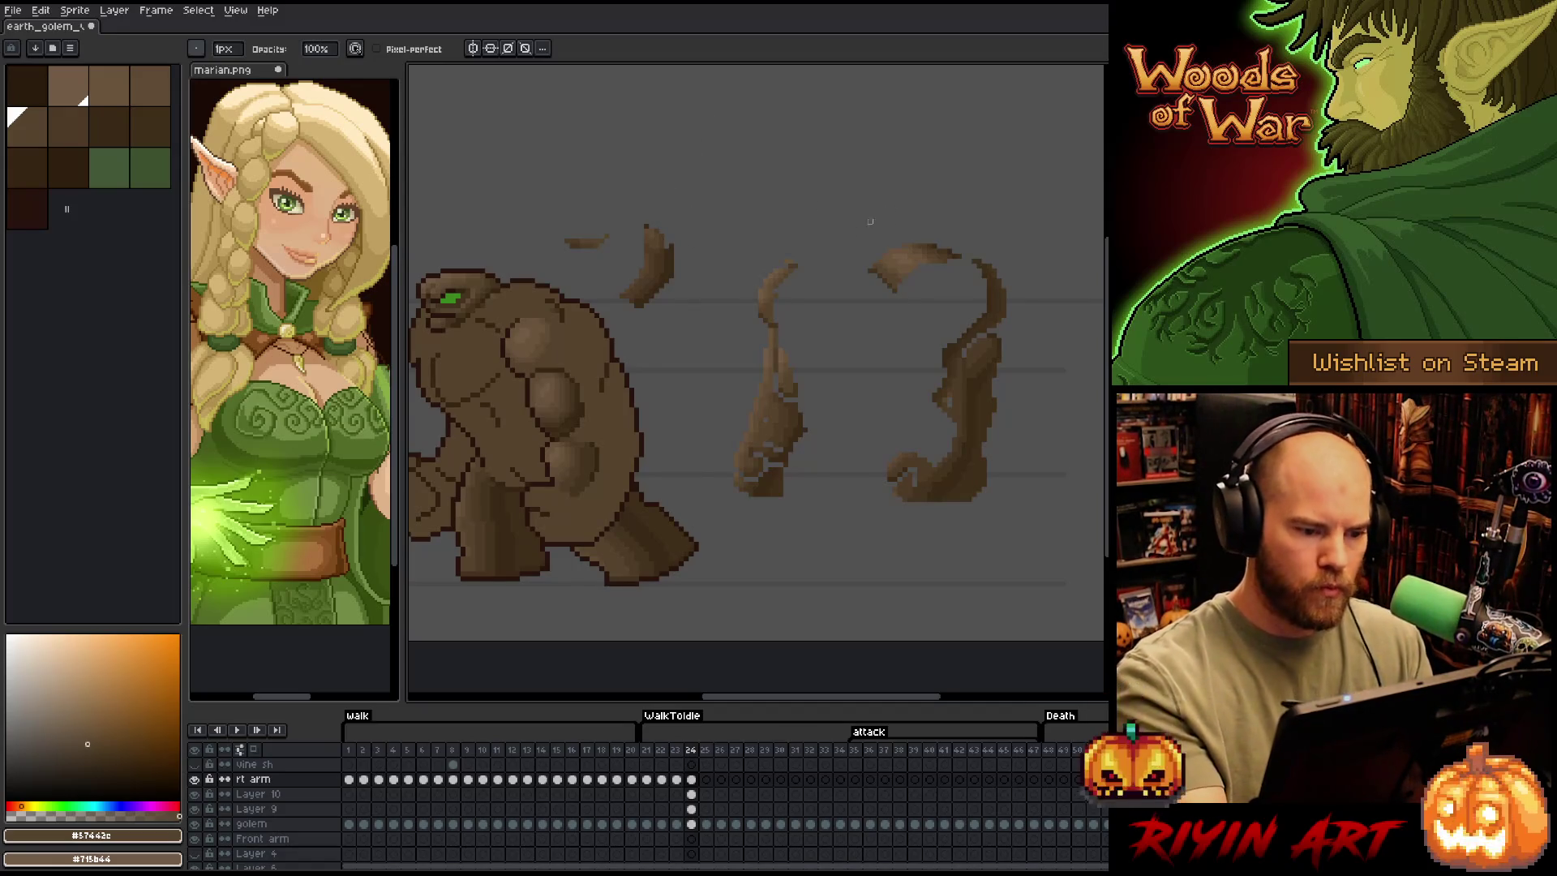
# Fit the floating arm piece and the round rock fragment onto the golem's upper torso
pyautogui.press('q')
pyautogui.moveTo(700, 261)
pyautogui.mouseDown()
pyautogui.moveTo(615, 210)
pyautogui.moveTo(709, 247)
pyautogui.moveTo(600, 349)
pyautogui.mouseUp()
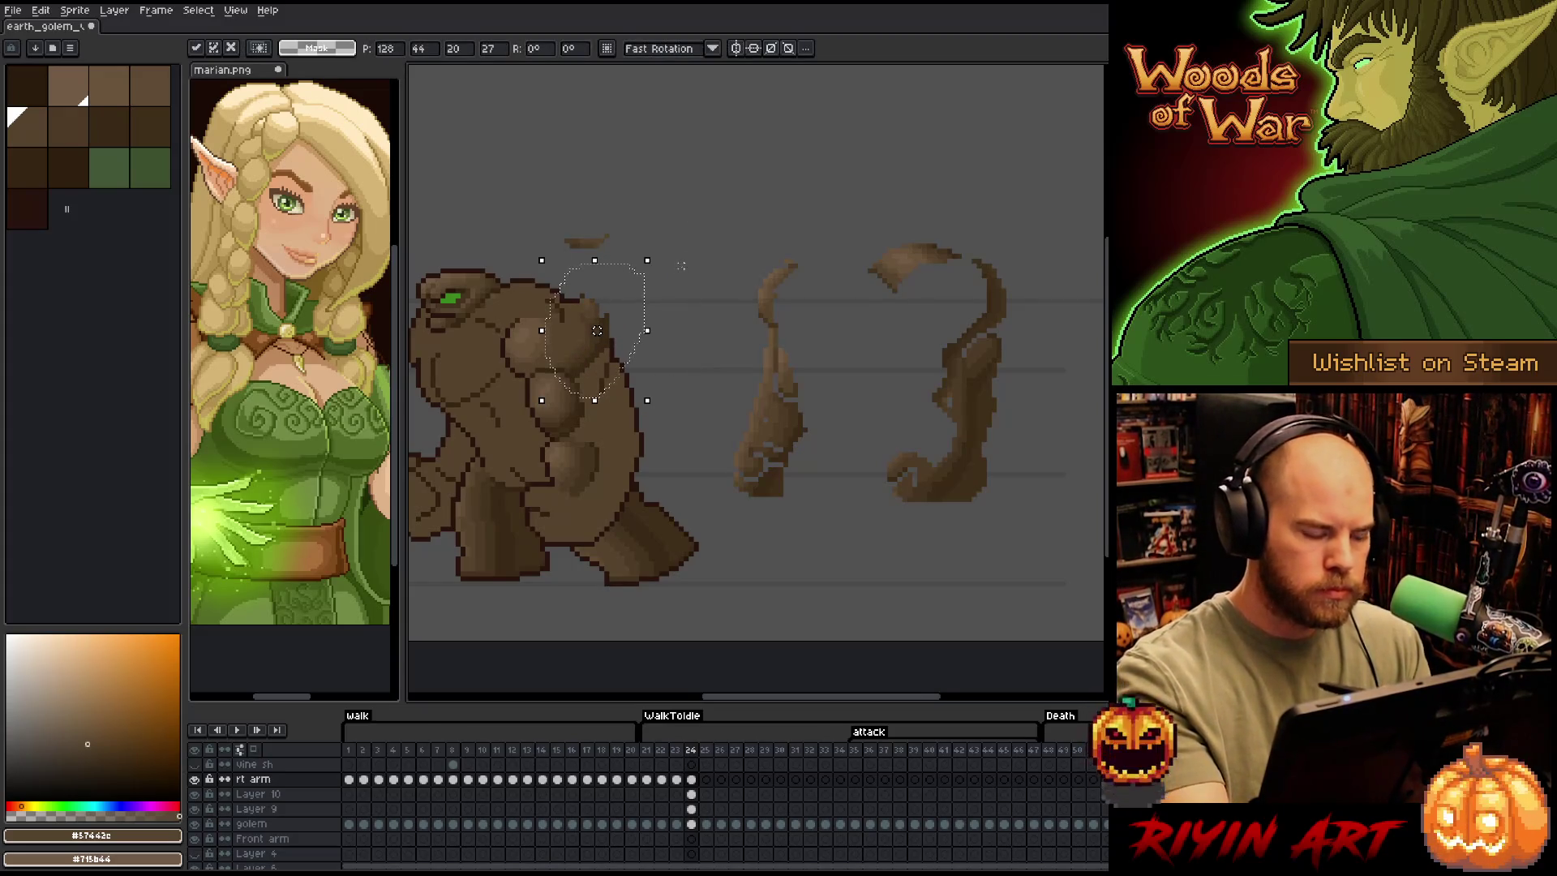
pyautogui.press('m')
pyautogui.moveTo(786, 202)
pyautogui.mouseDown()
pyautogui.moveTo(705, 281)
pyautogui.moveTo(542, 366)
pyautogui.mouseUp()
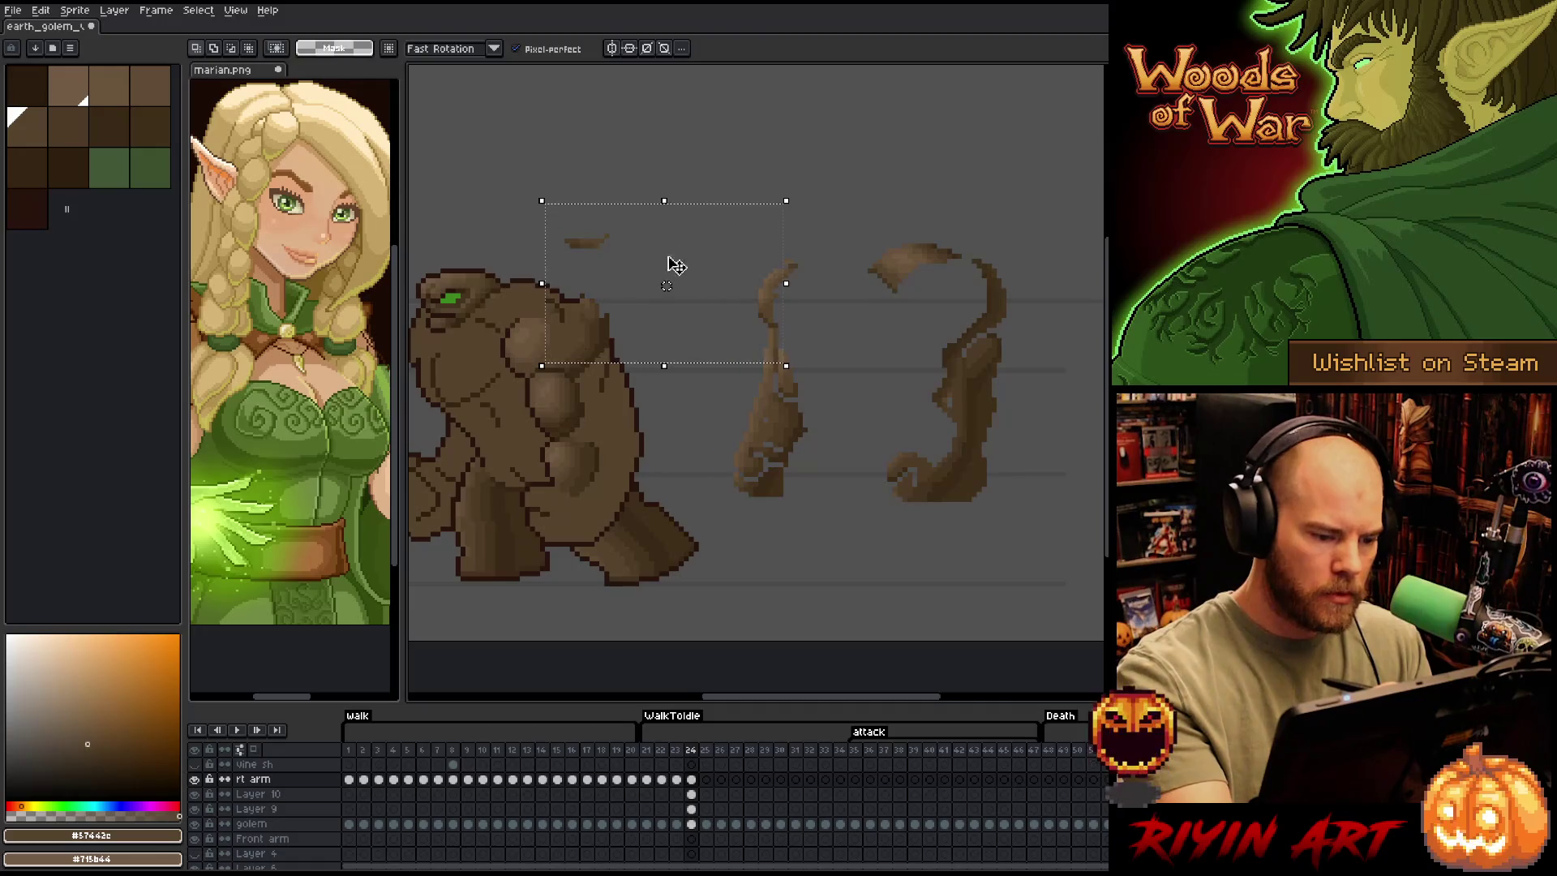
pyautogui.click(713, 146)
pyautogui.moveTo(620, 322)
pyautogui.mouseDown()
pyautogui.moveTo(584, 280)
pyautogui.moveTo(602, 301)
pyautogui.moveTo(564, 326)
pyautogui.mouseUp()
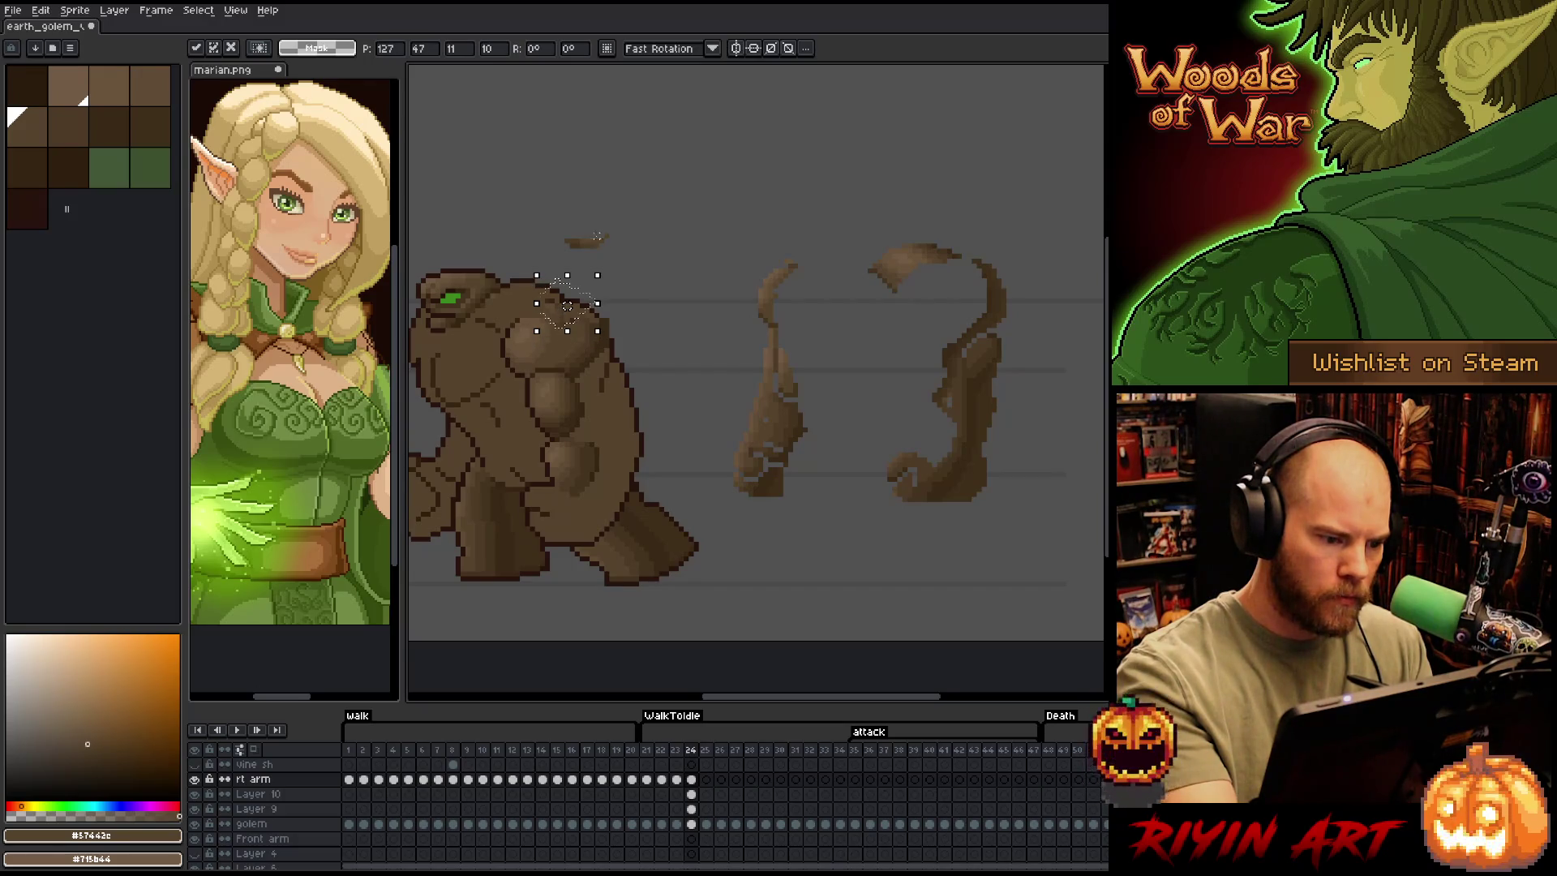
pyautogui.hotkey('ctrl', 'd')
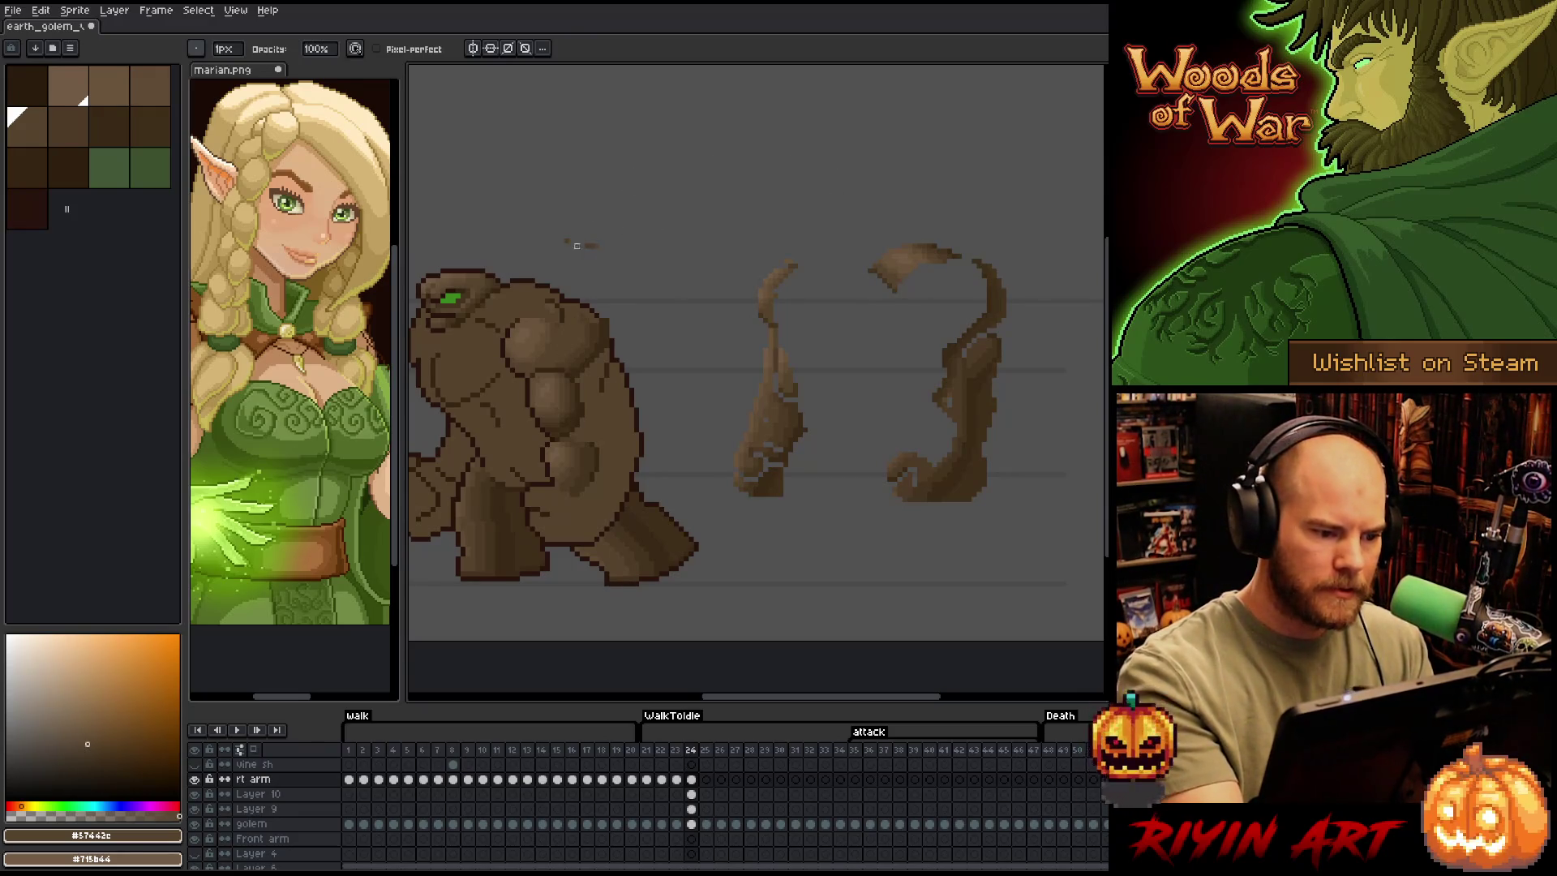
# Draw a short brown fragment above the head and move it onto the golem's chest
pyautogui.moveTo(566, 244)
pyautogui.mouseDown()
pyautogui.moveTo(637, 255)
pyautogui.moveTo(584, 271)
pyautogui.mouseUp()
pyautogui.press('q')
pyautogui.hotkey('ctrl', 't')
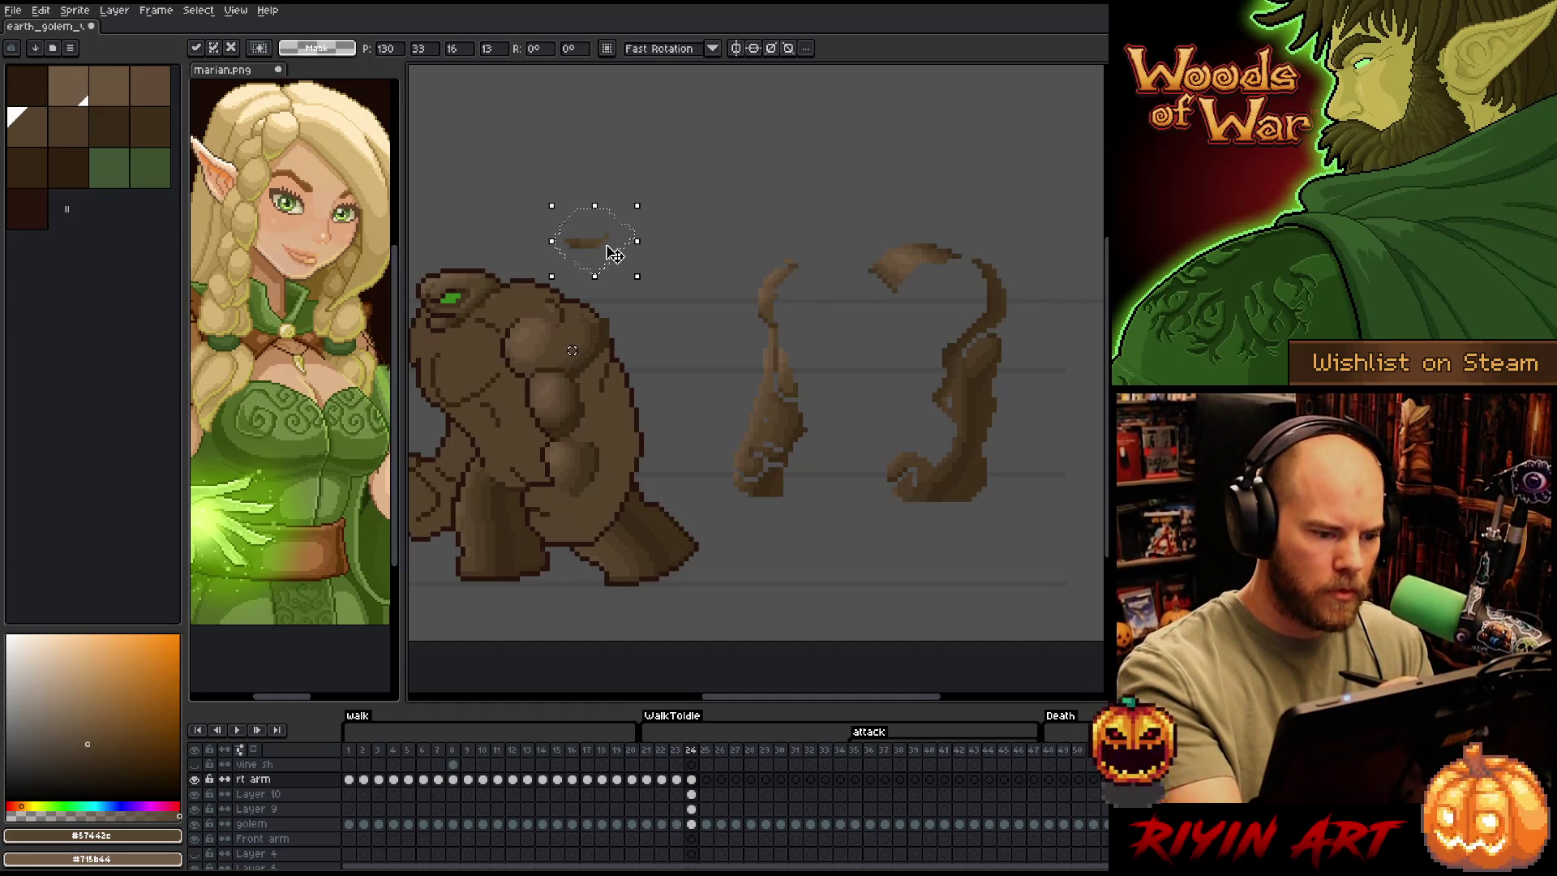
pyautogui.press('b')
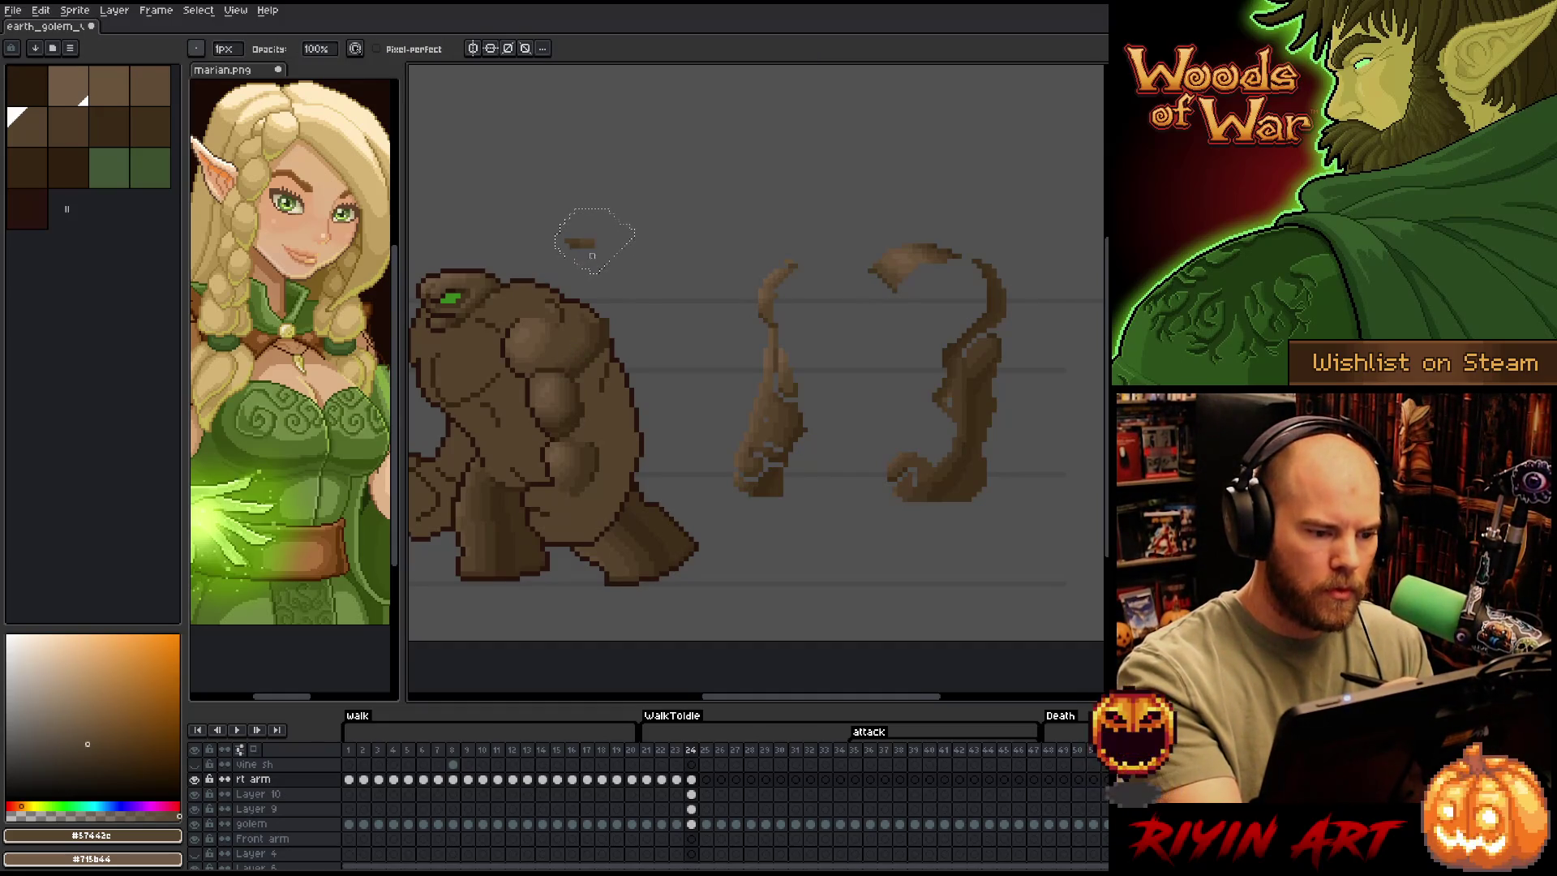
pyautogui.press('v')
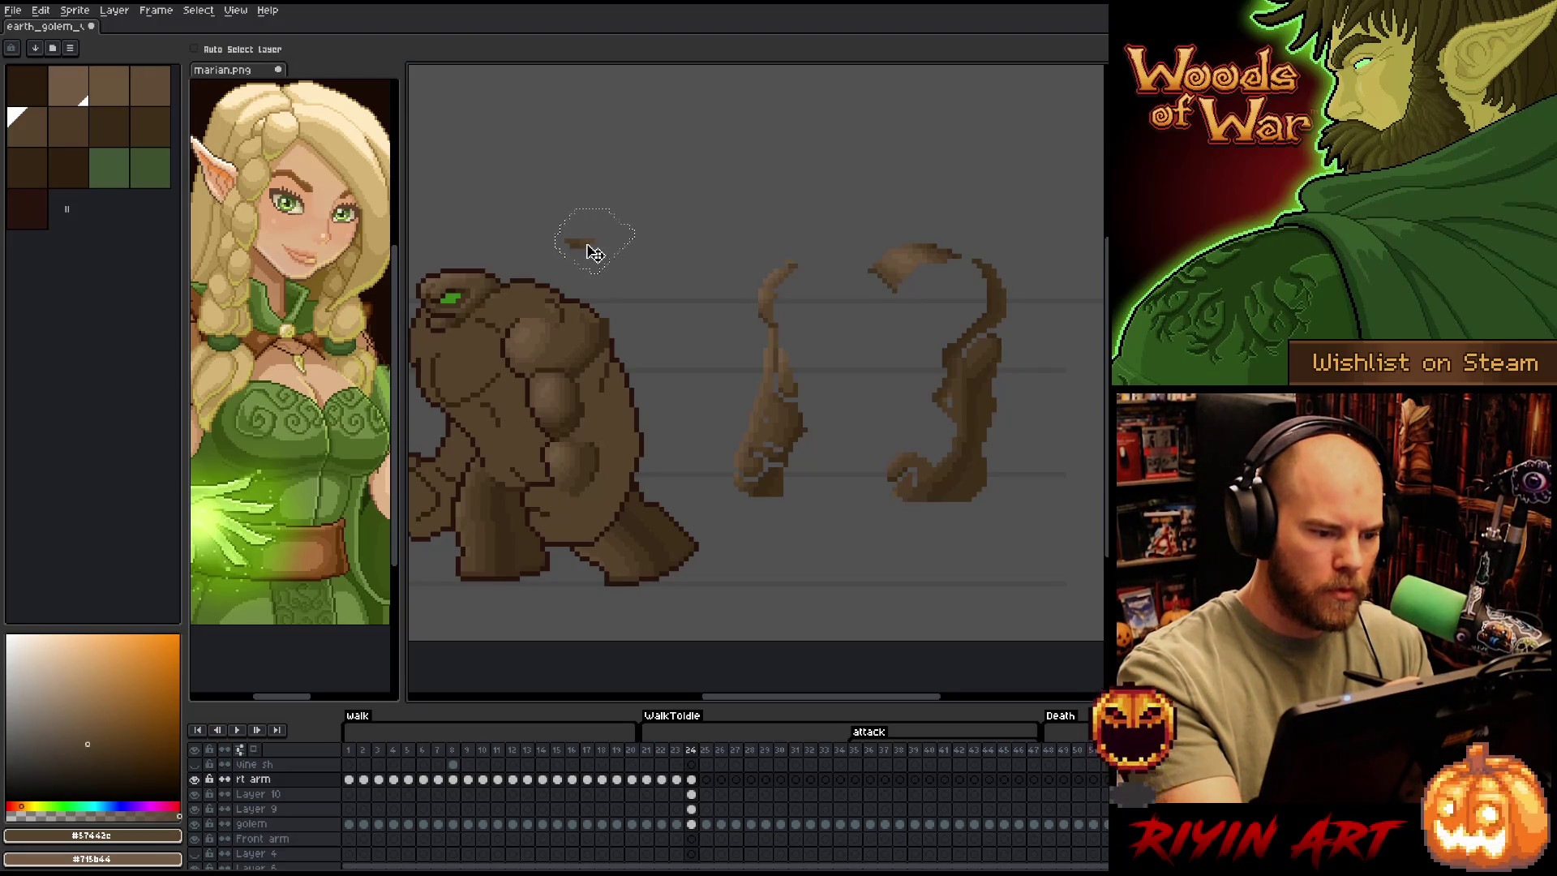
pyautogui.moveTo(596, 249); pyautogui.dragTo(536, 374)
# Pick a darker brown, then lasso the curled arm piece atop the right vine, drag it left and delete it
pyautogui.press('b')
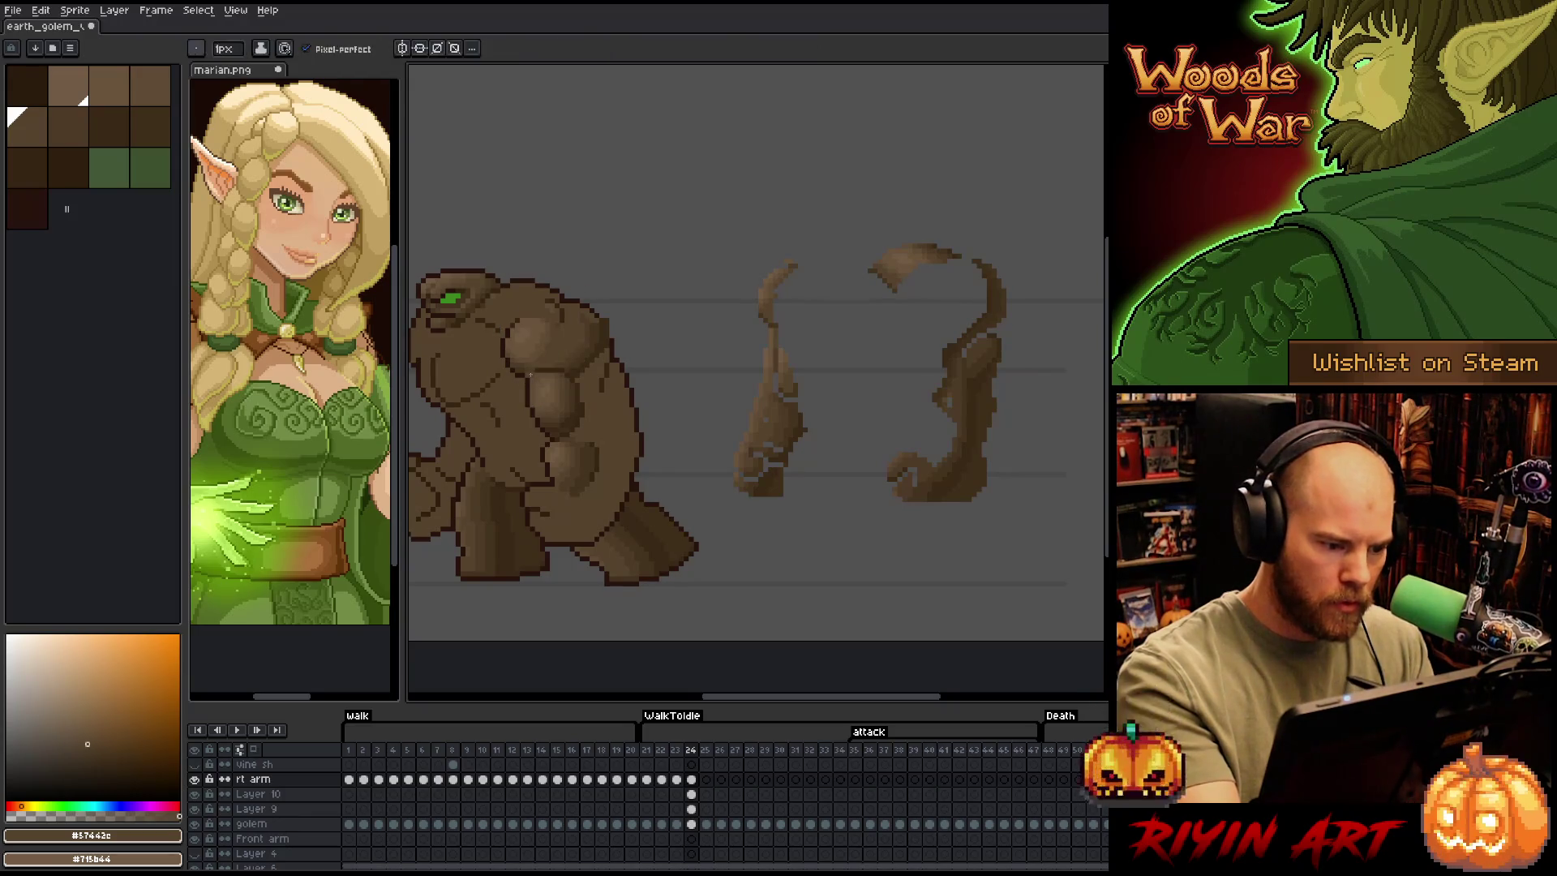
pyautogui.keyDown('alt'); pyautogui.click(524, 369); pyautogui.keyUp('alt')
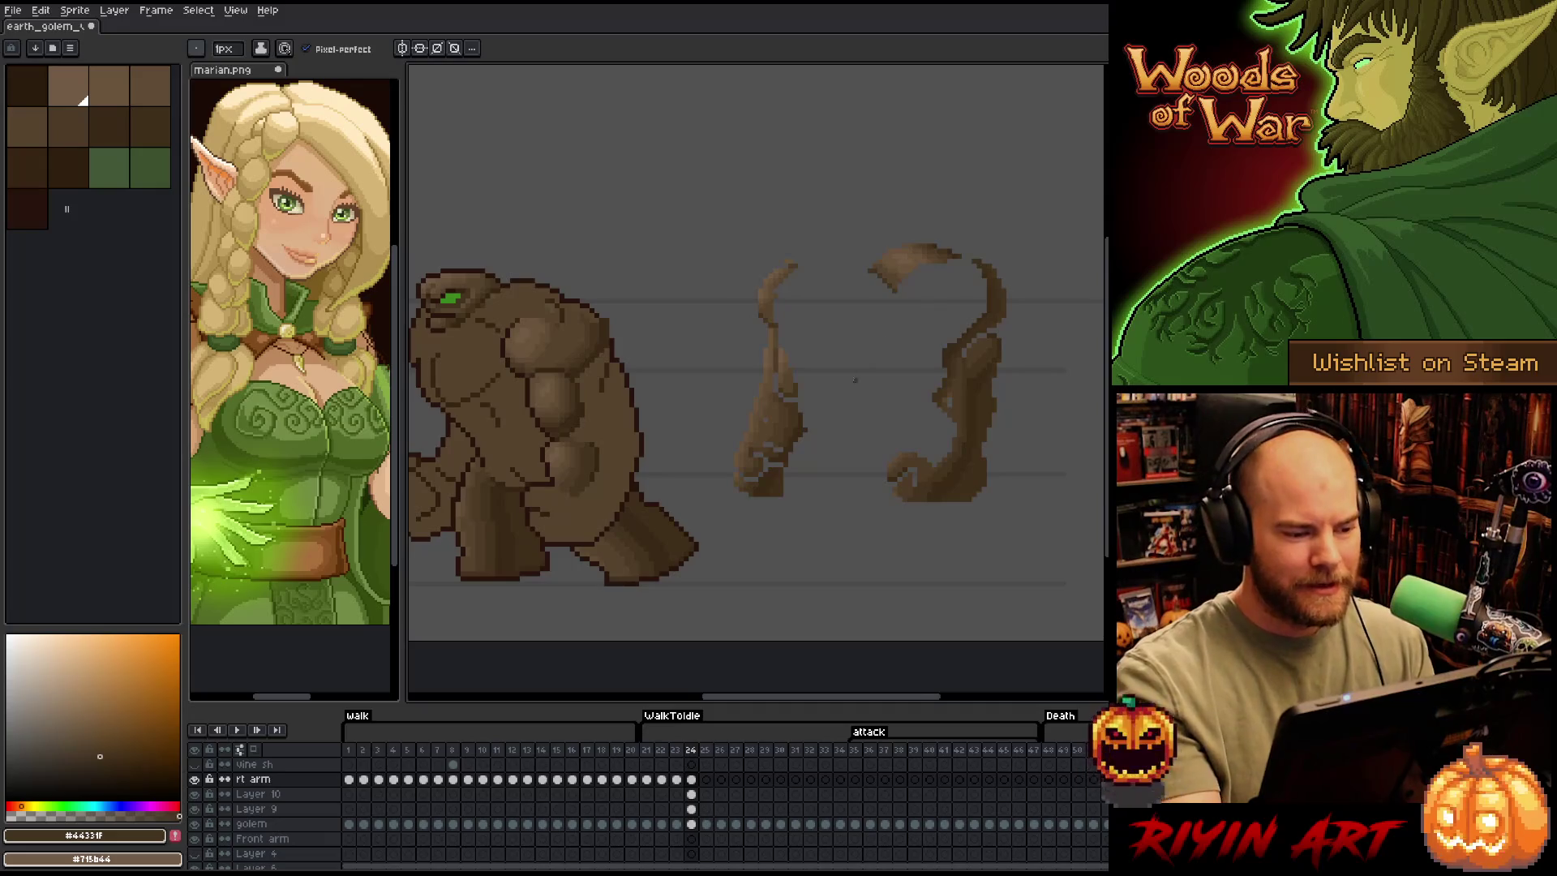
pyautogui.press('m')
pyautogui.press('b')
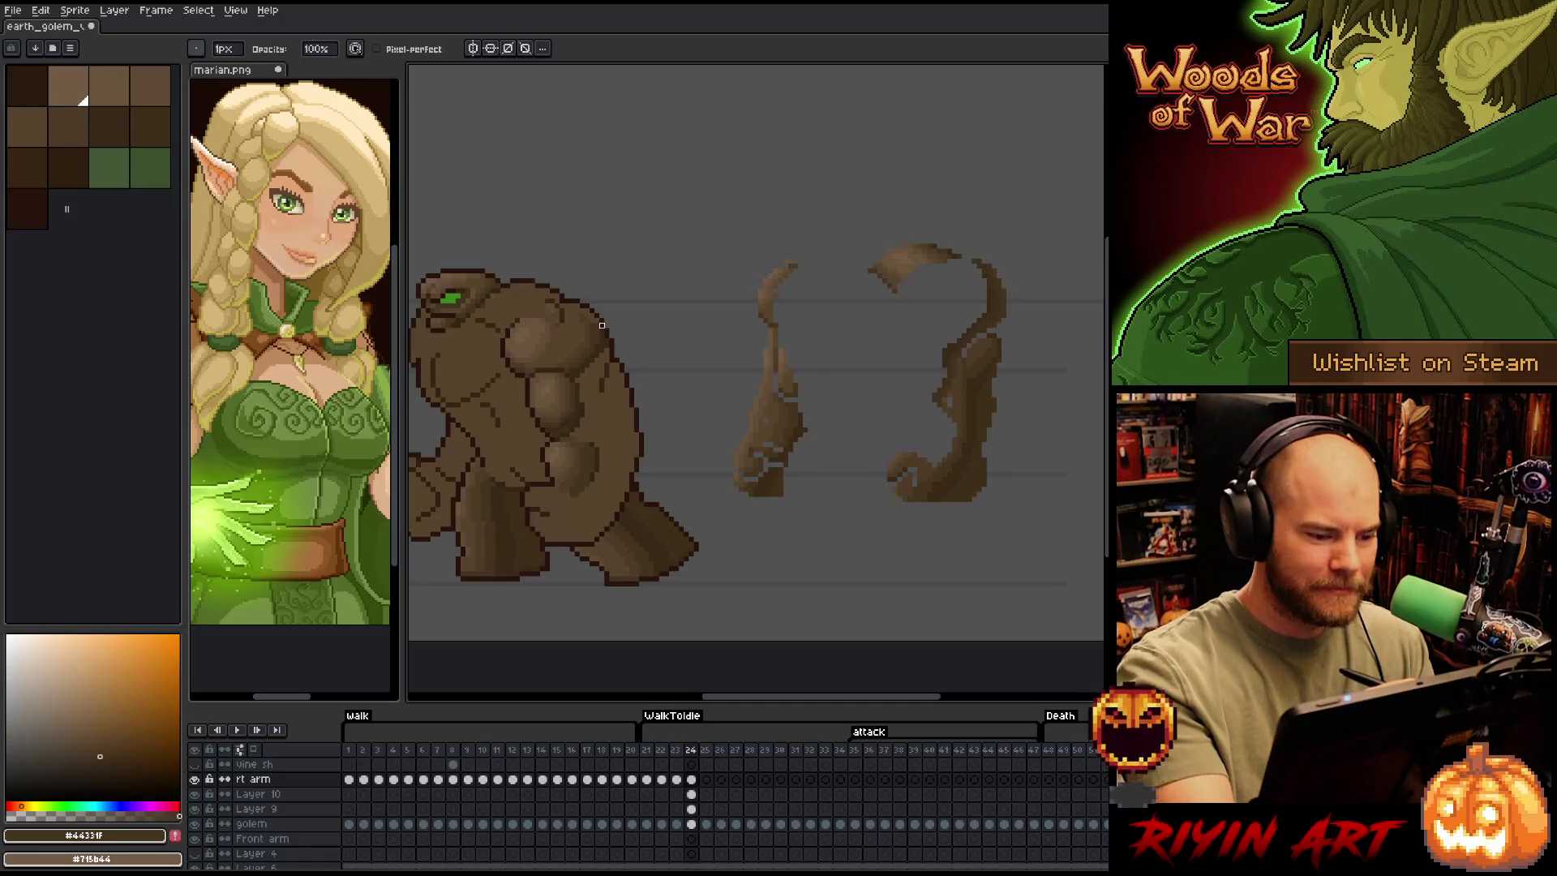
pyautogui.press('q')
pyautogui.moveTo(969, 222)
pyautogui.mouseDown()
pyautogui.moveTo(959, 244)
pyautogui.moveTo(967, 227)
pyautogui.mouseUp()
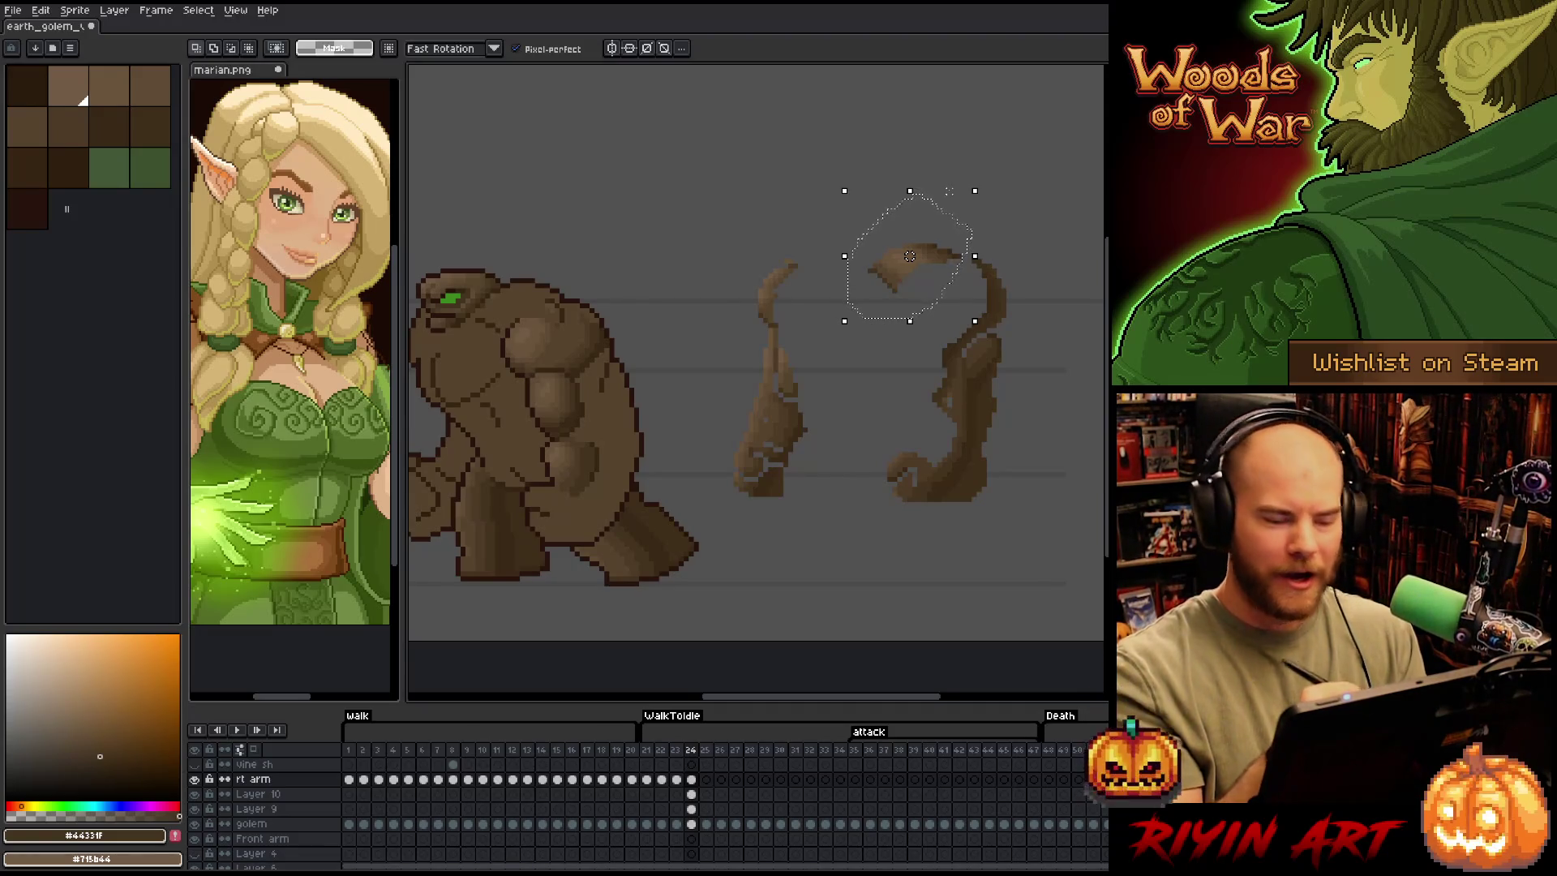
pyautogui.moveTo(913, 281)
pyautogui.mouseDown()
pyautogui.moveTo(574, 260)
pyautogui.moveTo(720, 288)
pyautogui.moveTo(803, 236)
pyautogui.mouseUp()
pyautogui.press('Delete')
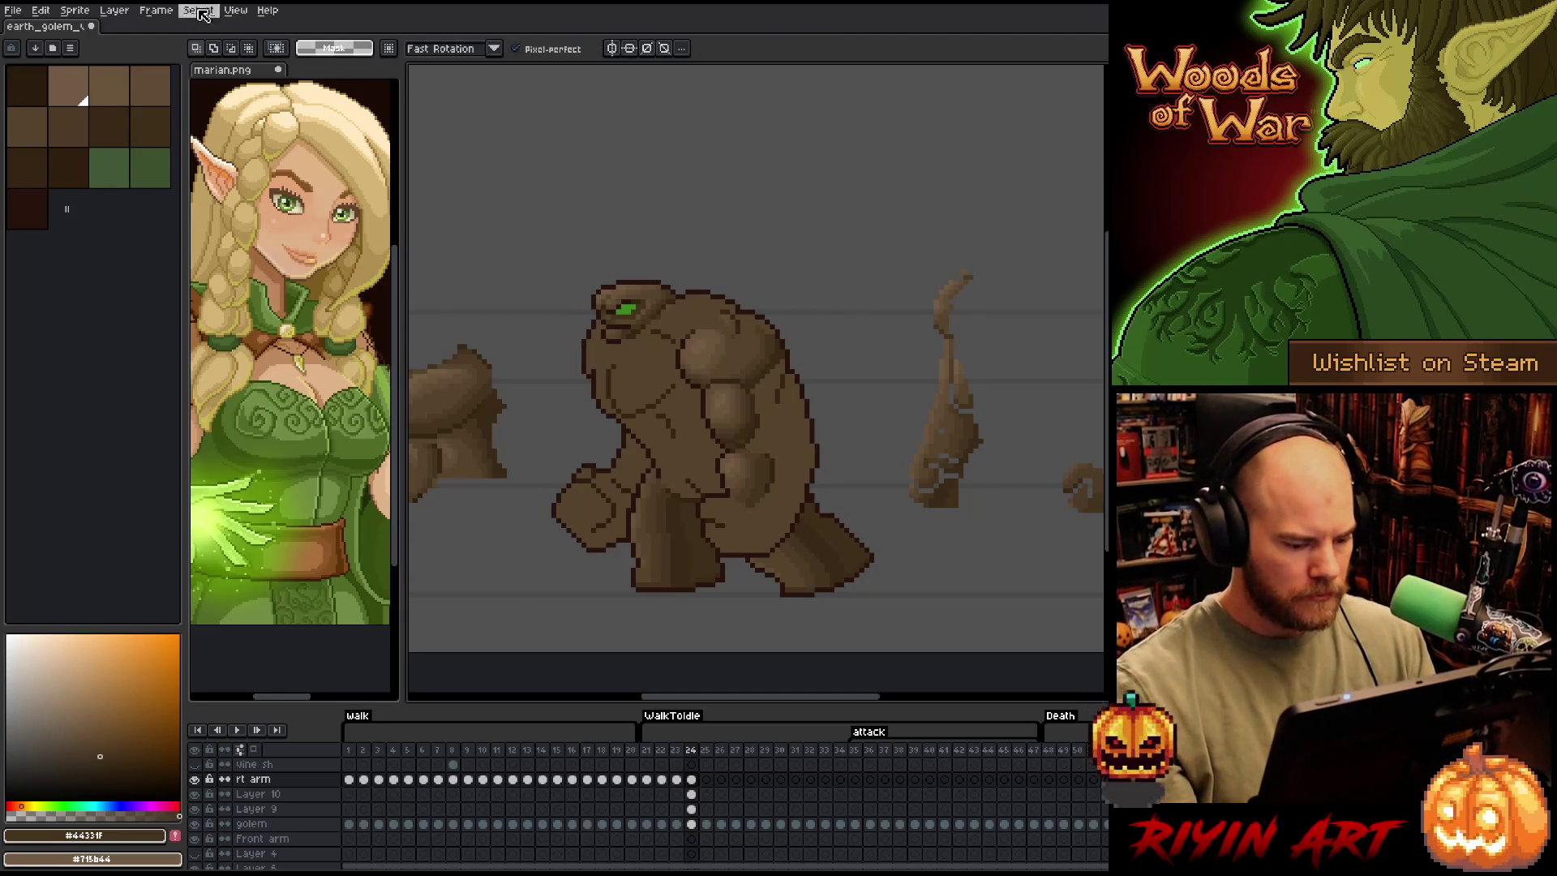
# Paste the cut arm piece onto new Layer 11 above Layer 10 and set it over the golem's head
pyautogui.click(272, 800)
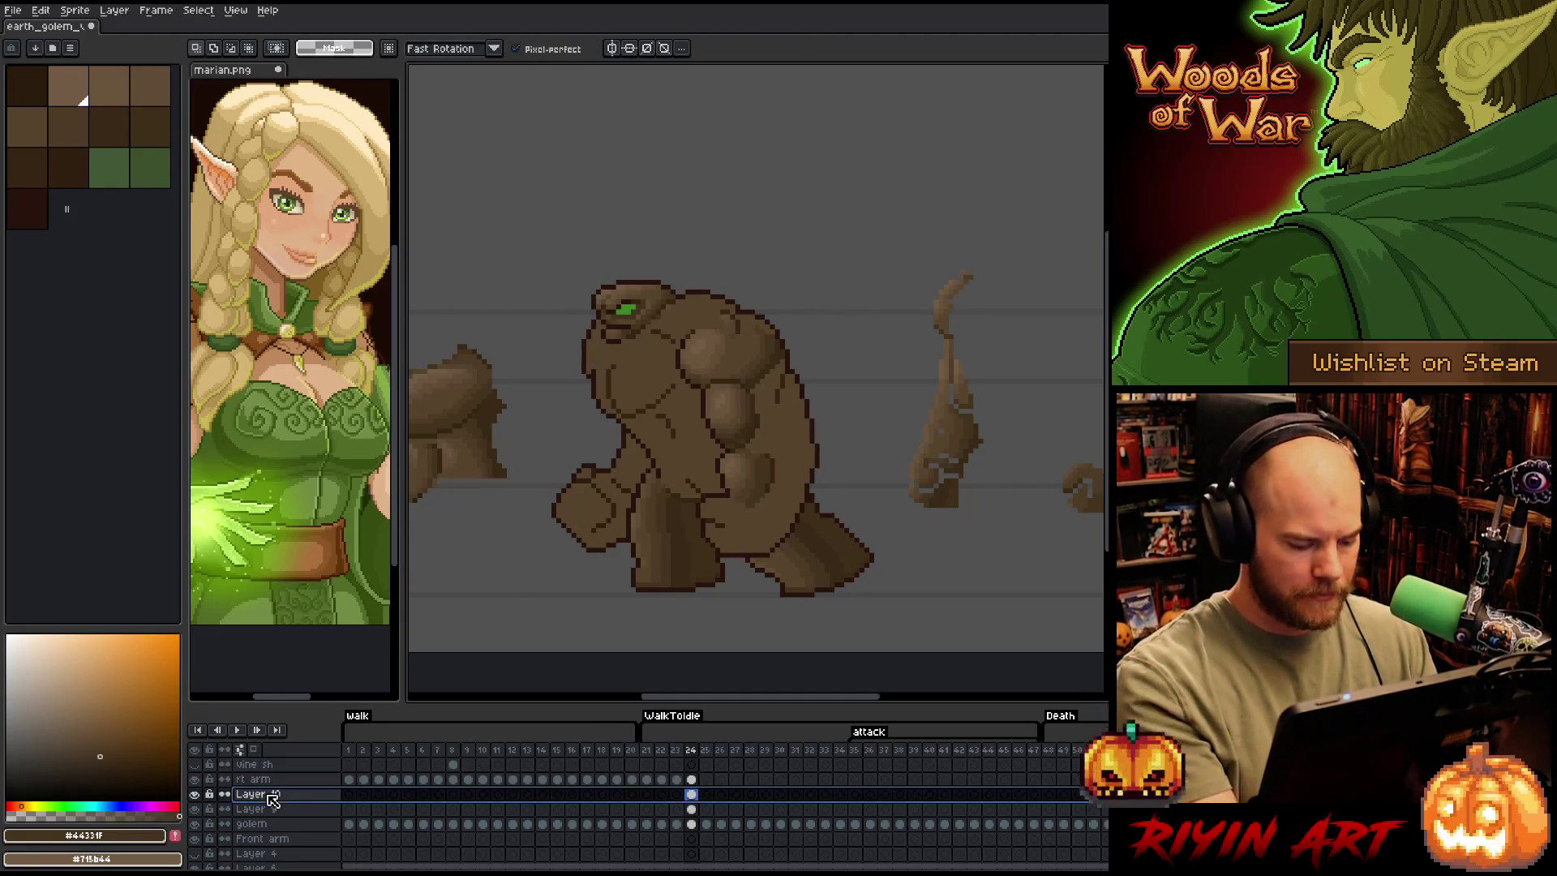
pyautogui.hotkey('shift', 'n')
pyautogui.hotkey('ctrl', 'v')
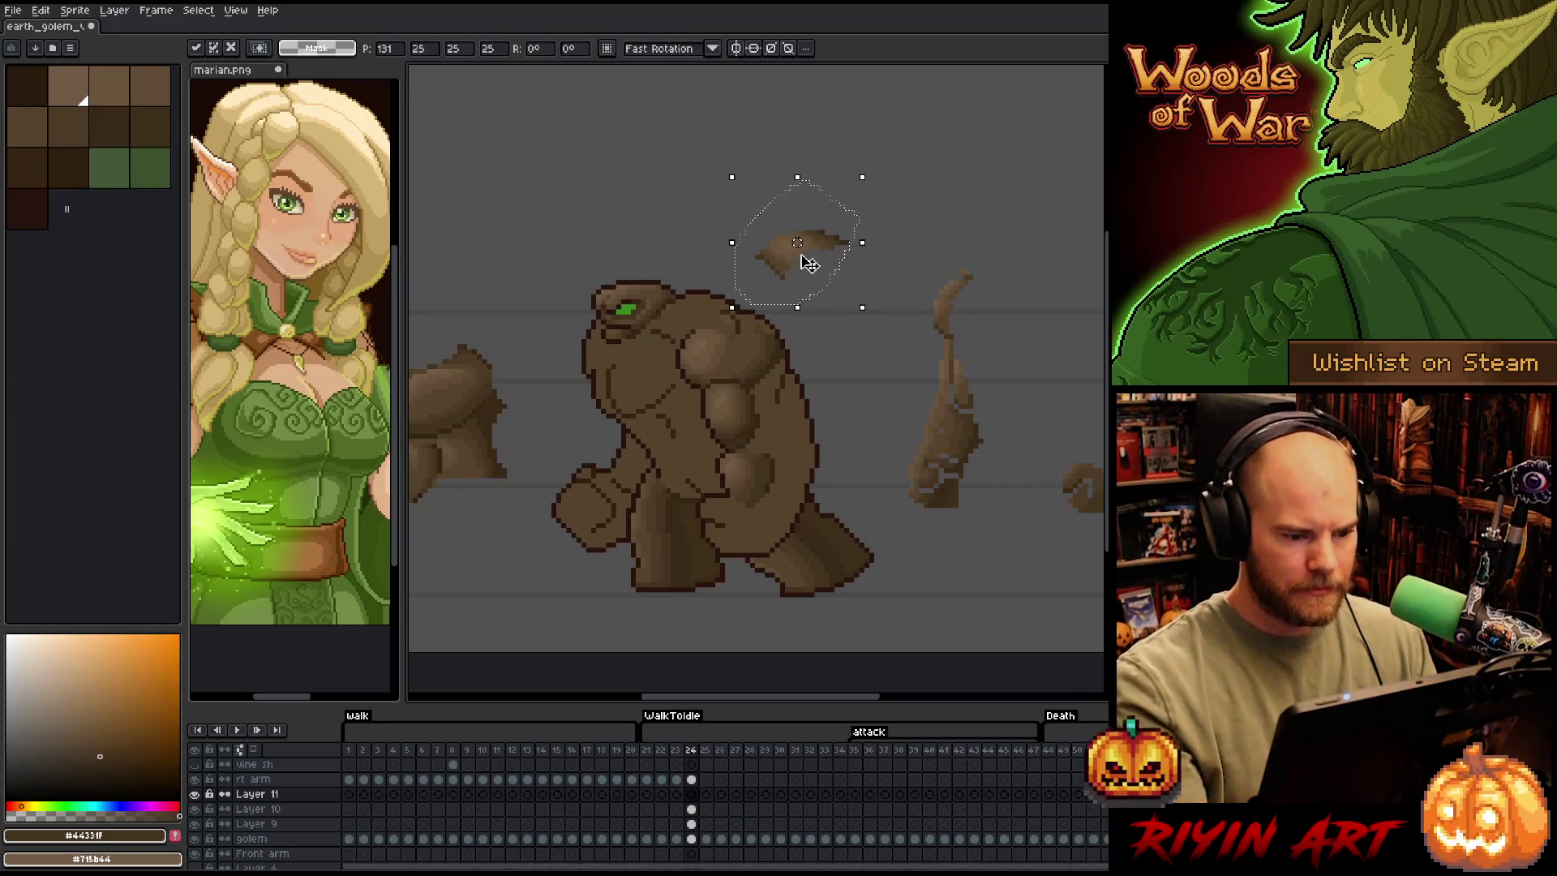
pyautogui.moveTo(809, 264); pyautogui.dragTo(692, 325)
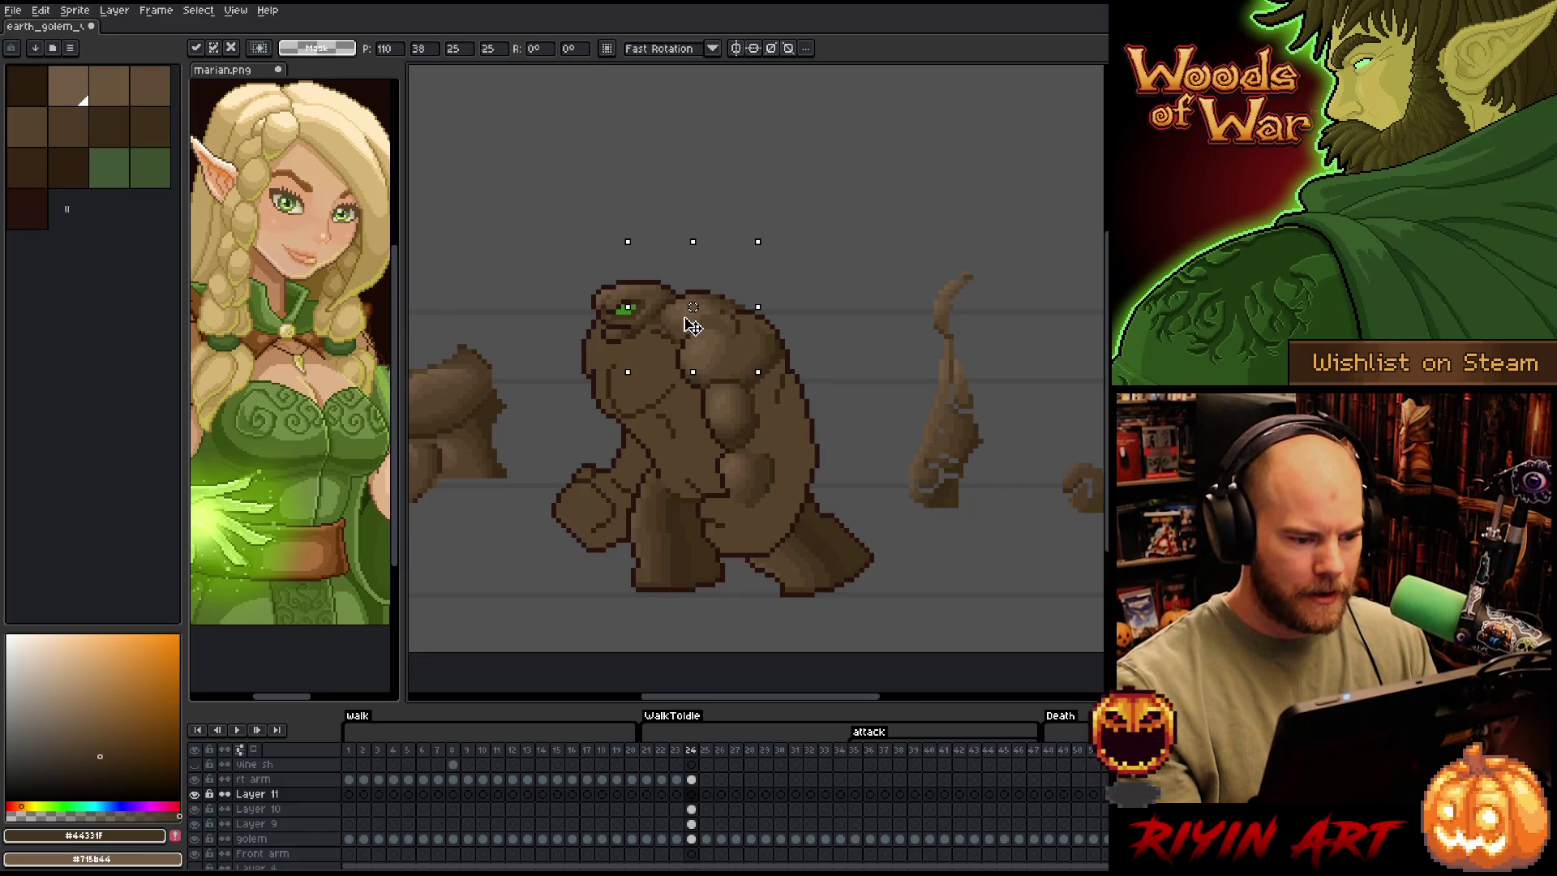
pyautogui.click(832, 252)
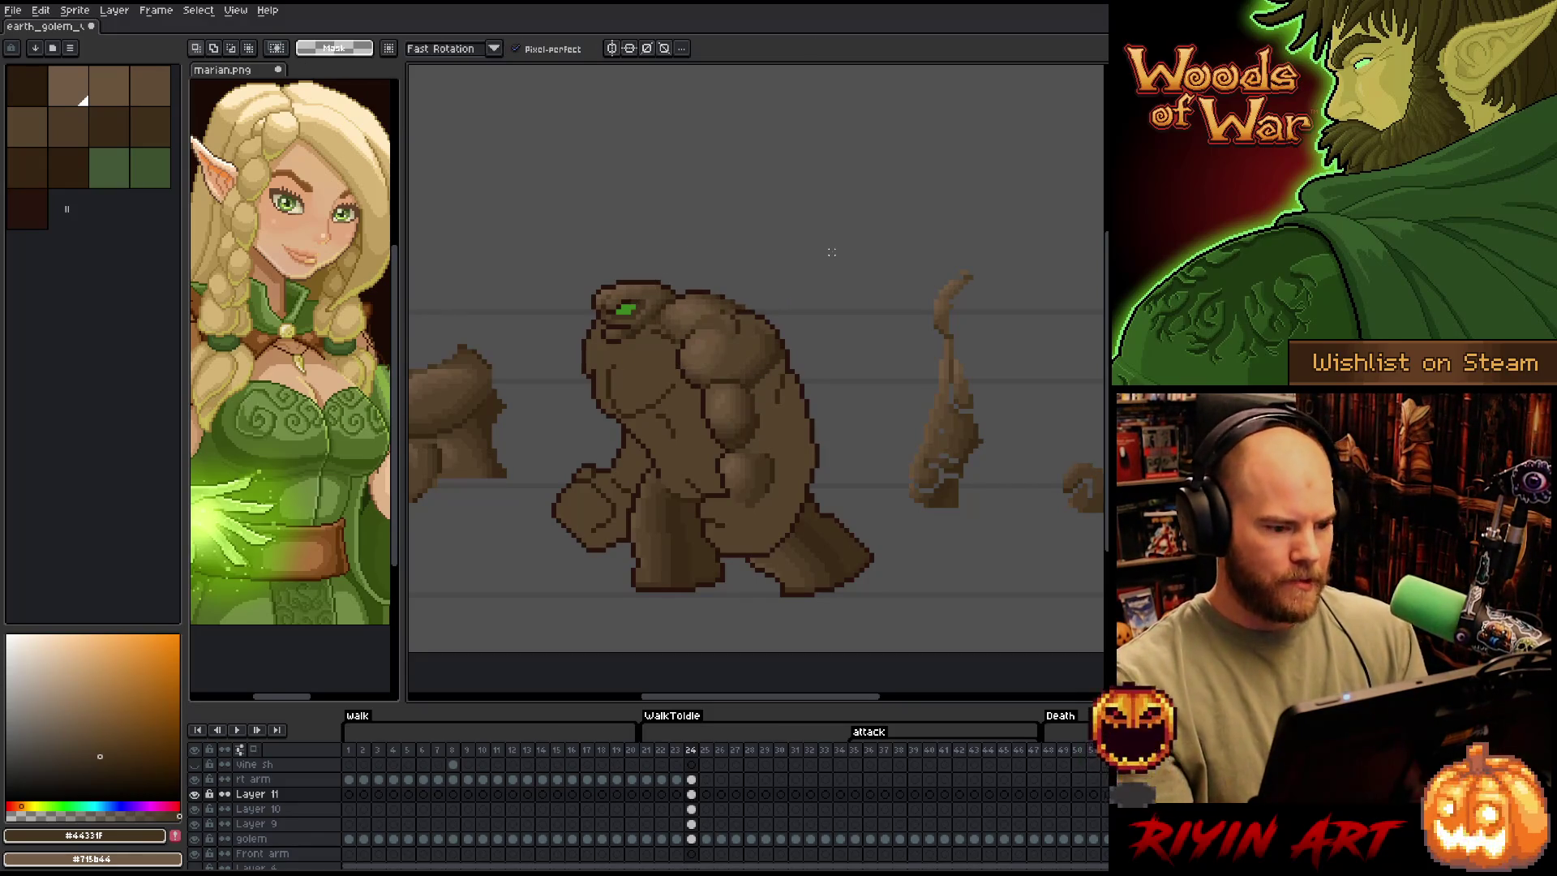
pyautogui.press('i')
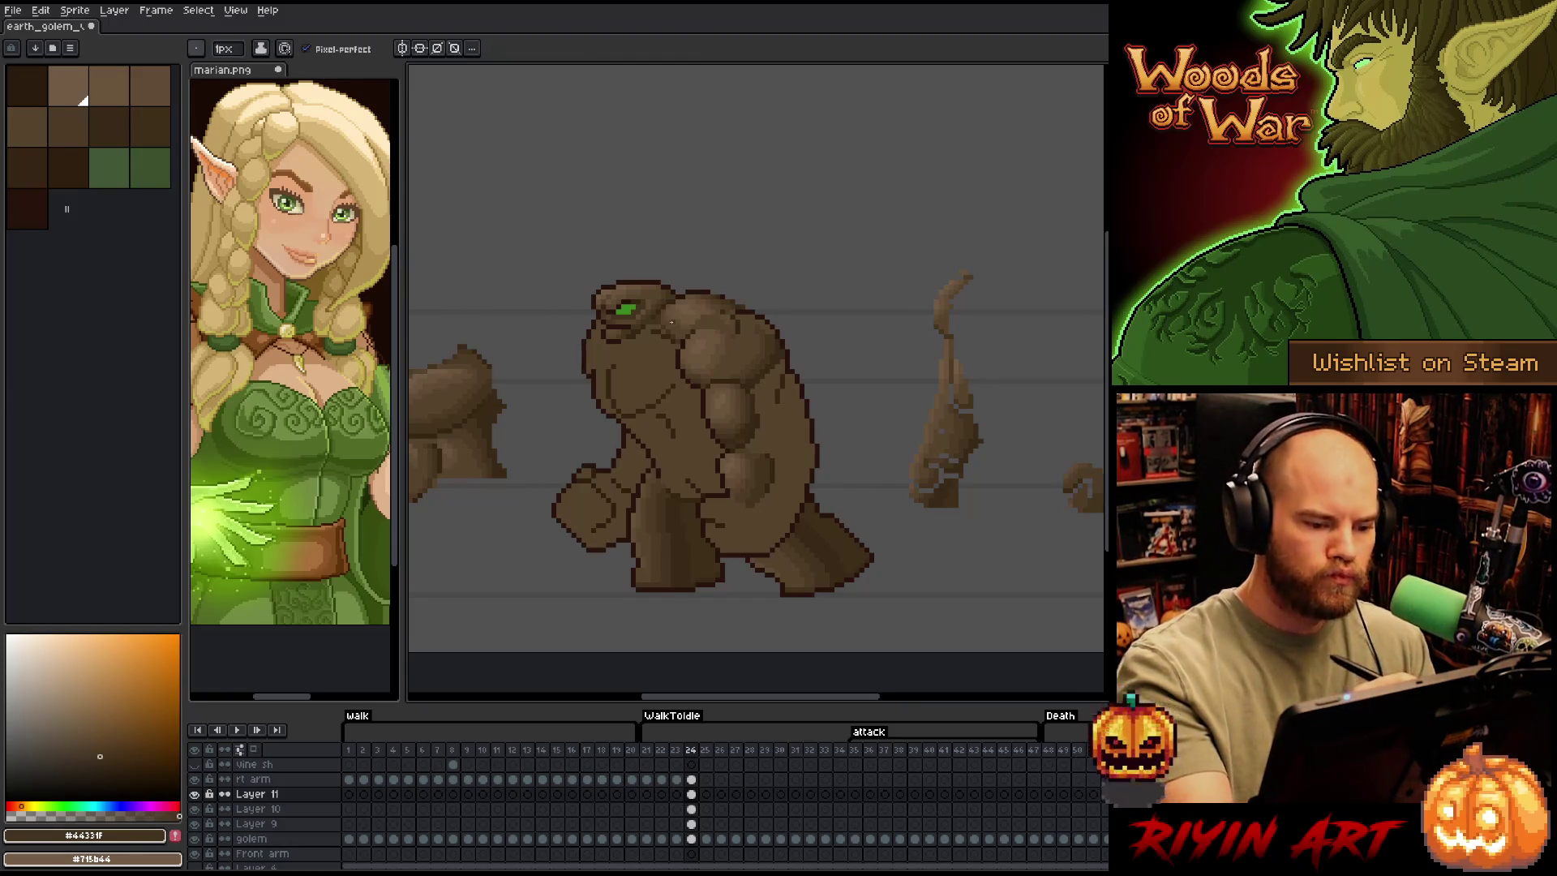
pyautogui.press('b')
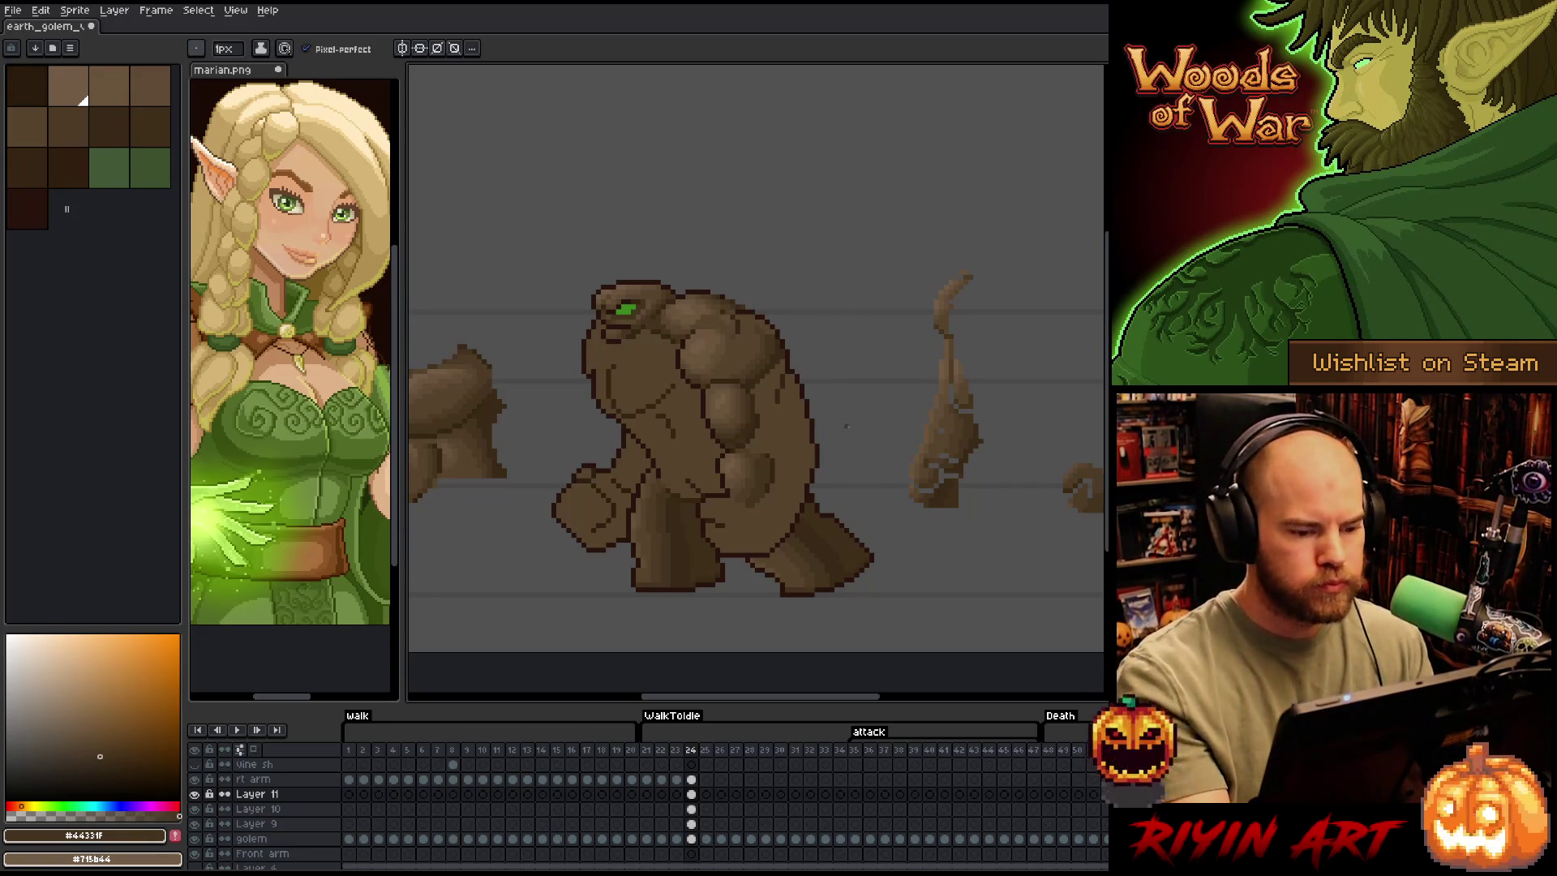
pyautogui.press('space')
pyautogui.moveTo(865, 483)
pyautogui.mouseDown()
pyautogui.moveTo(792, 455)
pyautogui.moveTo(852, 456)
pyautogui.moveTo(838, 472)
pyautogui.mouseUp()
pyautogui.press('alt')
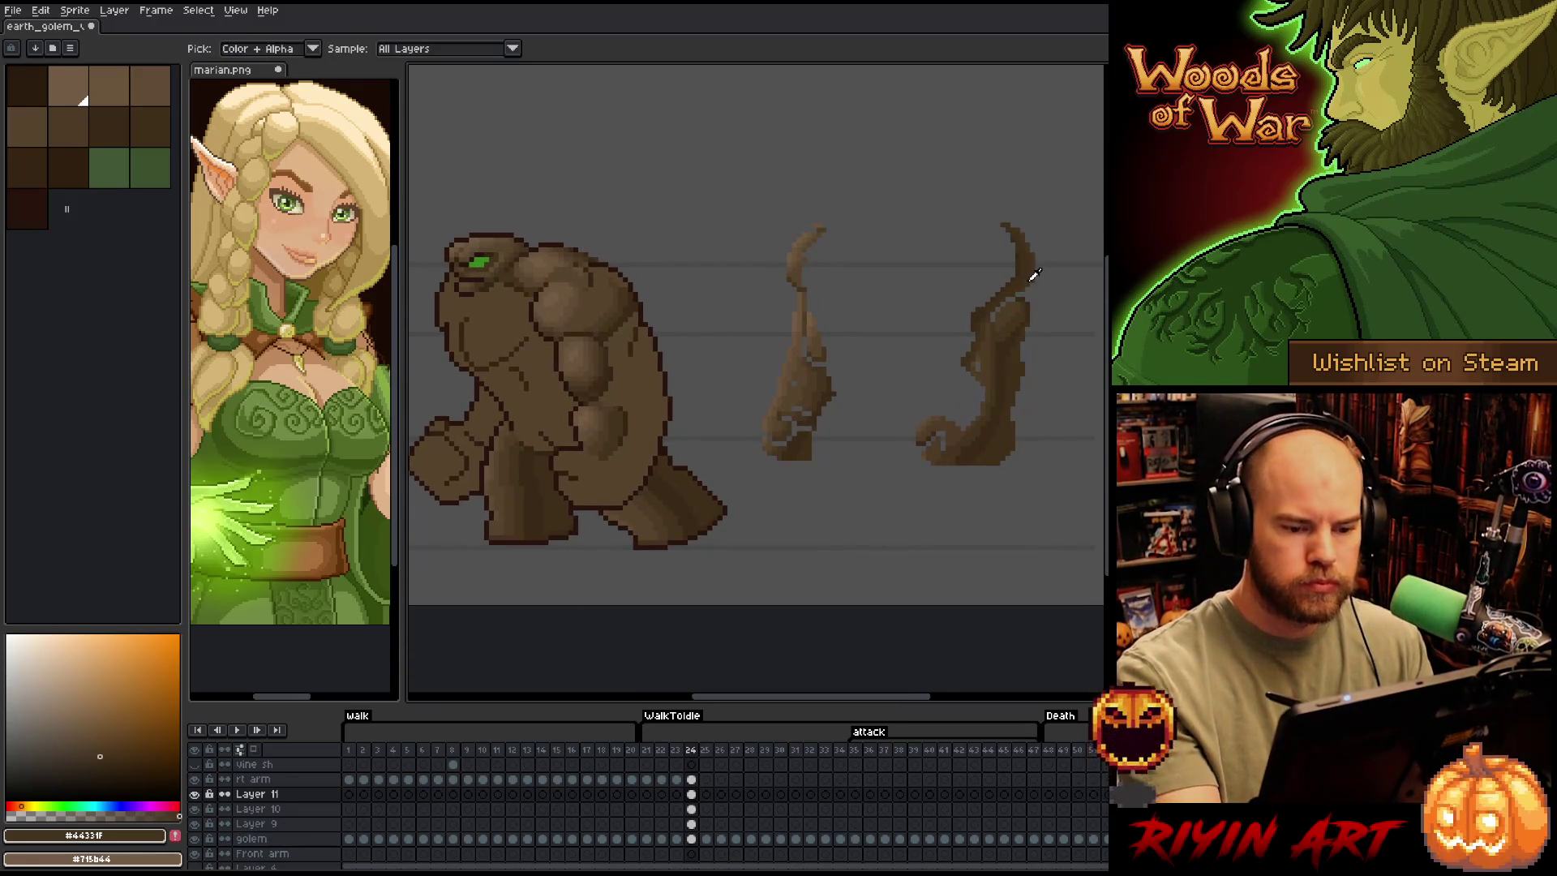
# Sample dark browns from the vine and golem and paint dark shading marks on the golem's back
pyautogui.keyDown('alt'); pyautogui.click(1035, 275); pyautogui.keyUp('alt')
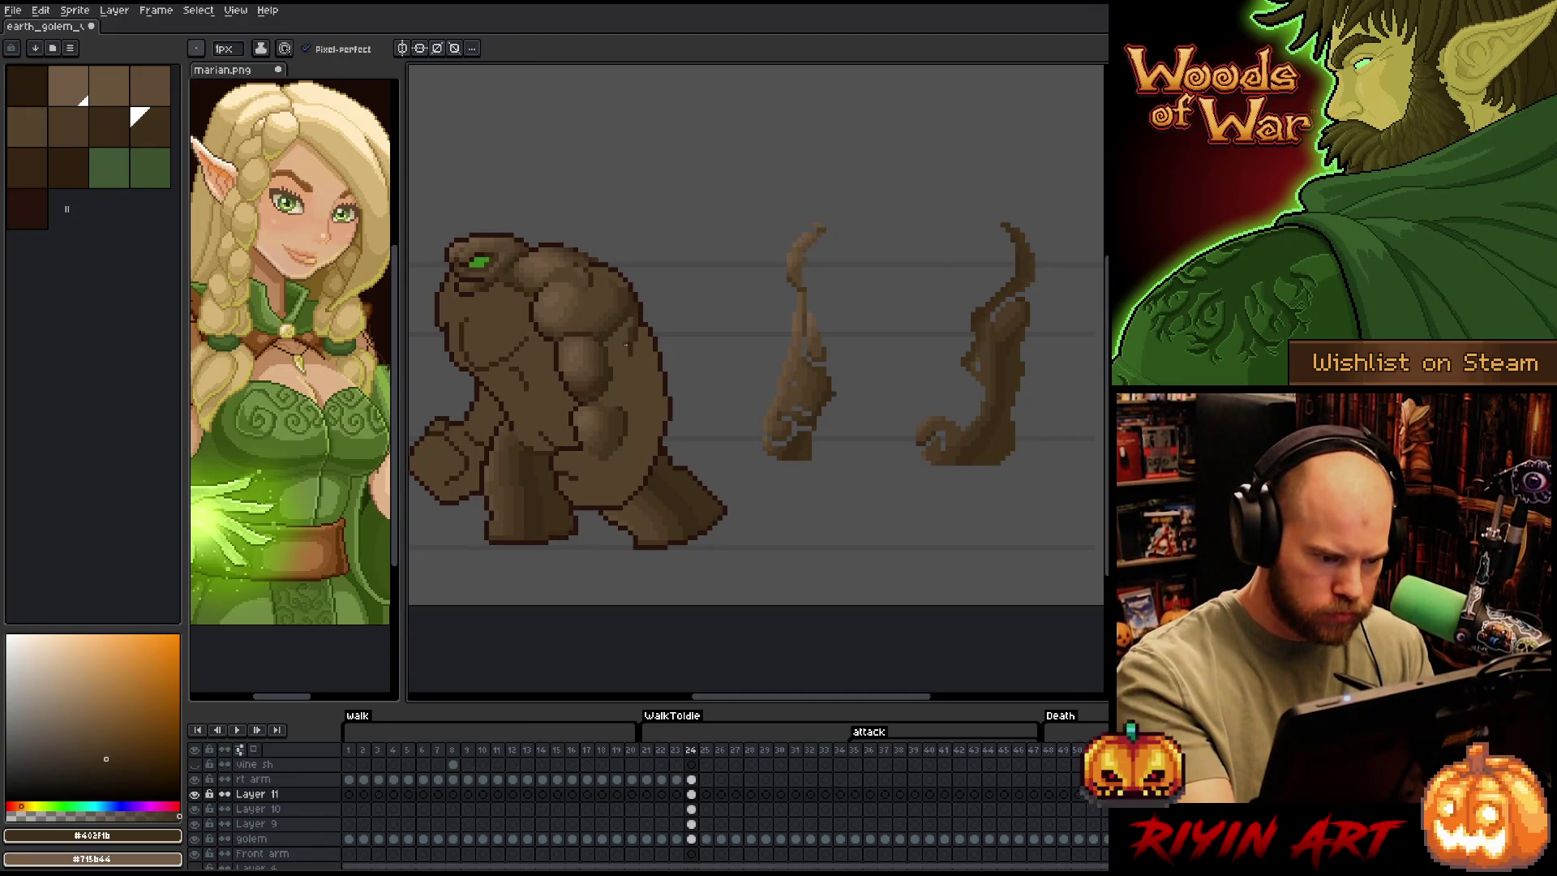
pyautogui.moveTo(627, 356); pyautogui.dragTo(626, 336)
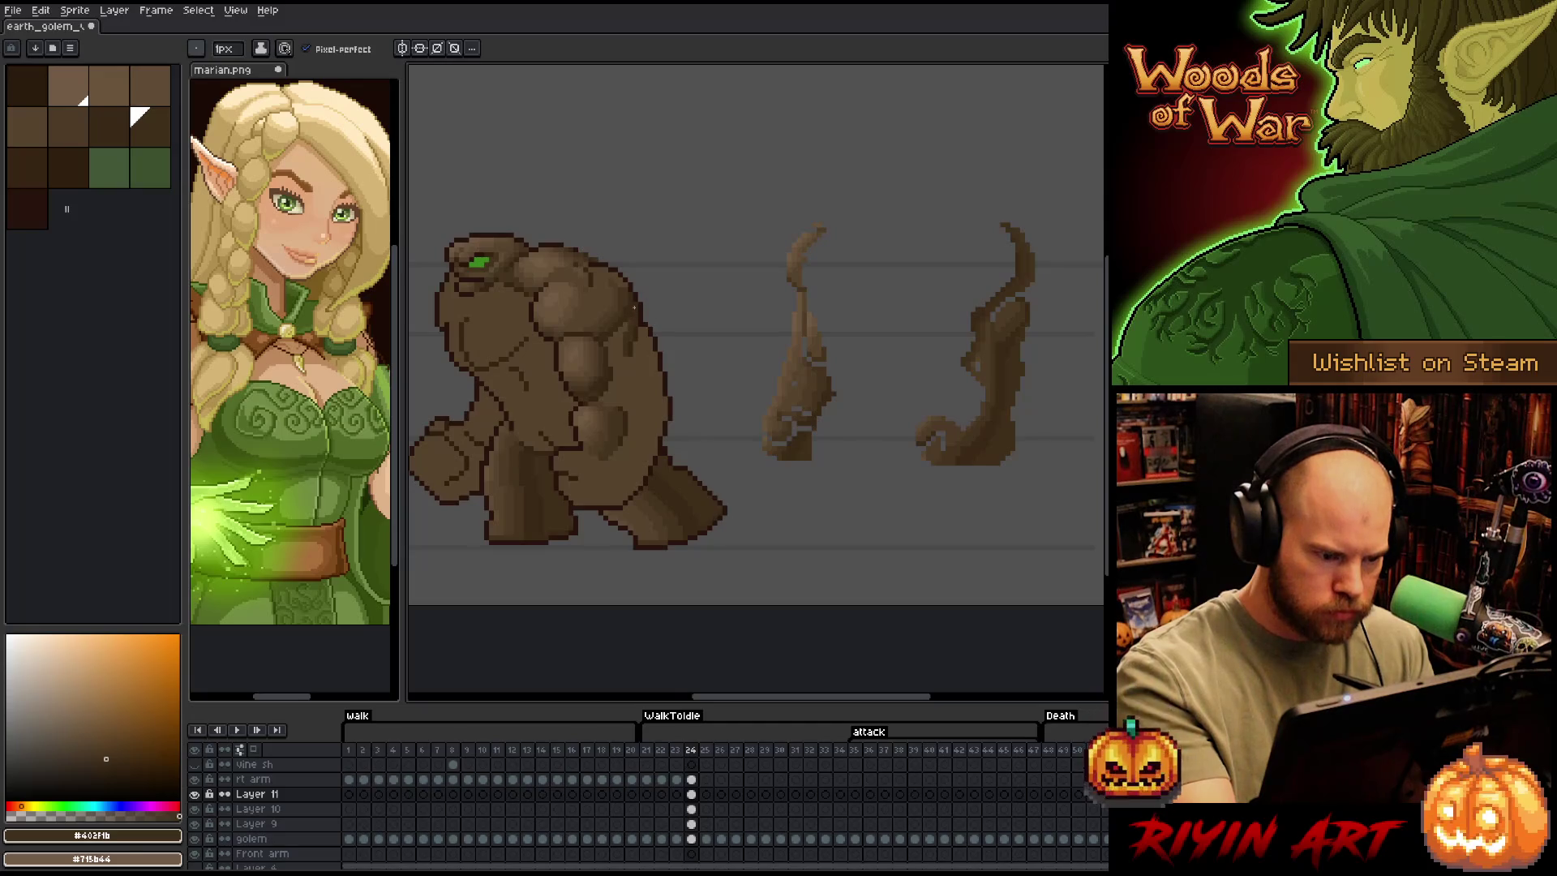
pyautogui.keyDown('alt'); pyautogui.click(623, 314); pyautogui.keyUp('alt')
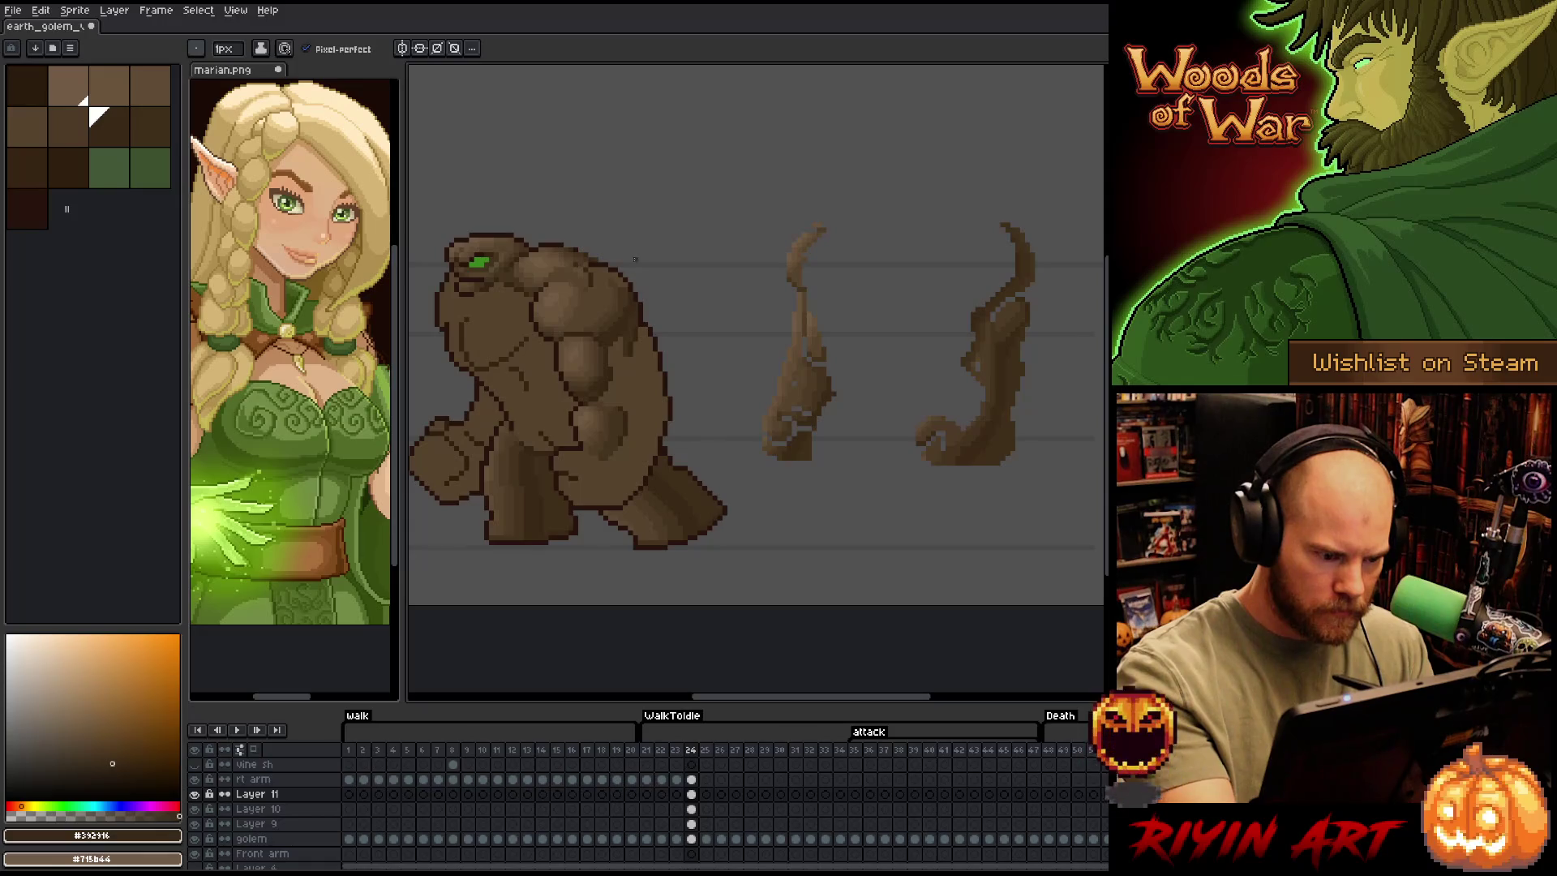
pyautogui.keyDown('alt'); pyautogui.click(627, 339); pyautogui.keyUp('alt')
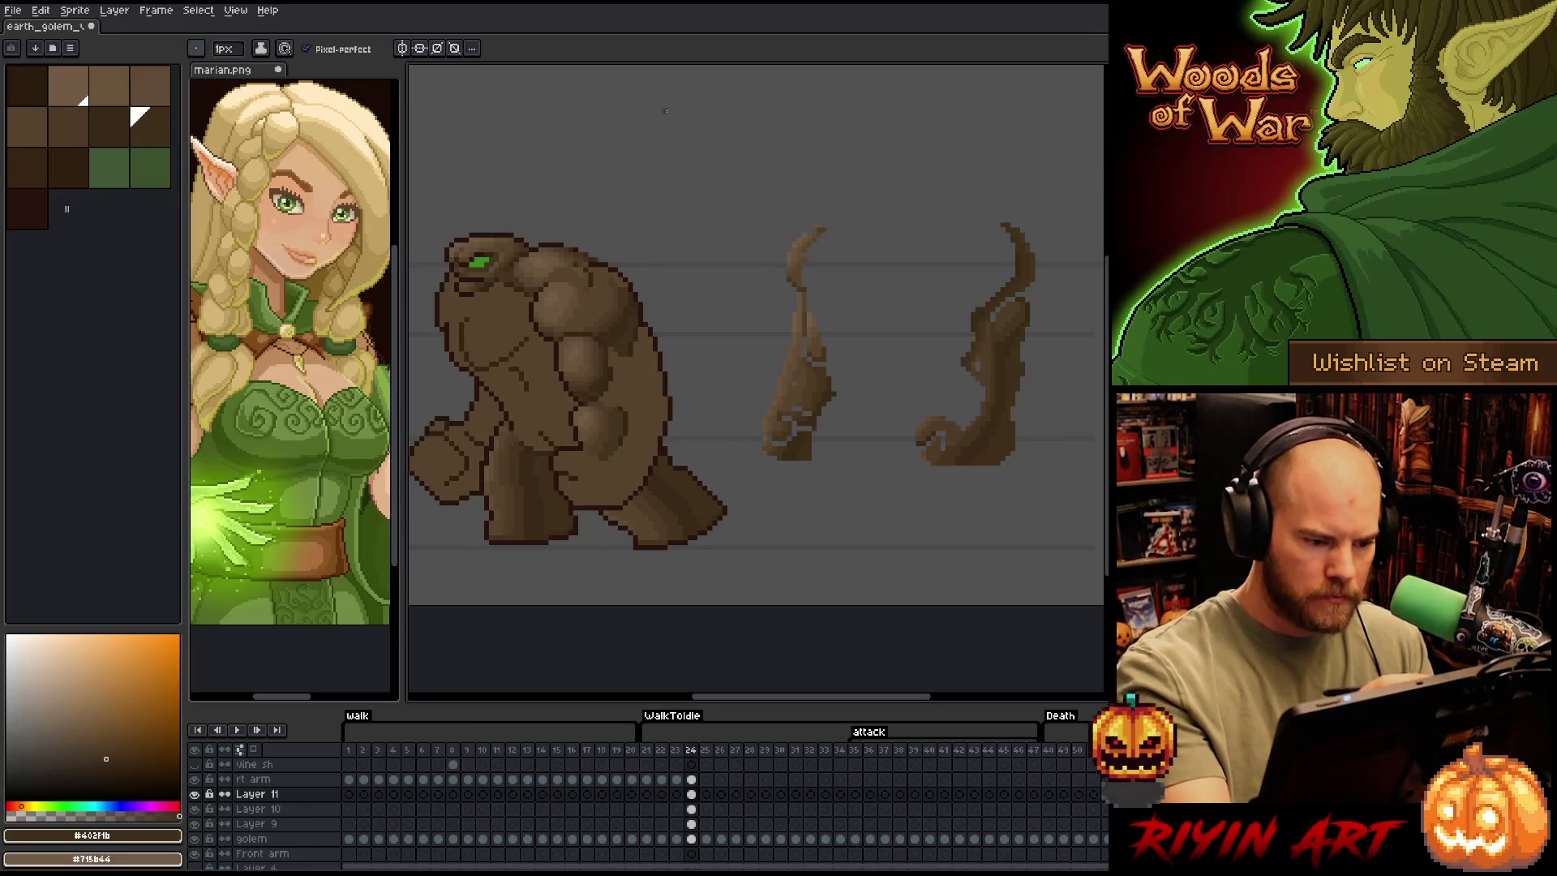
pyautogui.keyDown('alt'); pyautogui.click(609, 352); pyautogui.keyUp('alt')
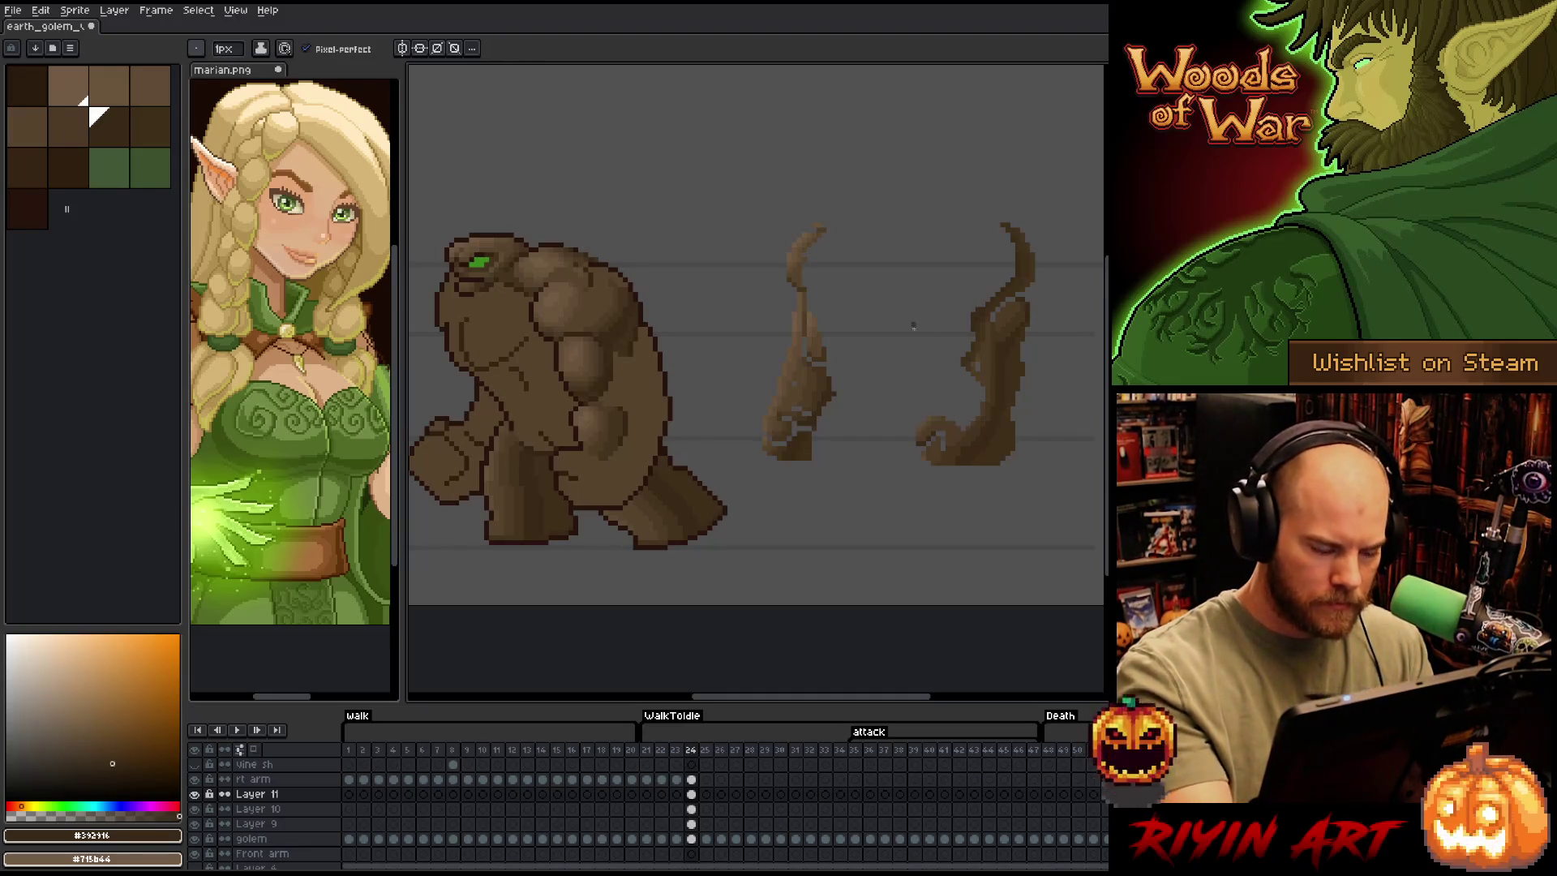
pyautogui.press('space')
pyautogui.moveTo(826, 402); pyautogui.dragTo(889, 381)
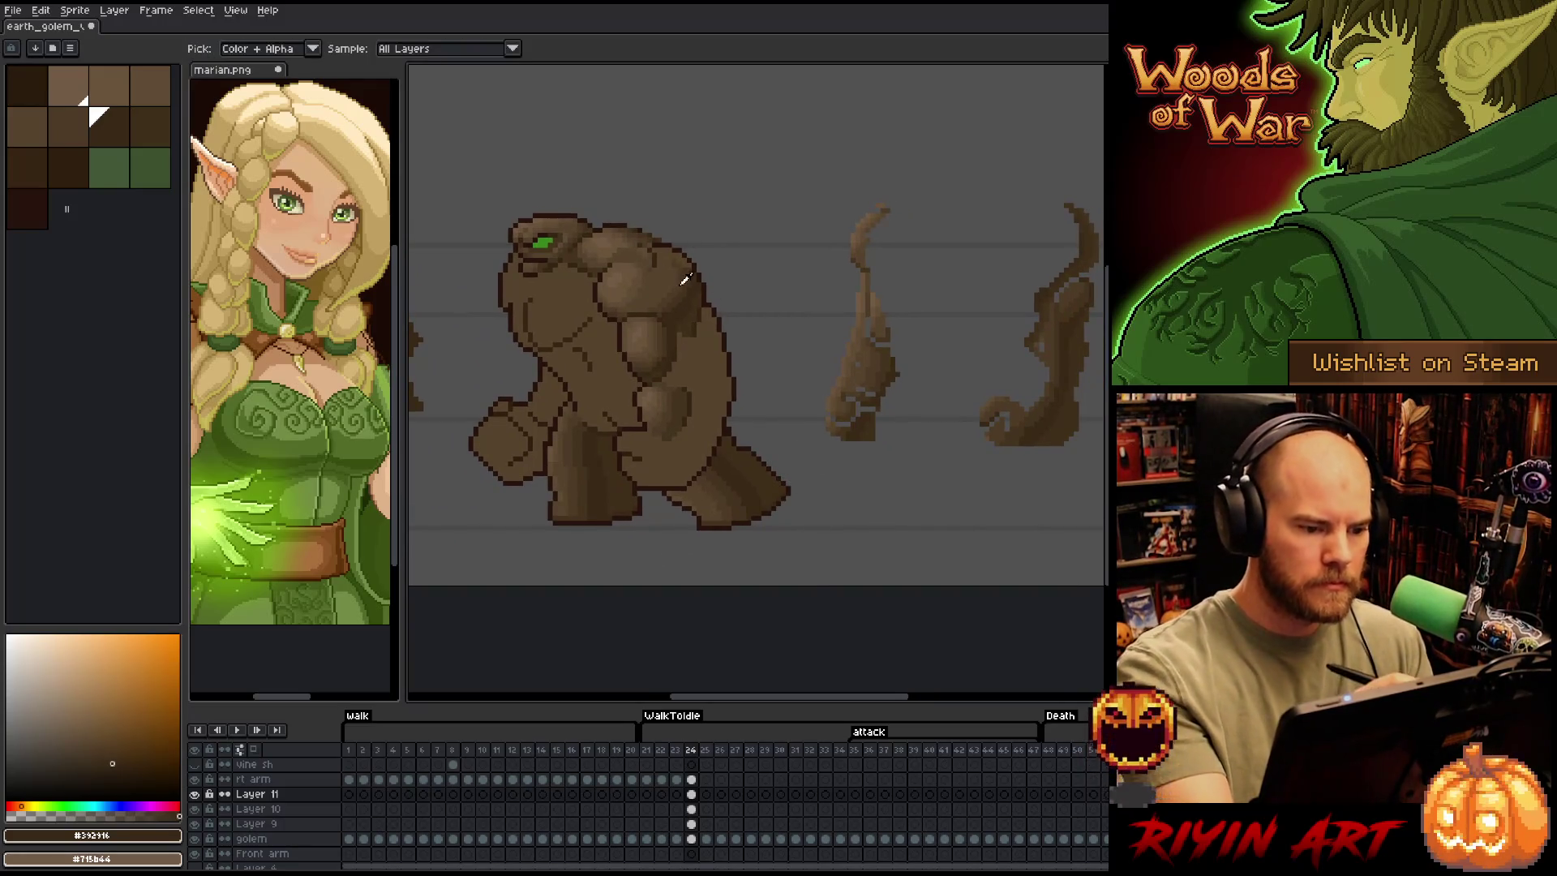
pyautogui.keyDown('alt'); pyautogui.click(673, 245); pyautogui.keyUp('alt')
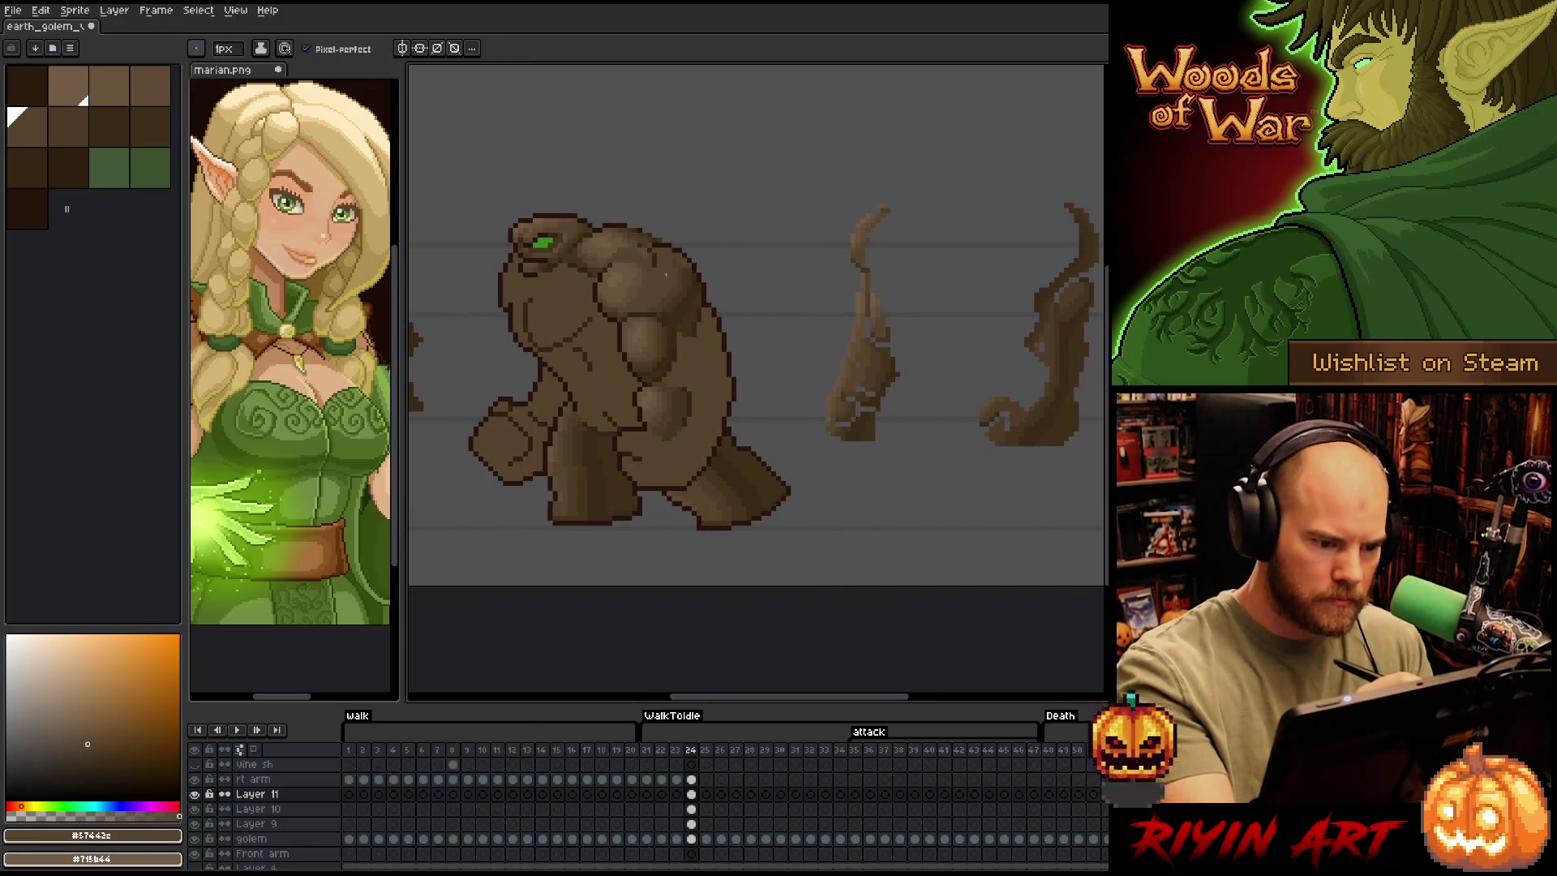
pyautogui.keyDown('alt'); pyautogui.click(667, 297); pyautogui.keyUp('alt')
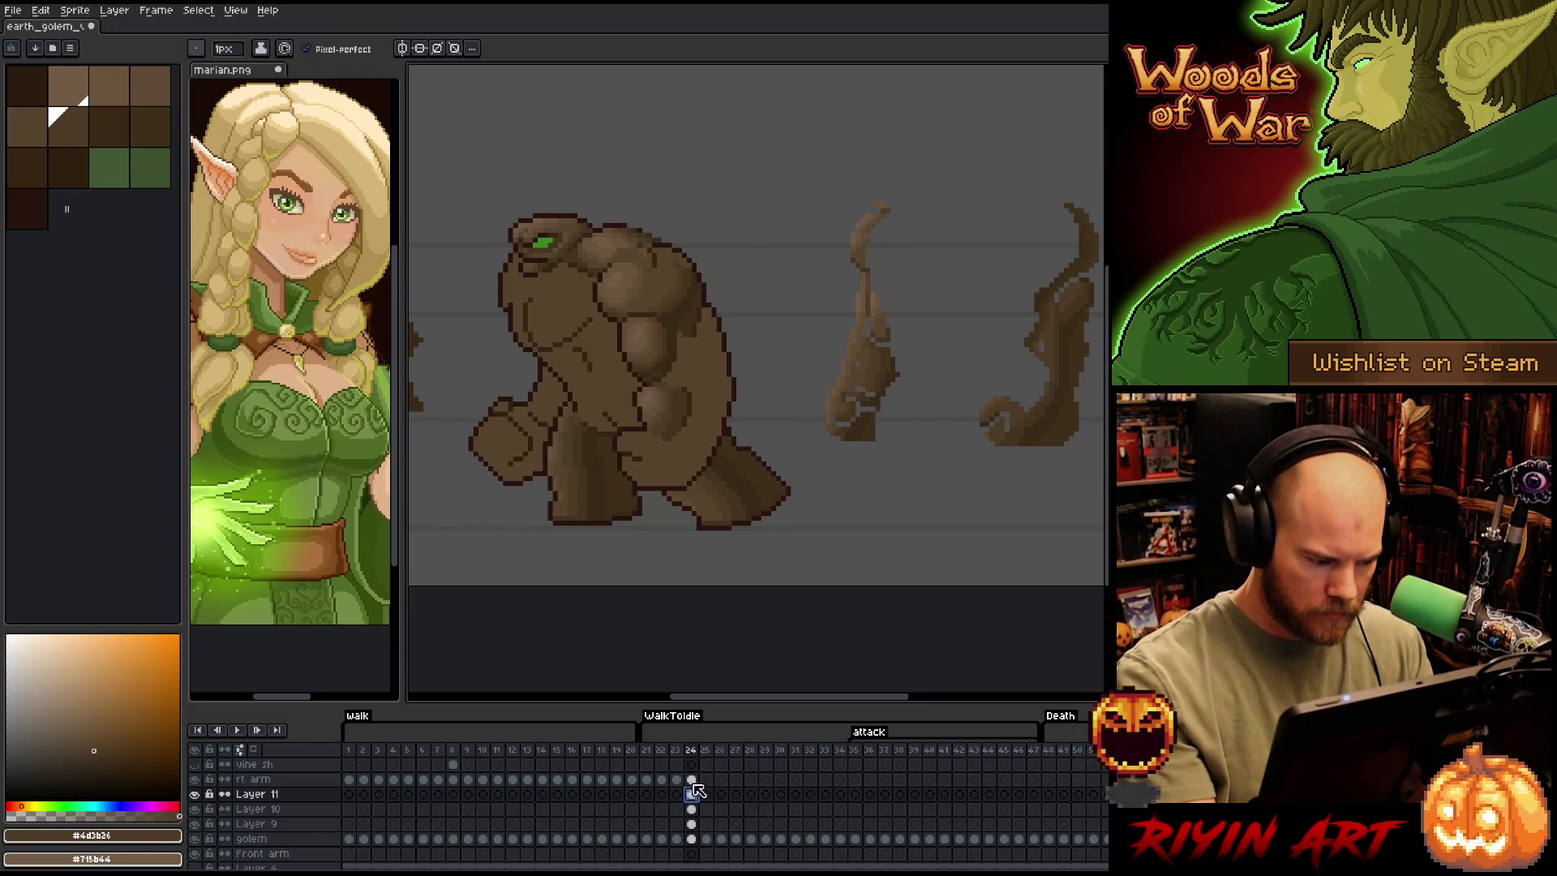
# On the rt arm cel in frame 24, shade with lighter, mid and darker browns sampled from the golem
pyautogui.click(691, 779)
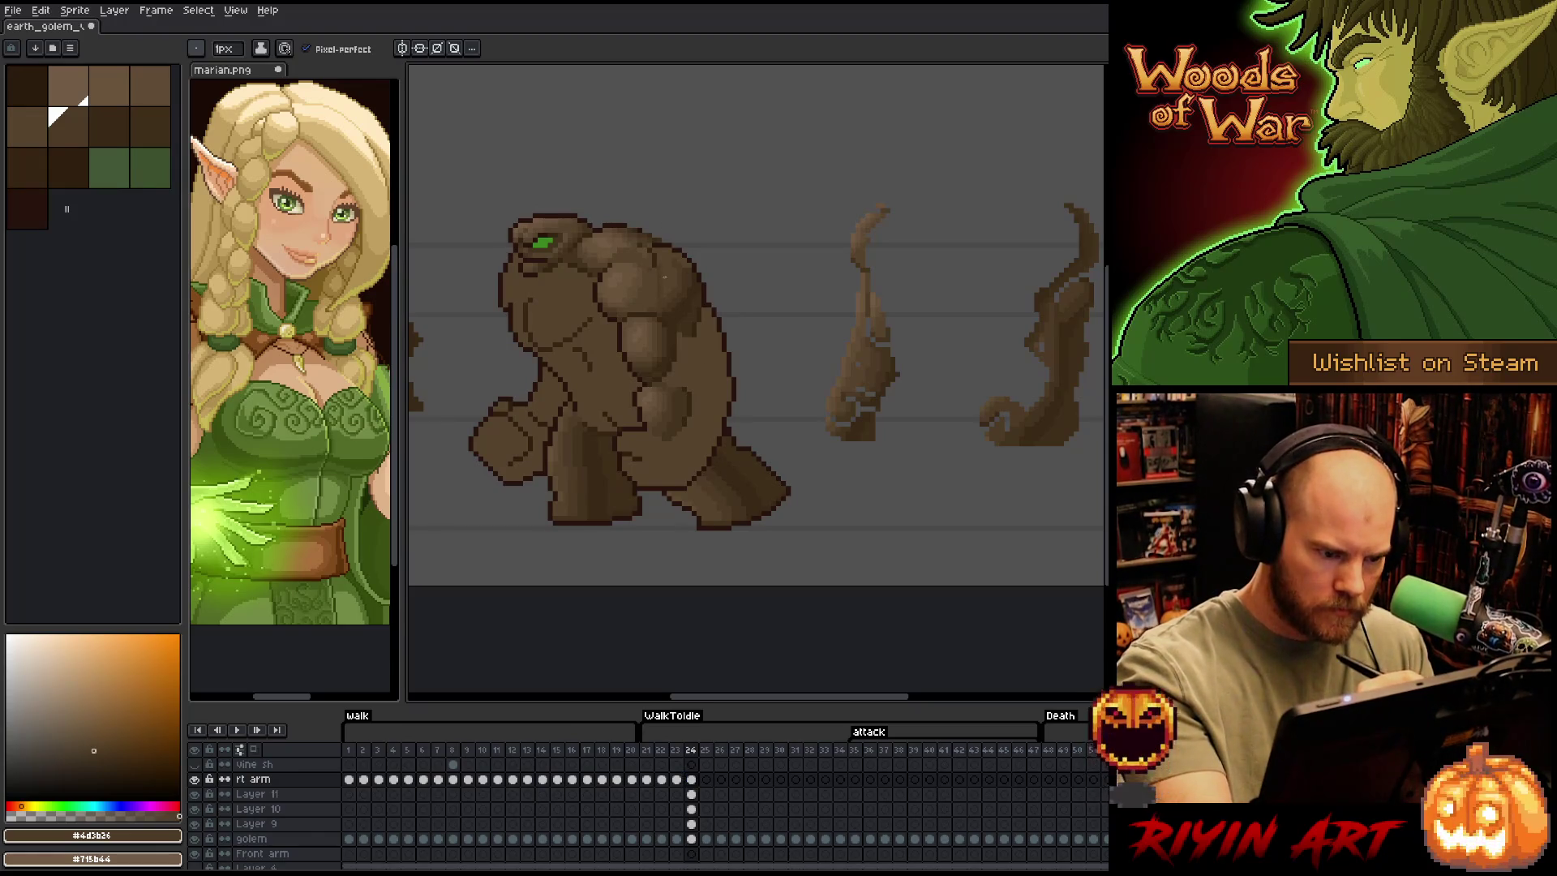
pyautogui.keyDown('alt'); pyautogui.click(665, 278); pyautogui.keyUp('alt')
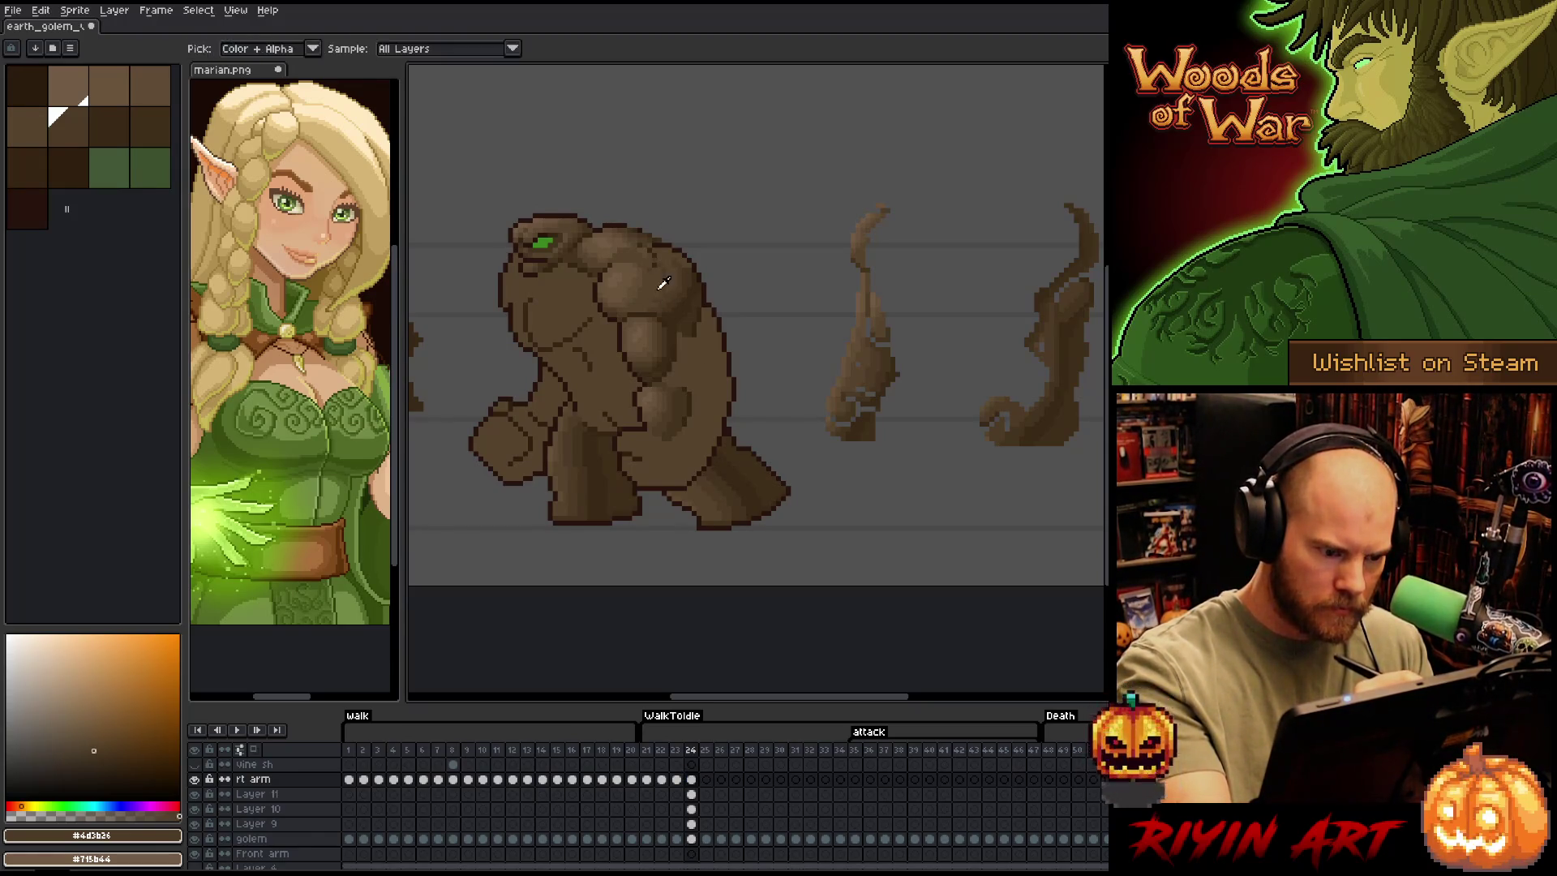
pyautogui.keyDown('alt'); pyautogui.click(673, 284); pyautogui.keyUp('alt')
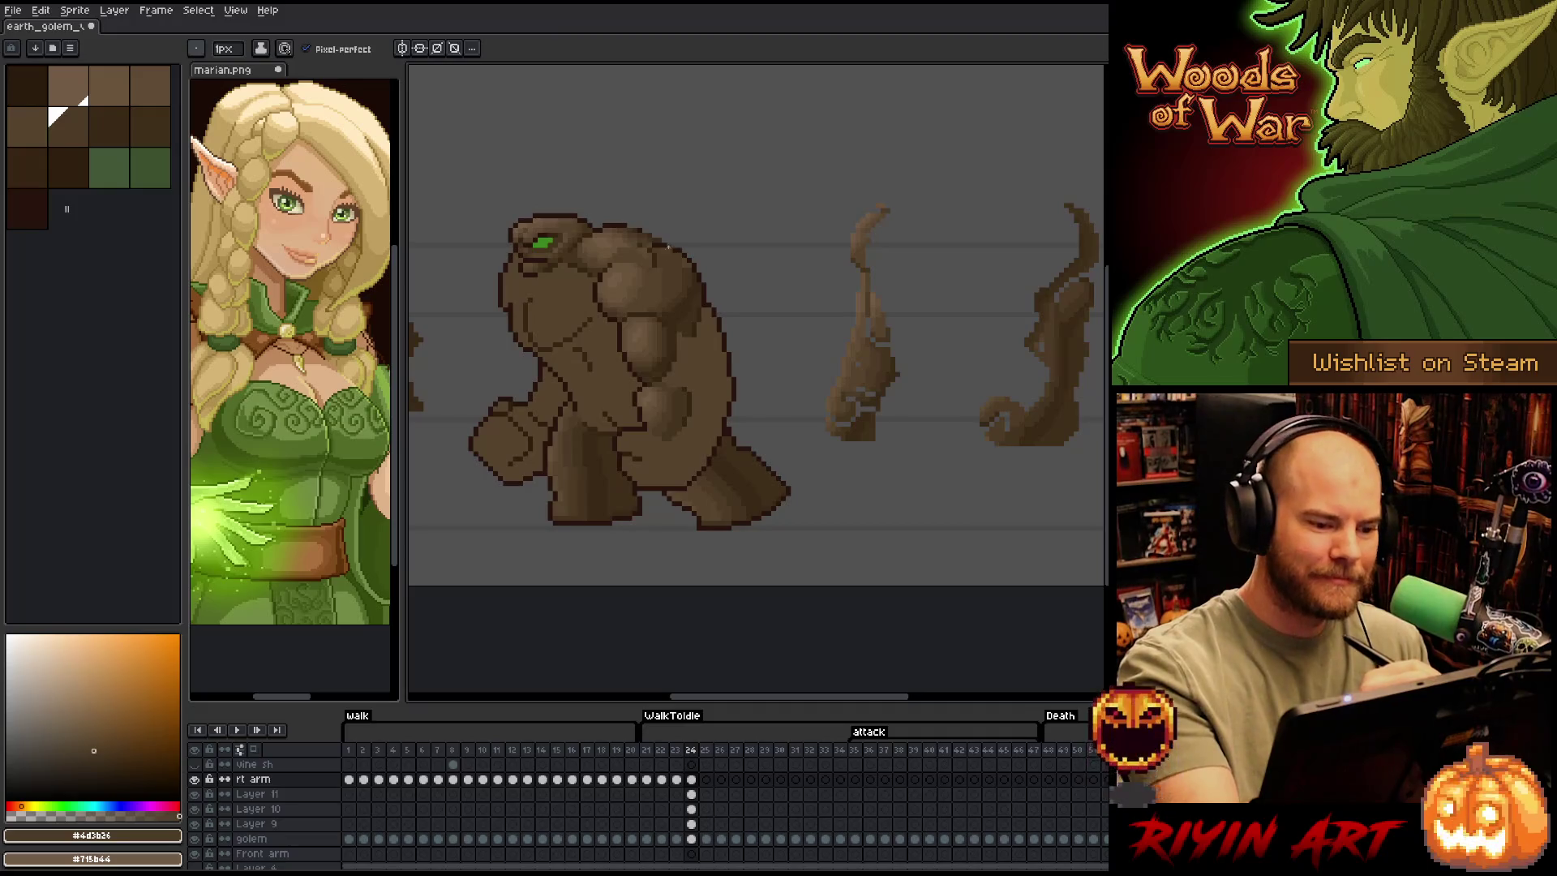
pyautogui.keyDown('alt'); pyautogui.click(686, 261); pyautogui.keyUp('alt')
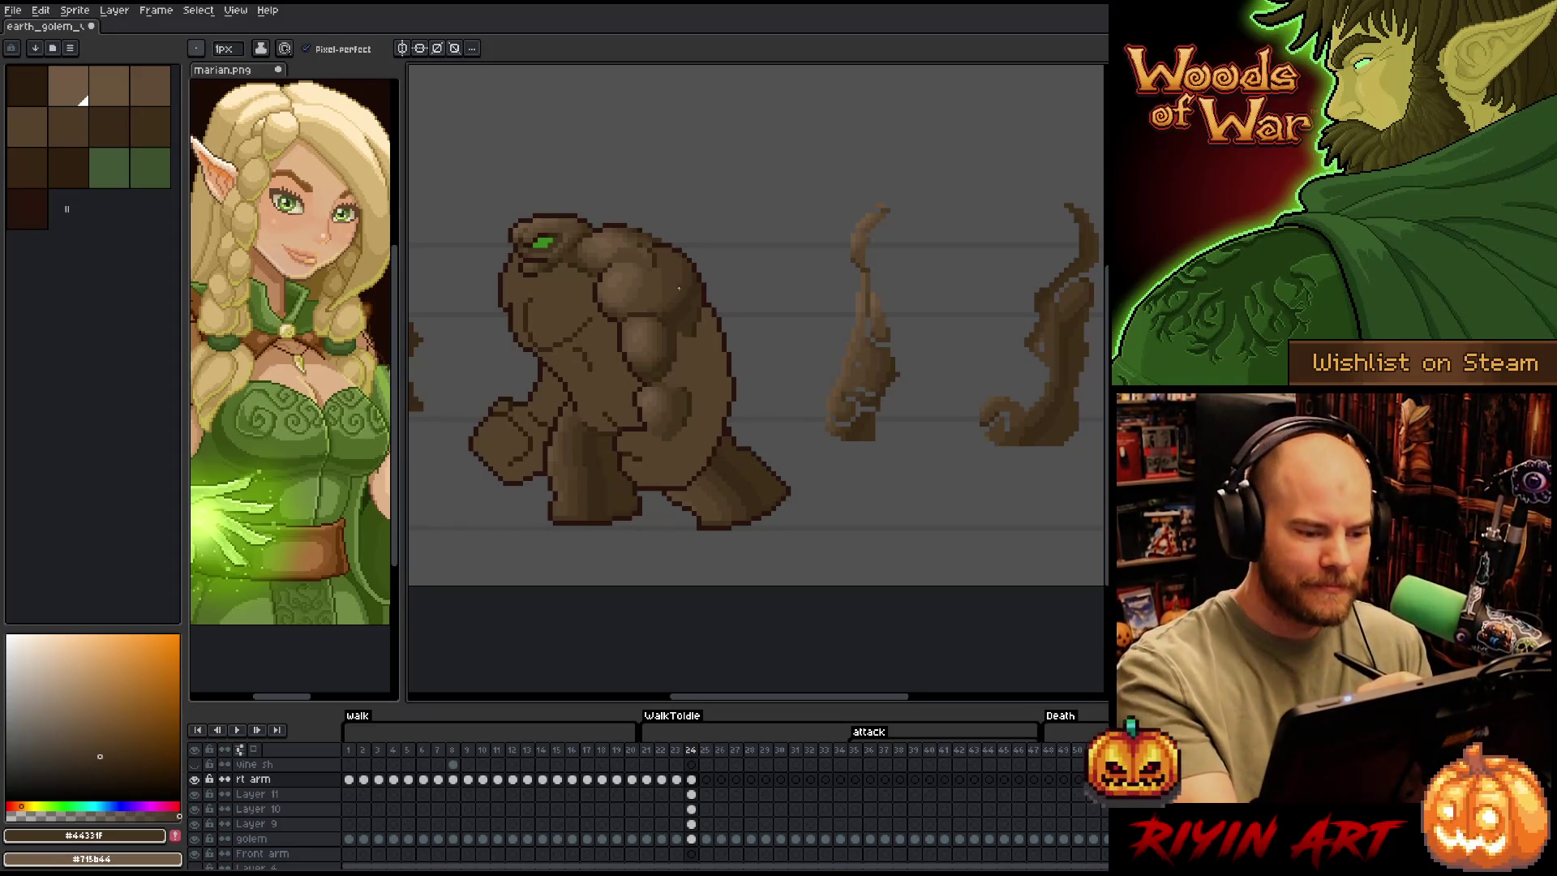
pyautogui.keyDown('alt'); pyautogui.click(662, 284); pyautogui.keyUp('alt')
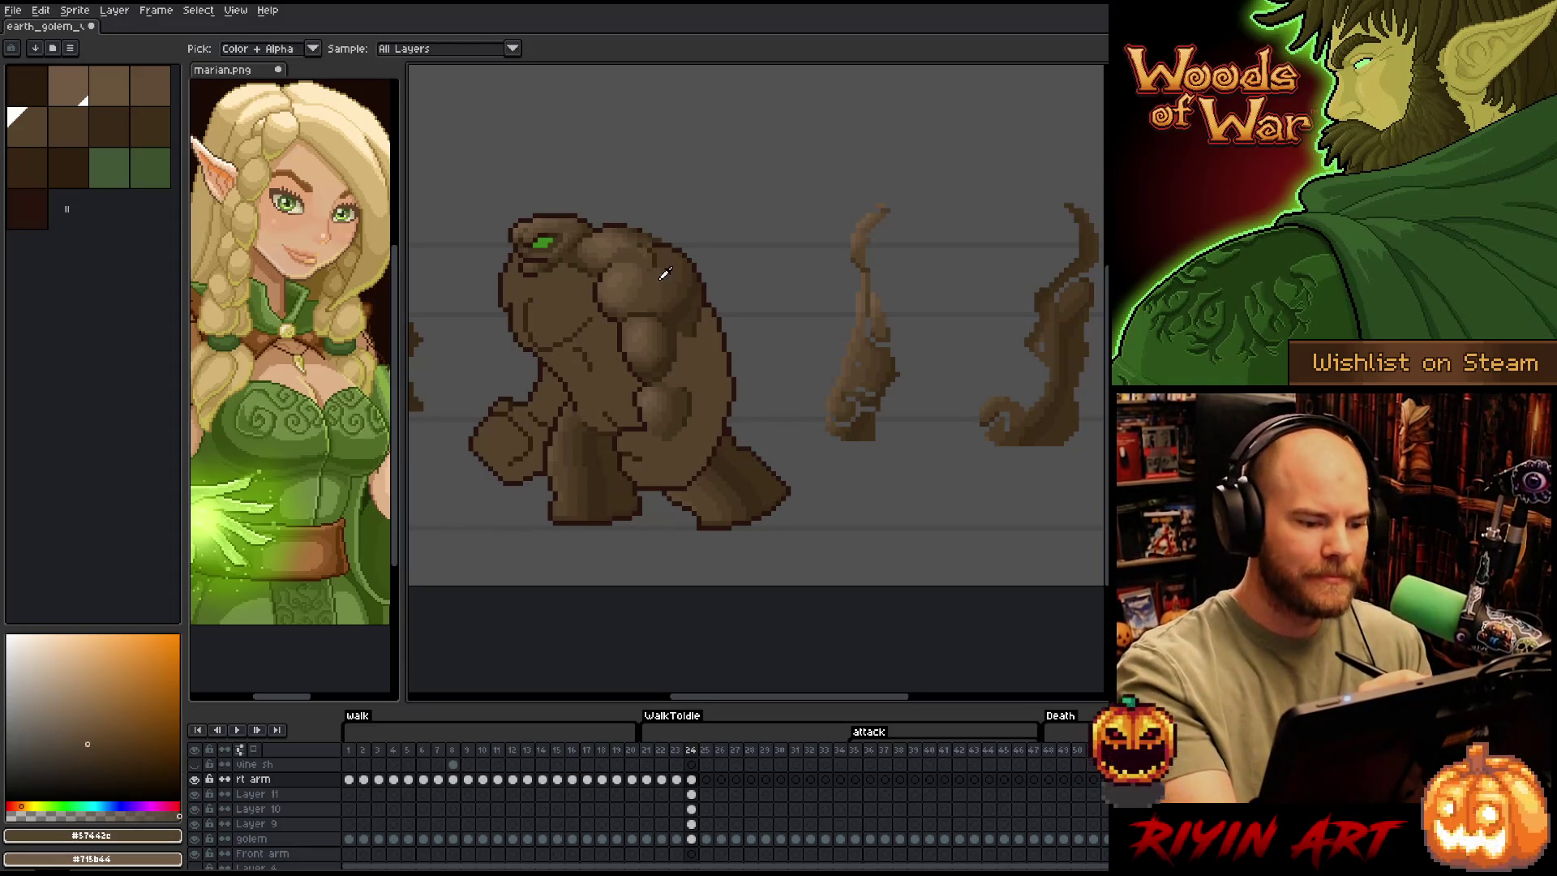
pyautogui.keyDown('alt'); pyautogui.click(669, 251); pyautogui.keyUp('alt')
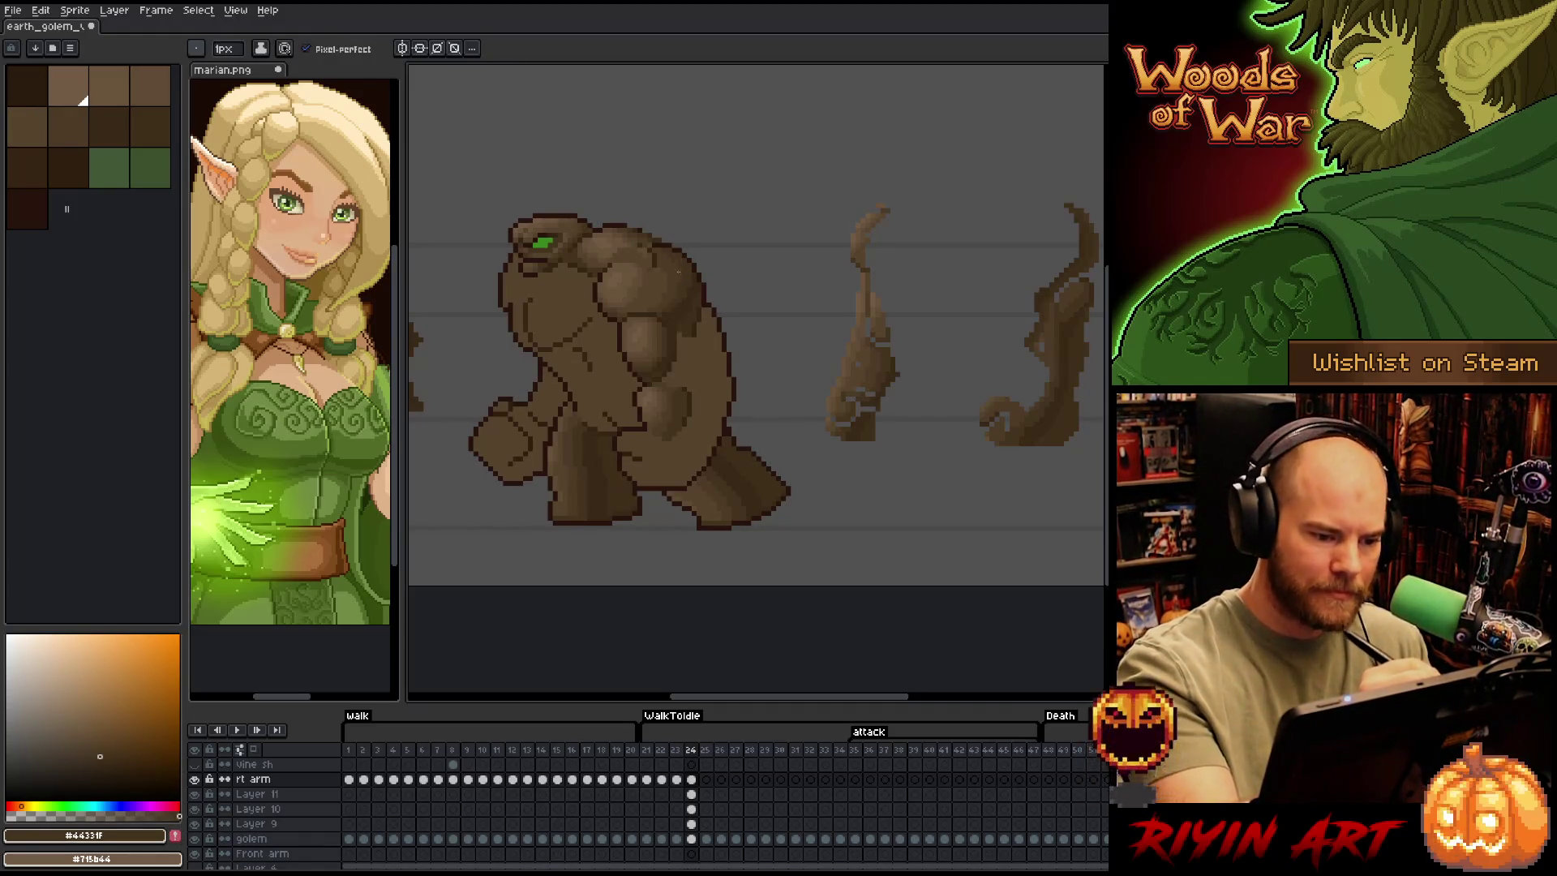
pyautogui.keyDown('alt'); pyautogui.click(687, 262); pyautogui.keyUp('alt')
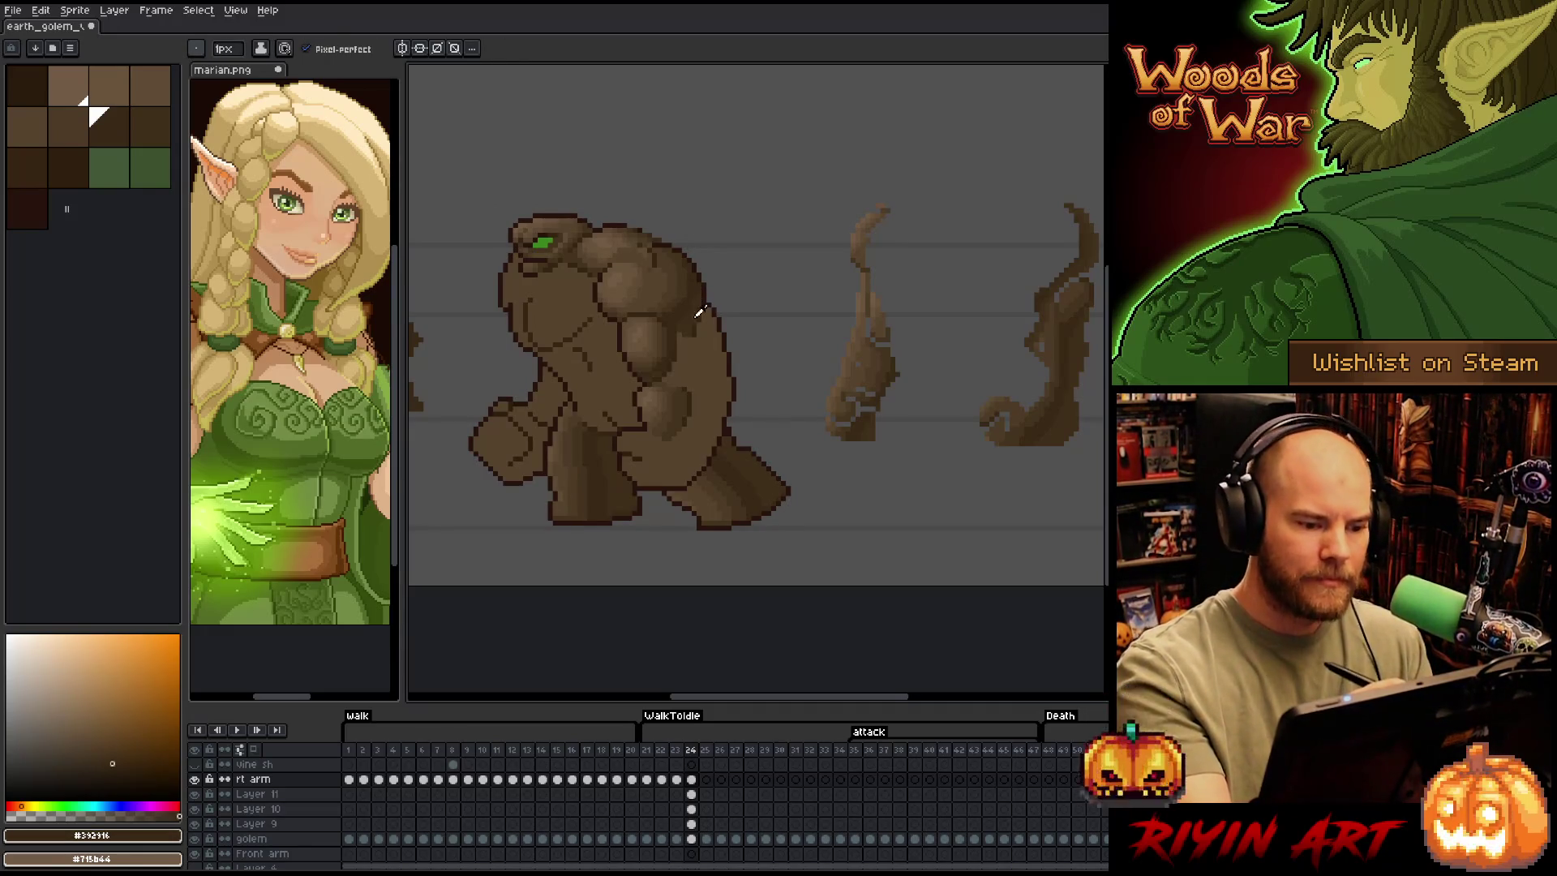
pyautogui.keyDown('alt'); pyautogui.click(689, 300); pyautogui.keyUp('alt')
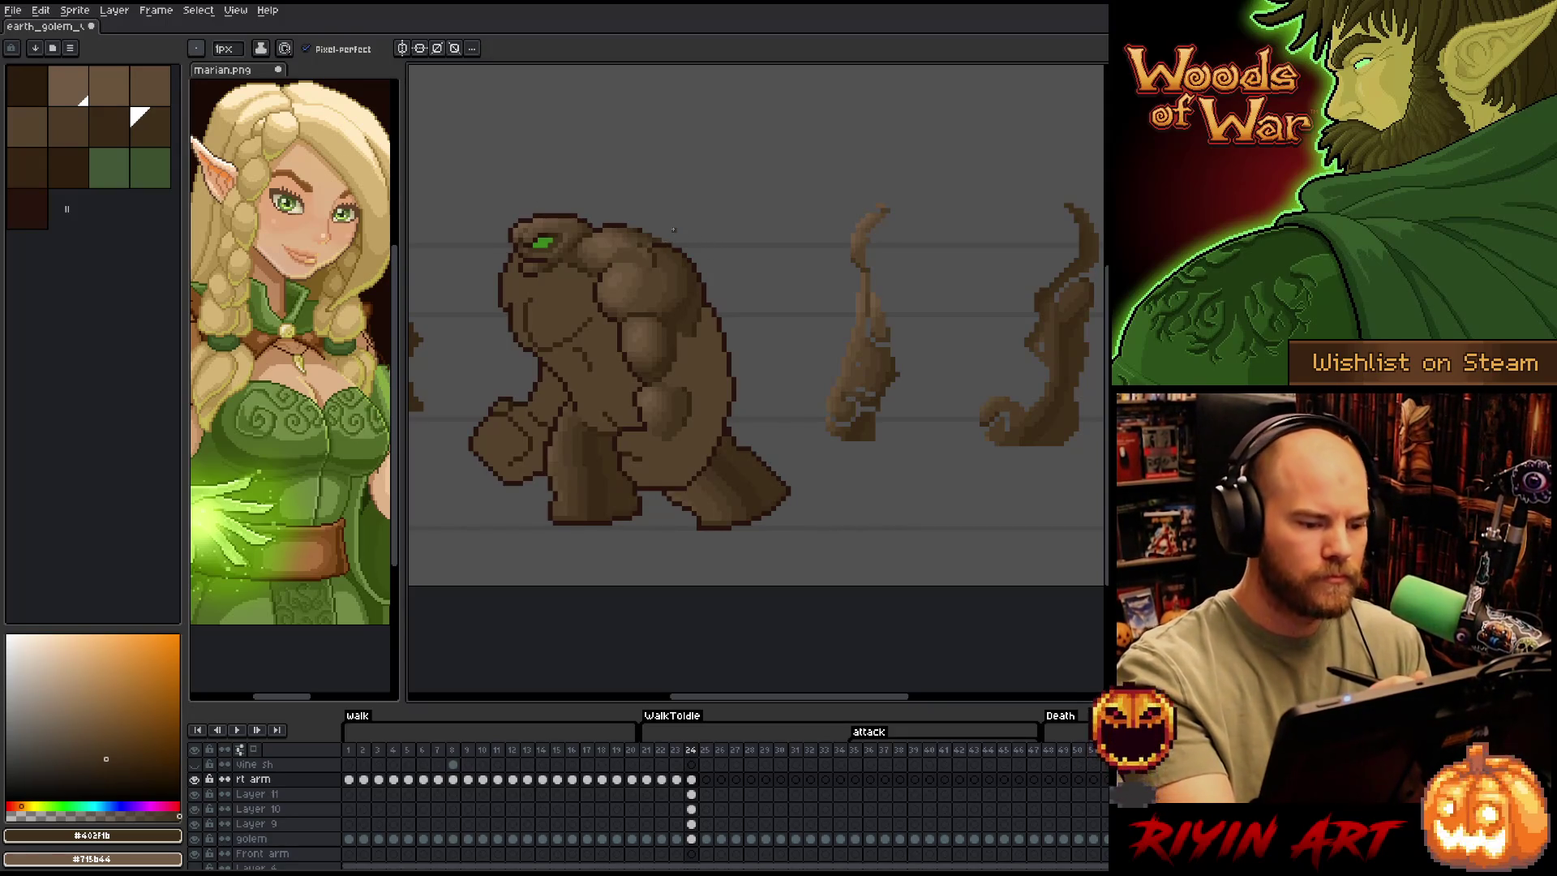
pyautogui.keyDown('alt'); pyautogui.click(657, 269); pyautogui.keyUp('alt')
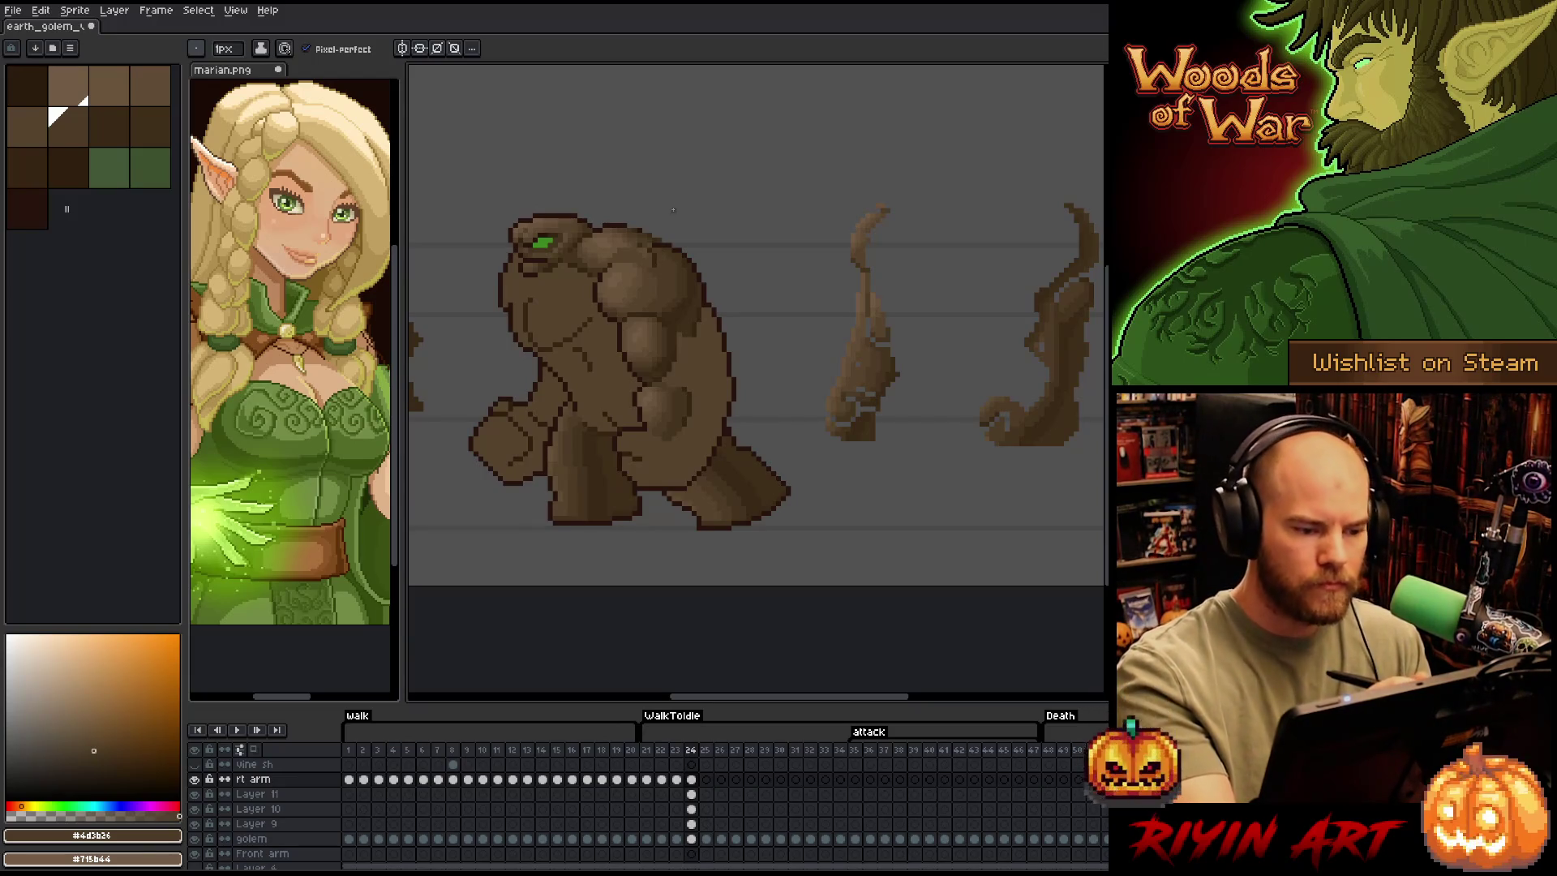
pyautogui.press('b')
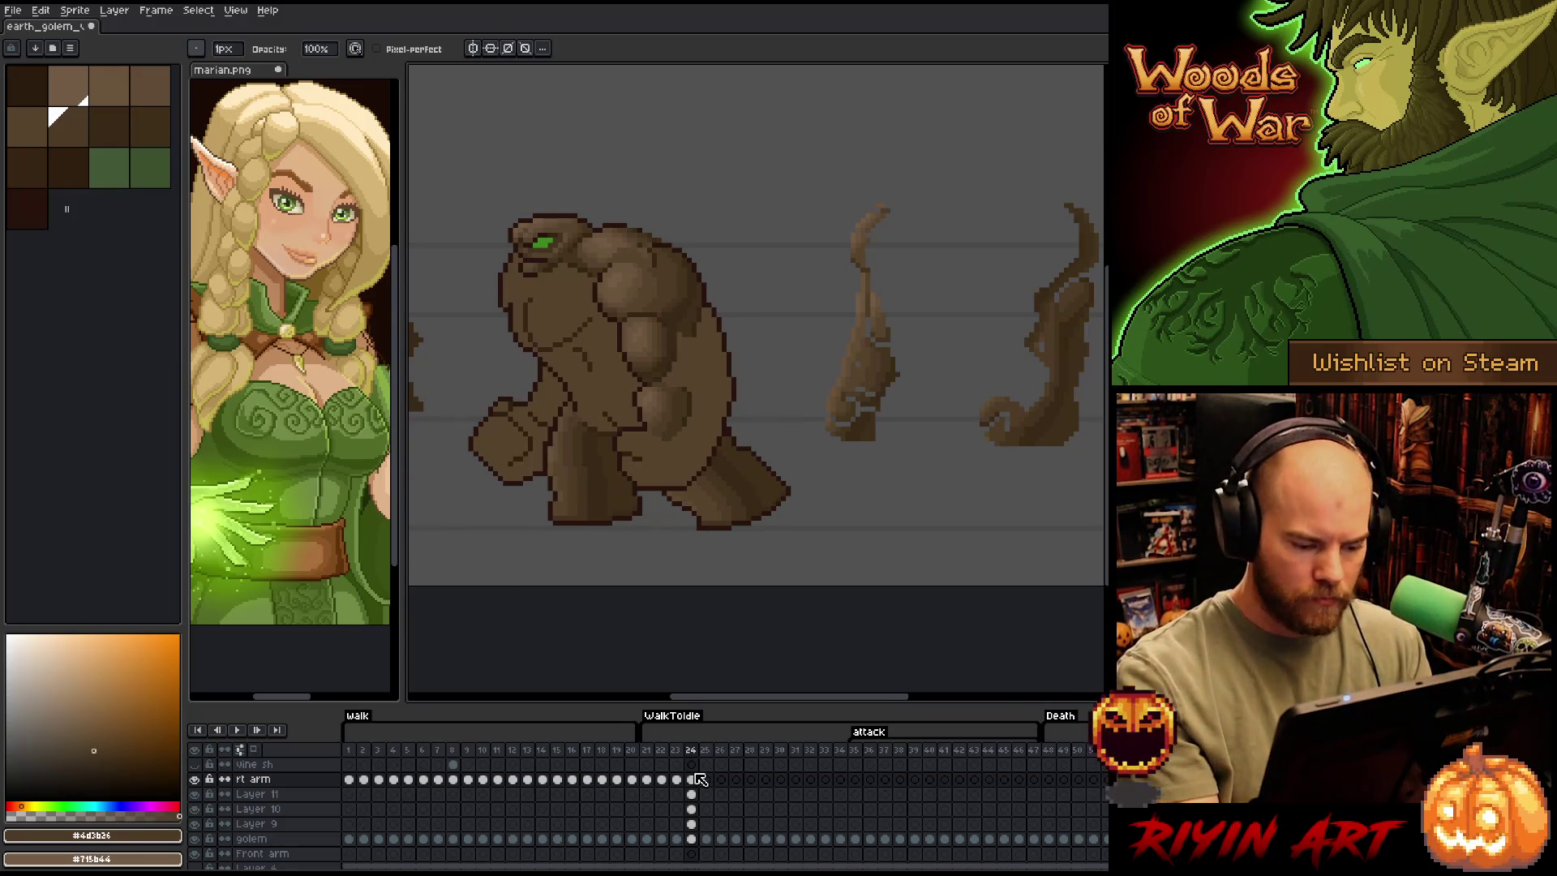
# Select Layer 11 in frame 24 and save the sprite
pyautogui.click(694, 794)
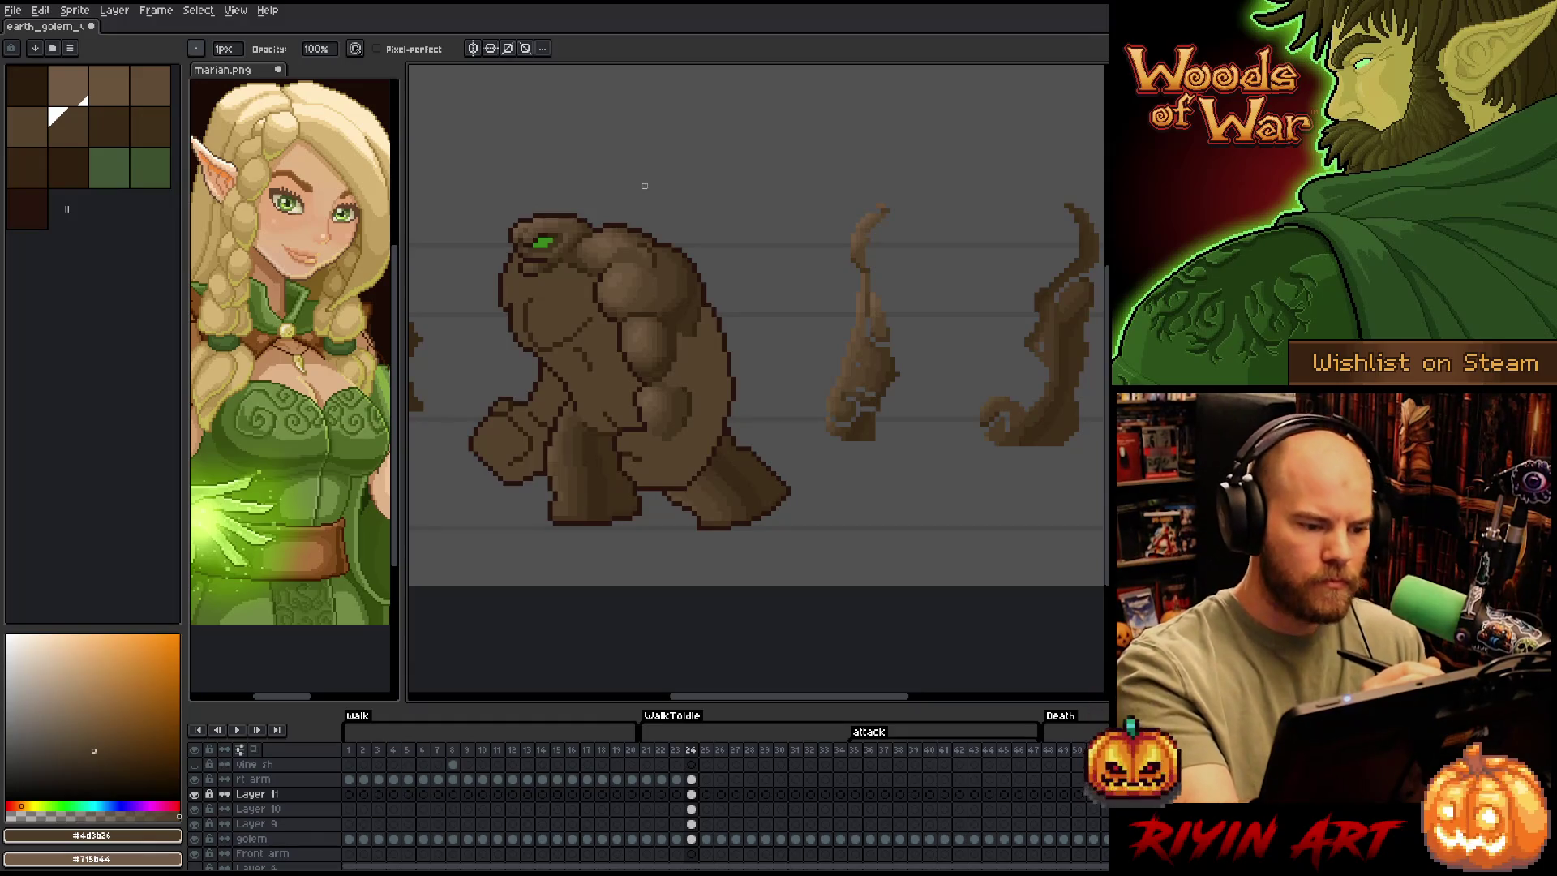
pyautogui.press('e')
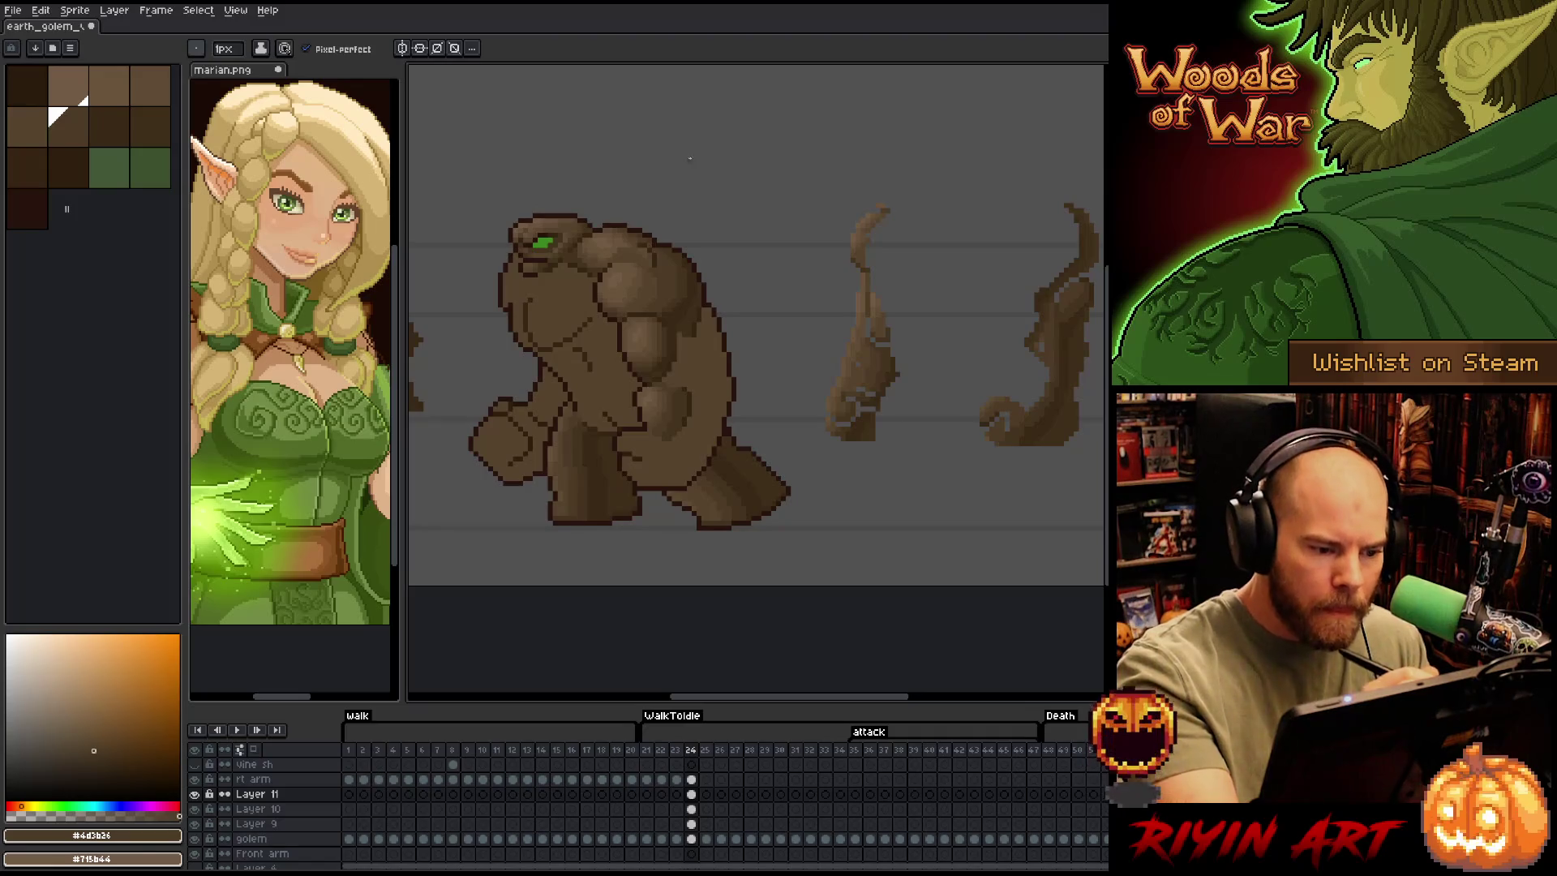
pyautogui.hotkey('ctrl', 's')
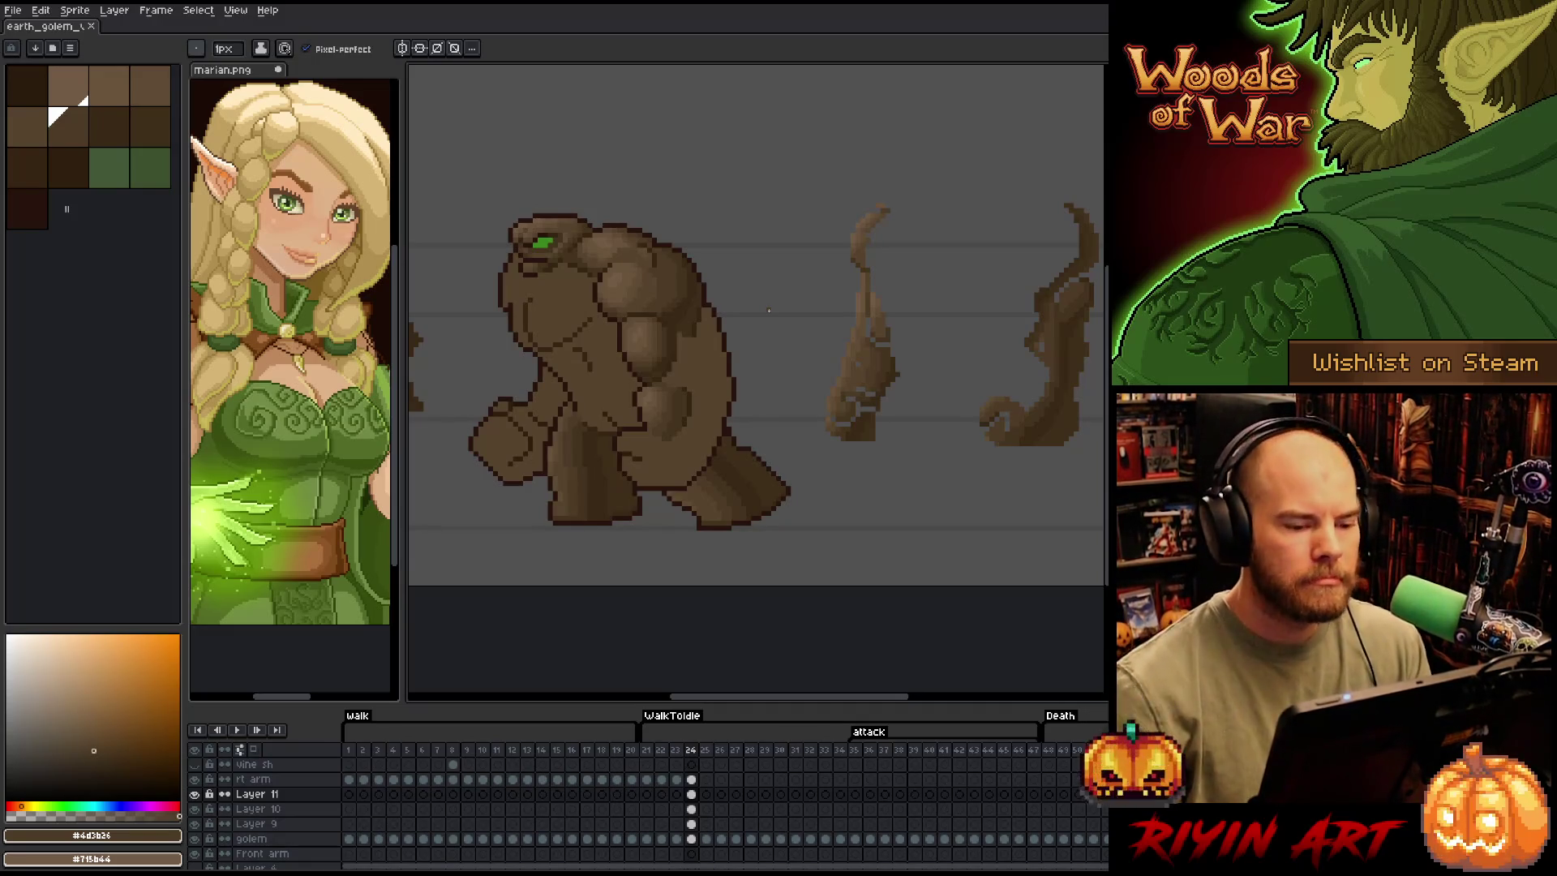
# Add a small dark brown shading stroke on the chest, alternating mid, lighter and darker browns
pyautogui.hscroll(-3, 769, 311)
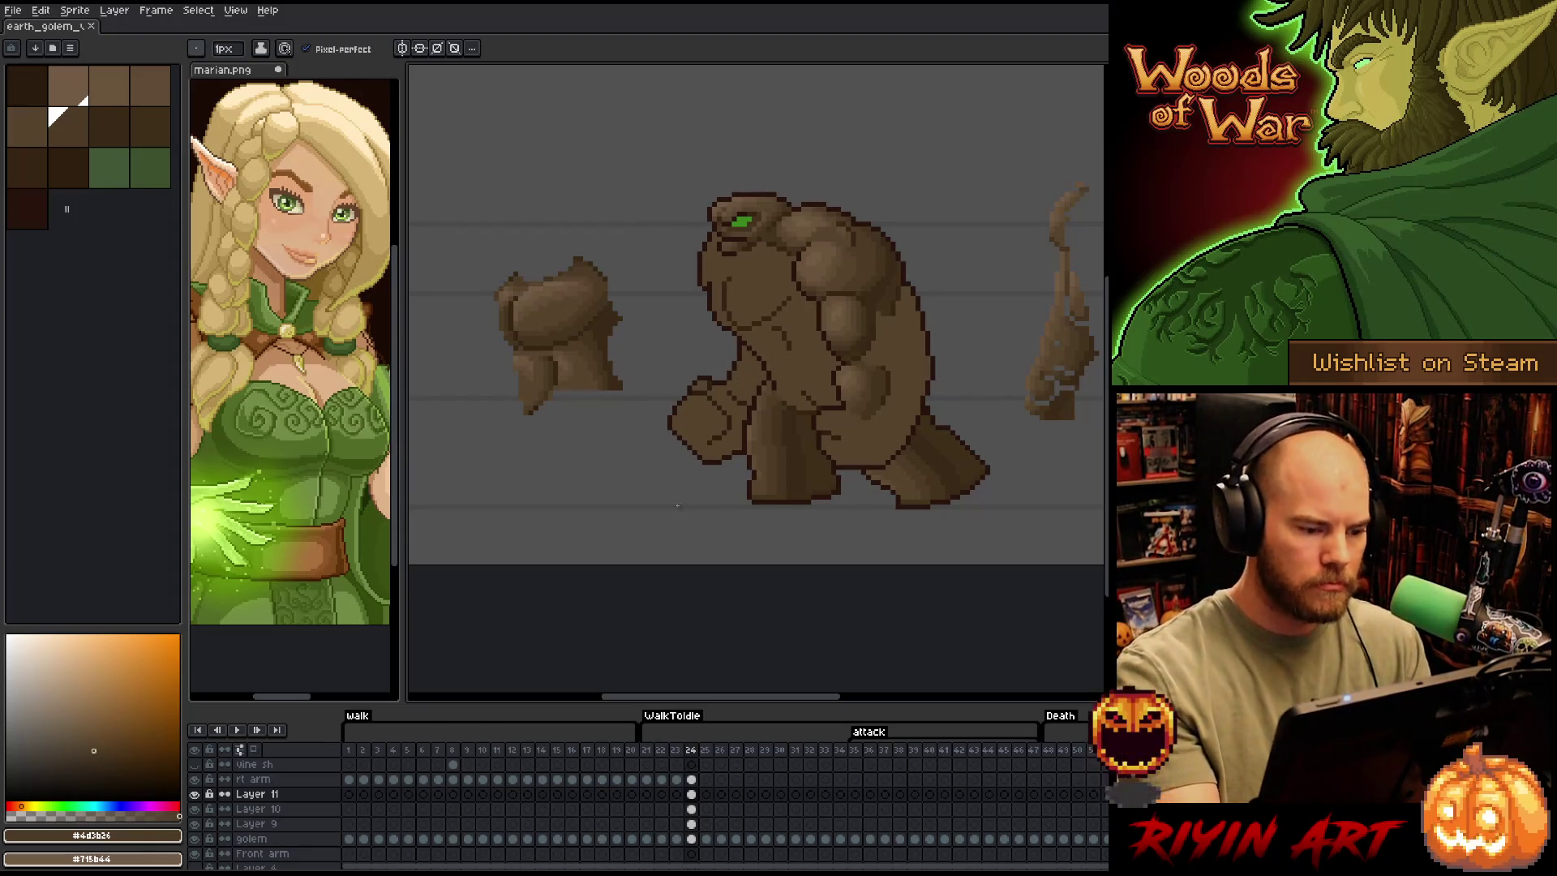
pyautogui.keyDown('alt'); pyautogui.click(560, 369); pyautogui.keyUp('alt')
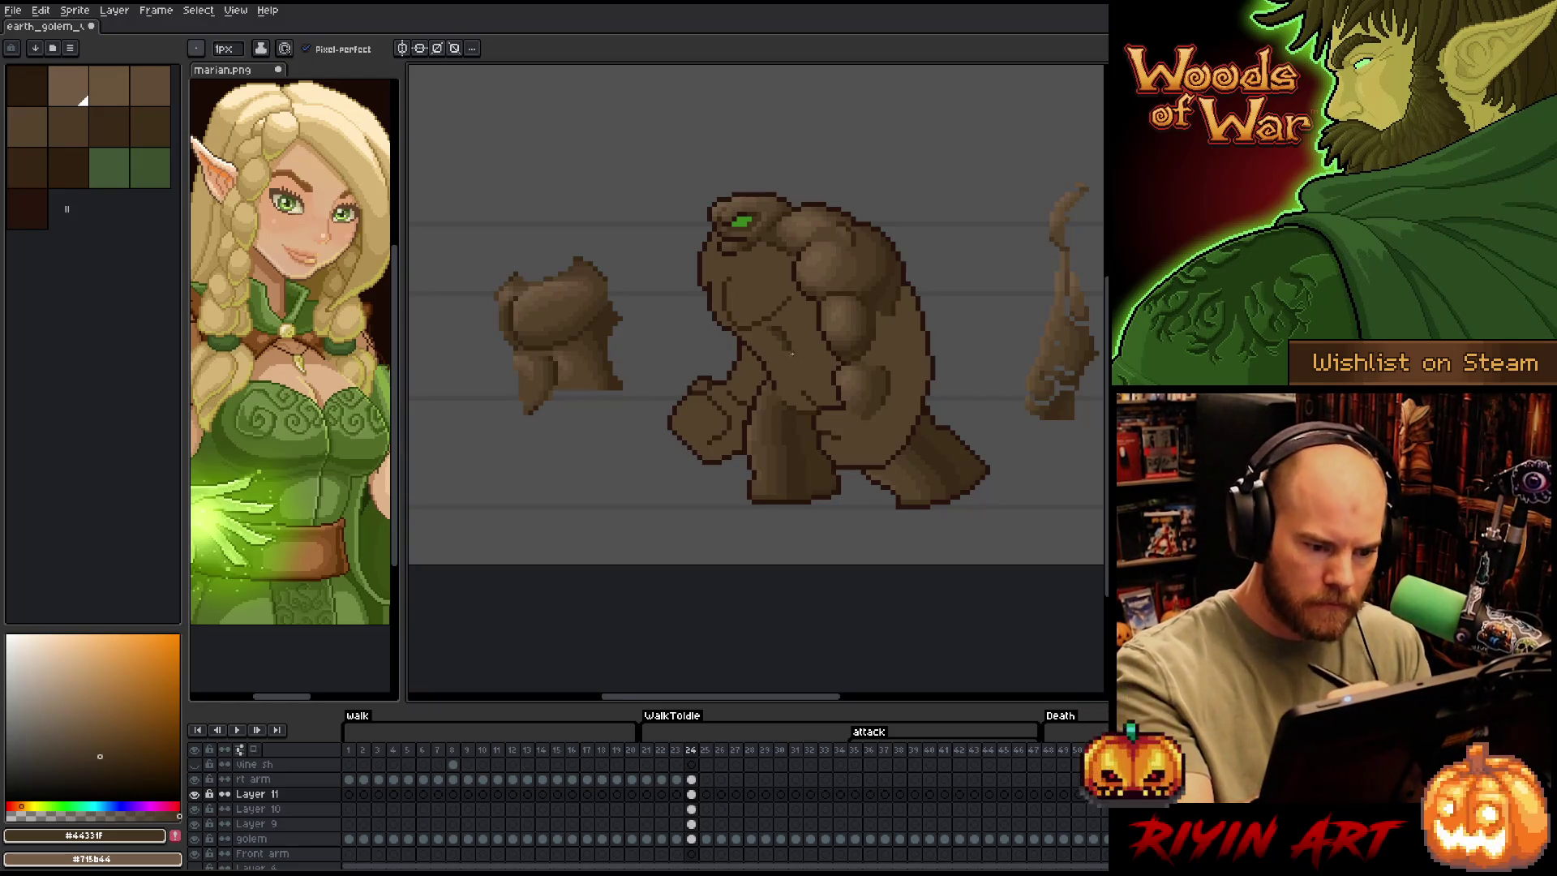
pyautogui.moveTo(790, 352); pyautogui.dragTo(791, 368)
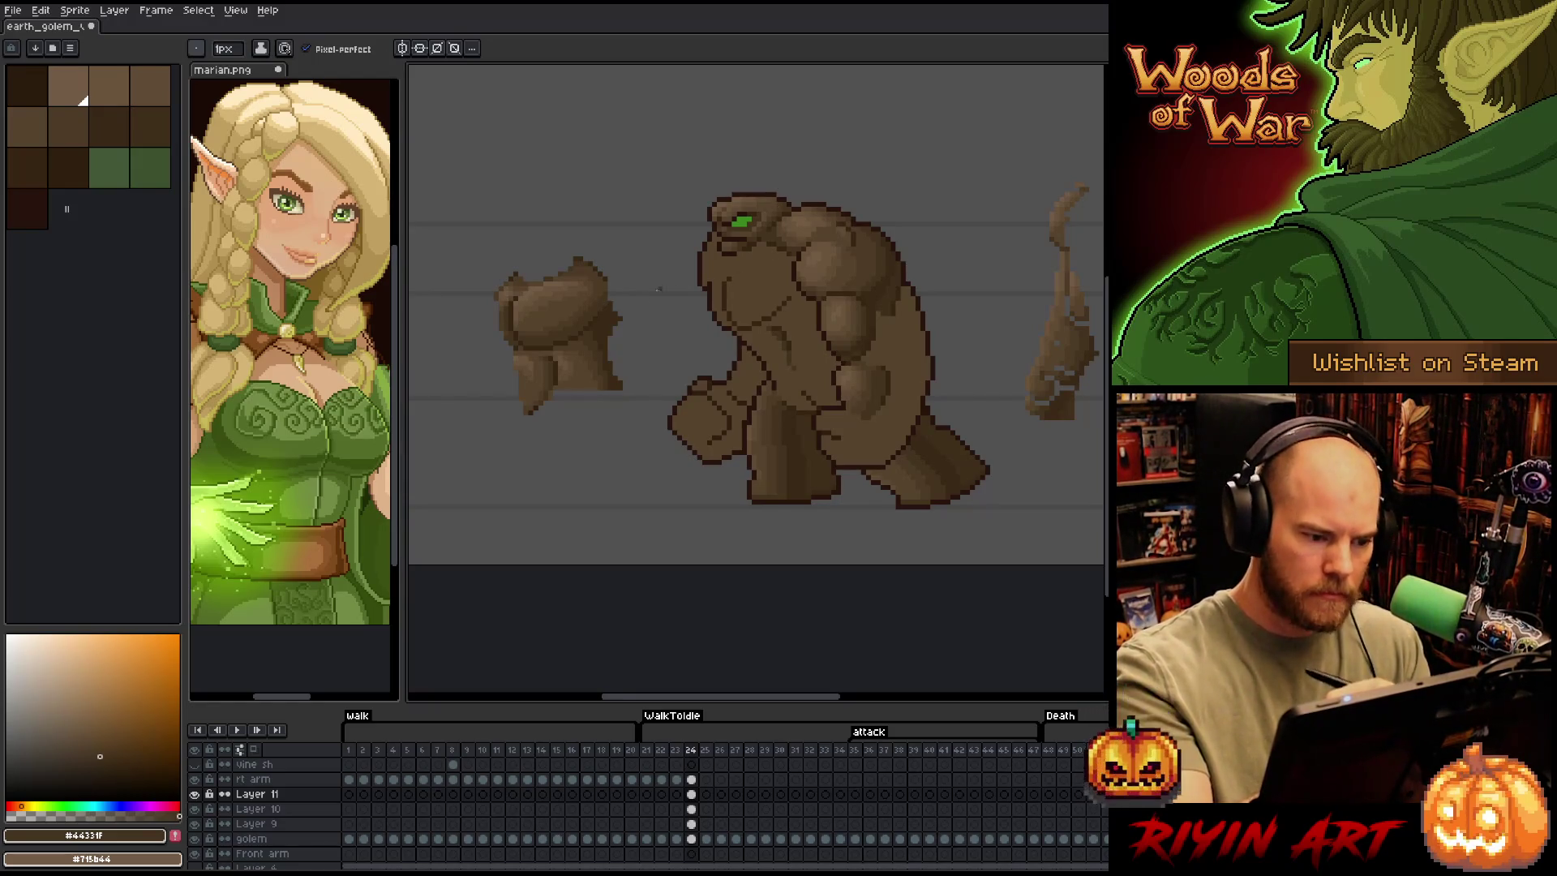
pyautogui.keyDown('alt'); pyautogui.click(697, 233); pyautogui.keyUp('alt')
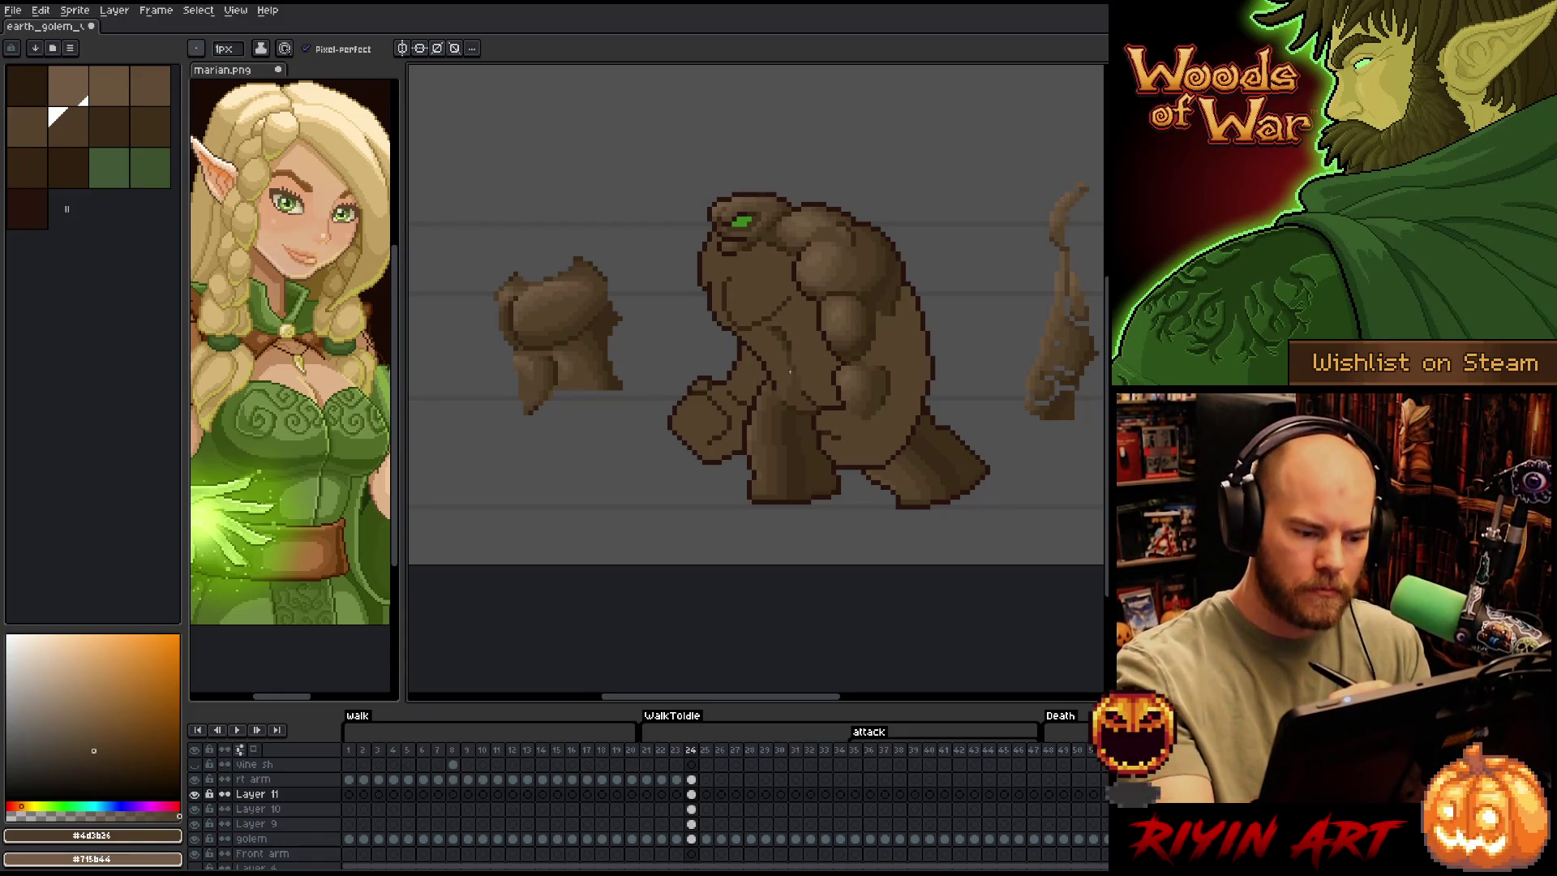
pyautogui.keyDown('alt'); pyautogui.click(795, 350); pyautogui.keyUp('alt')
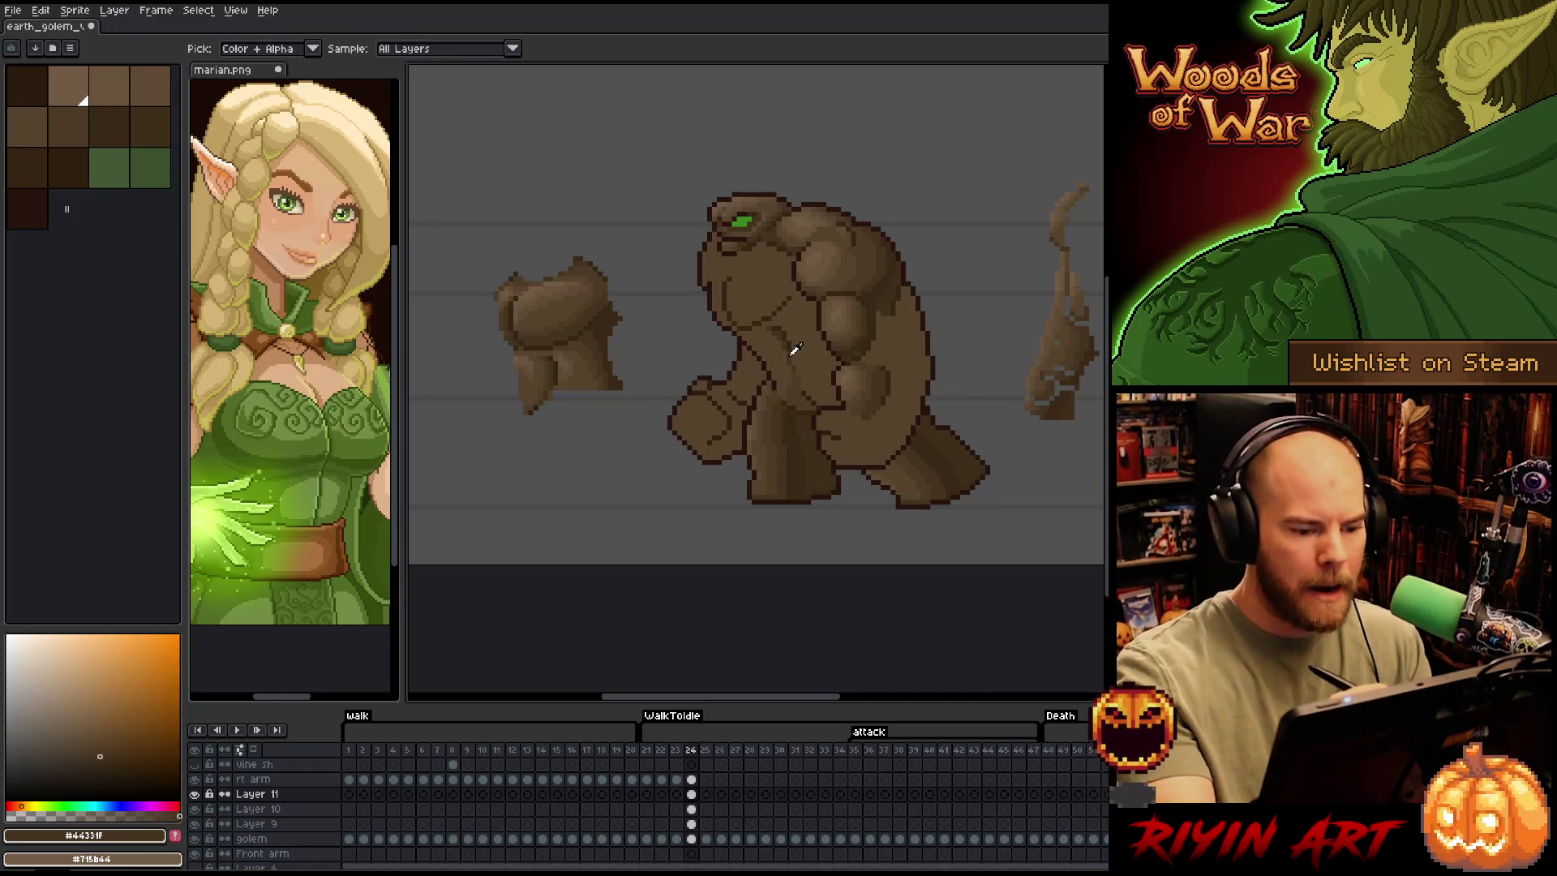
pyautogui.keyDown('alt'); pyautogui.click(558, 368); pyautogui.keyUp('alt')
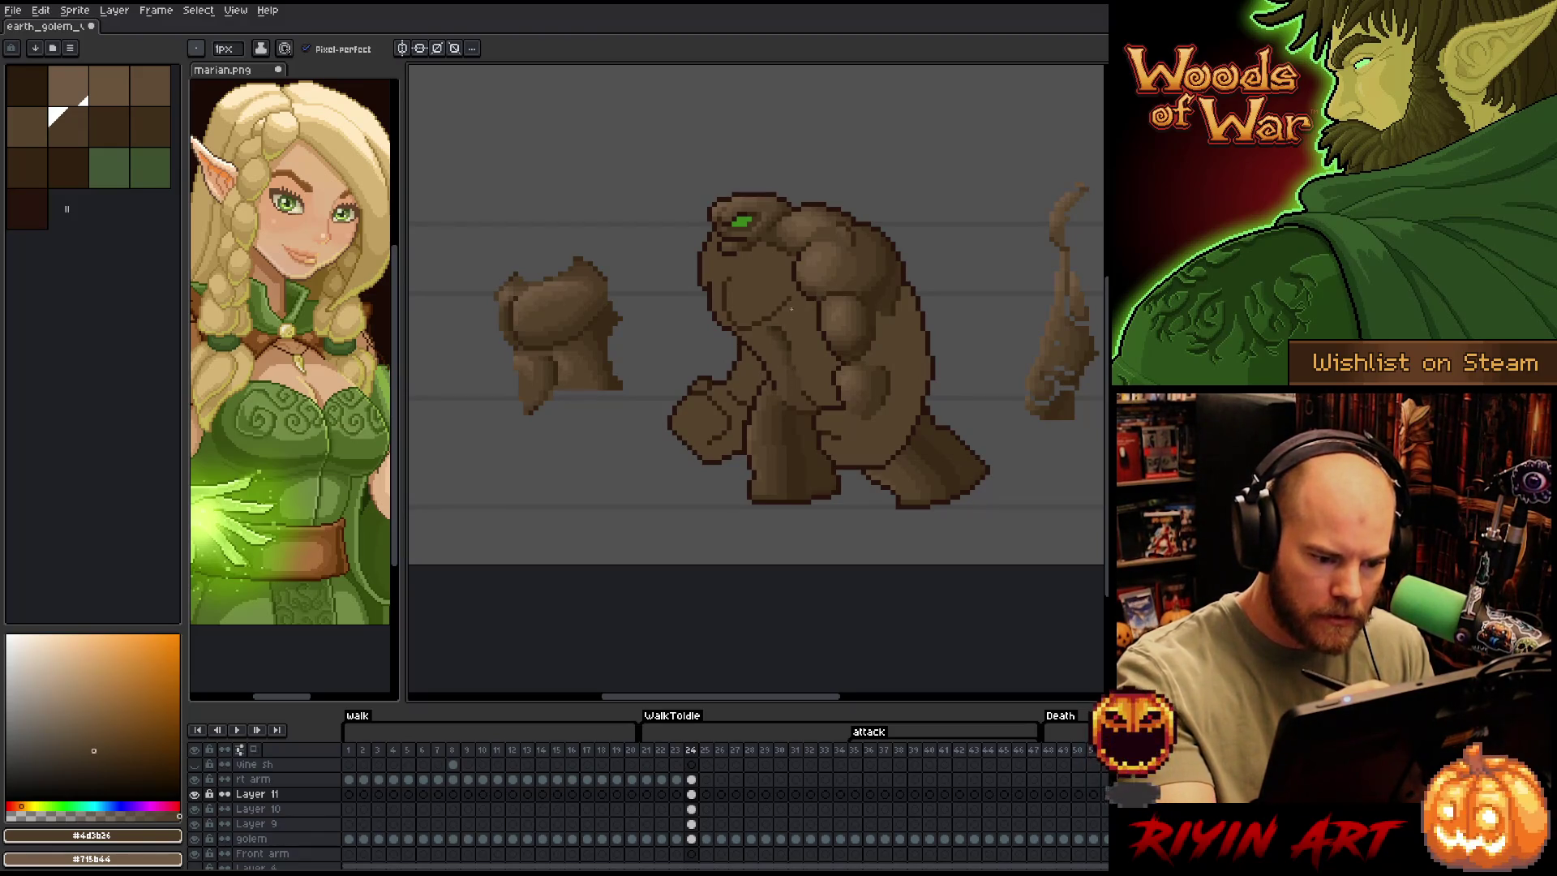
pyautogui.keyDown('alt'); pyautogui.click(787, 388); pyautogui.keyUp('alt')
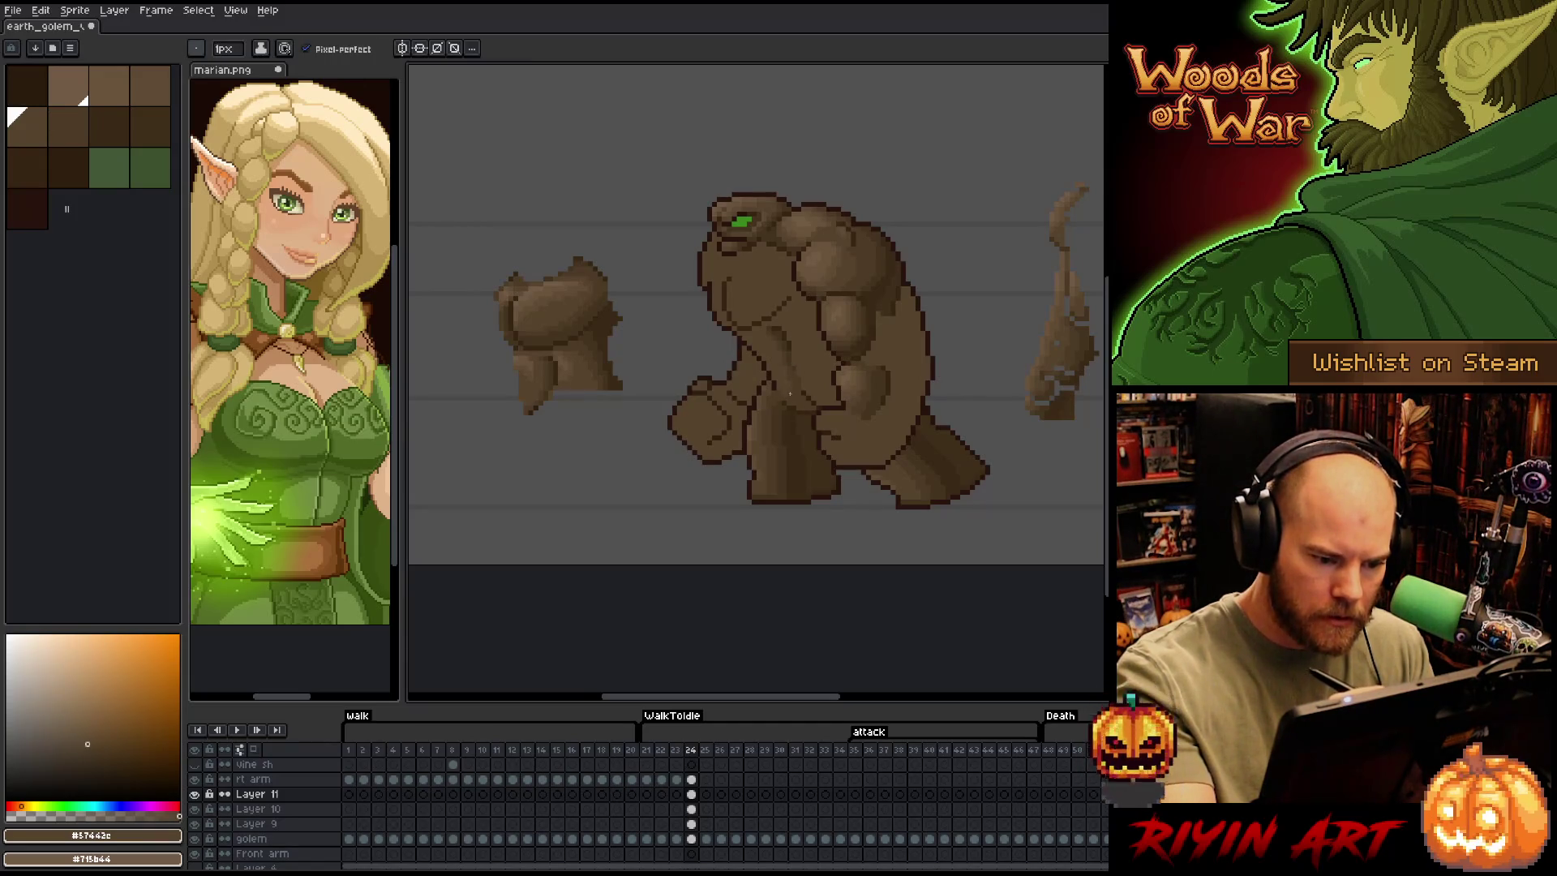
pyautogui.keyDown('alt'); pyautogui.click(809, 401); pyautogui.keyUp('alt')
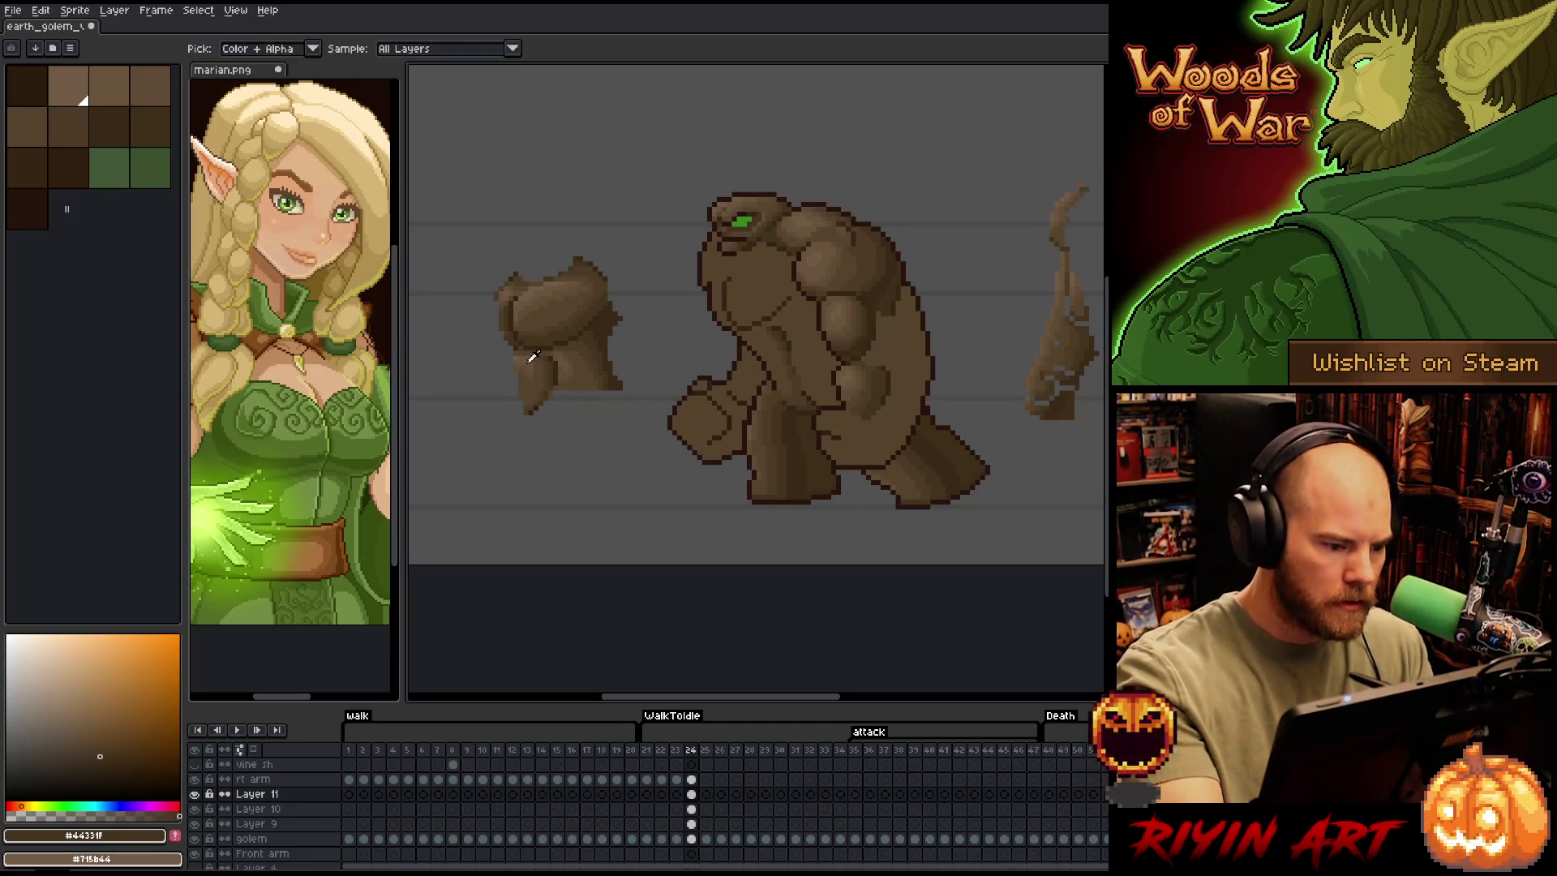
pyautogui.keyDown('alt'); pyautogui.click(748, 339); pyautogui.keyUp('alt')
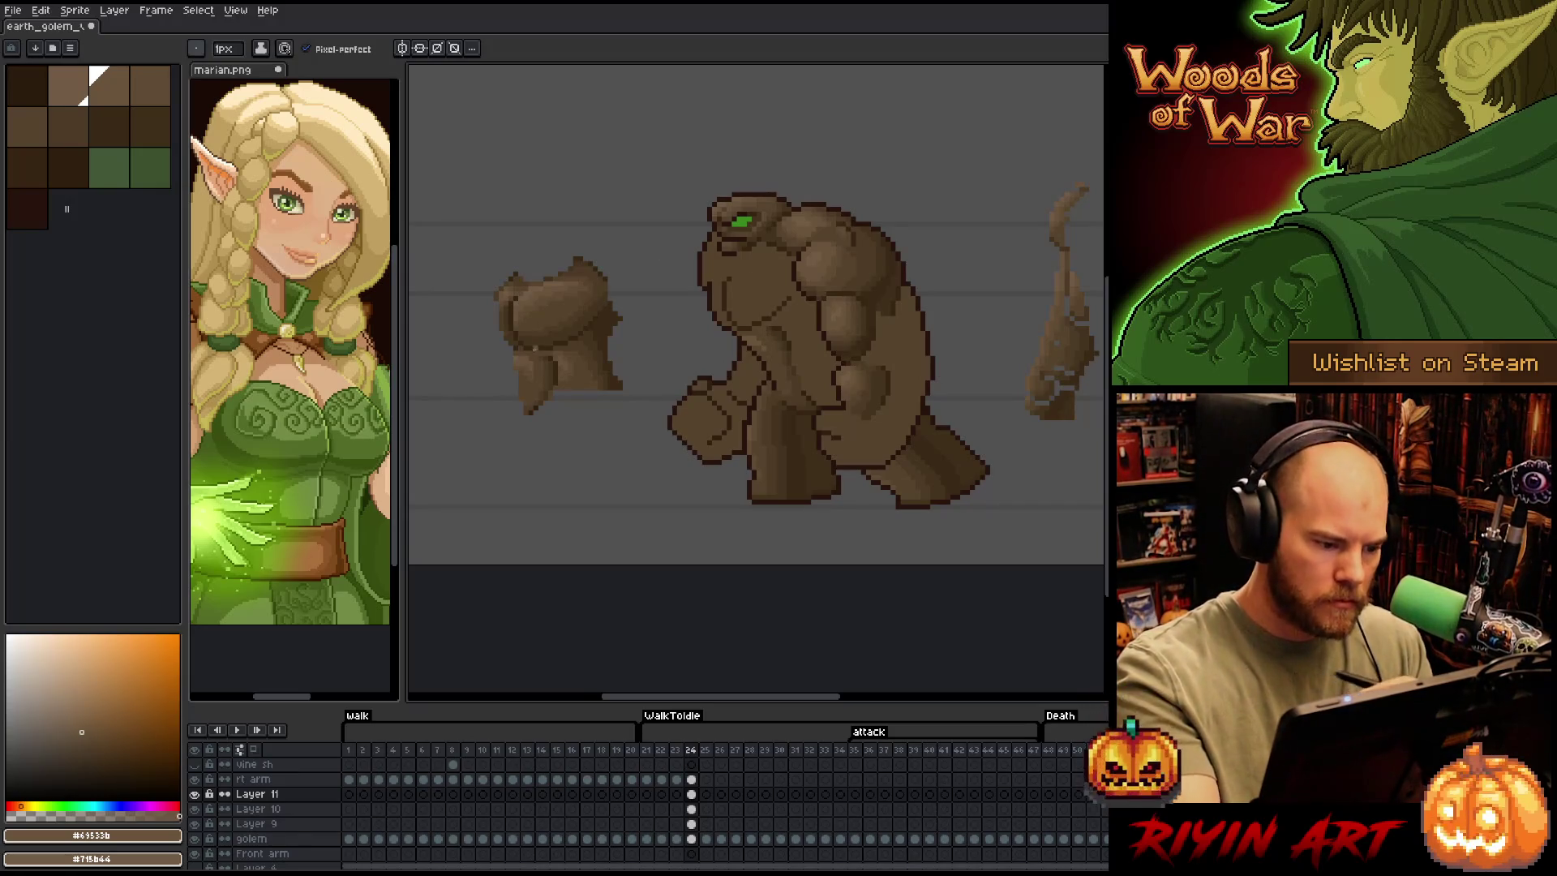
pyautogui.keyDown('alt'); pyautogui.click(533, 358); pyautogui.keyUp('alt')
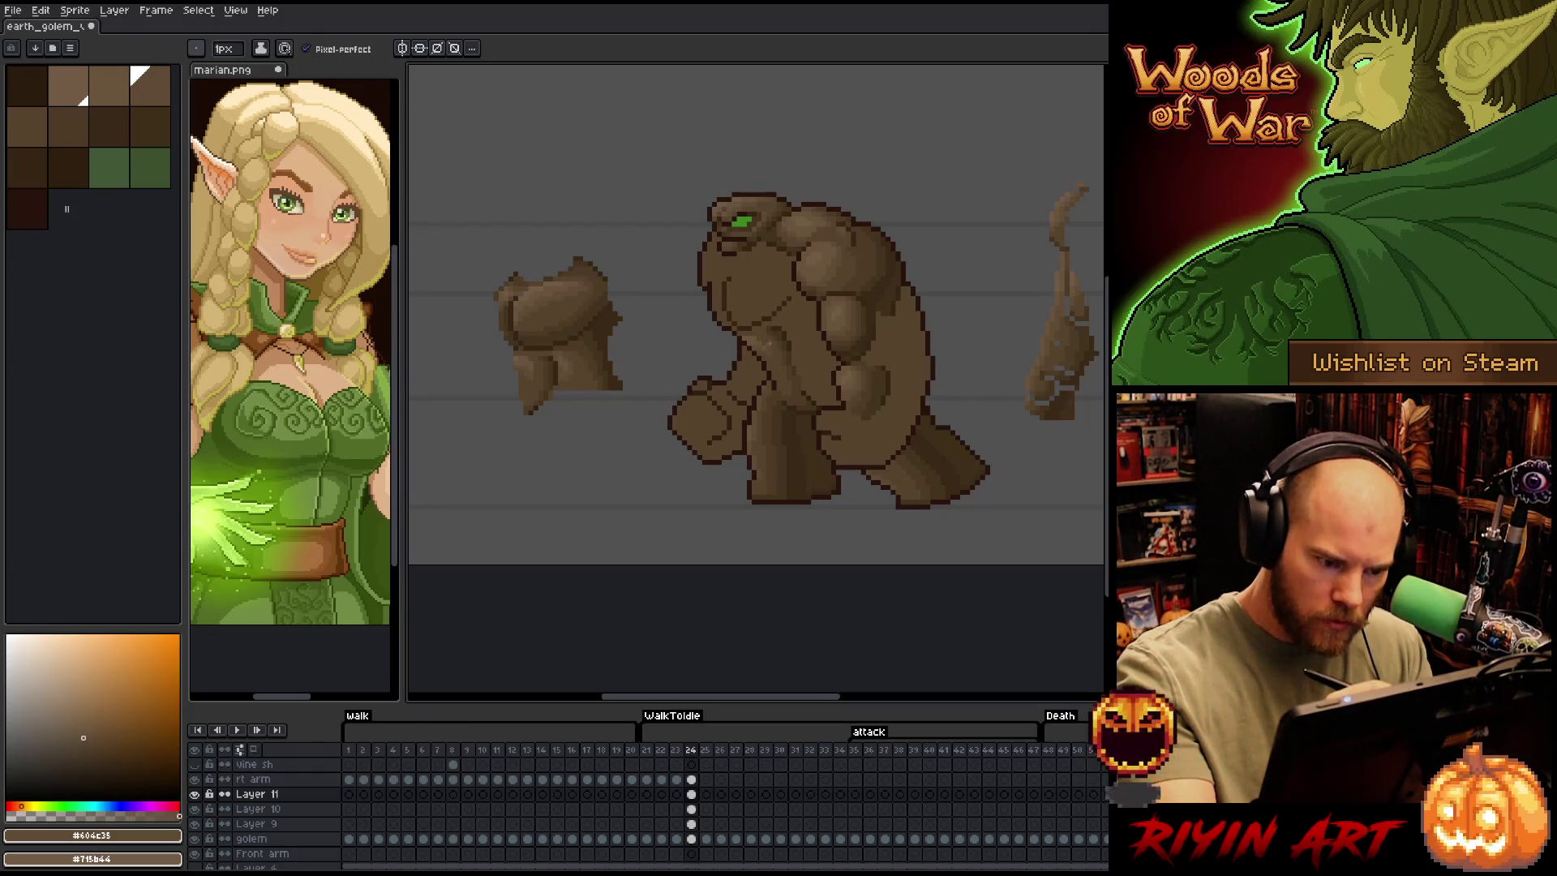
pyautogui.keyDown('alt'); pyautogui.click(770, 354); pyautogui.keyUp('alt')
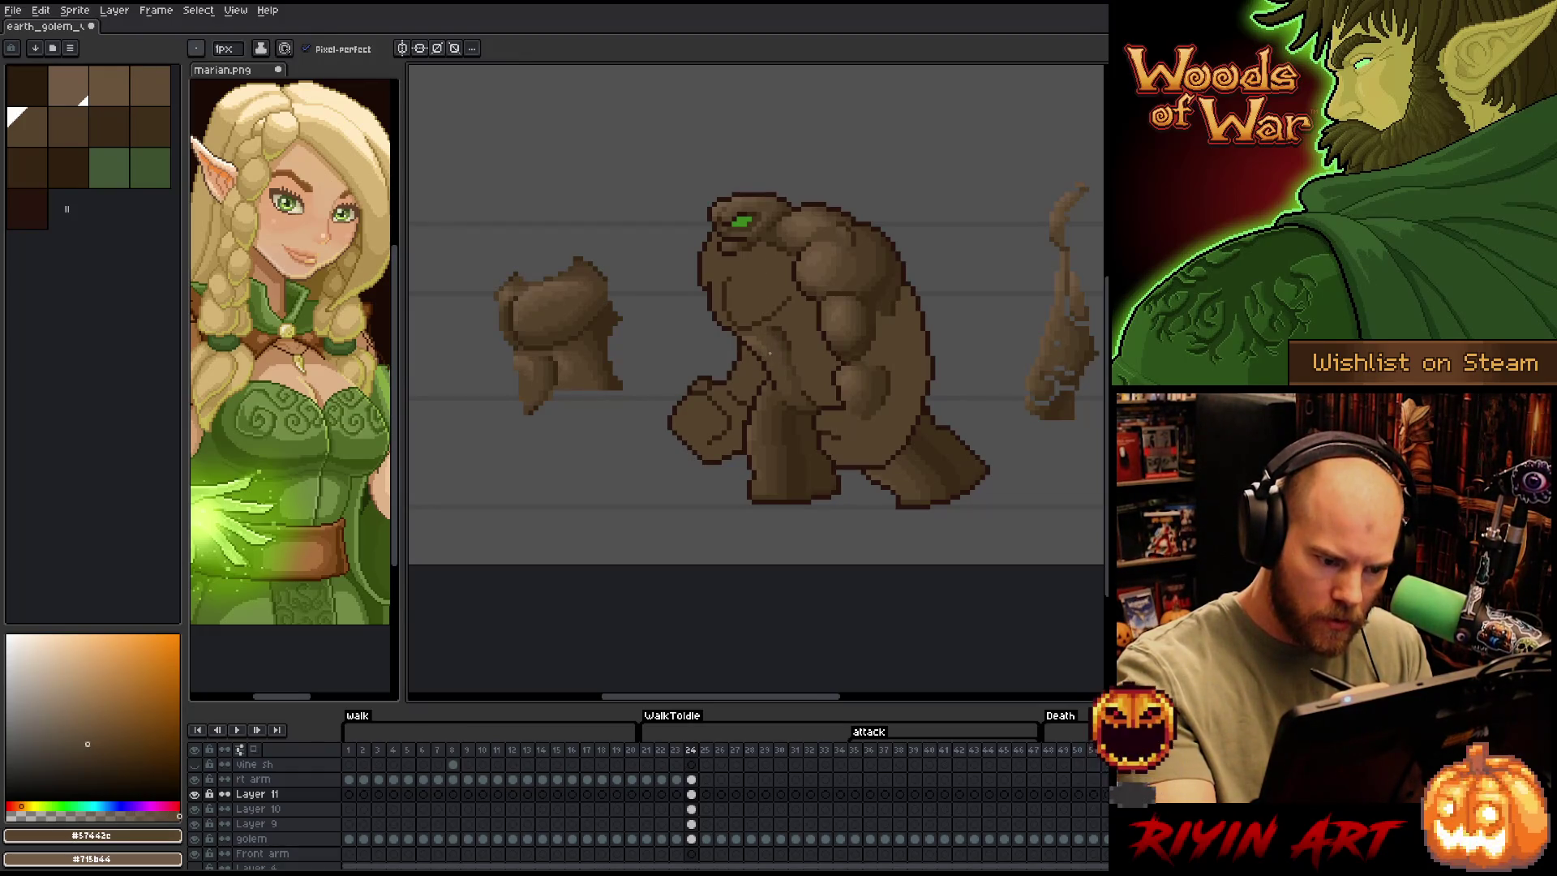
pyautogui.keyDown('alt'); pyautogui.click(531, 369); pyautogui.keyUp('alt')
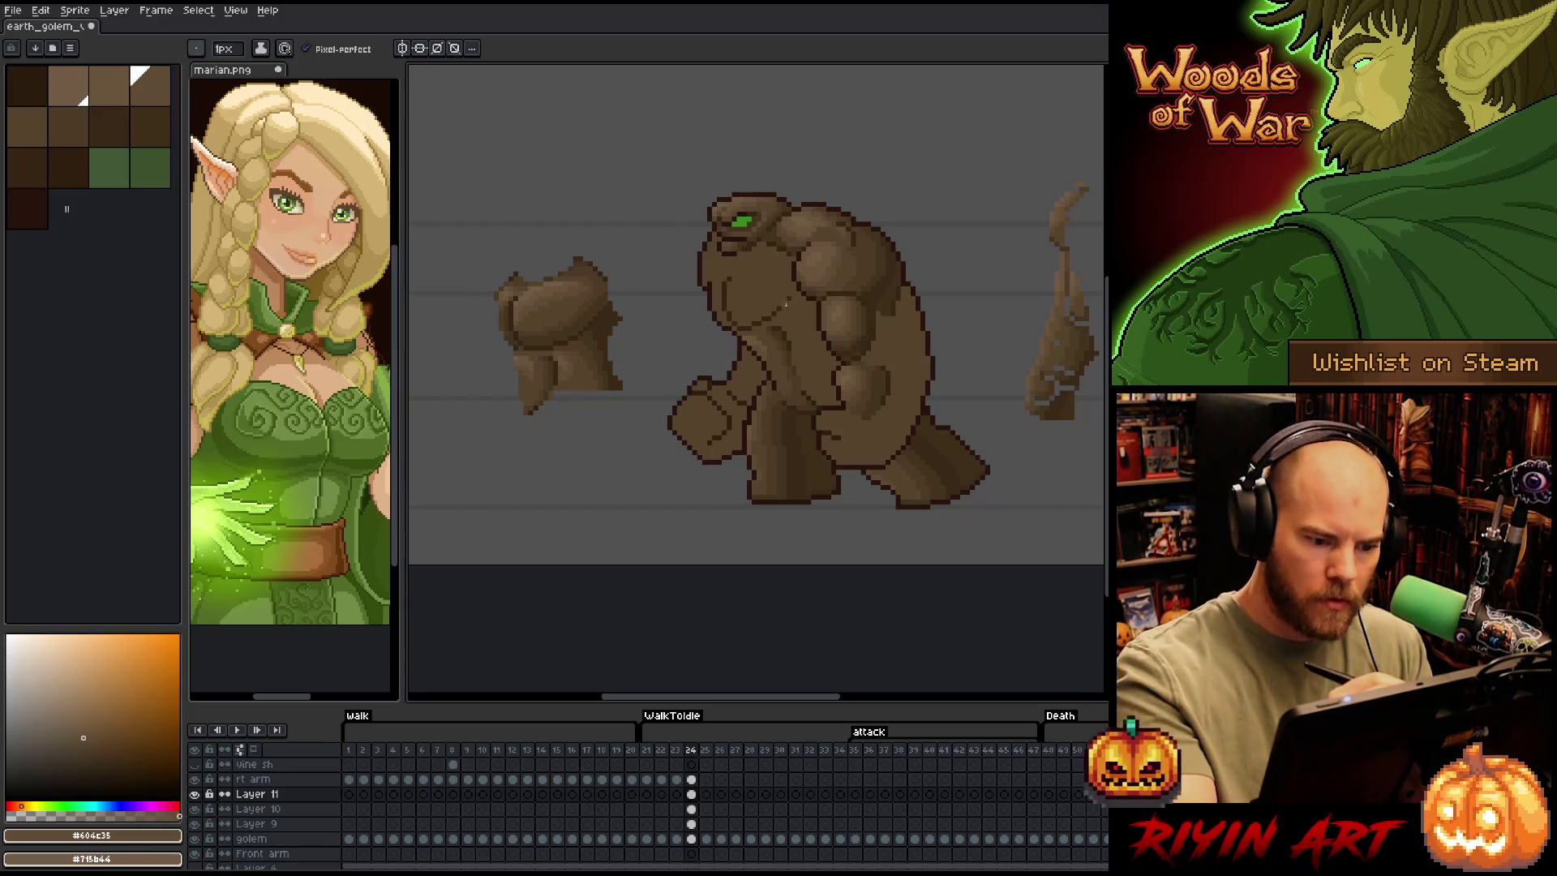
pyautogui.keyDown('alt'); pyautogui.click(523, 349); pyautogui.keyUp('alt')
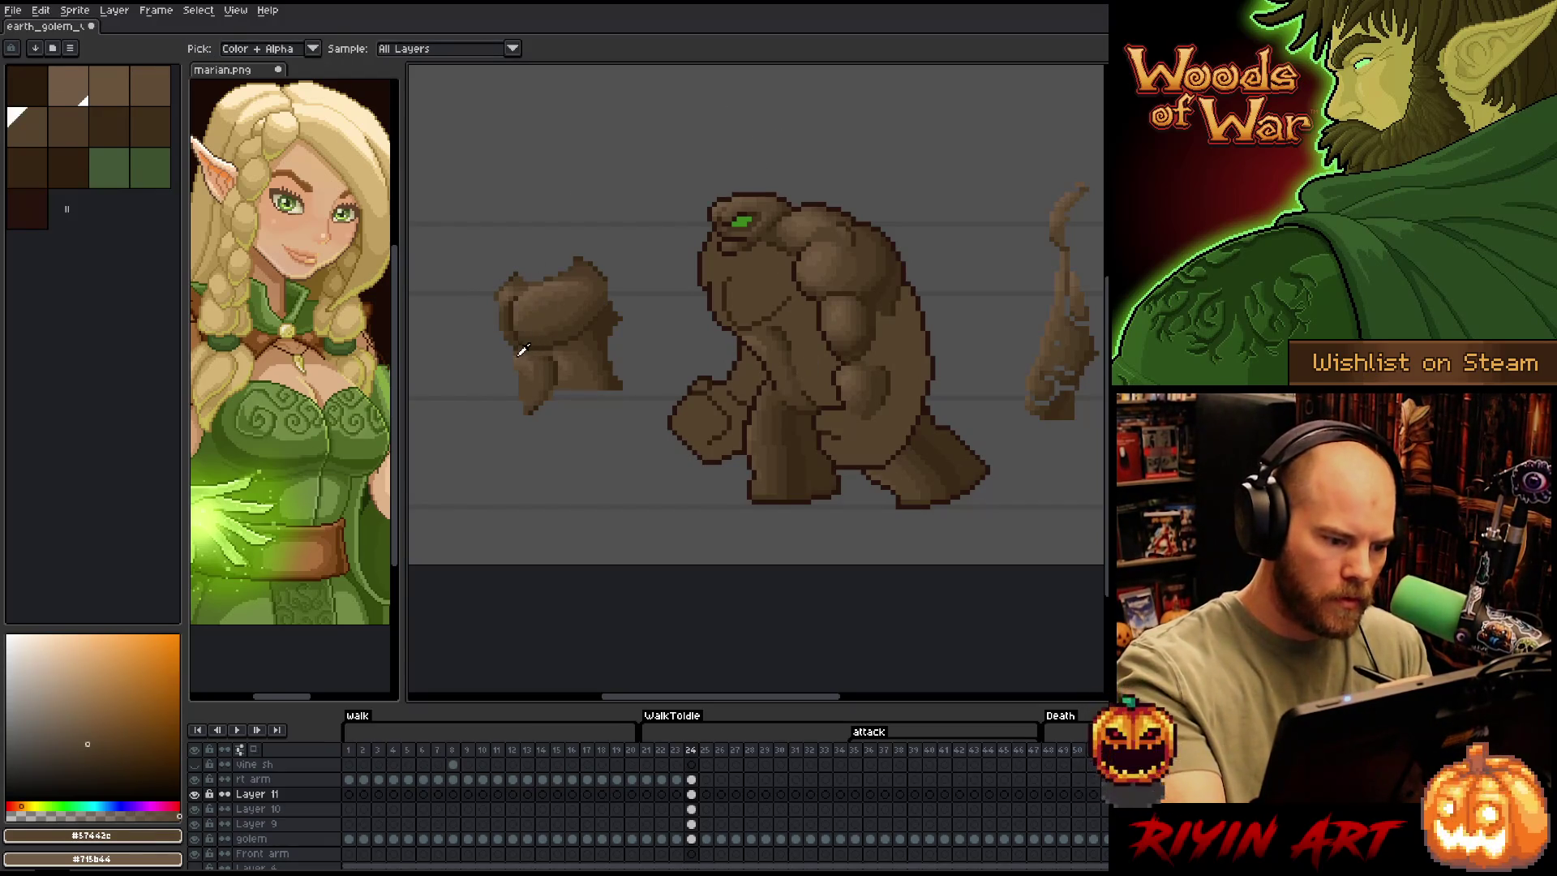
pyautogui.keyDown('alt'); pyautogui.click(523, 349); pyautogui.keyUp('alt')
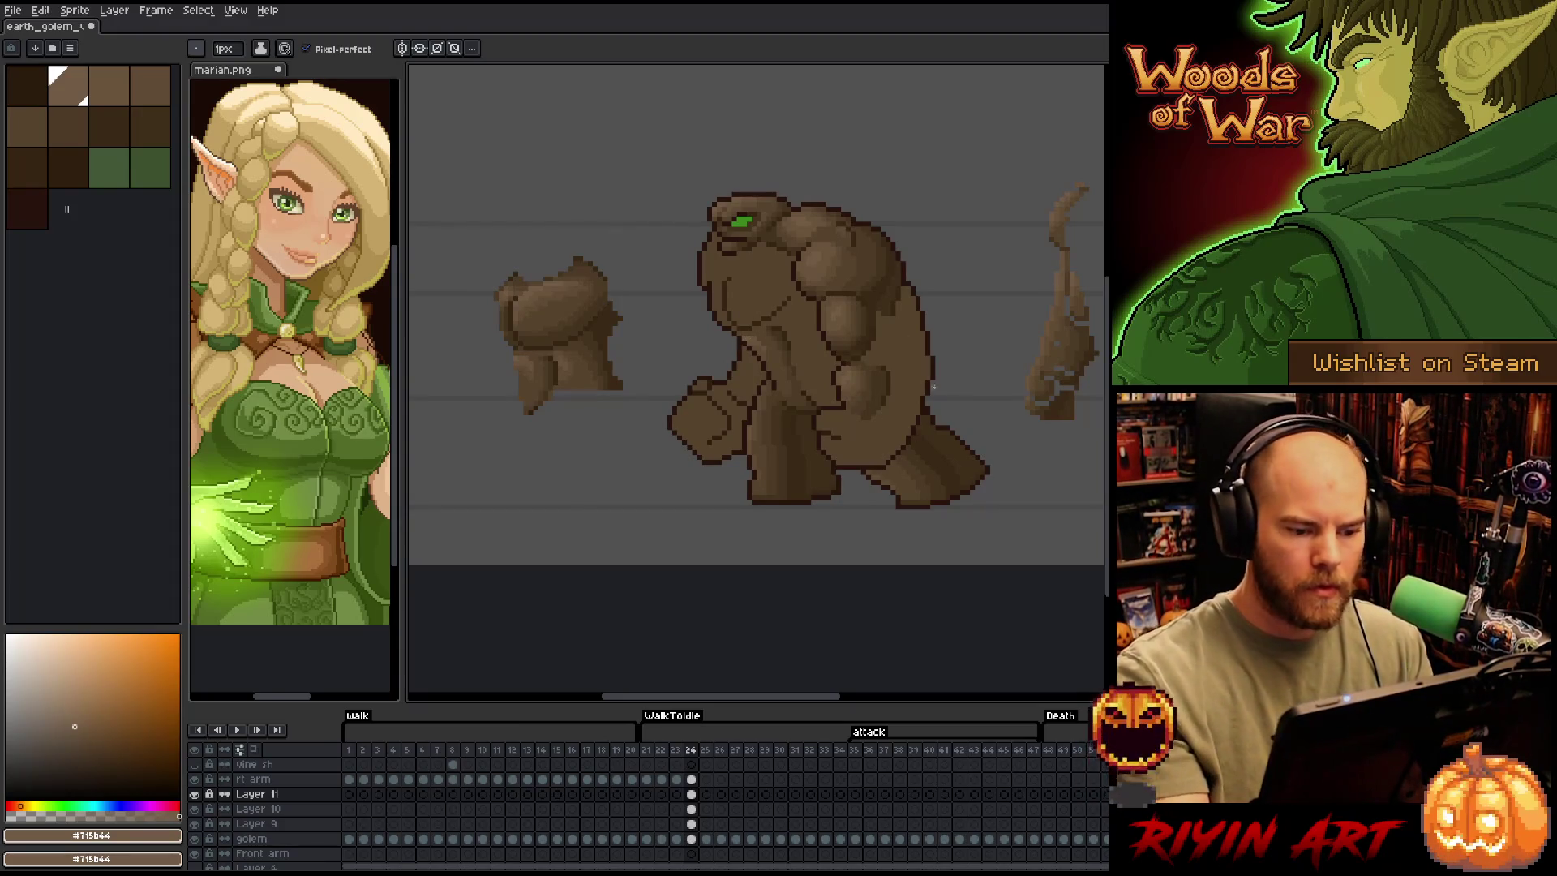
pyautogui.keyDown('alt'); pyautogui.click(594, 347); pyautogui.keyUp('alt')
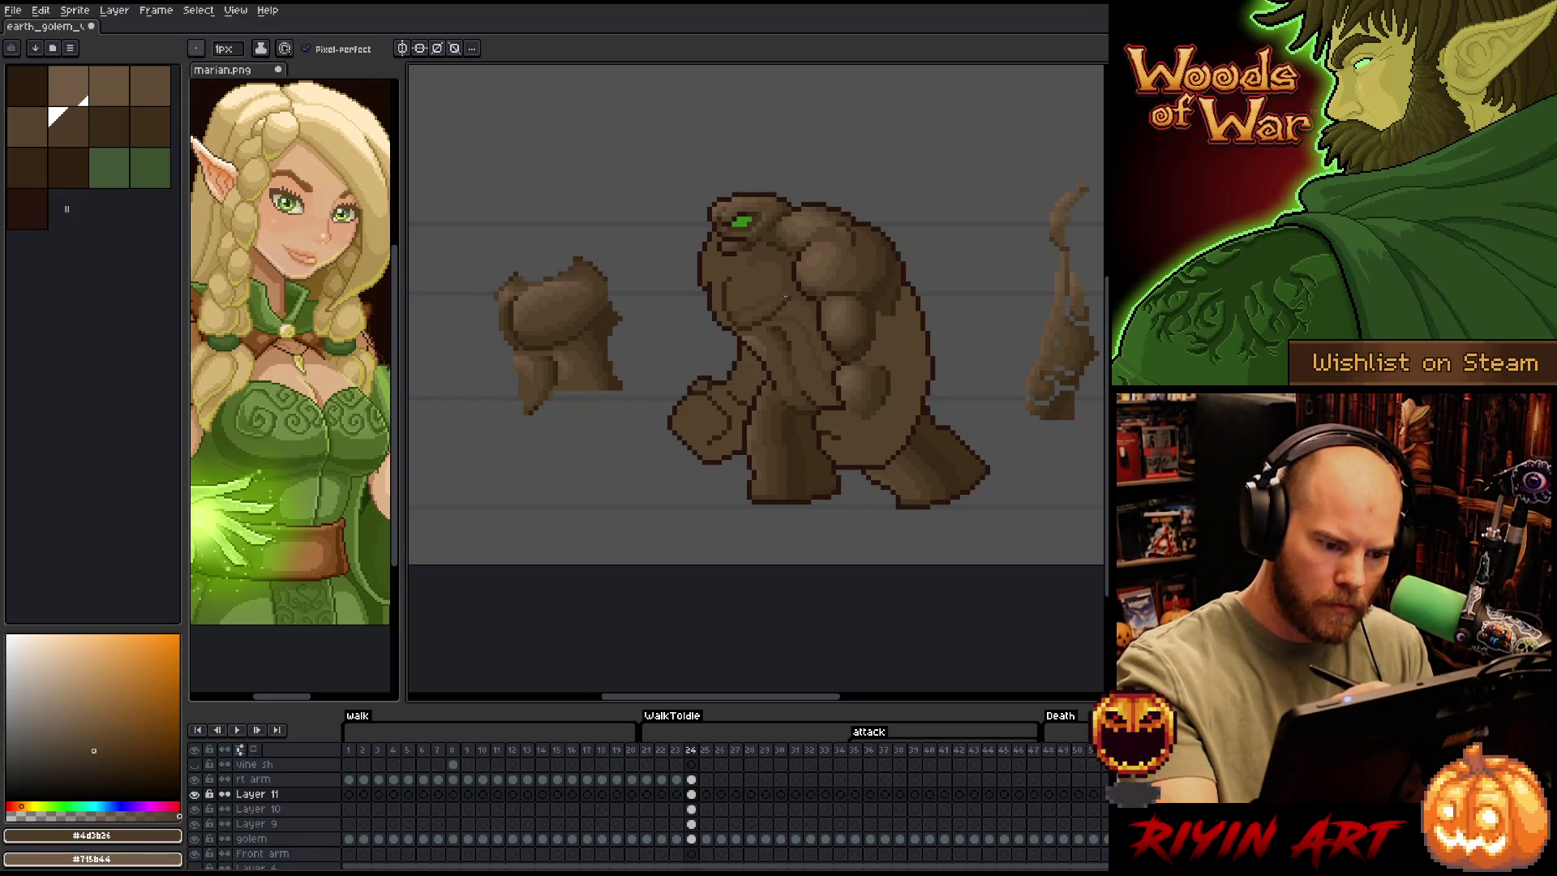
pyautogui.press('g')
pyautogui.click(822, 267)
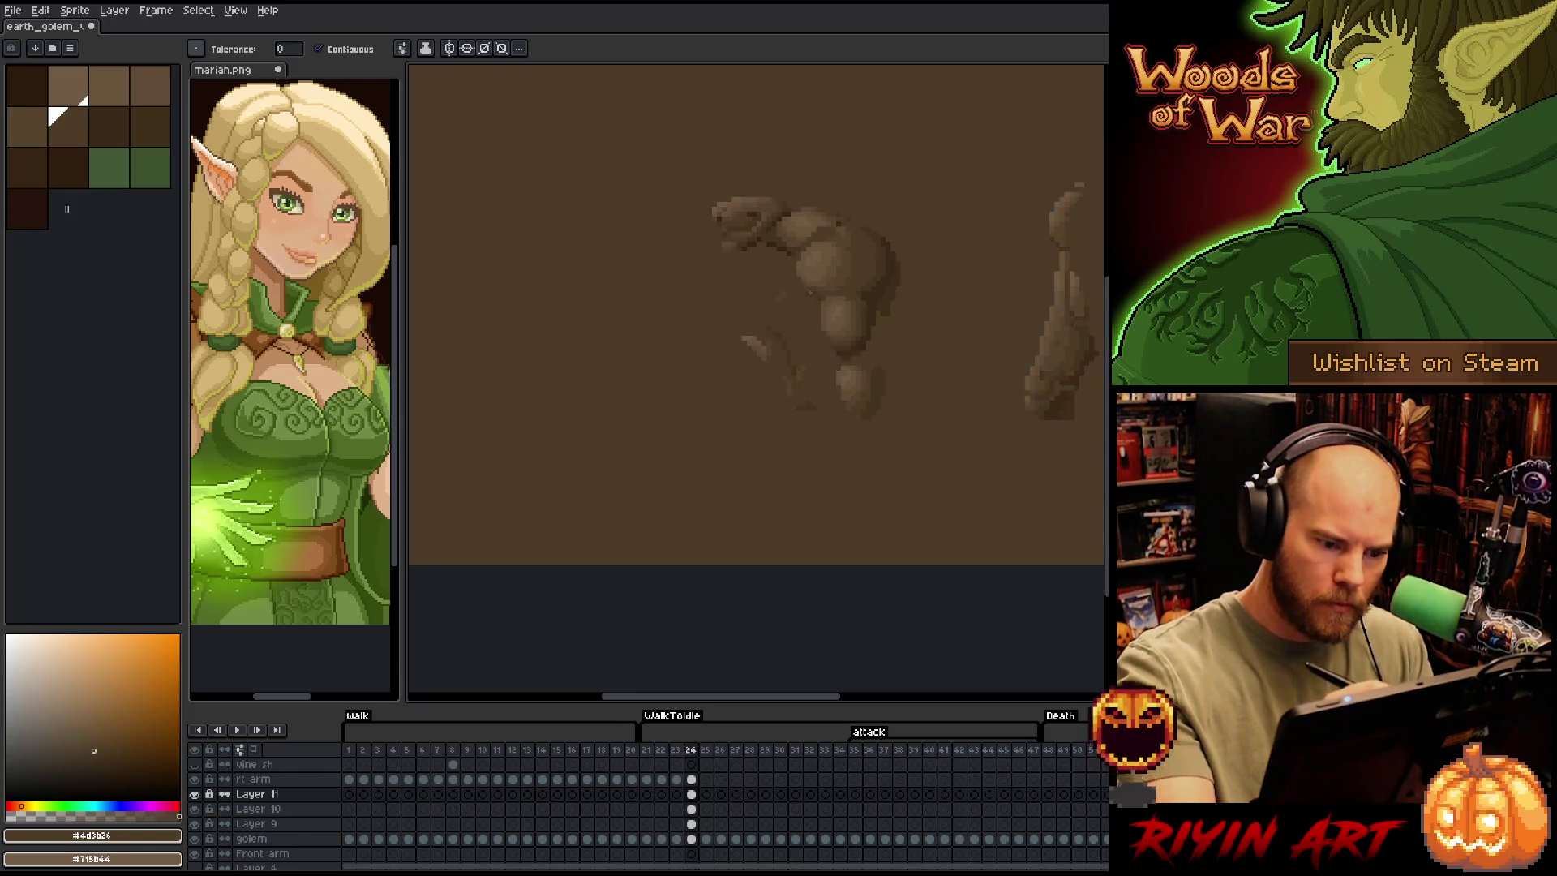
pyautogui.hotkey('ctrl', 'z')
pyautogui.press('b')
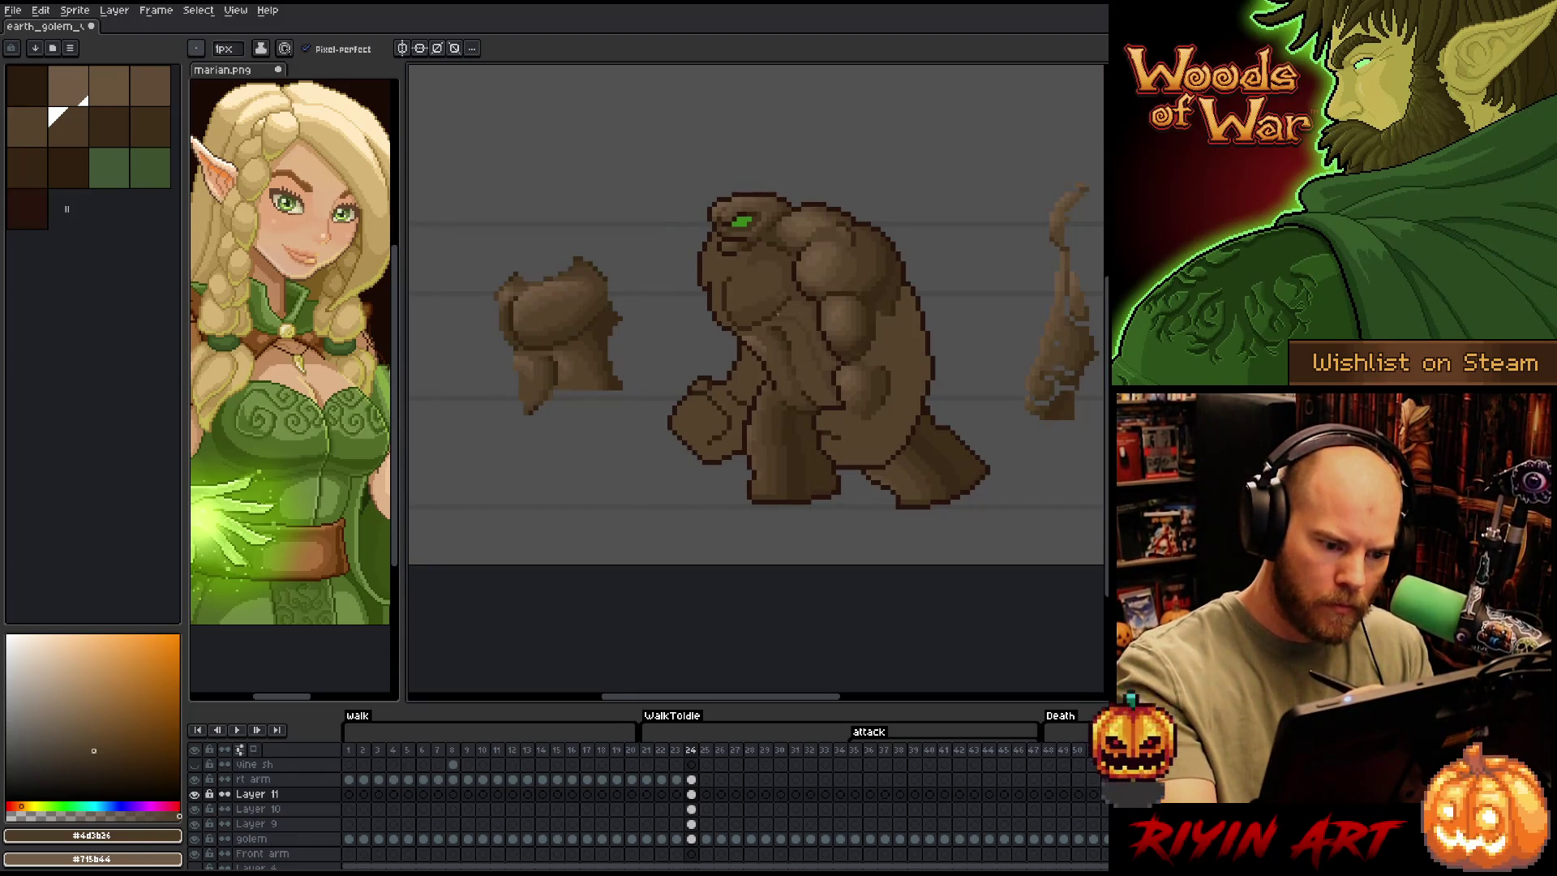
pyautogui.press('g')
pyautogui.click(815, 271)
pyautogui.hotkey('ctrl', 'z')
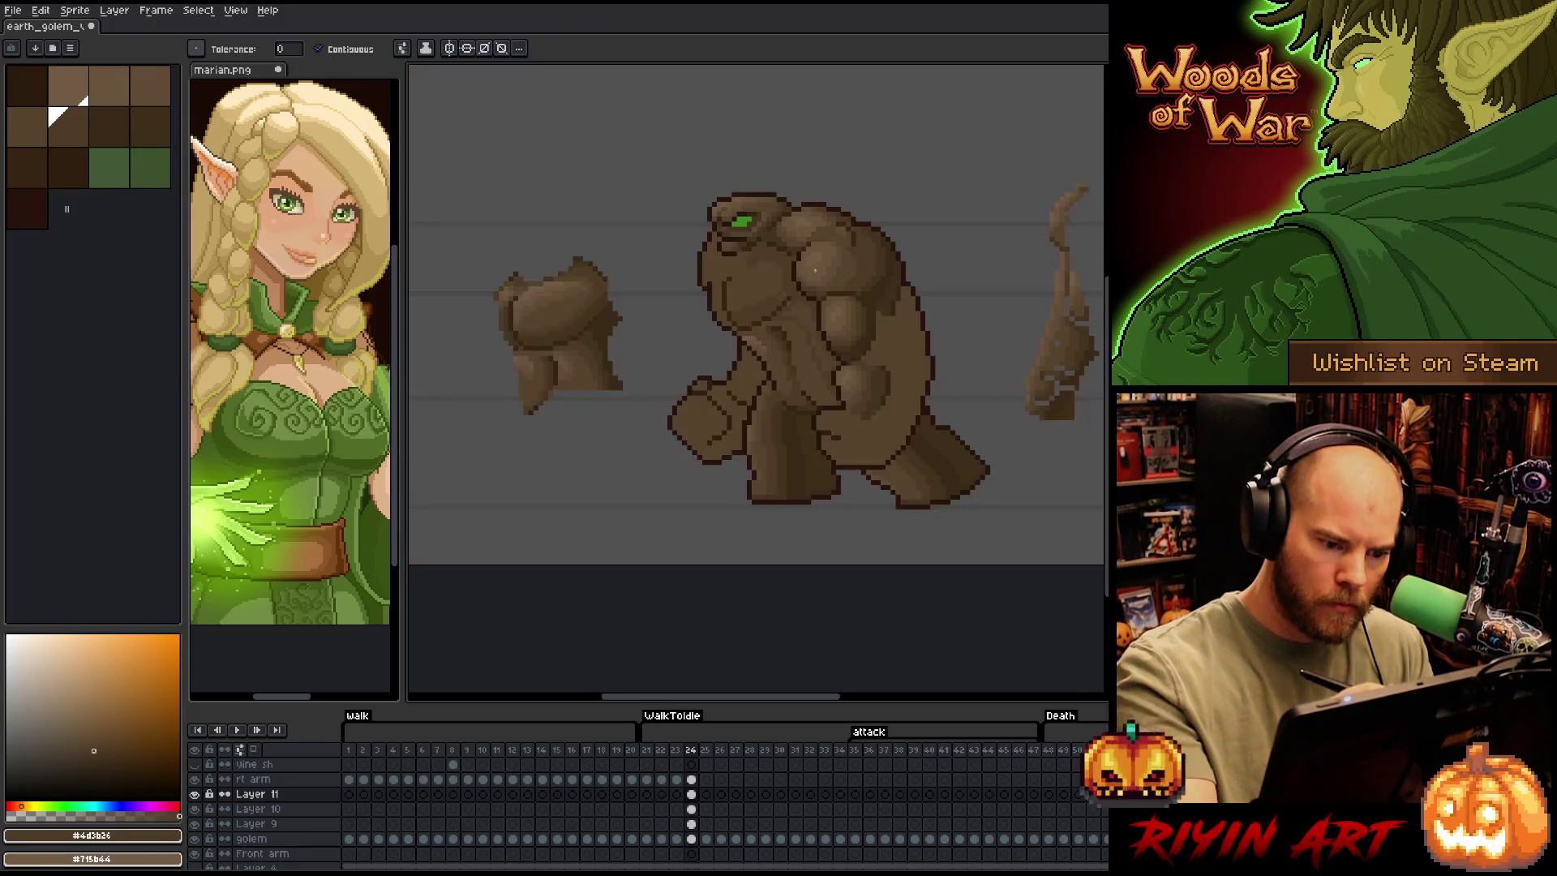
pyautogui.press('b')
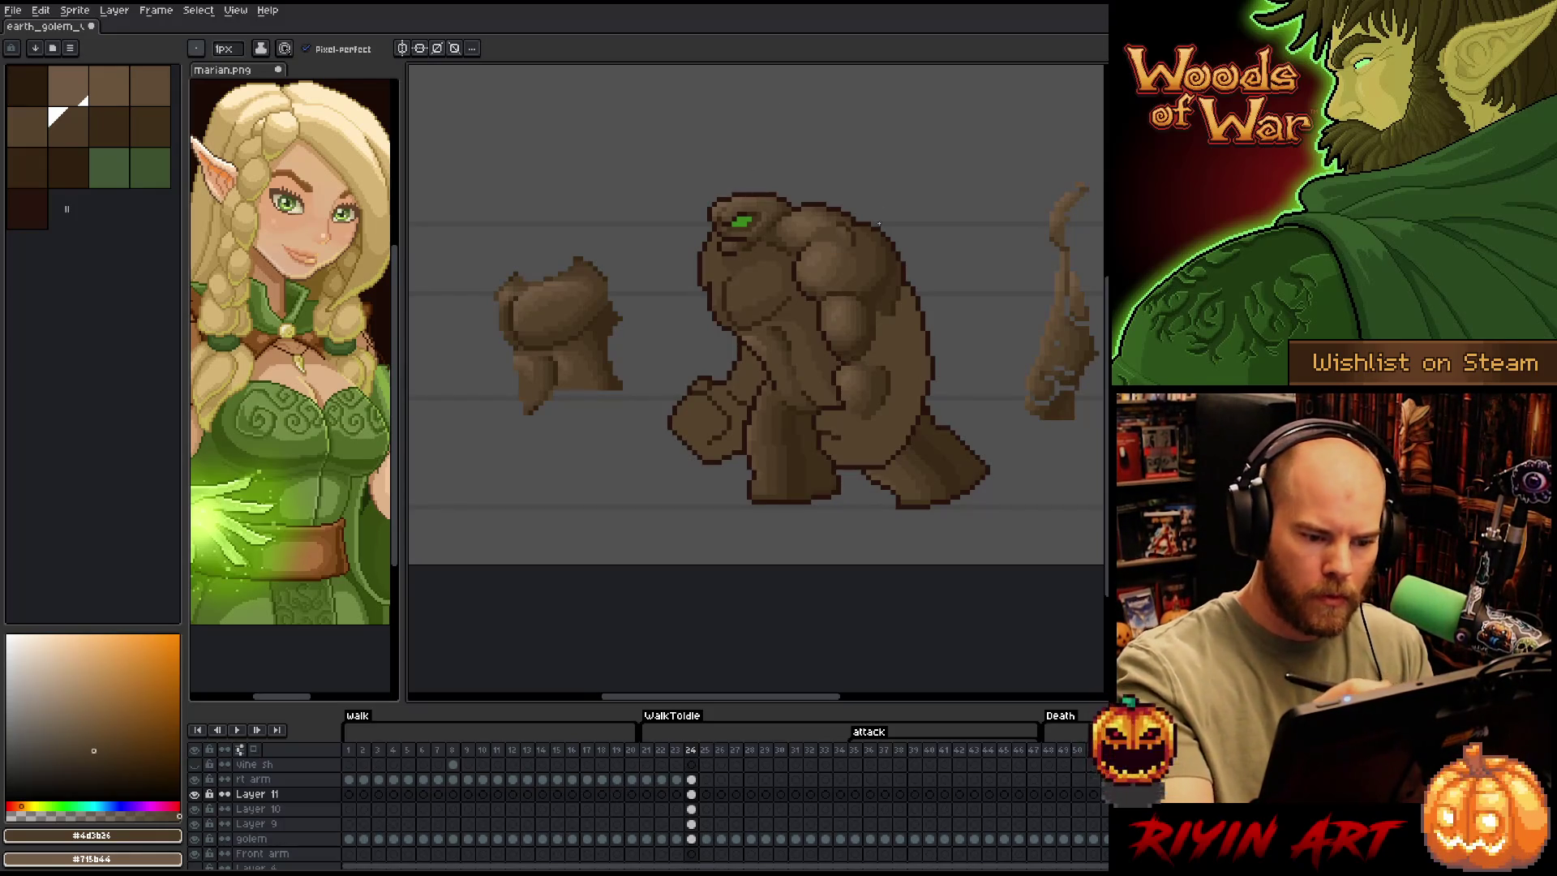
pyautogui.press('w')
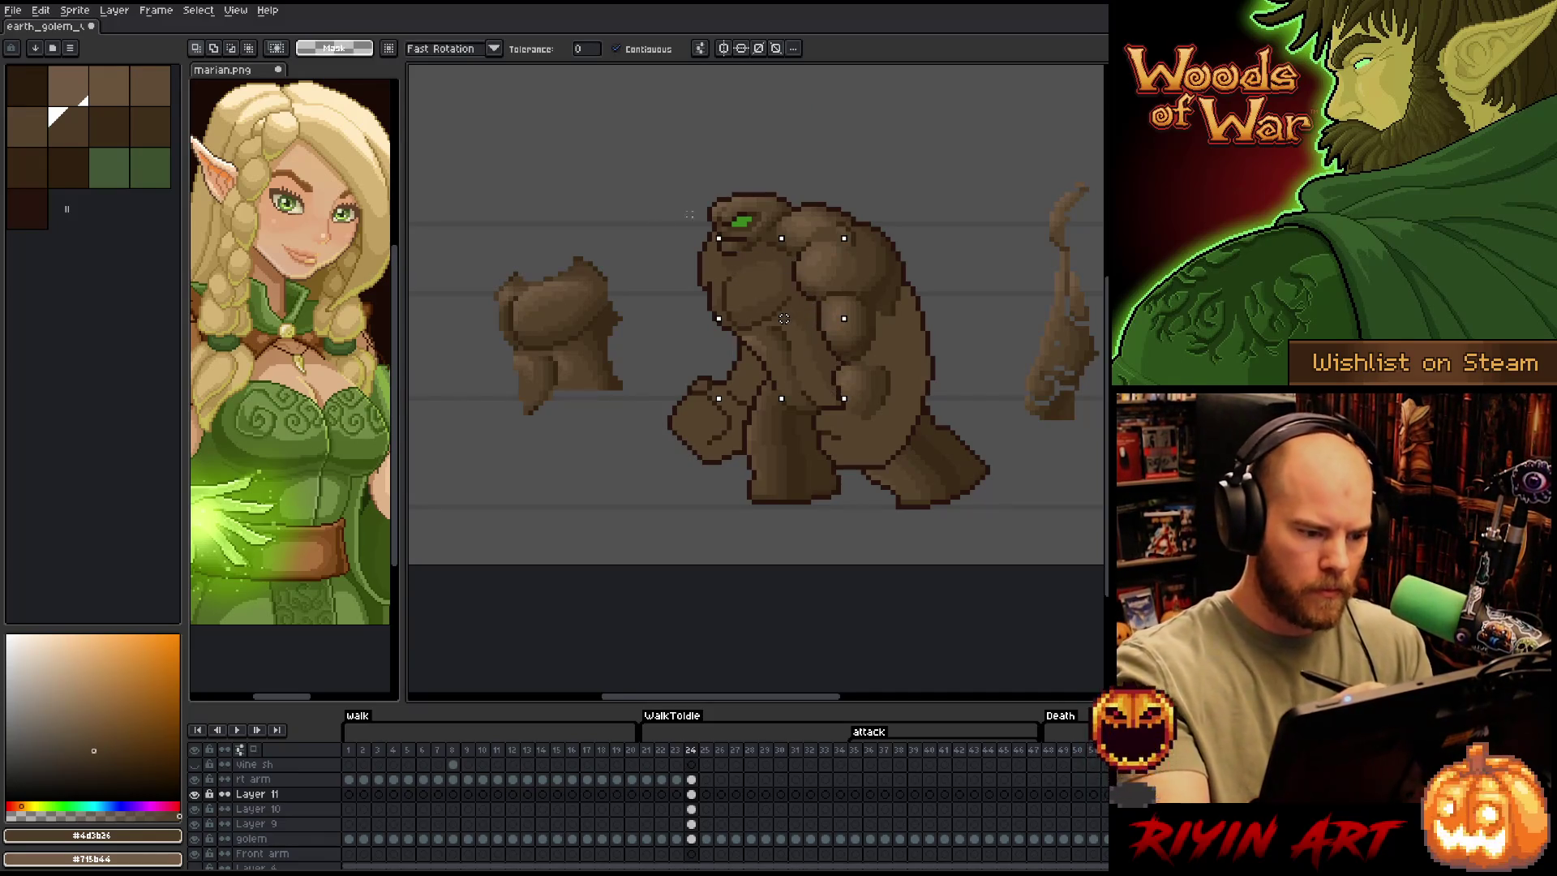
# Return to the Pencil and sample the darker brown #44331f from the golem
pyautogui.press('b')
pyautogui.keyDown('alt'); pyautogui.click(793, 309); pyautogui.keyUp('alt')
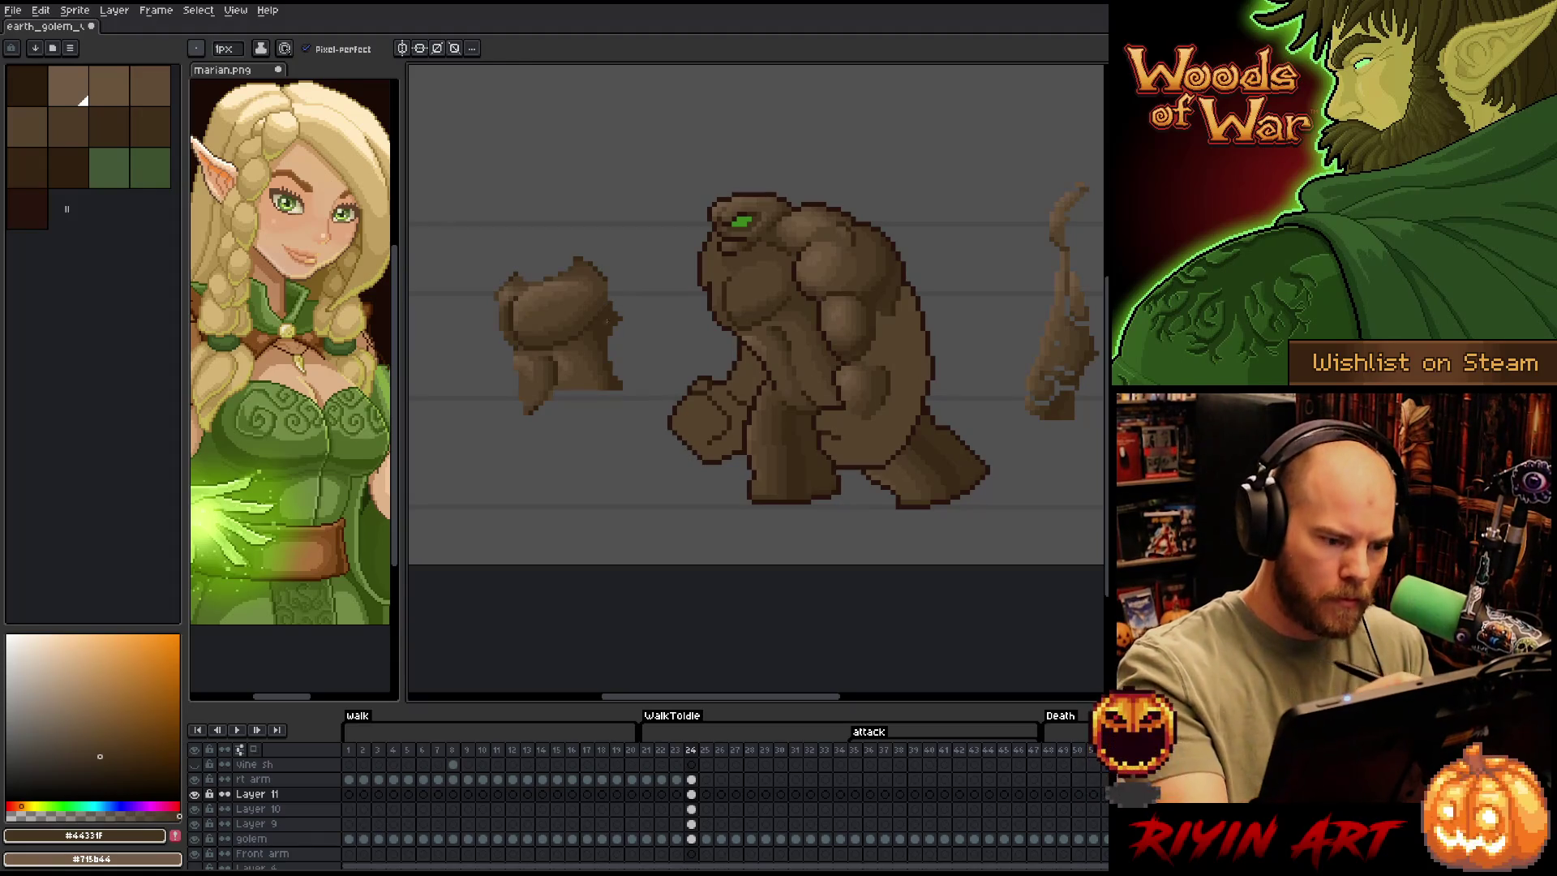
# Shade the torso alternating browns #392916, #44331f and #4d3b26 from the palette and golem
pyautogui.click(91, 110)
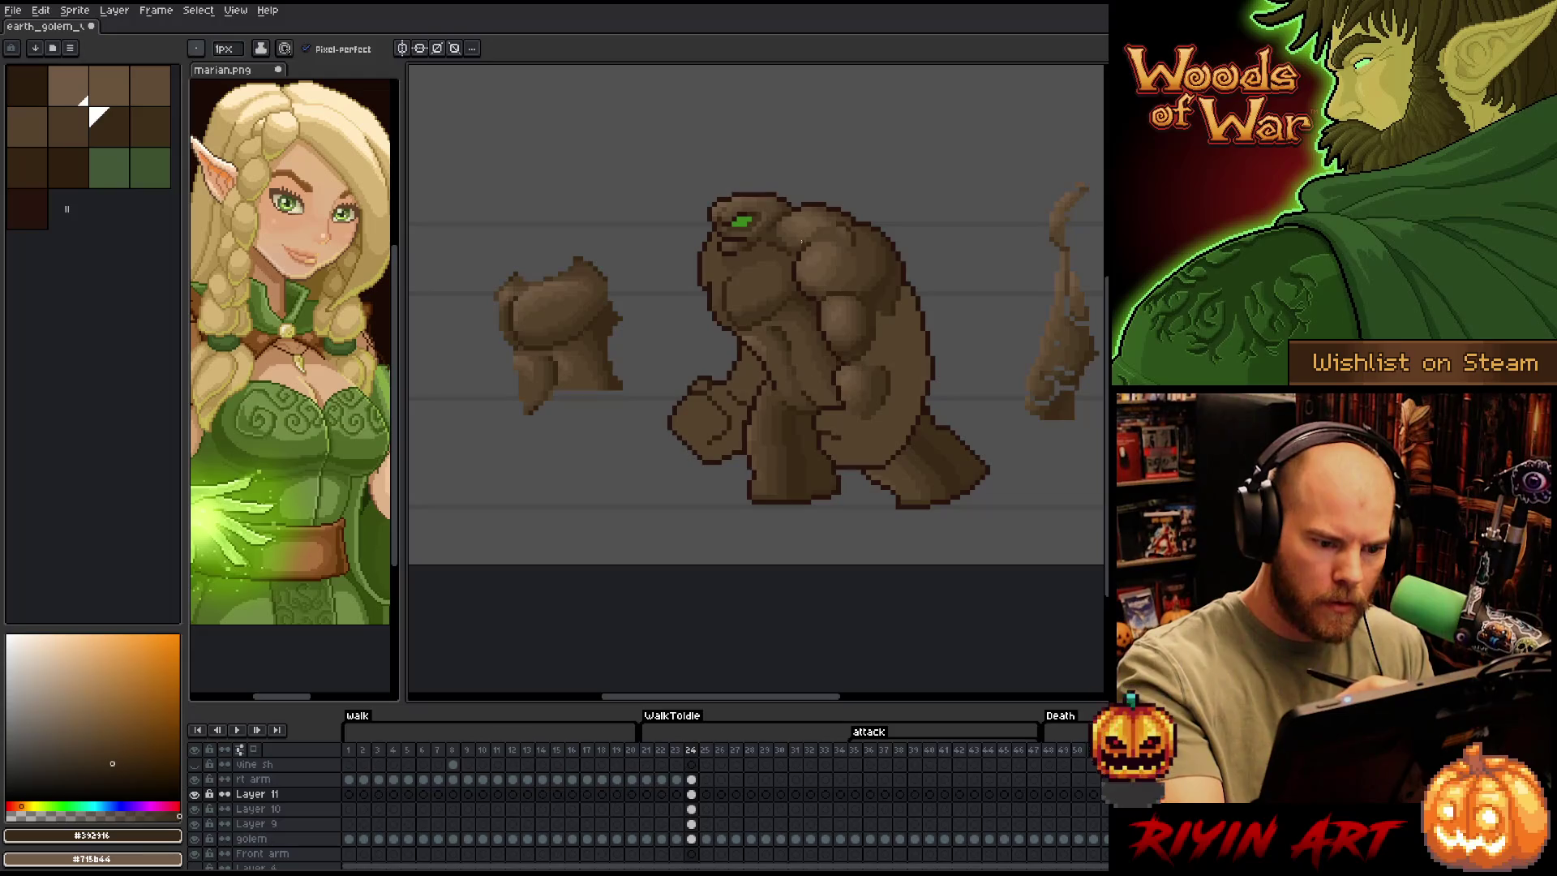
pyautogui.keyDown('alt'); pyautogui.click(764, 245); pyautogui.keyUp('alt')
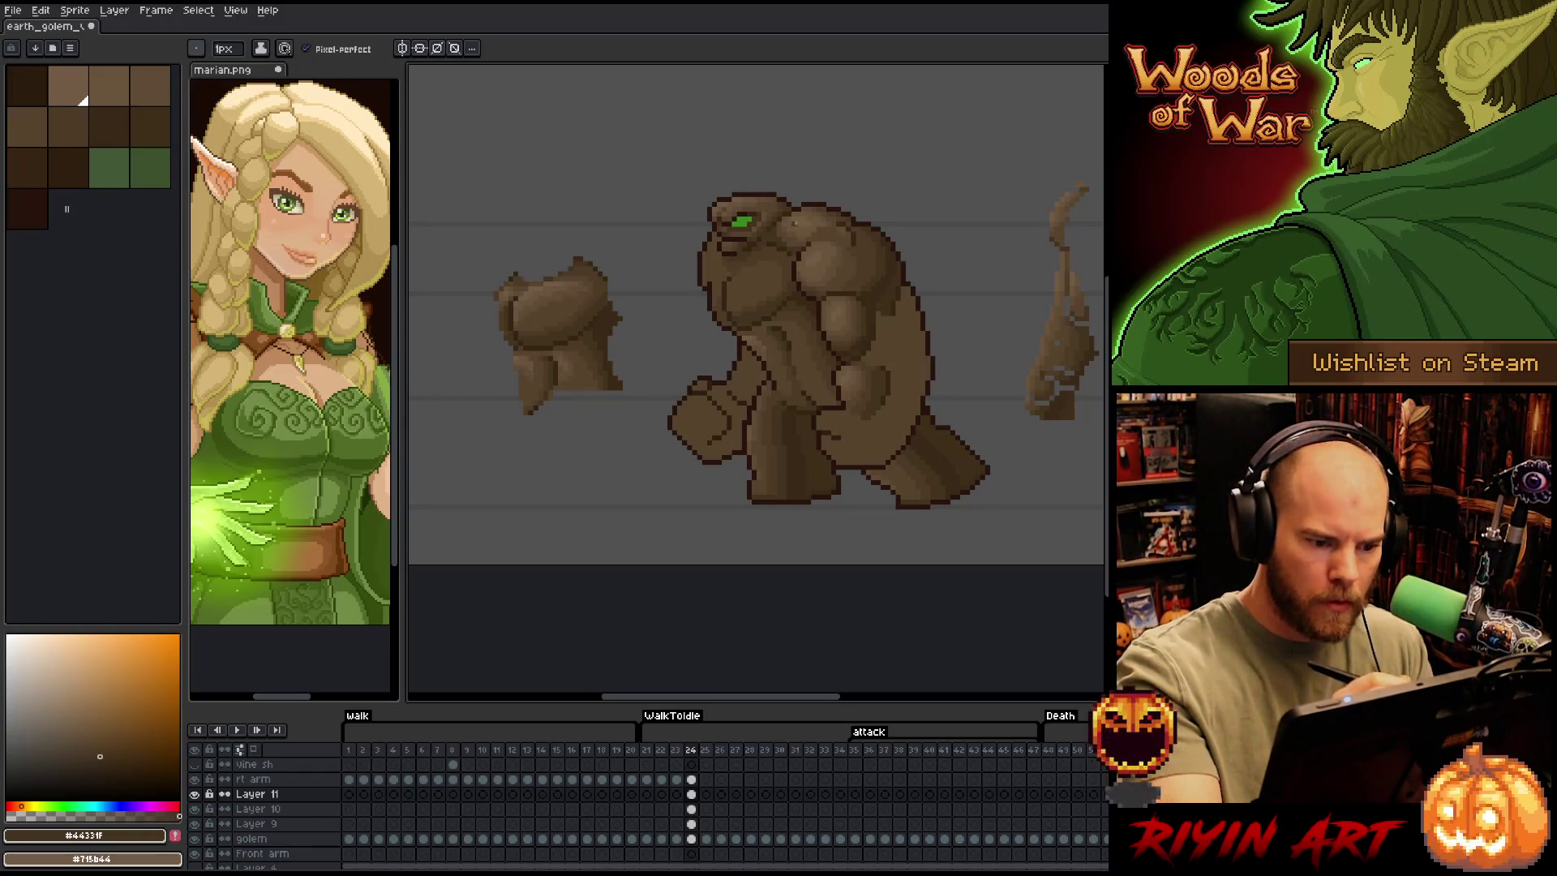
pyautogui.keyDown('alt'); pyautogui.click(769, 296); pyautogui.keyUp('alt')
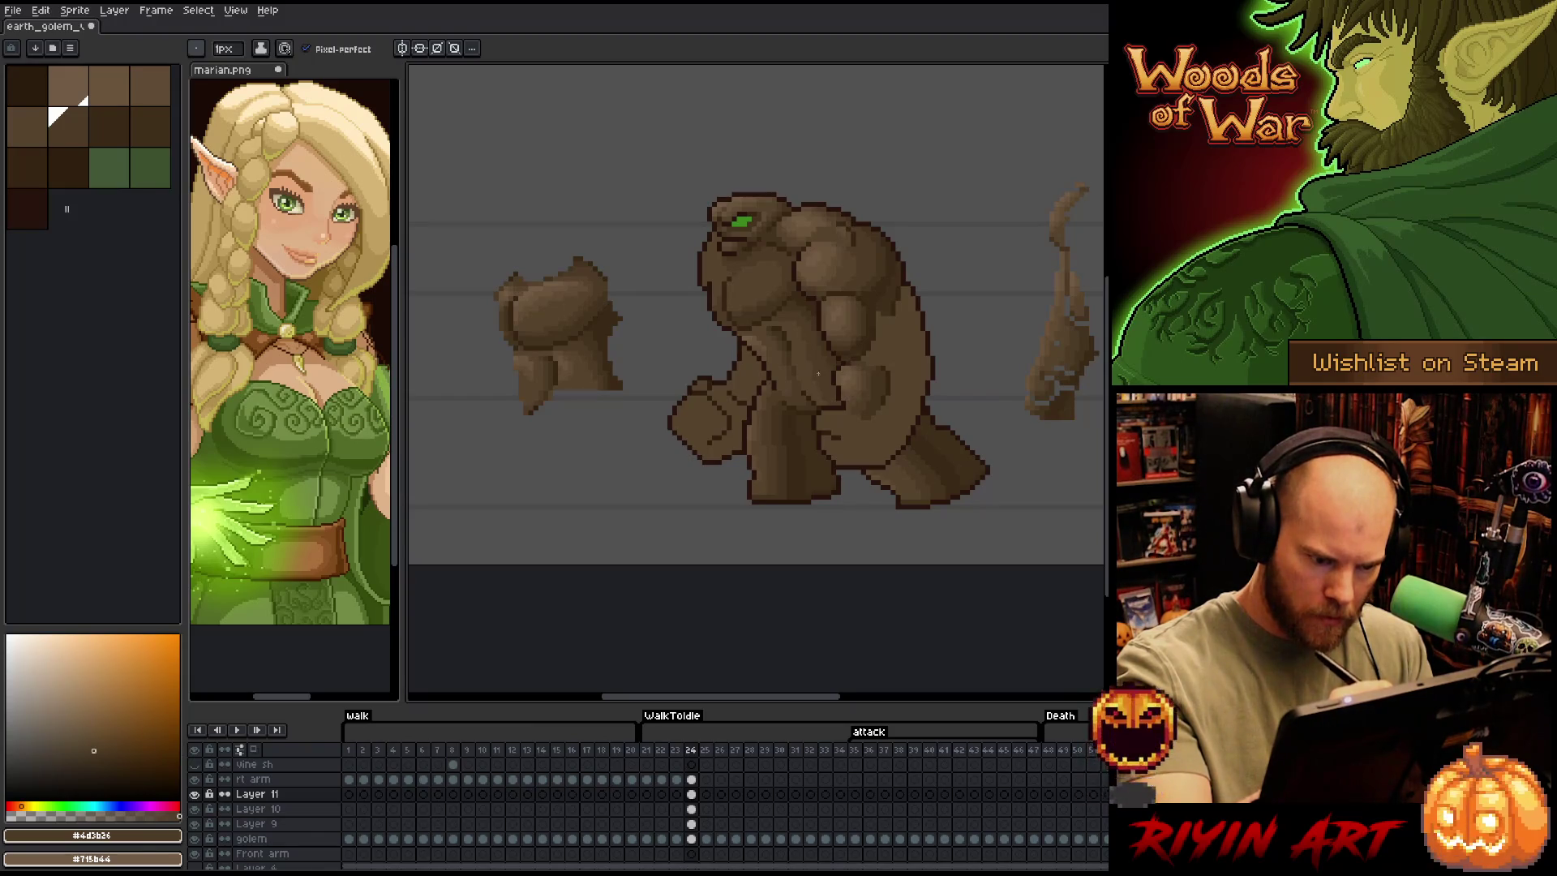
pyautogui.keyDown('alt'); pyautogui.click(836, 391); pyautogui.keyUp('alt')
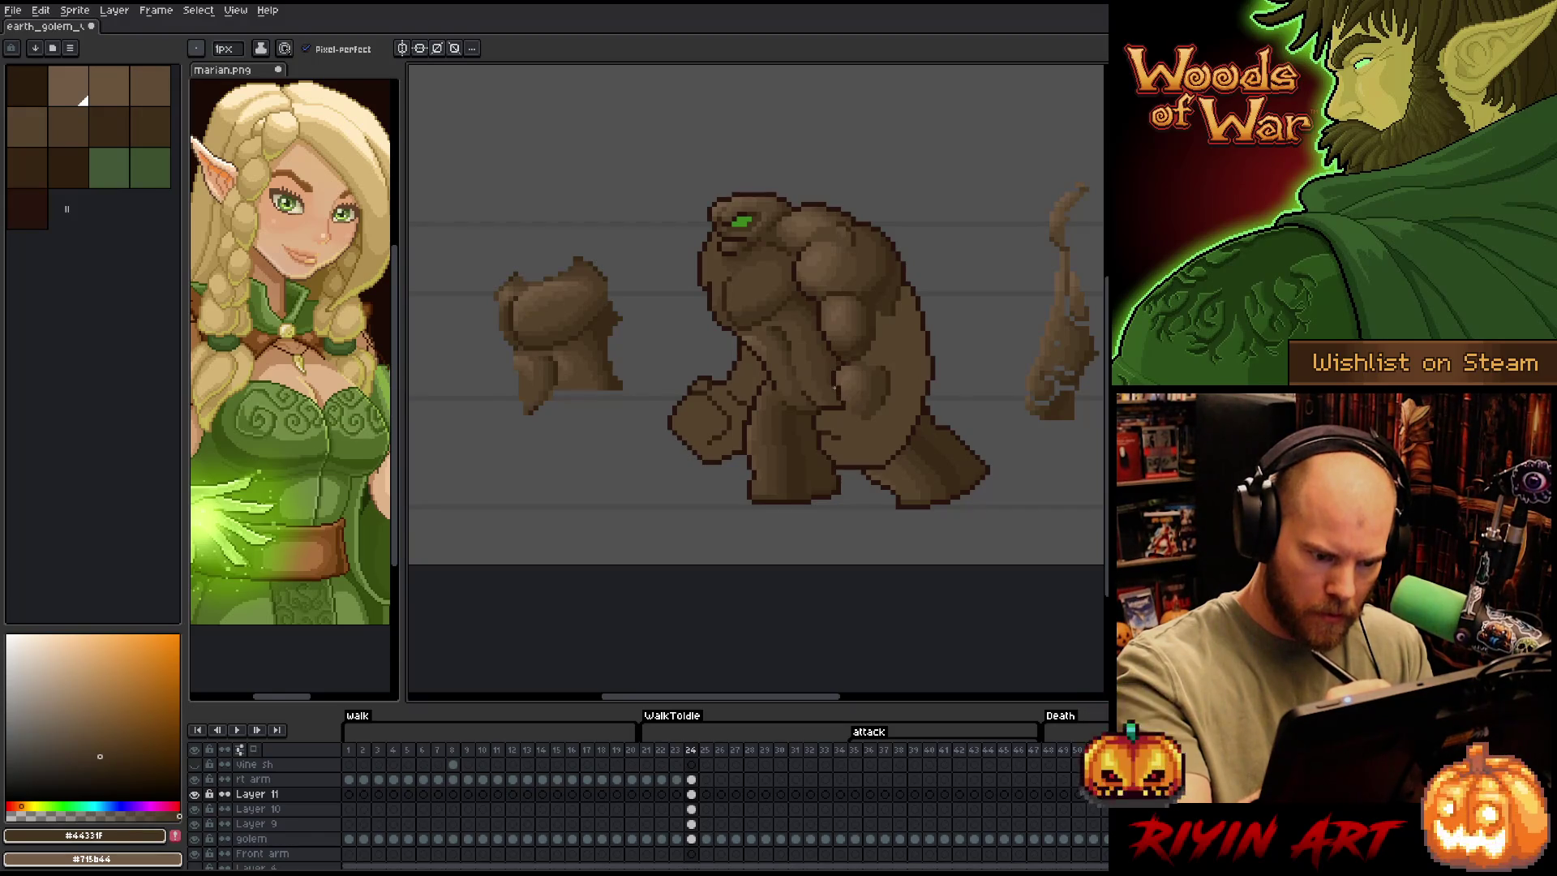
pyautogui.keyDown('alt'); pyautogui.click(899, 467); pyautogui.keyUp('alt')
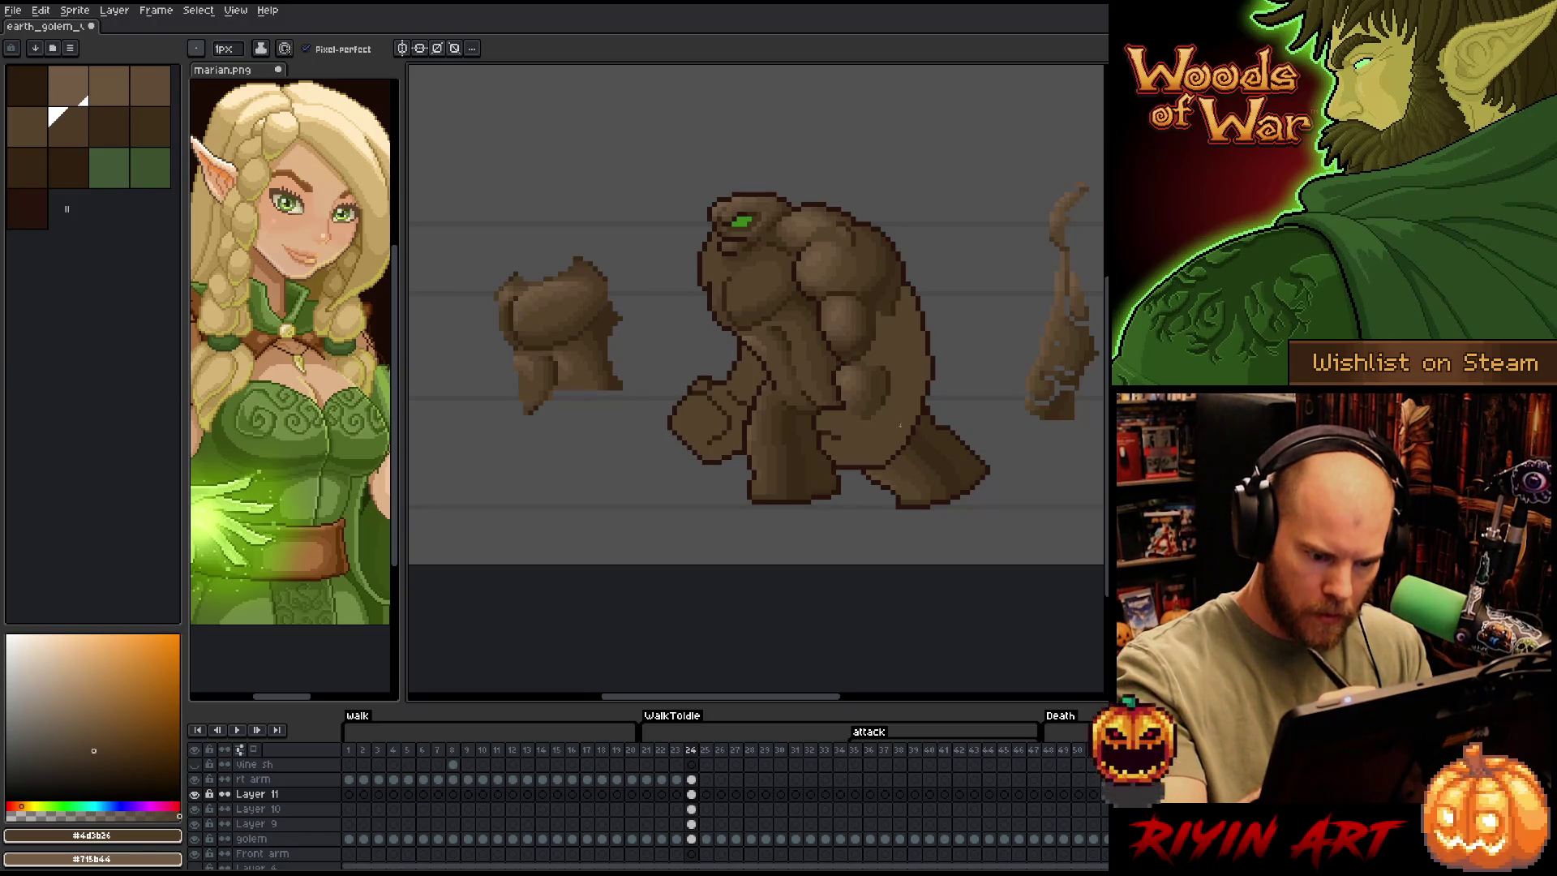
# Switch back to the Pencil and save the sprite file
pyautogui.press('i')
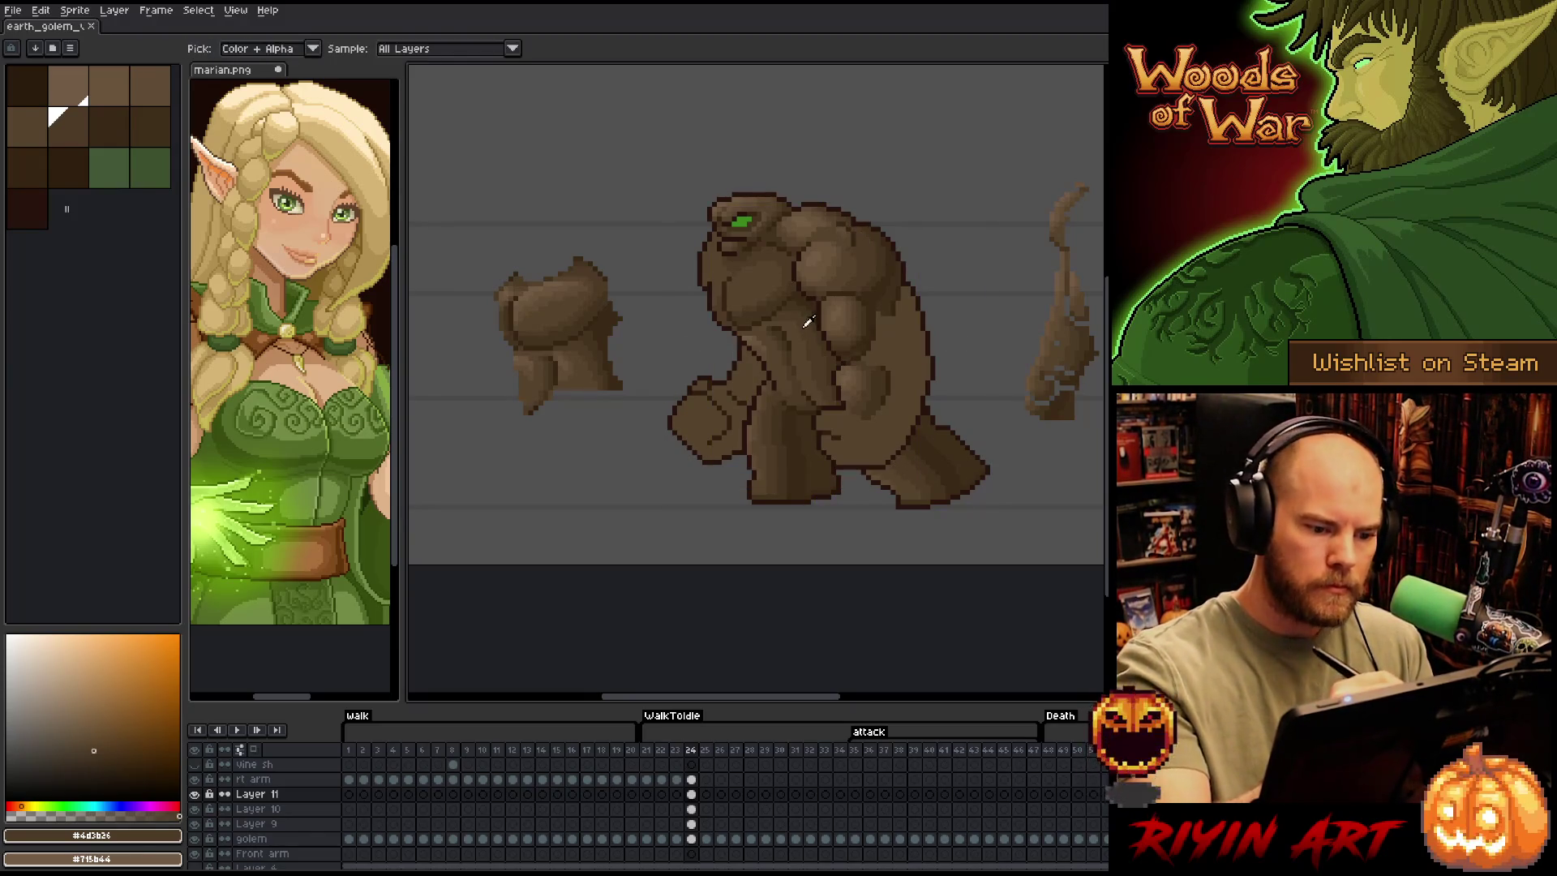
pyautogui.press('b')
pyautogui.hotkey('ctrl', 's')
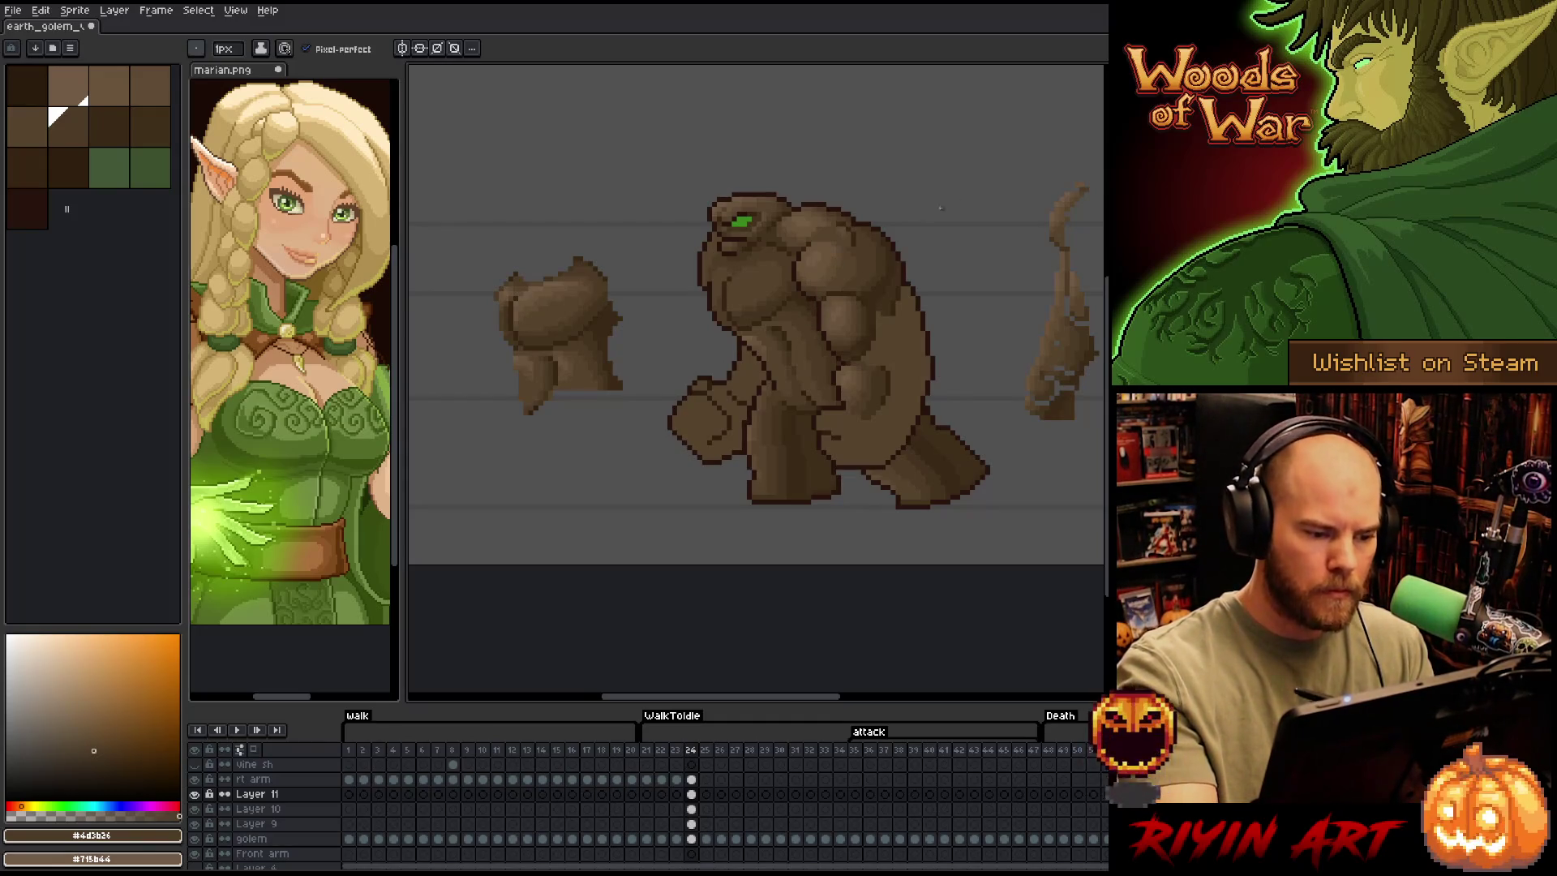
pyautogui.moveTo(1014, 360); pyautogui.dragTo(970, 362)
# Select all of the golem's mid-brown pixels in frame 24 by colour, then activate the rt arm cel
pyautogui.keyDown('alt'); pyautogui.click(1005, 342); pyautogui.keyUp('alt')
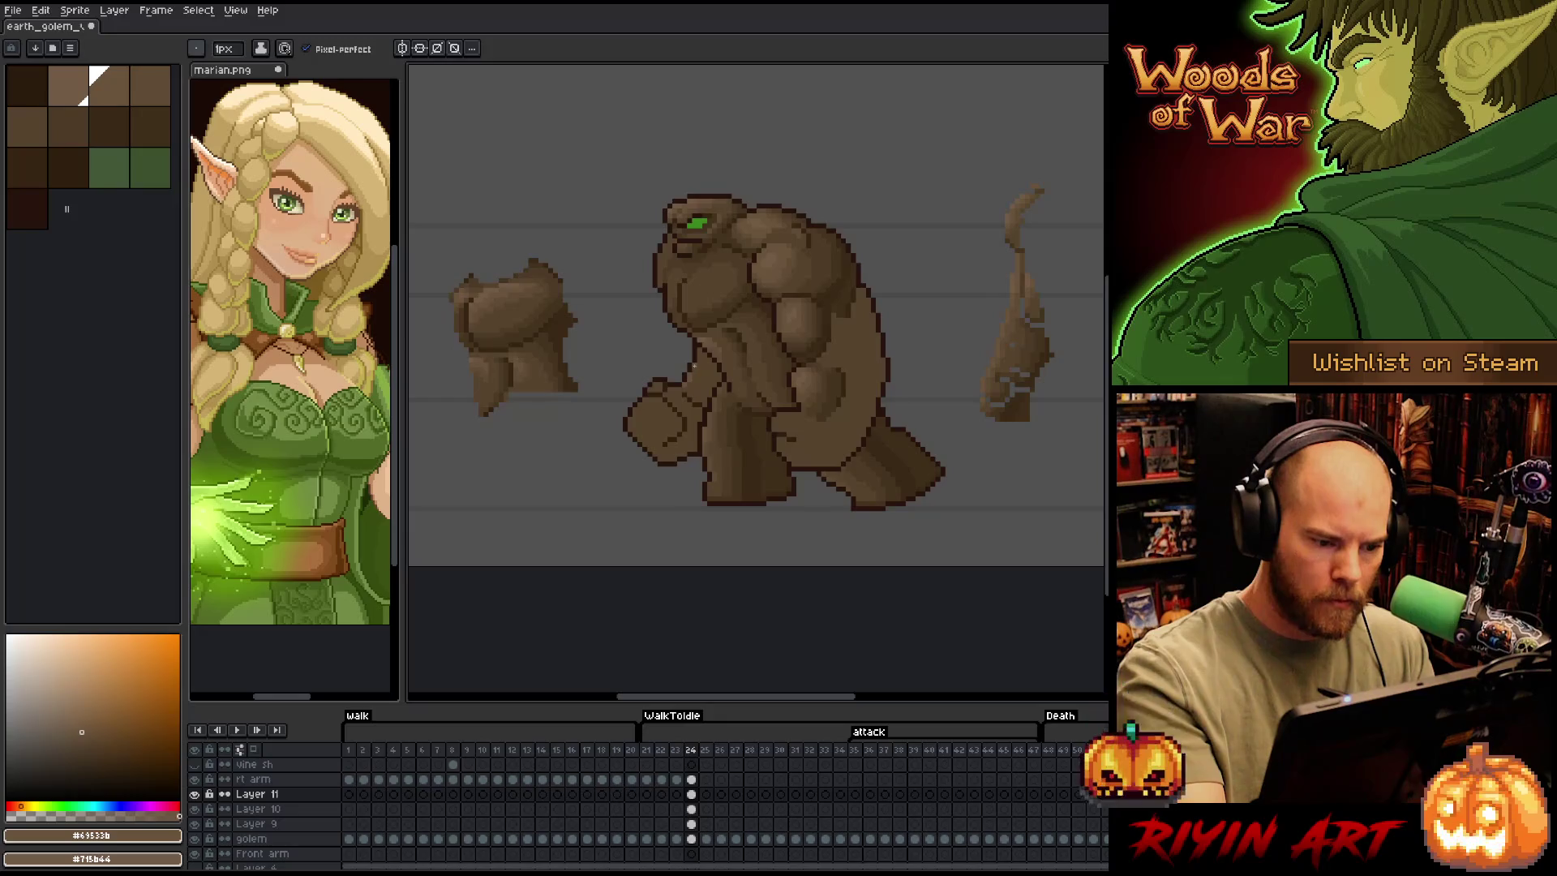
pyautogui.click(691, 838)
pyautogui.hotkey('shift', 'c')
pyautogui.click(680, 324)
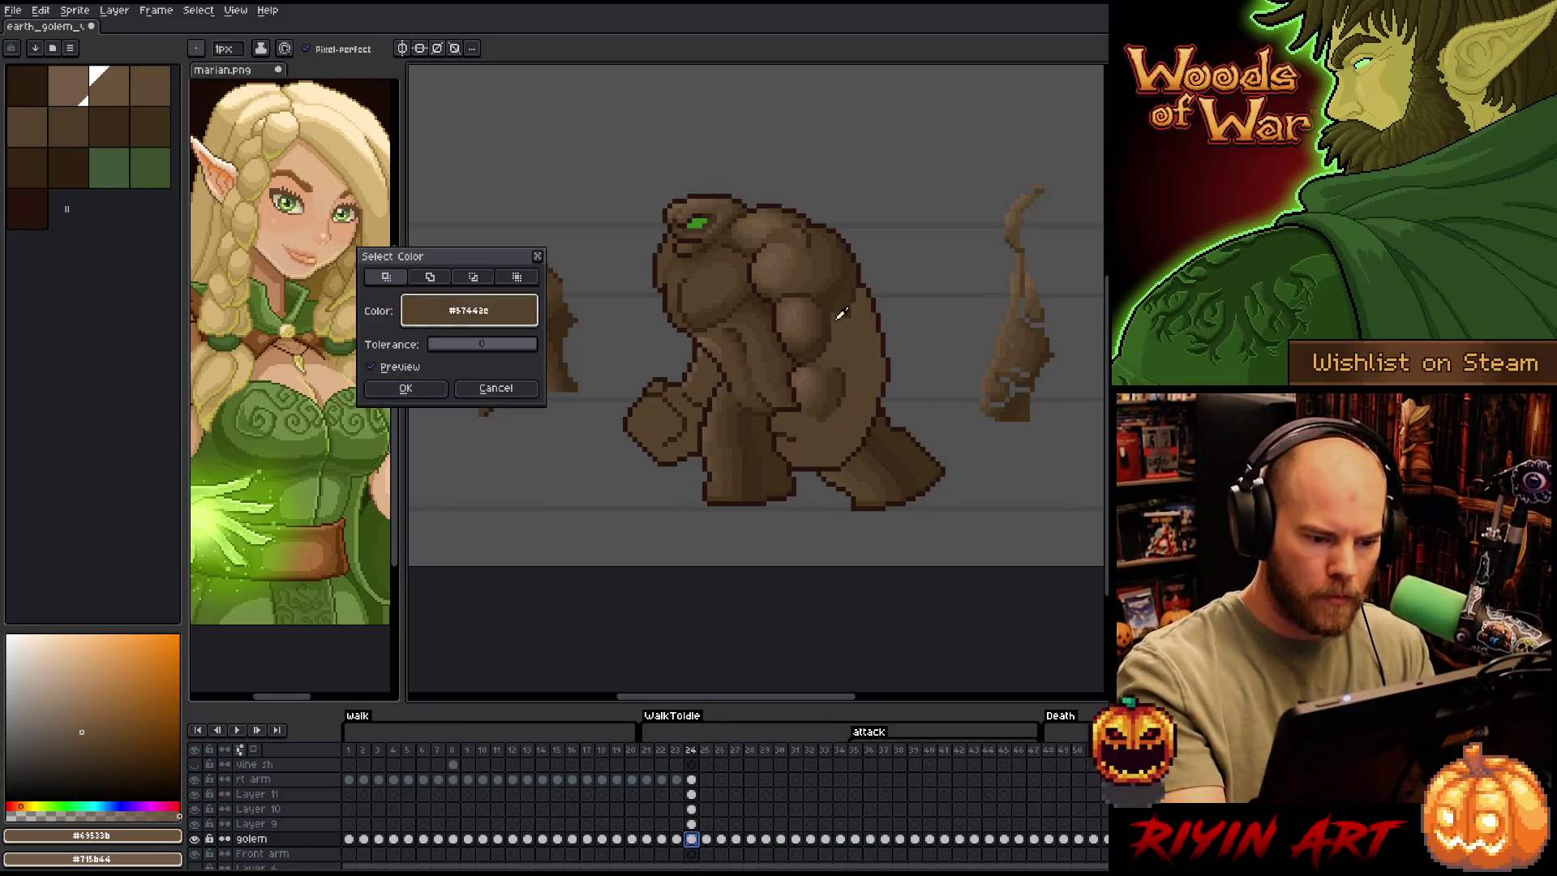
pyautogui.click(424, 393)
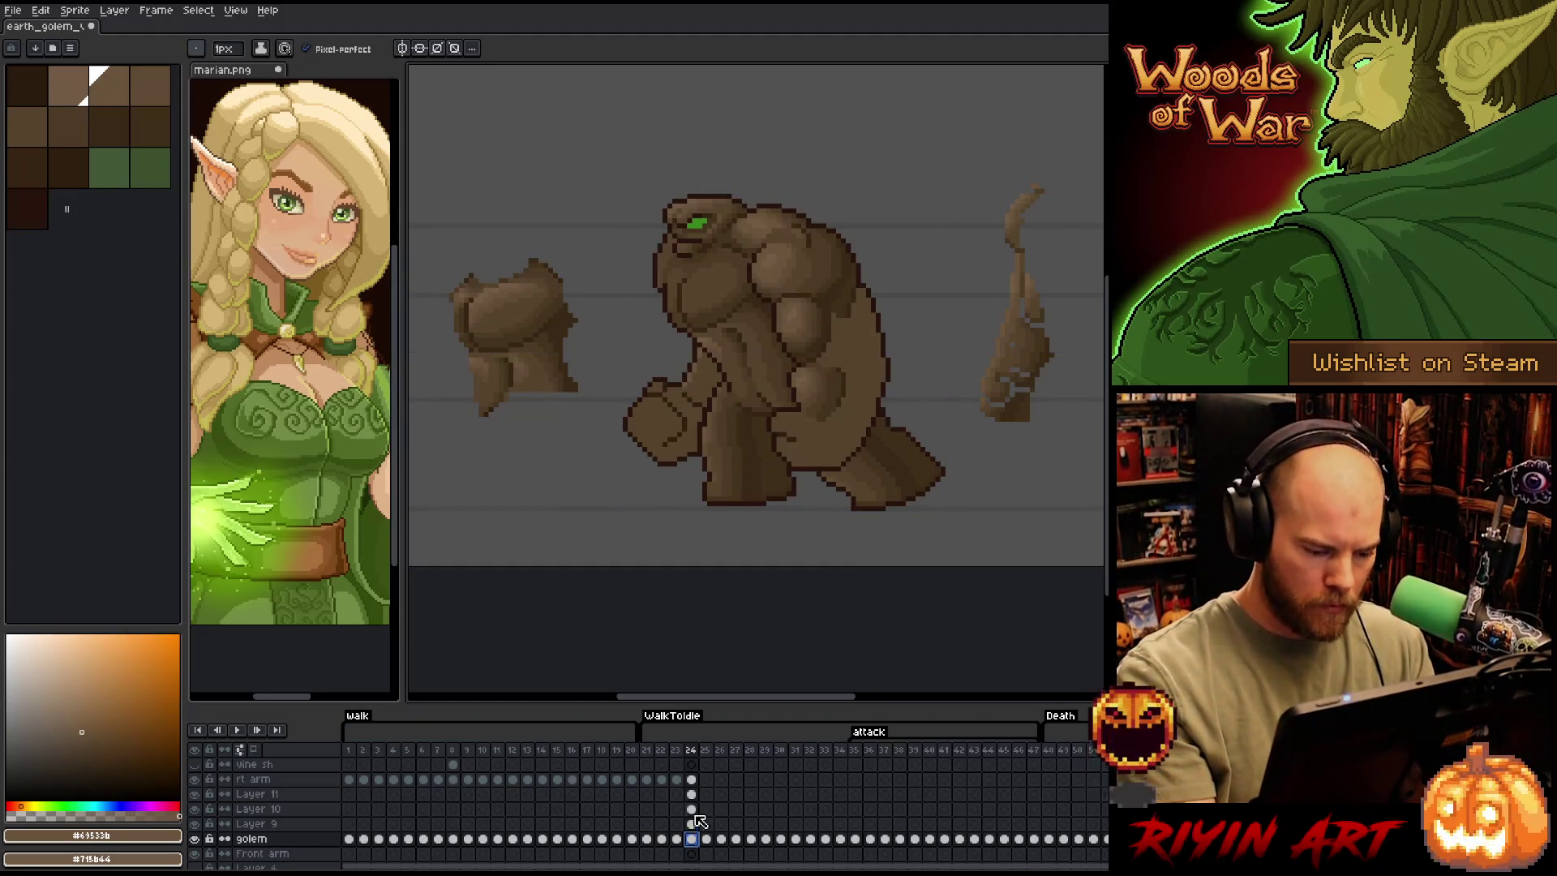
pyautogui.click(691, 779)
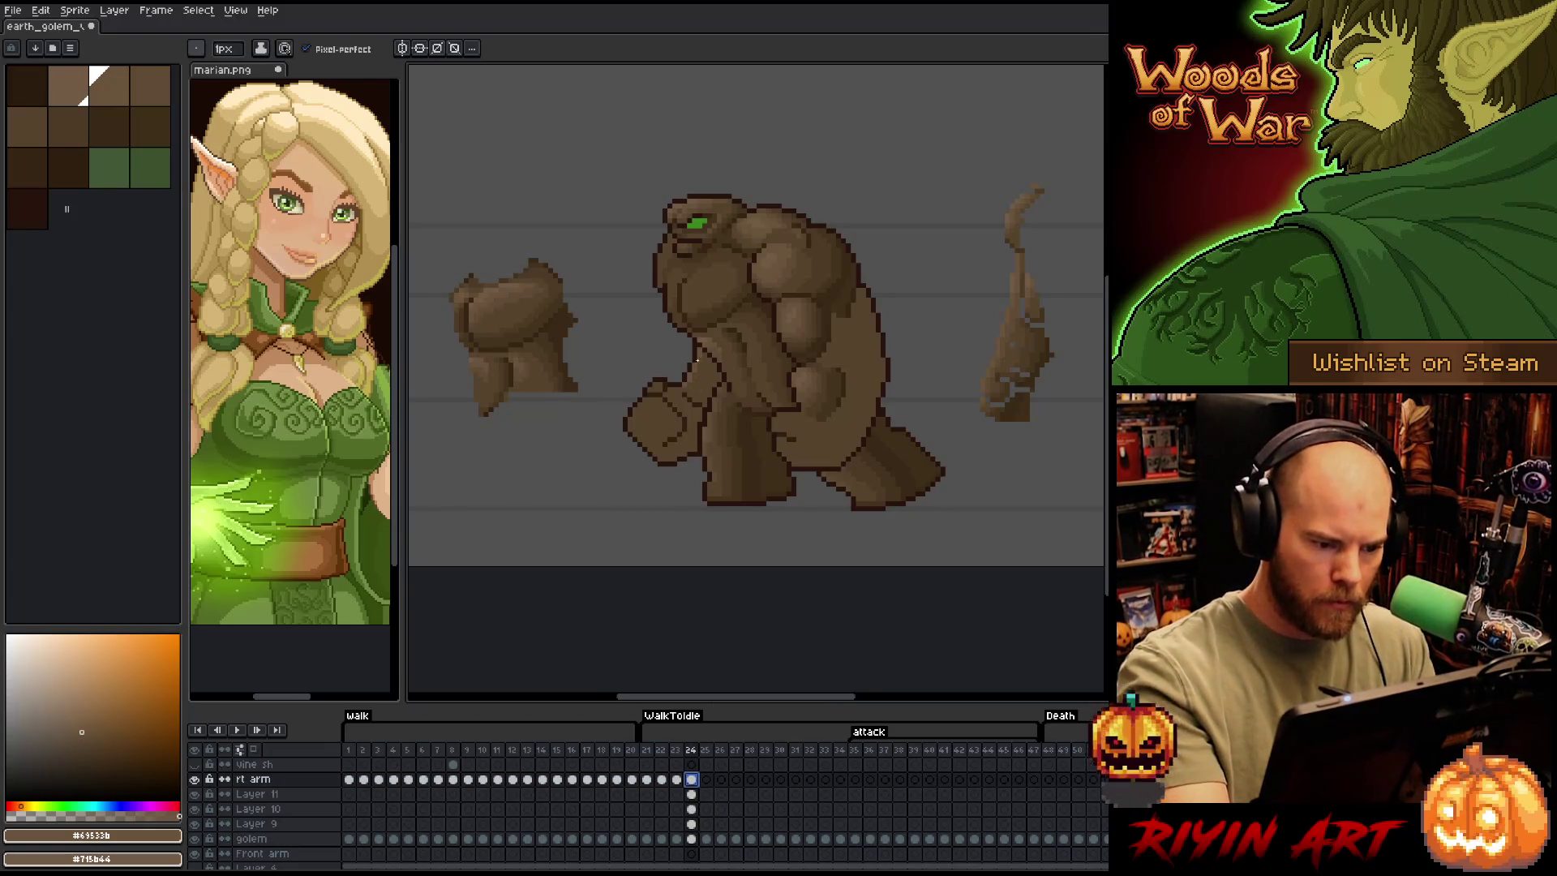
# Sample brown #604c35 from the golem and pan so it sits left of the vine pieces
pyautogui.click(677, 392)
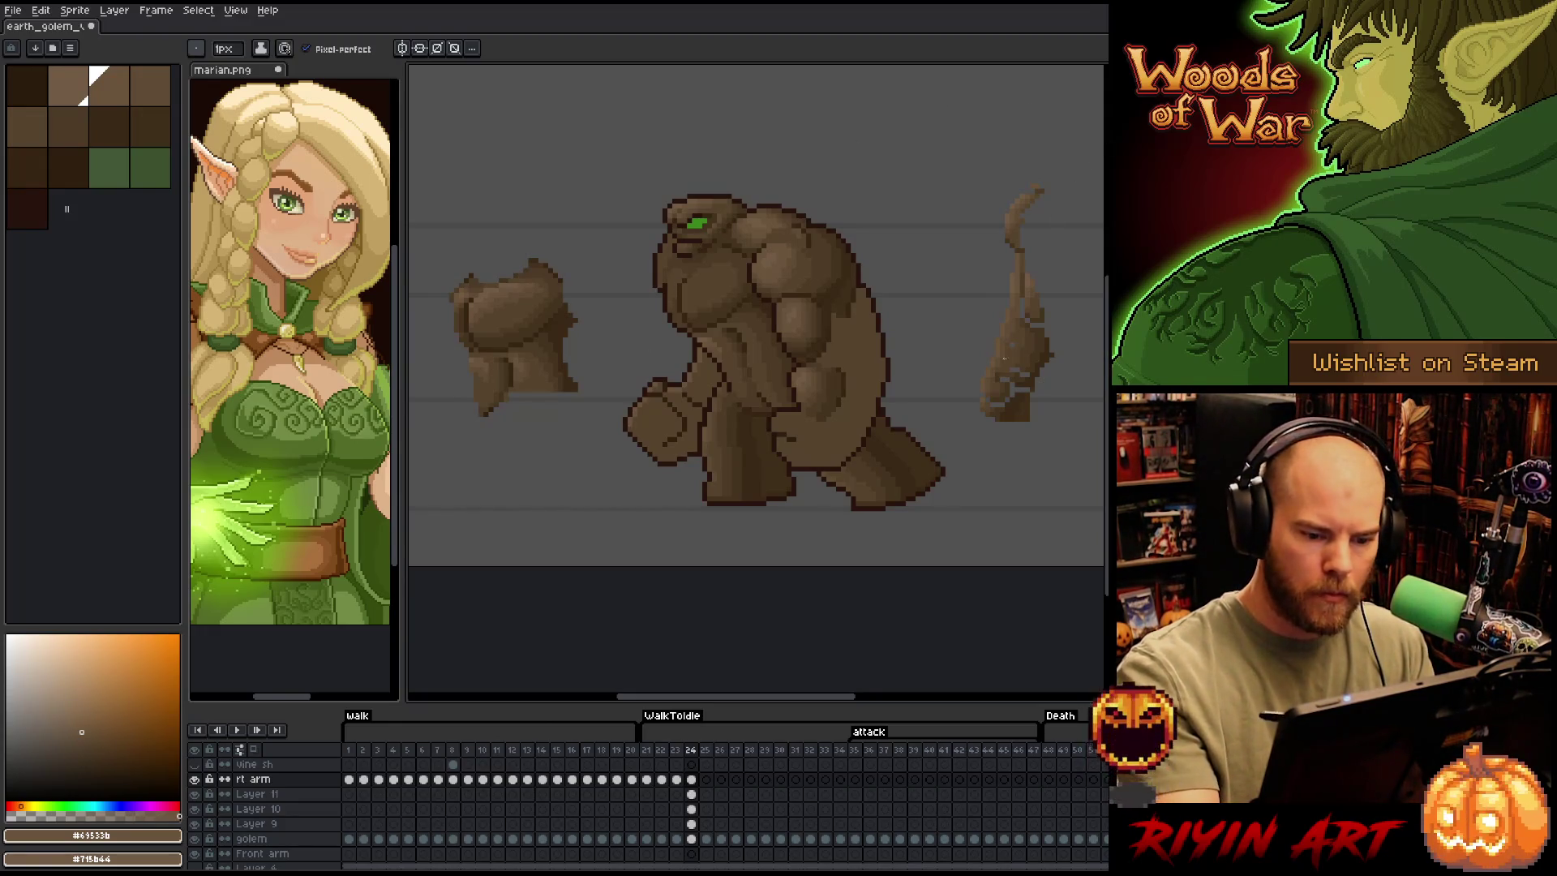
pyautogui.keyDown('alt'); pyautogui.click(996, 378); pyautogui.keyUp('alt')
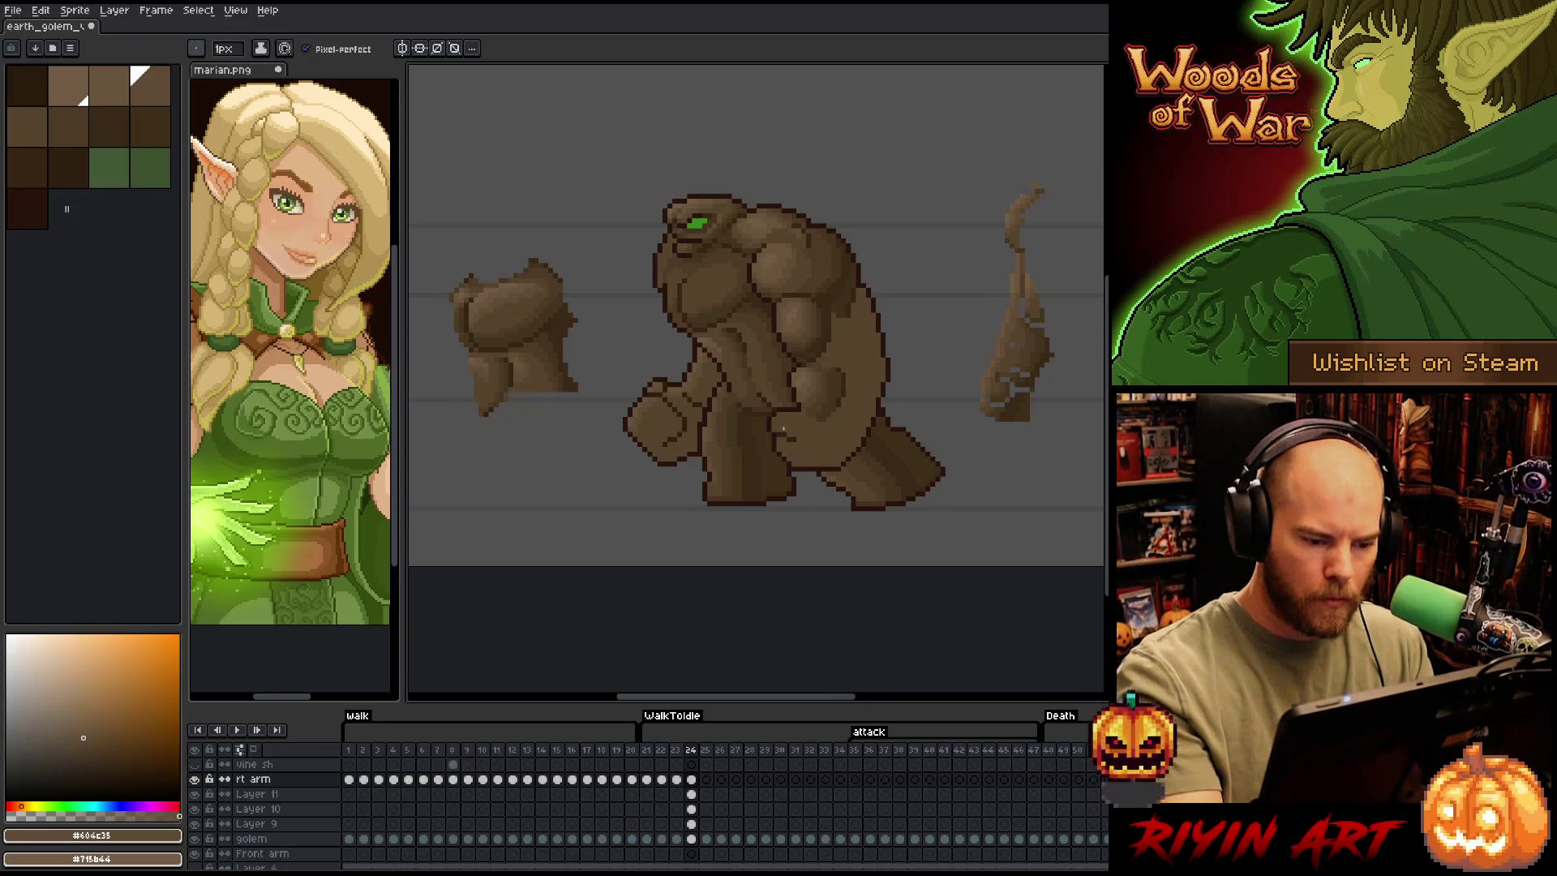
pyautogui.moveTo(962, 445)
pyautogui.mouseDown()
pyautogui.moveTo(862, 483)
pyautogui.moveTo(863, 501)
pyautogui.moveTo(800, 499)
pyautogui.moveTo(841, 522)
pyautogui.moveTo(805, 499)
pyautogui.mouseUp()
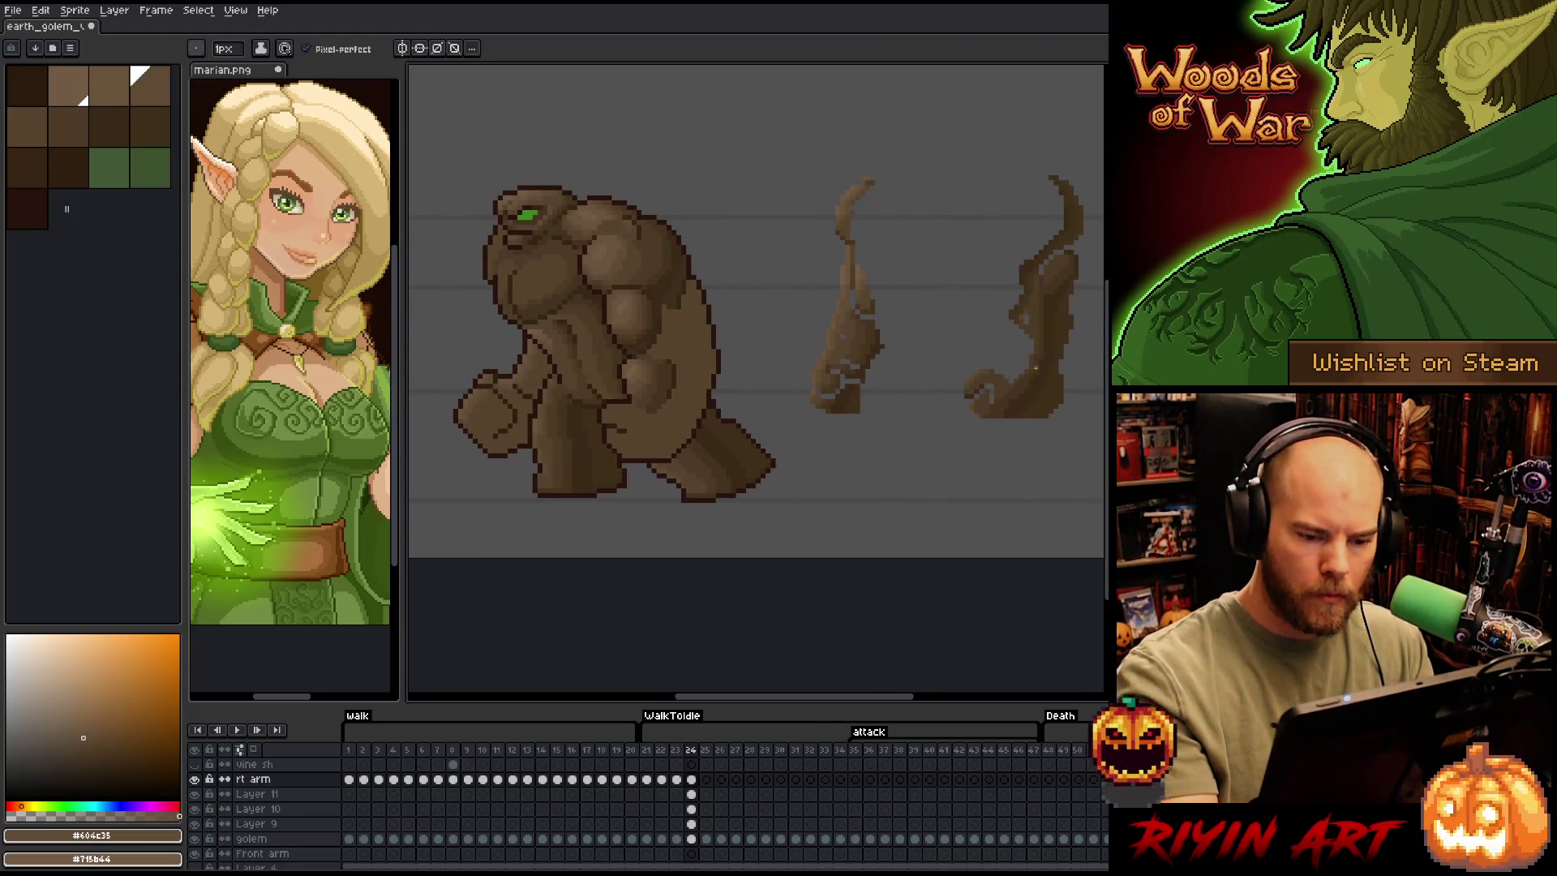
# Paint darker #402f1b shading down the golem's right side
pyautogui.keyDown('alt'); pyautogui.click(1029, 393); pyautogui.keyUp('alt')
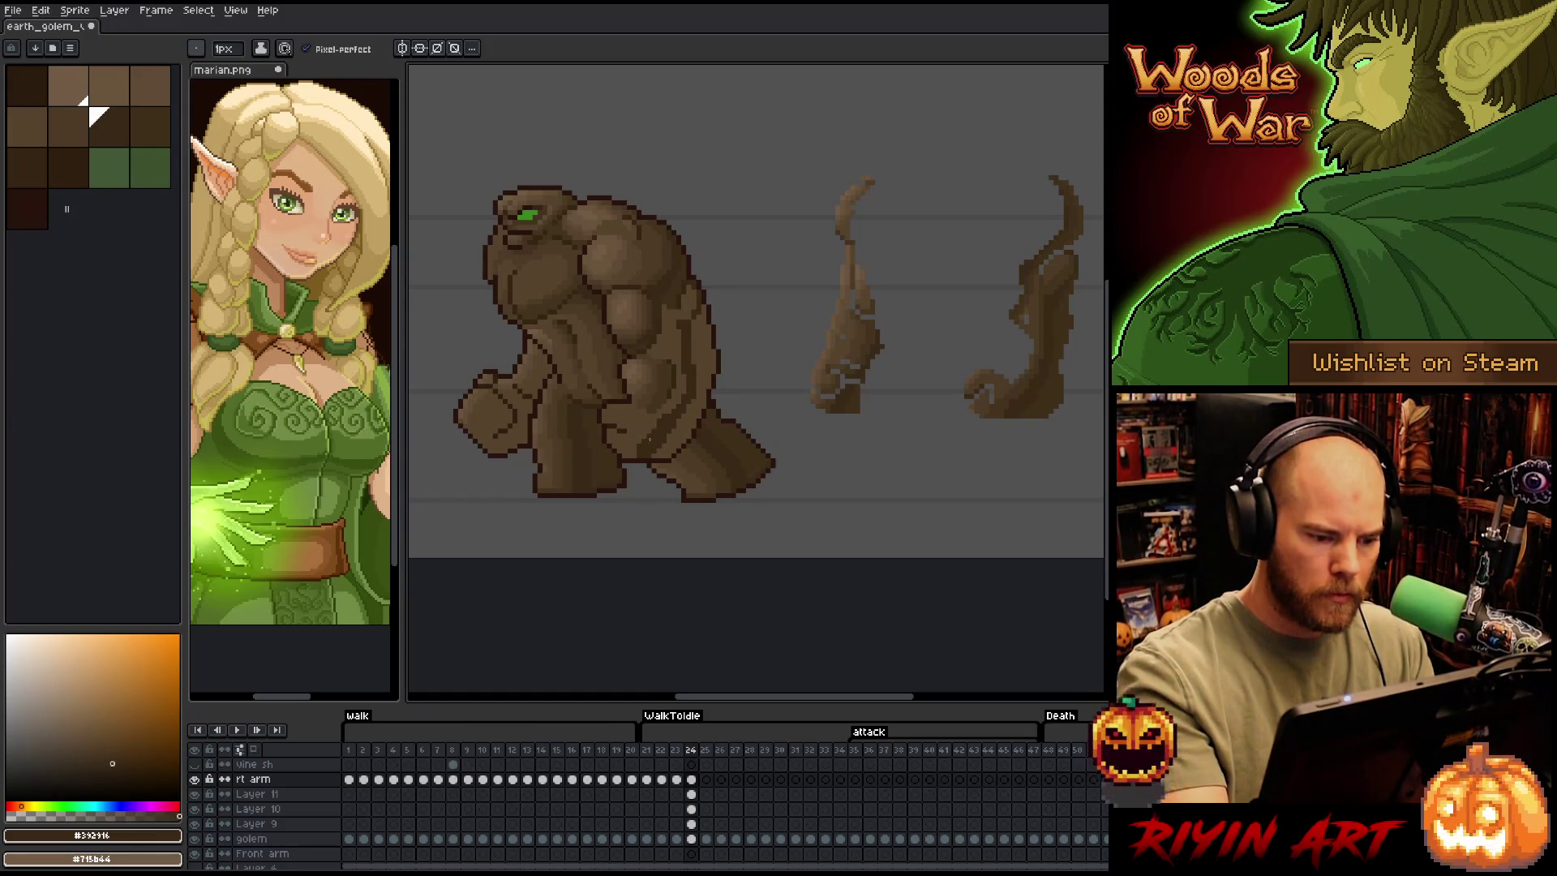
pyautogui.keyDown('alt'); pyautogui.click(659, 434); pyautogui.keyUp('alt')
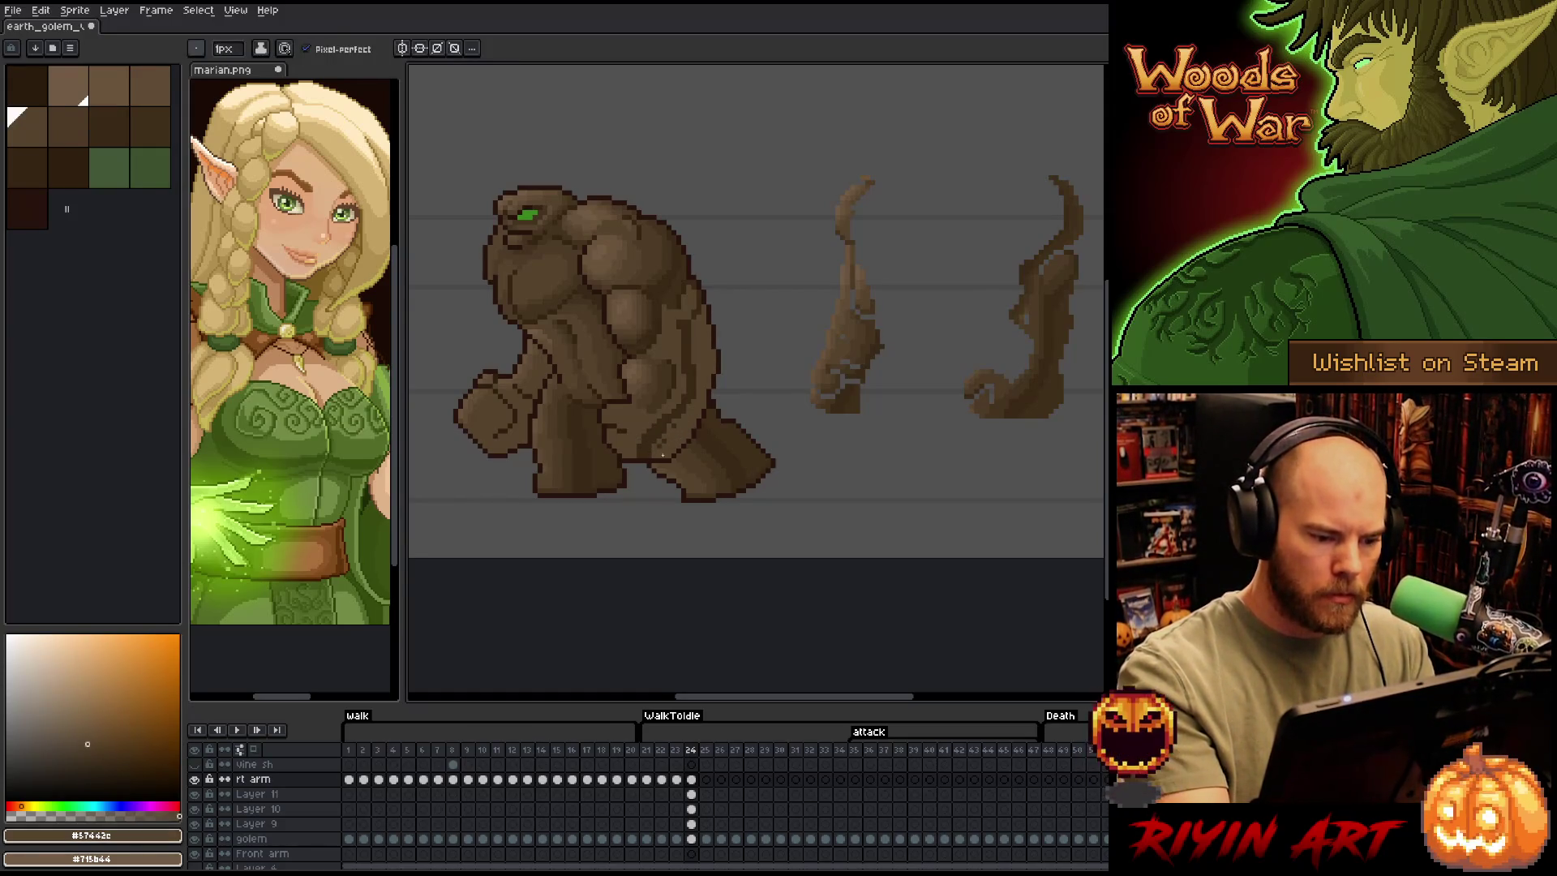
pyautogui.keyDown('alt'); pyautogui.click(675, 417); pyautogui.keyUp('alt')
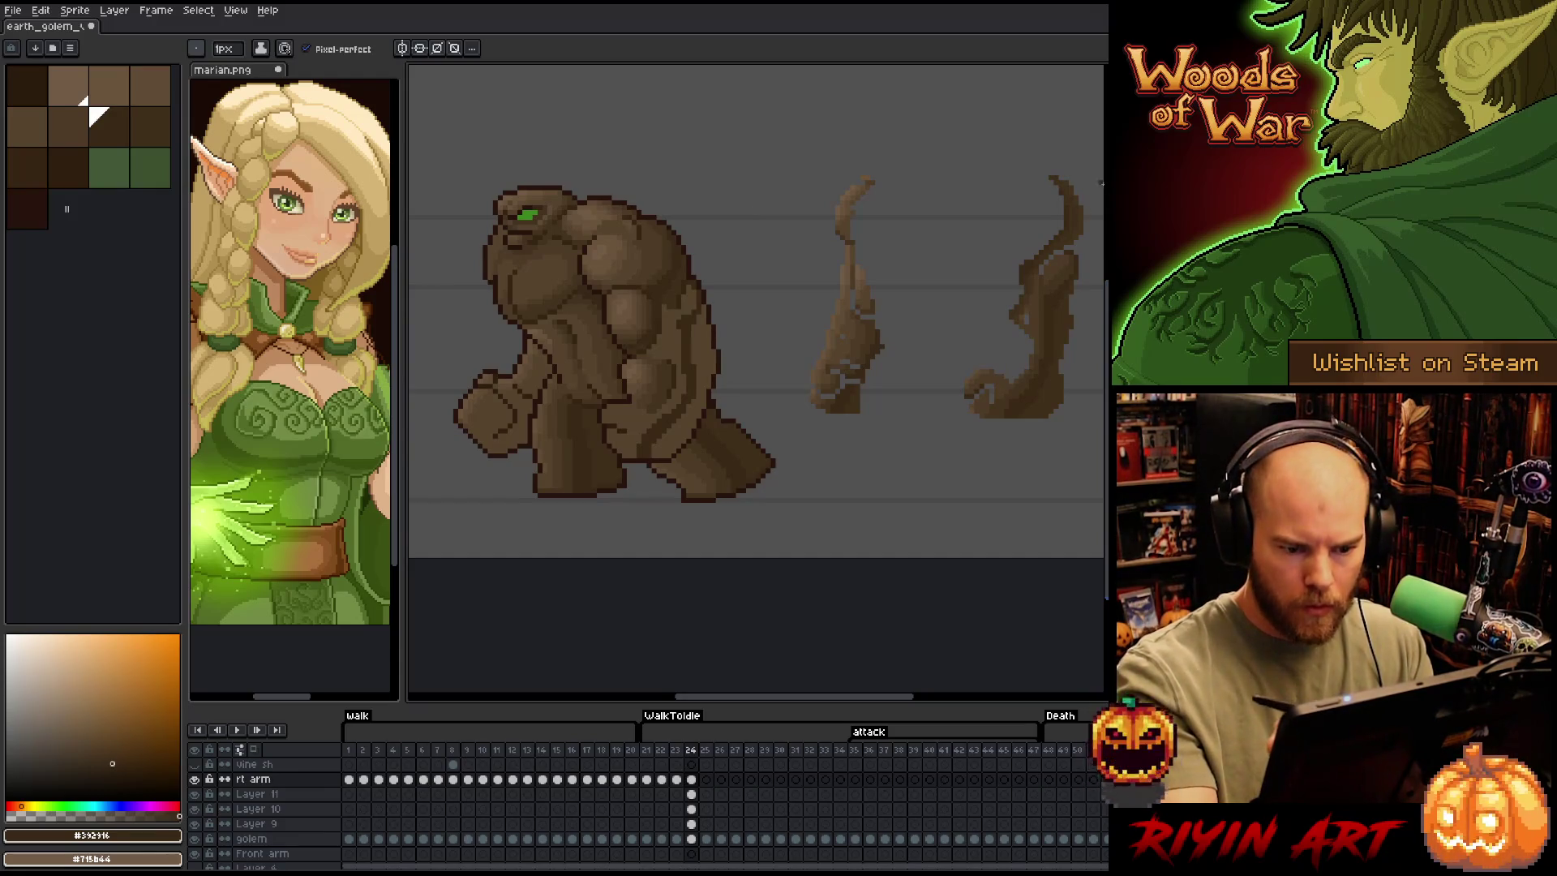
pyautogui.press(']')
pyautogui.moveTo(705, 365); pyautogui.dragTo(666, 450)
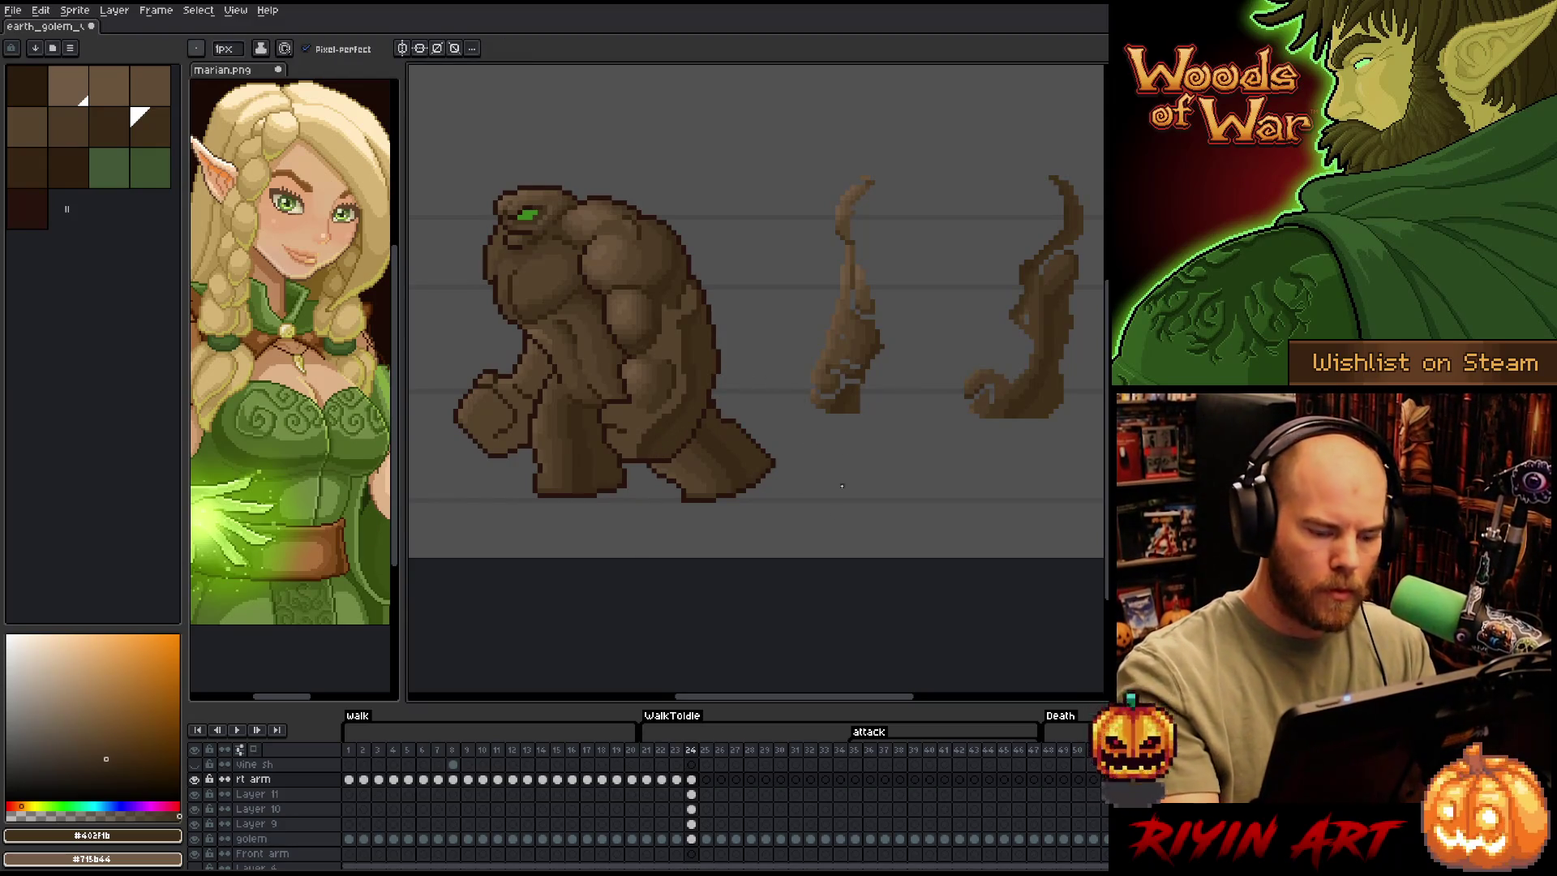
# Sample the dark brown #392916 from the golem and play the animation to review it
pyautogui.press('alt')
pyautogui.keyDown('alt'); pyautogui.click(648, 447); pyautogui.keyUp('alt')
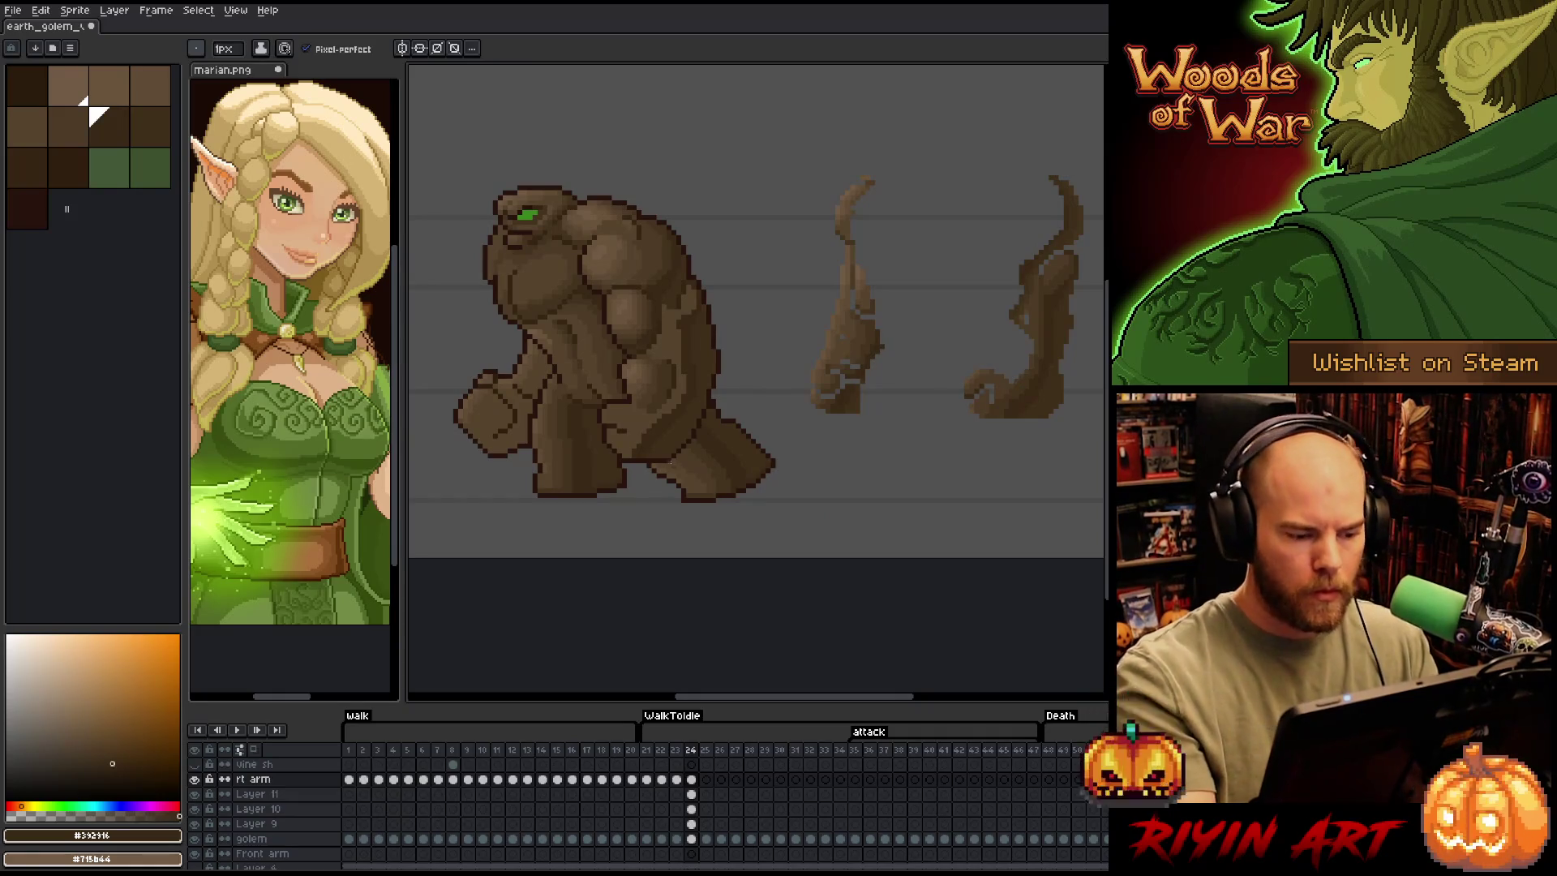
pyautogui.press('Return')
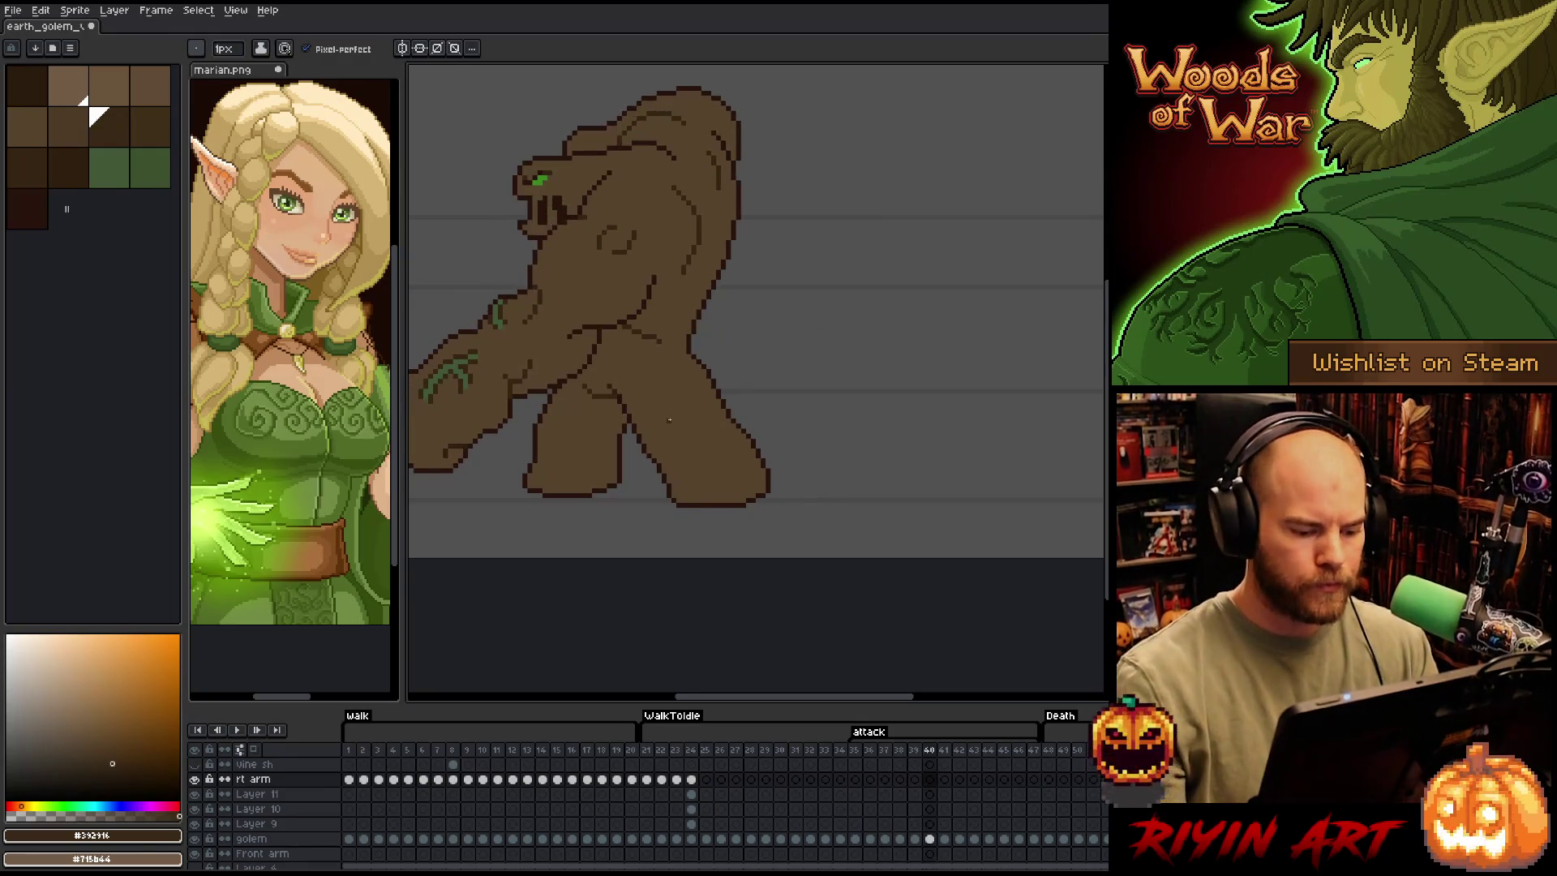
# Stop playback on frame 24 and sample the vine's browns #57442c and #44331f
pyautogui.press('Return')
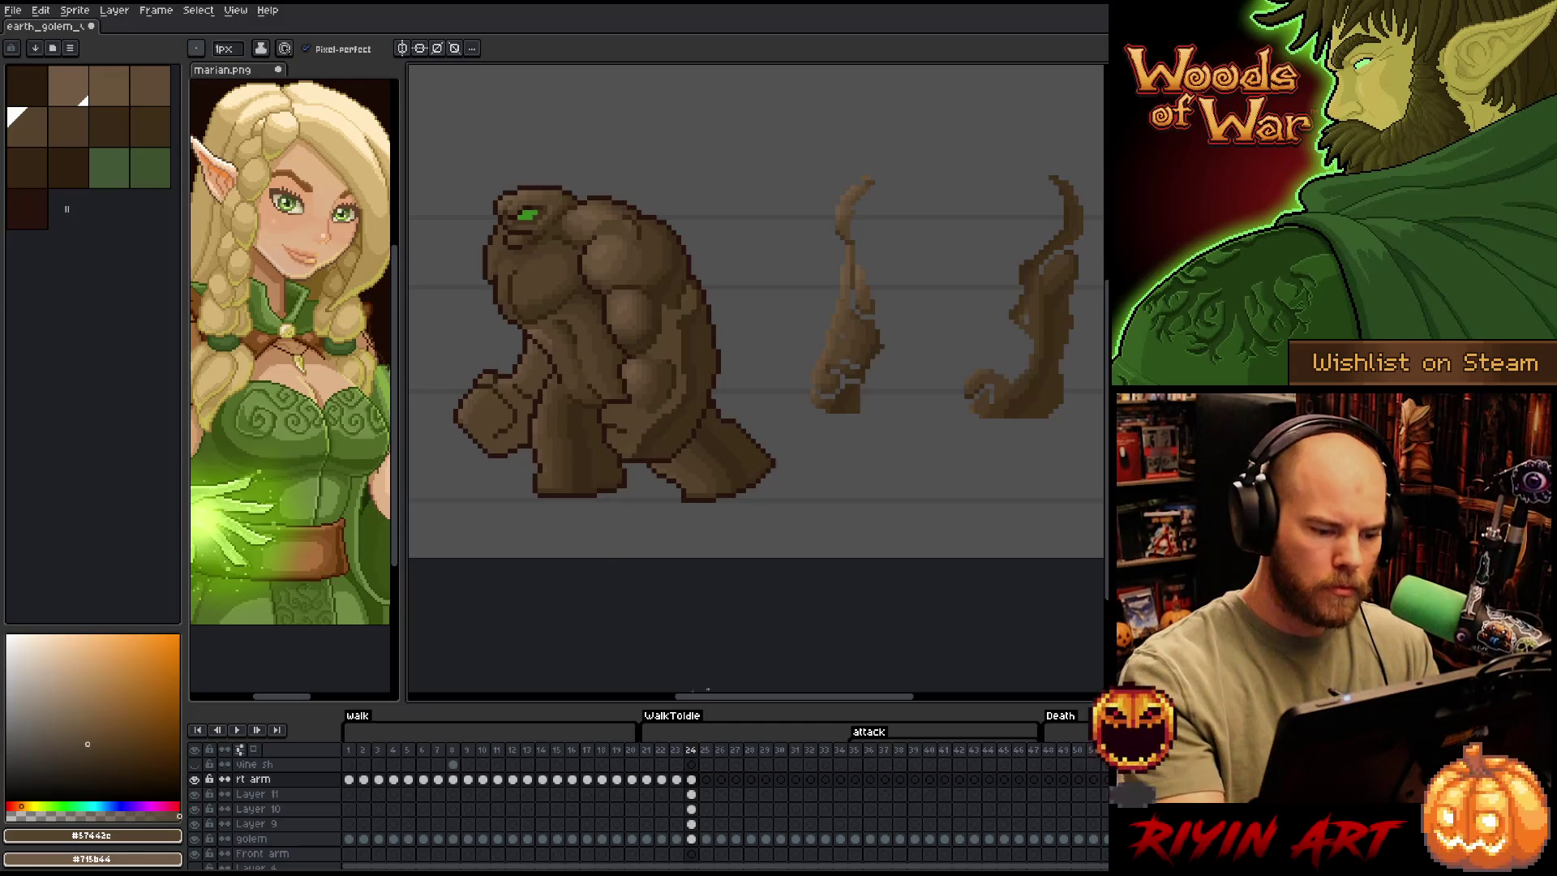
pyautogui.keyDown('alt'); pyautogui.click(1025, 389); pyautogui.keyUp('alt')
pyautogui.keyDown('alt'); pyautogui.click(1024, 389); pyautogui.keyUp('alt')
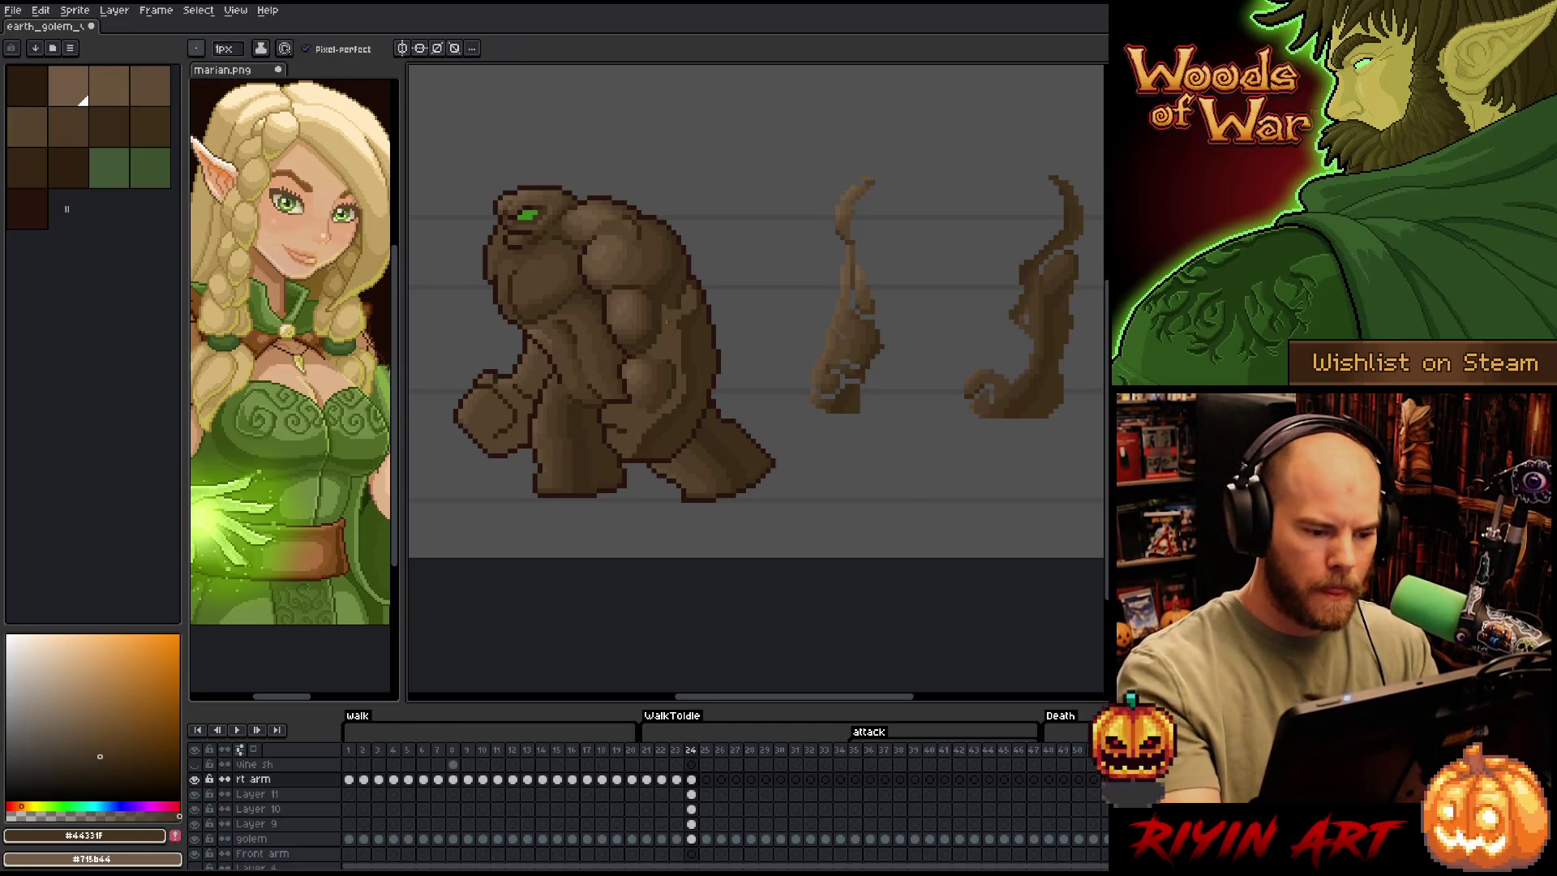
pyautogui.keyDown('alt'); pyautogui.click(683, 383); pyautogui.keyUp('alt')
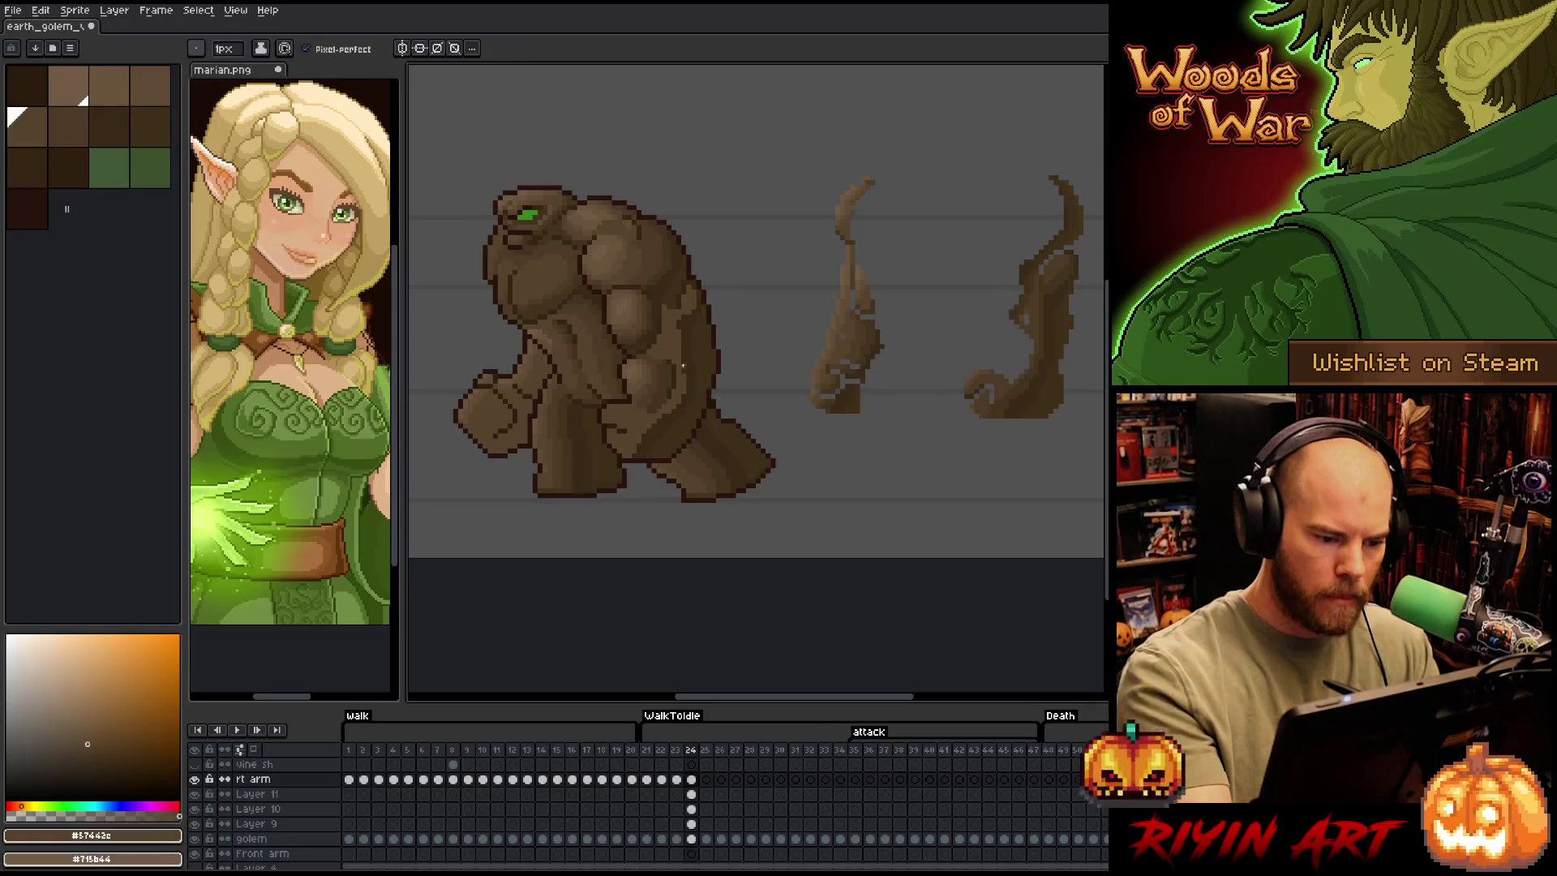
pyautogui.keyDown('alt'); pyautogui.click(1025, 387); pyautogui.keyUp('alt')
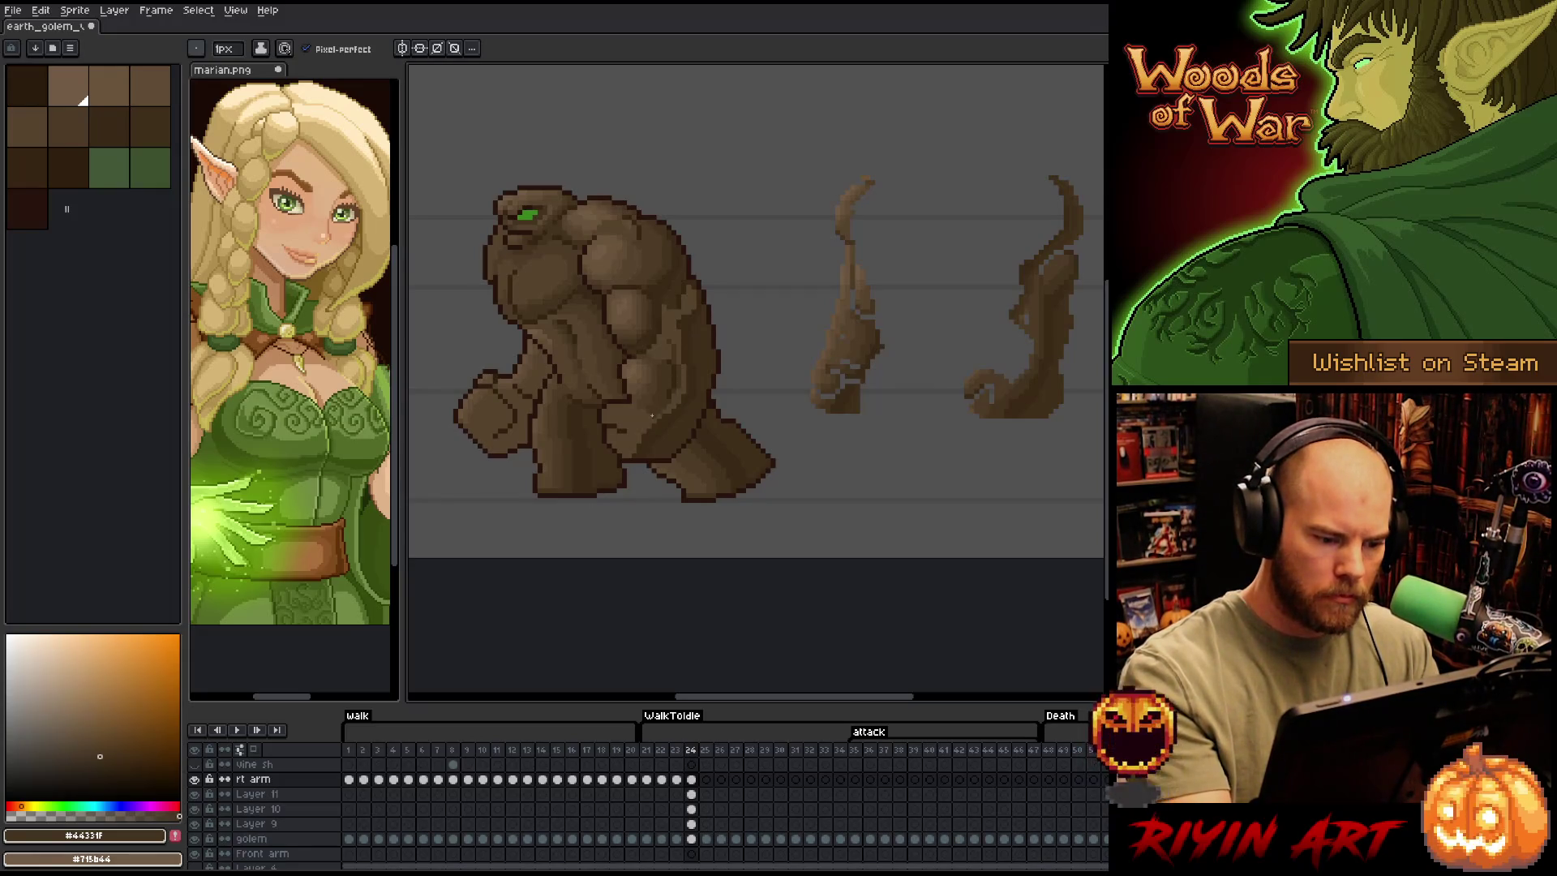
# Return to the Pencil and eyedrop the golem's browns, ending on mid-brown #57442c
pyautogui.press('g')
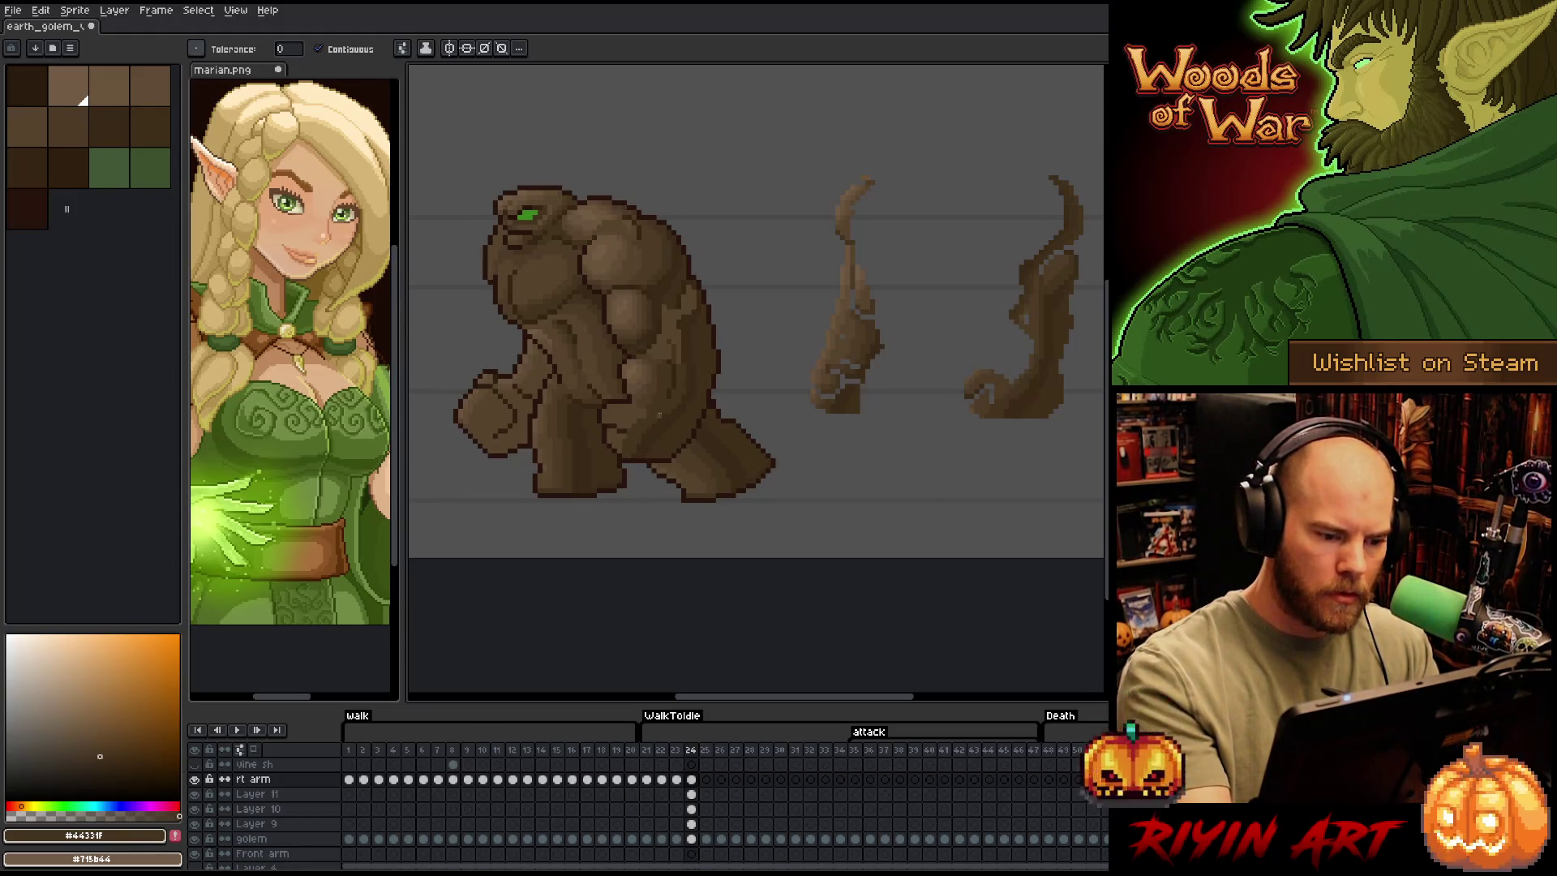
pyautogui.press('b')
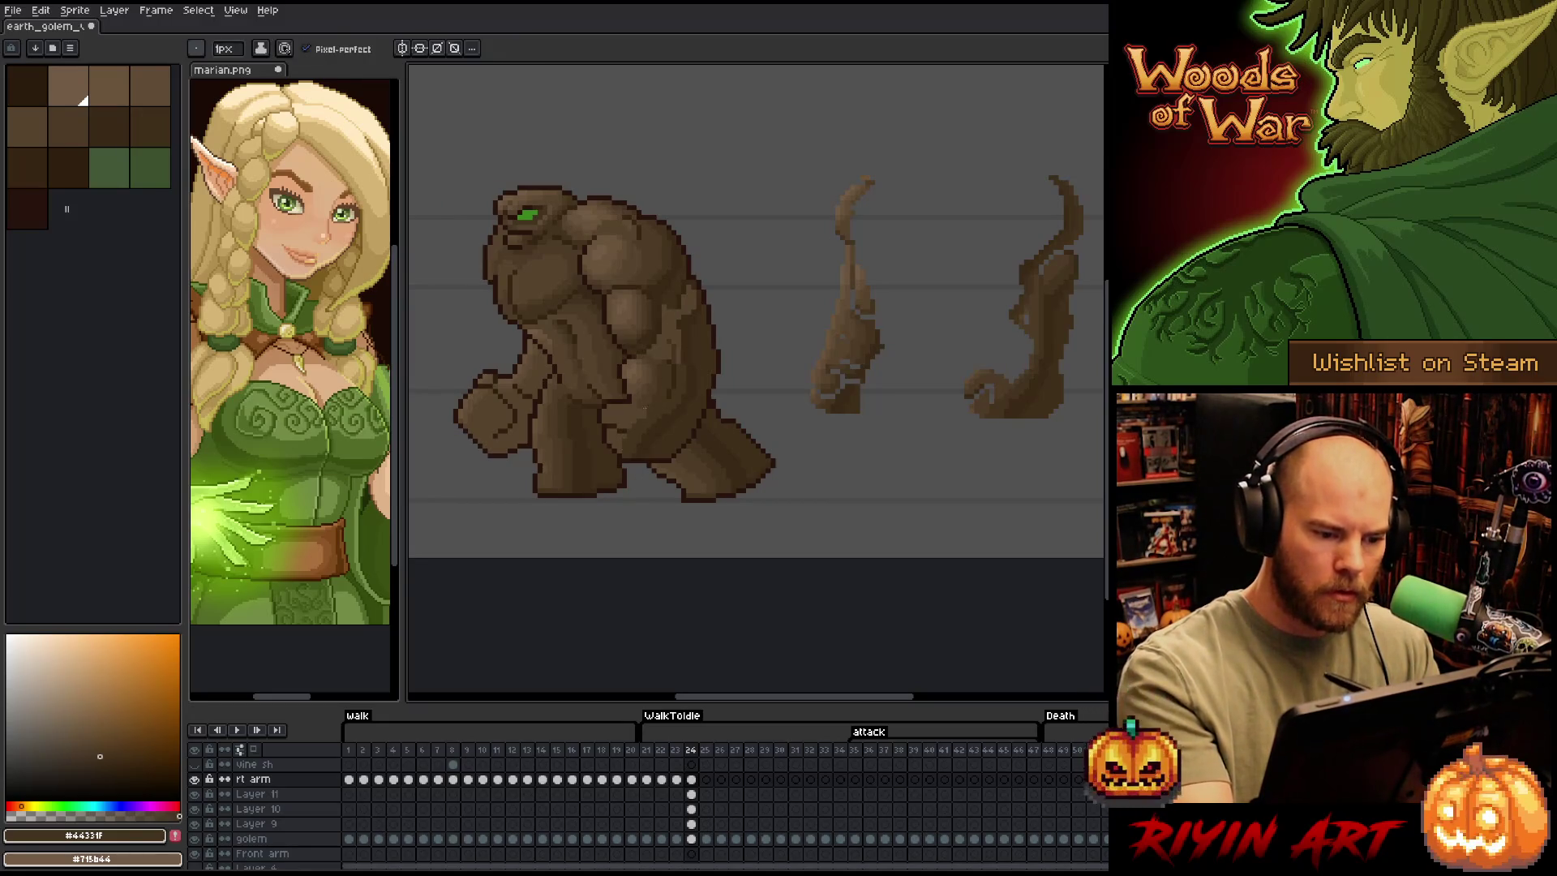
pyautogui.keyDown('alt'); pyautogui.click(1043, 341); pyautogui.keyUp('alt')
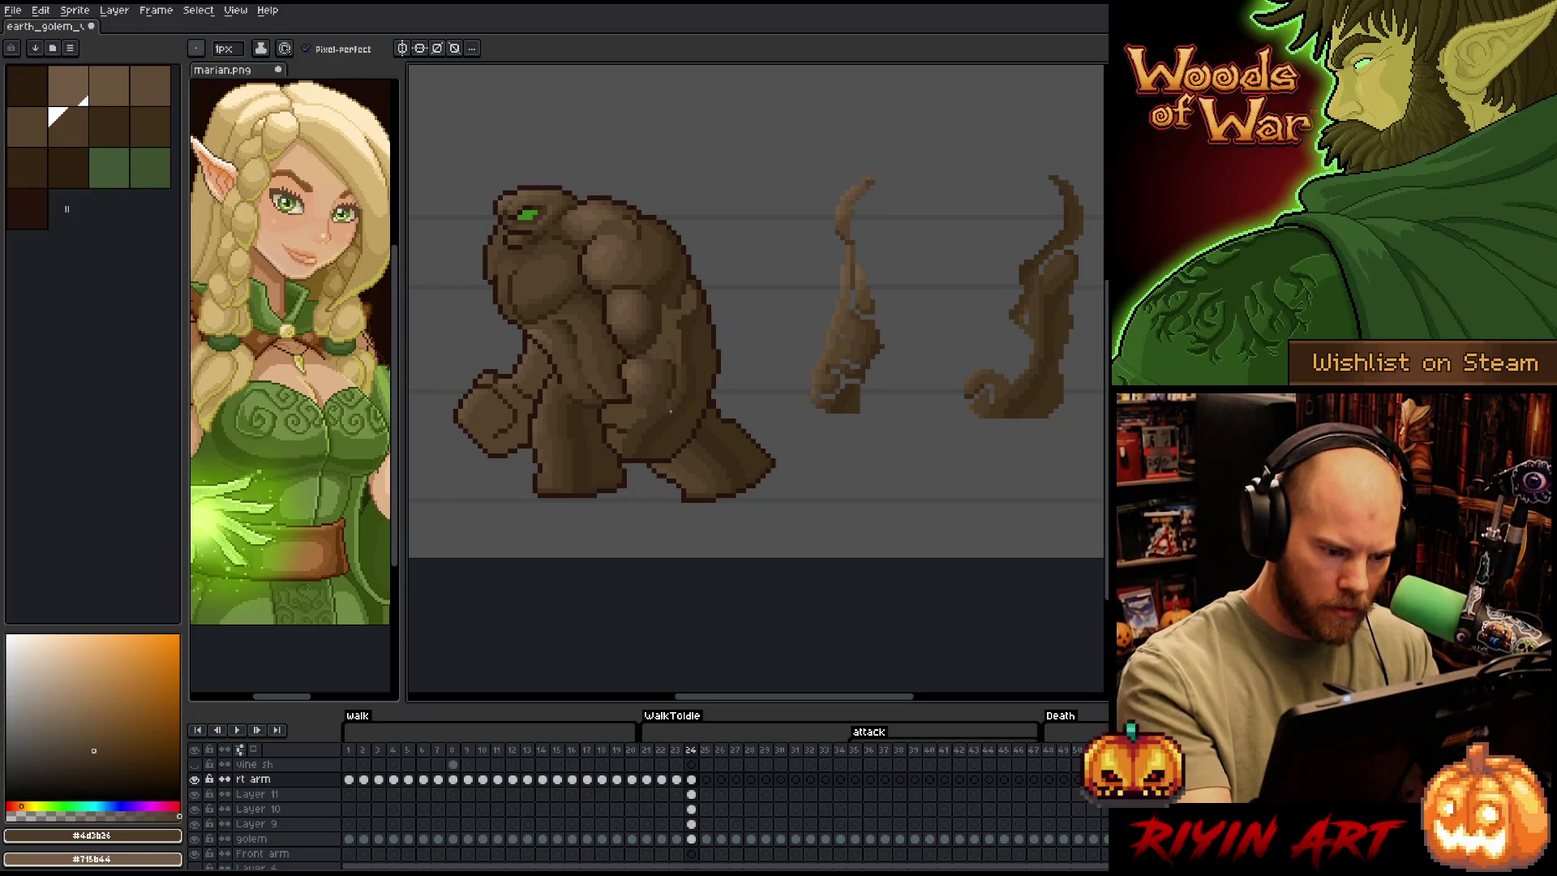
pyautogui.keyDown('alt'); pyautogui.click(699, 347); pyautogui.keyUp('alt')
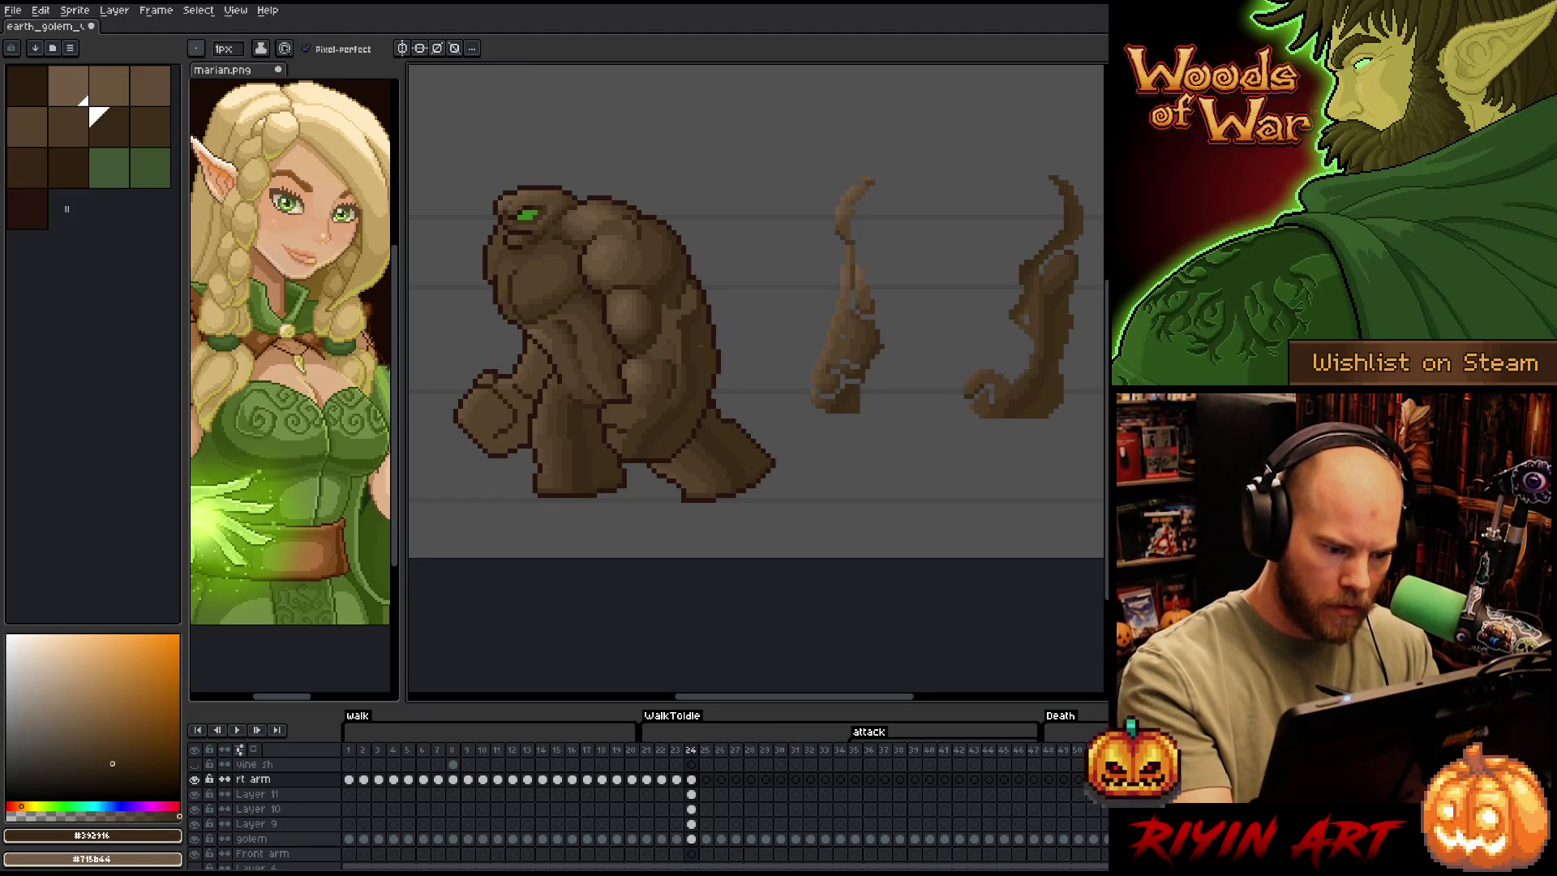
pyautogui.keyDown('alt'); pyautogui.click(684, 340); pyautogui.keyUp('alt')
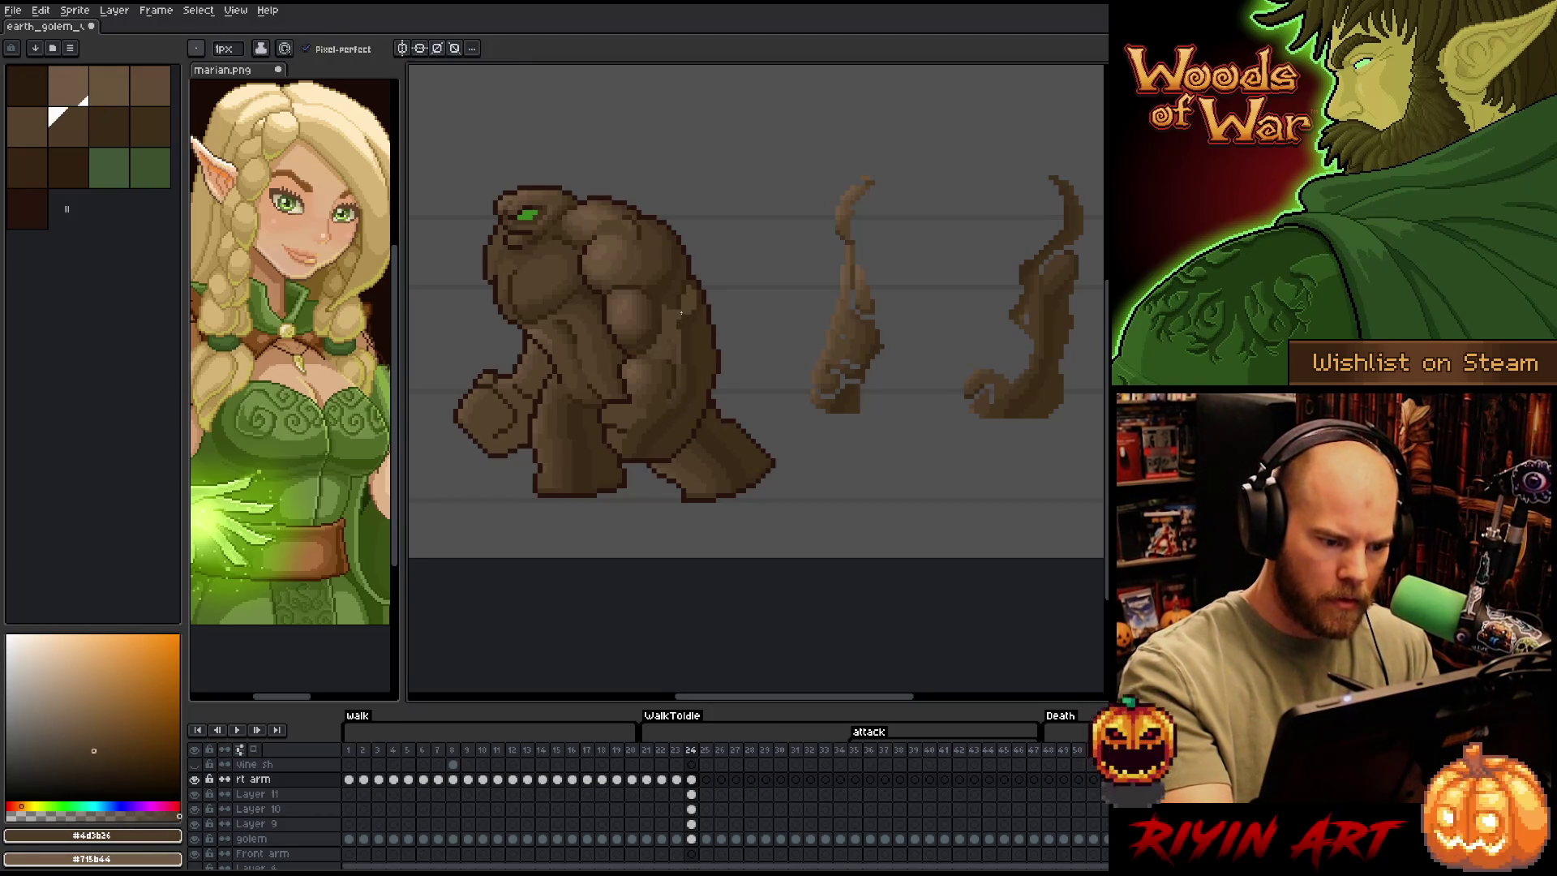
pyautogui.keyDown('alt'); pyautogui.click(689, 366); pyautogui.keyUp('alt')
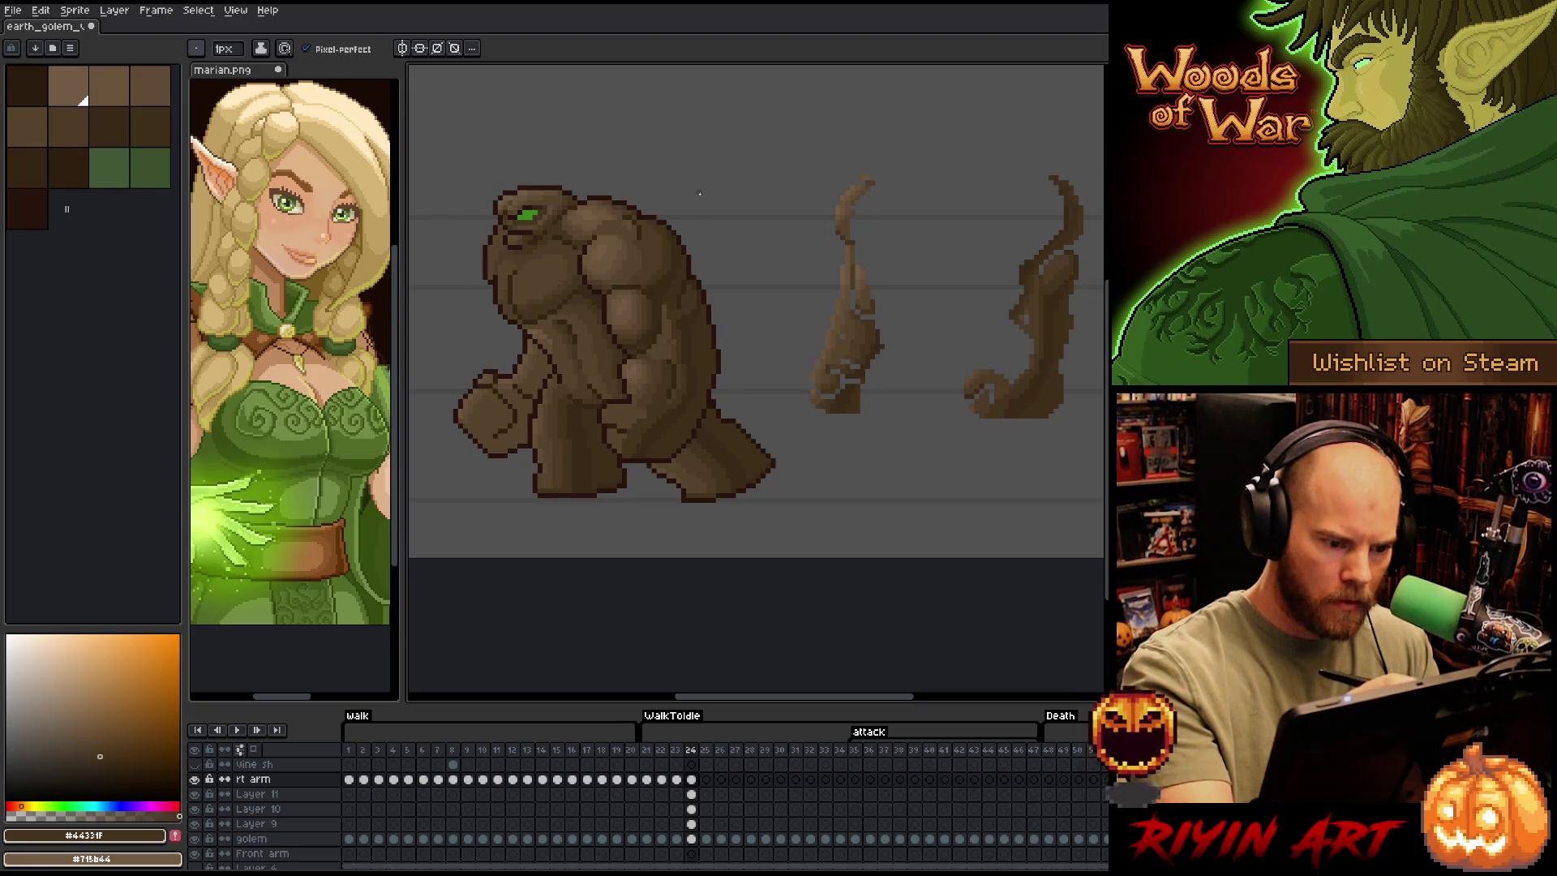
pyautogui.keyDown('alt'); pyautogui.click(670, 325); pyautogui.keyUp('alt')
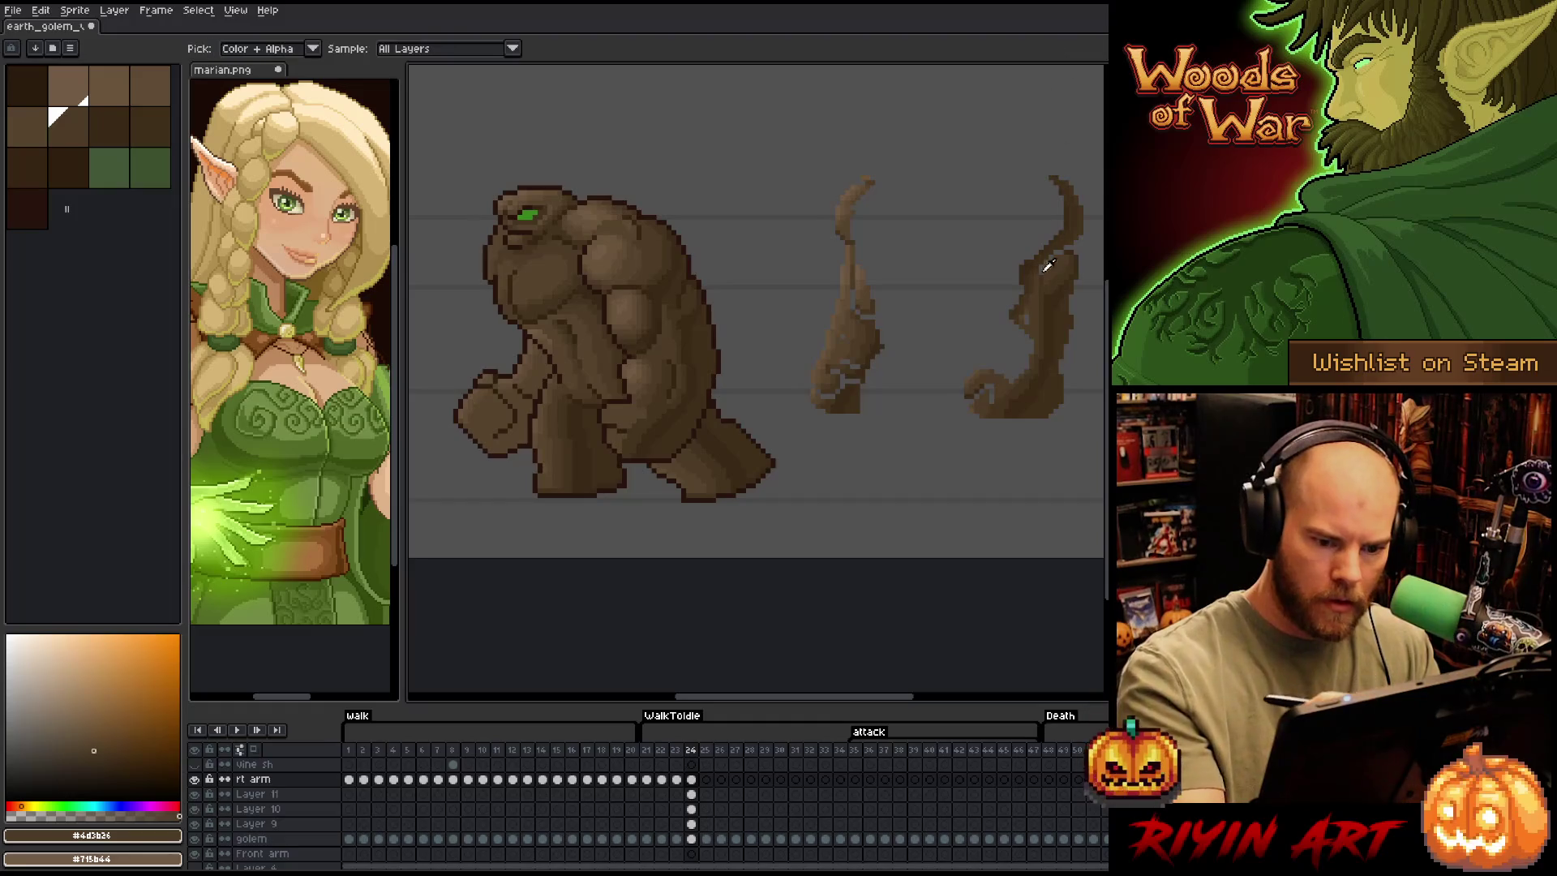
pyautogui.keyDown('alt'); pyautogui.click(669, 335); pyautogui.keyUp('alt')
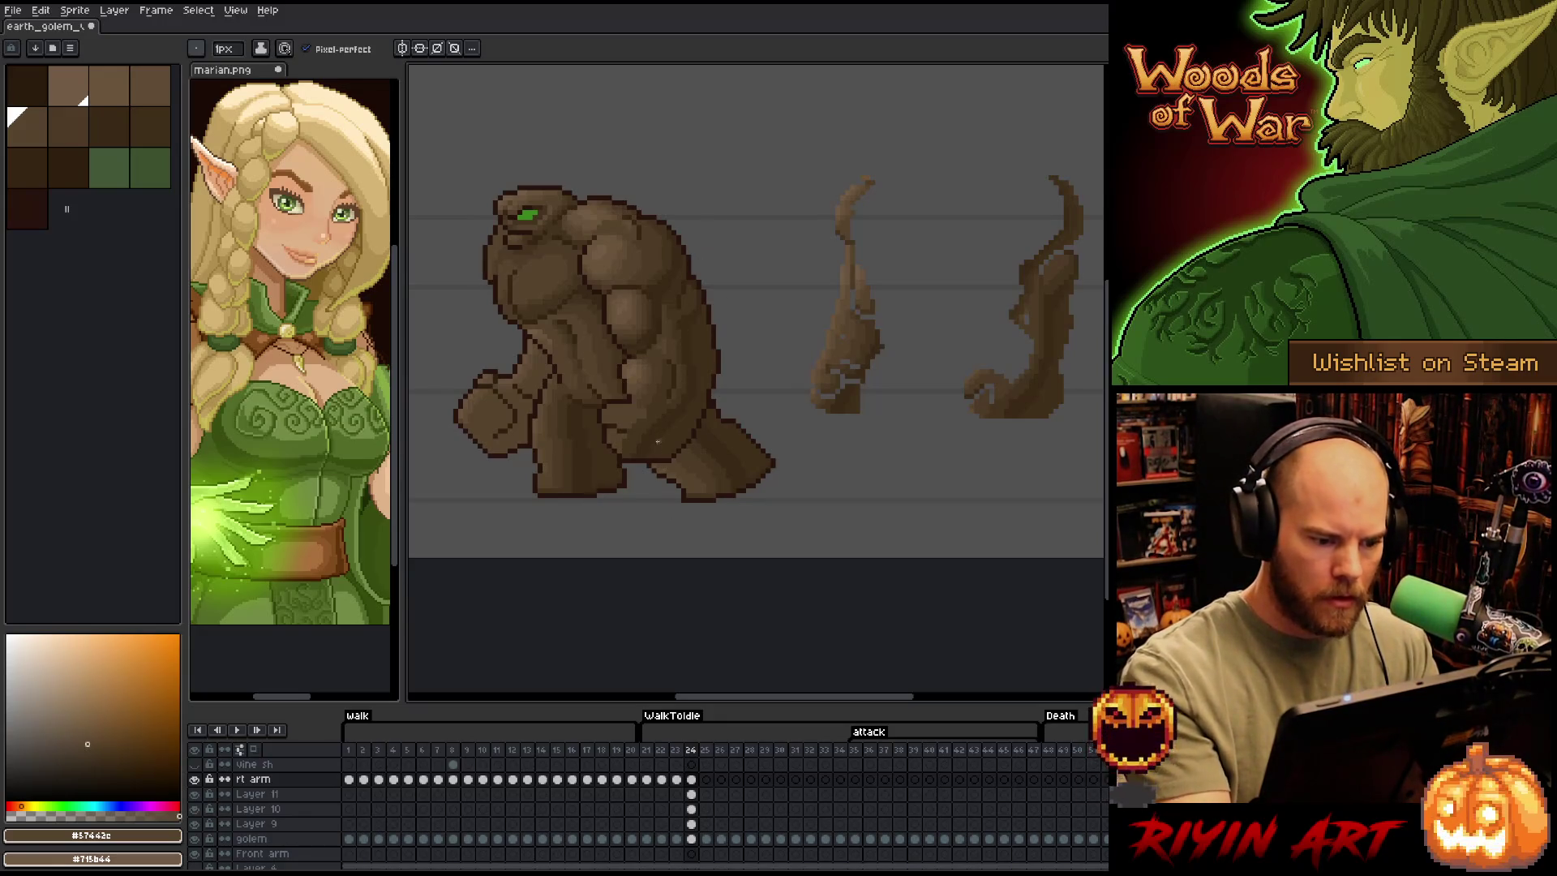
# Compare browns on the golem and vine with the eyedropper, ending on dark brown #44331f
pyautogui.keyDown('alt'); pyautogui.click(1004, 371); pyautogui.keyUp('alt')
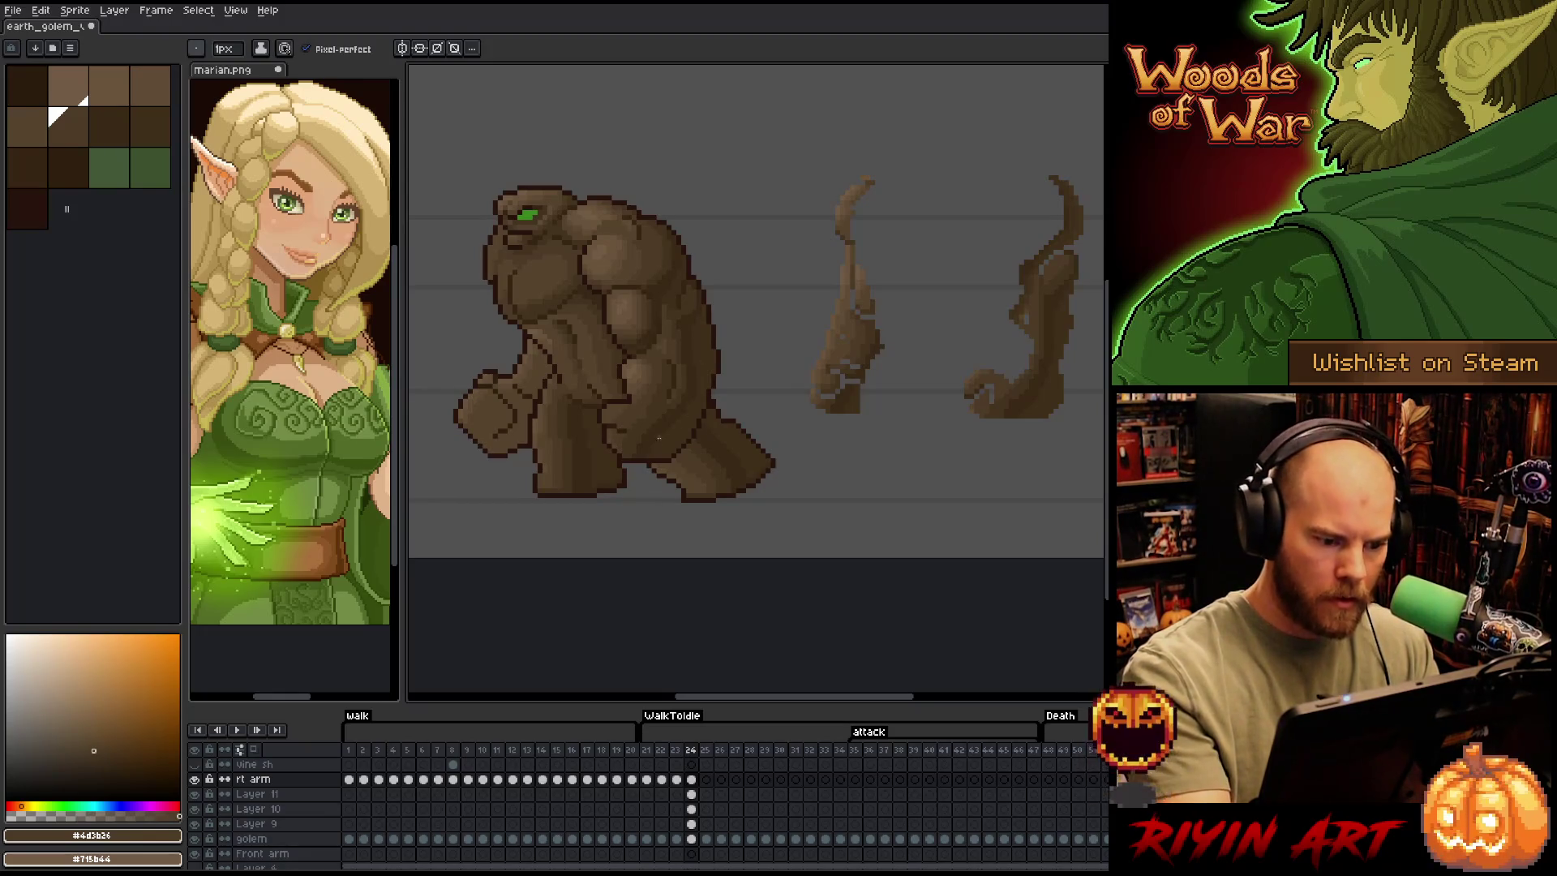
pyautogui.keyDown('alt'); pyautogui.click(645, 417); pyautogui.keyUp('alt')
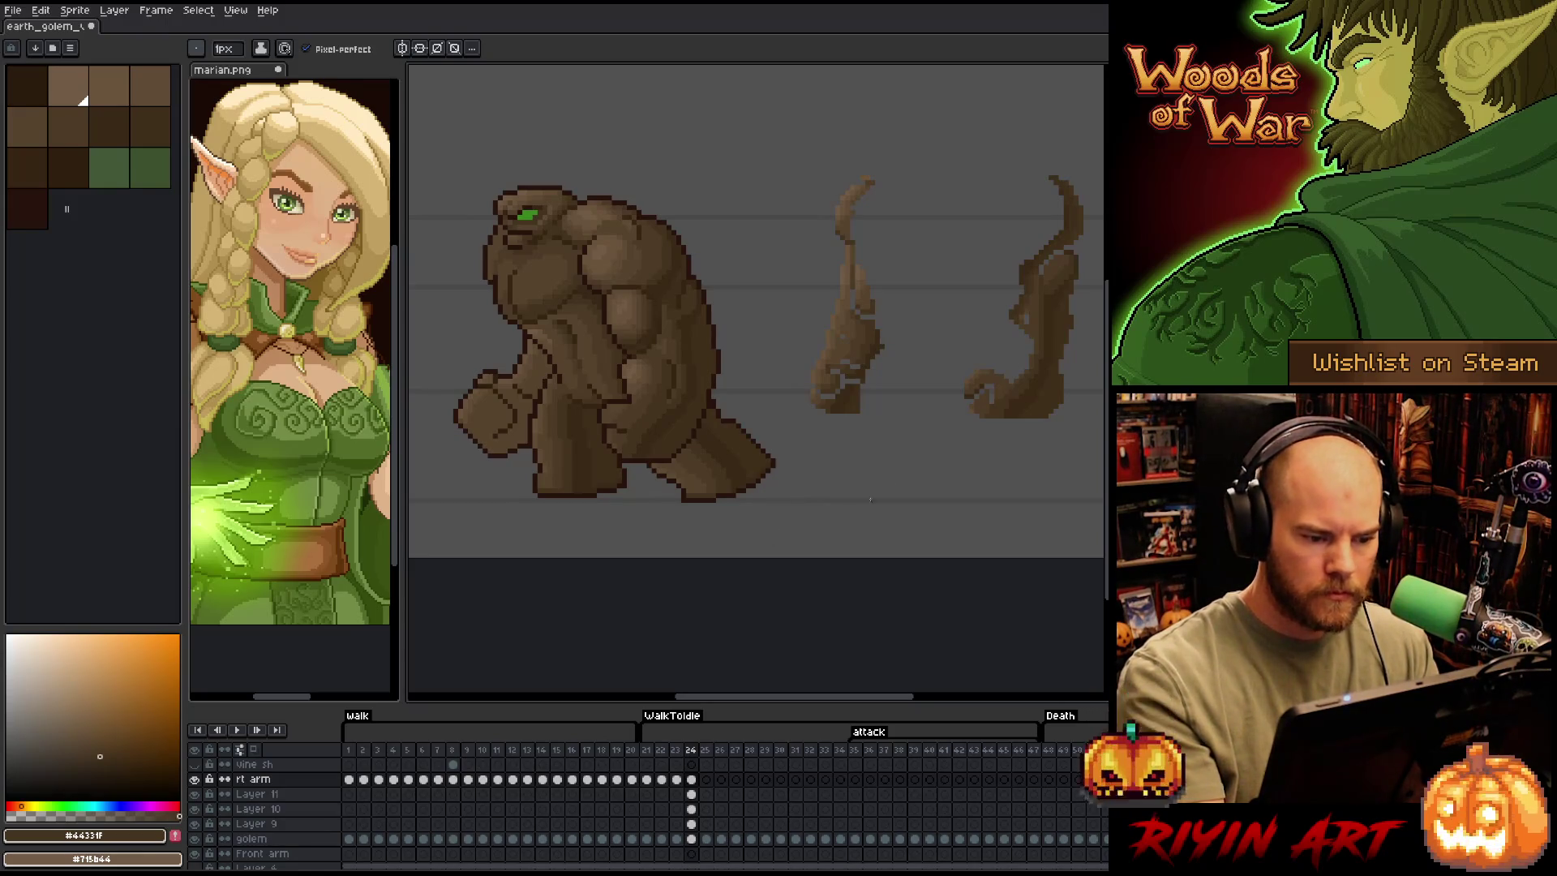
pyautogui.keyDown('alt'); pyautogui.click(983, 363); pyautogui.keyUp('alt')
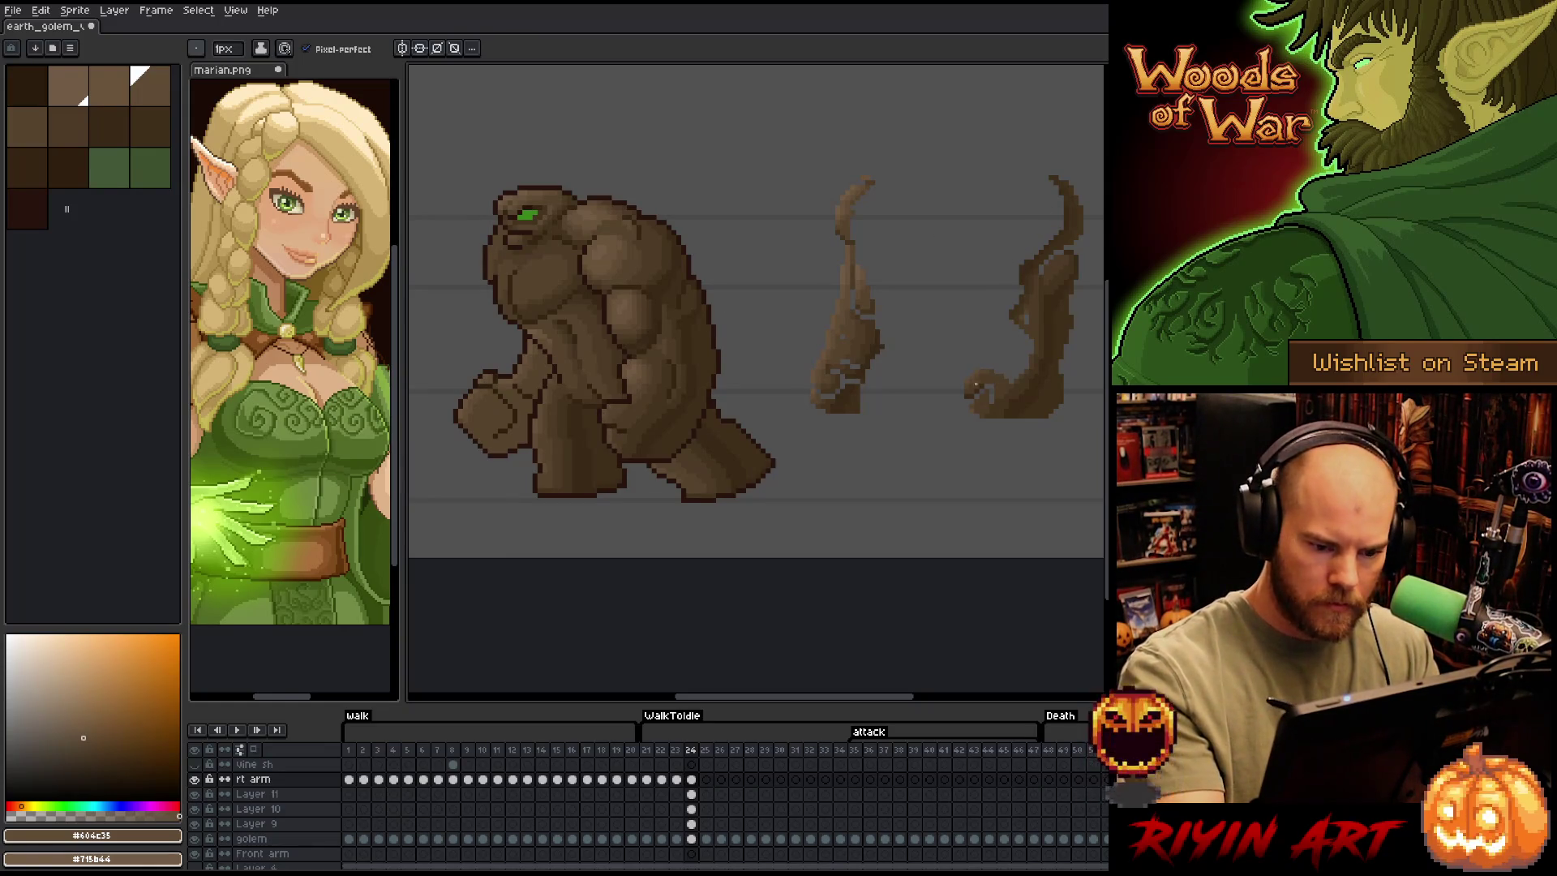
pyautogui.keyDown('alt'); pyautogui.click(883, 283); pyautogui.keyUp('alt')
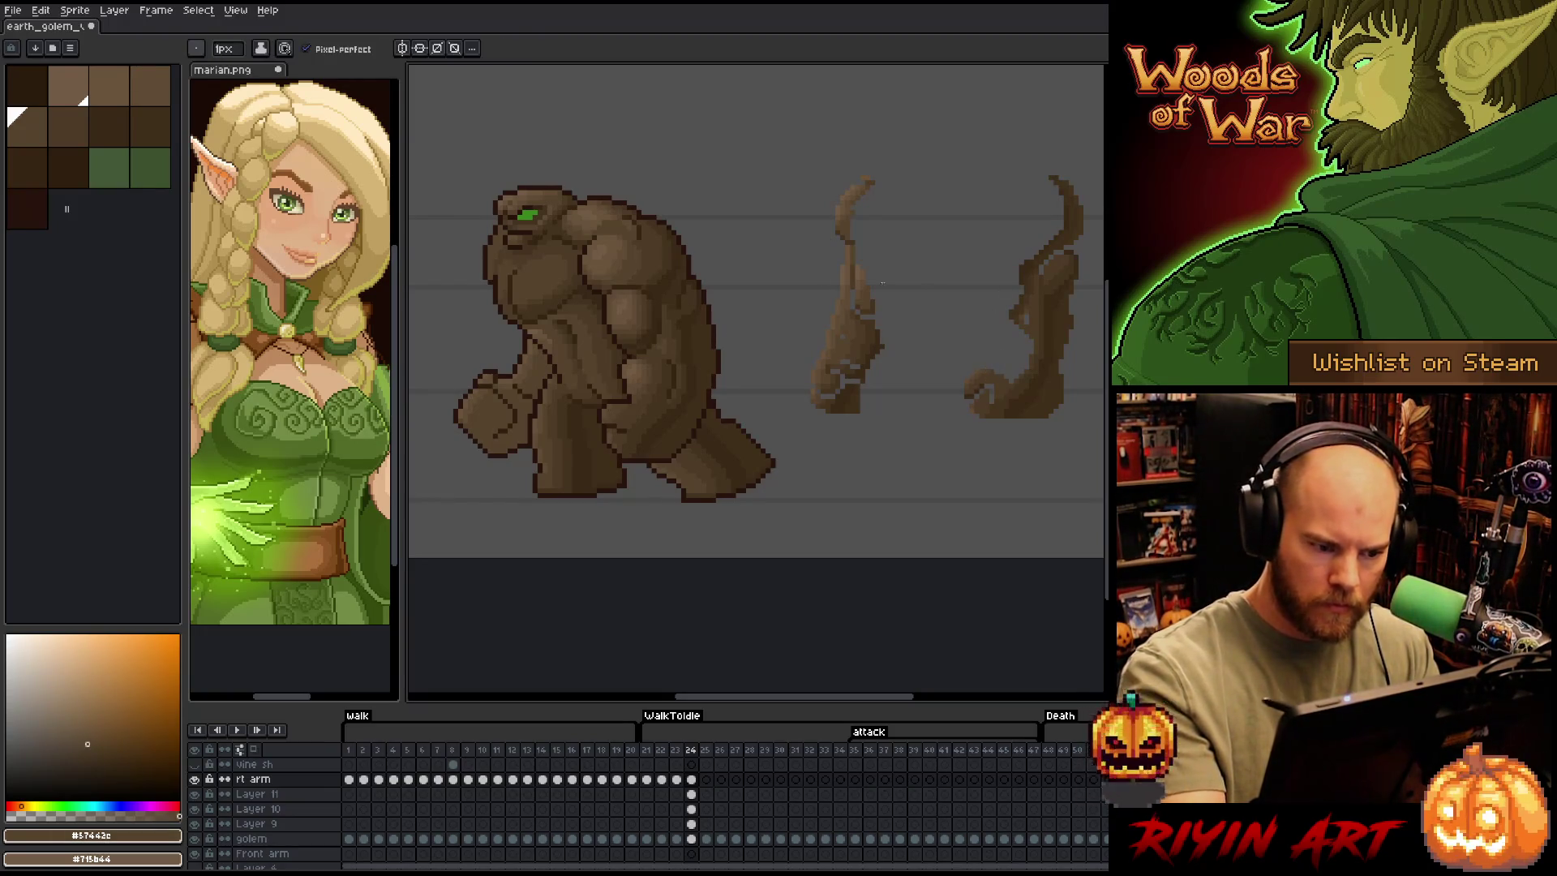
pyautogui.keyDown('alt'); pyautogui.click(614, 415); pyautogui.keyUp('alt')
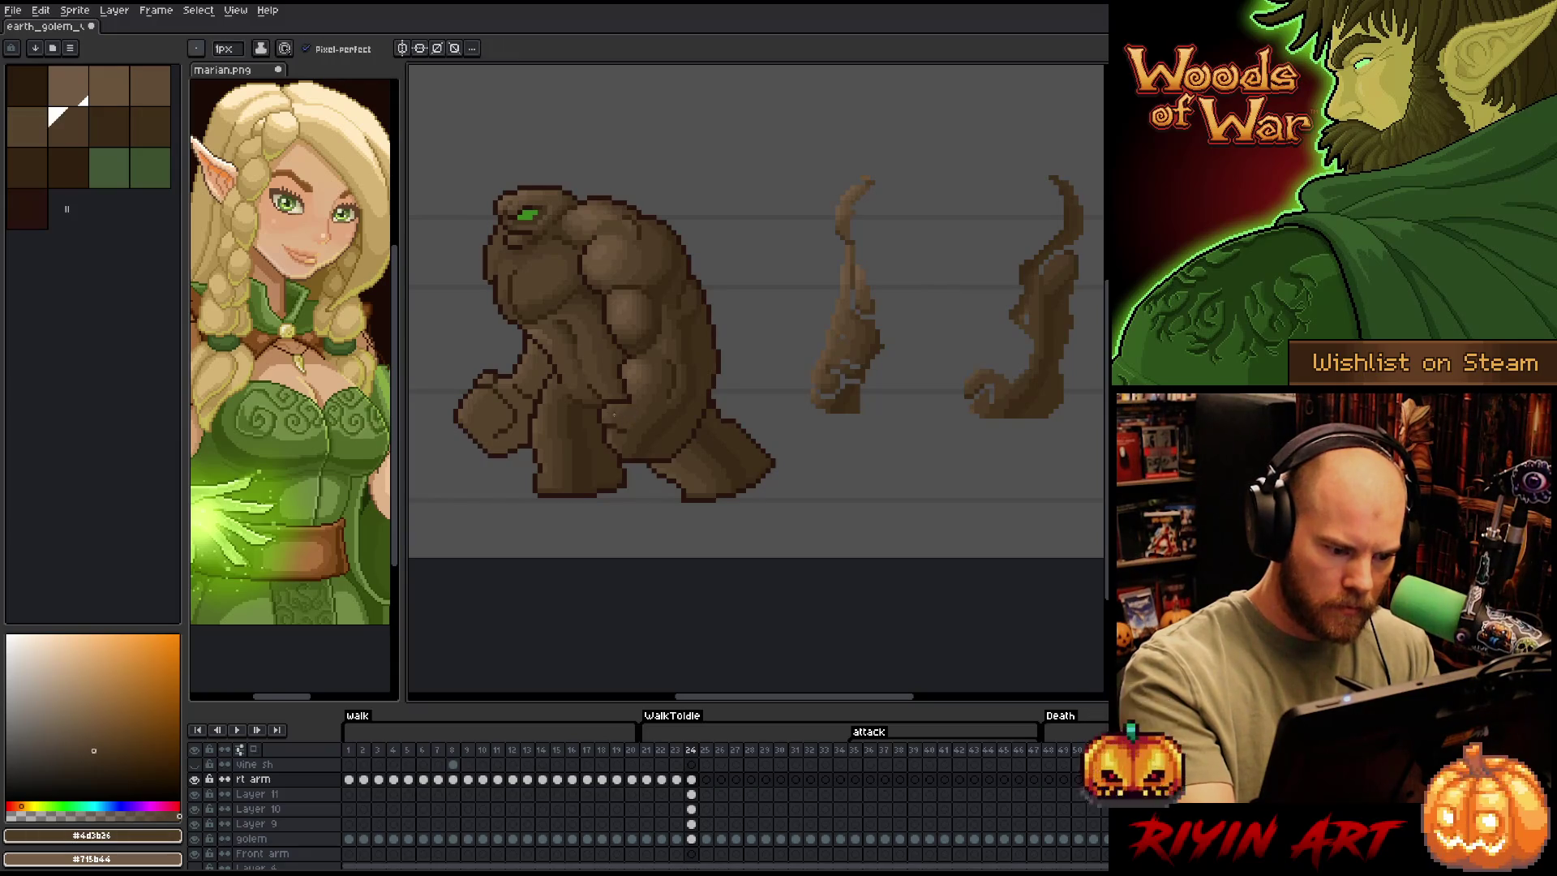
pyautogui.keyDown('alt'); pyautogui.click(654, 332); pyautogui.keyUp('alt')
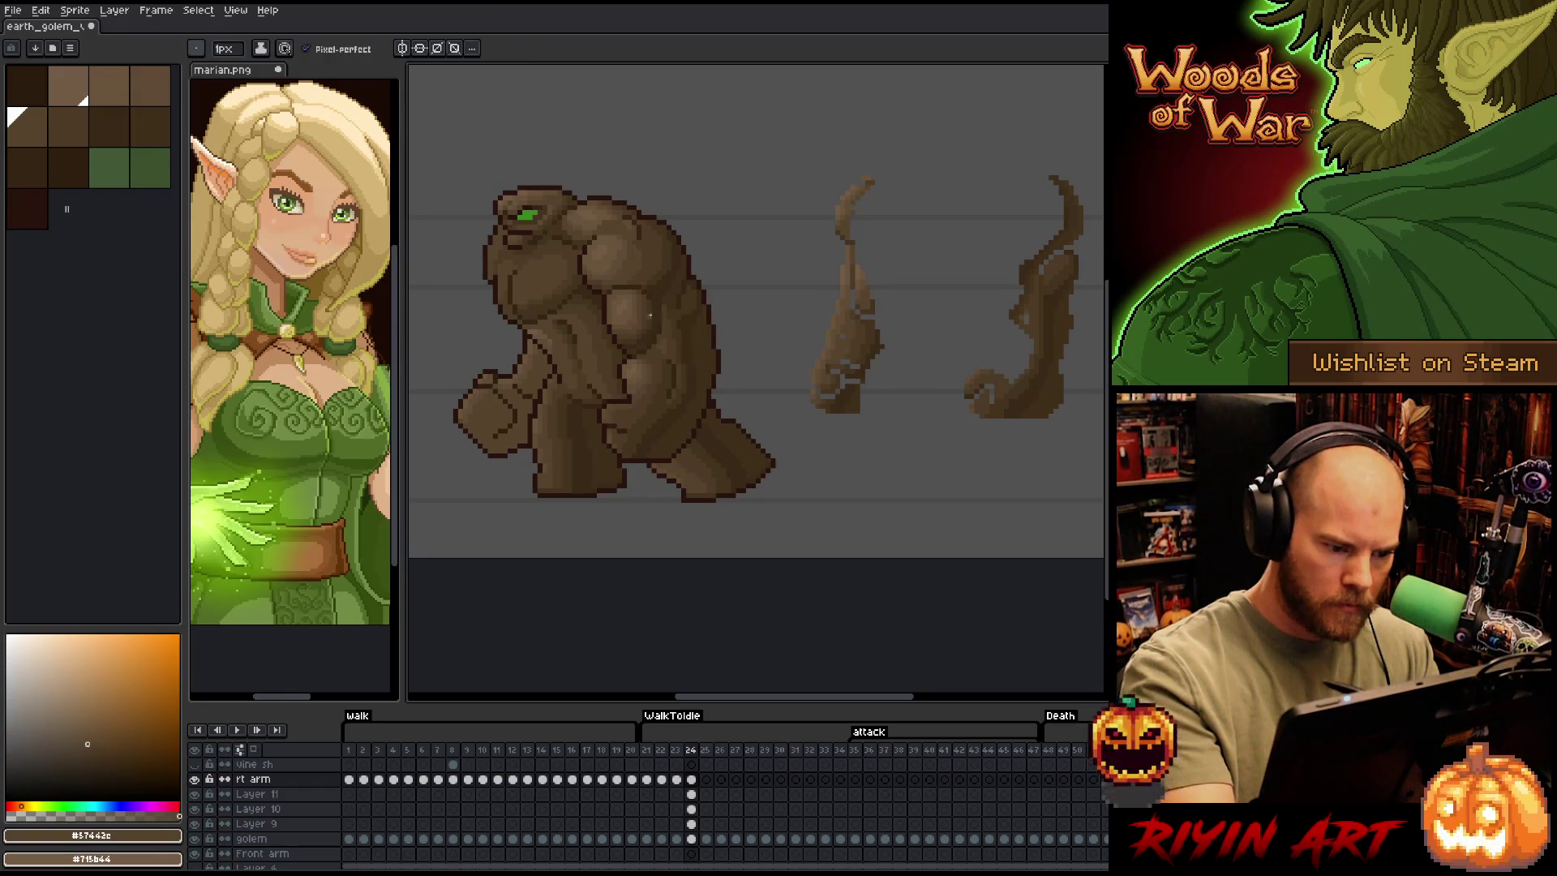
pyautogui.keyDown('alt'); pyautogui.click(989, 375); pyautogui.keyUp('alt')
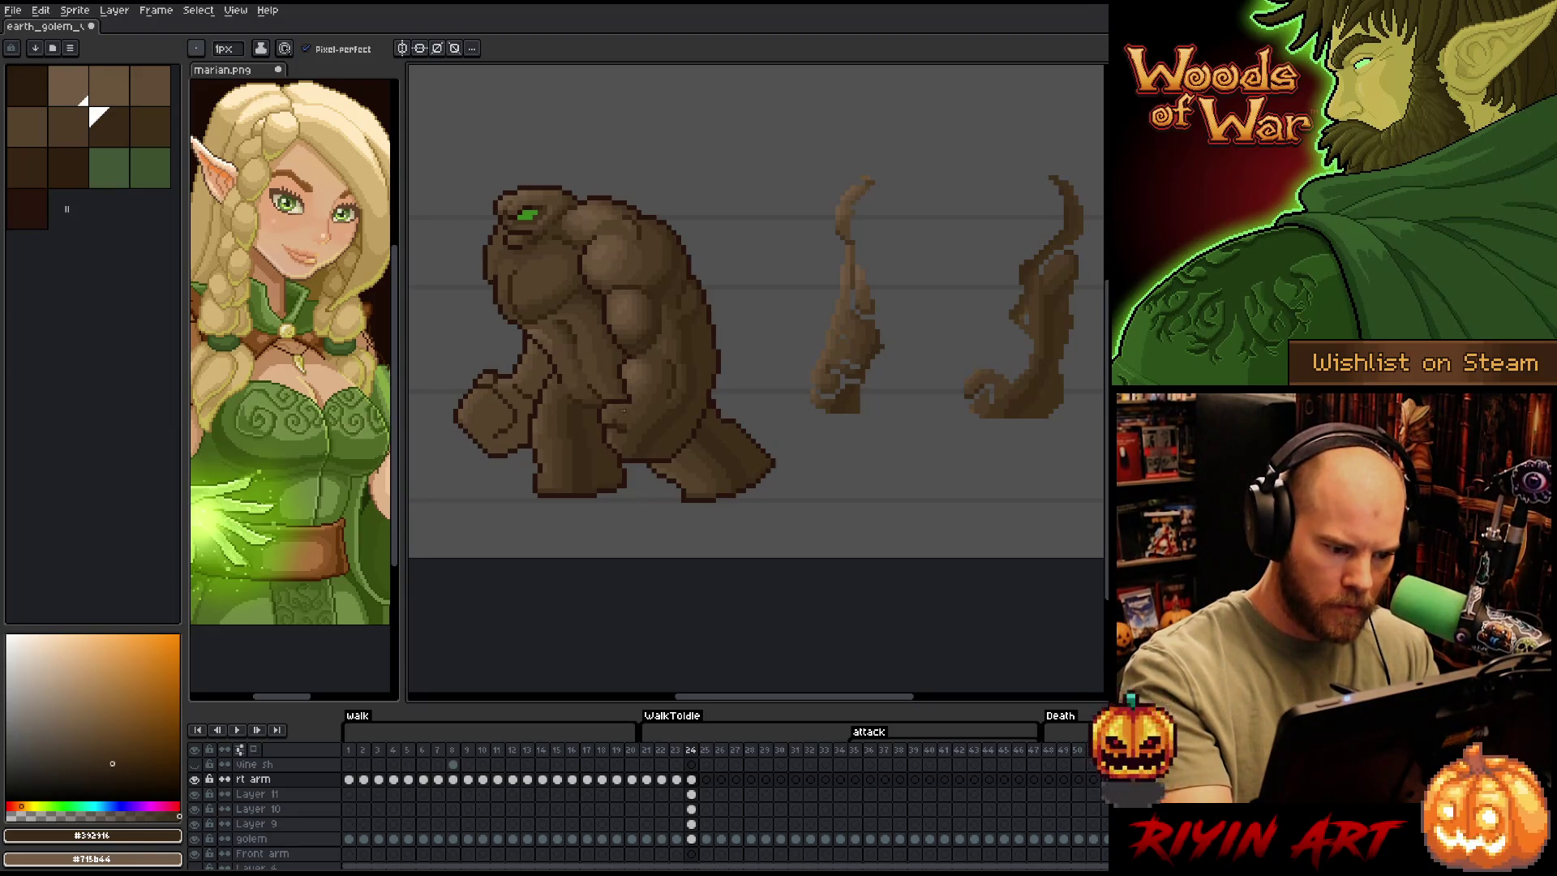
pyautogui.keyDown('alt'); pyautogui.click(608, 420); pyautogui.keyUp('alt')
pyautogui.keyDown('alt'); pyautogui.click(608, 421); pyautogui.keyUp('alt')
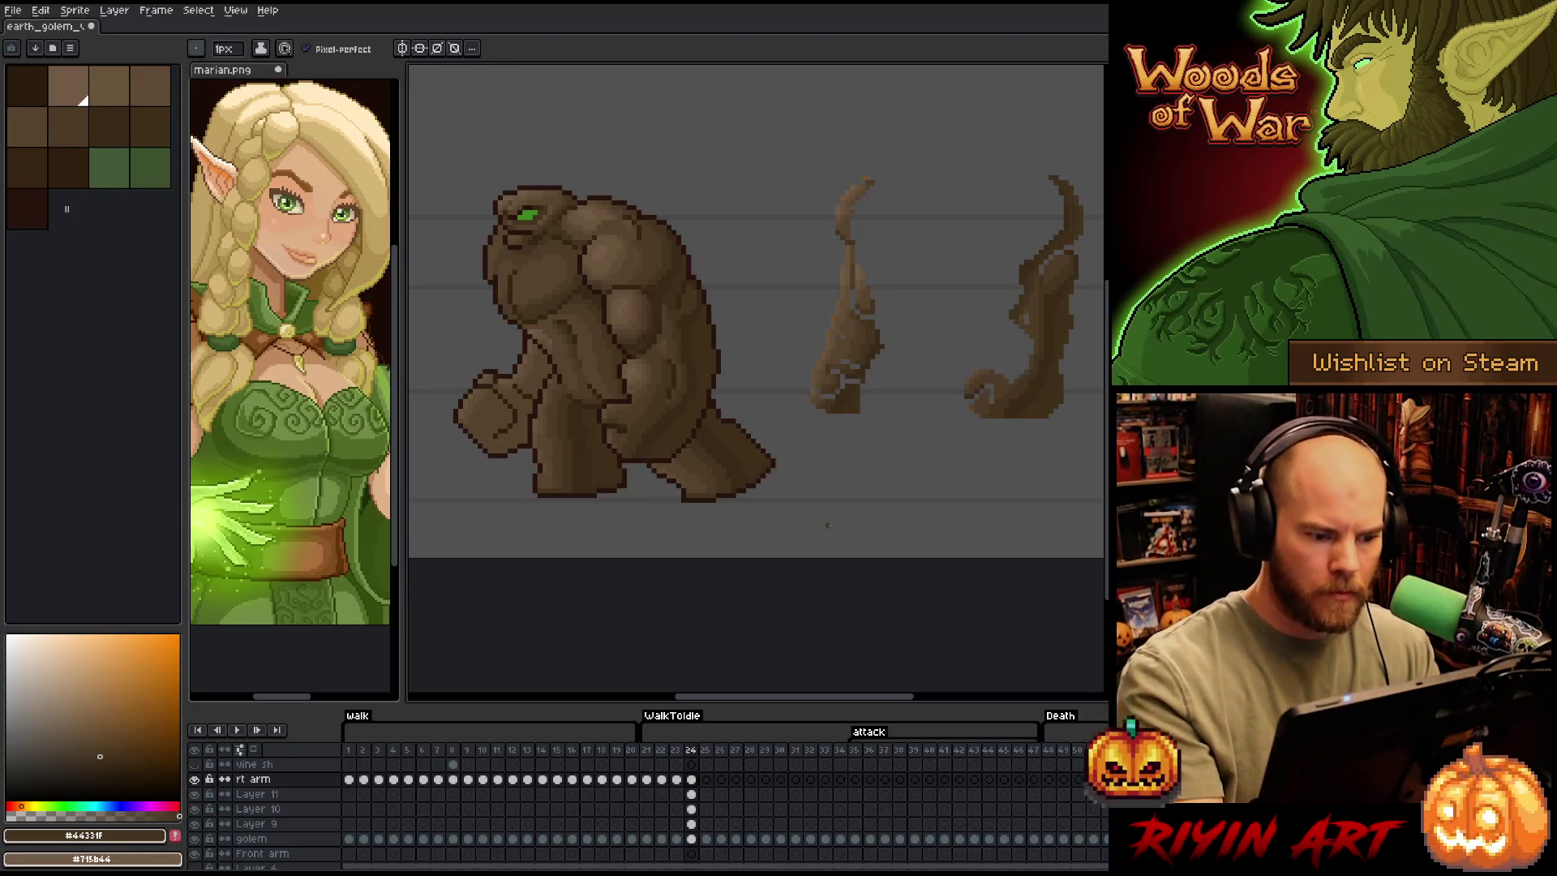
pyautogui.moveTo(706, 503)
pyautogui.mouseDown()
pyautogui.moveTo(841, 507)
pyautogui.moveTo(869, 532)
pyautogui.mouseUp()
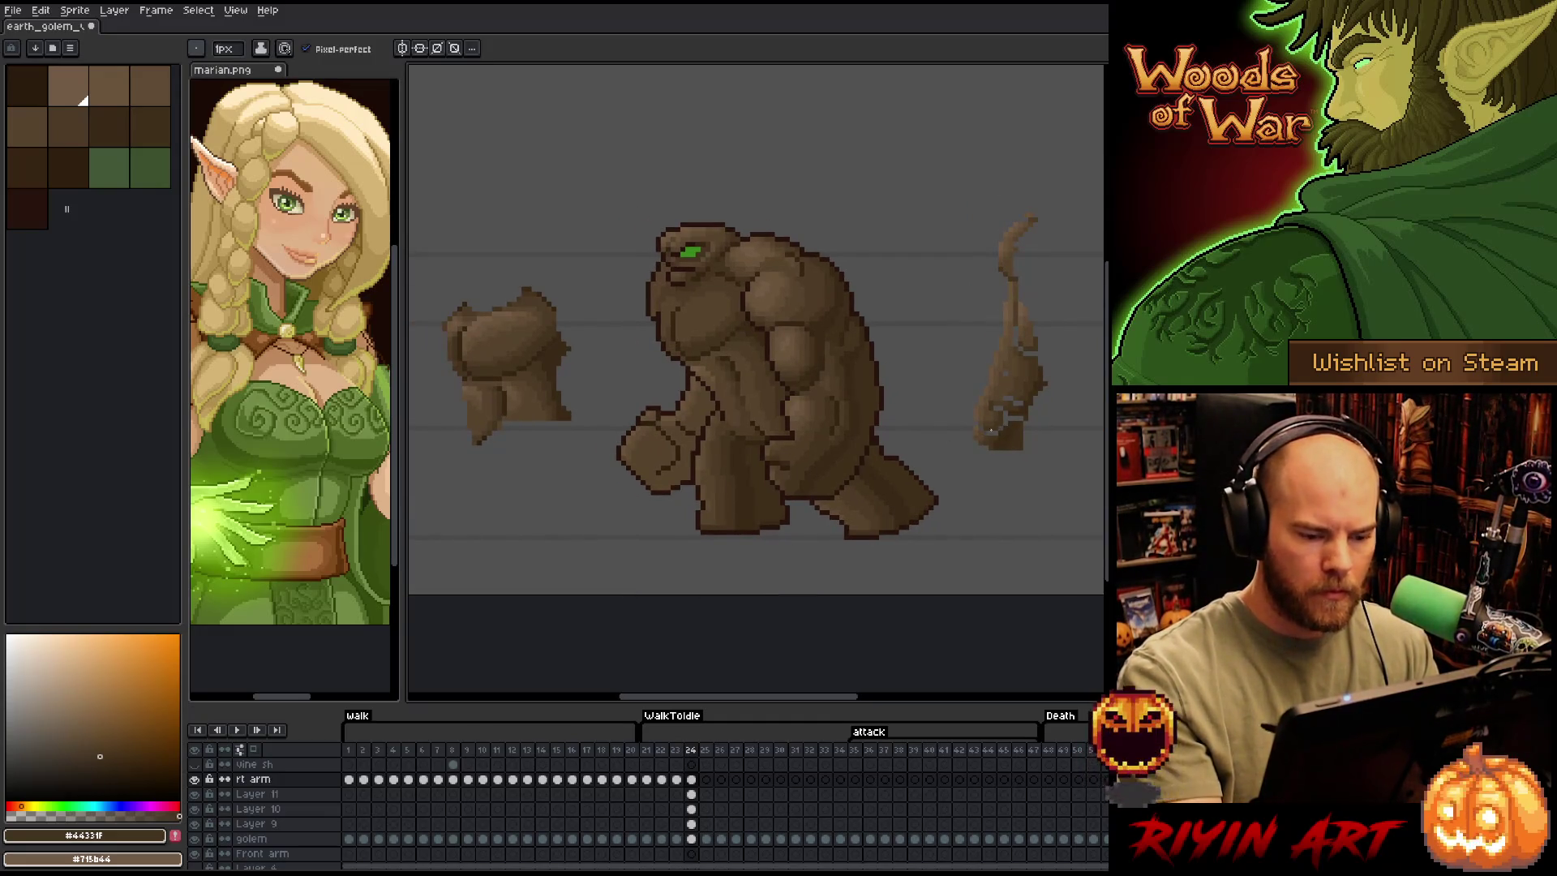
# Paint darkest-brown shadows on the raised fist and along the arm's edge, deepening the fist
pyautogui.keyDown('alt'); pyautogui.click(830, 455); pyautogui.keyUp('alt')
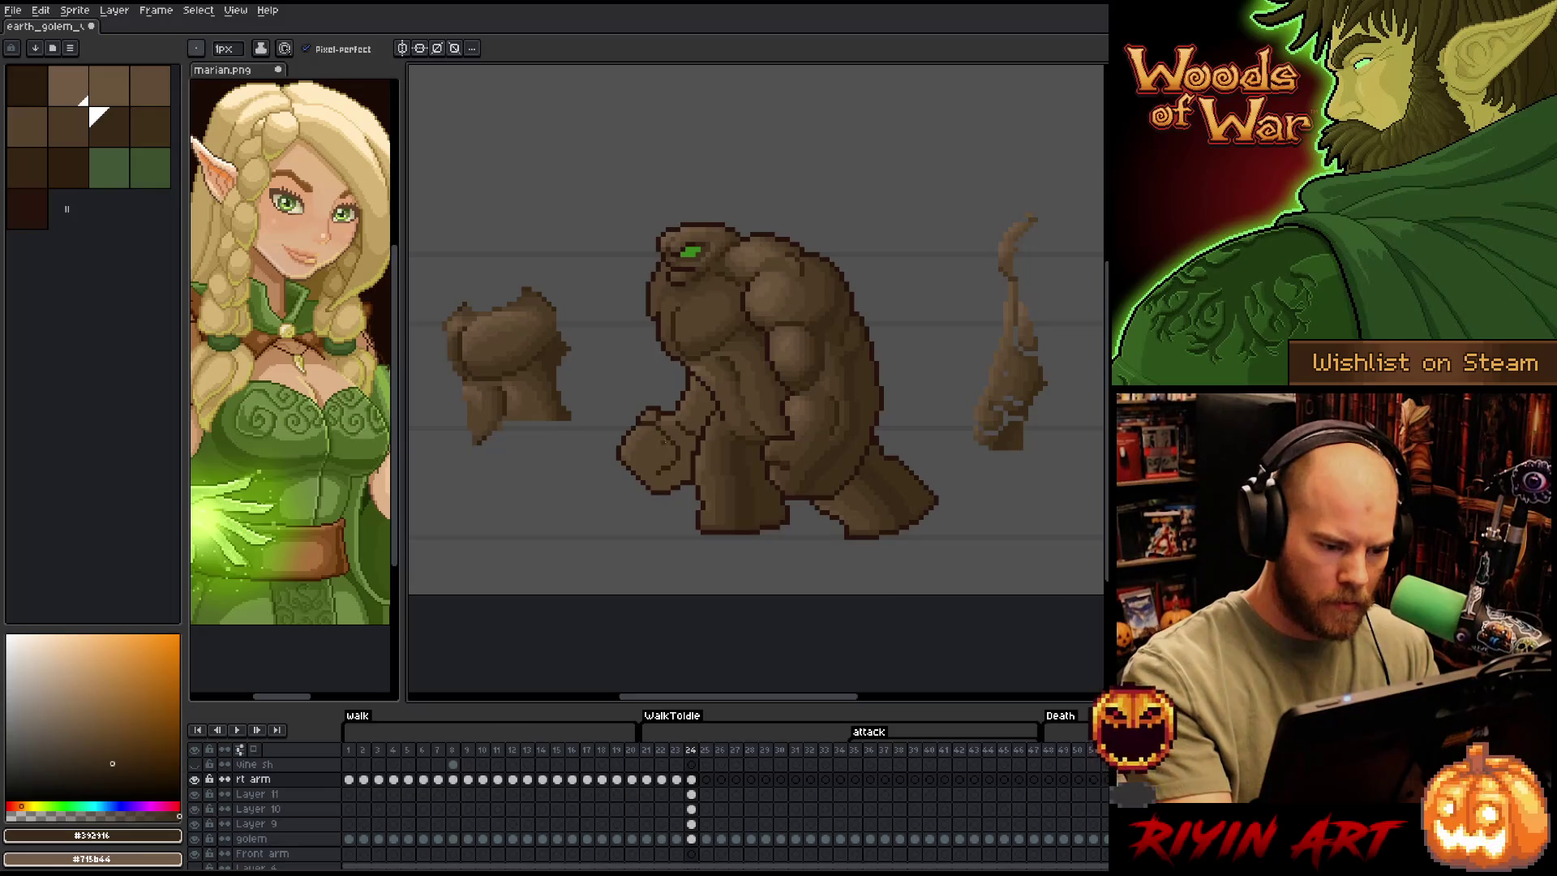
pyautogui.moveTo(663, 442); pyautogui.dragTo(642, 477)
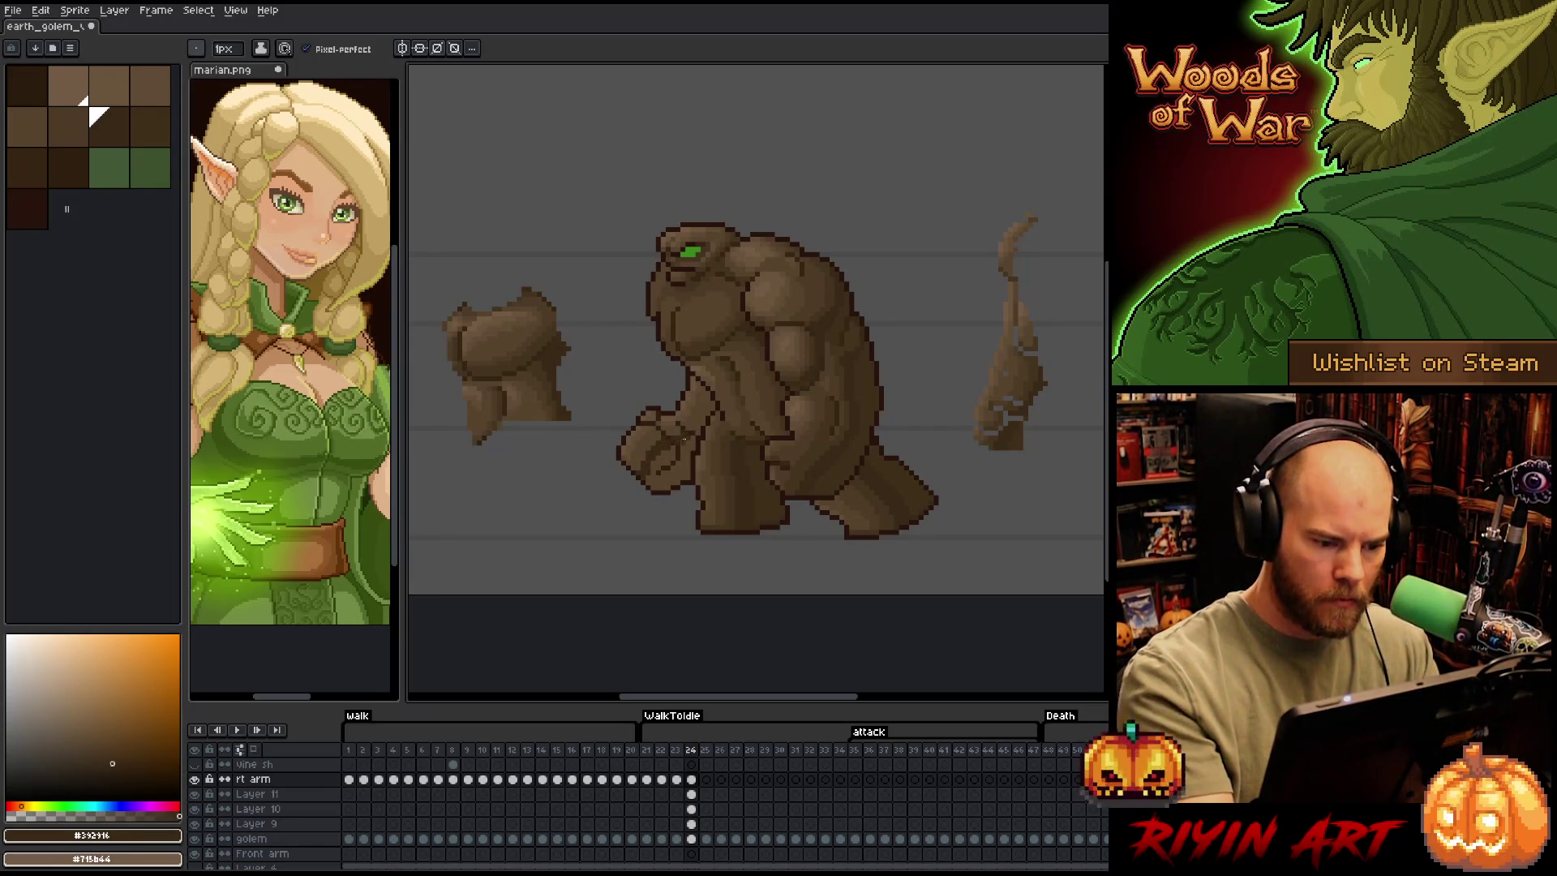
pyautogui.moveTo(698, 423); pyautogui.dragTo(708, 400)
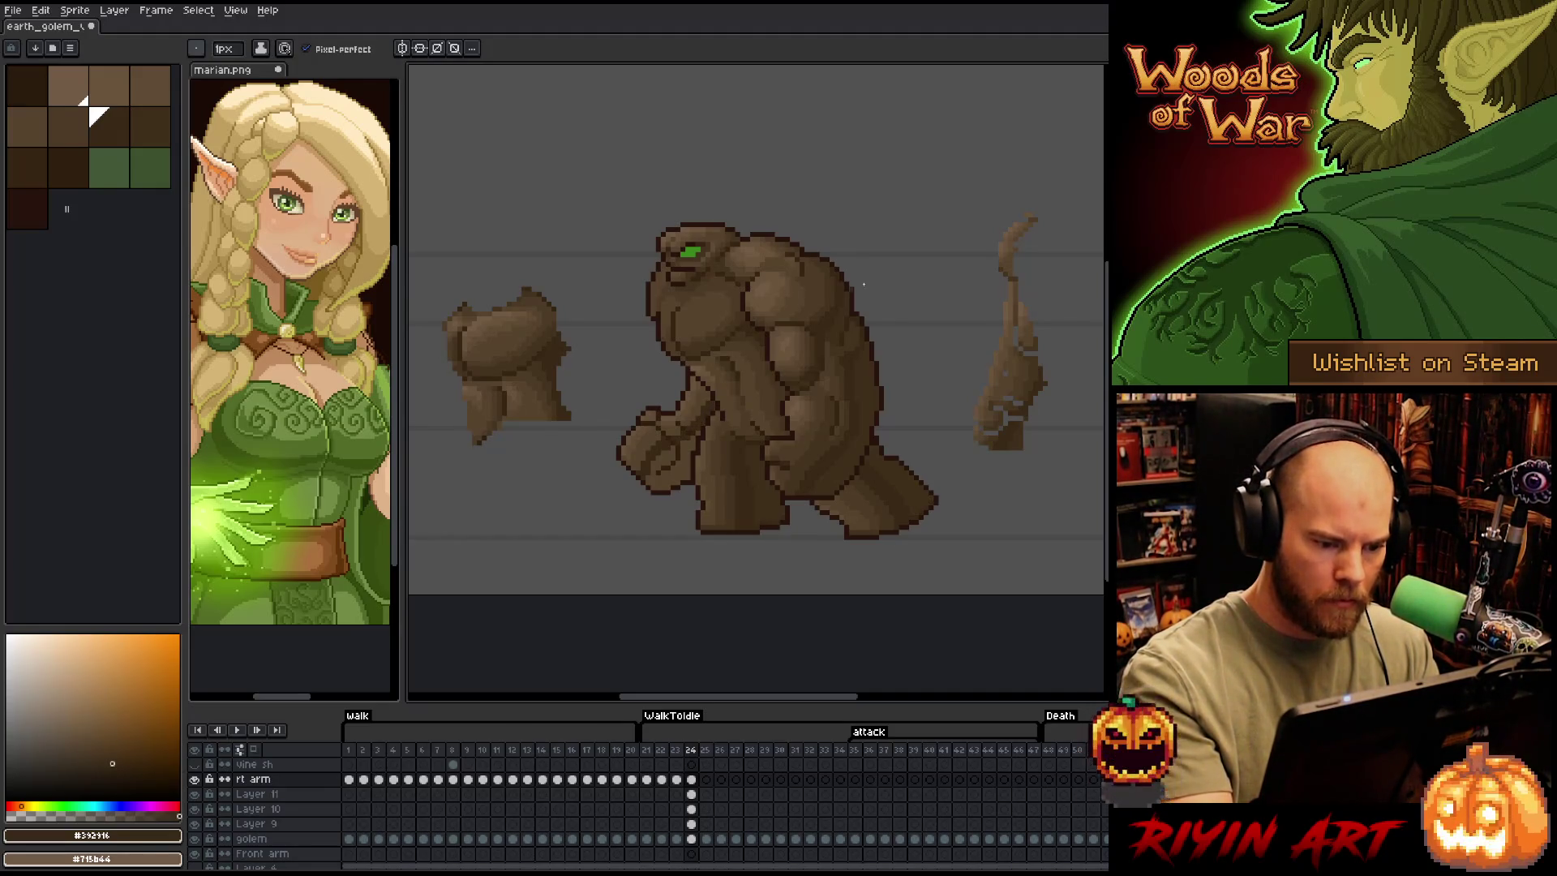
pyautogui.keyDown('alt'); pyautogui.click(1024, 377); pyautogui.keyUp('alt')
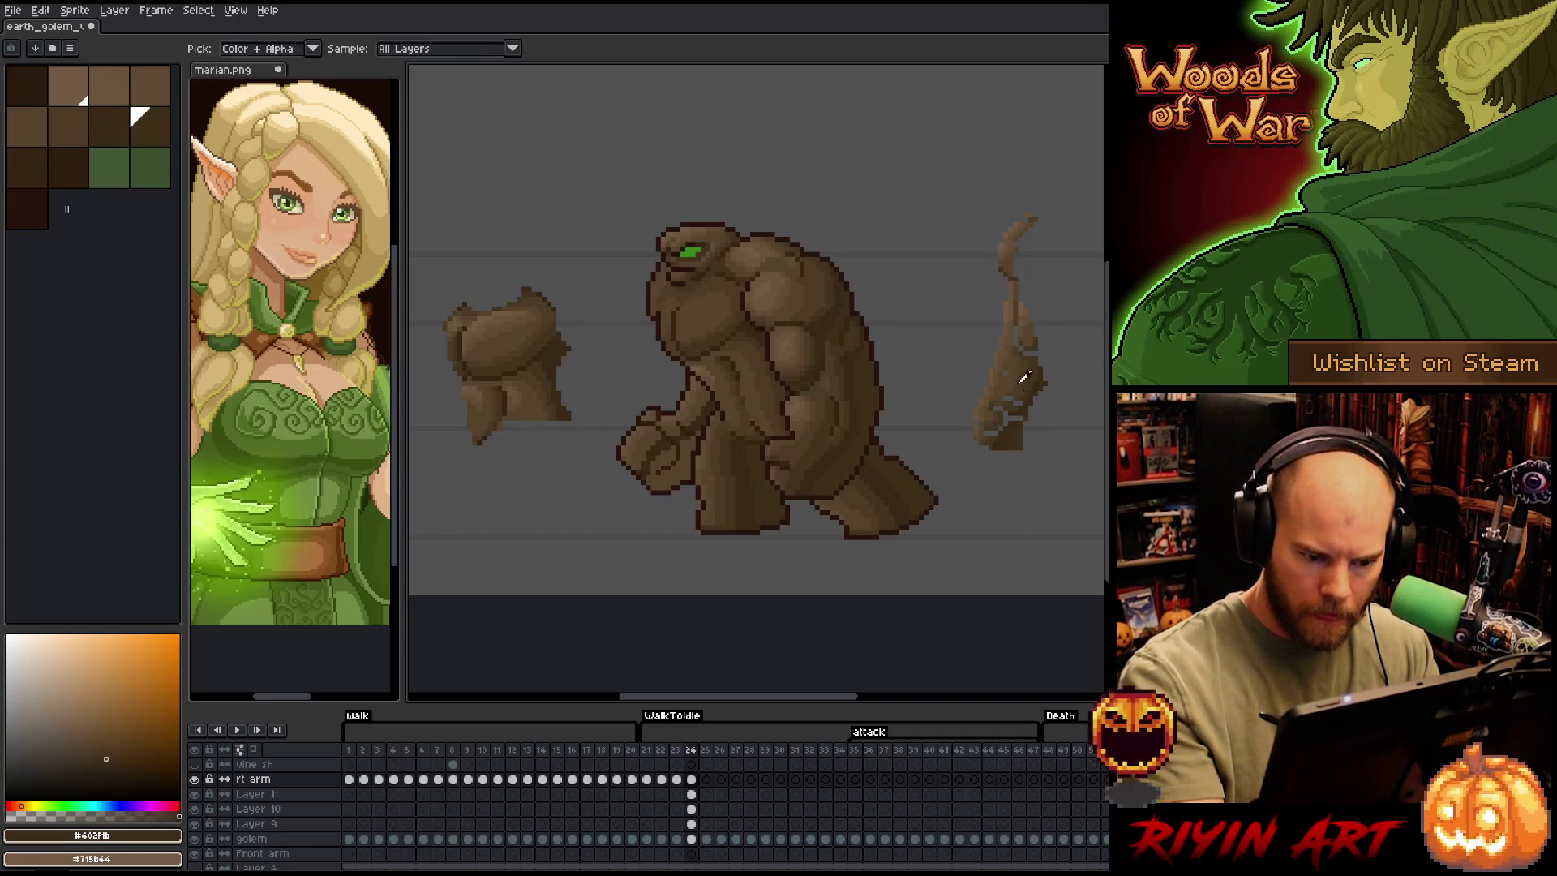
pyautogui.keyDown('alt'); pyautogui.click(665, 446); pyautogui.keyUp('alt')
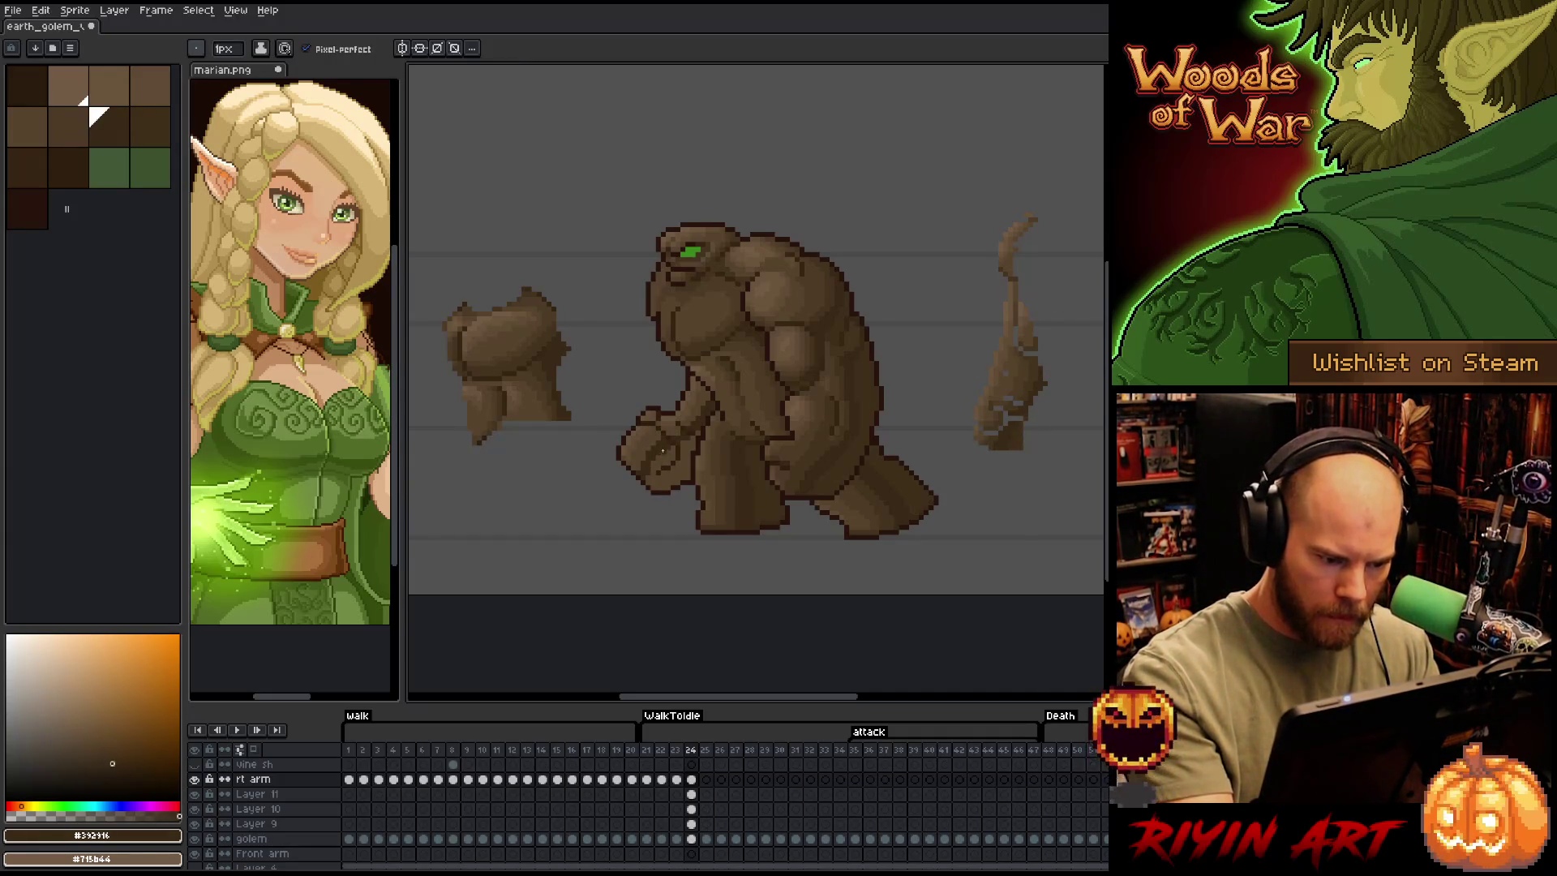
pyautogui.keyDown('alt'); pyautogui.click(1019, 434); pyautogui.keyUp('alt')
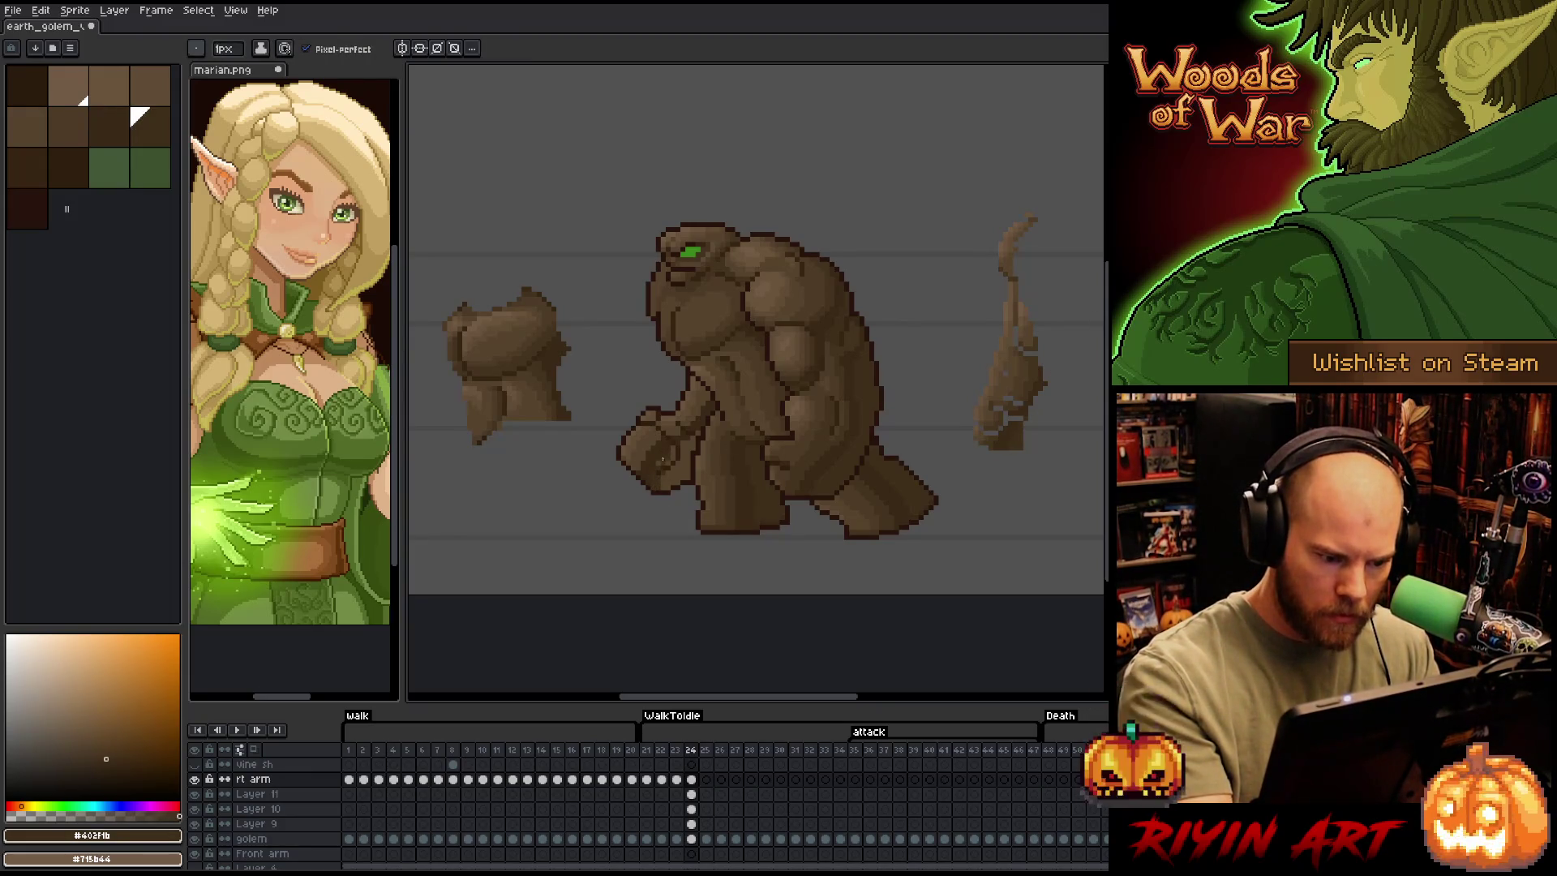
pyautogui.moveTo(664, 465)
pyautogui.mouseDown()
pyautogui.moveTo(673, 480)
pyautogui.moveTo(690, 459)
pyautogui.mouseUp()
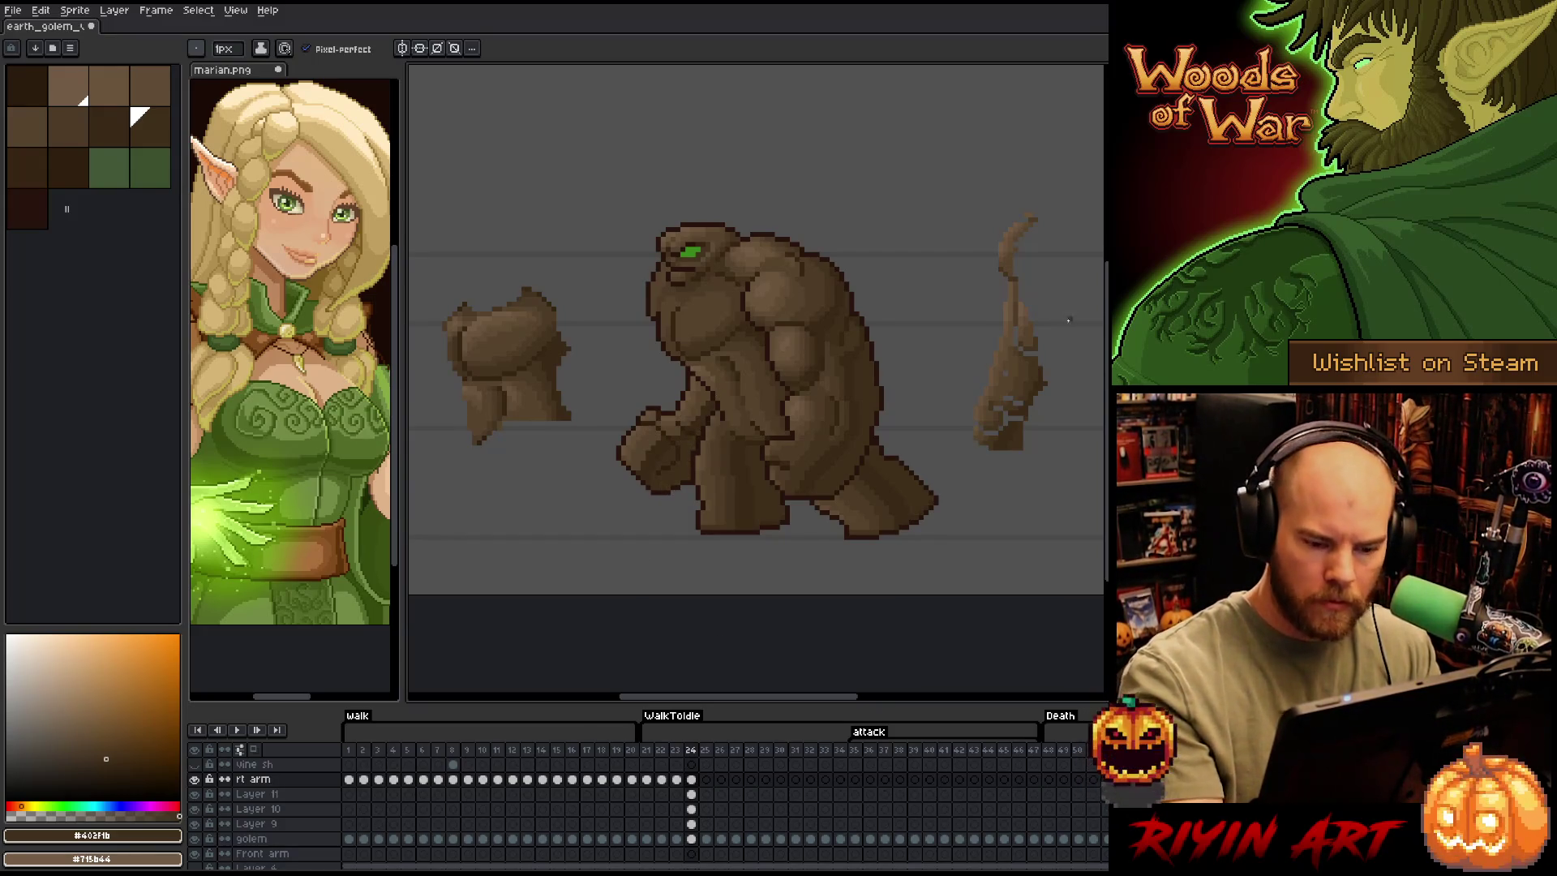
pyautogui.keyDown('alt'); pyautogui.click(1036, 380); pyautogui.keyUp('alt')
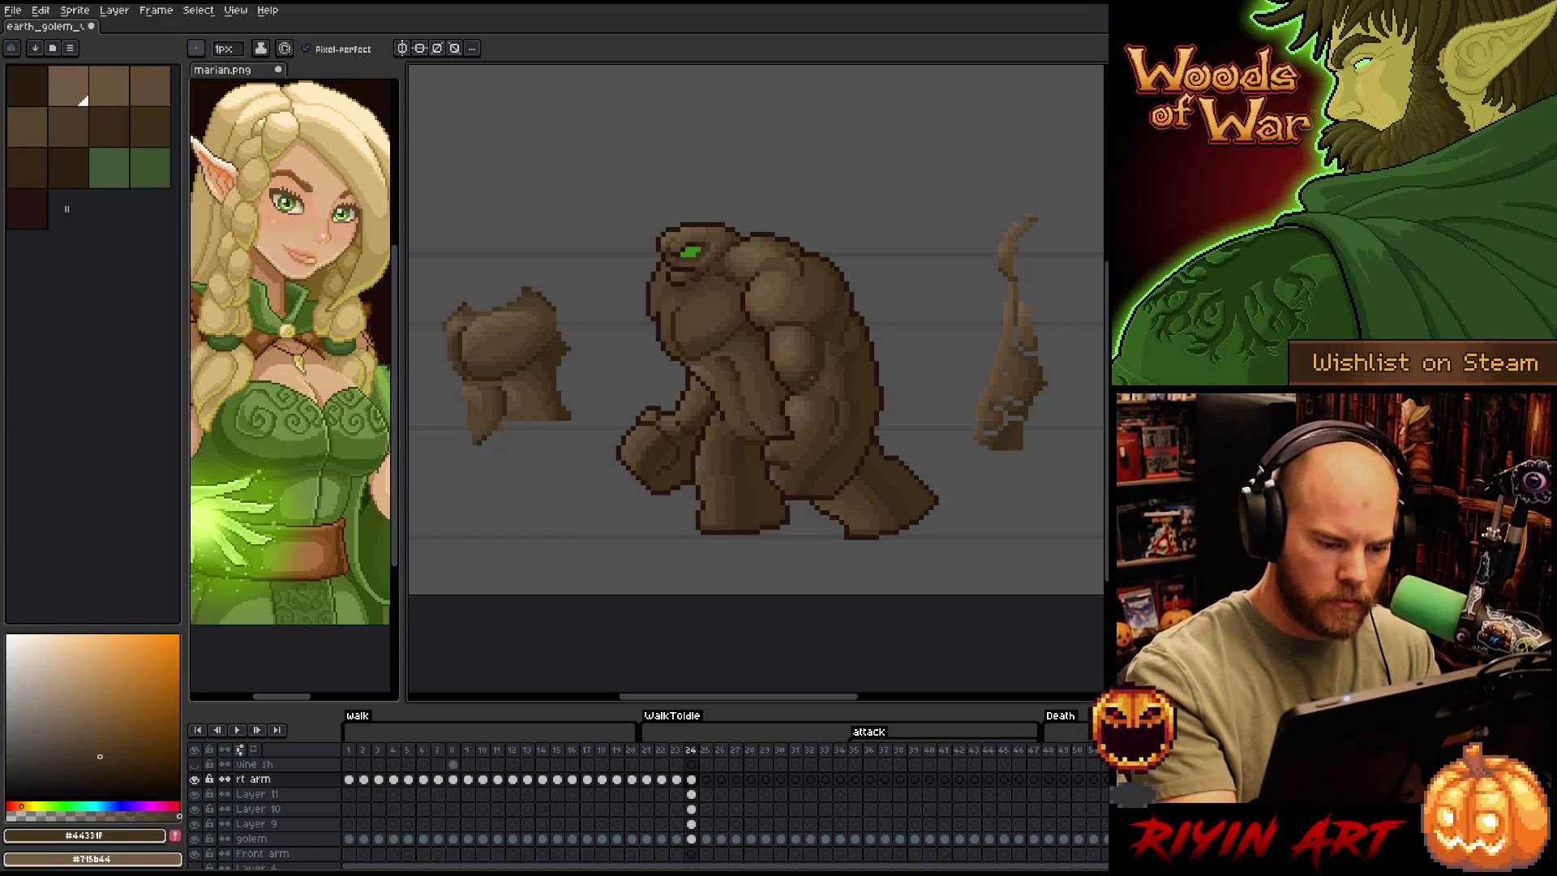
pyautogui.click(68, 126)
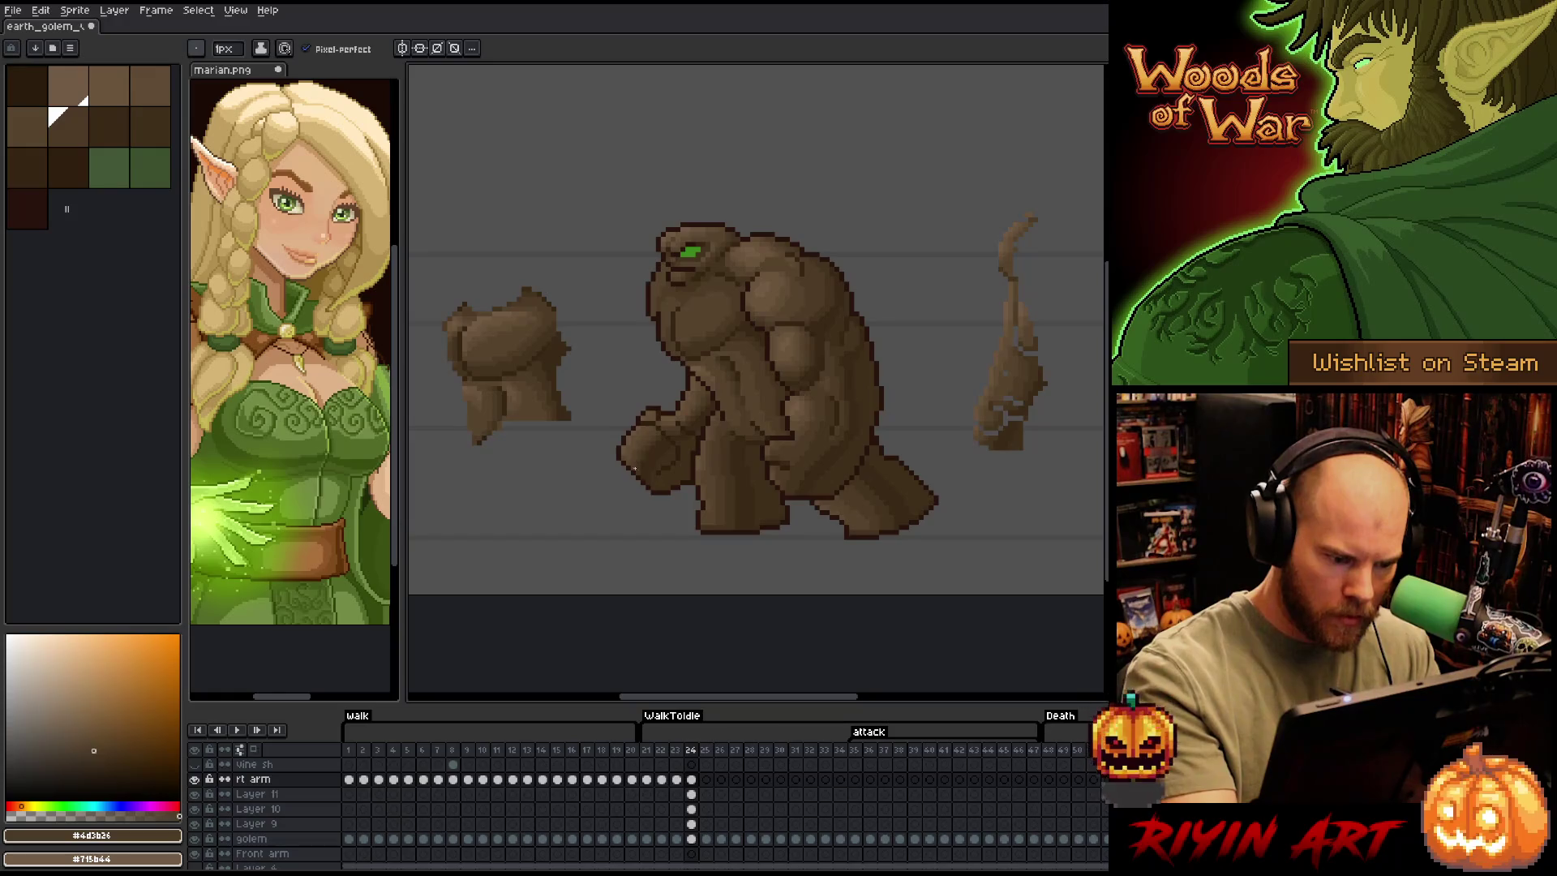
# Touch up frame 24's chest with light, mid and darkest browns sampled from the golem, then zoom out
pyautogui.keyDown('alt'); pyautogui.click(650, 437); pyautogui.keyUp('alt')
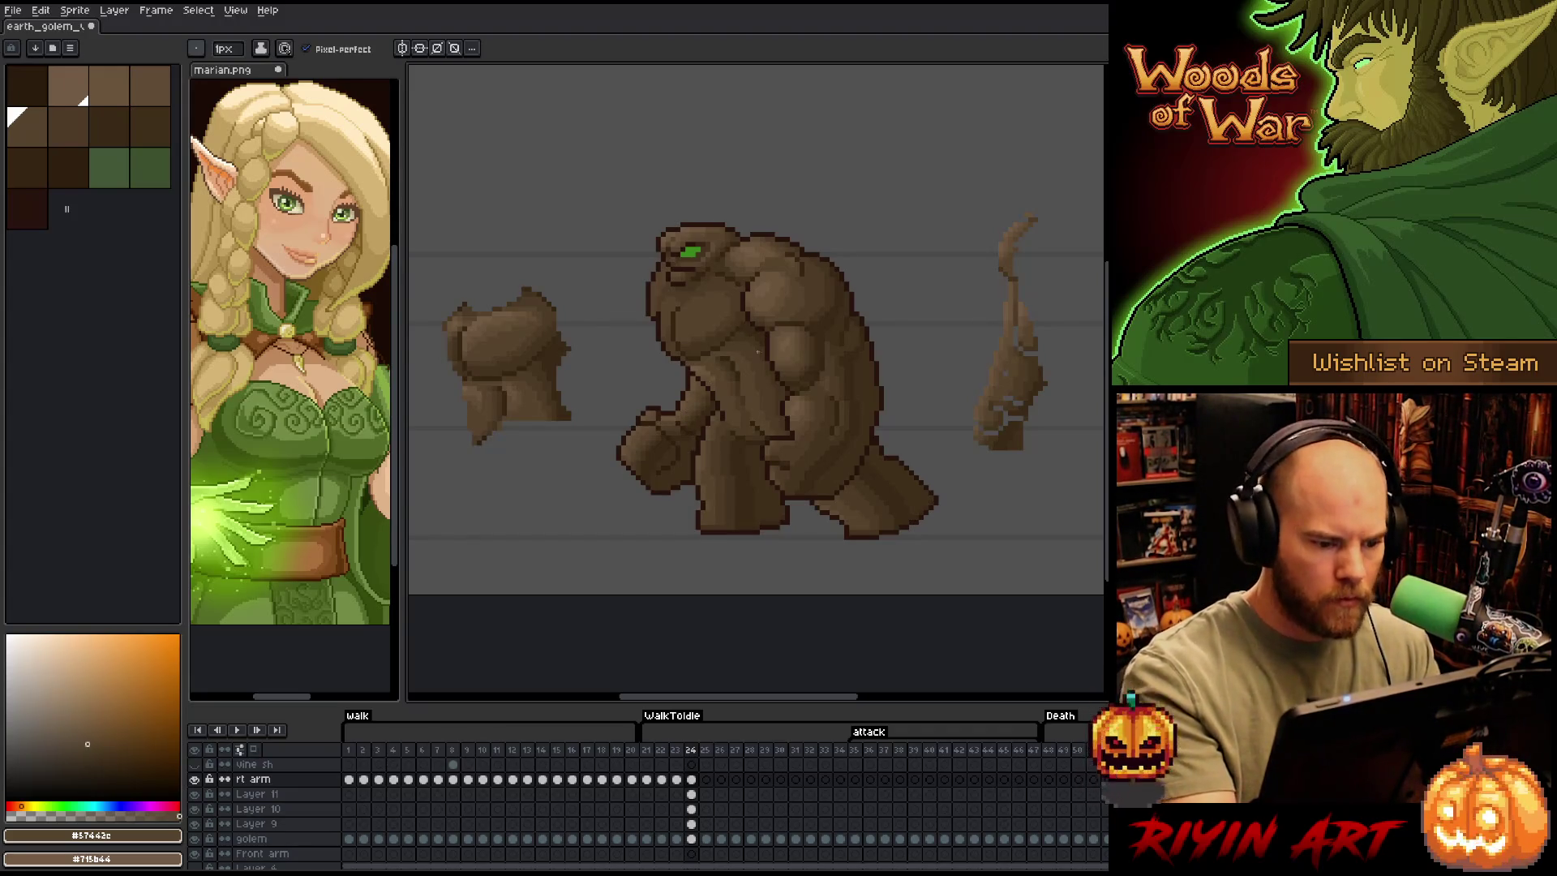
pyautogui.keyDown('alt'); pyautogui.click(693, 306); pyautogui.keyUp('alt')
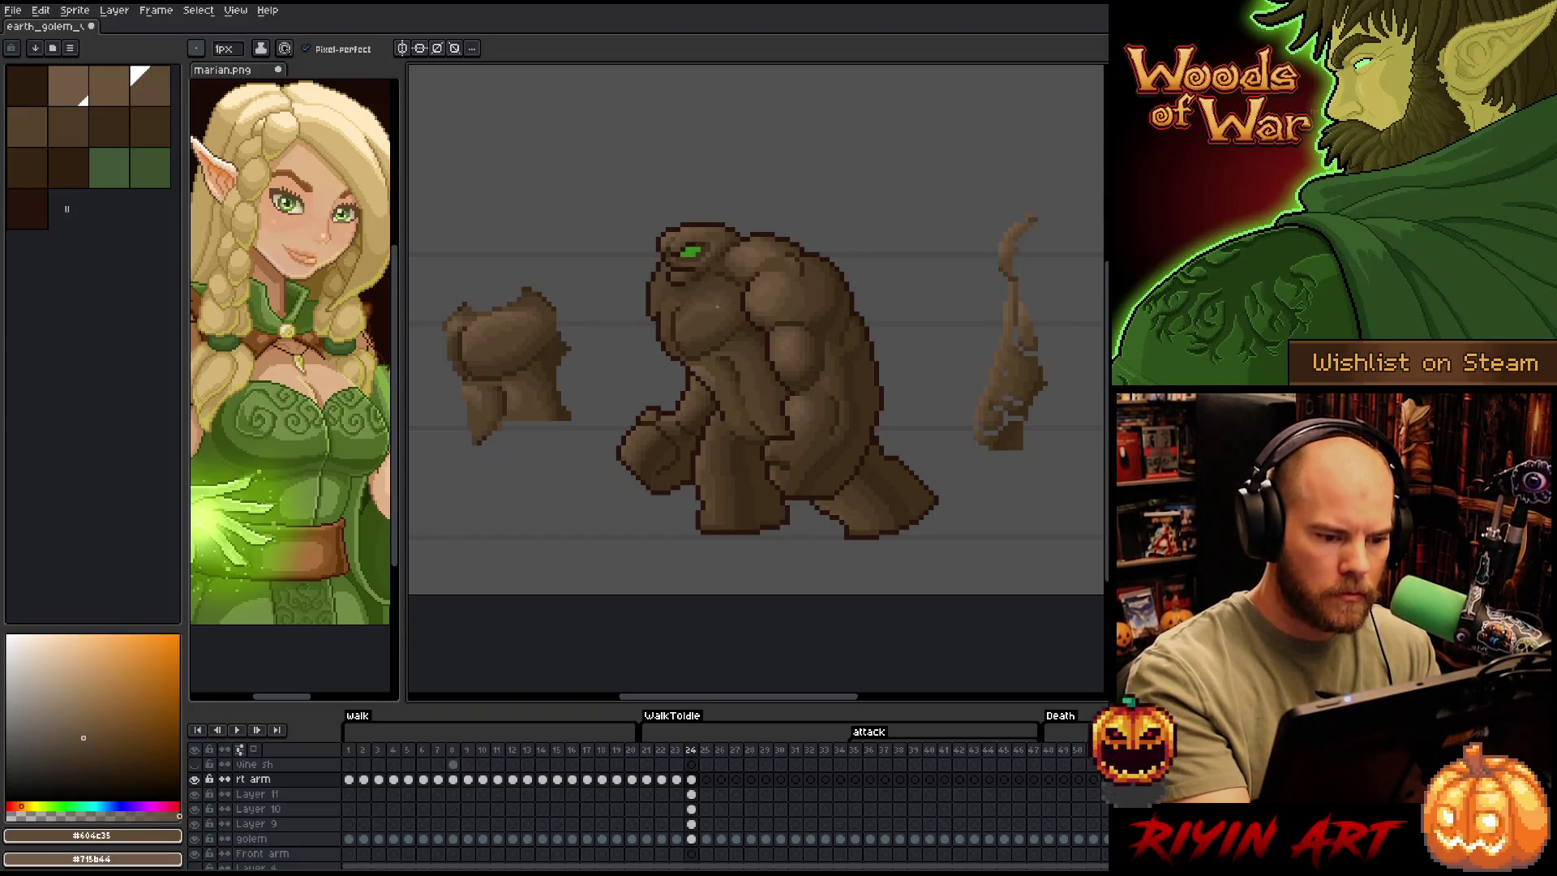
pyautogui.keyDown('alt'); pyautogui.click(517, 323); pyautogui.keyUp('alt')
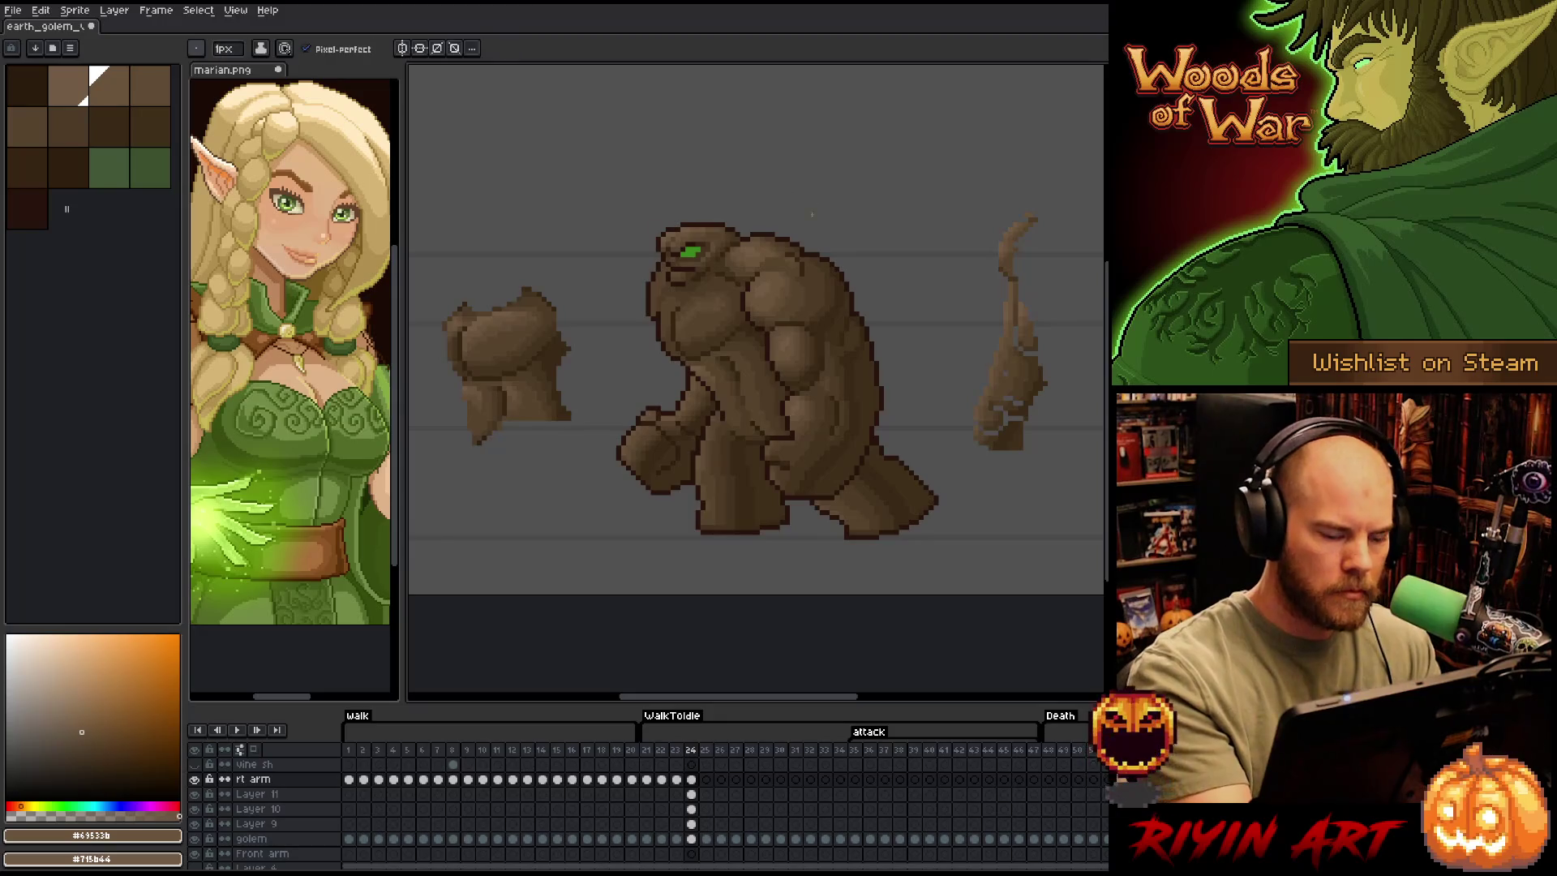
pyautogui.keyDown('alt'); pyautogui.click(694, 315); pyautogui.keyUp('alt')
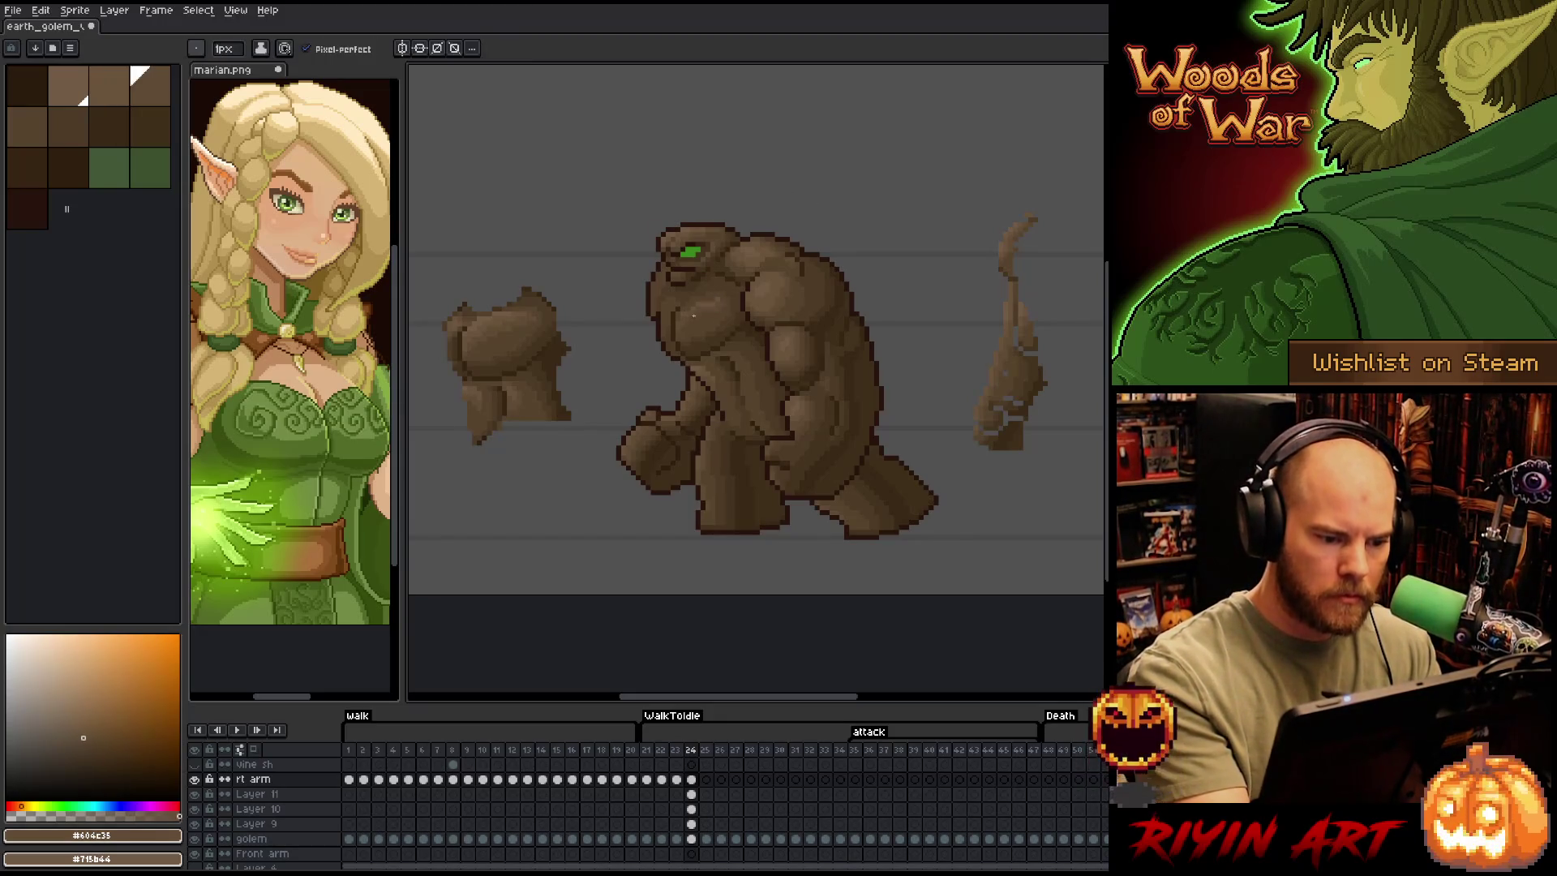
pyautogui.keyDown('alt'); pyautogui.click(676, 319); pyautogui.keyUp('alt')
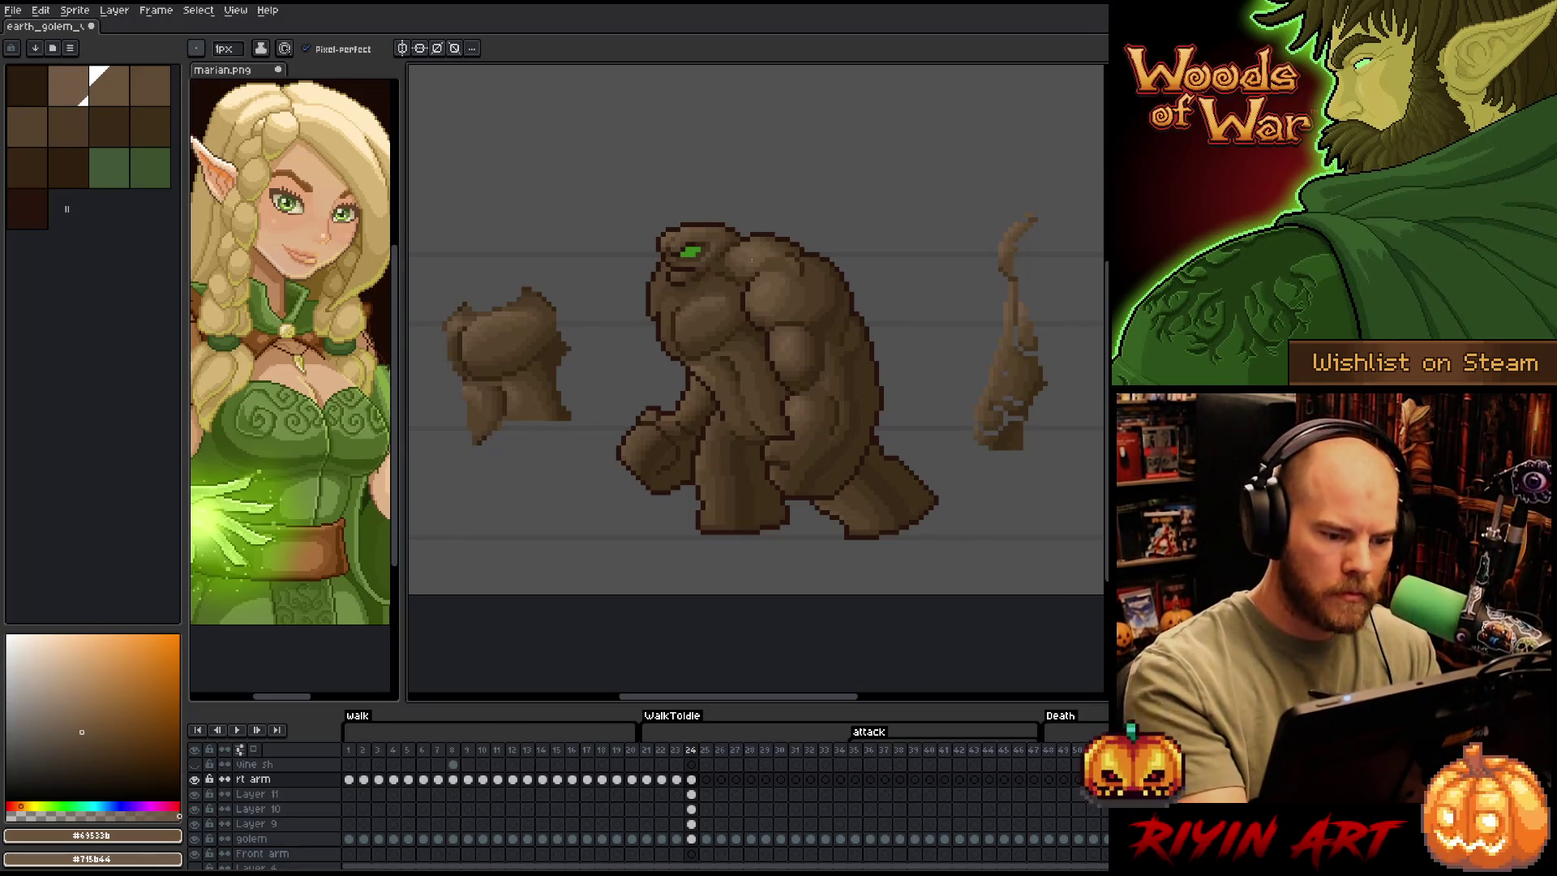
pyautogui.keyDown('alt'); pyautogui.click(664, 316); pyautogui.keyUp('alt')
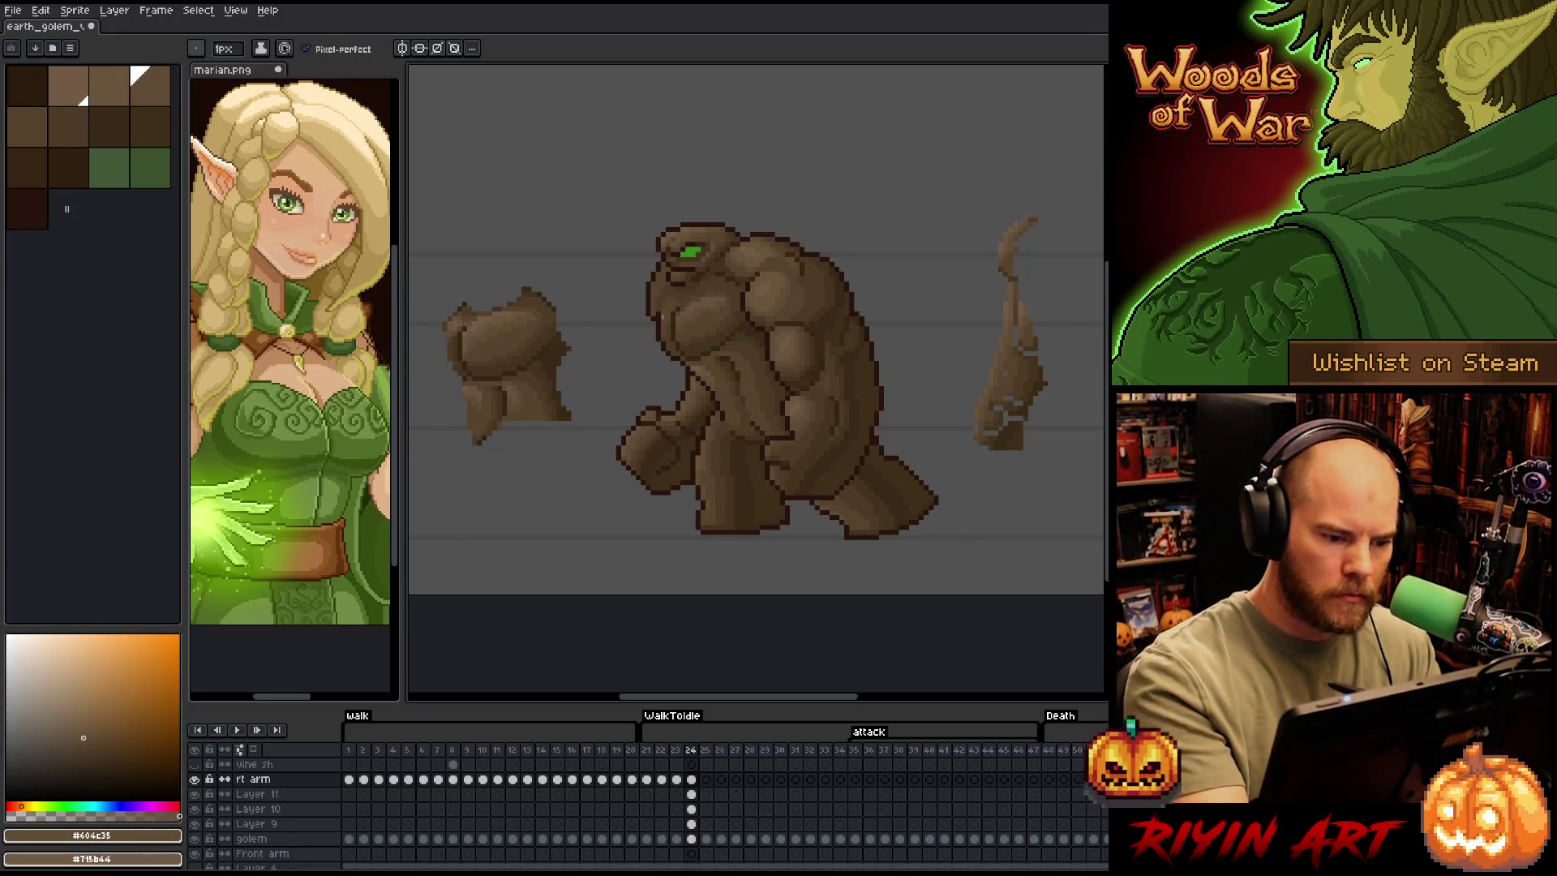
pyautogui.keyDown('alt'); pyautogui.click(664, 312); pyautogui.keyUp('alt')
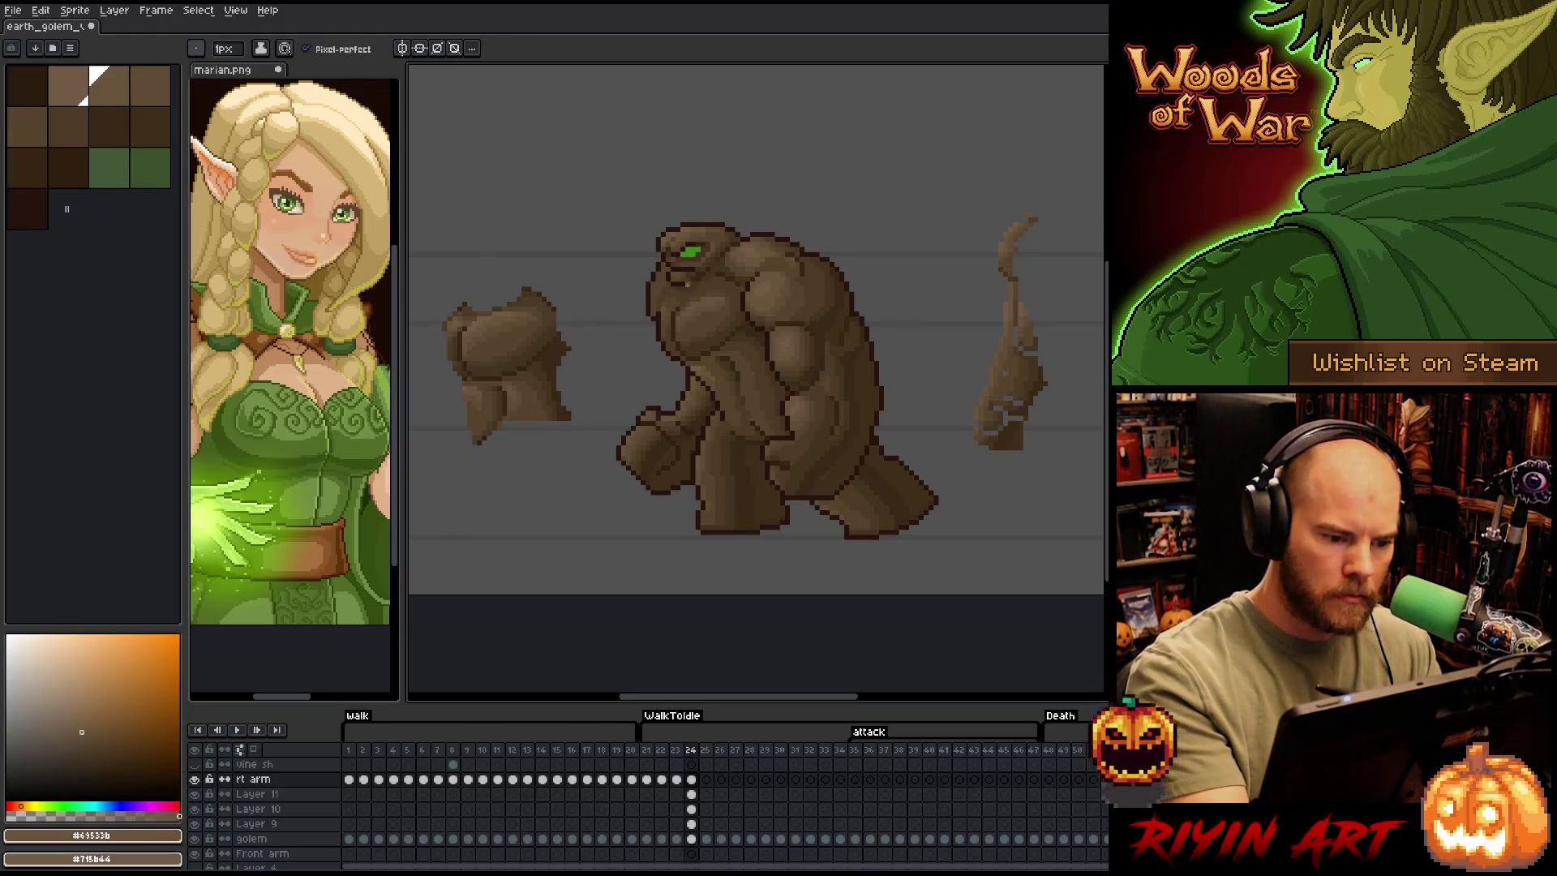
pyautogui.keyDown('alt'); pyautogui.click(492, 317); pyautogui.keyUp('alt')
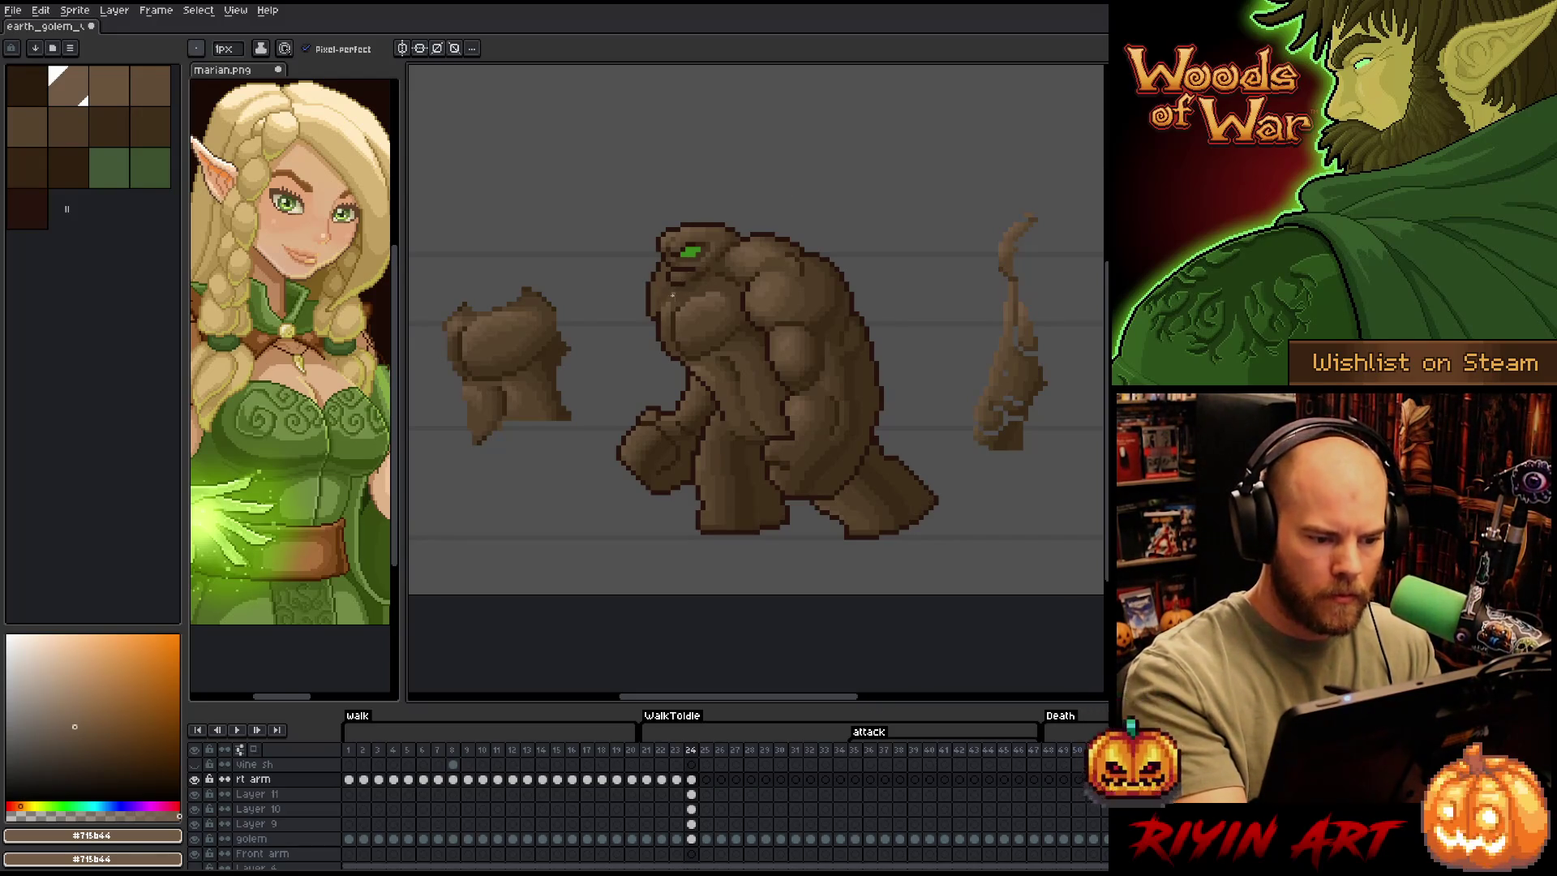
pyautogui.keyDown('alt'); pyautogui.click(698, 272); pyautogui.keyUp('alt')
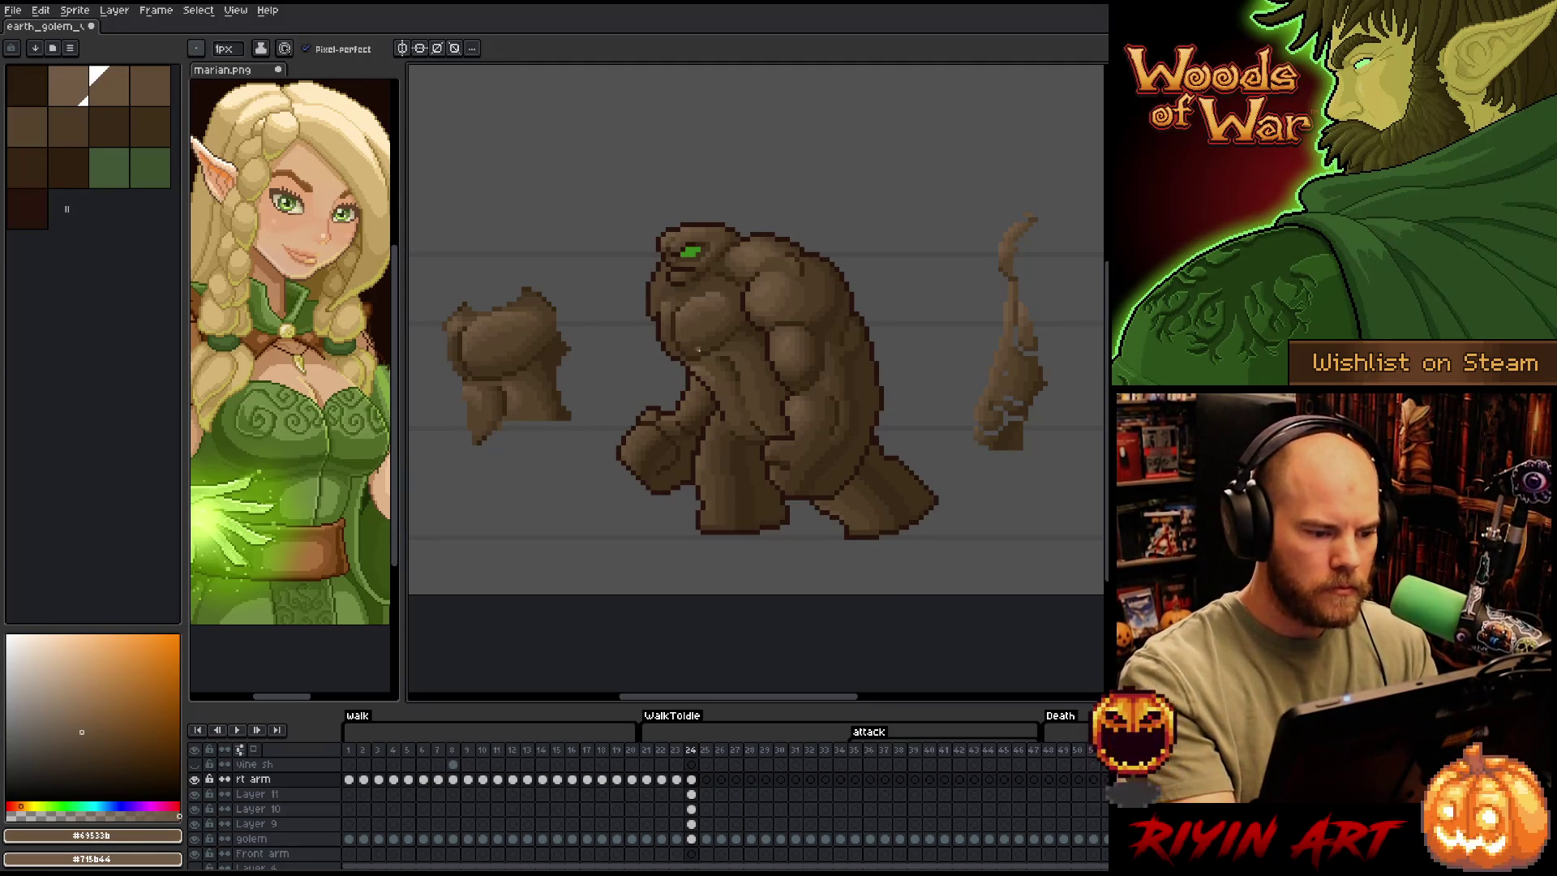
pyautogui.keyDown('alt'); pyautogui.click(699, 350); pyautogui.keyUp('alt')
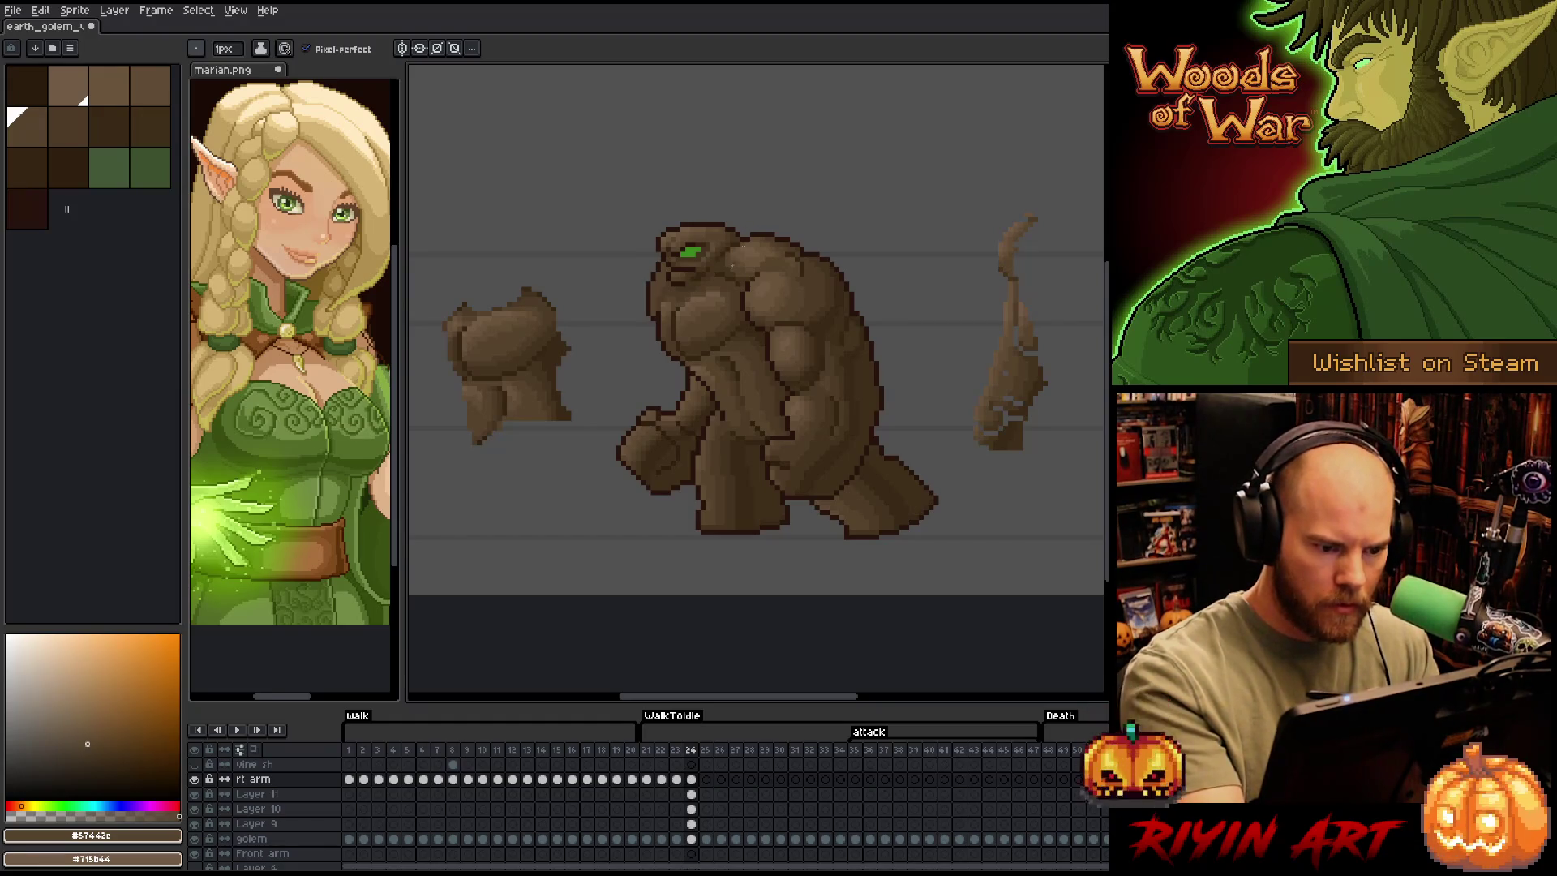
pyautogui.press('m')
pyautogui.press('-')
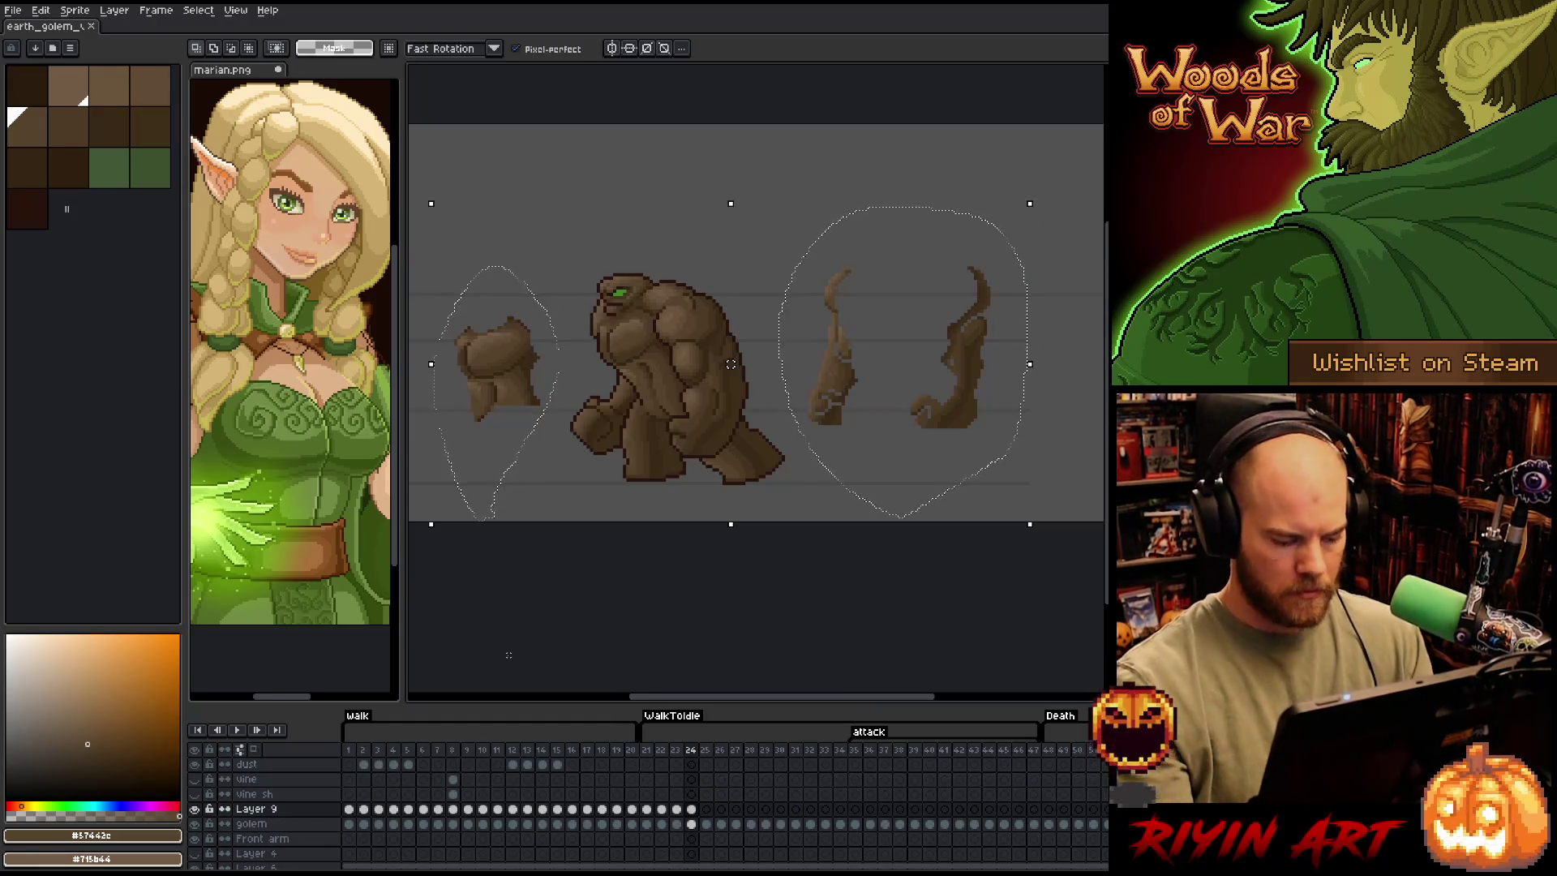
# Flip back and forth between frames 24, 25 and 26 to compare the golem's poses
pyautogui.press('.')
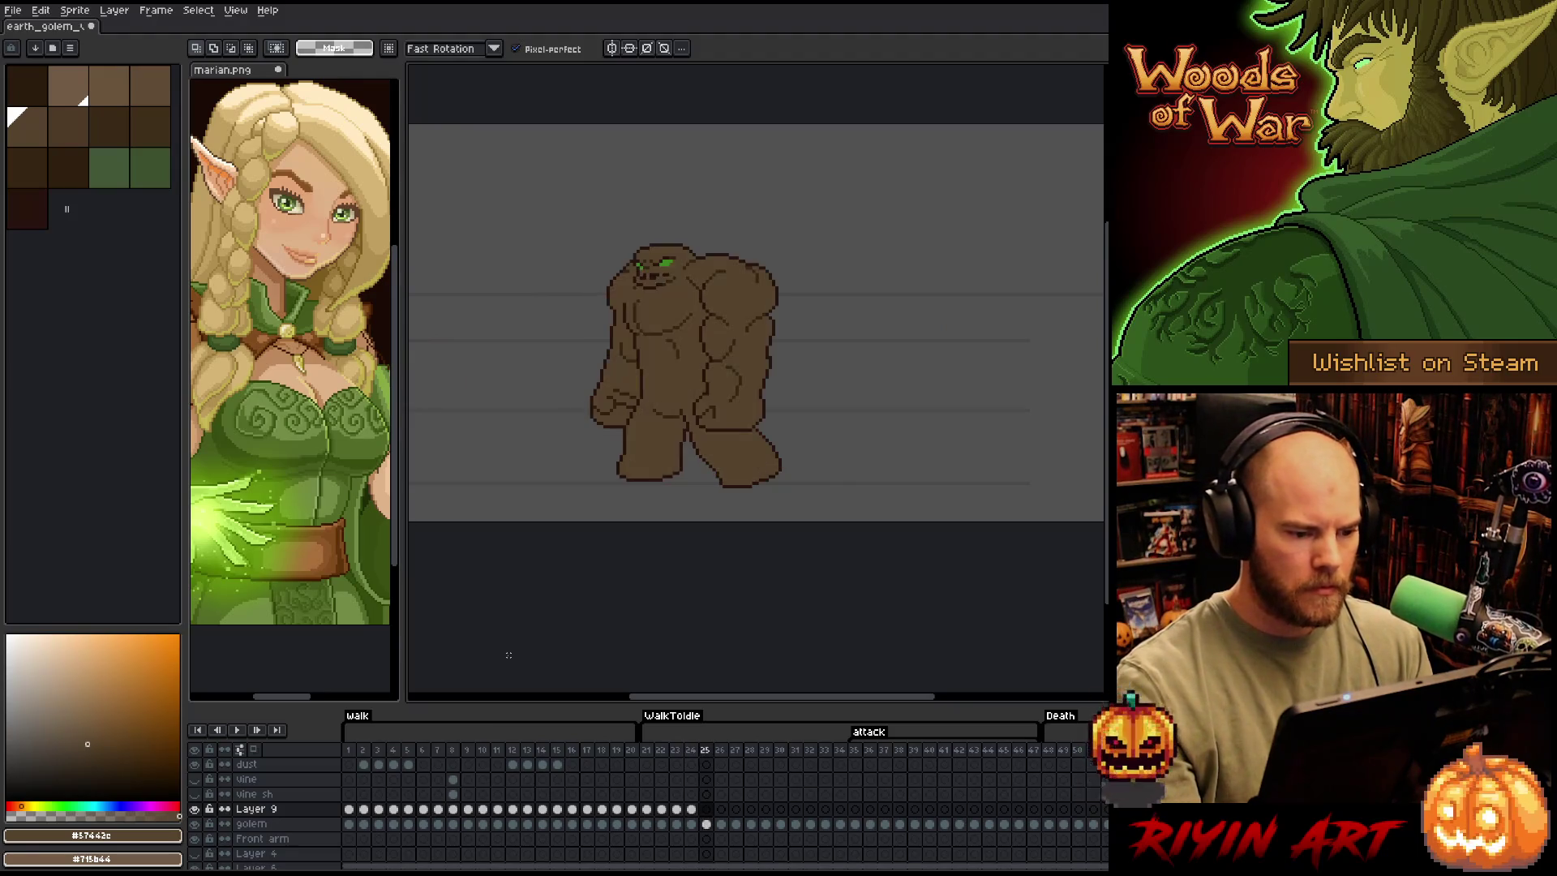
pyautogui.press(',')
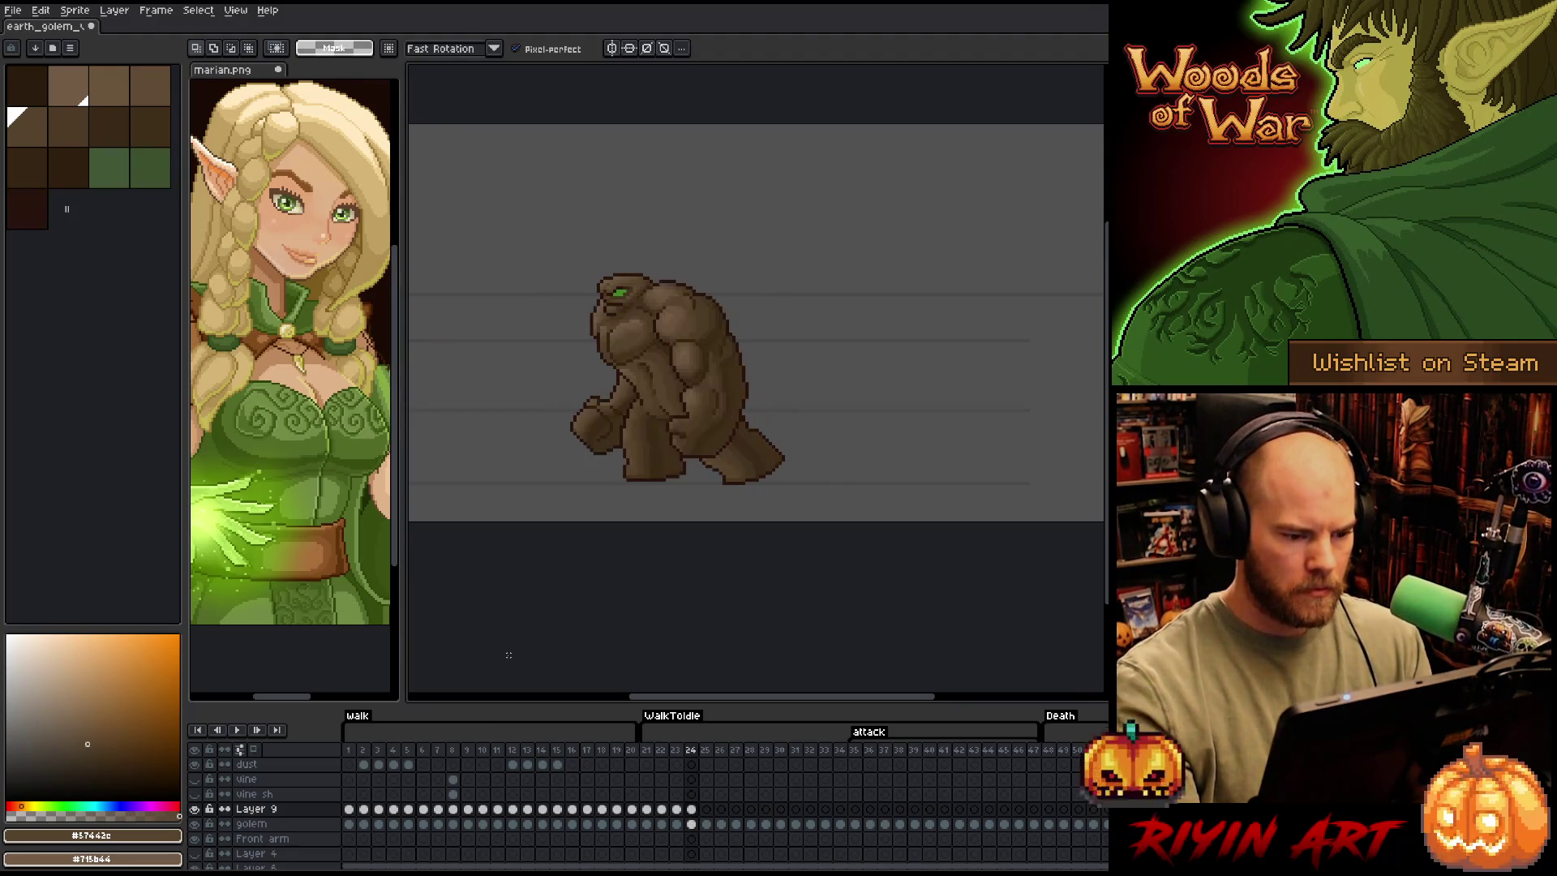
pyautogui.press('.')
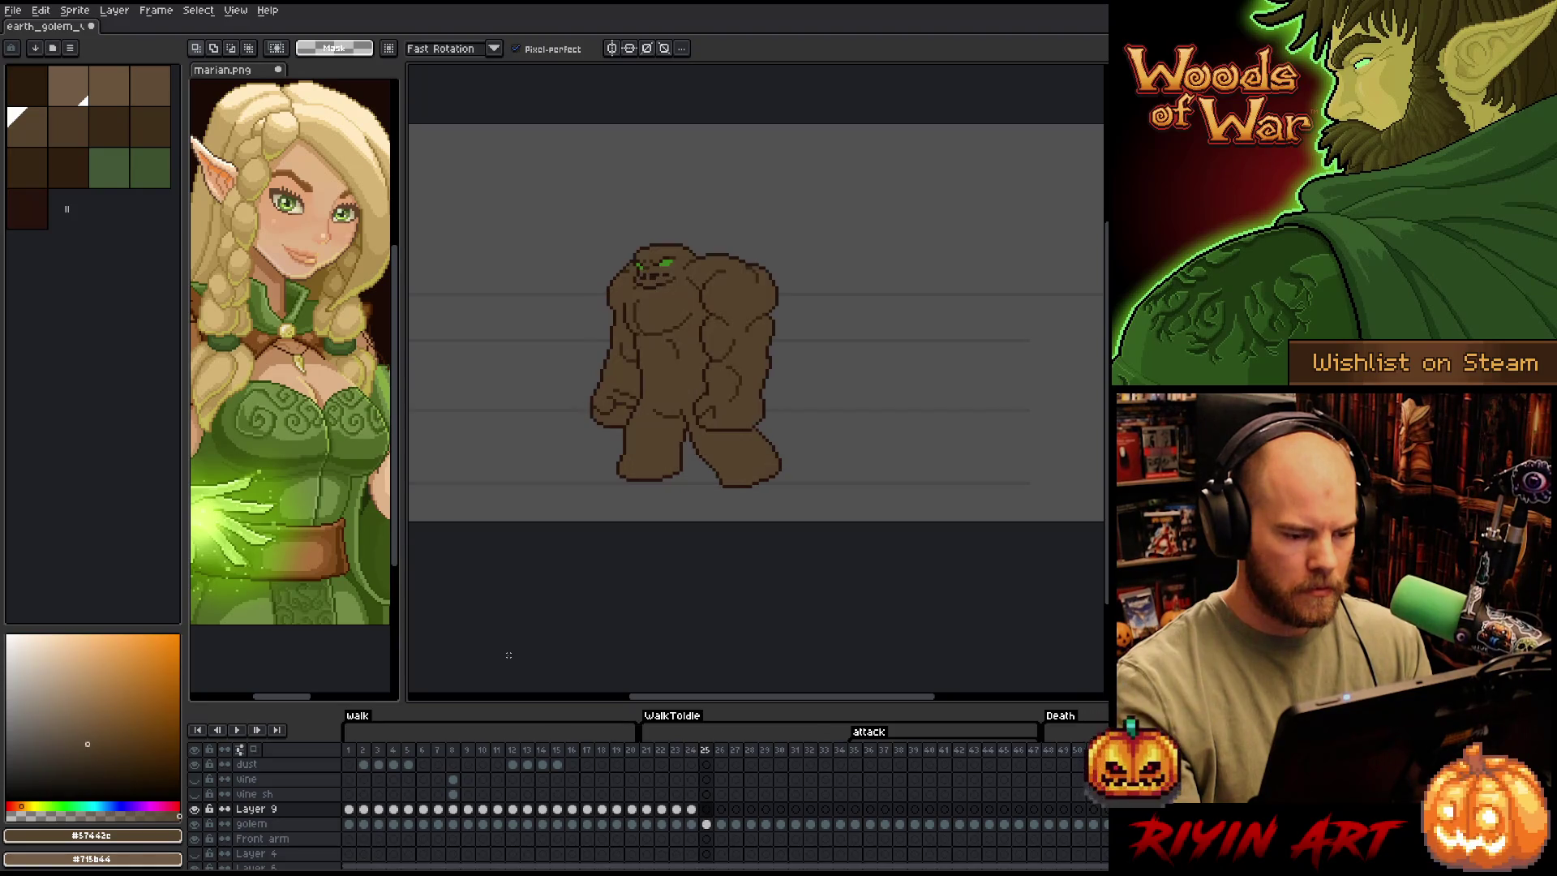
pyautogui.press(',')
pyautogui.press('.')
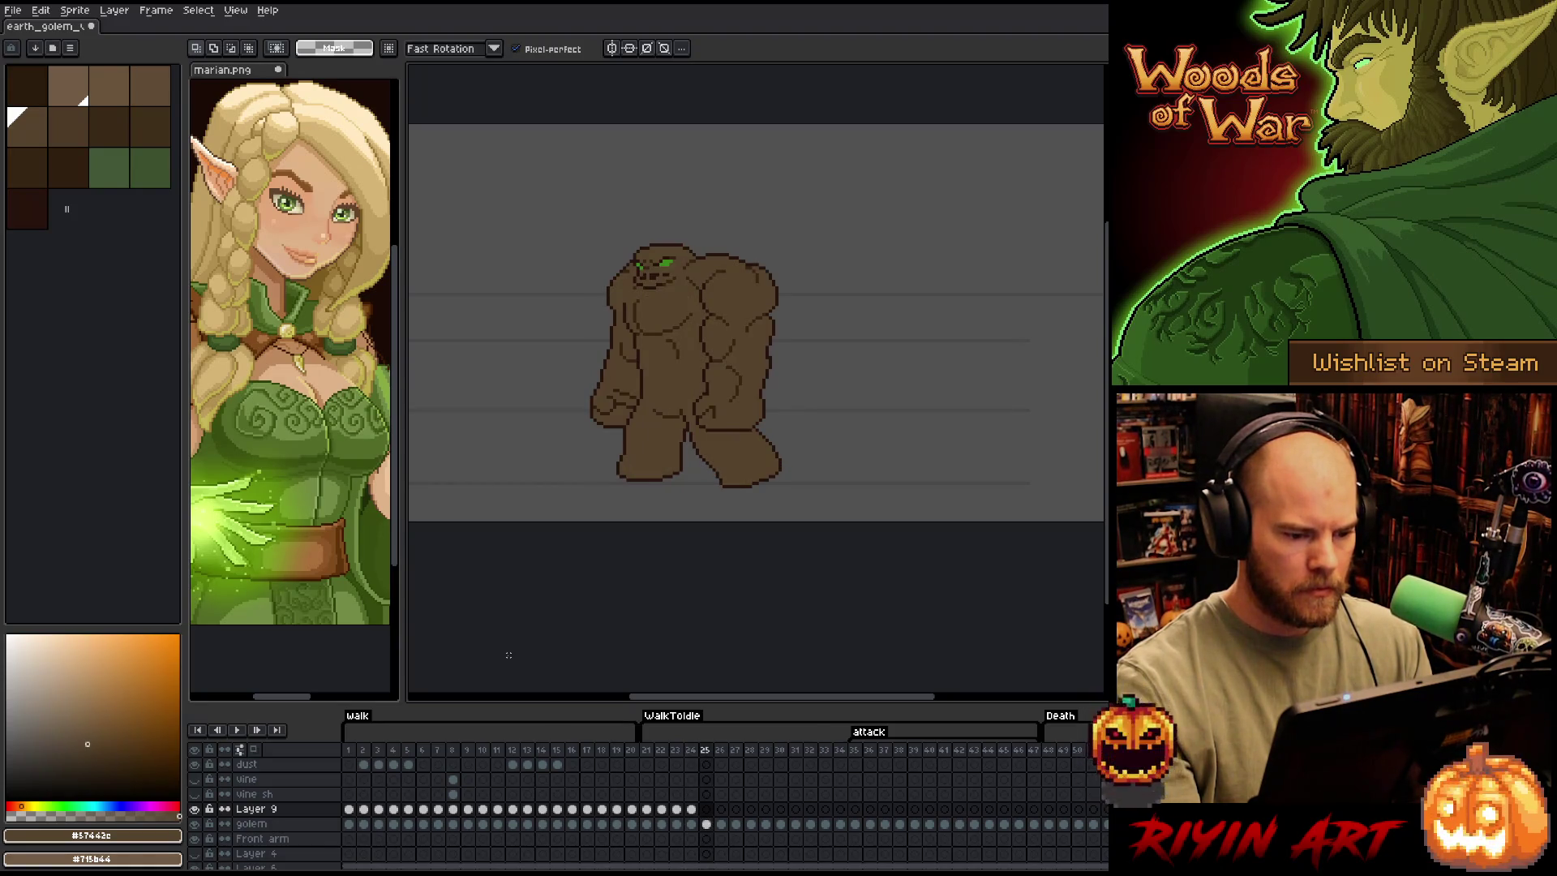
pyautogui.press(',')
pyautogui.press('.')
pyautogui.press(',')
pyautogui.press('.')
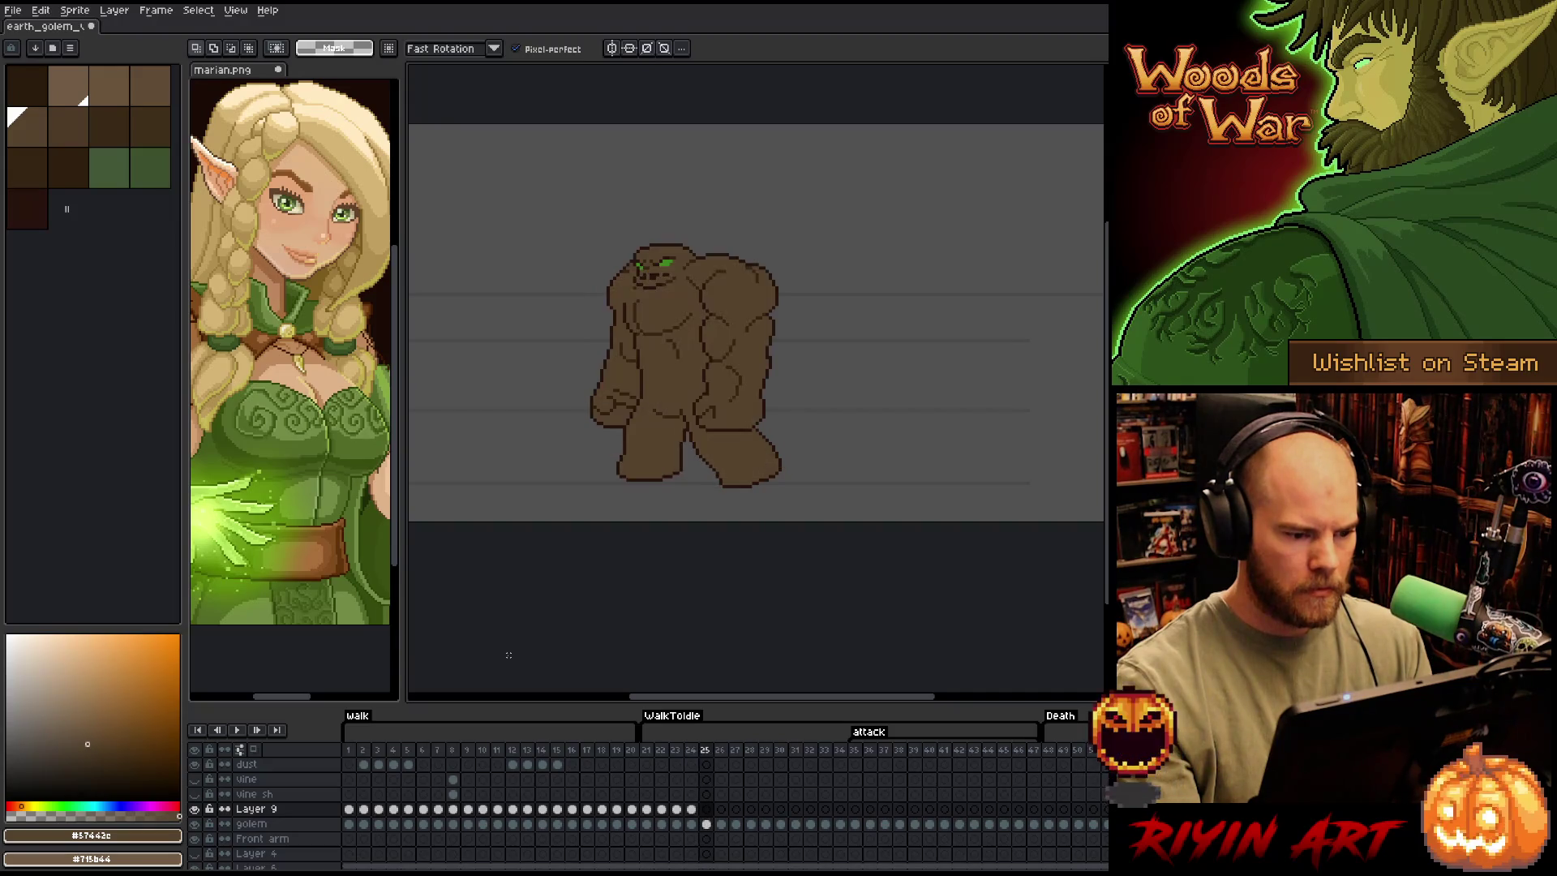
pyautogui.press(',')
pyautogui.press('.')
pyautogui.press(',')
pyautogui.press('.')
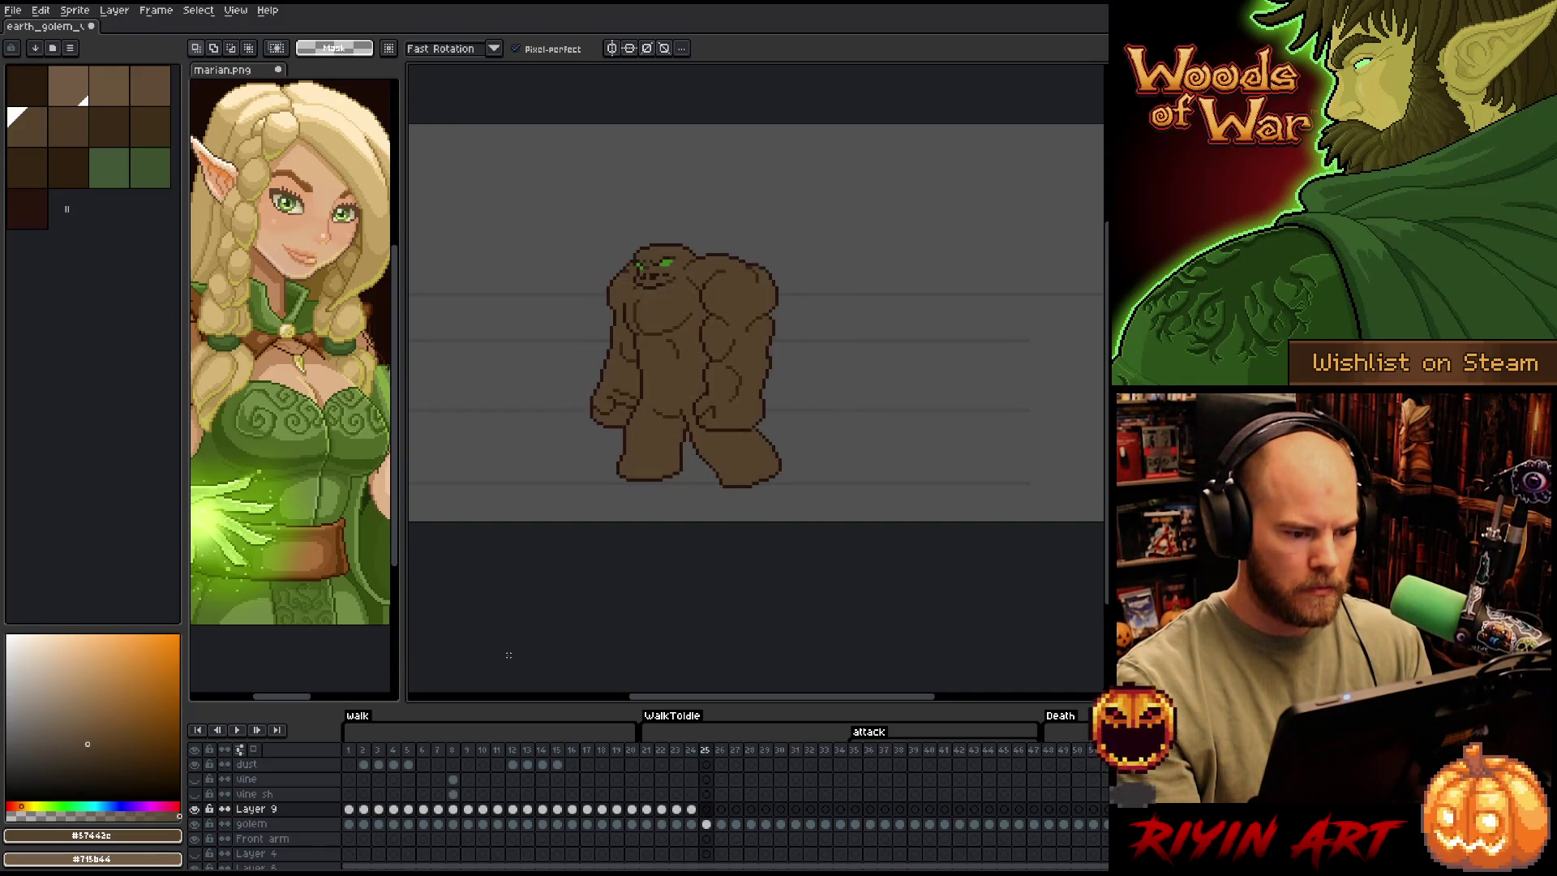
pyautogui.press('.')
pyautogui.press(',')
pyautogui.press(',')
pyautogui.press('.')
pyautogui.press('.')
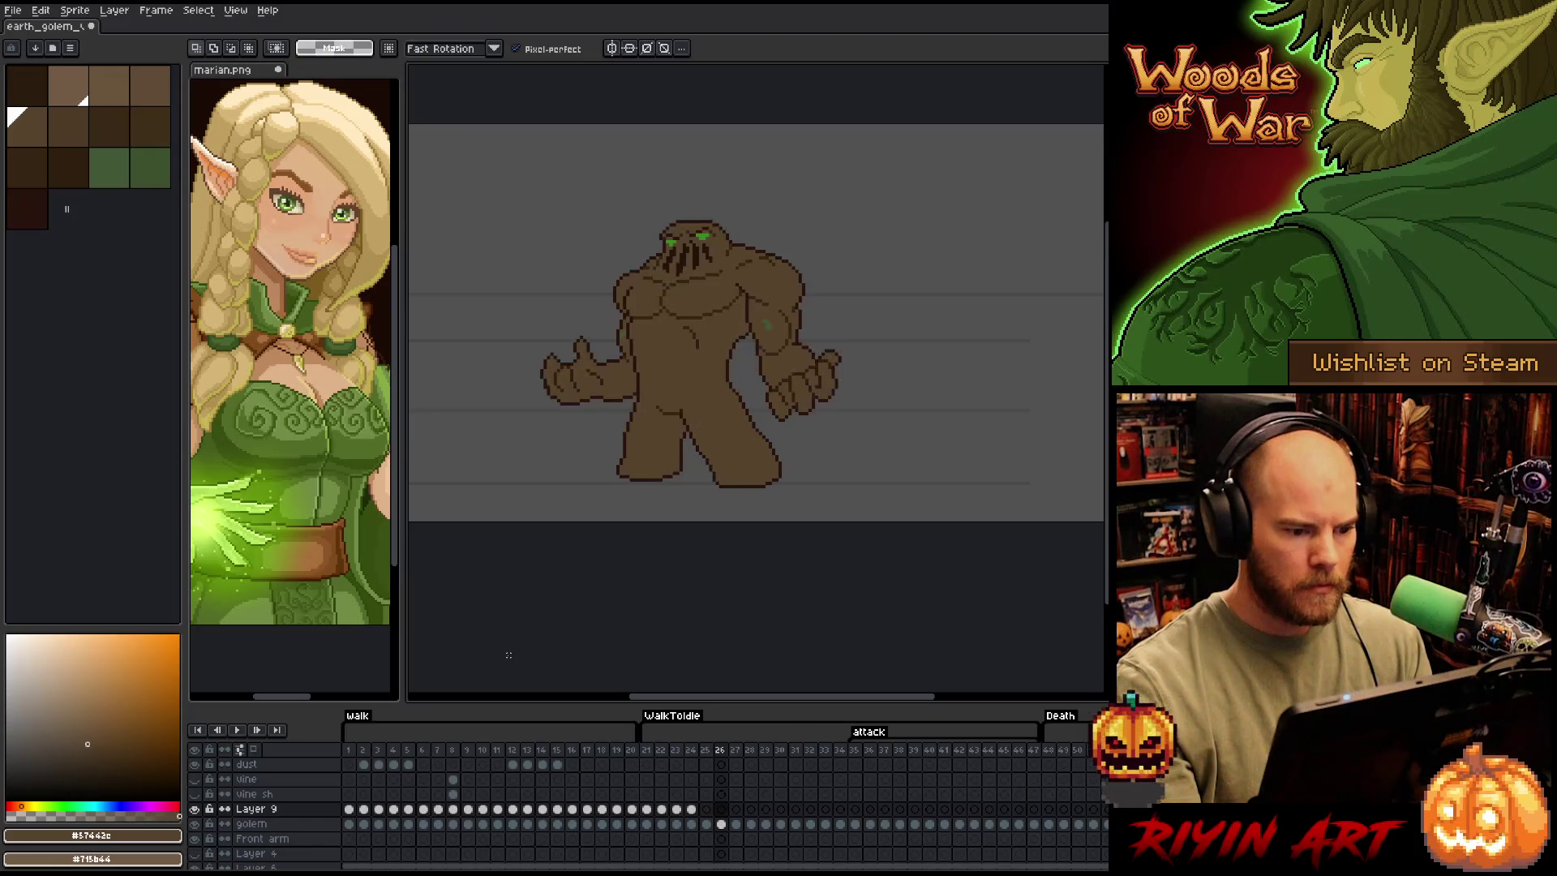
pyautogui.press(',')
pyautogui.press(',')
pyautogui.press('.')
pyautogui.press('.')
pyautogui.press(',')
pyautogui.press(',')
pyautogui.press(',')
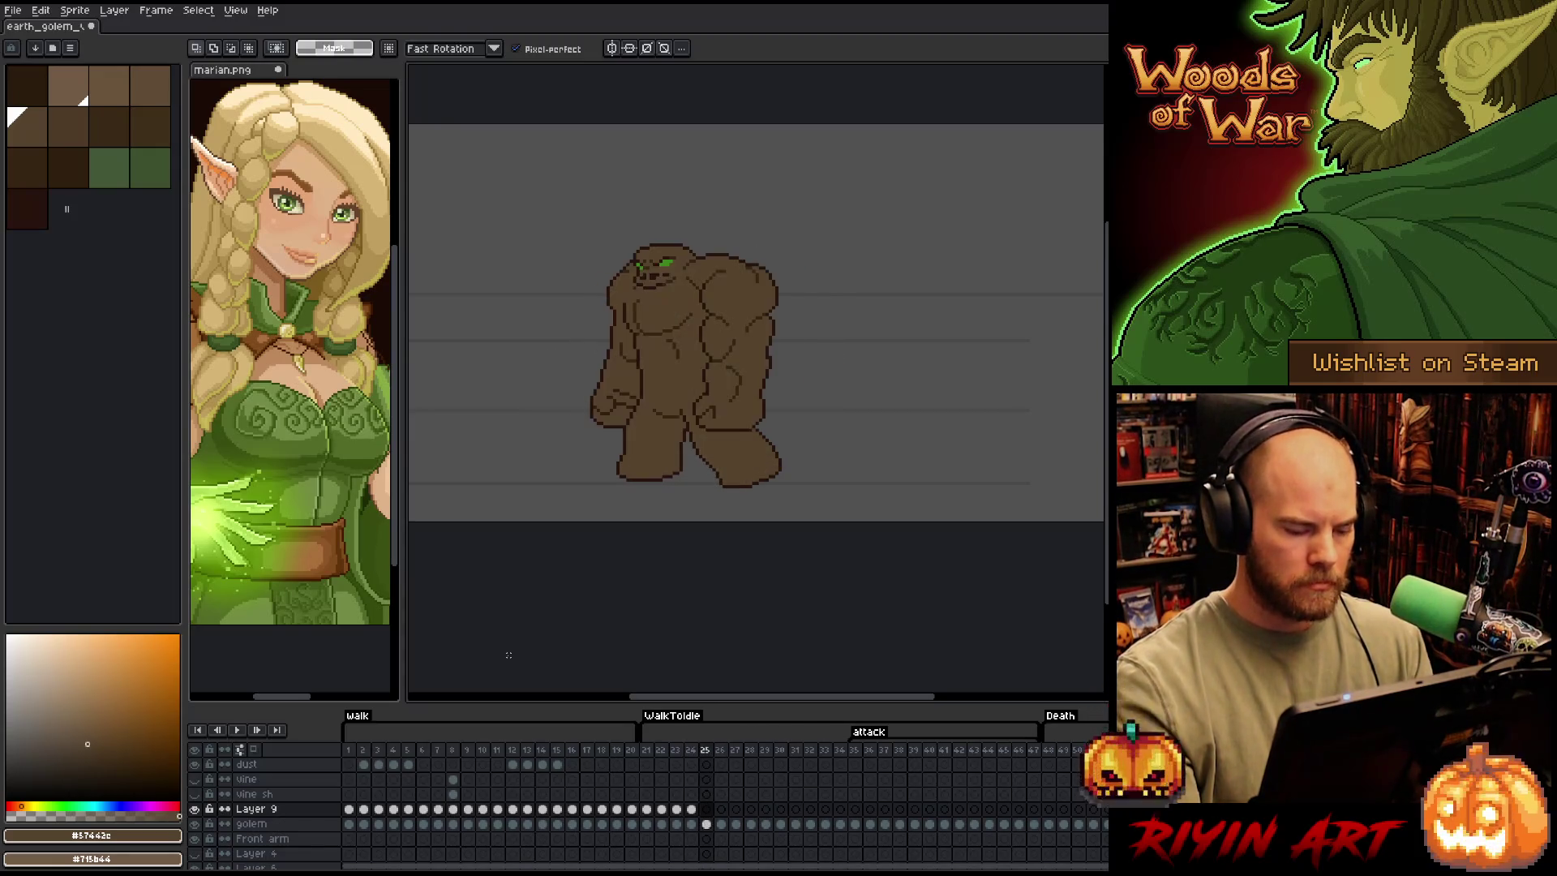
pyautogui.press('.')
pyautogui.press('.')
pyautogui.press(',')
pyautogui.press('.')
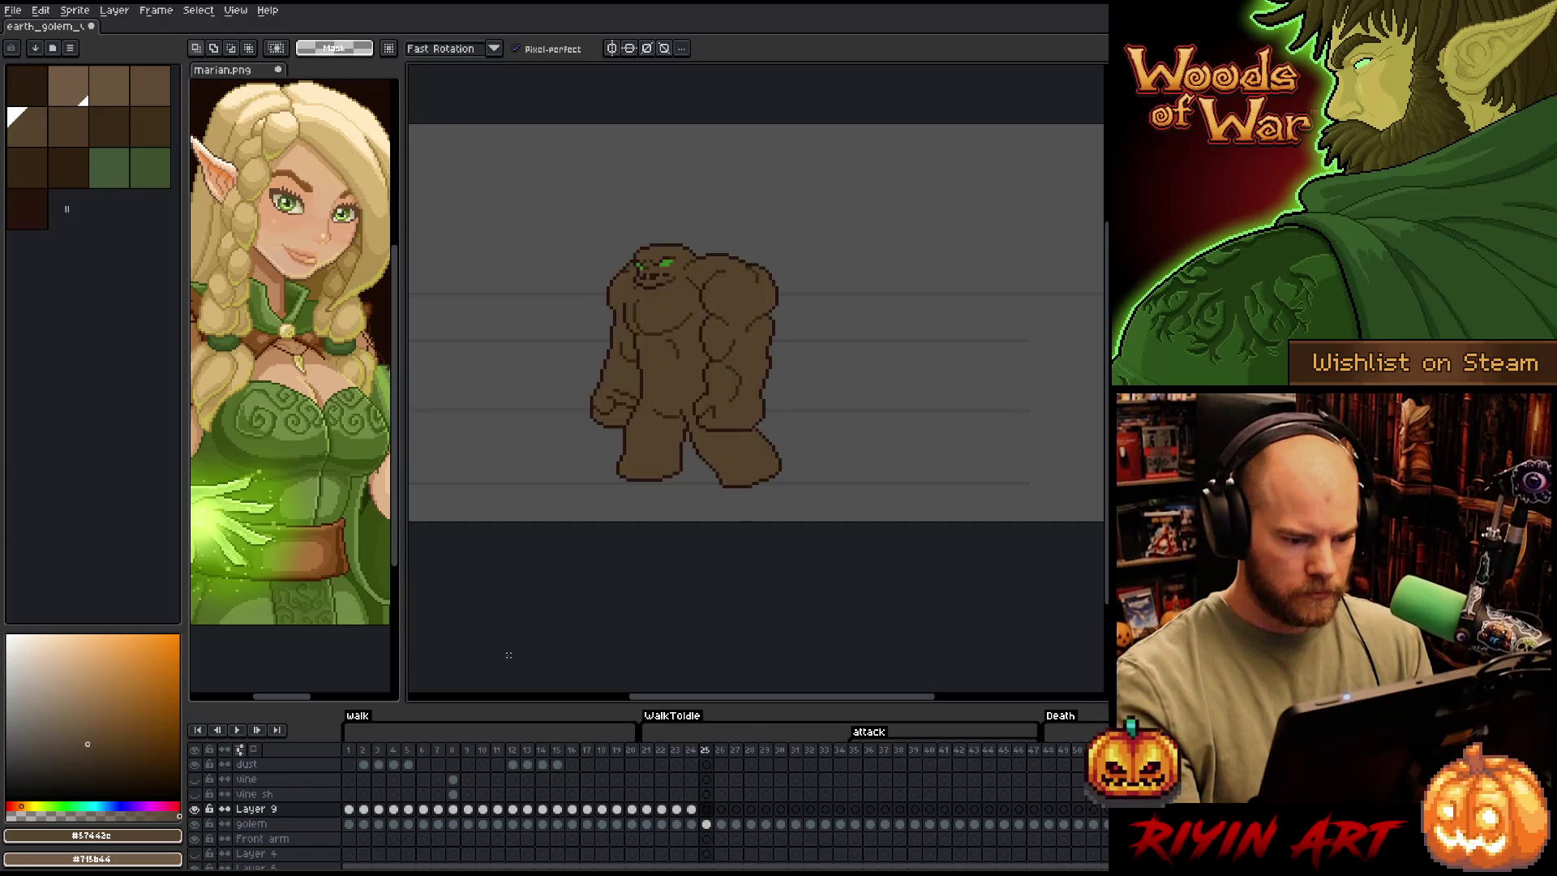
pyautogui.press('.')
pyautogui.press(',')
pyautogui.press('.')
pyautogui.press(',')
pyautogui.press(',')
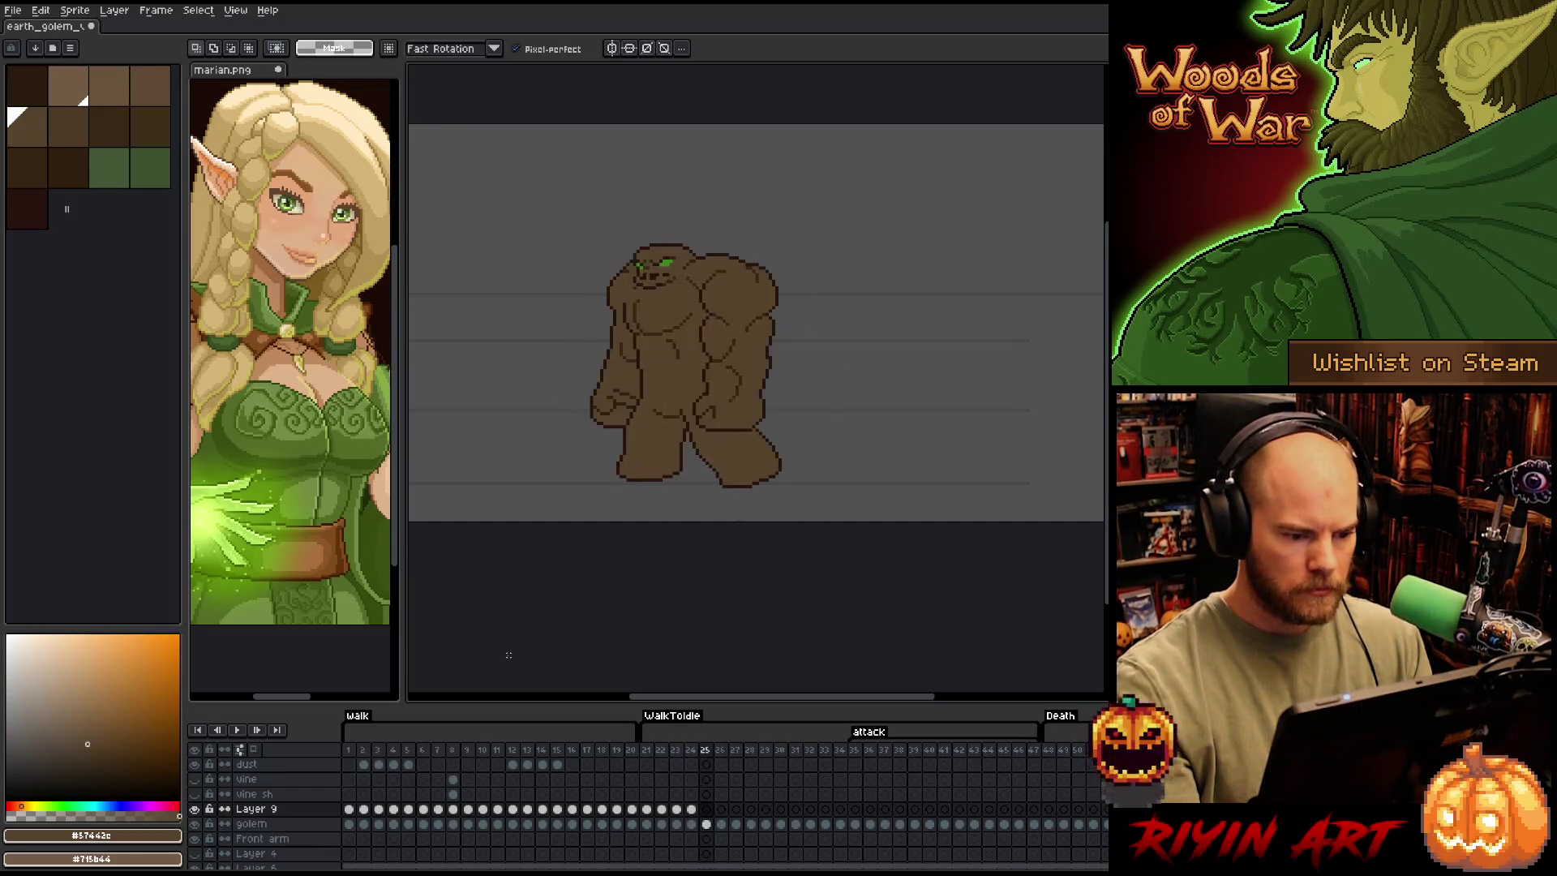
pyautogui.press('.')
pyautogui.press('.')
pyautogui.press(',')
pyautogui.press(',')
pyautogui.press('.')
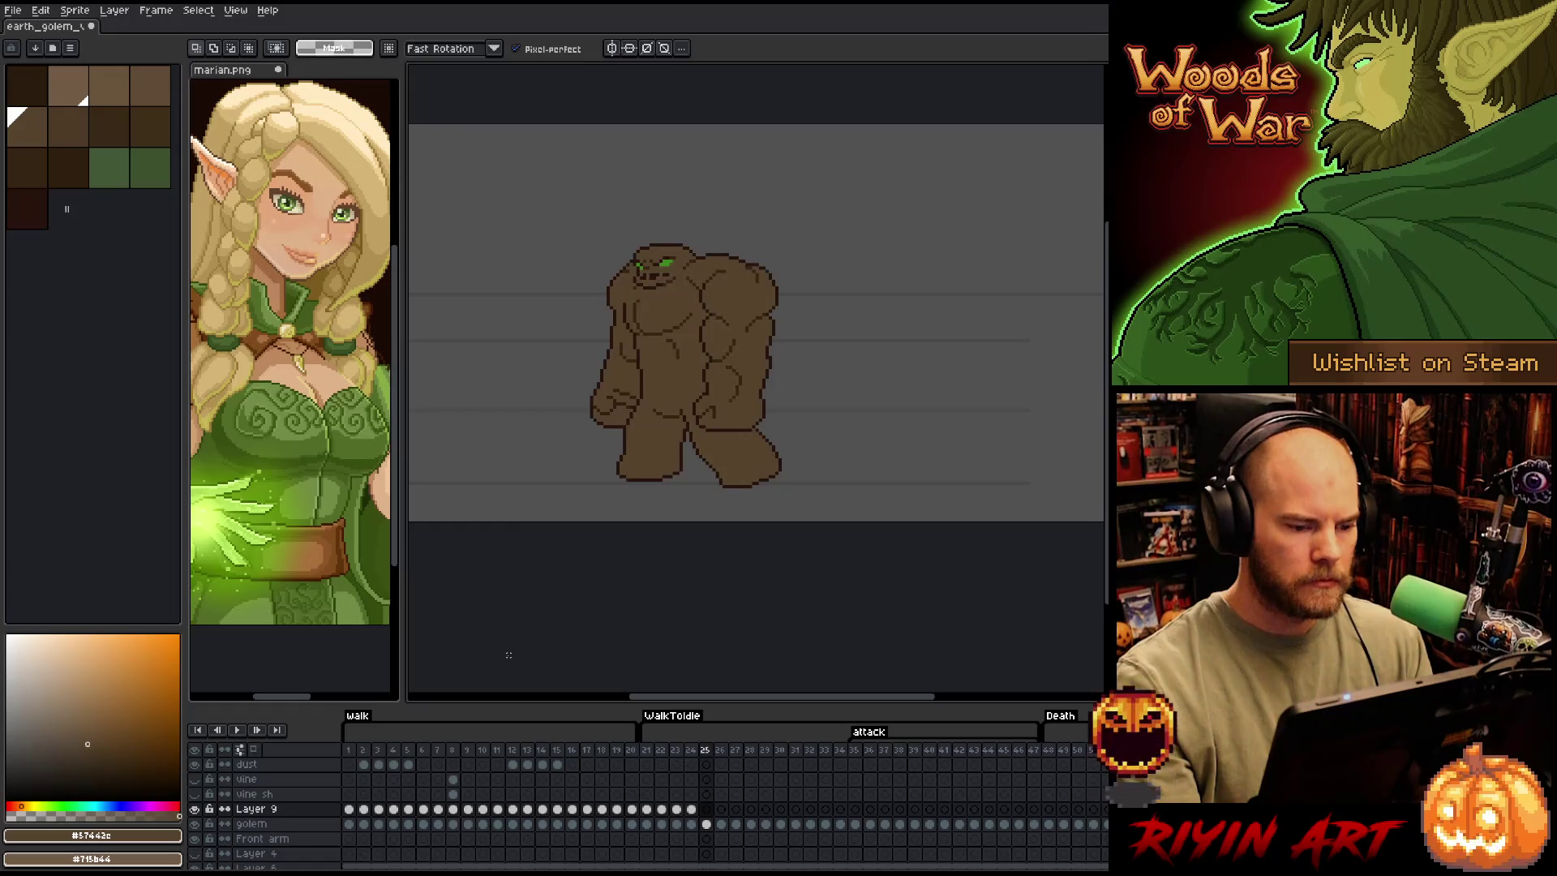
pyautogui.press('.')
pyautogui.press(',')
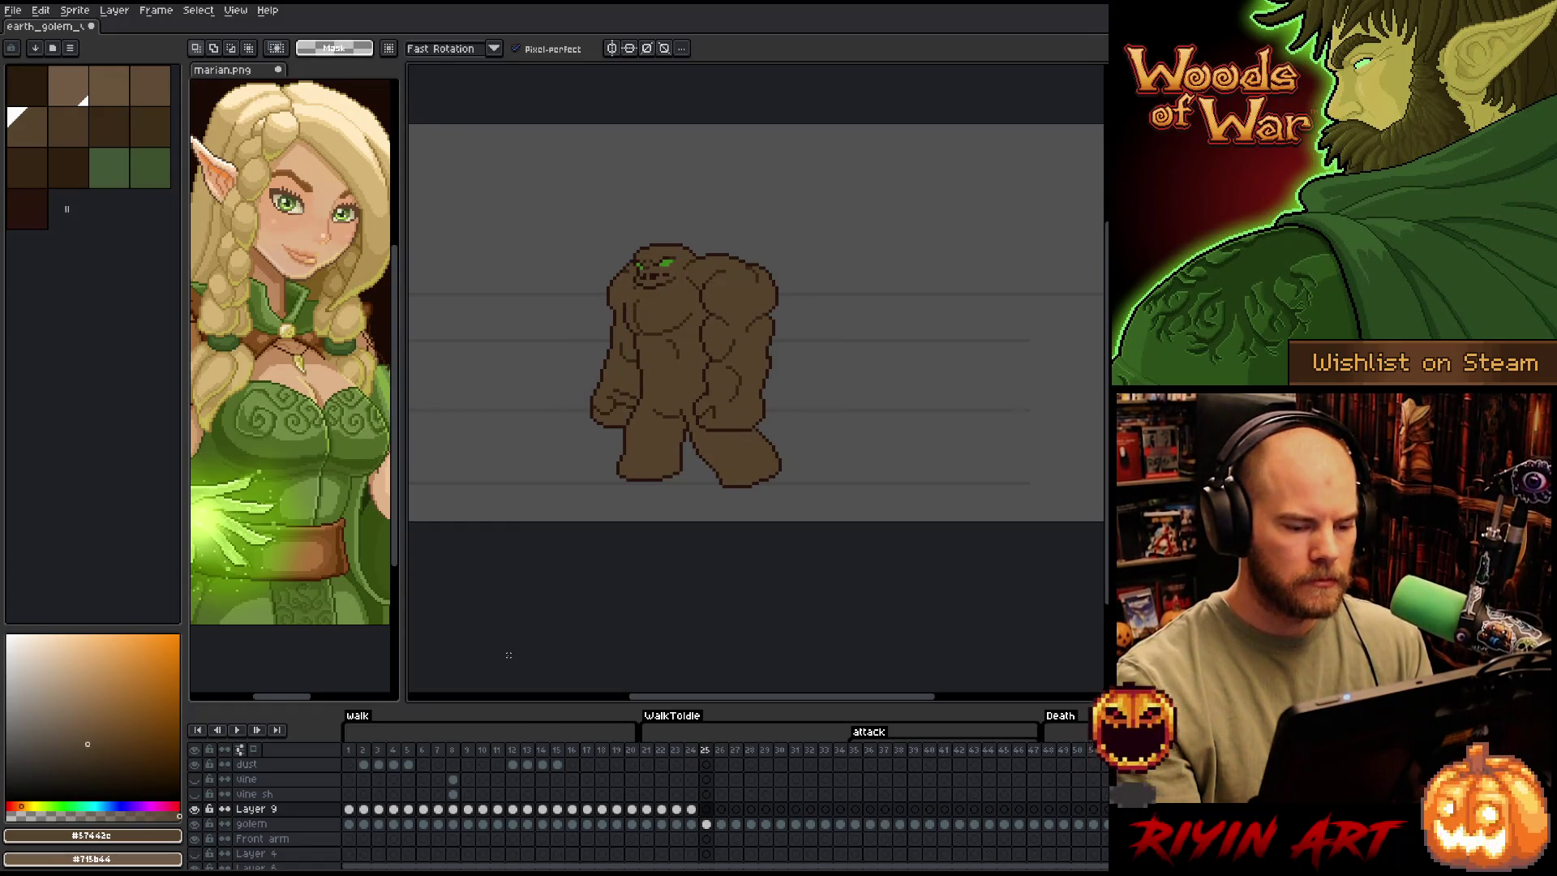
pyautogui.press(',')
pyautogui.press('.')
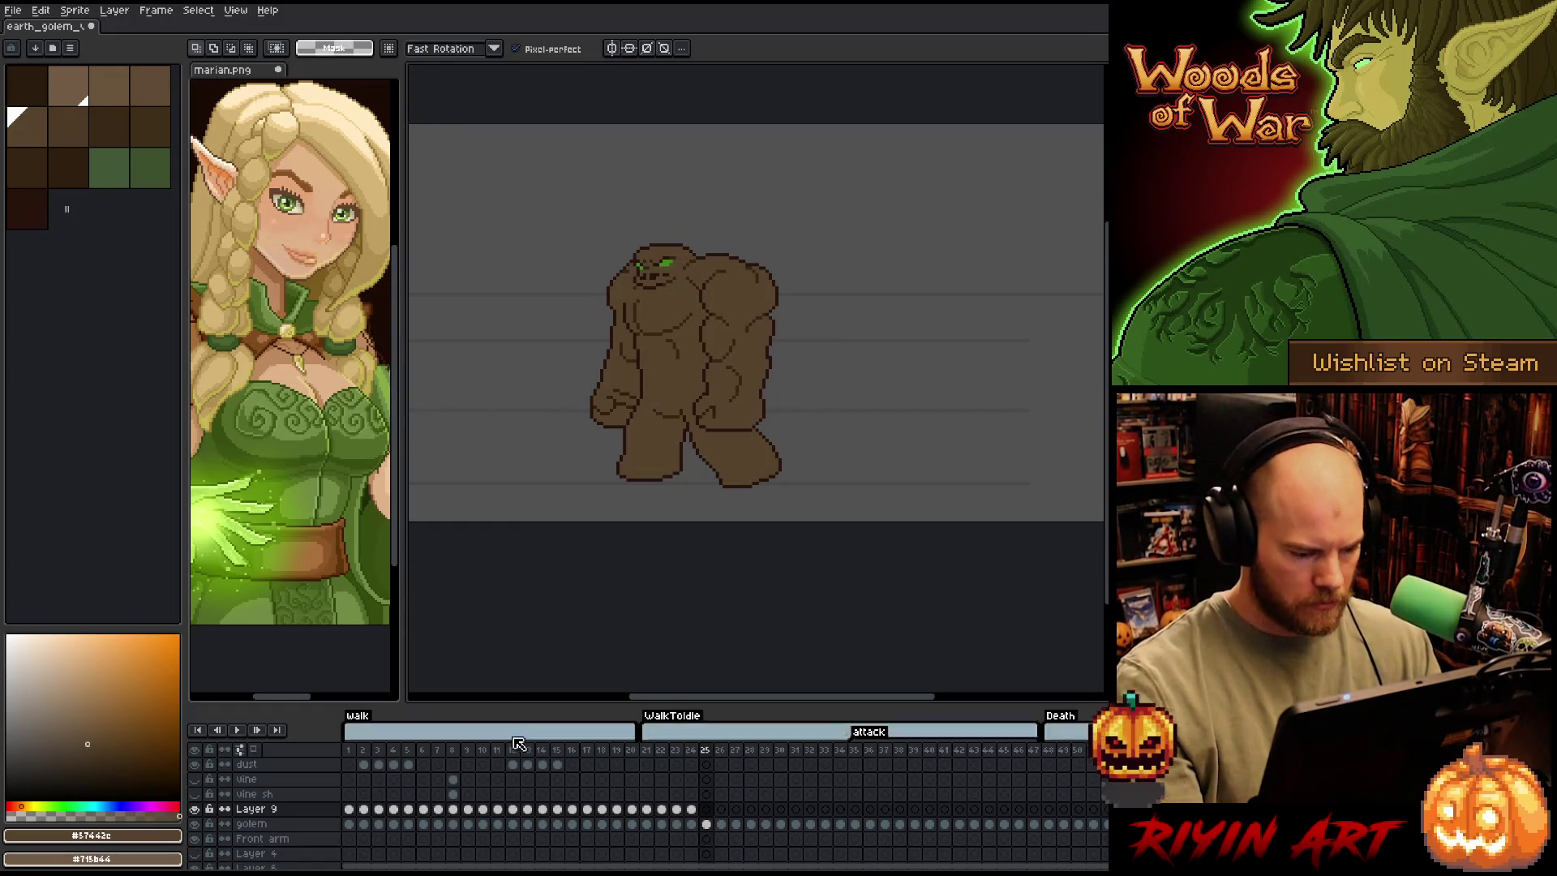
# Compare walk frames 16, 17 and 18 against WalkToIdle frame 25 in the timeline
pyautogui.click(592, 753)
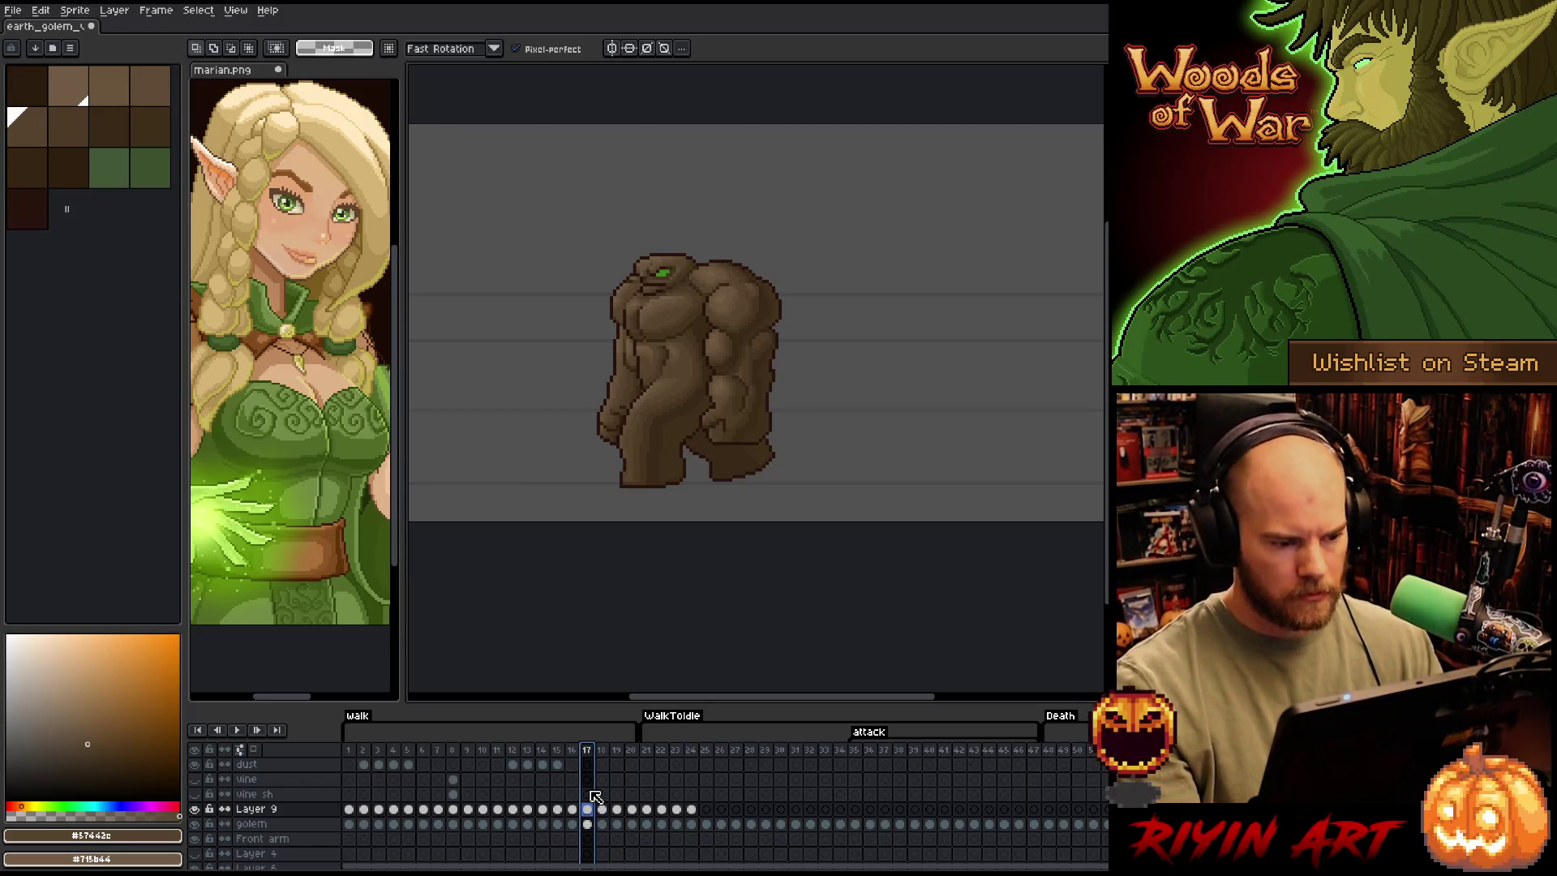
pyautogui.click(707, 751)
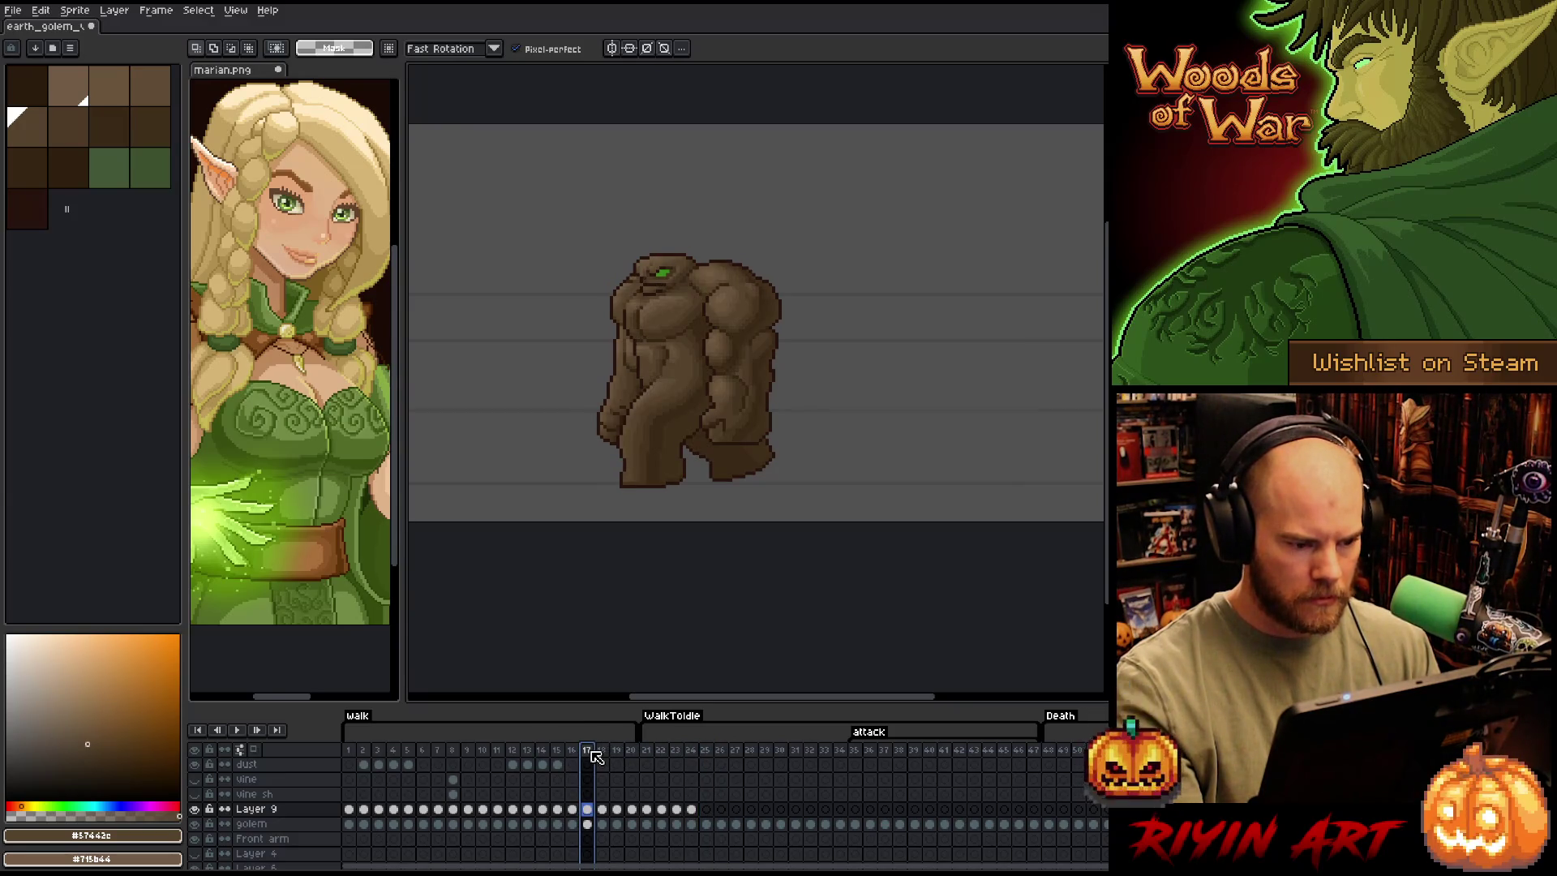
pyautogui.click(710, 755)
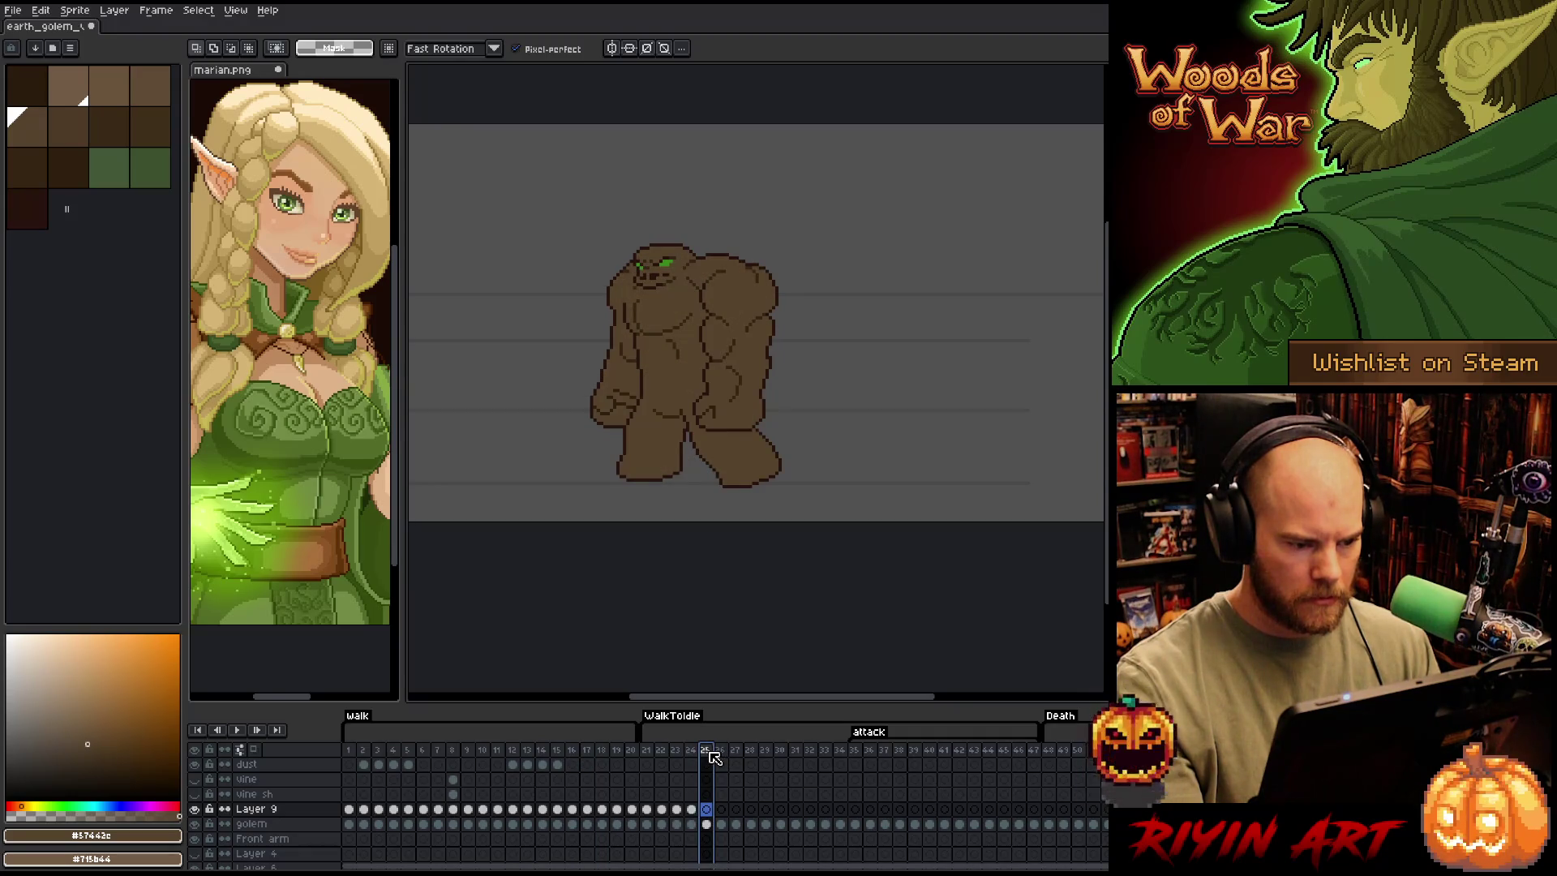
pyautogui.click(574, 754)
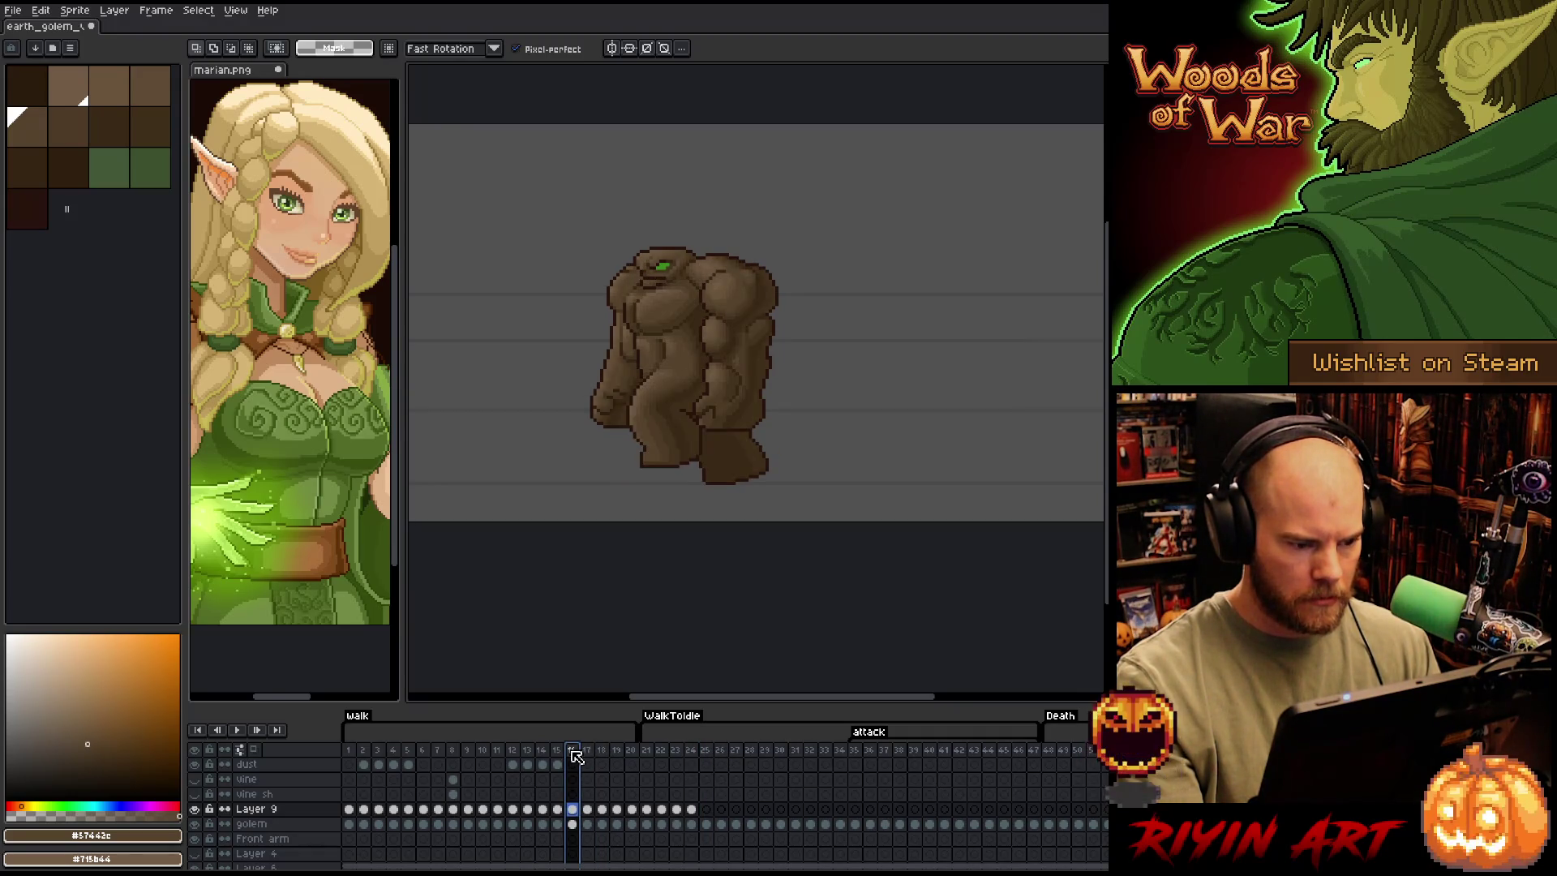
pyautogui.click(609, 754)
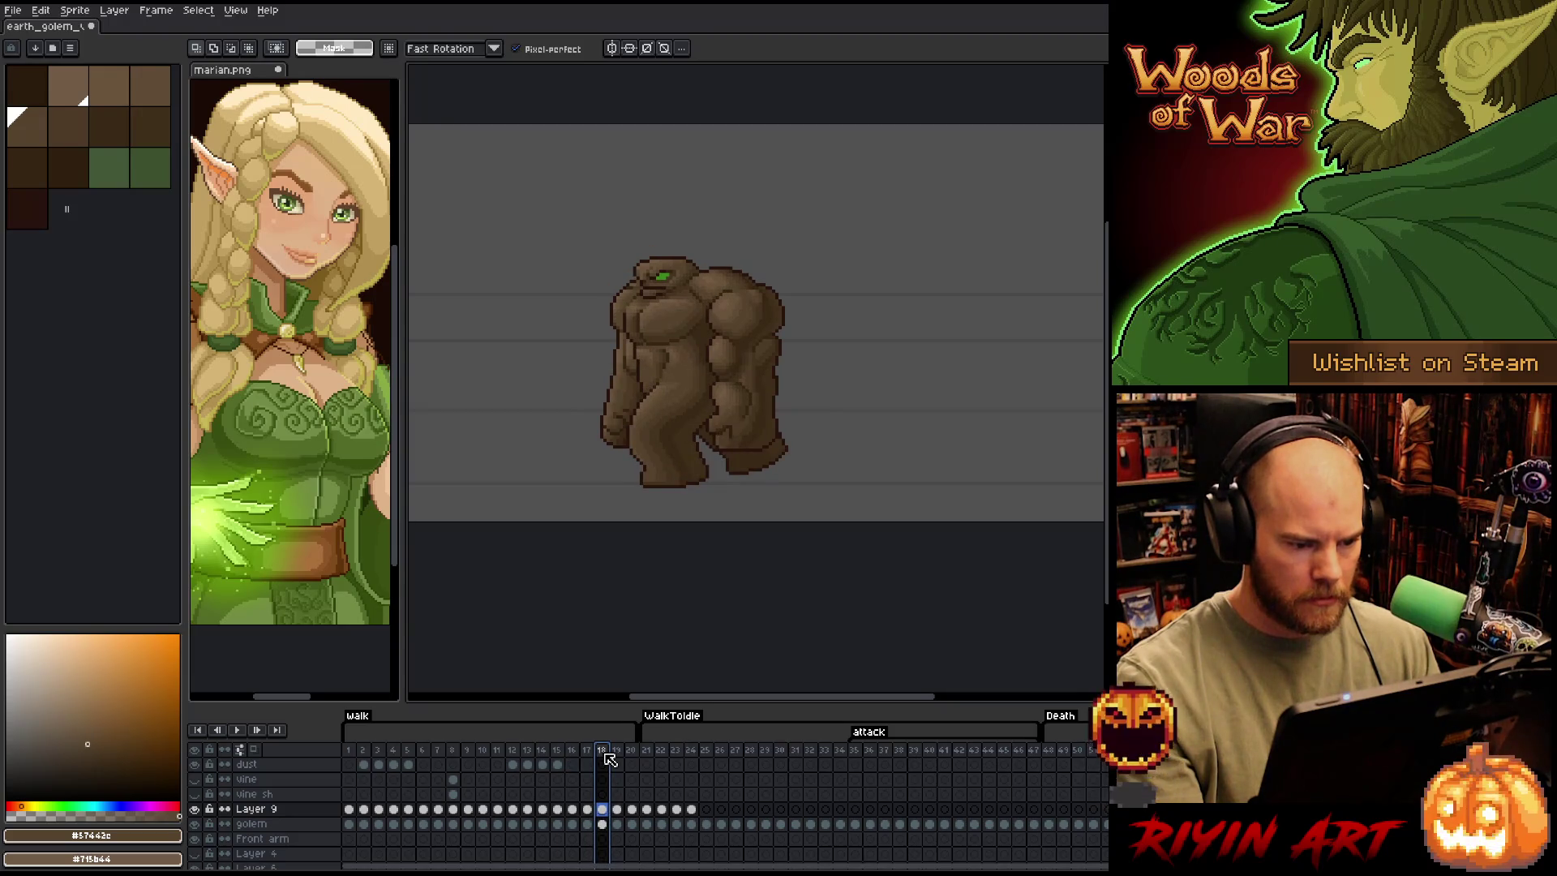
pyautogui.click(708, 753)
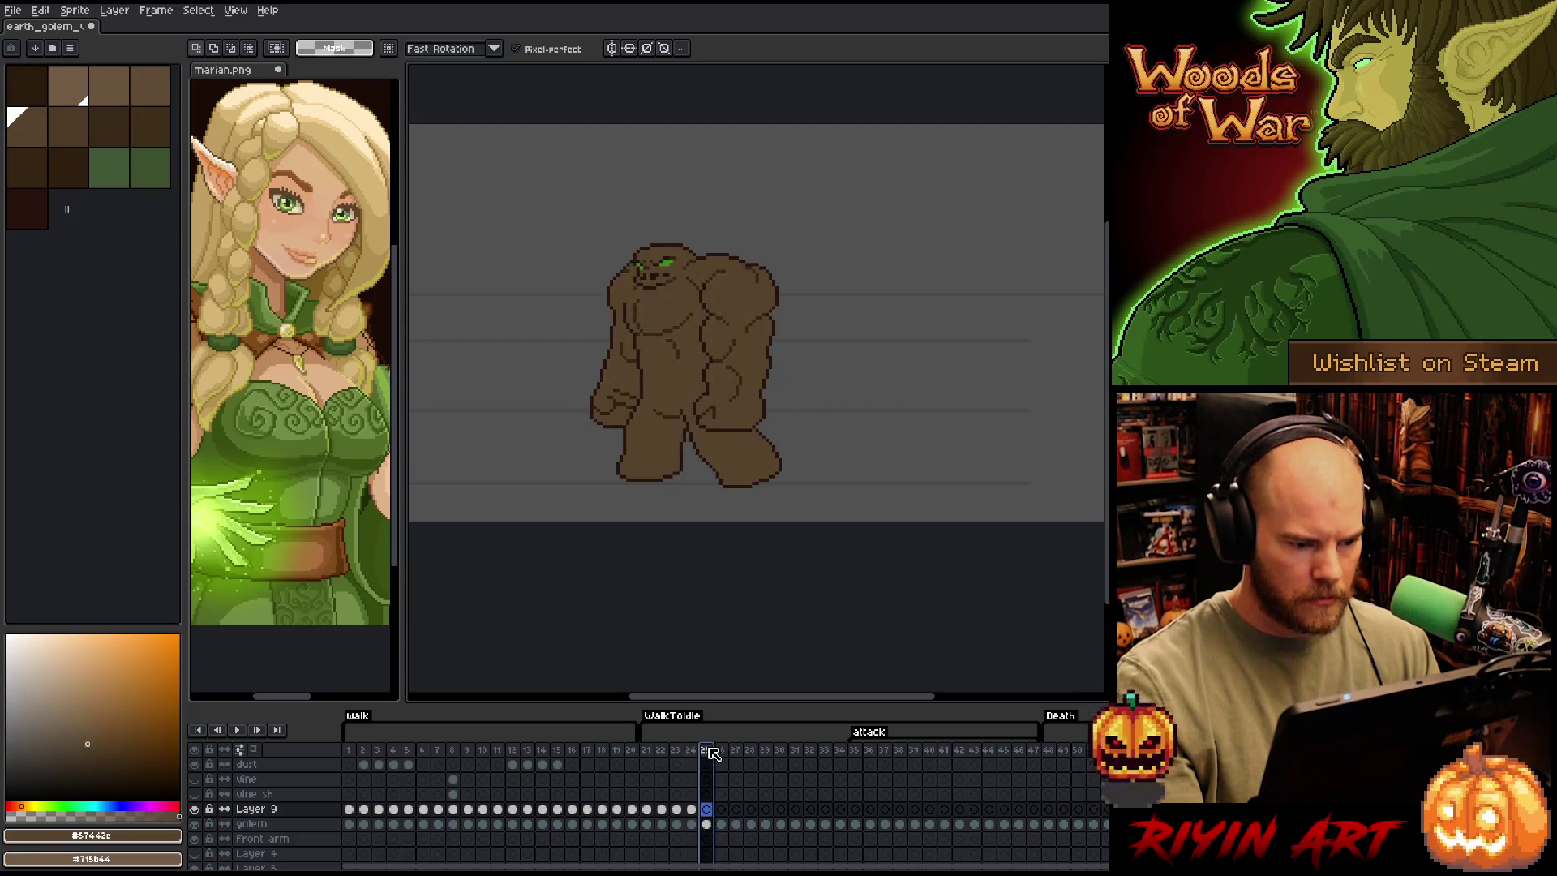
# Settle on frame 16, select its Layer 9 and golem cels, and add a new layer
pyautogui.click(608, 754)
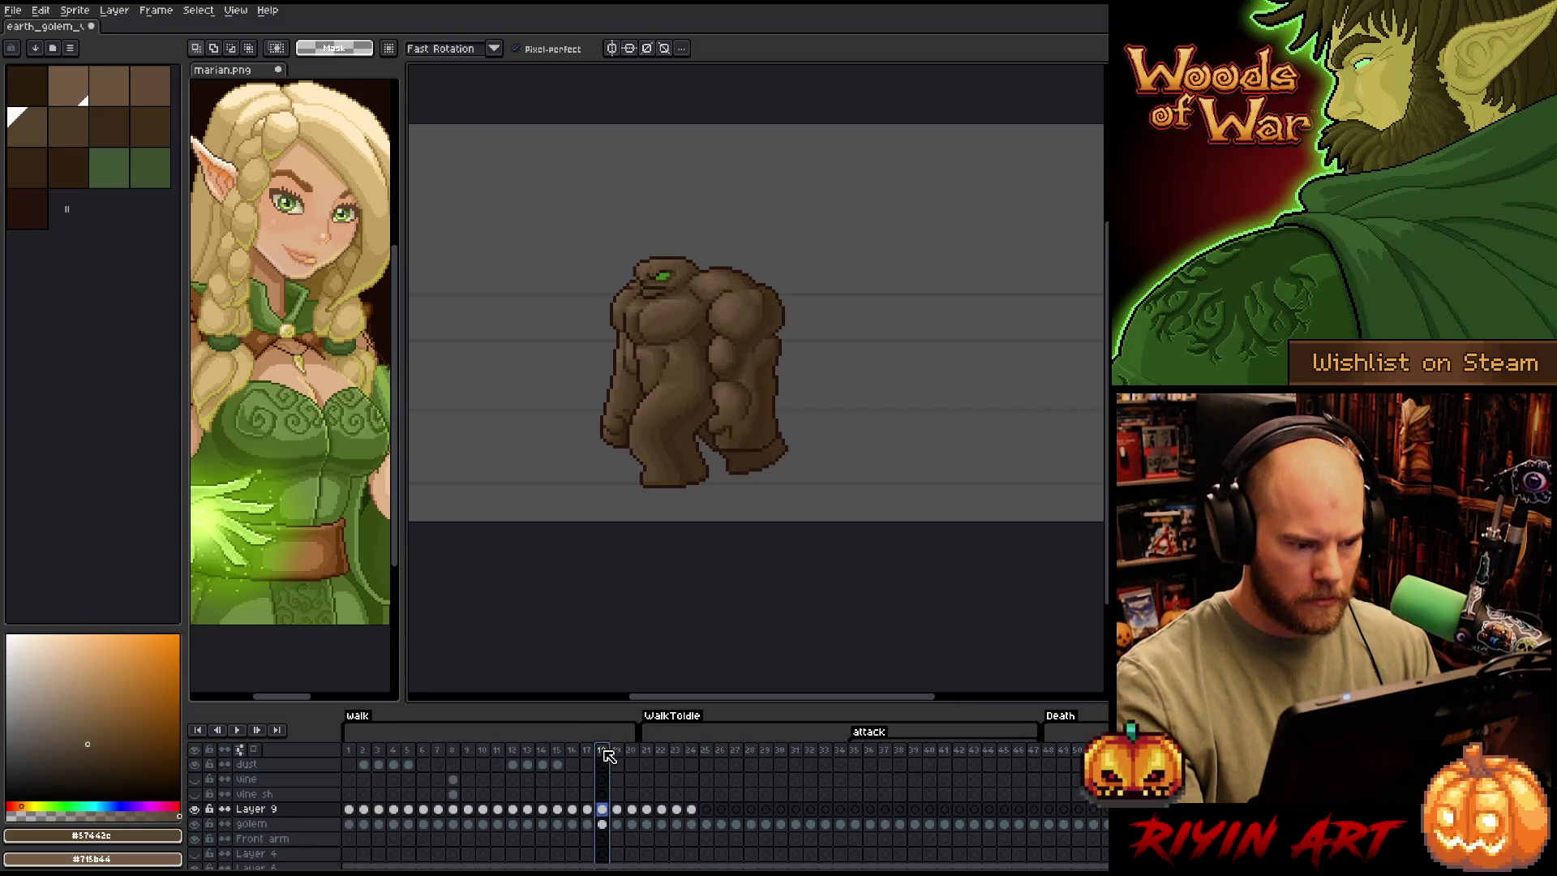
pyautogui.click(589, 755)
pyautogui.click(578, 754)
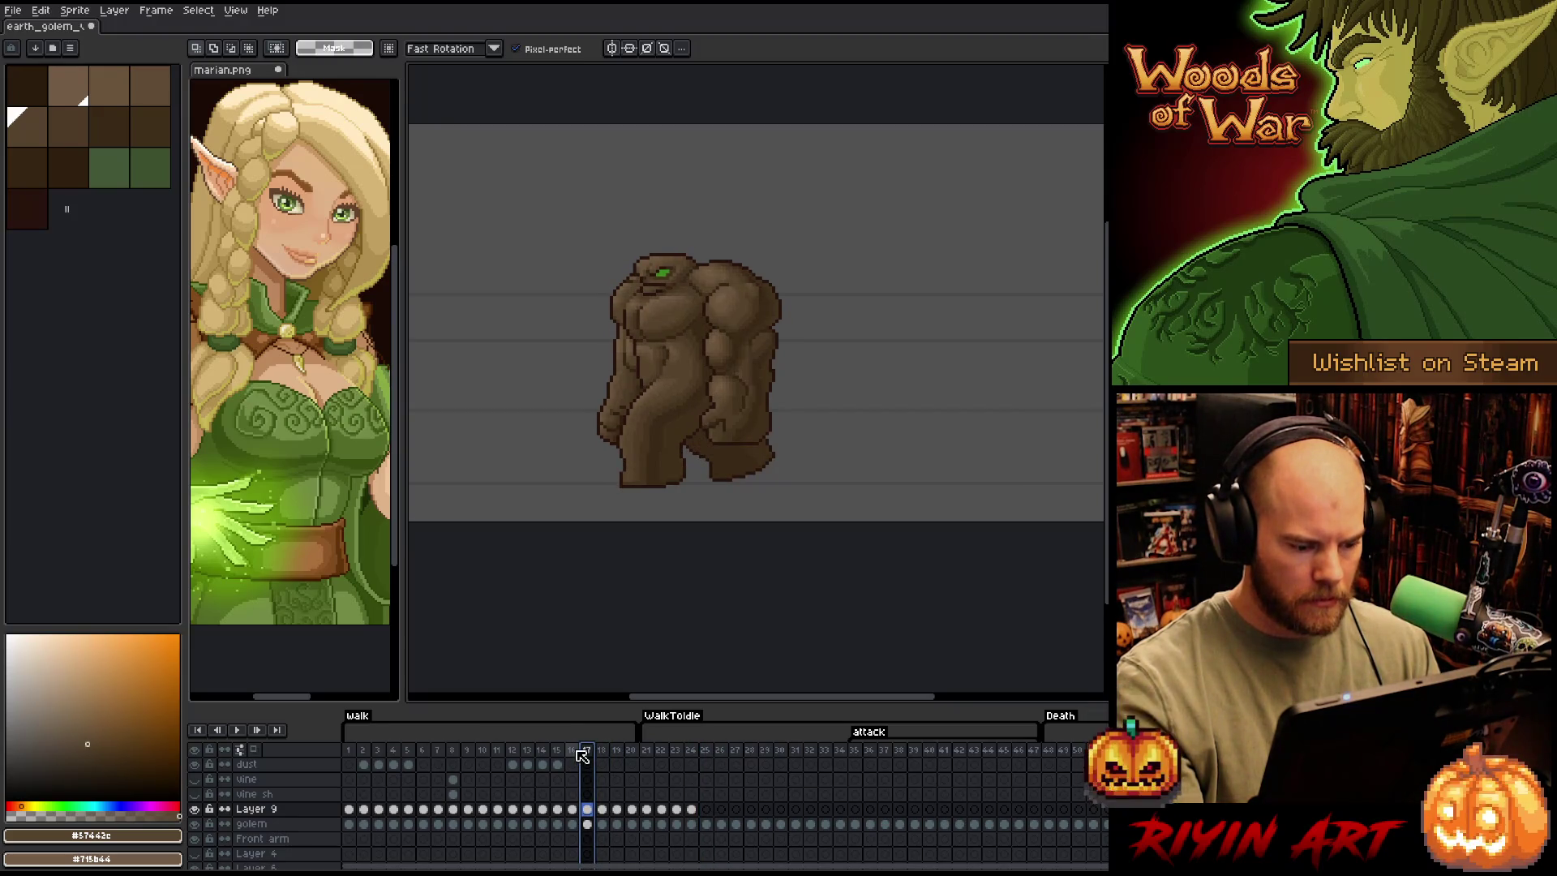
pyautogui.click(722, 755)
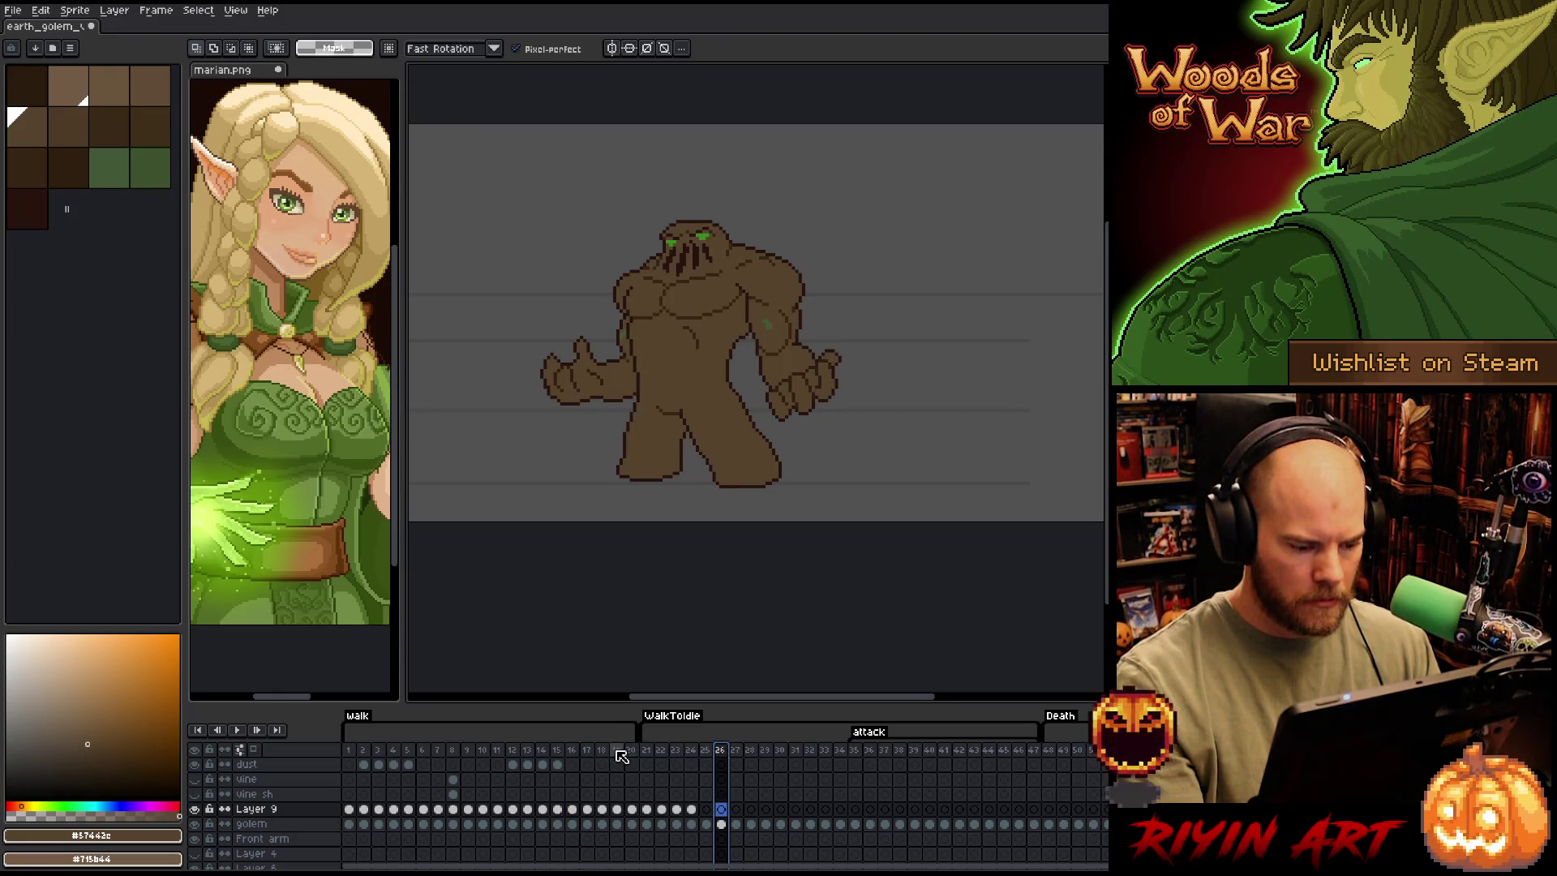
pyautogui.click(588, 755)
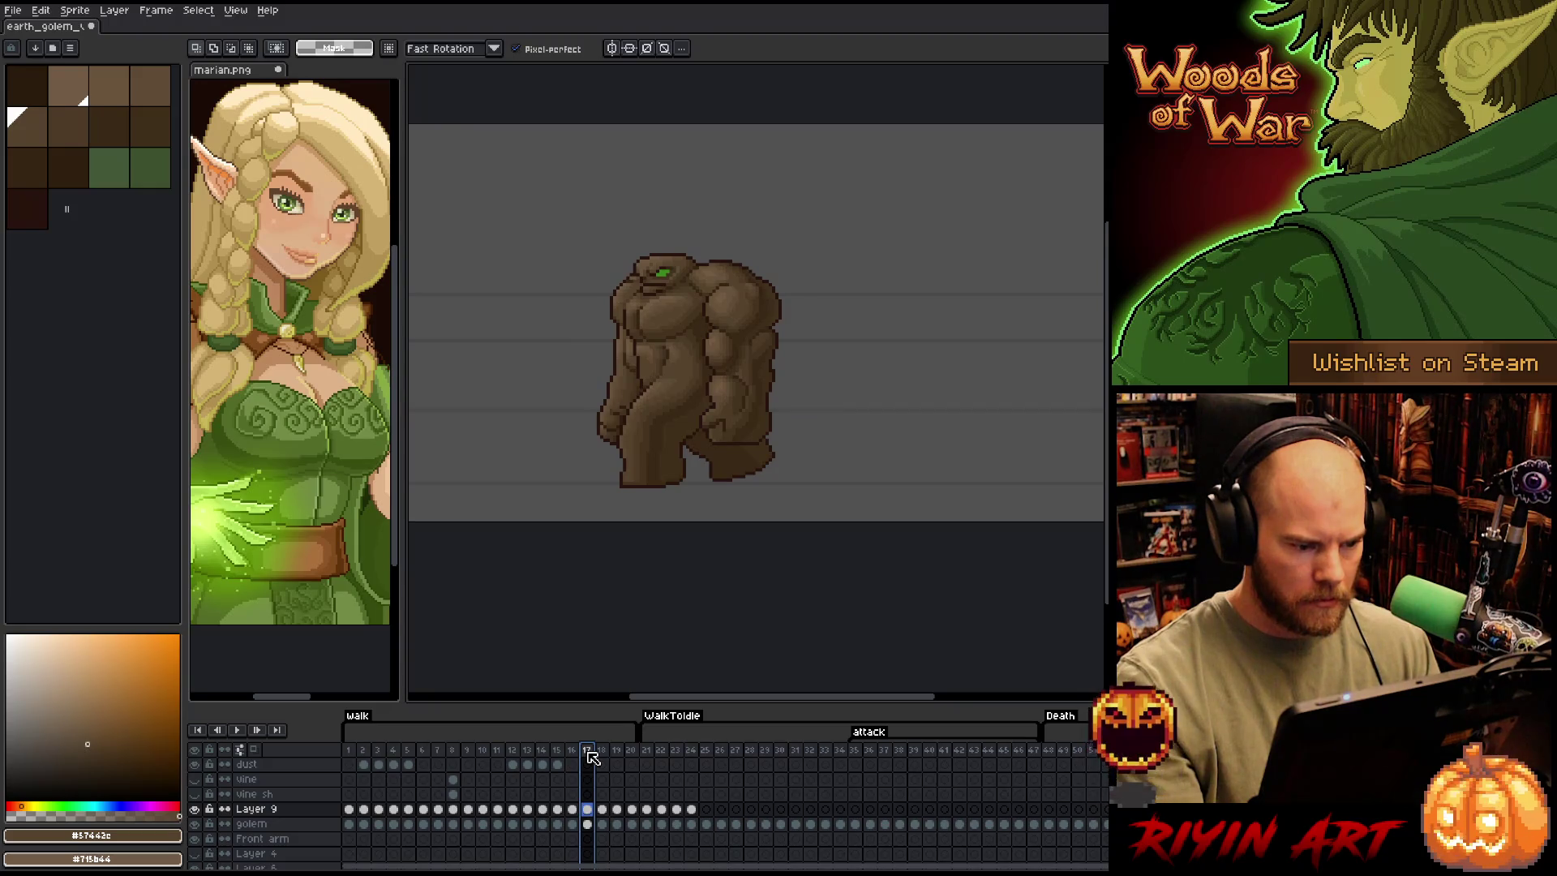
pyautogui.click(572, 754)
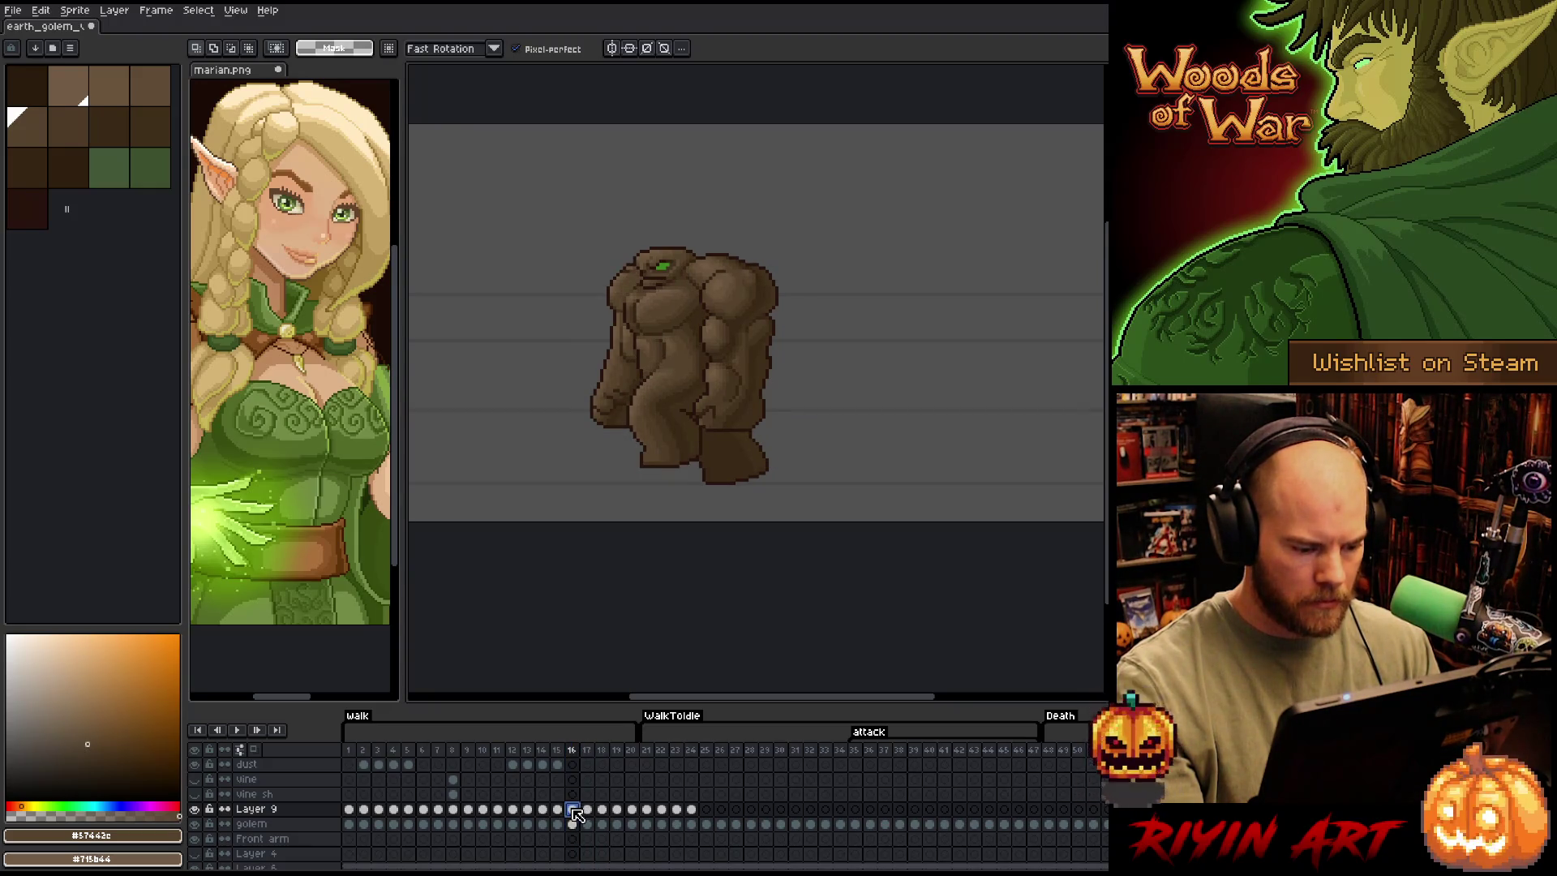
pyautogui.moveTo(577, 816); pyautogui.dragTo(574, 825)
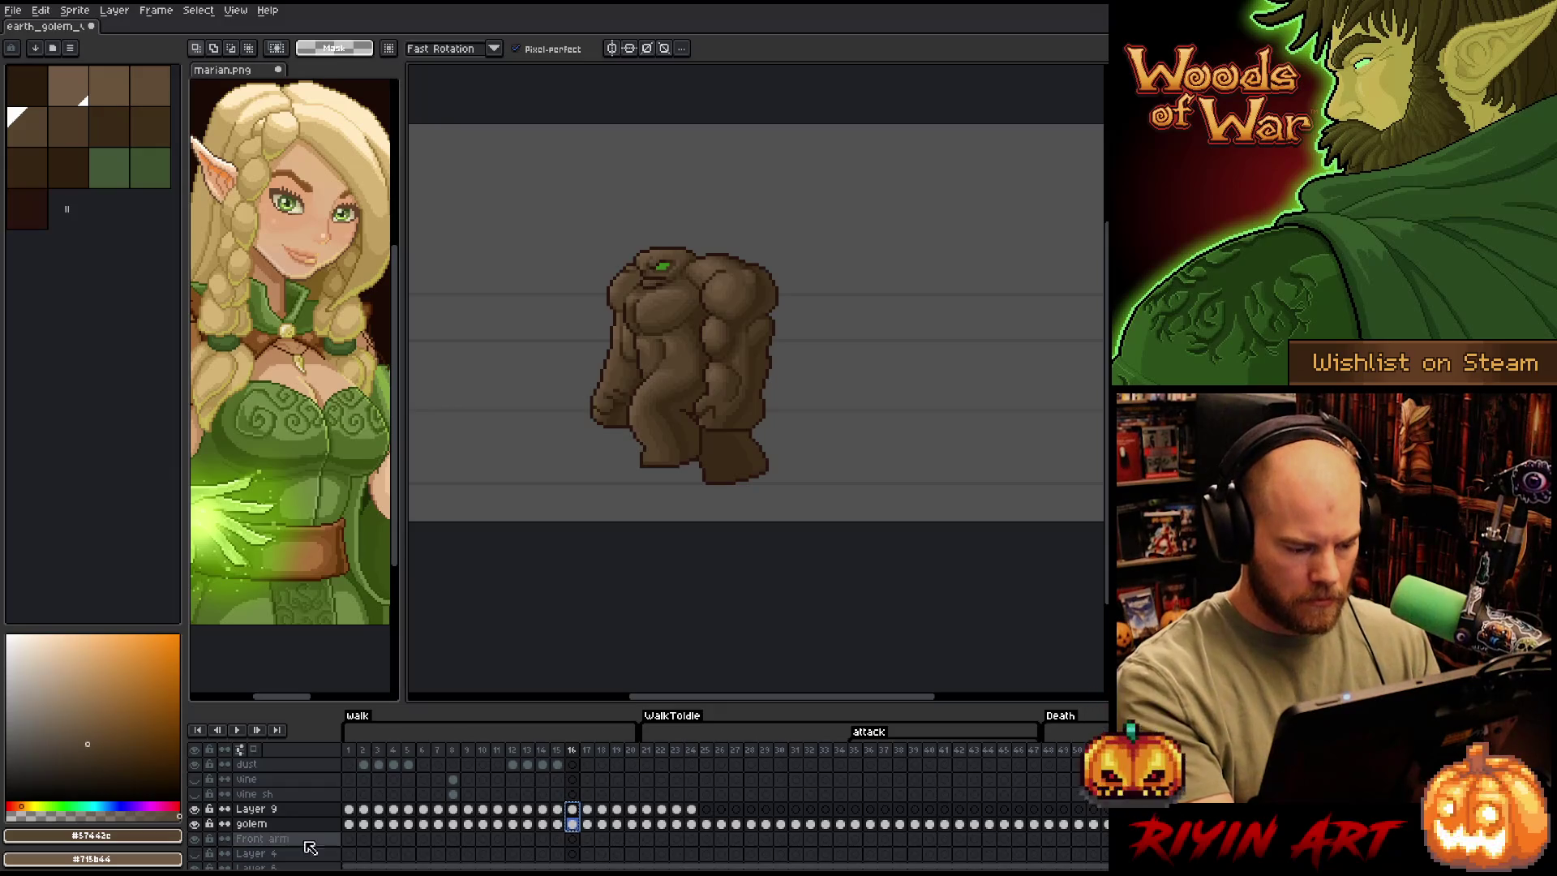
pyautogui.hotkey('shift', 'n')
pyautogui.hotkey('shift', 'n')
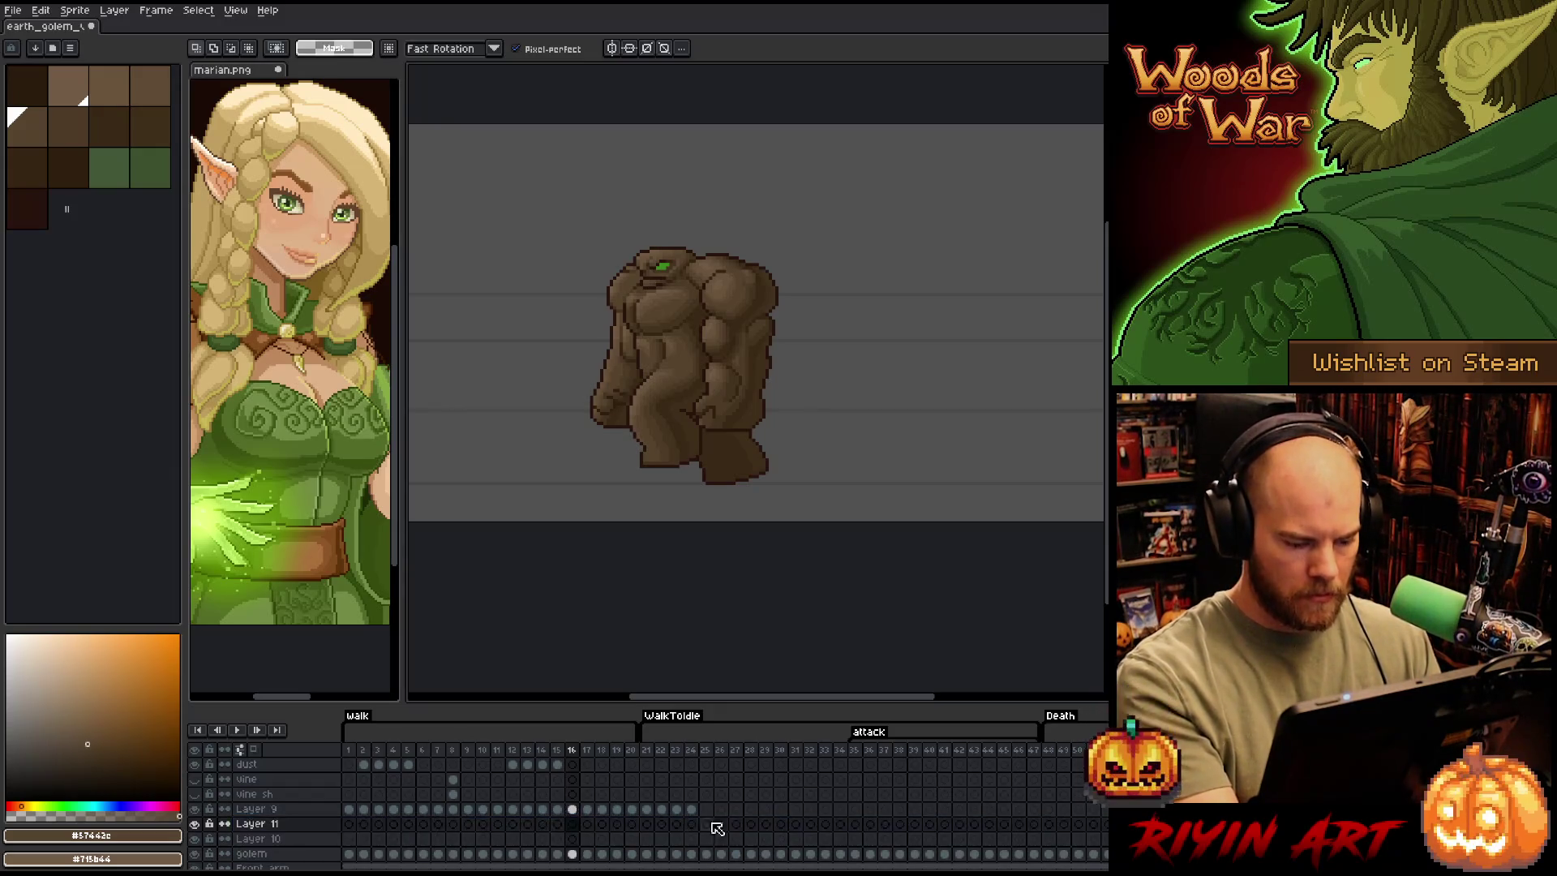
# Jump to frame 25, then flip through walk frames 15, 16 and 17 to compare the shaded golem
pyautogui.click(708, 824)
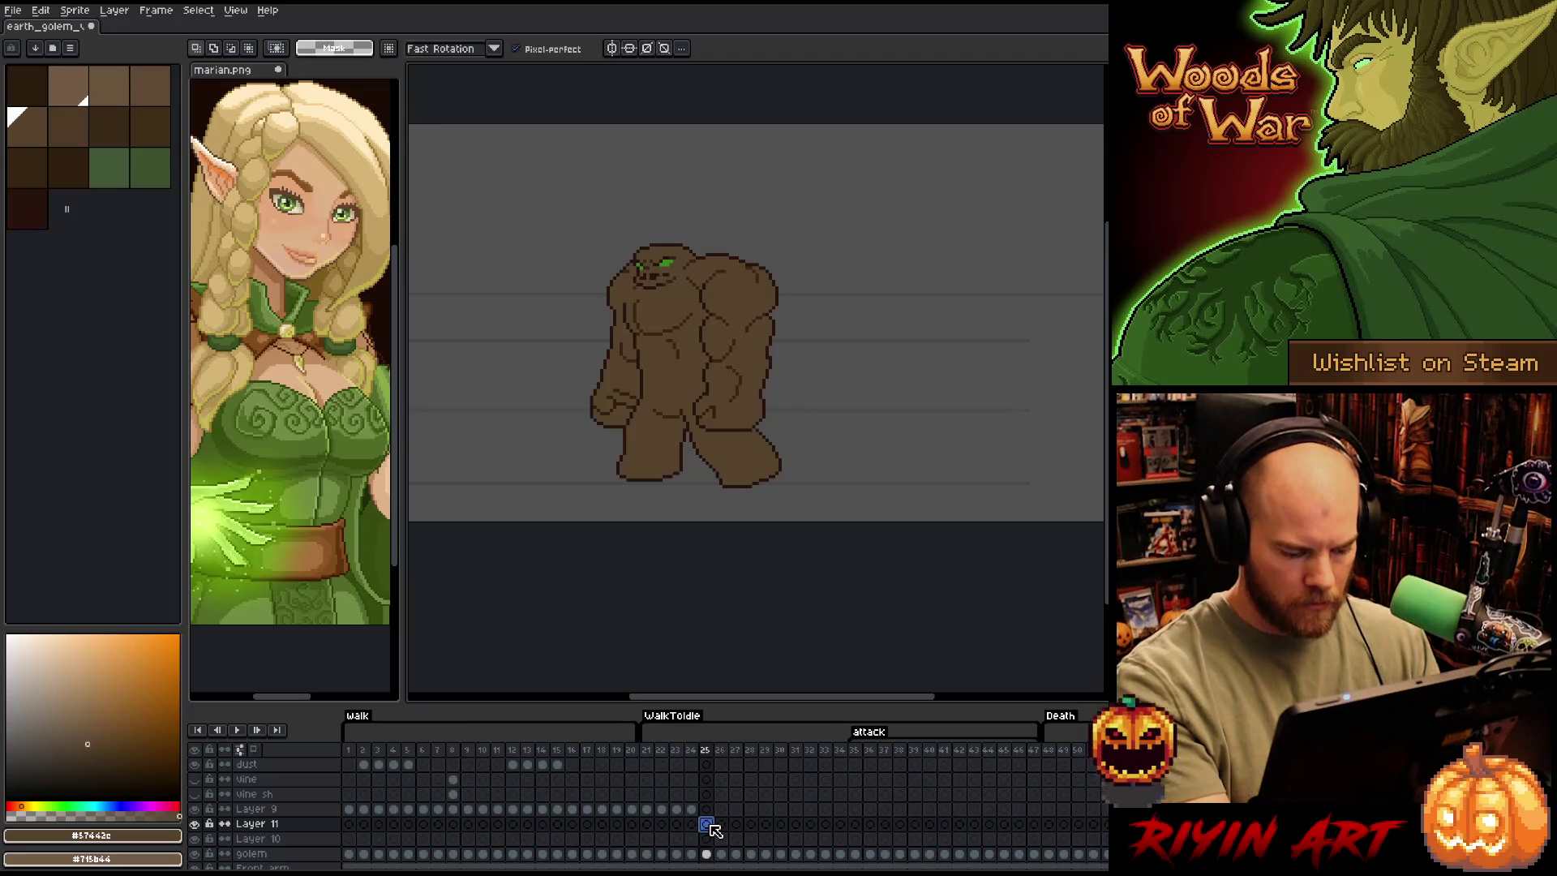
pyautogui.scroll(-1, 559, 836)
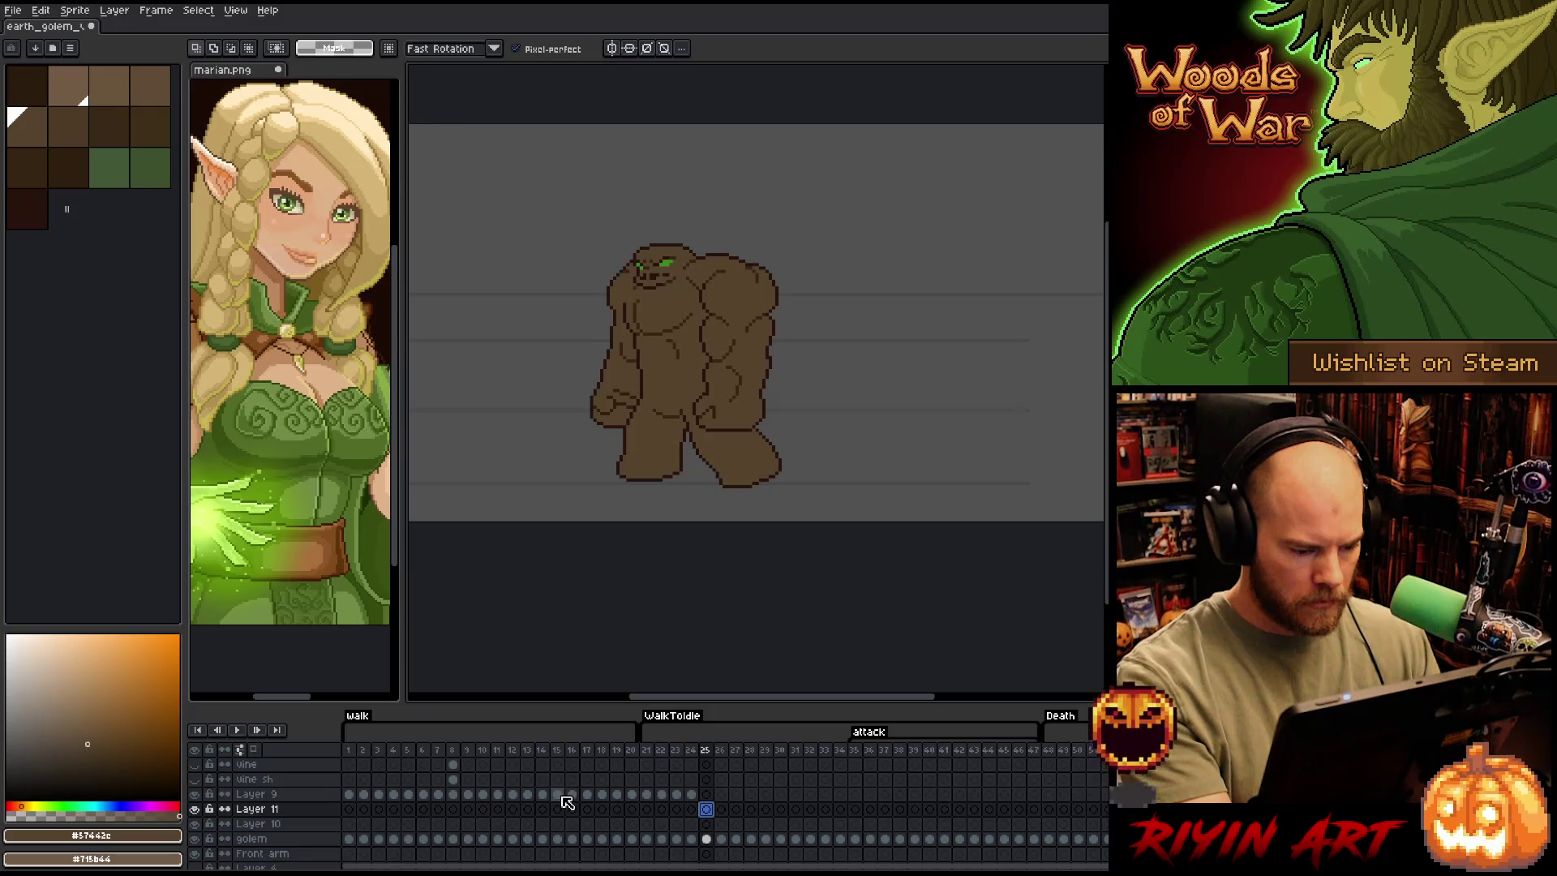
pyautogui.click(560, 796)
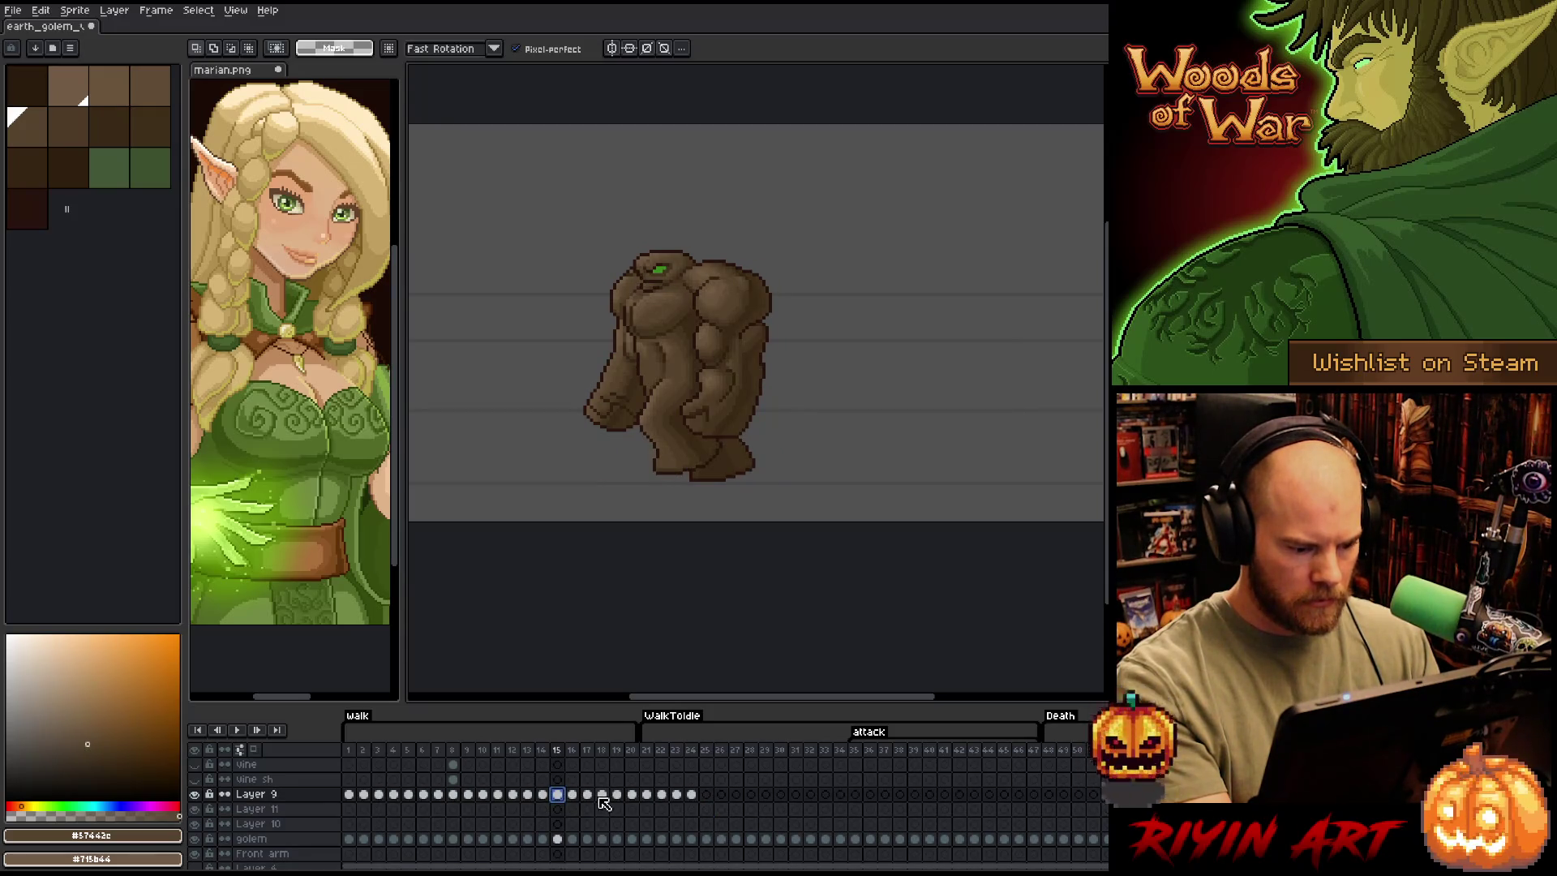
pyautogui.click(575, 794)
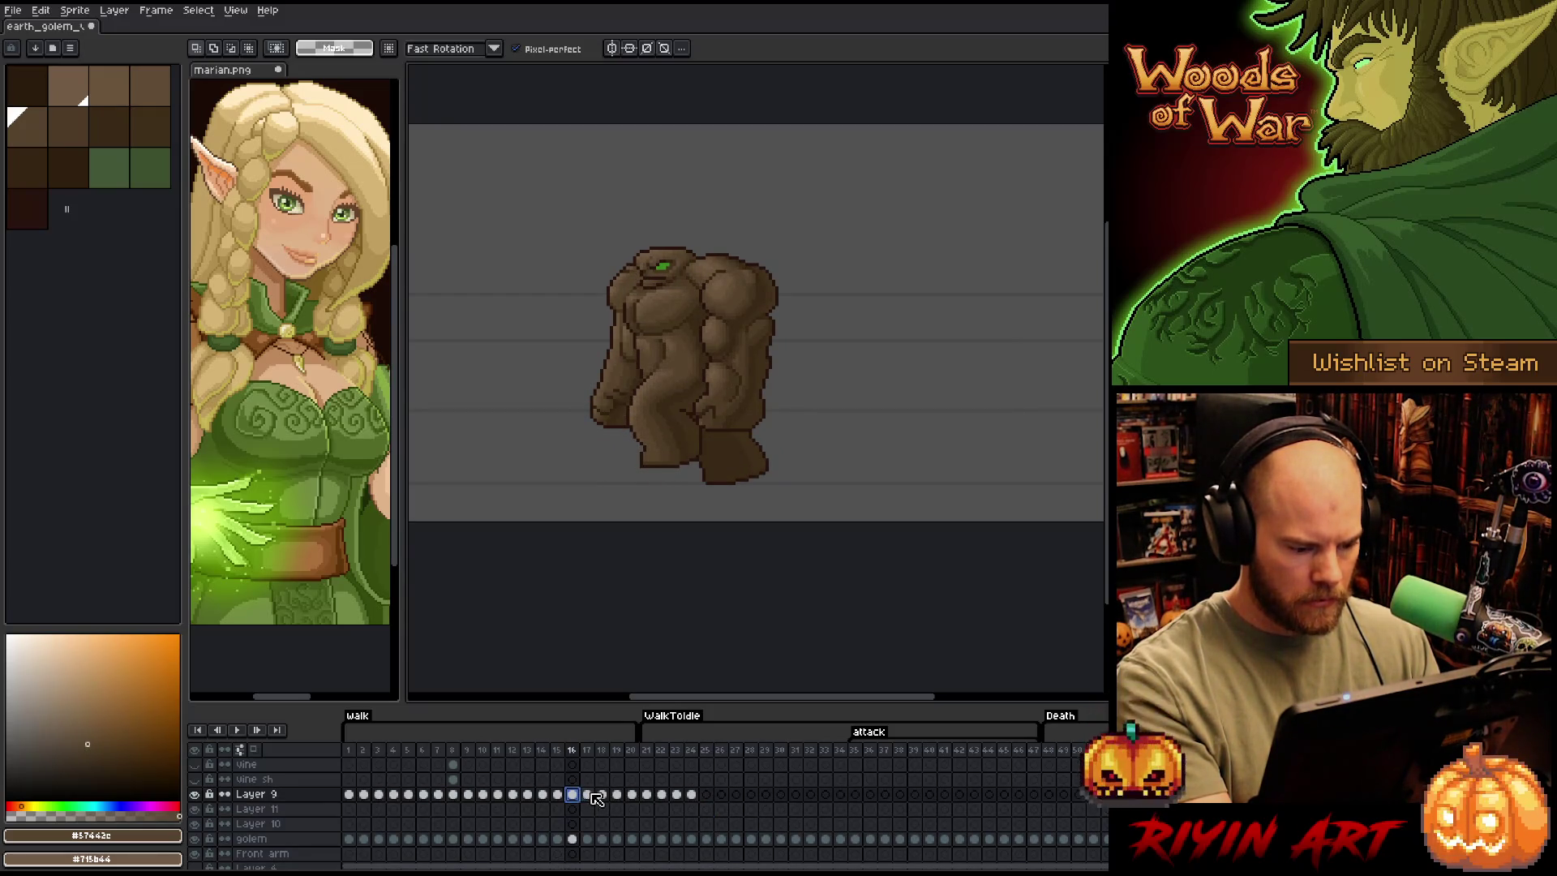
pyautogui.click(589, 795)
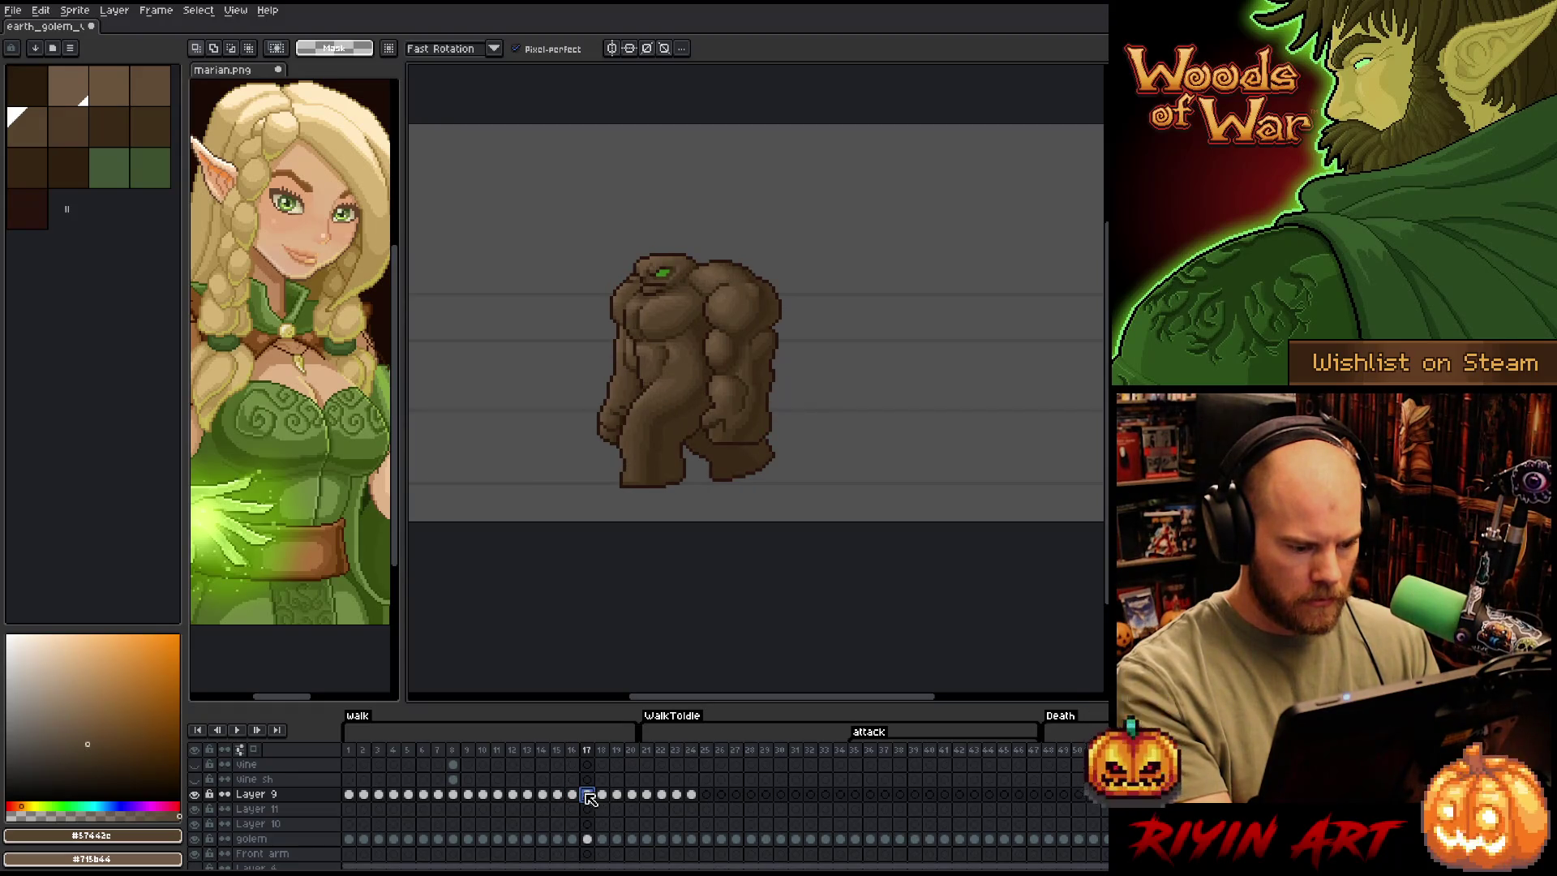
pyautogui.click(573, 795)
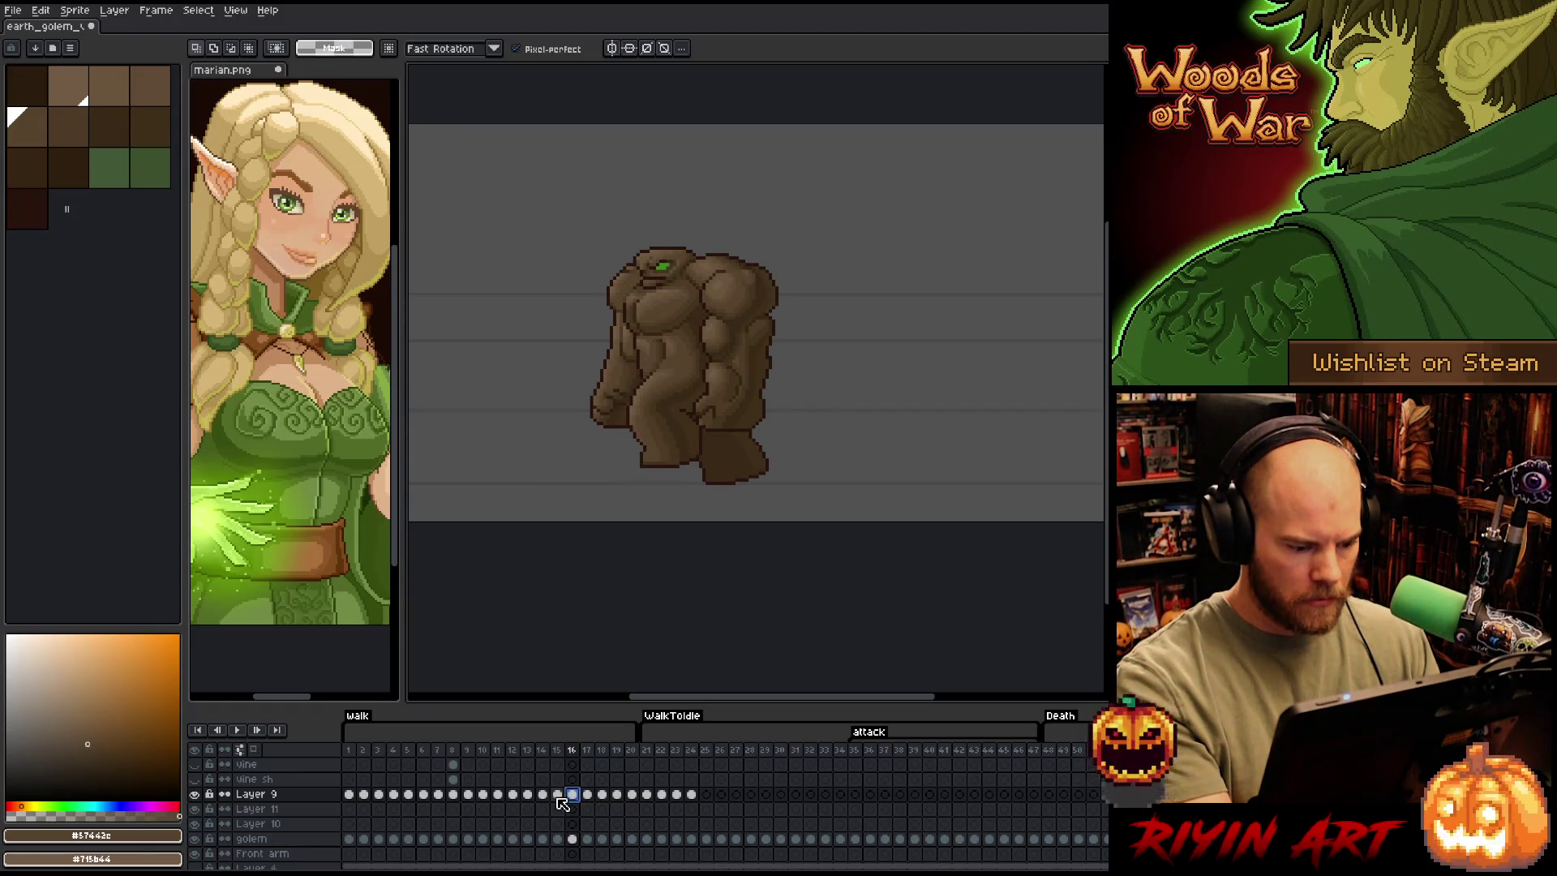
pyautogui.click(558, 796)
pyautogui.click(576, 797)
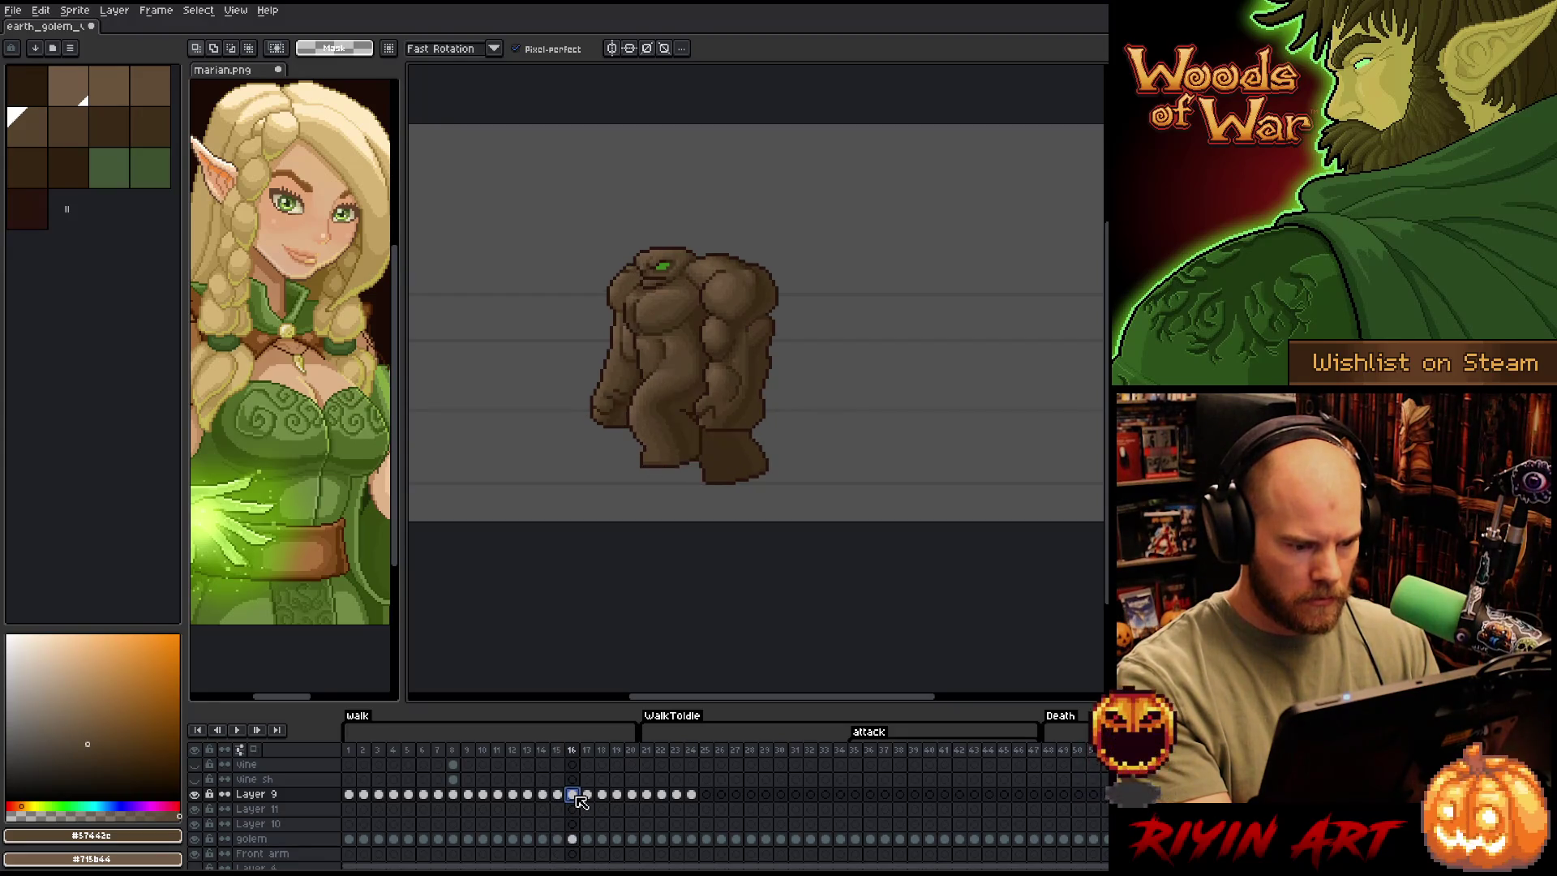
# Place the shaded golem cel on frame 25, check frame 16, and return to Layer 11
pyautogui.click(713, 797)
pyautogui.click(714, 796)
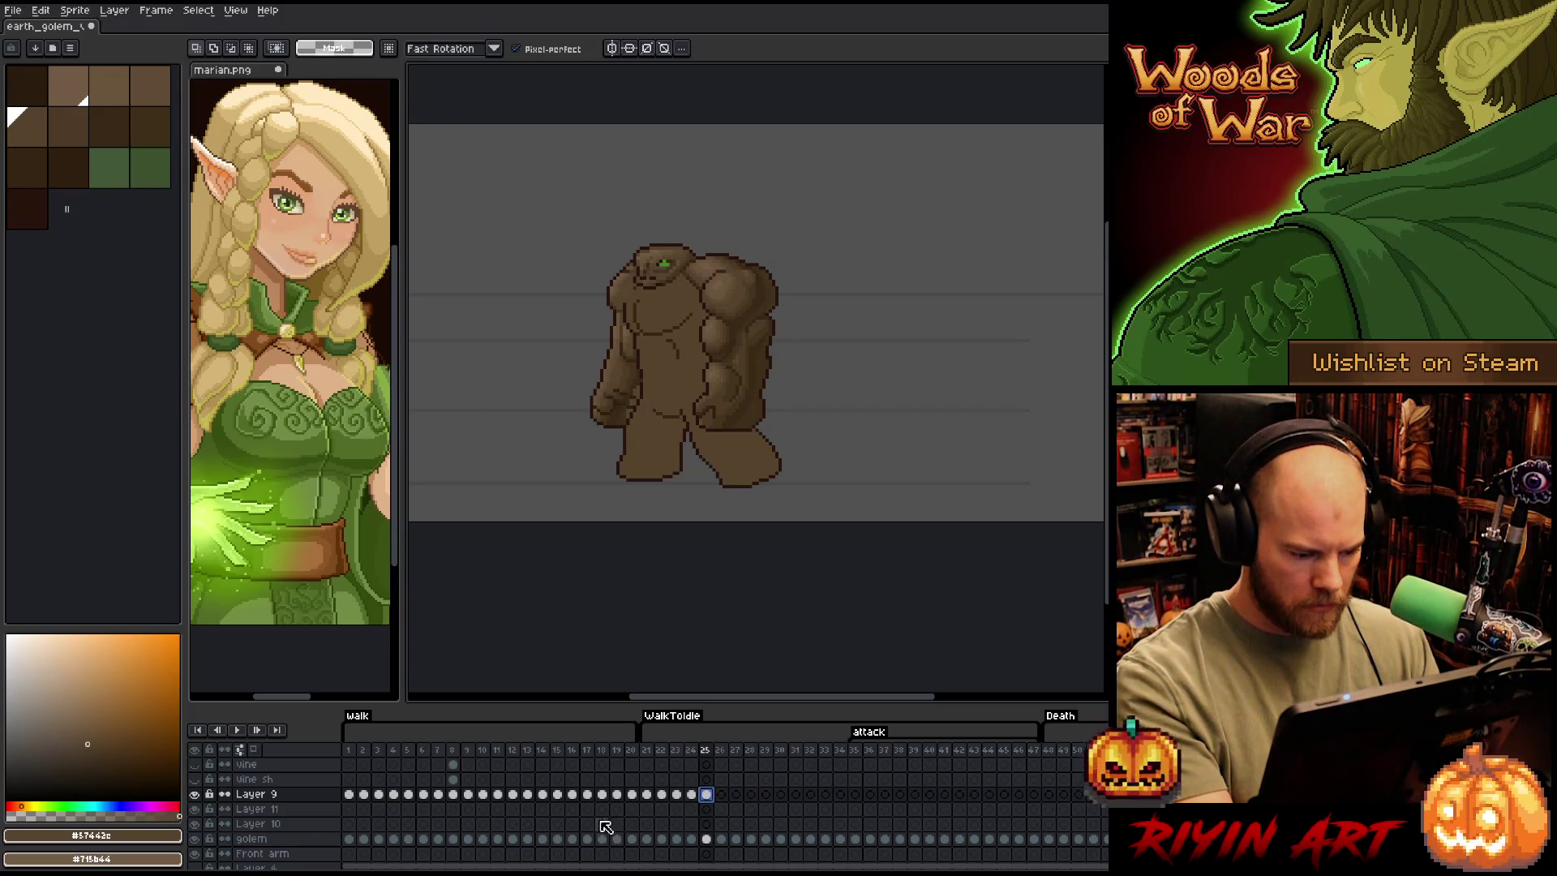
pyautogui.click(571, 794)
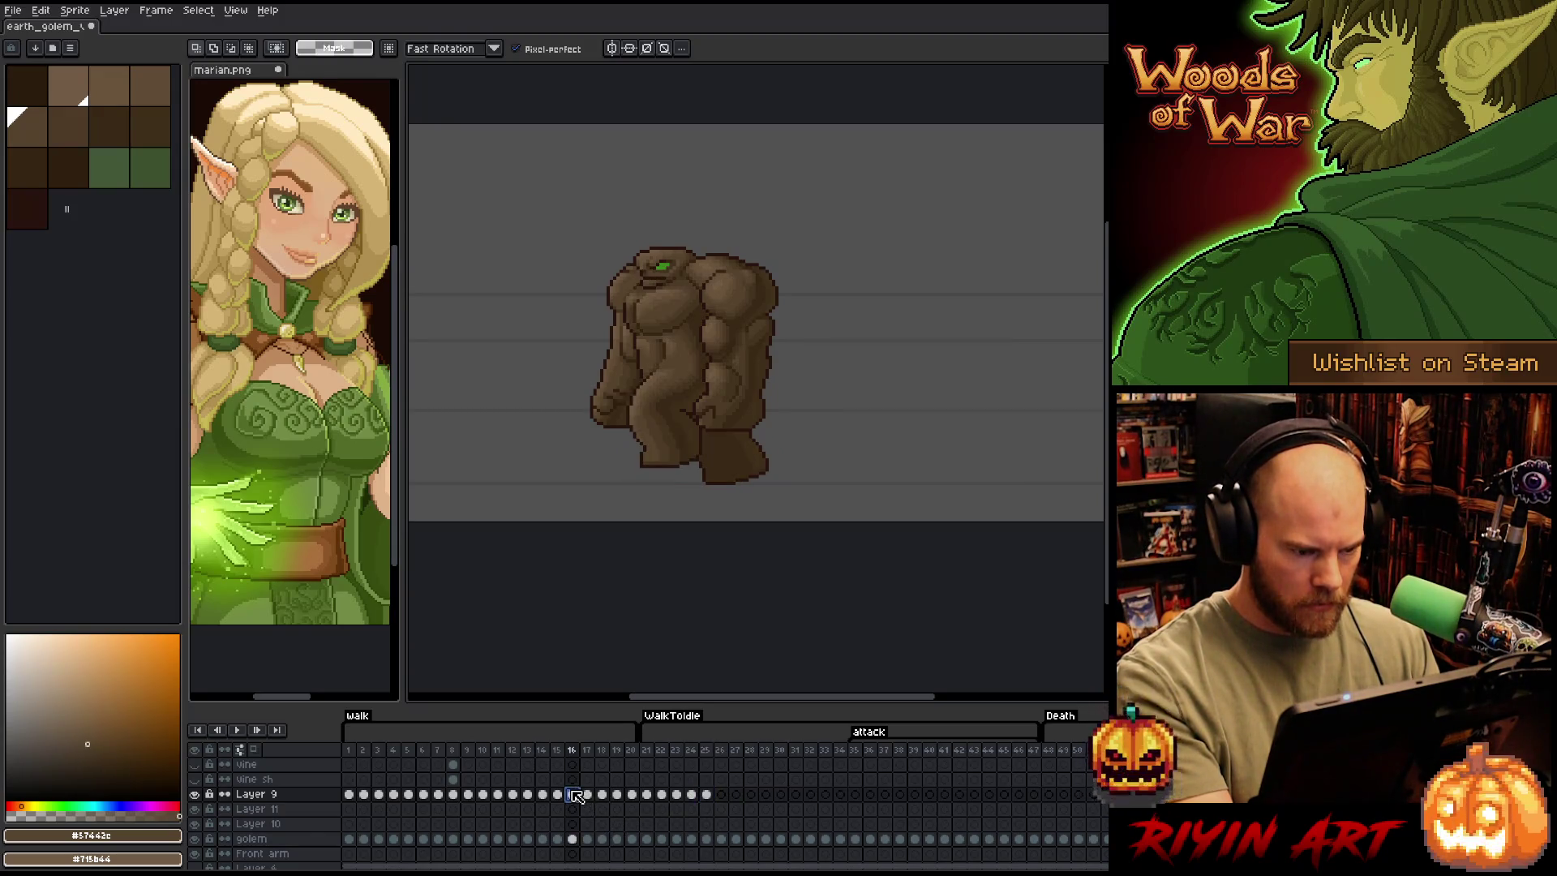
pyautogui.click(572, 840)
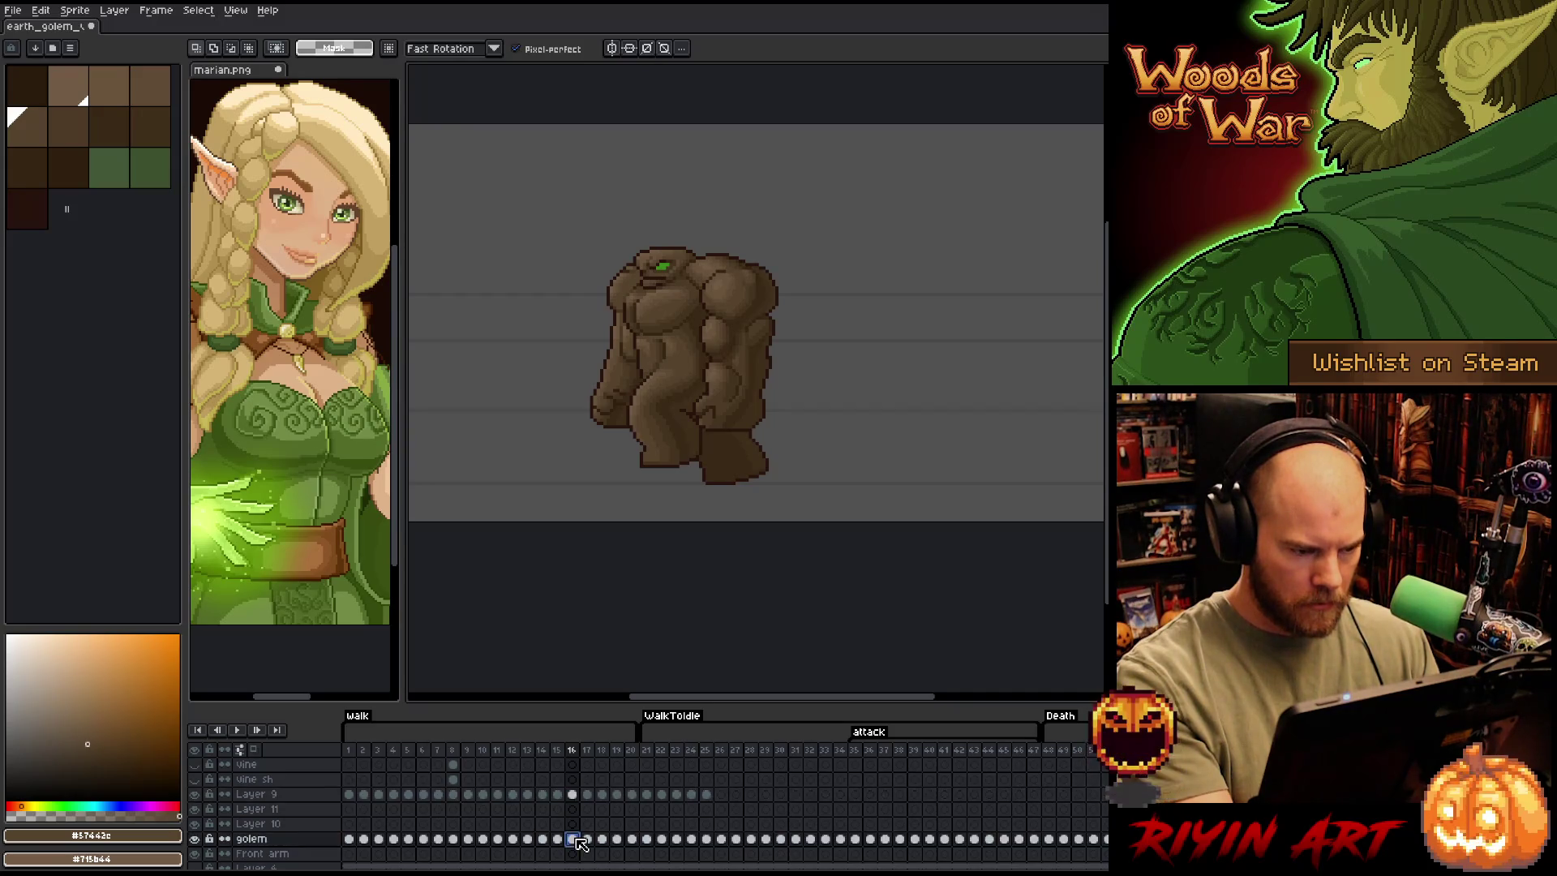
pyautogui.click(709, 811)
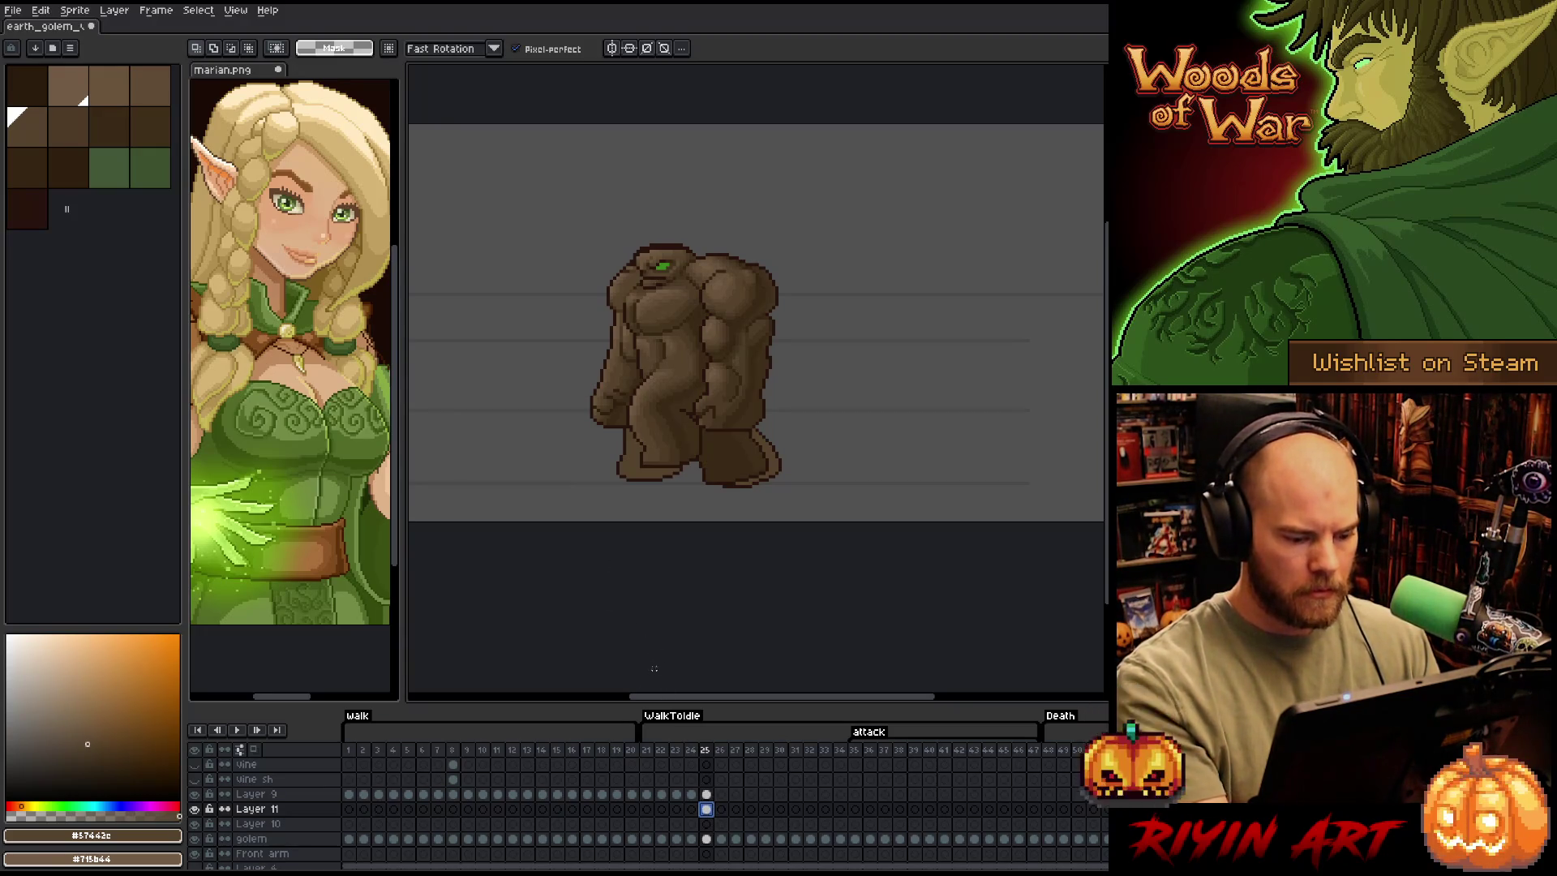
pyautogui.click(196, 809)
pyautogui.click(195, 810)
pyautogui.click(195, 809)
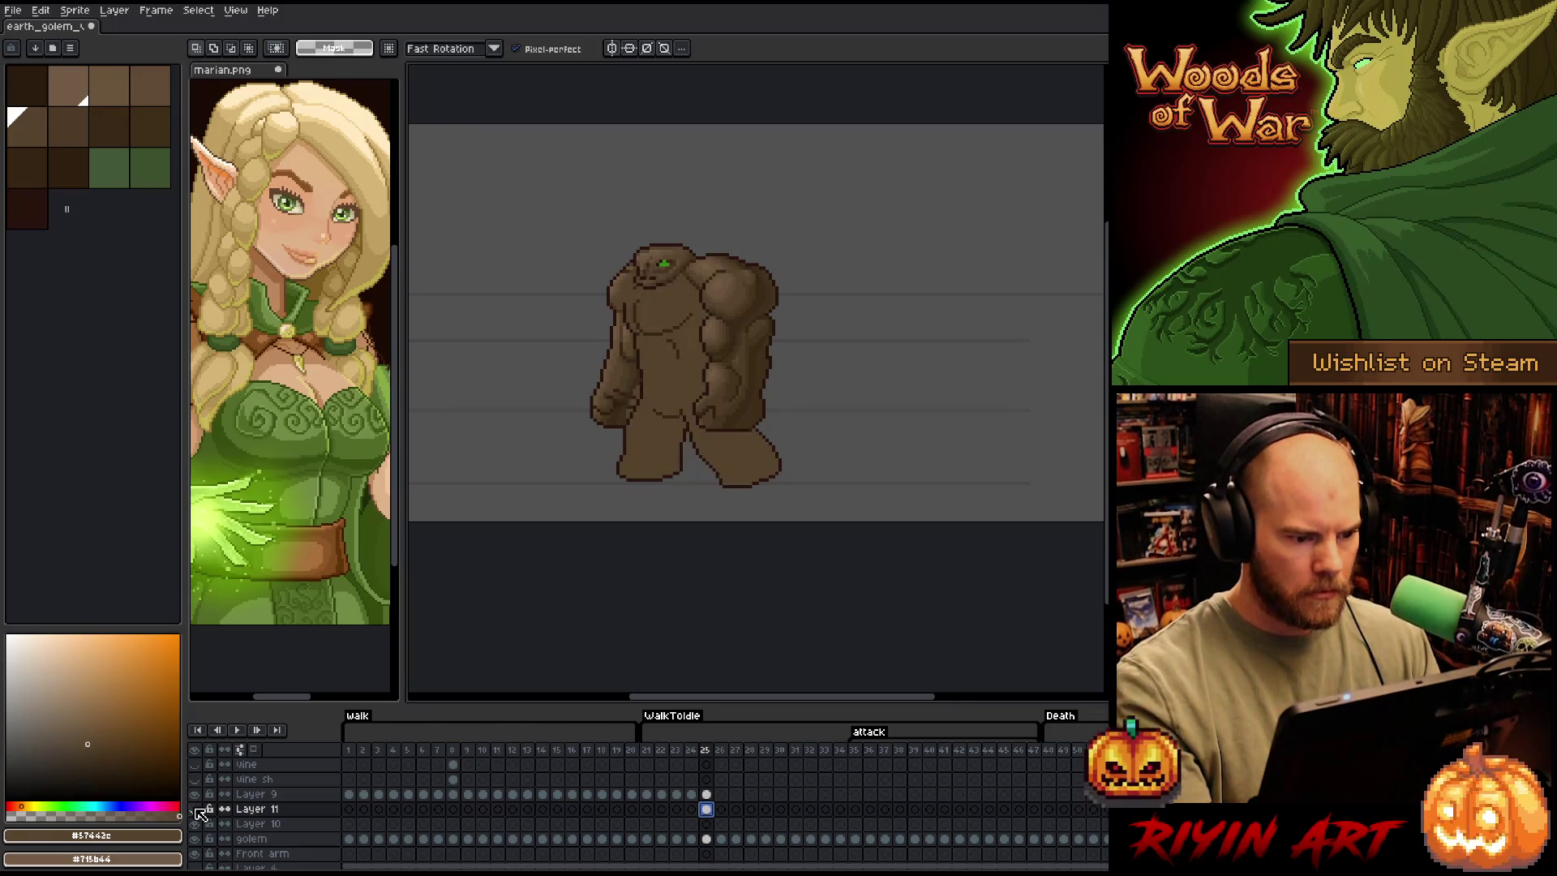
pyautogui.click(196, 809)
pyautogui.click(195, 809)
pyautogui.click(195, 809)
pyautogui.click(195, 809)
pyautogui.click(196, 810)
pyautogui.click(196, 810)
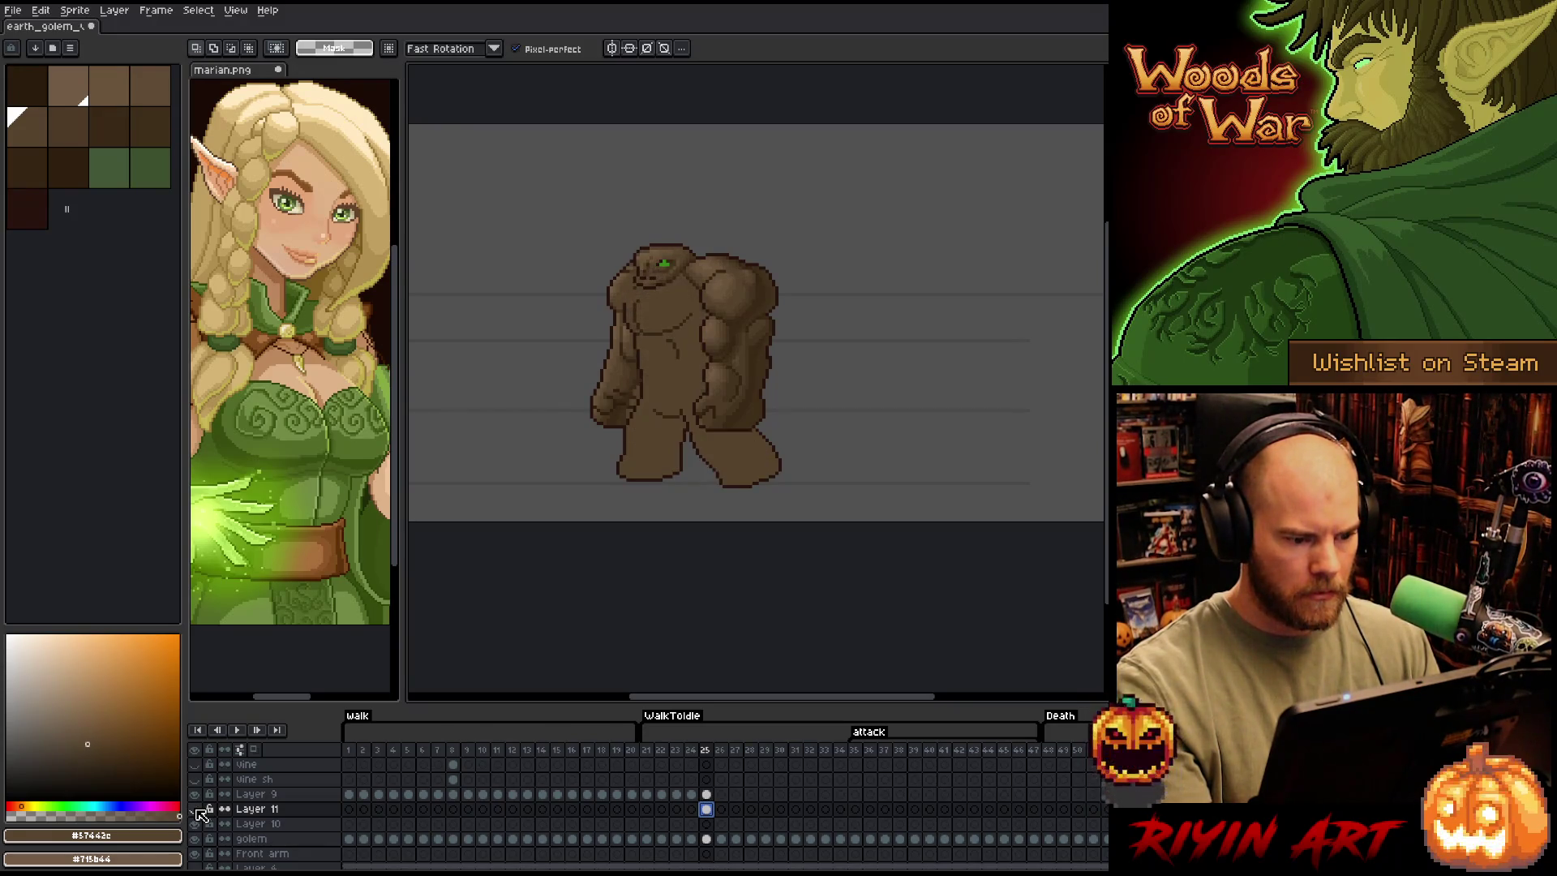
pyautogui.click(195, 809)
pyautogui.click(195, 810)
pyautogui.click(196, 809)
pyautogui.click(195, 809)
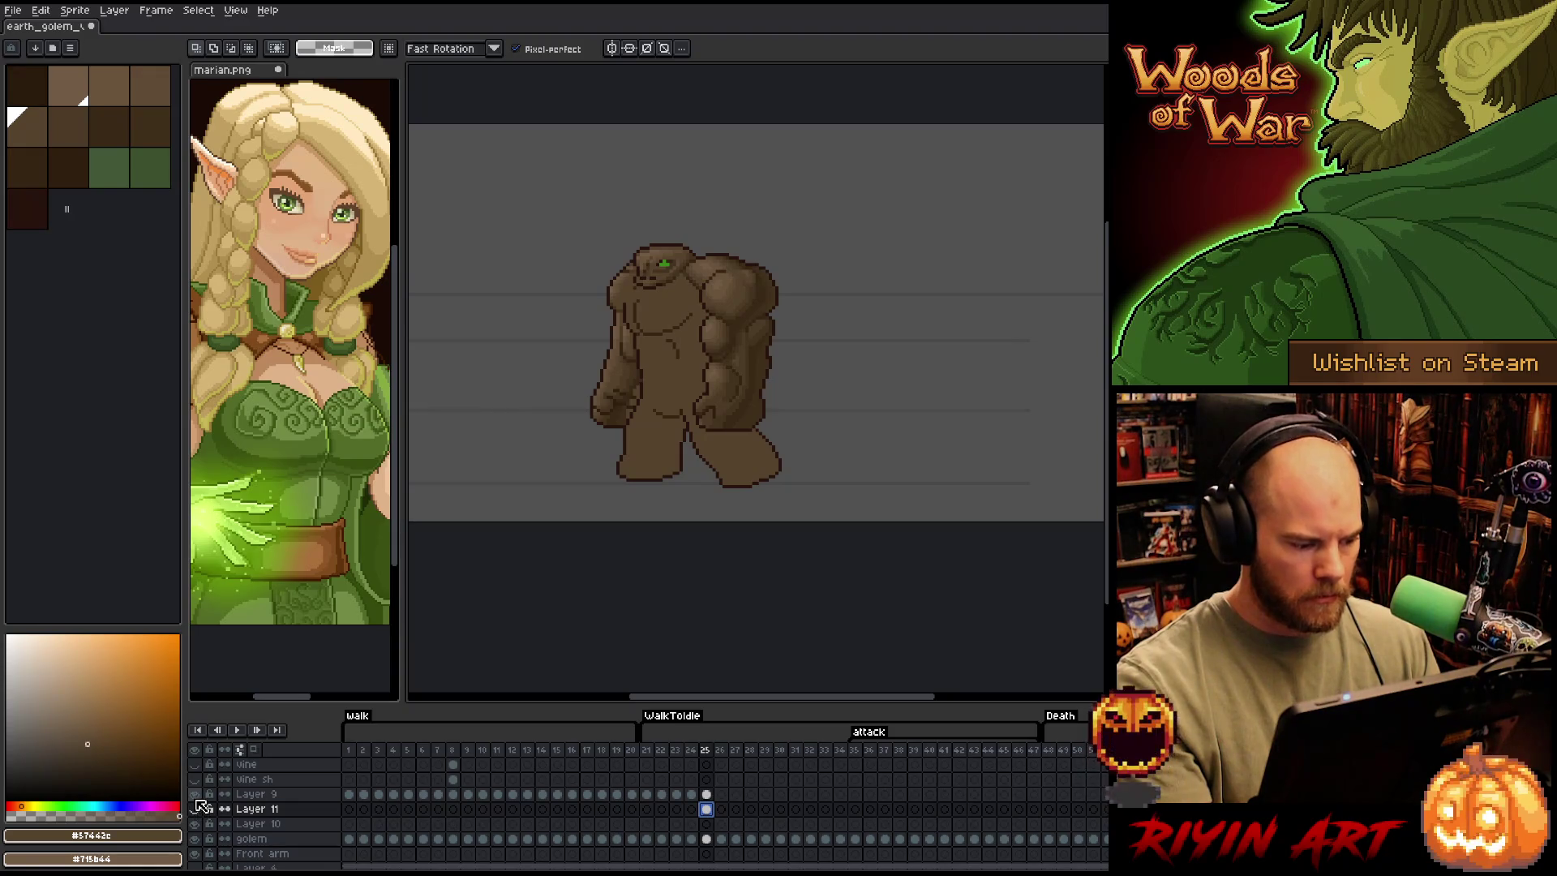
pyautogui.click(195, 796)
pyautogui.click(196, 795)
pyautogui.click(196, 796)
pyautogui.click(196, 795)
pyautogui.click(195, 795)
pyautogui.click(195, 796)
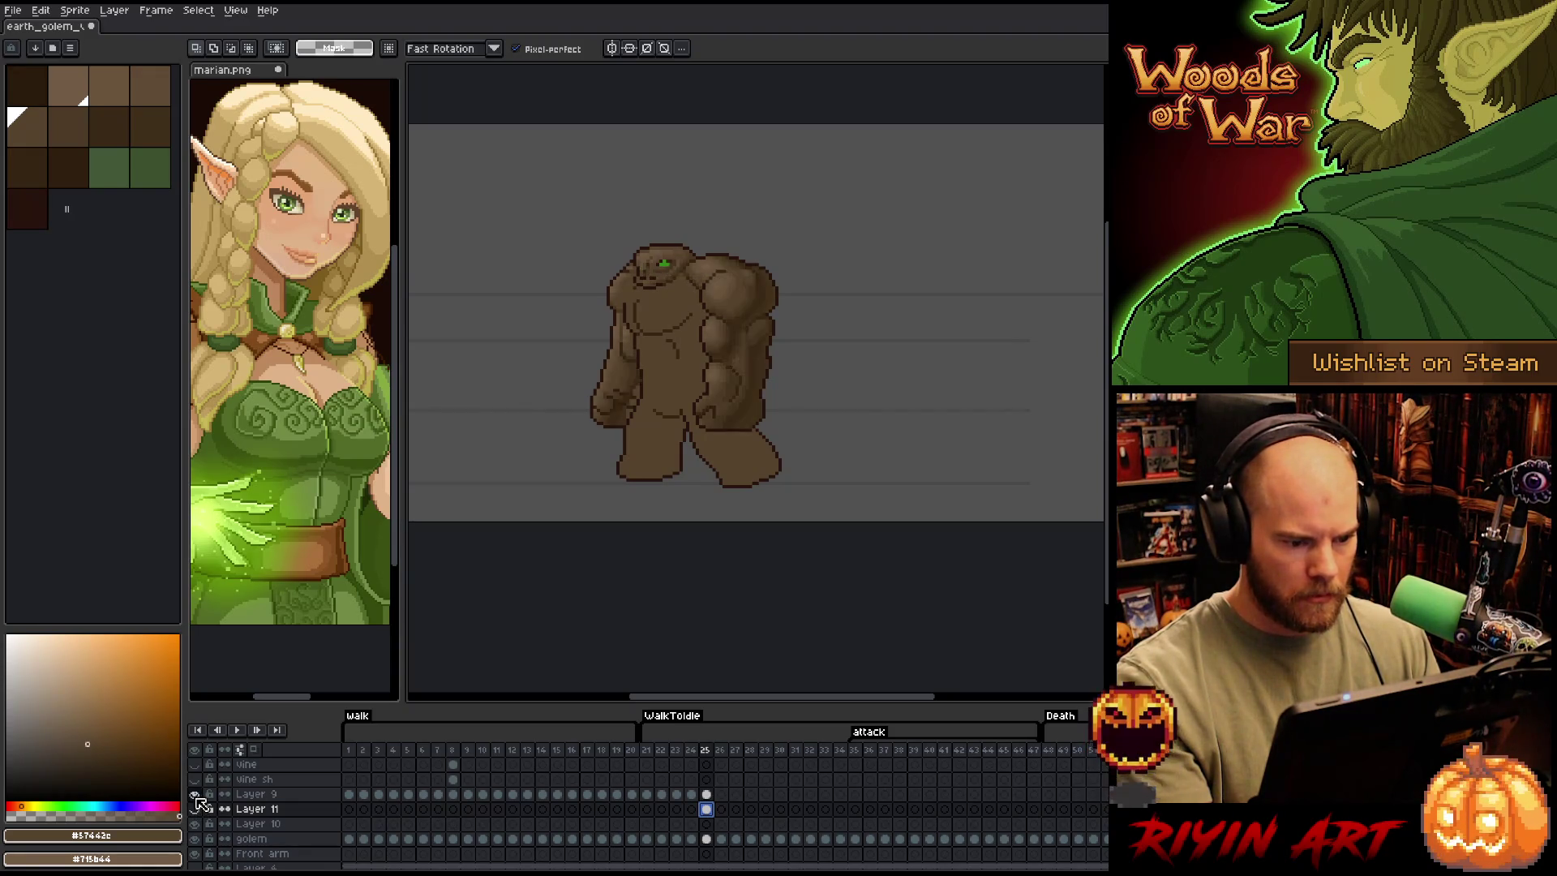
pyautogui.click(195, 796)
pyautogui.click(195, 795)
pyautogui.click(195, 796)
pyautogui.click(196, 796)
pyautogui.click(196, 795)
pyautogui.click(196, 796)
pyautogui.click(195, 795)
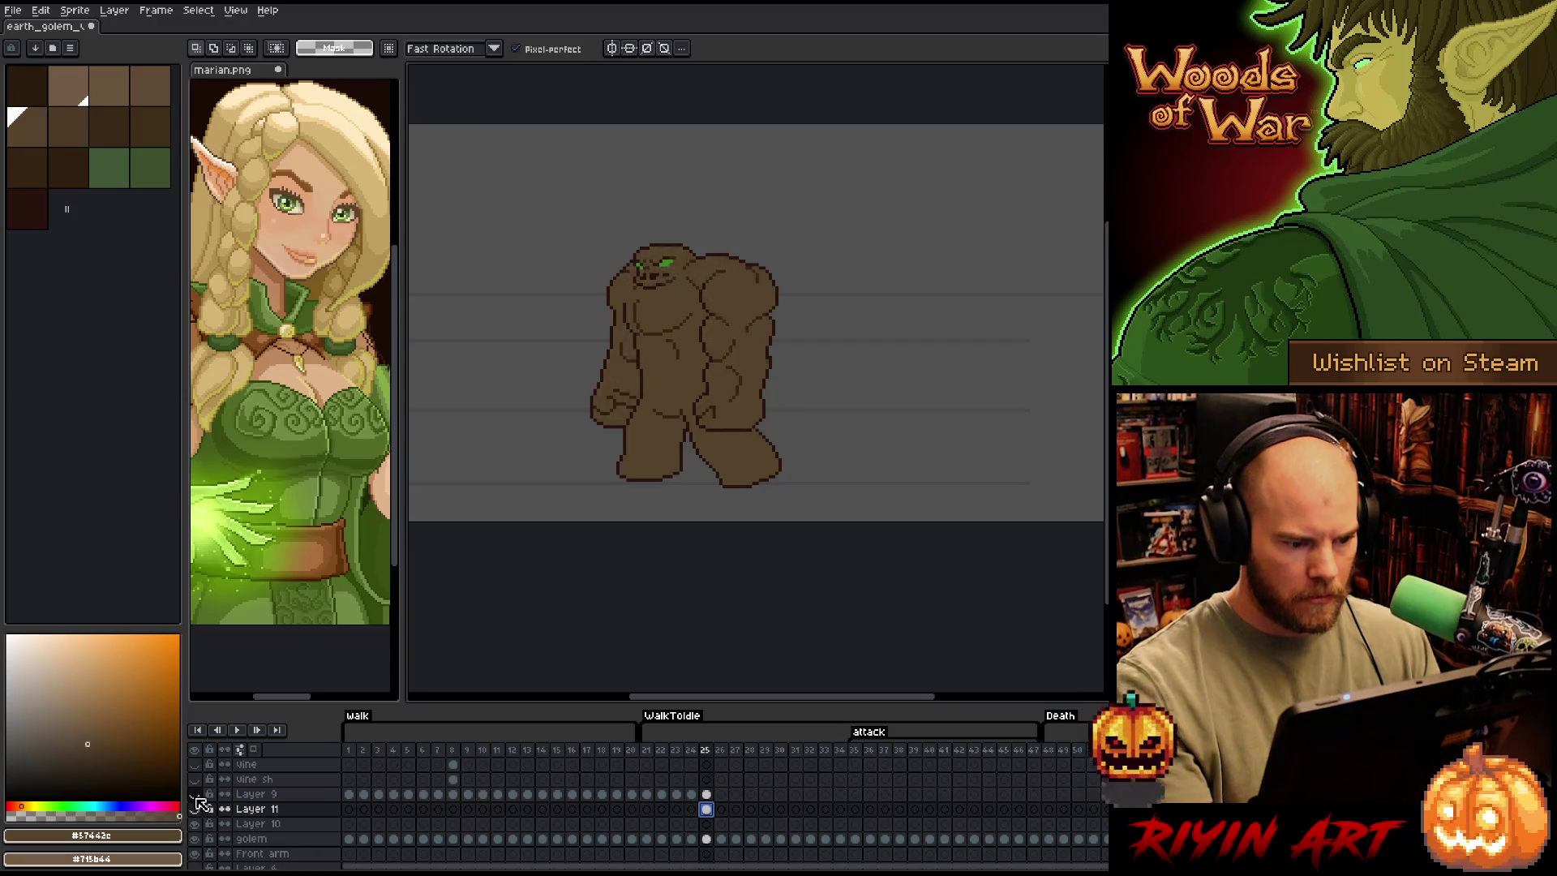
pyautogui.click(196, 795)
pyautogui.click(195, 796)
pyautogui.click(196, 795)
pyautogui.click(196, 796)
pyautogui.click(195, 796)
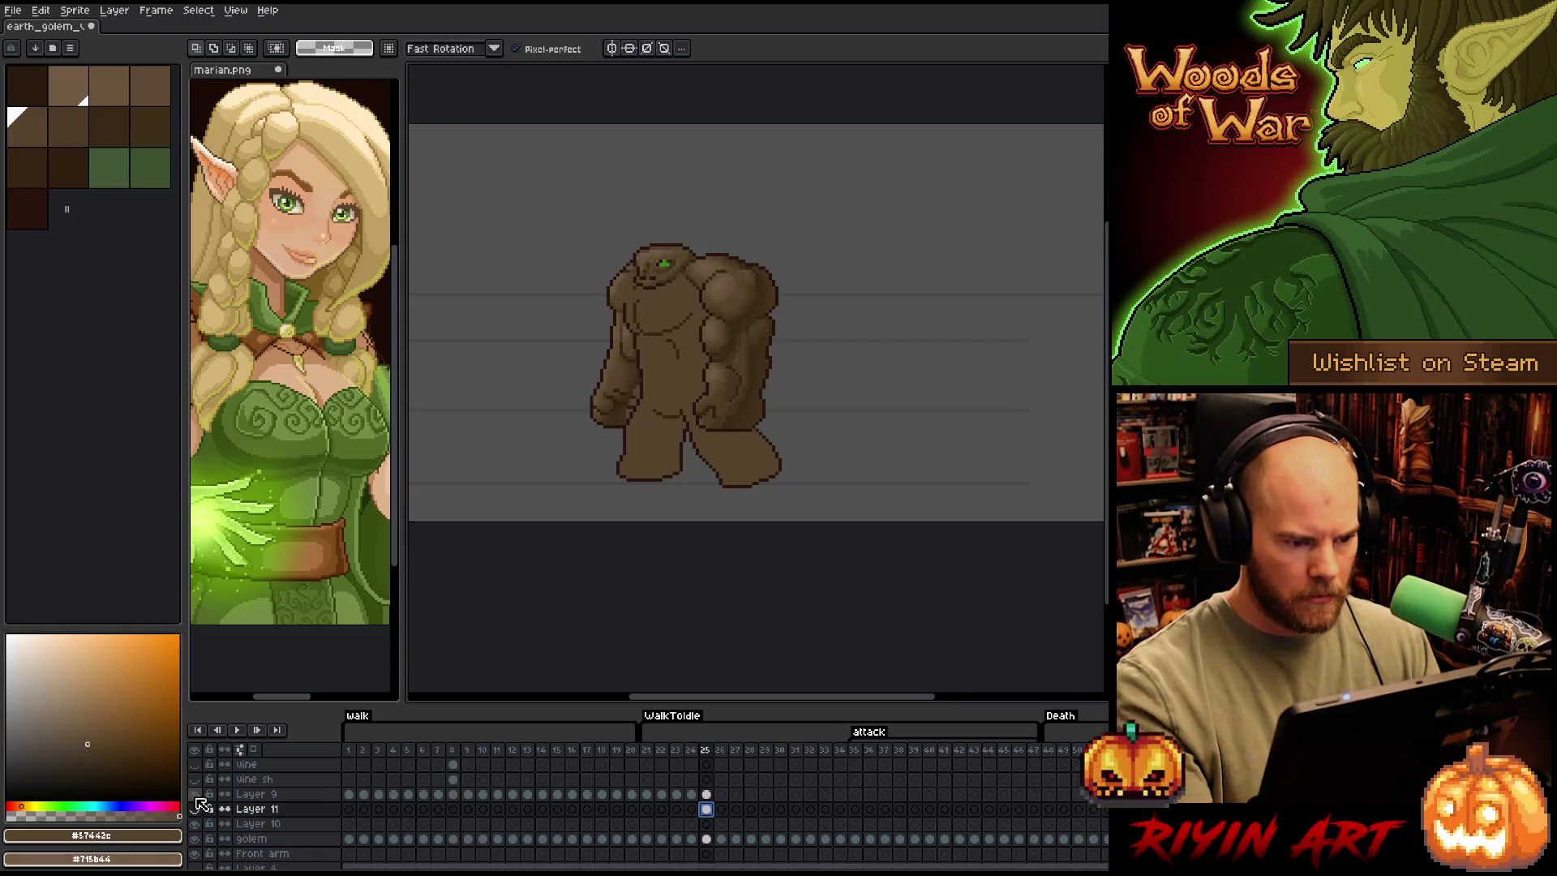
pyautogui.click(195, 795)
pyautogui.click(195, 796)
pyautogui.click(195, 796)
pyautogui.click(195, 796)
pyautogui.click(195, 796)
pyautogui.click(195, 795)
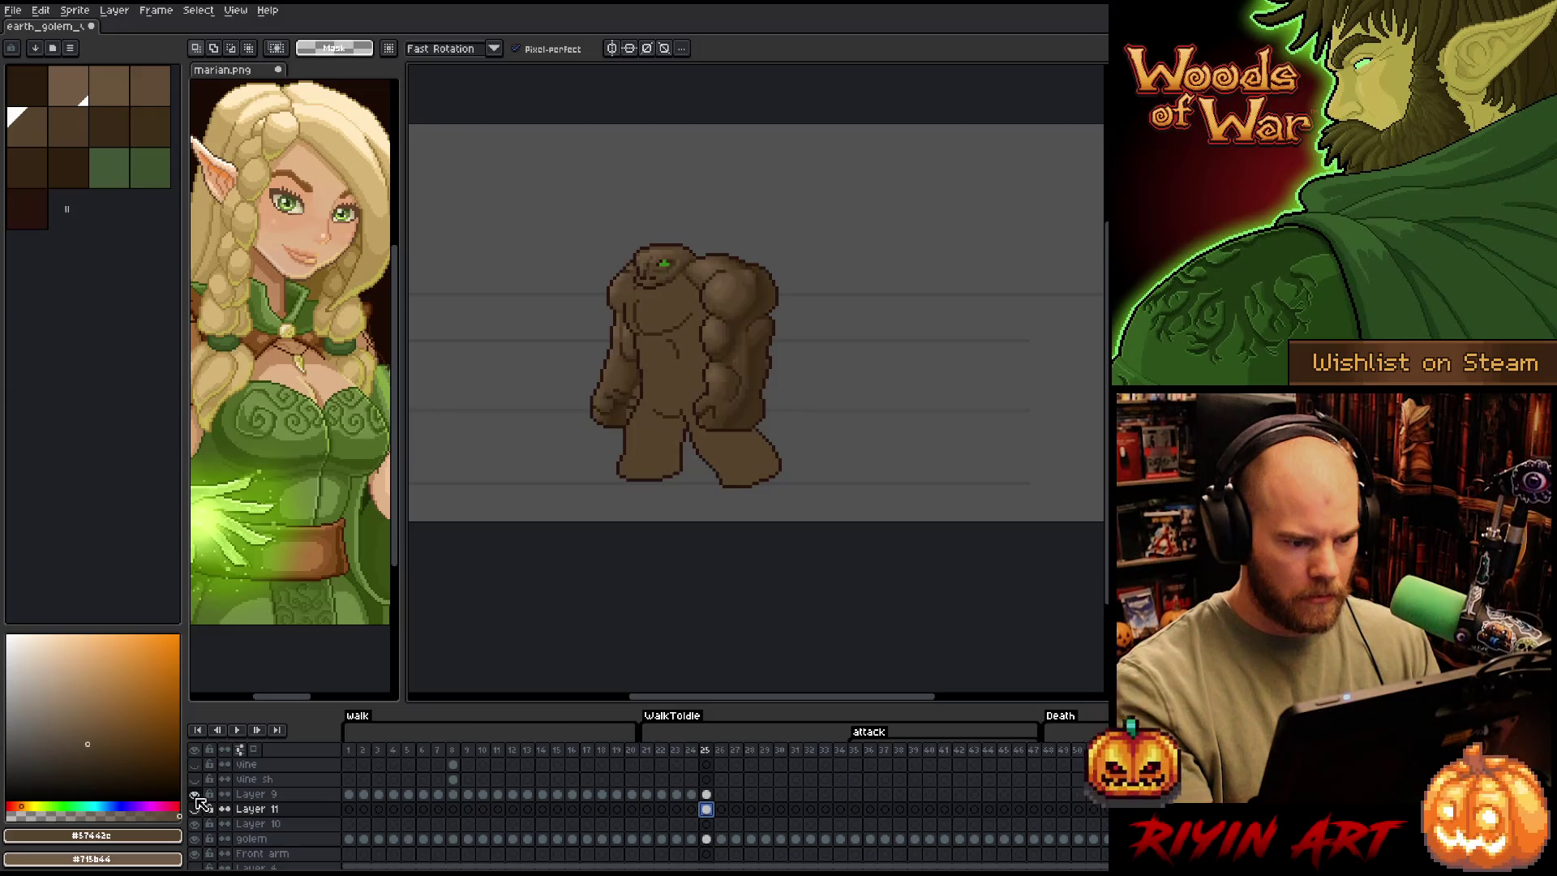
pyautogui.scroll(4, 609, 243)
# Lasso the golem's head on Layer 9's frame-25 cel and commit the change so both green eyes show
pyautogui.moveTo(695, 338); pyautogui.dragTo(573, 251)
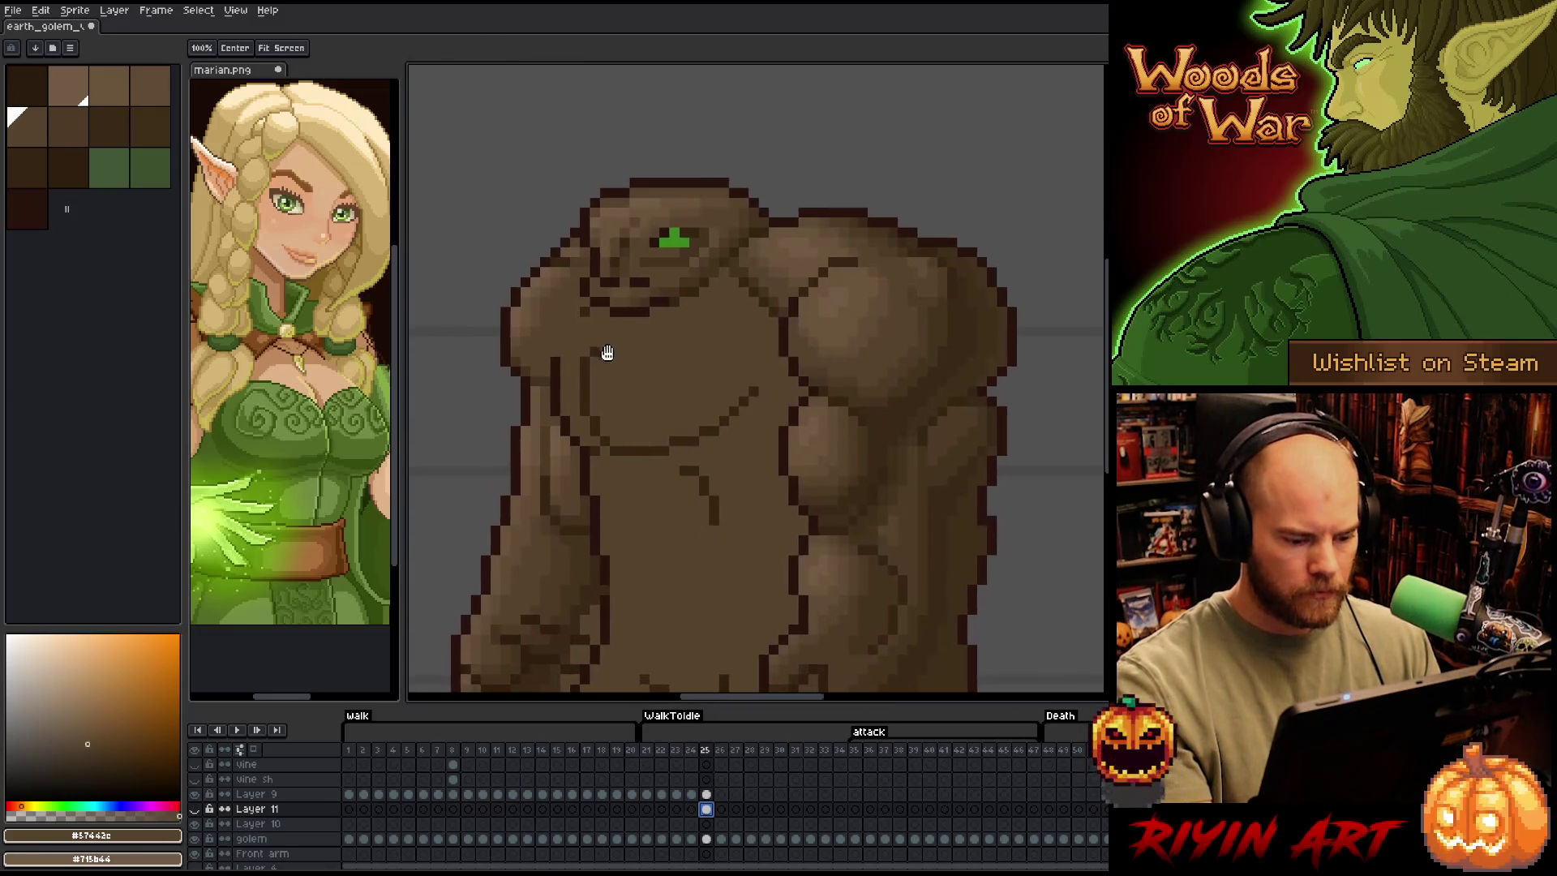
pyautogui.moveTo(607, 353); pyautogui.dragTo(610, 354)
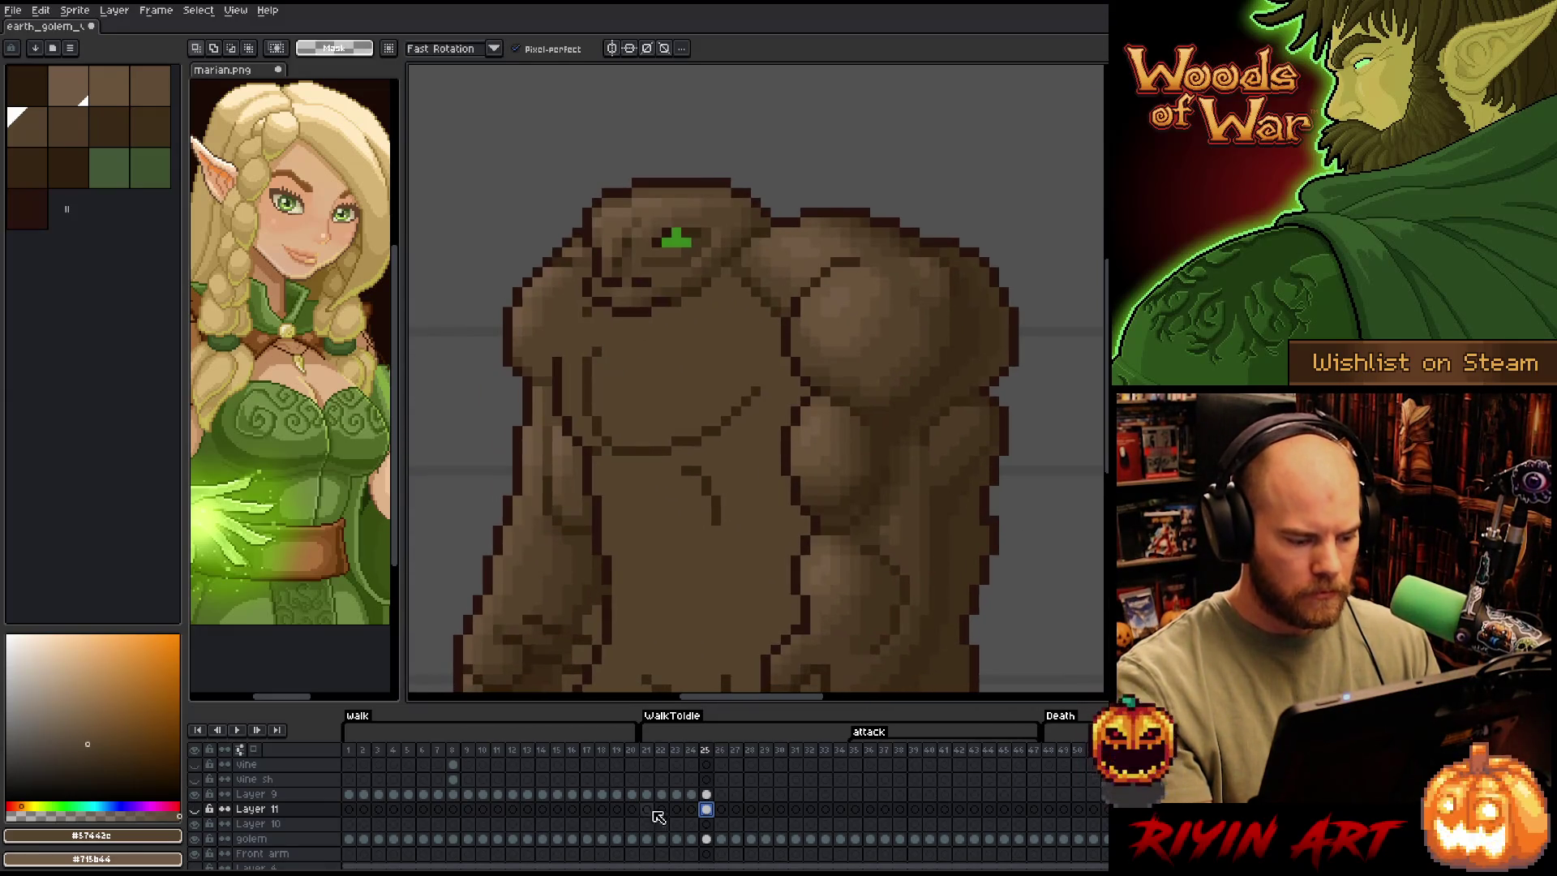
pyautogui.click(708, 794)
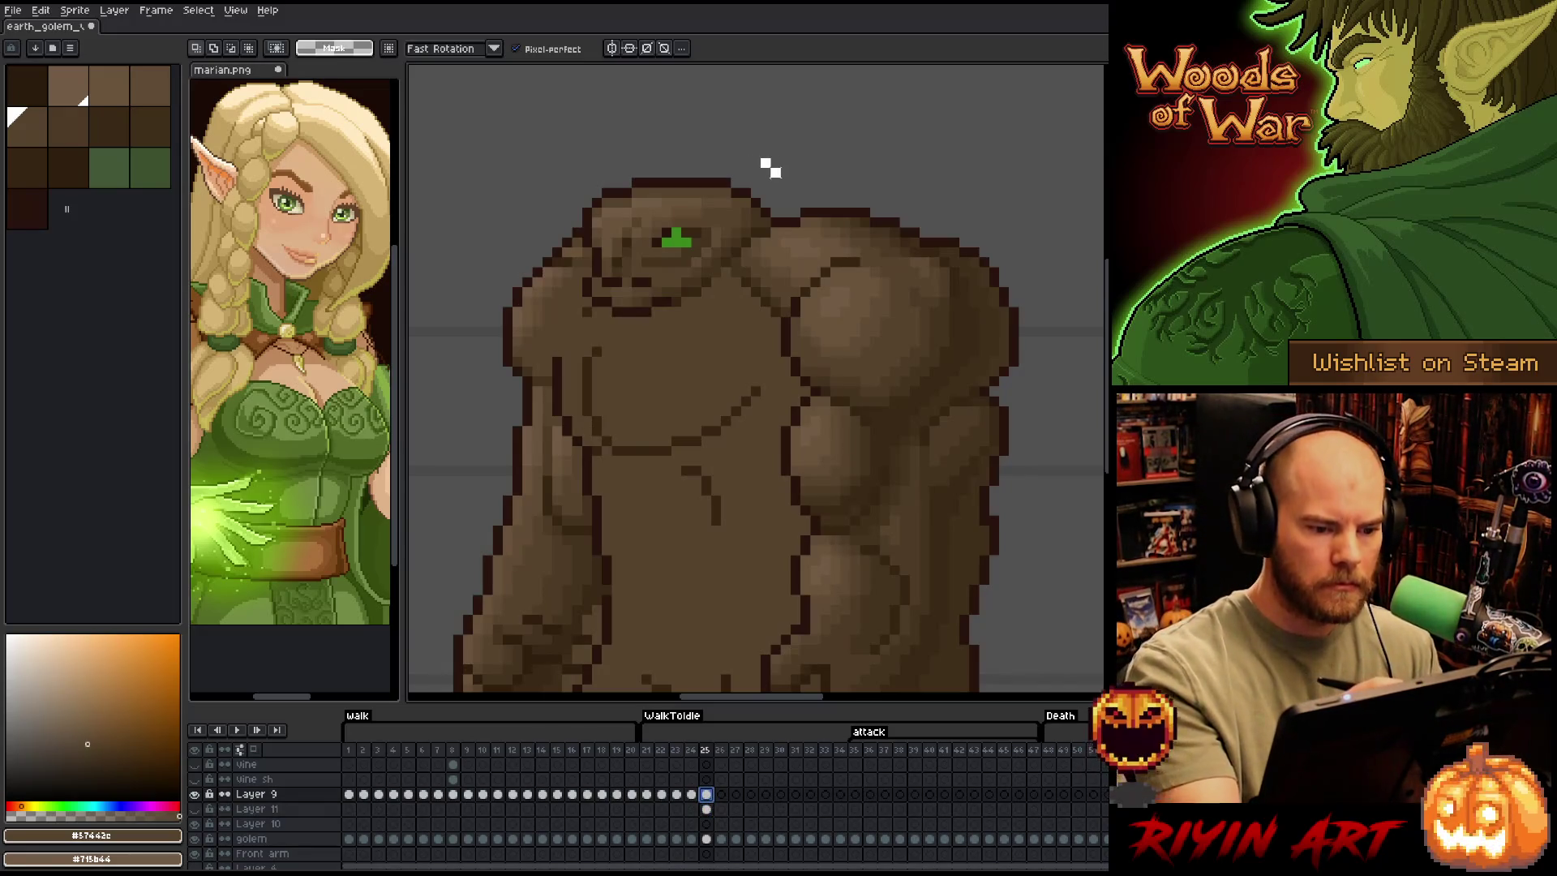
pyautogui.moveTo(766, 164)
pyautogui.mouseDown()
pyautogui.moveTo(762, 223)
pyautogui.moveTo(699, 284)
pyautogui.moveTo(613, 329)
pyautogui.moveTo(586, 288)
pyautogui.moveTo(640, 150)
pyautogui.moveTo(705, 153)
pyautogui.mouseUp()
pyautogui.click(711, 154)
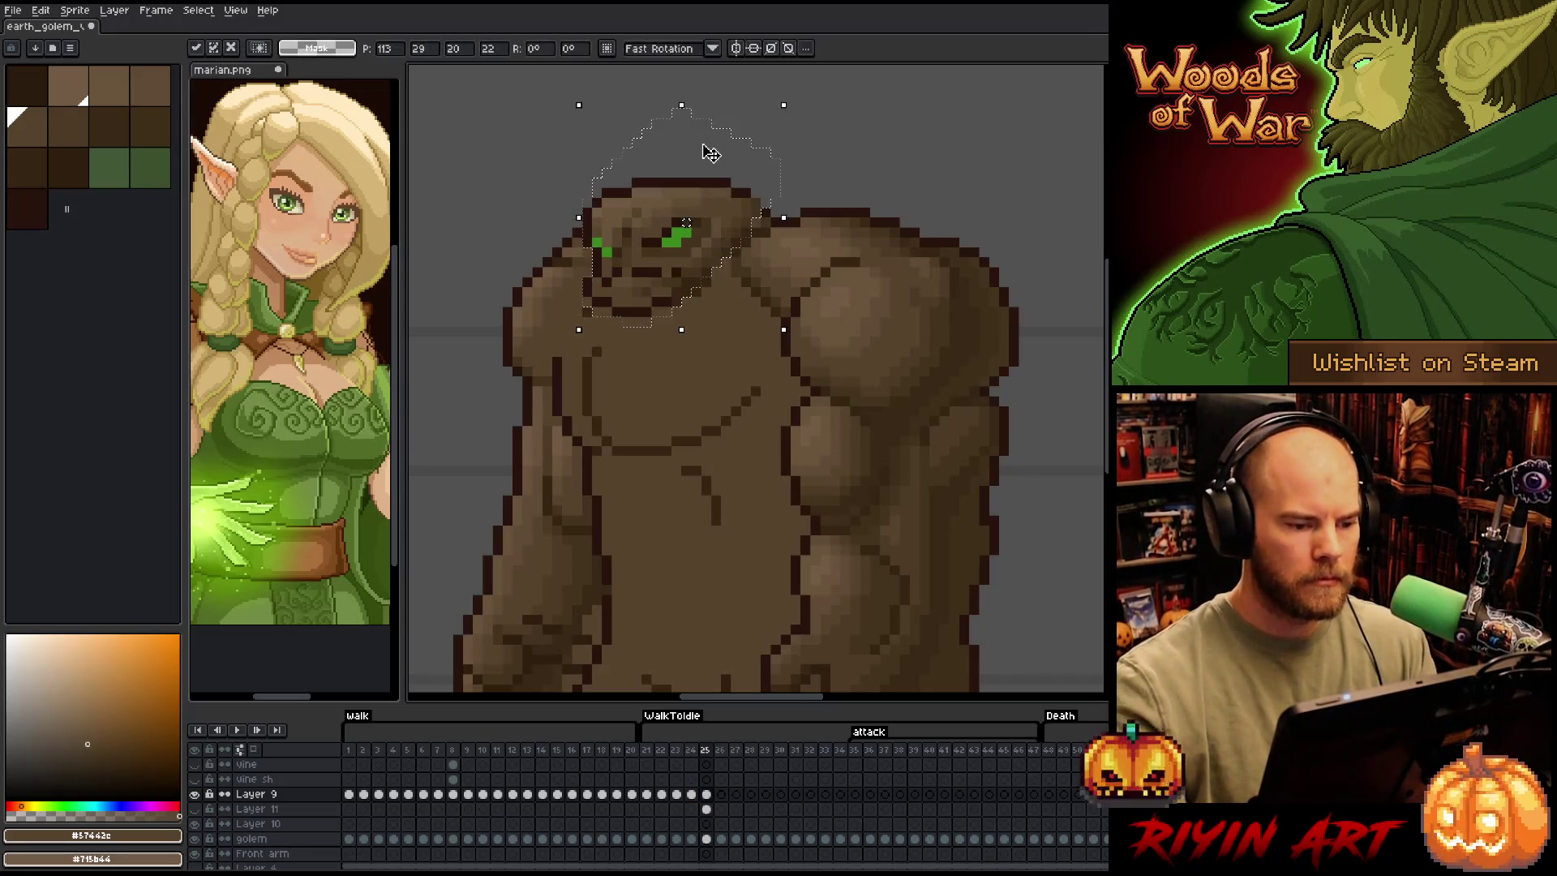
pyautogui.hotkey('ctrl', 'd')
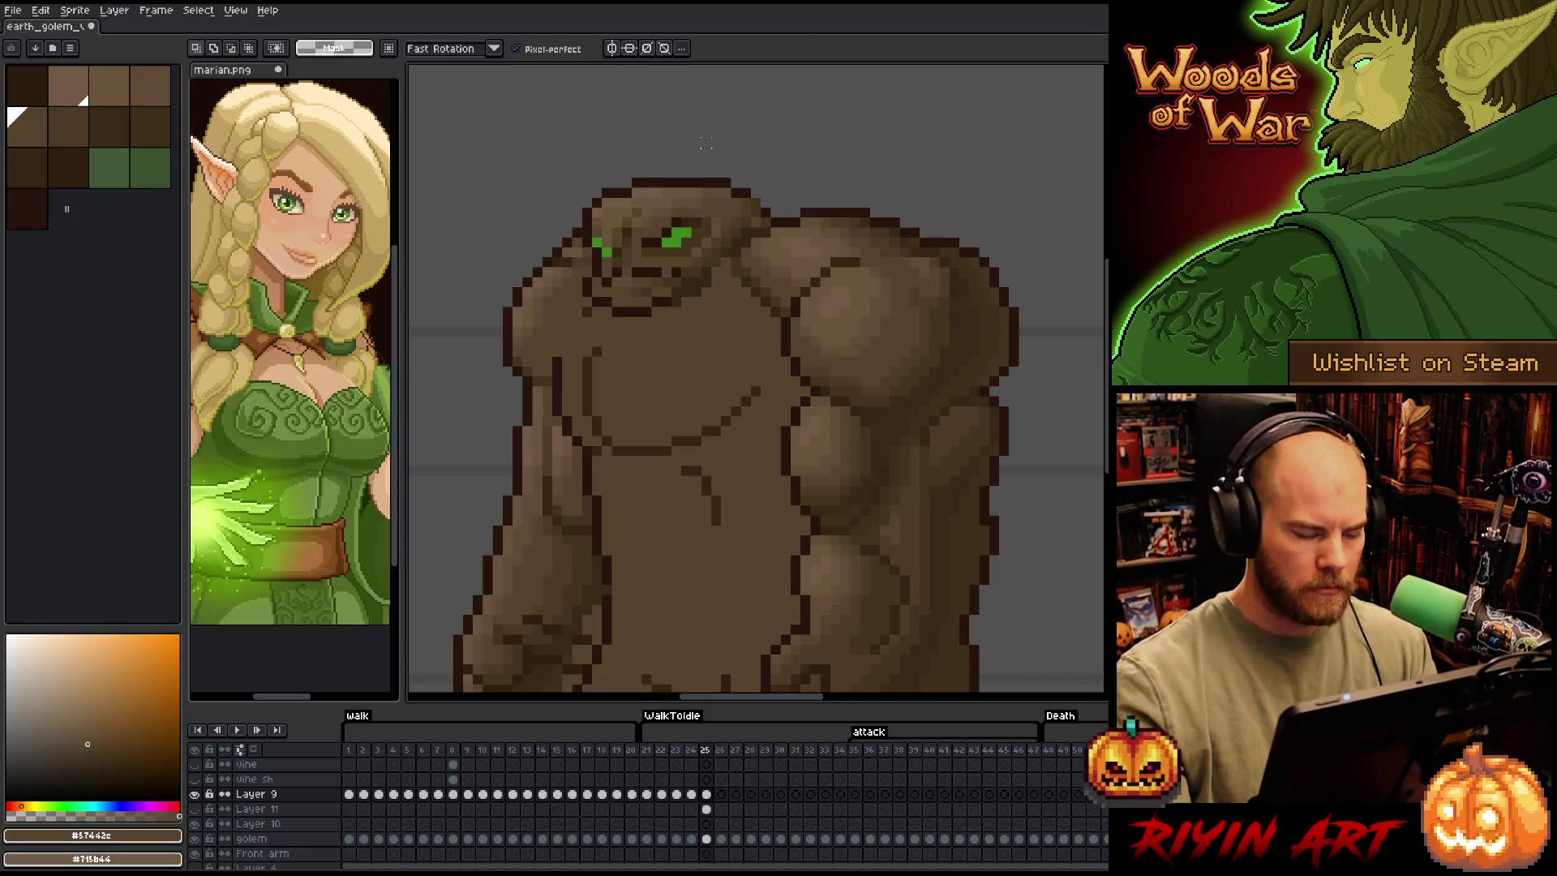
pyautogui.scroll(-2, 730, 284)
pyautogui.scroll(2, 616, 252)
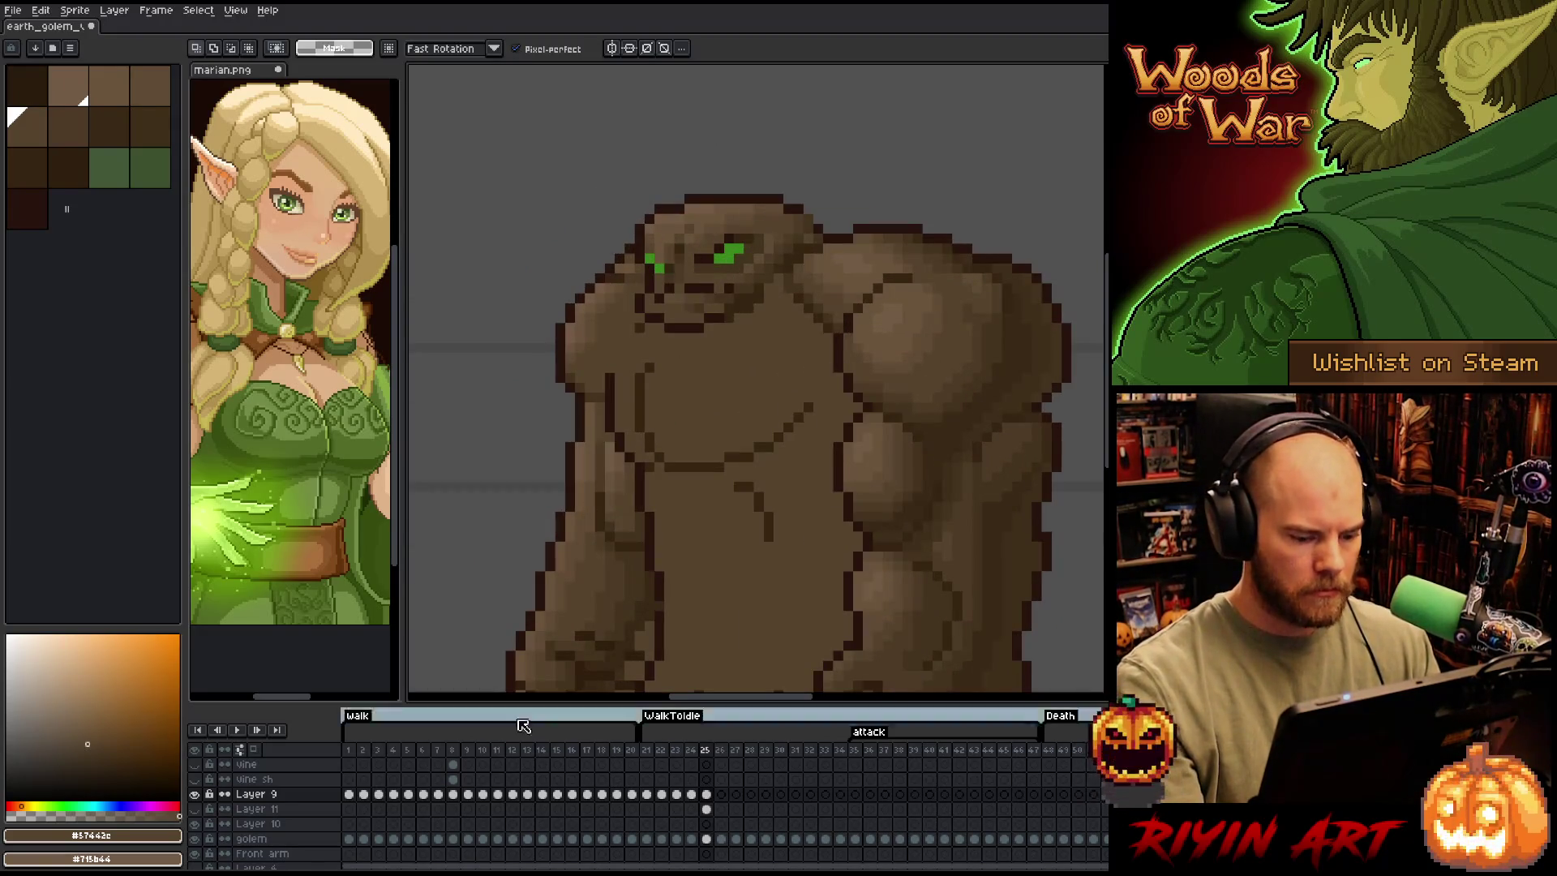
# Lower Layer 9's opacity to about half and place a dark Pencil pixel beside the golem's eye
pyautogui.doubleClick(251, 795)
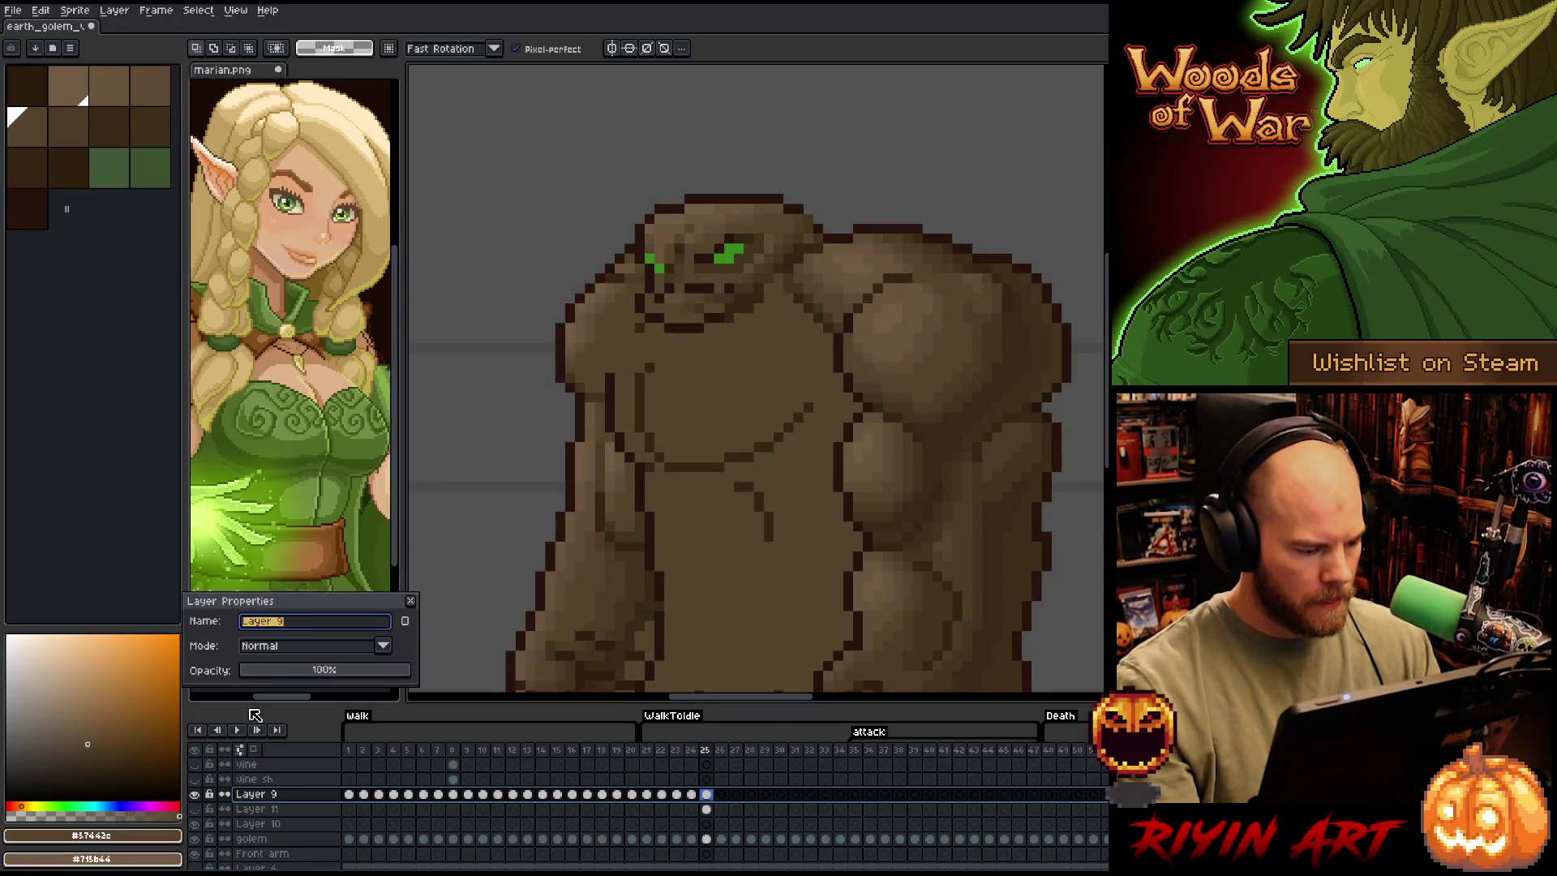
pyautogui.click(322, 675)
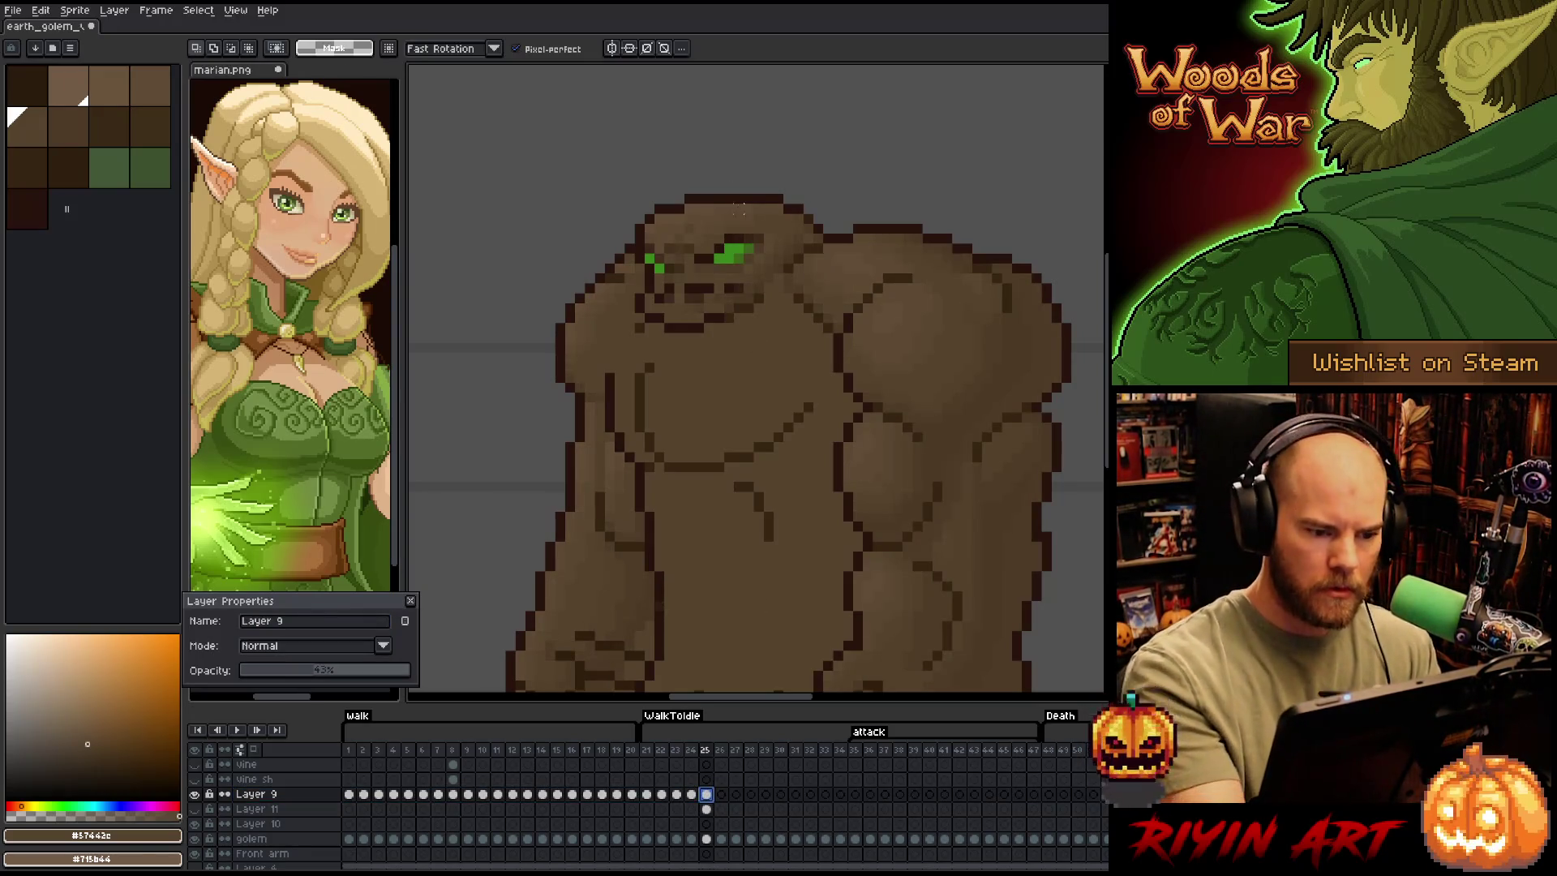
pyautogui.press('b')
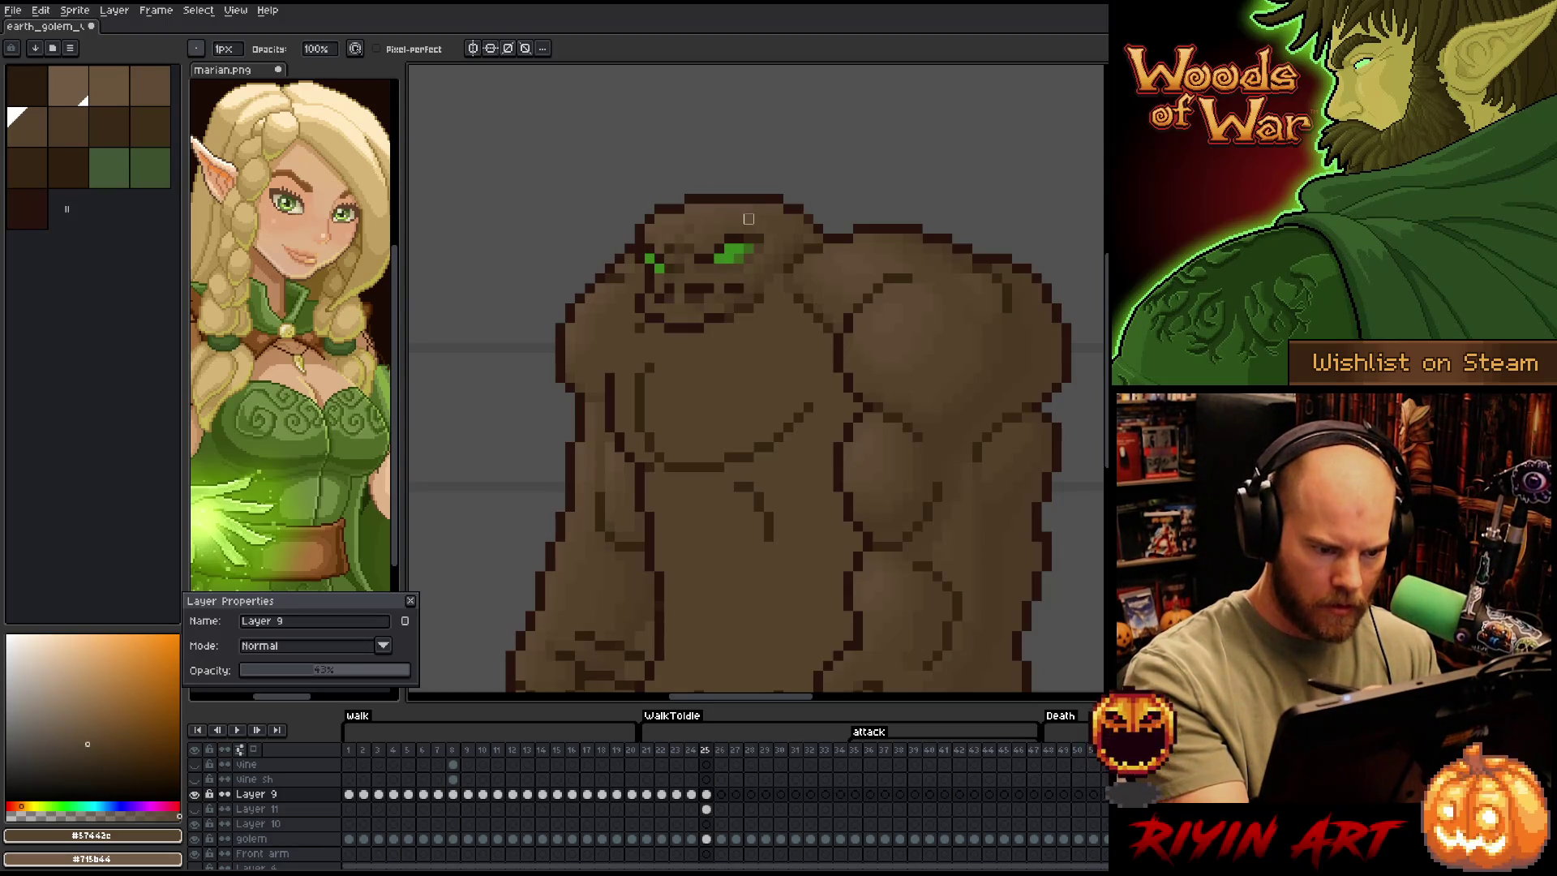
pyautogui.click(690, 297)
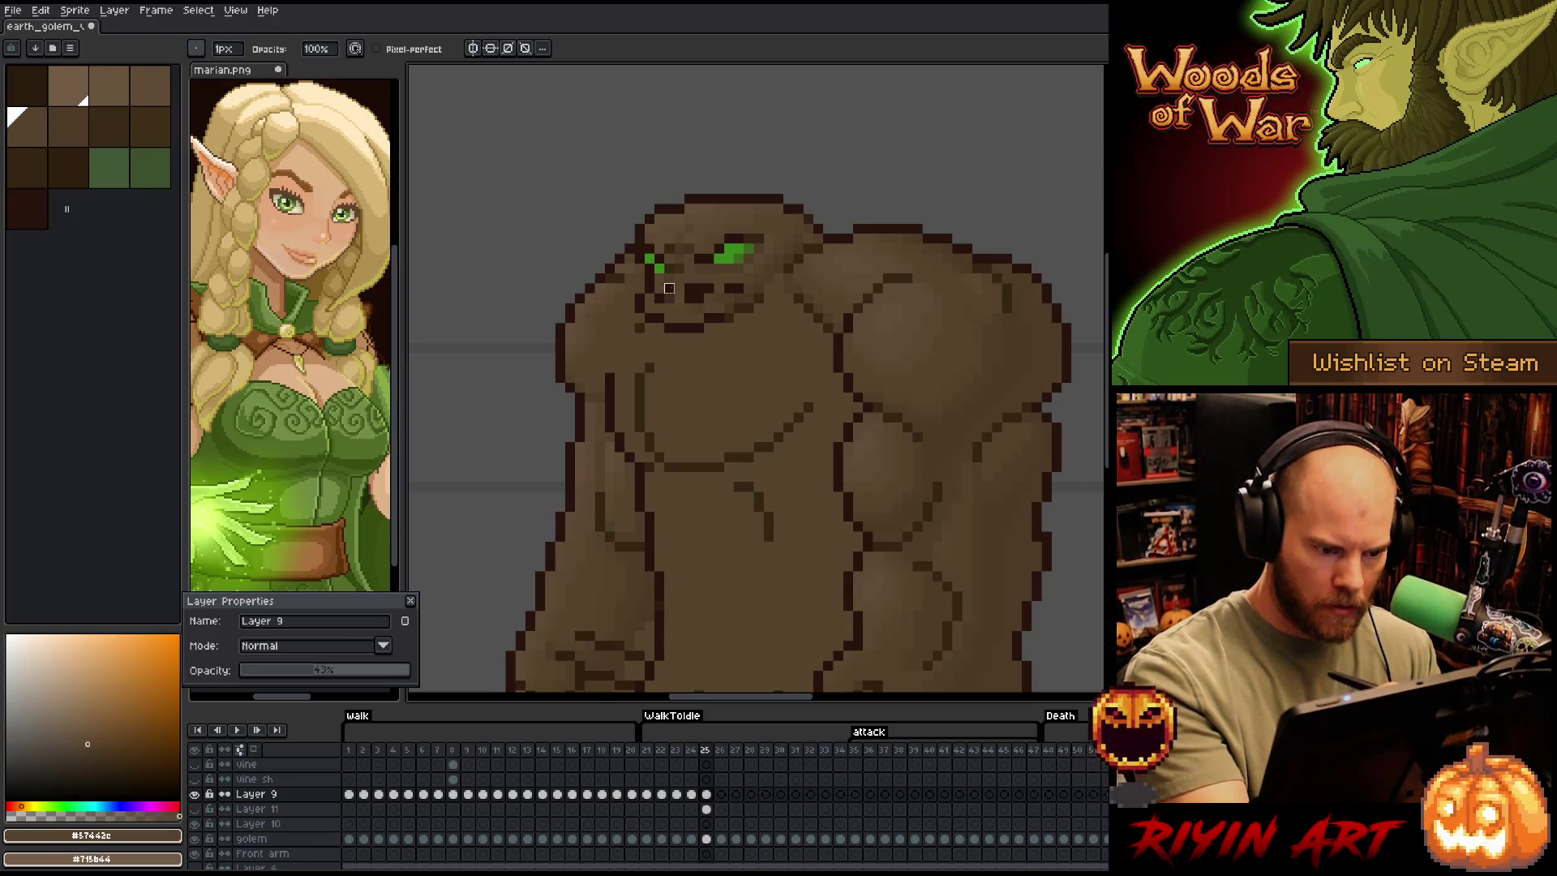
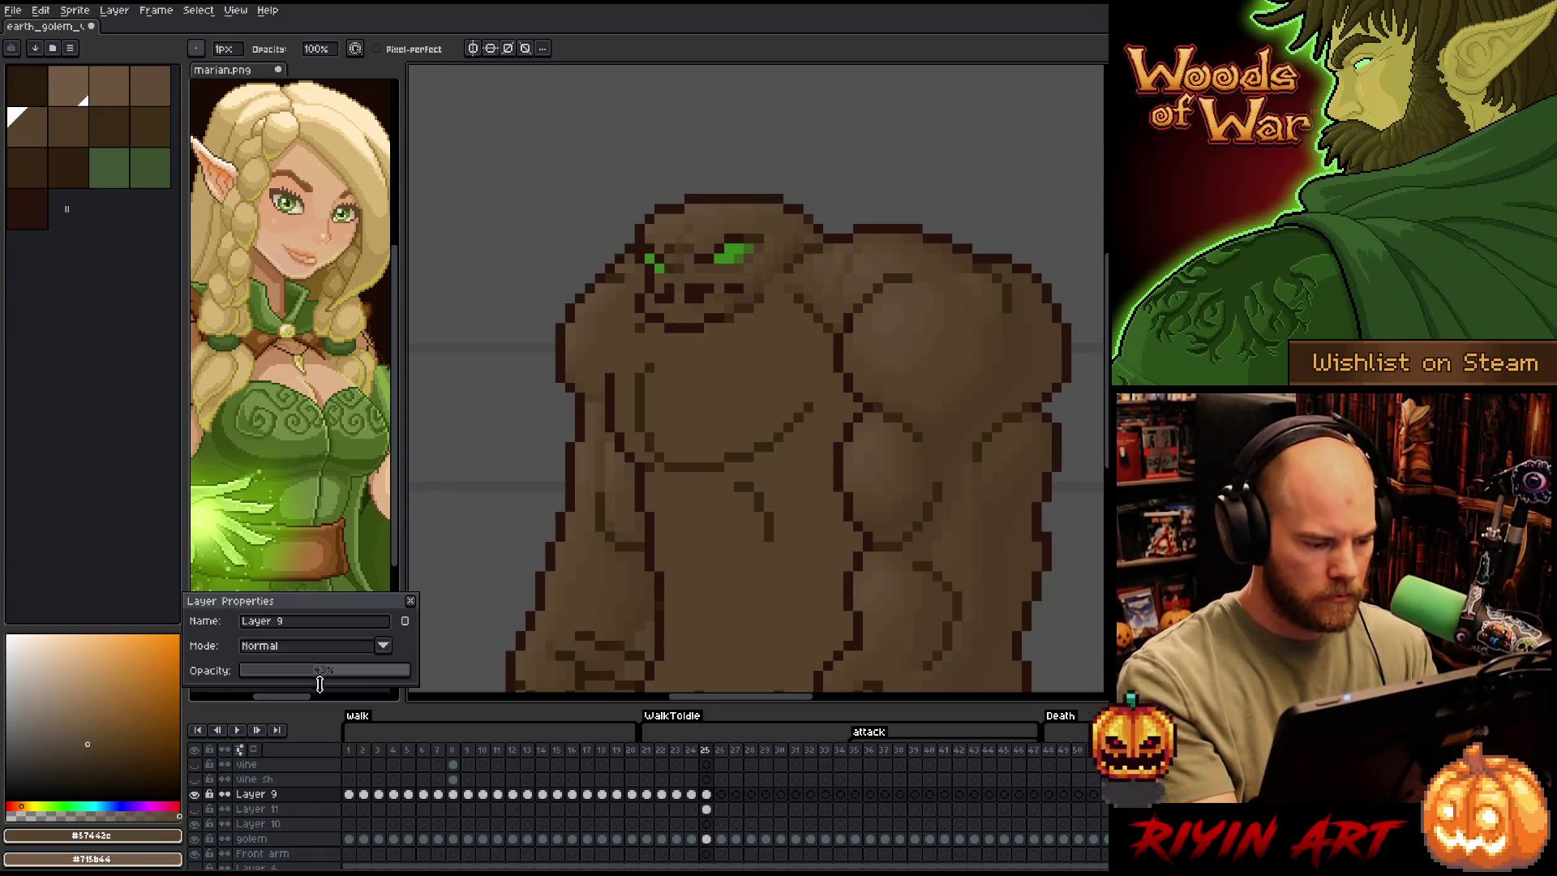
# Raise Layer 9 to 100% opacity and toggle its visibility to compare against the flat sketch
pyautogui.moveTo(314, 673); pyautogui.dragTo(480, 671)
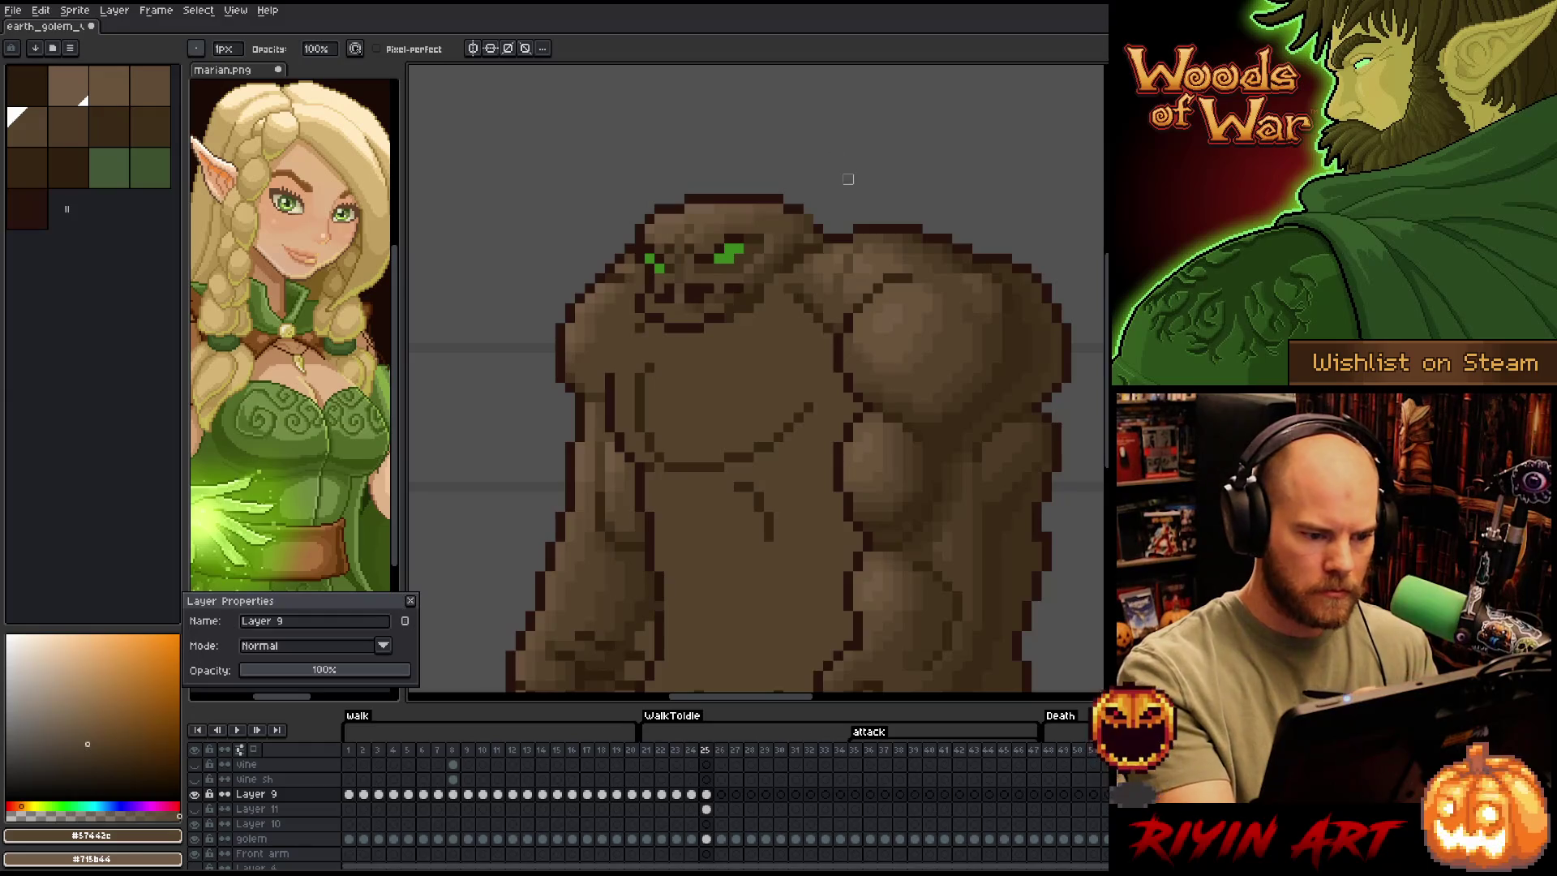
pyautogui.click(195, 794)
pyautogui.click(195, 795)
pyautogui.click(194, 795)
pyautogui.click(195, 795)
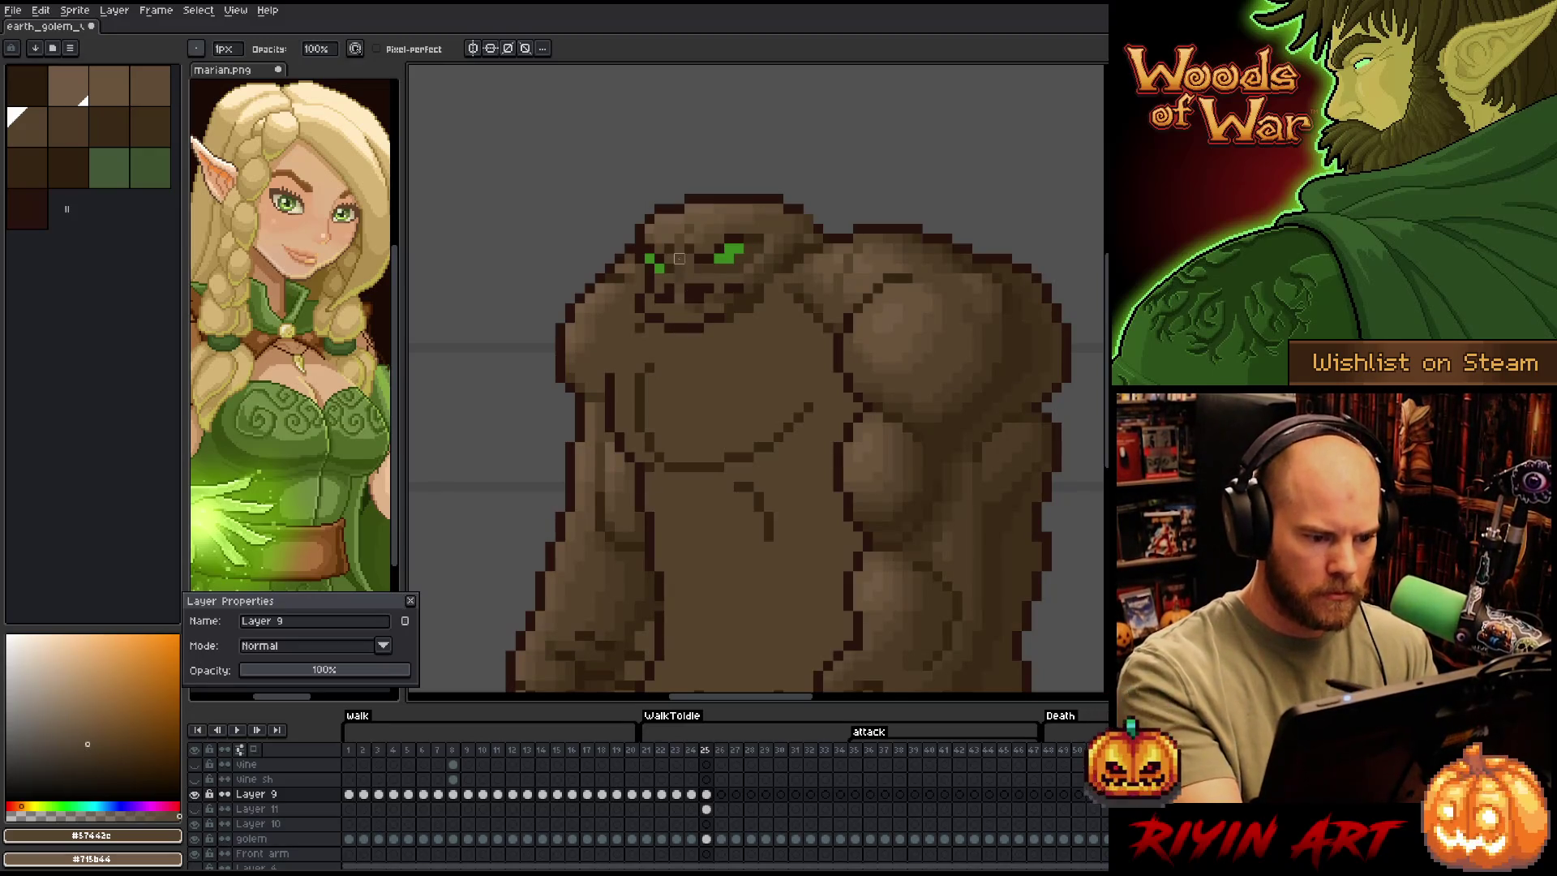
pyautogui.click(195, 795)
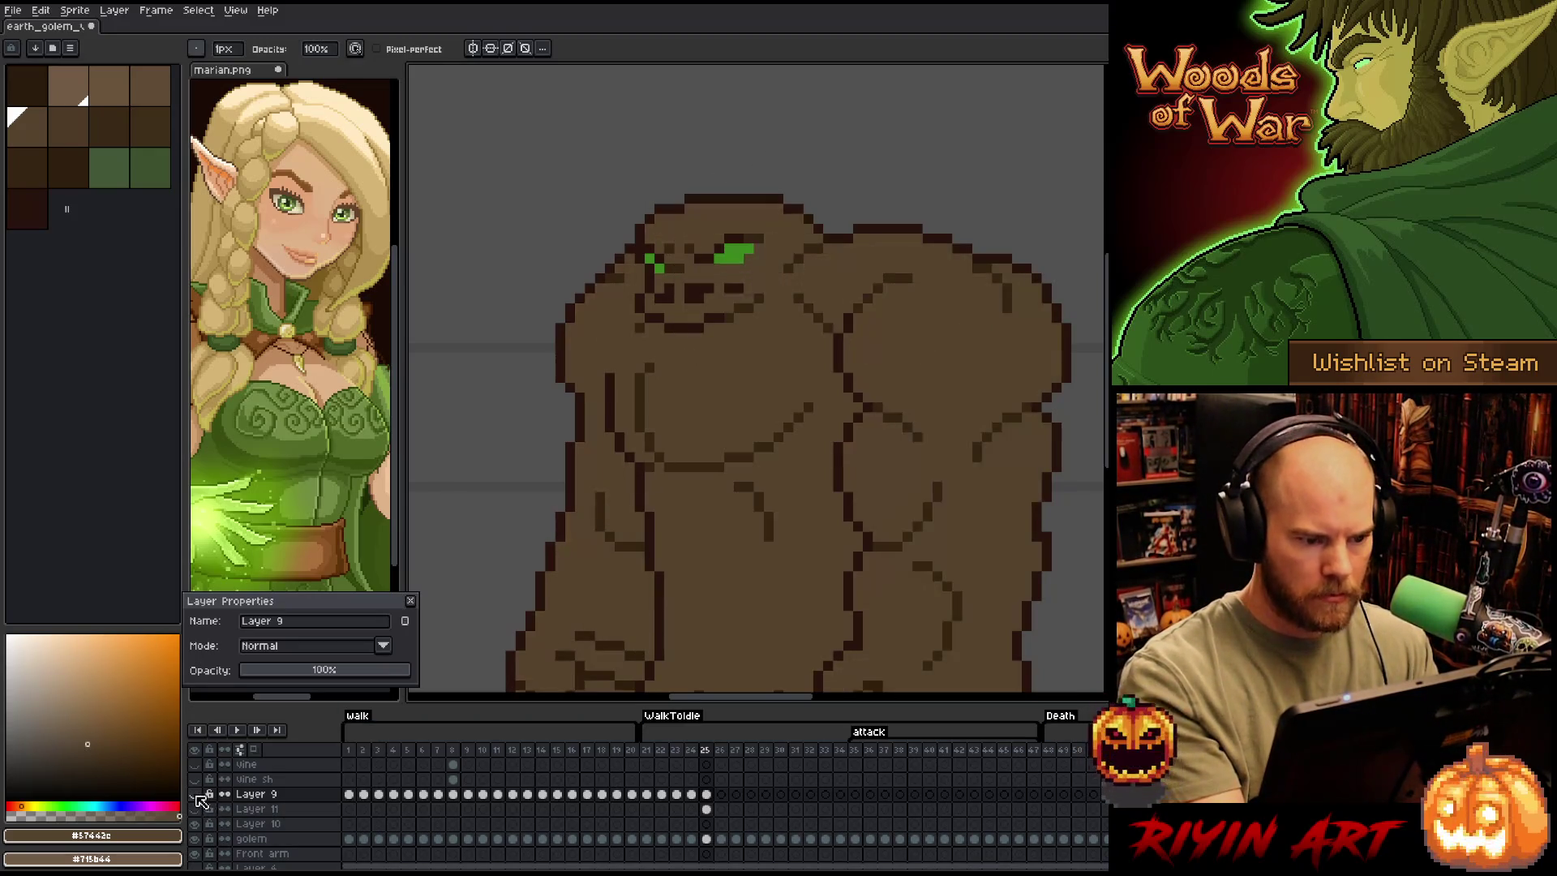
pyautogui.click(195, 795)
pyautogui.click(194, 795)
pyautogui.click(195, 795)
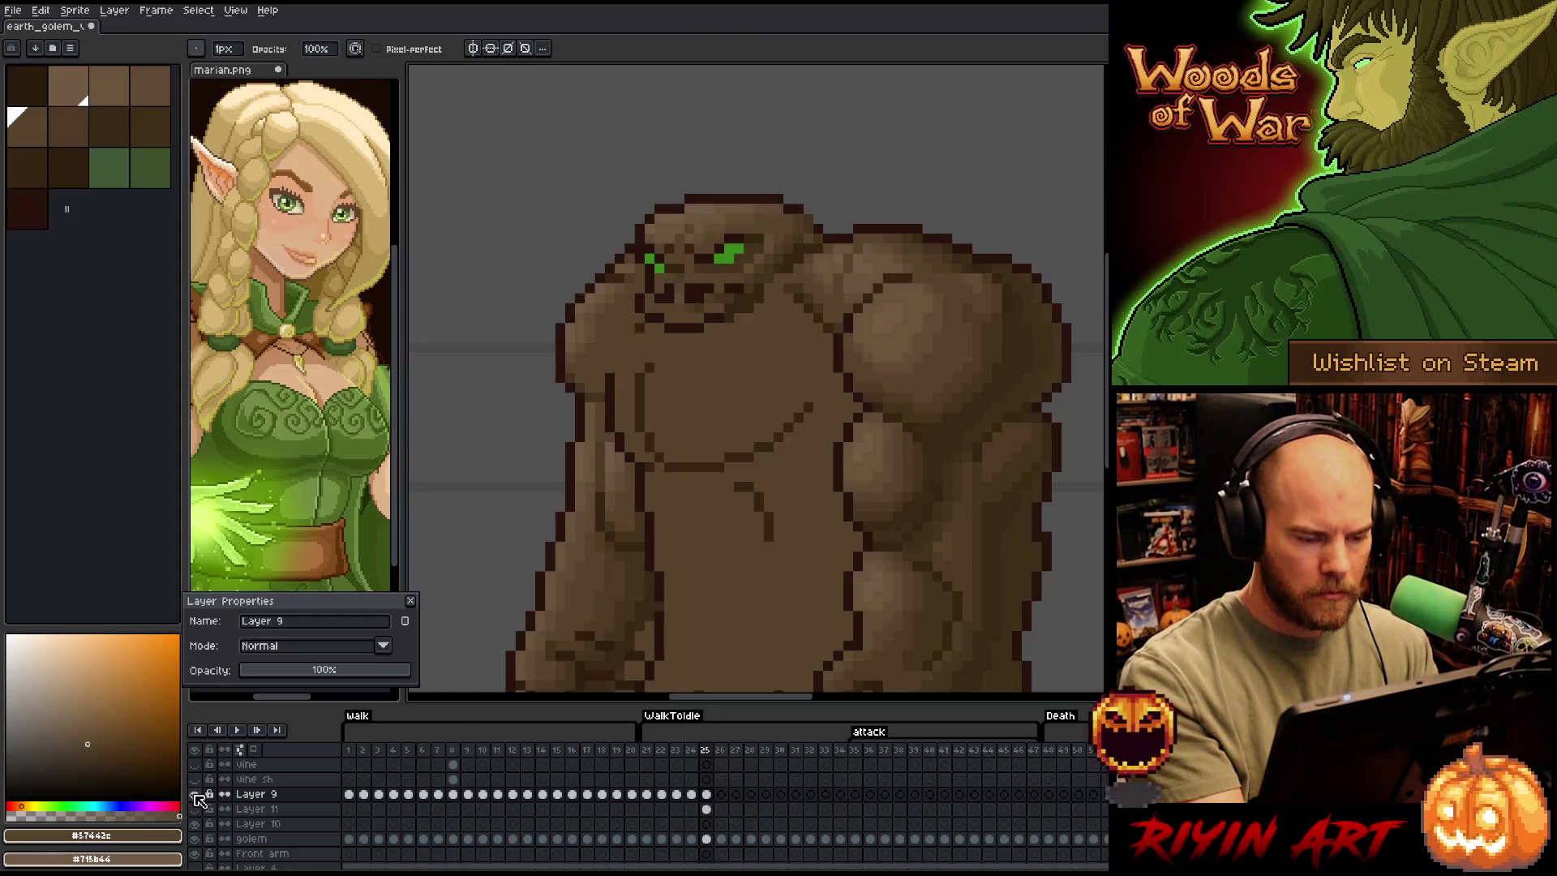
pyautogui.click(194, 795)
pyautogui.click(194, 795)
pyautogui.click(194, 795)
pyautogui.click(195, 795)
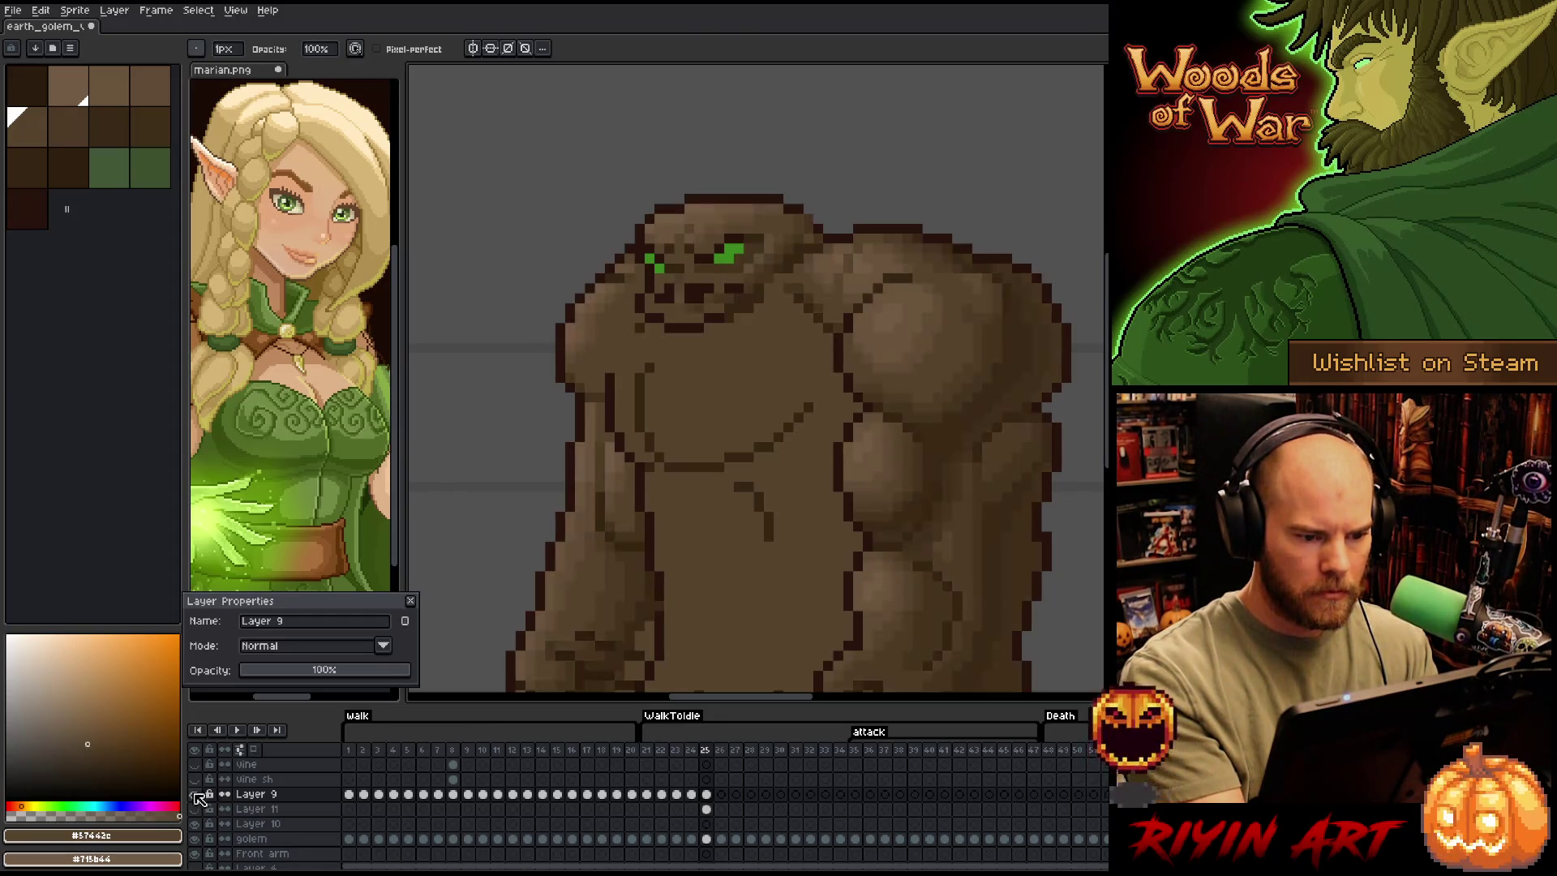
# Lasso a small spot on the golem's head to clean up the stray streak
pyautogui.press('m')
pyautogui.moveTo(838, 217)
pyautogui.mouseDown()
pyautogui.moveTo(705, 275)
pyautogui.moveTo(718, 339)
pyautogui.moveTo(839, 216)
pyautogui.mouseUp()
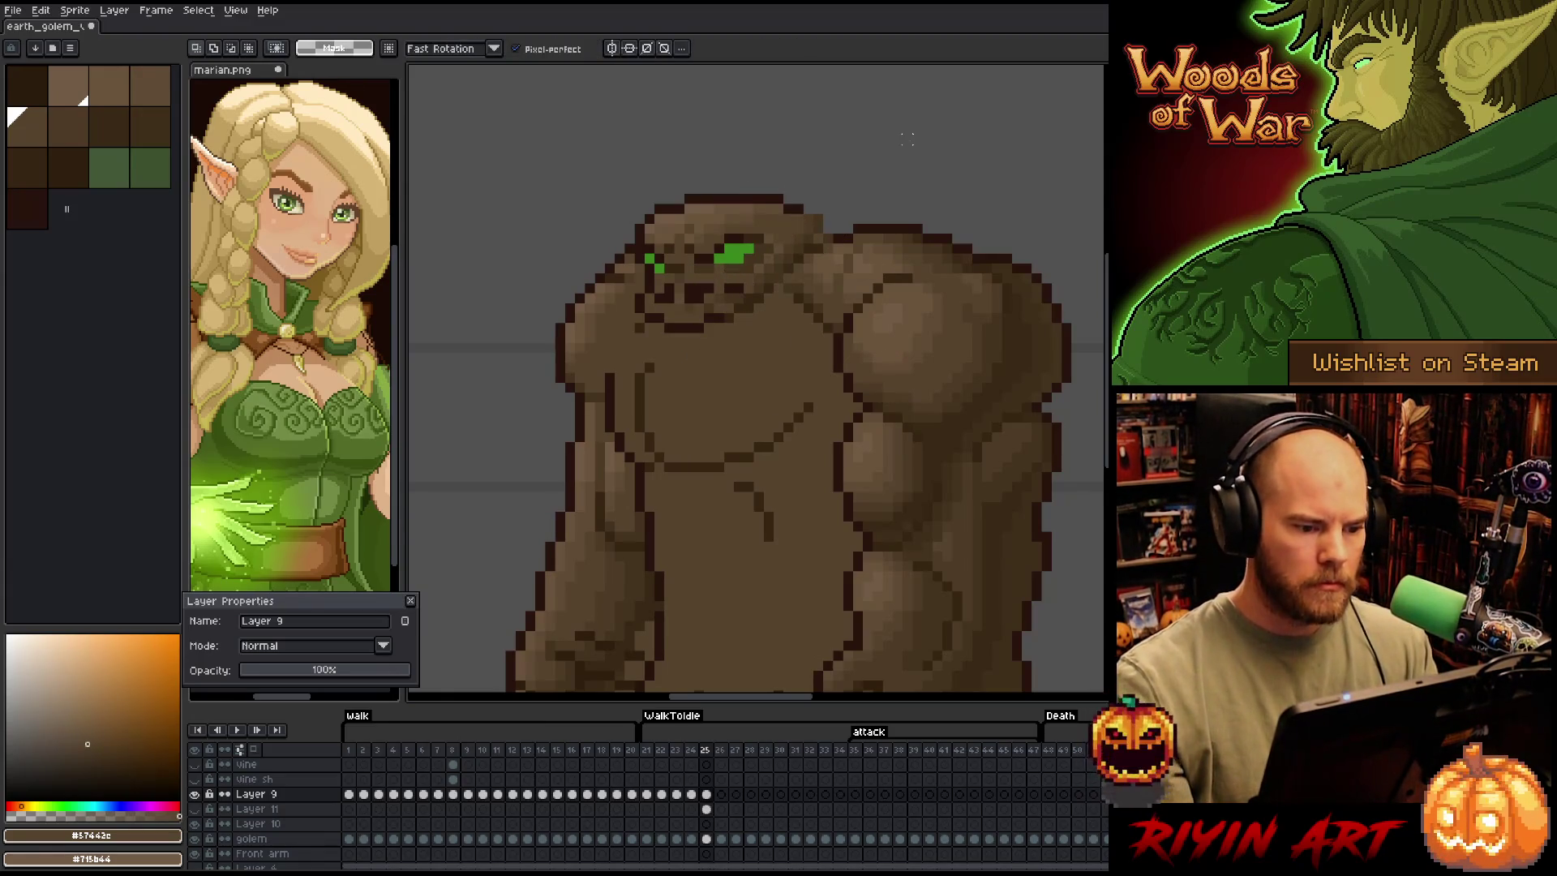
pyautogui.press('b')
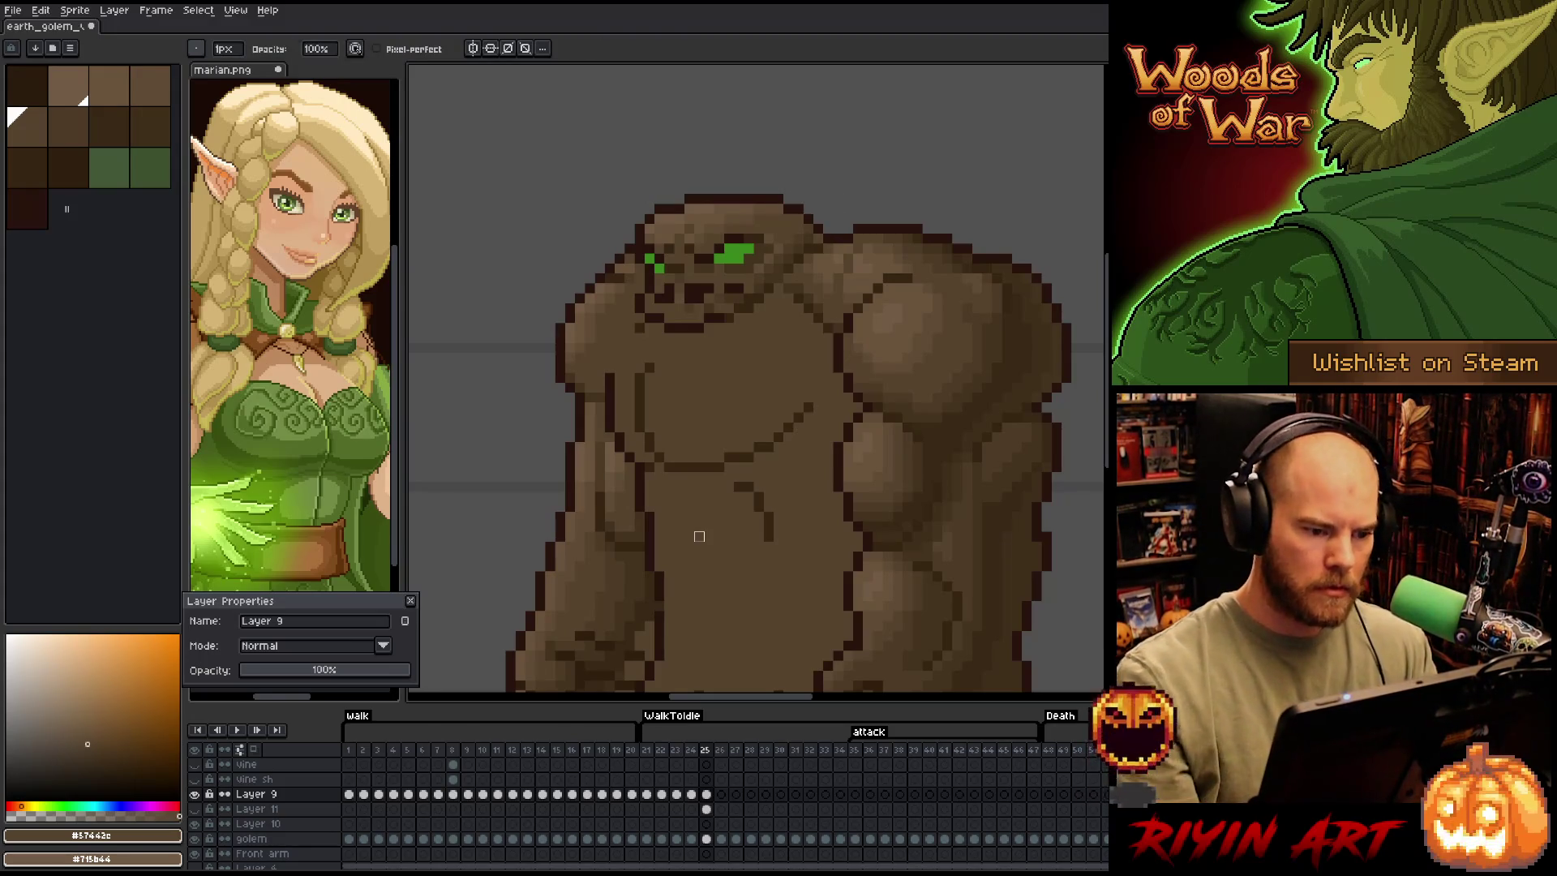
# Toggle Layer 9 repeatedly to compare the arm shading, leaving it hidden
pyautogui.click(194, 796)
pyautogui.click(194, 796)
pyautogui.click(194, 795)
pyautogui.click(194, 796)
pyautogui.click(194, 795)
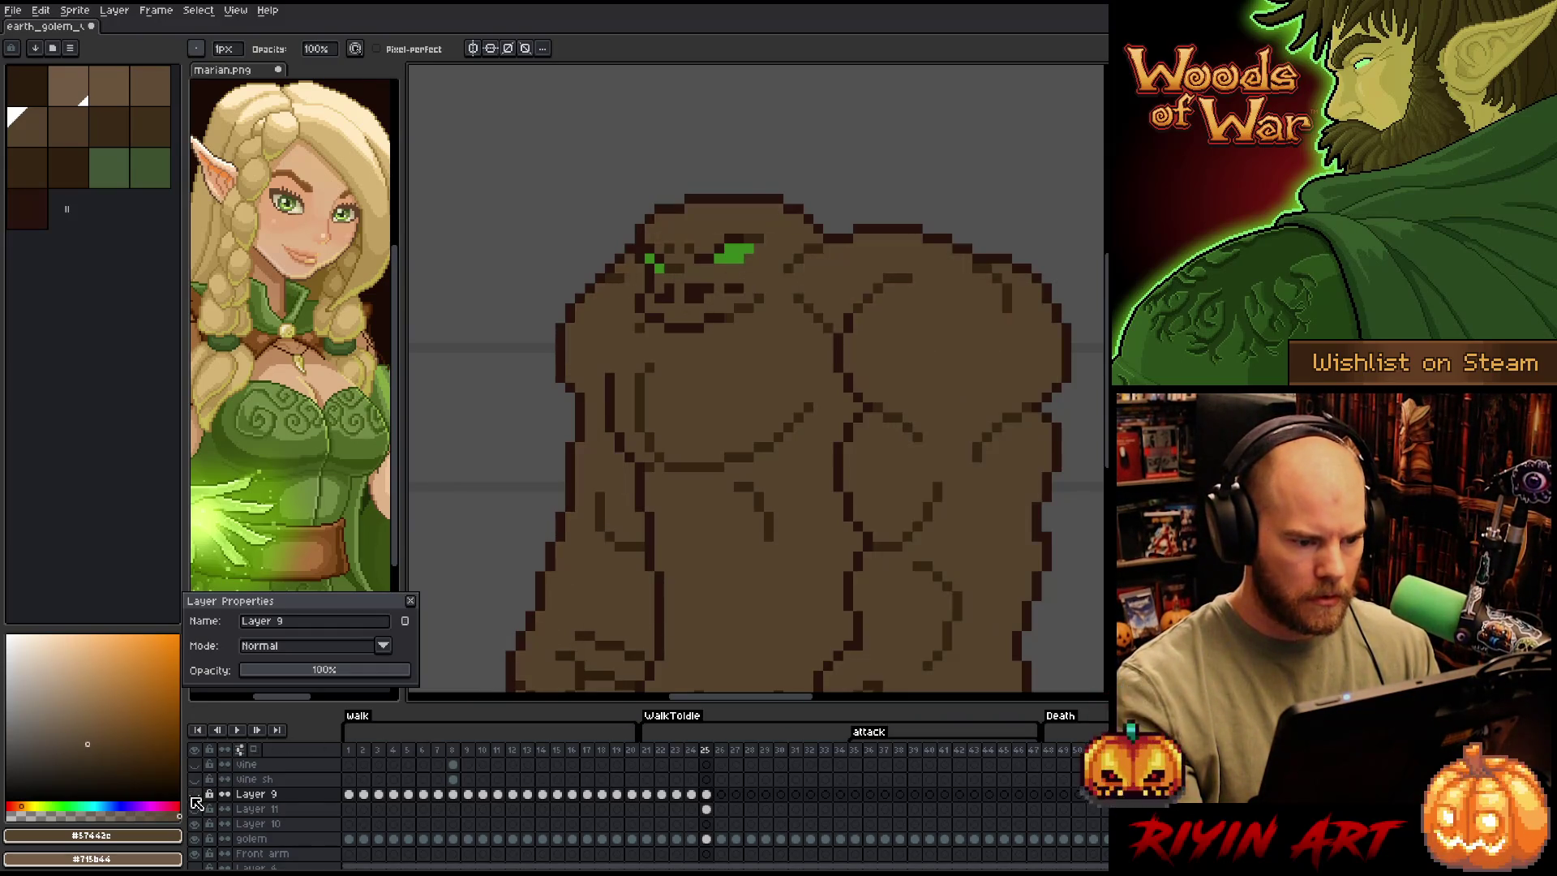
pyautogui.click(194, 795)
pyautogui.click(194, 796)
pyautogui.click(193, 795)
pyautogui.click(194, 796)
pyautogui.click(193, 795)
pyautogui.click(194, 796)
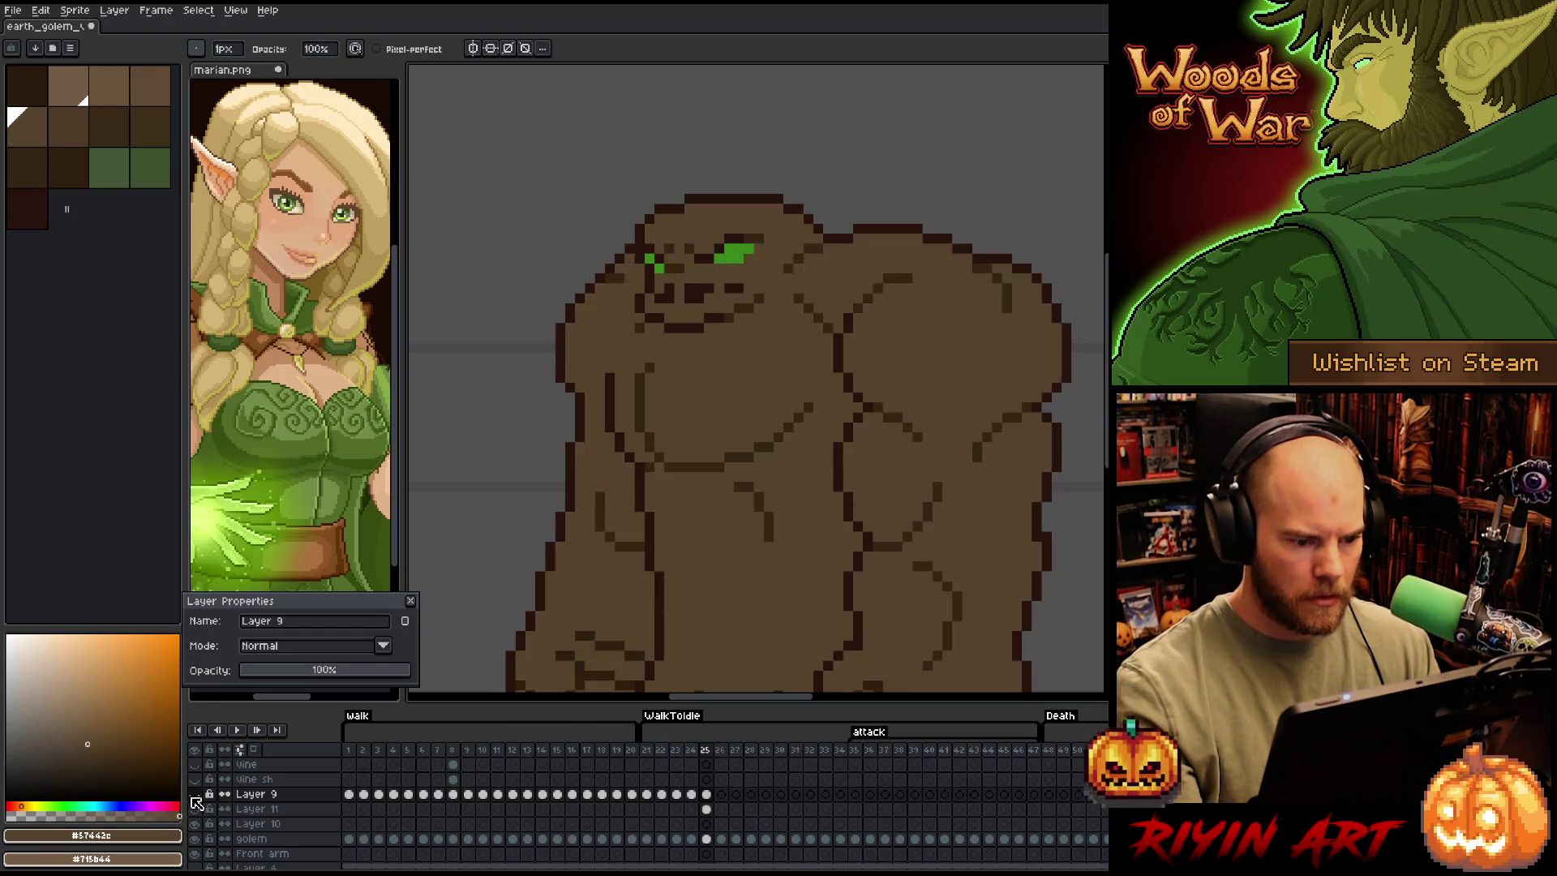
pyautogui.click(194, 796)
pyautogui.click(194, 796)
pyautogui.click(193, 795)
pyautogui.click(194, 796)
pyautogui.click(194, 796)
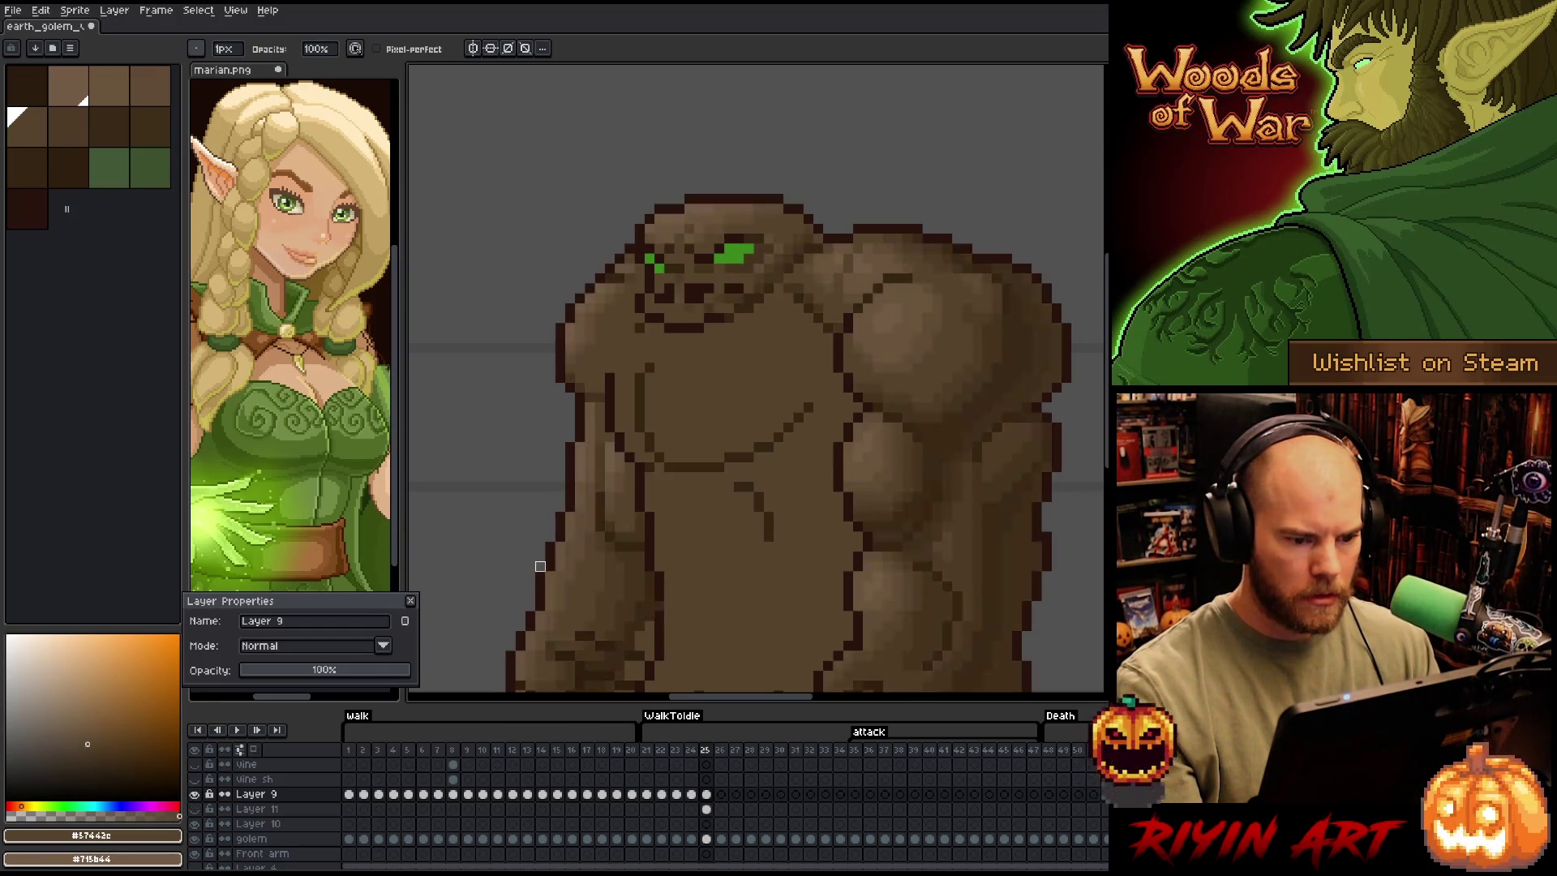
# Select Layer 11's frame-25 cel and make the layer visible
pyautogui.scroll(-4, 688, 437)
pyautogui.scroll(3, 688, 437)
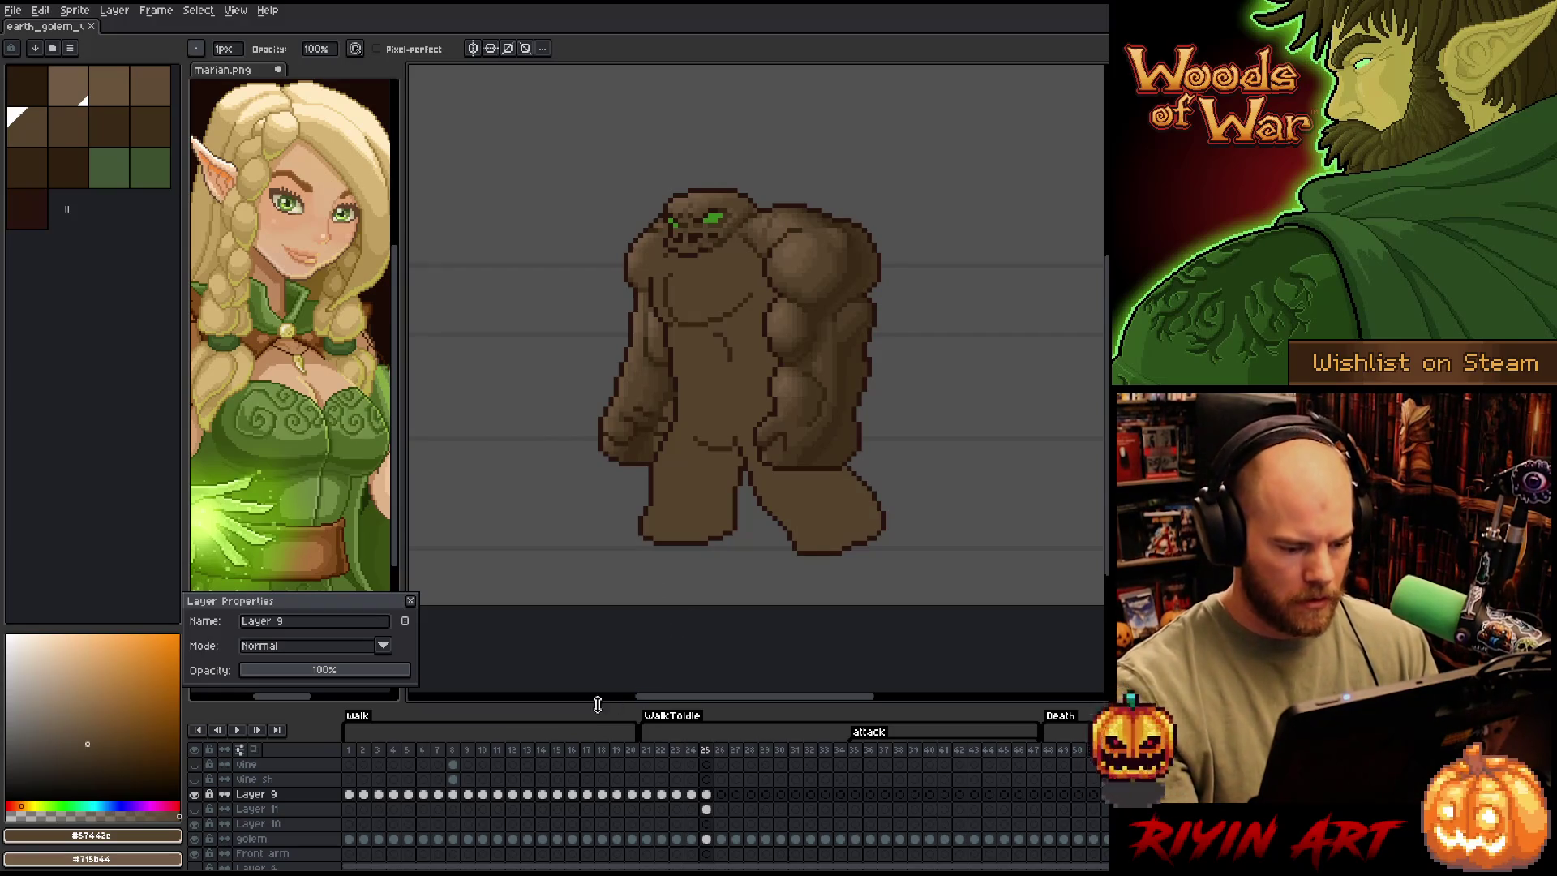
pyautogui.click(707, 809)
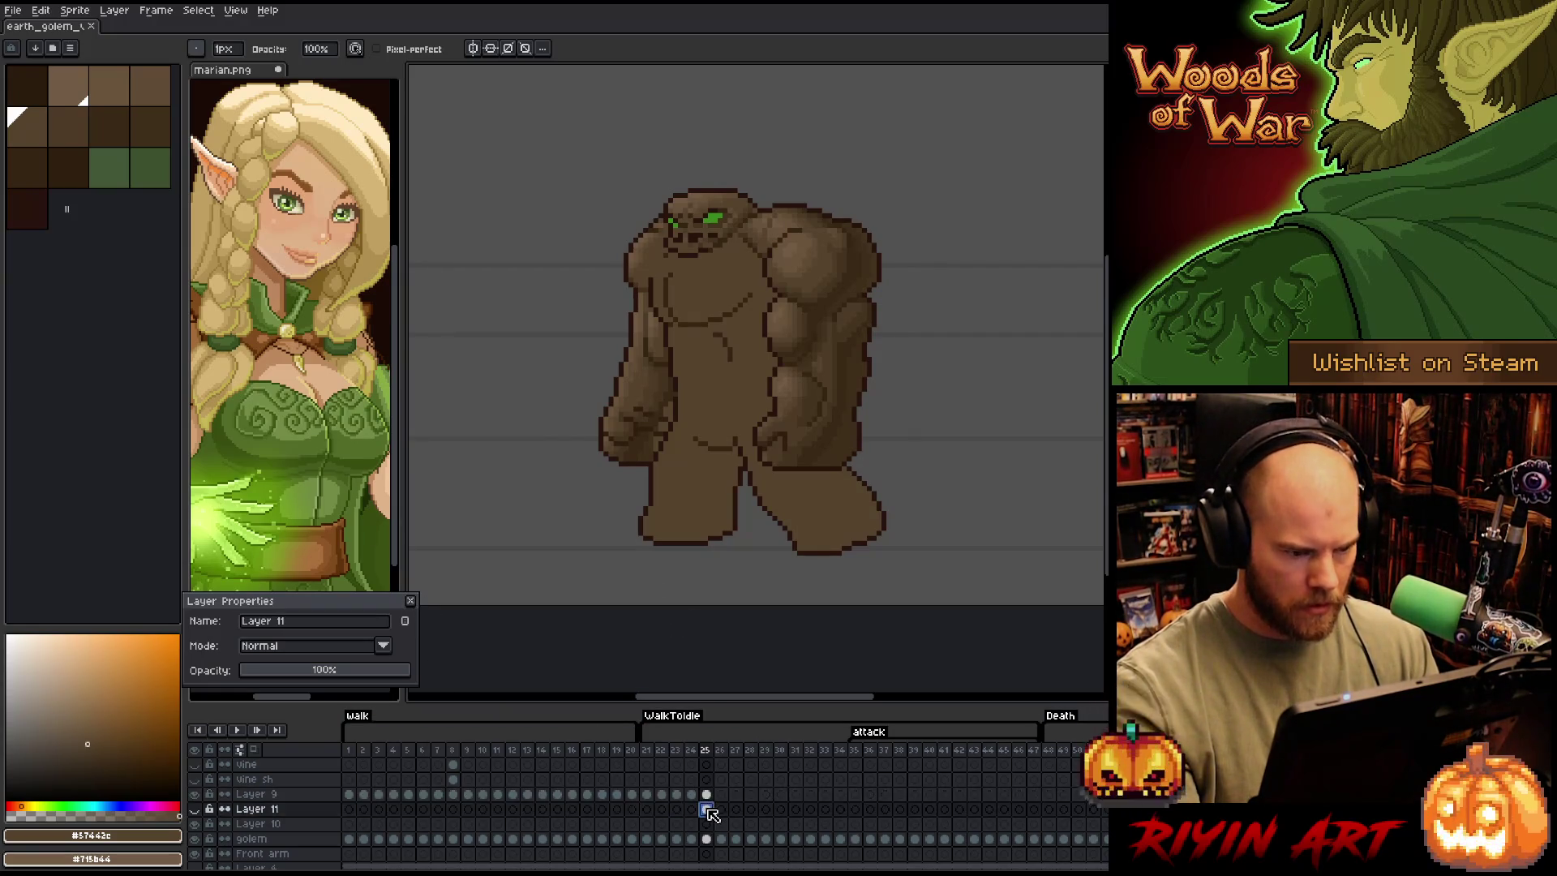
pyautogui.click(196, 810)
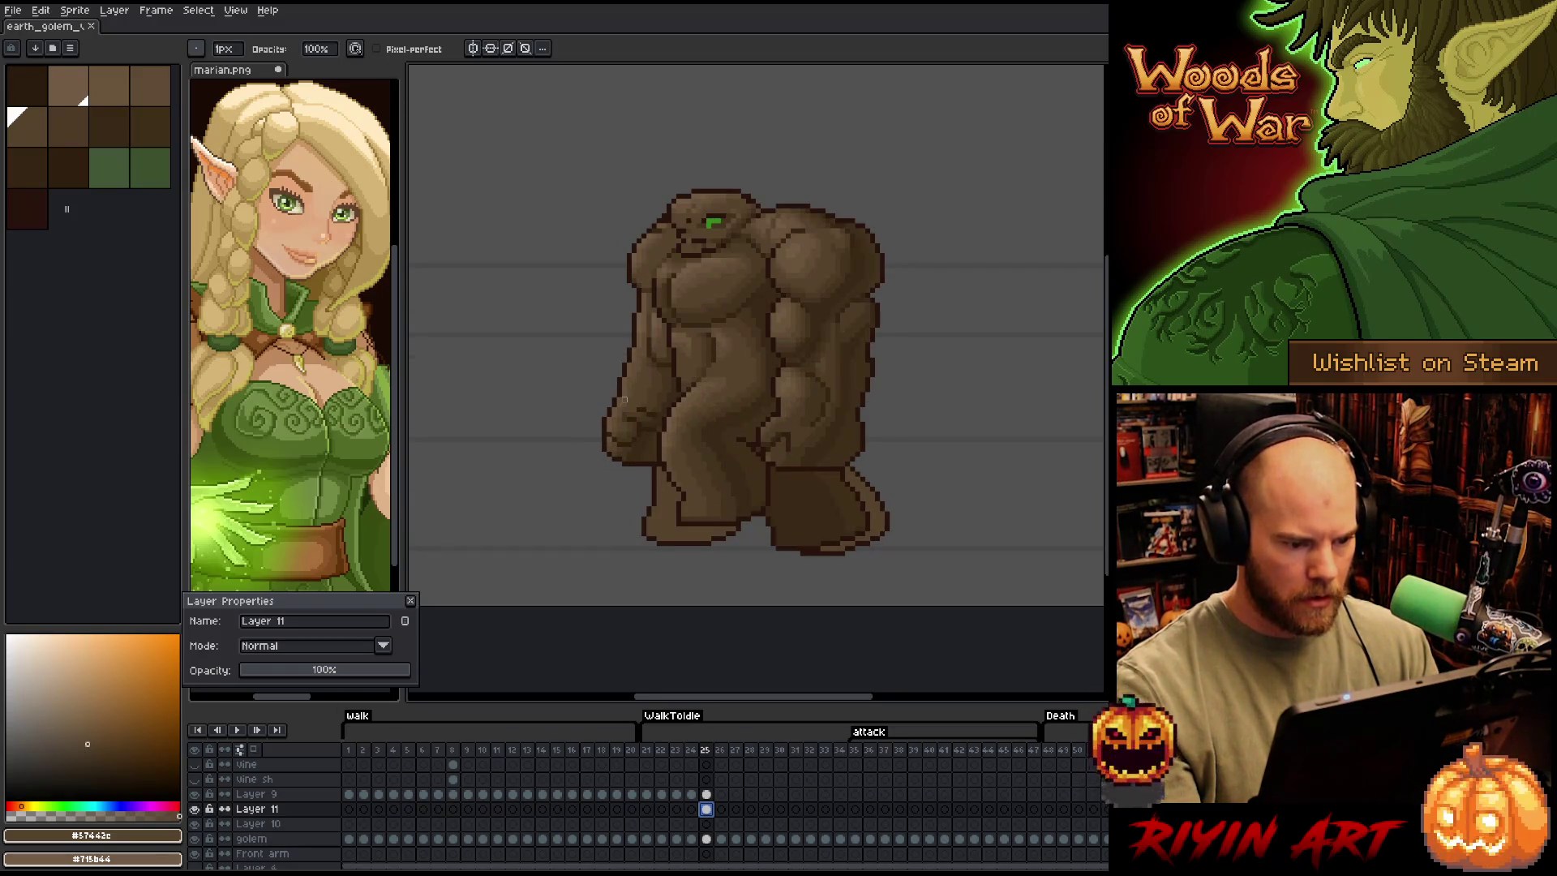
# Lasso around the chest, delete the unwanted drawing, and view Layer 11 alone
pyautogui.press('m')
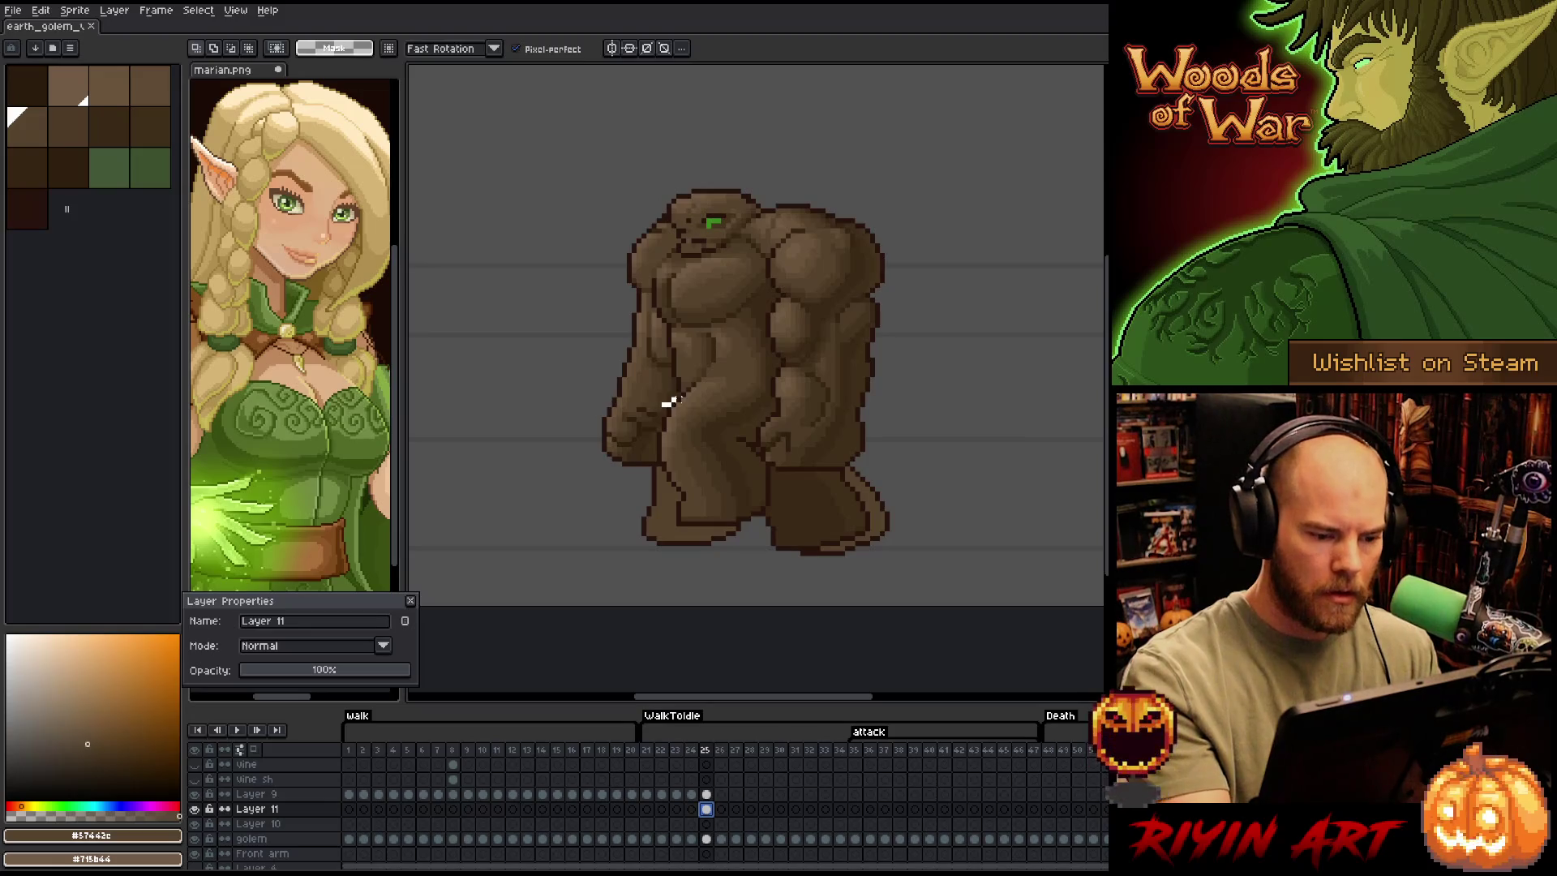
pyautogui.moveTo(726, 374)
pyautogui.mouseDown()
pyautogui.moveTo(801, 382)
pyautogui.moveTo(935, 318)
pyautogui.moveTo(856, 186)
pyautogui.moveTo(857, 231)
pyautogui.moveTo(766, 271)
pyautogui.mouseUp()
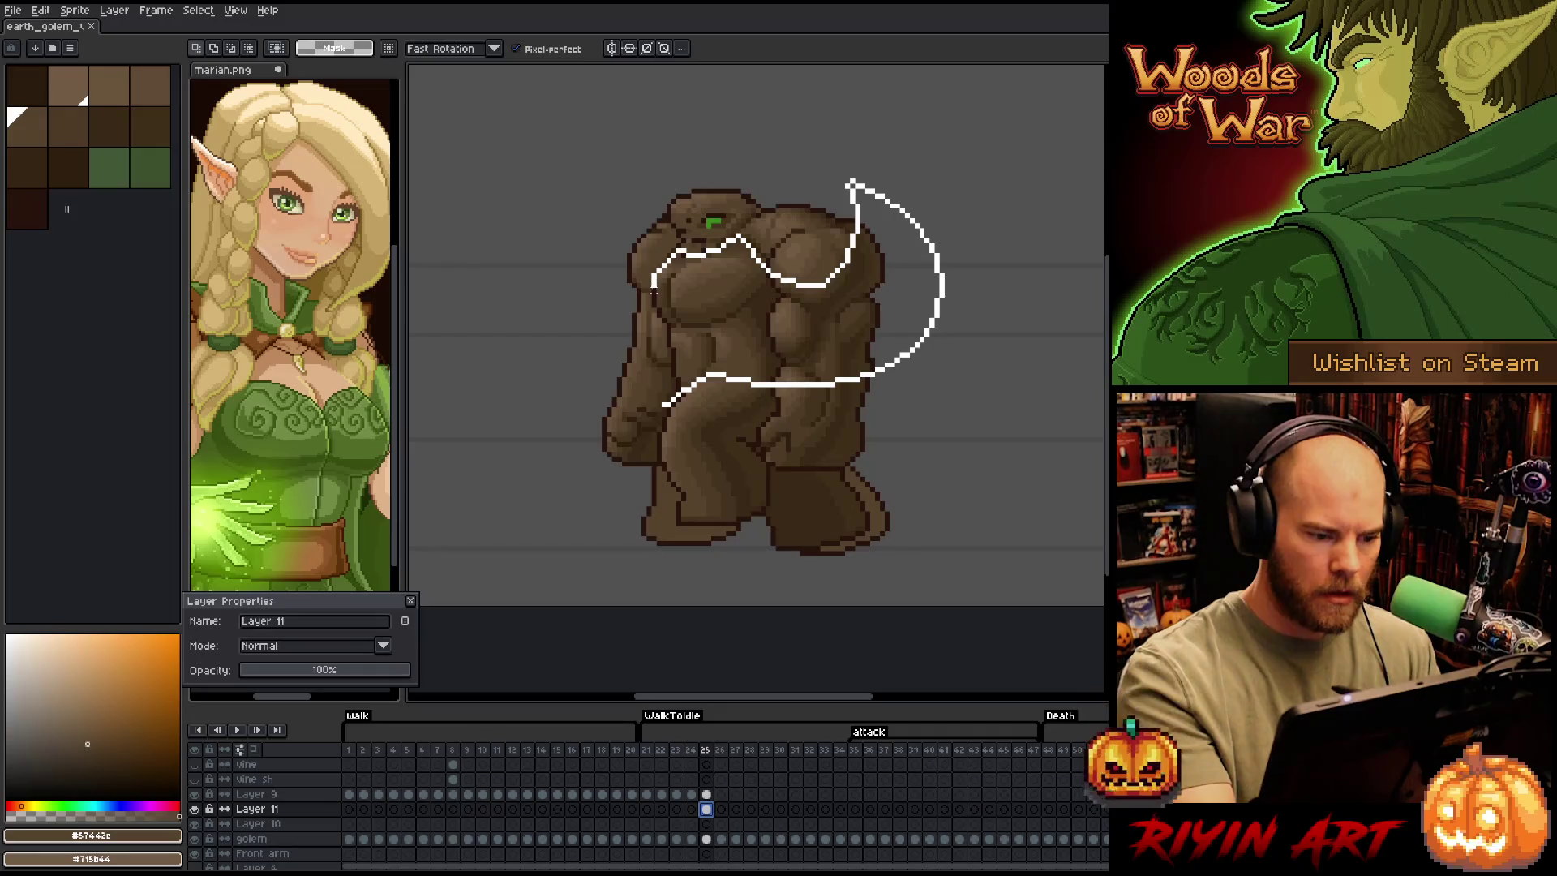
pyautogui.moveTo(667, 403); pyautogui.dragTo(667, 403)
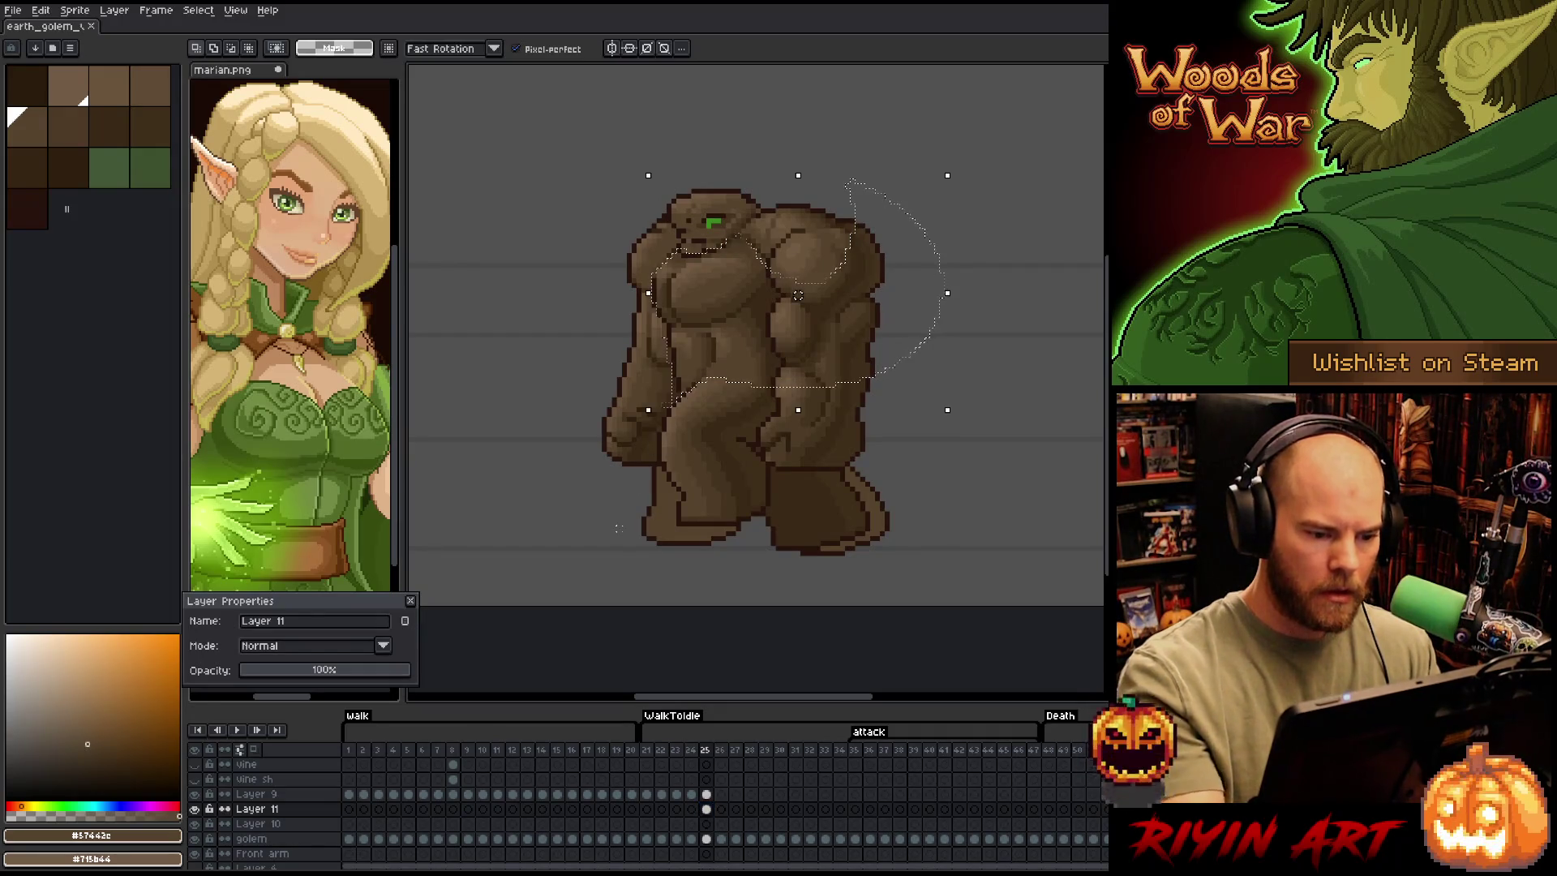
pyautogui.moveTo(955, 383)
pyautogui.mouseDown()
pyautogui.moveTo(941, 203)
pyautogui.moveTo(778, 212)
pyautogui.moveTo(764, 268)
pyautogui.moveTo(783, 366)
pyautogui.moveTo(766, 402)
pyautogui.moveTo(1014, 244)
pyautogui.moveTo(972, 171)
pyautogui.mouseUp()
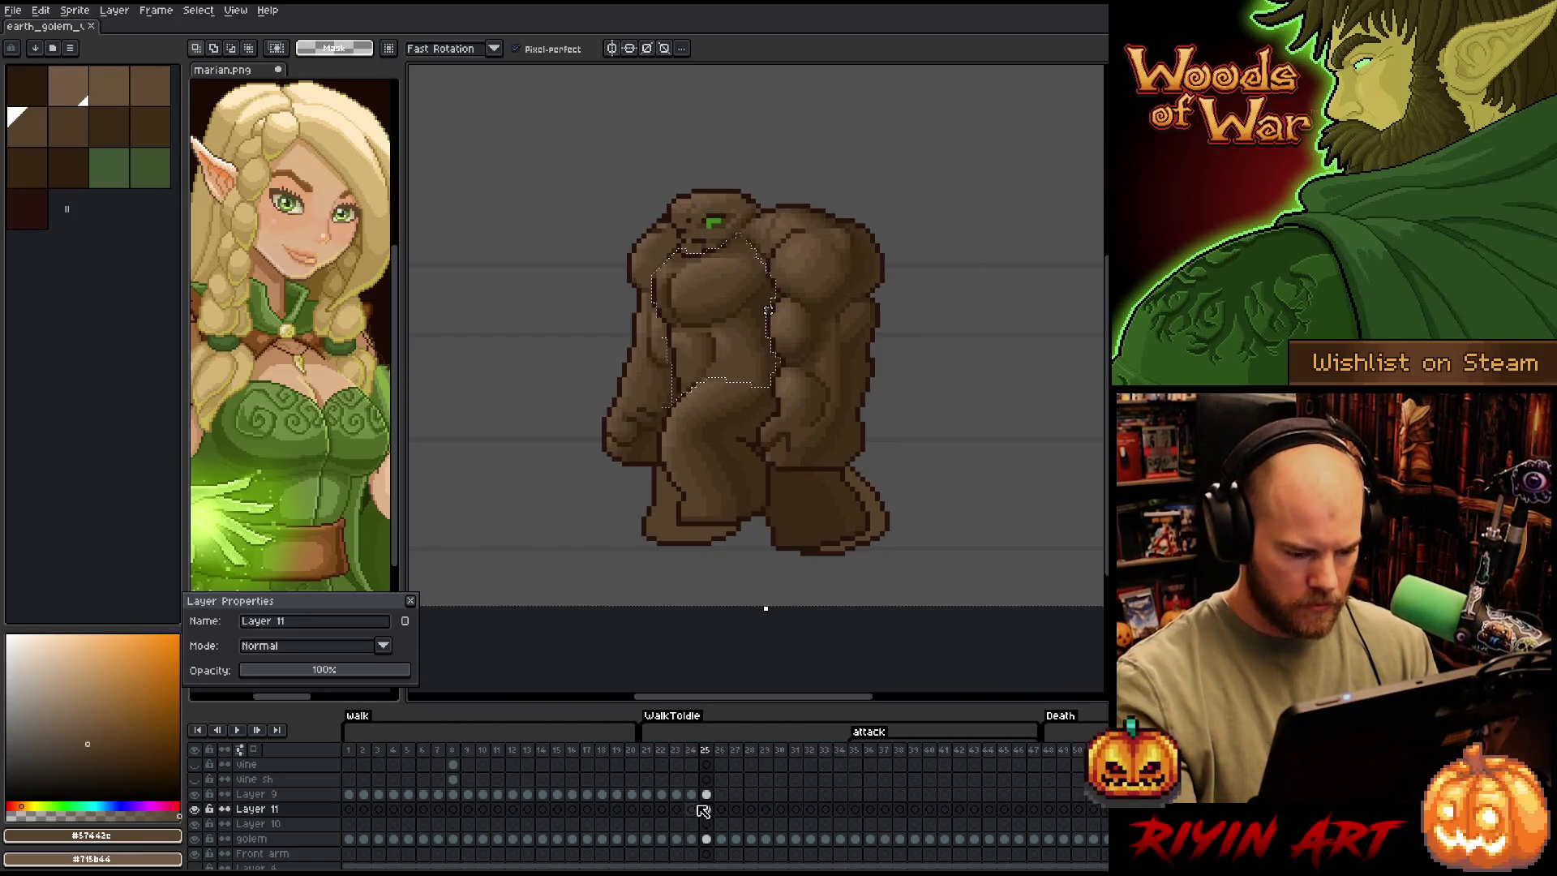
pyautogui.press('Delete')
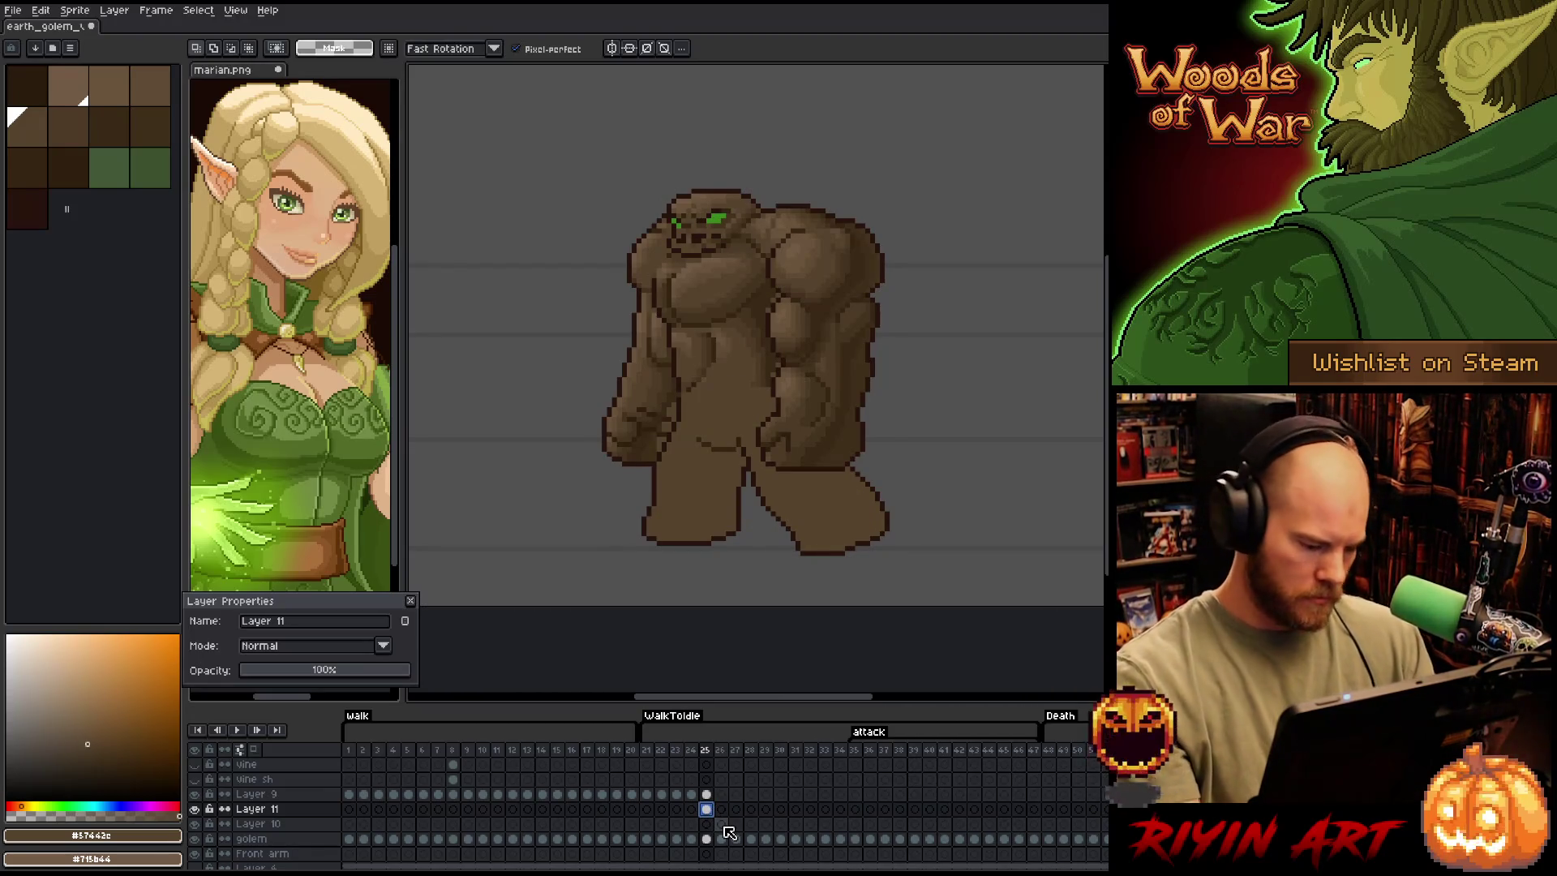
pyautogui.keyDown('alt'); pyautogui.click(195, 809); pyautogui.keyUp('alt')
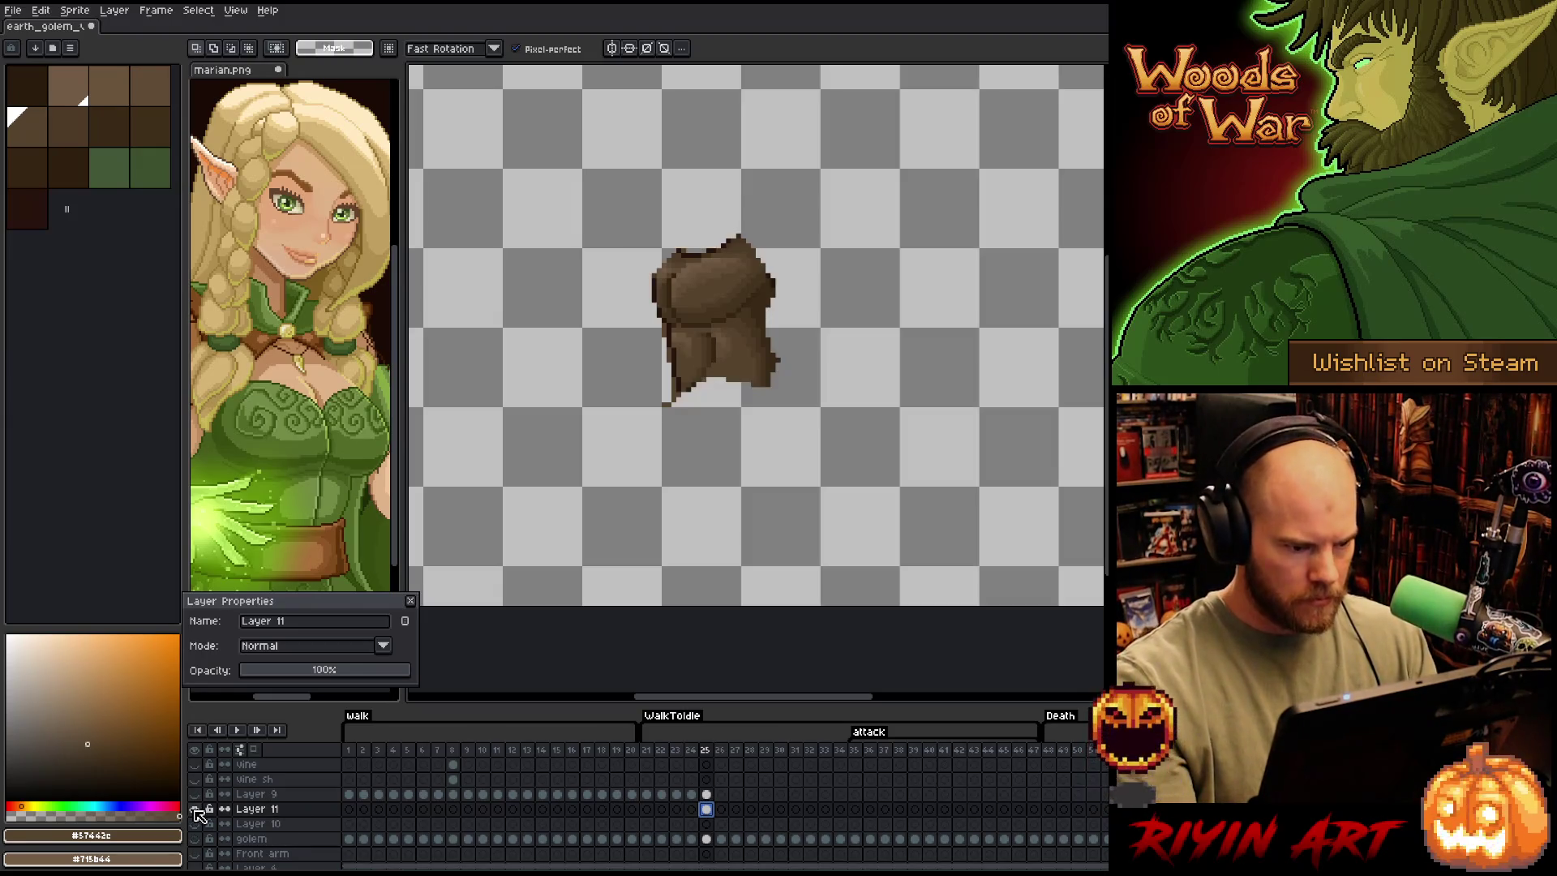
# Replace #28130d with fully transparent on Layer 11, then erase stray pixels at the lower-left edge
pyautogui.hotkey('shift', 'r')
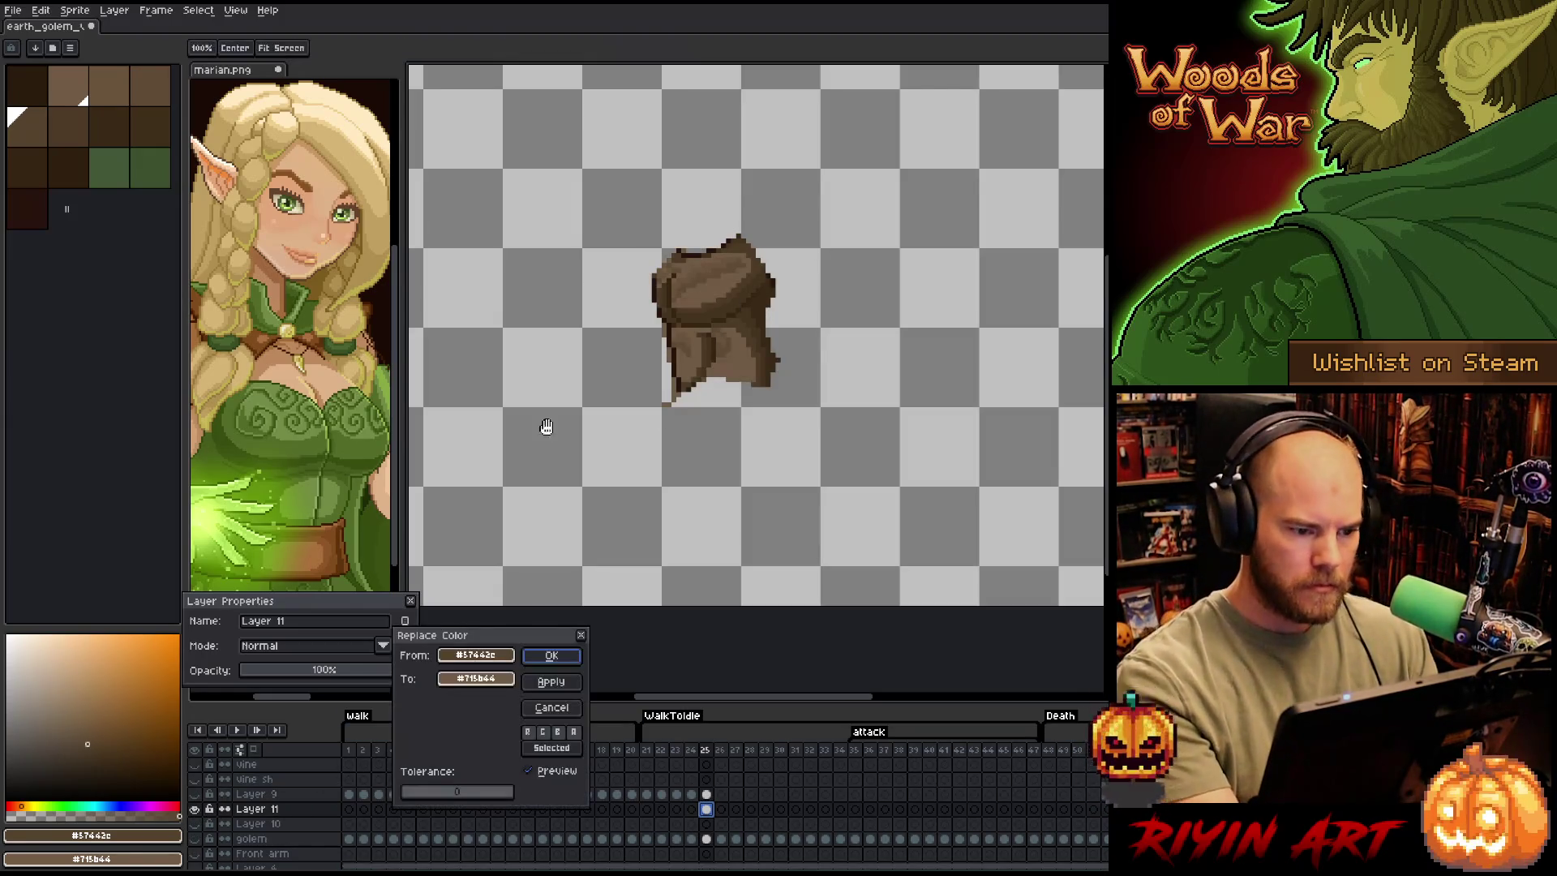
pyautogui.click(546, 424)
pyautogui.click(661, 266)
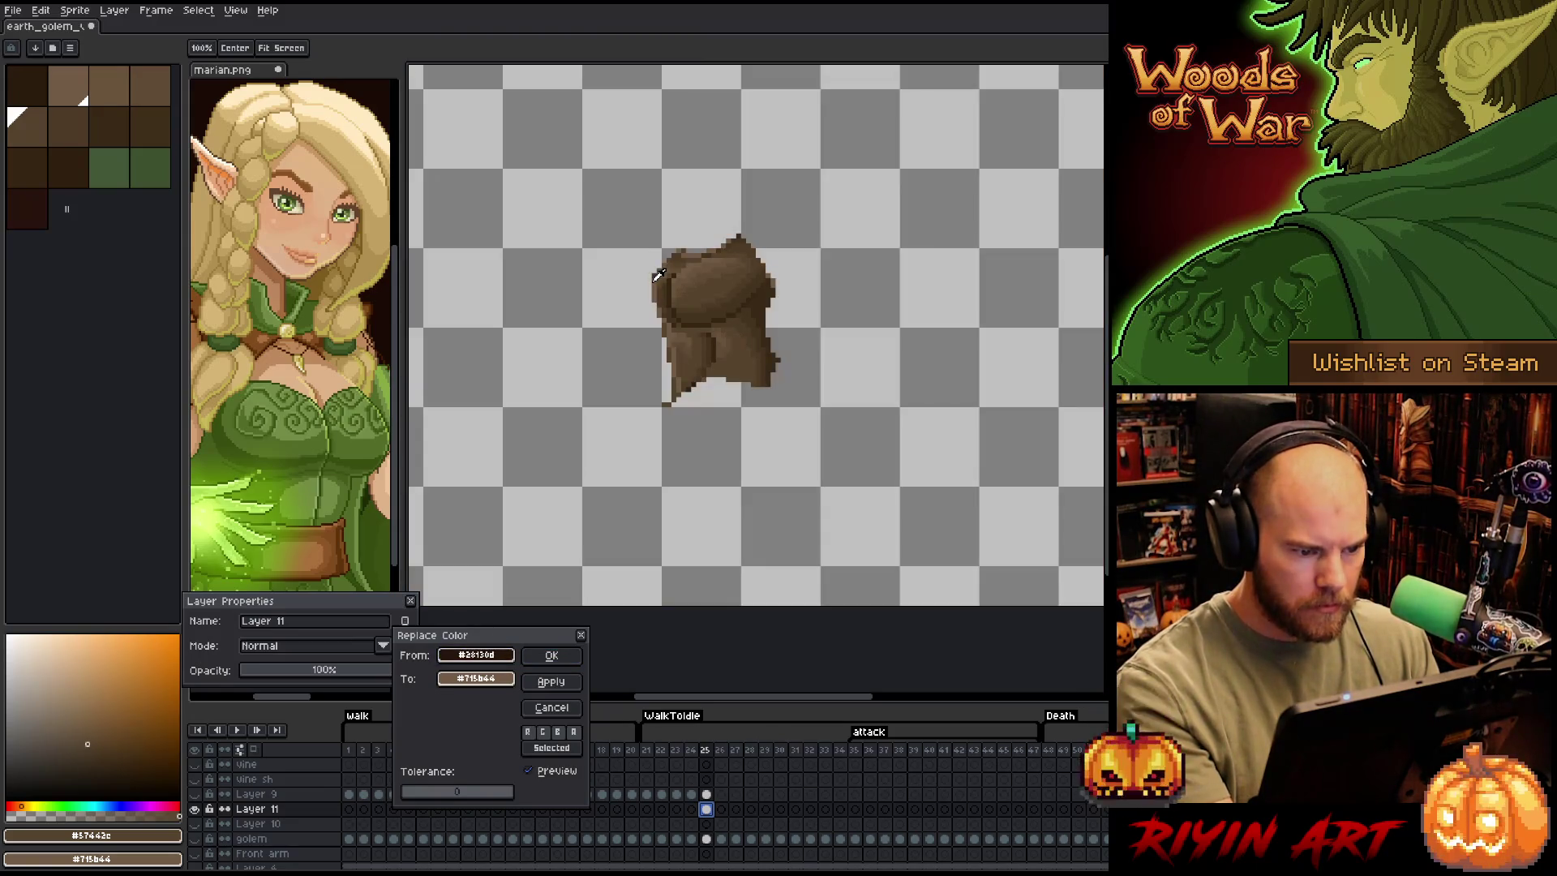
pyautogui.click(508, 680)
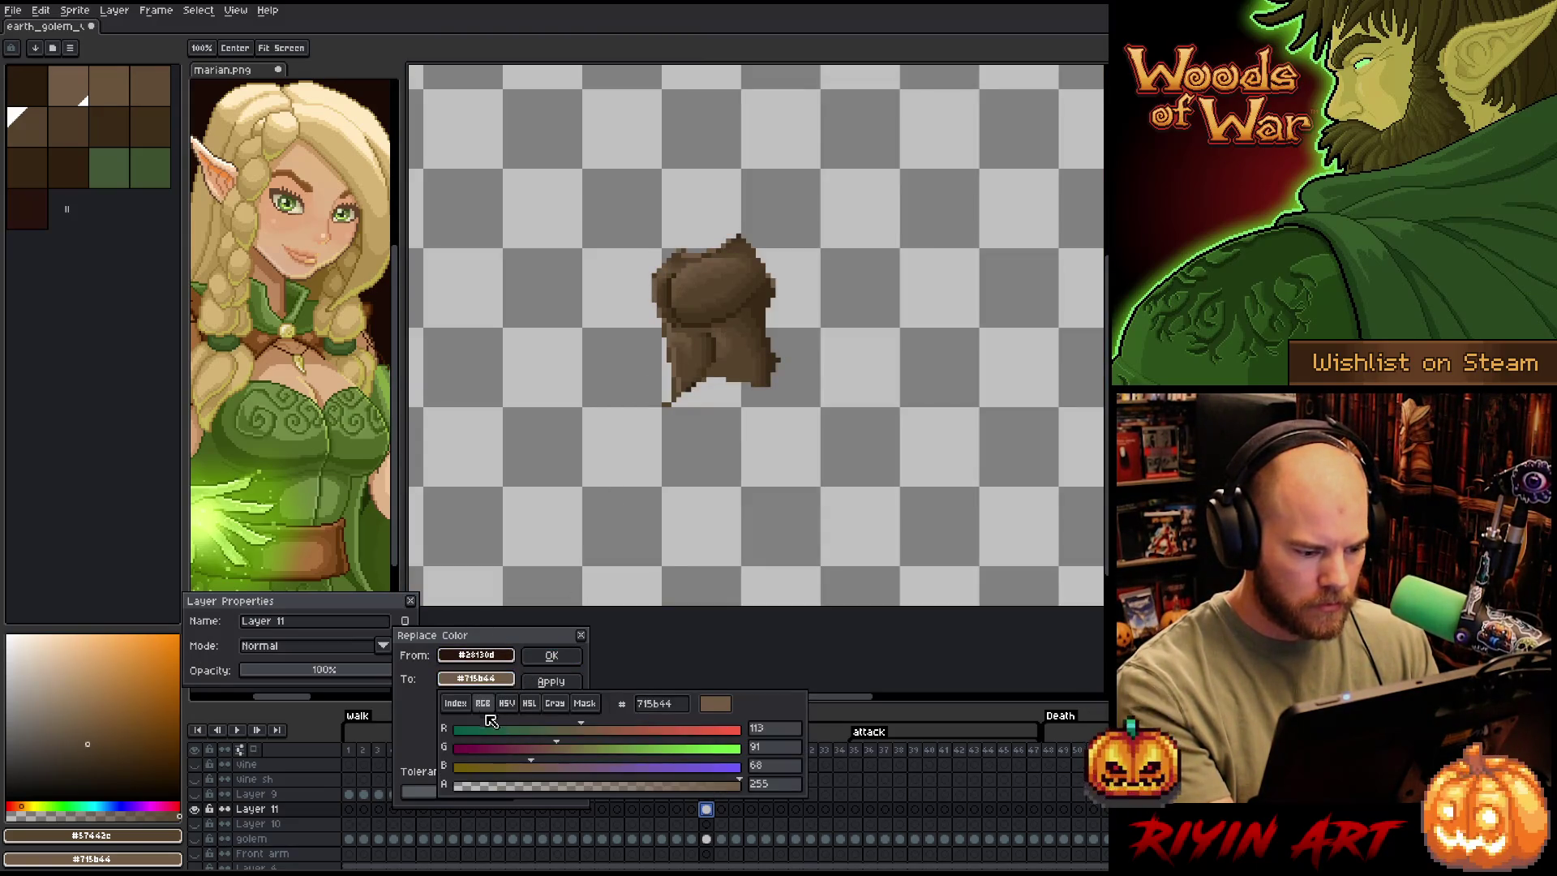
pyautogui.moveTo(572, 785); pyautogui.dragTo(108, 806)
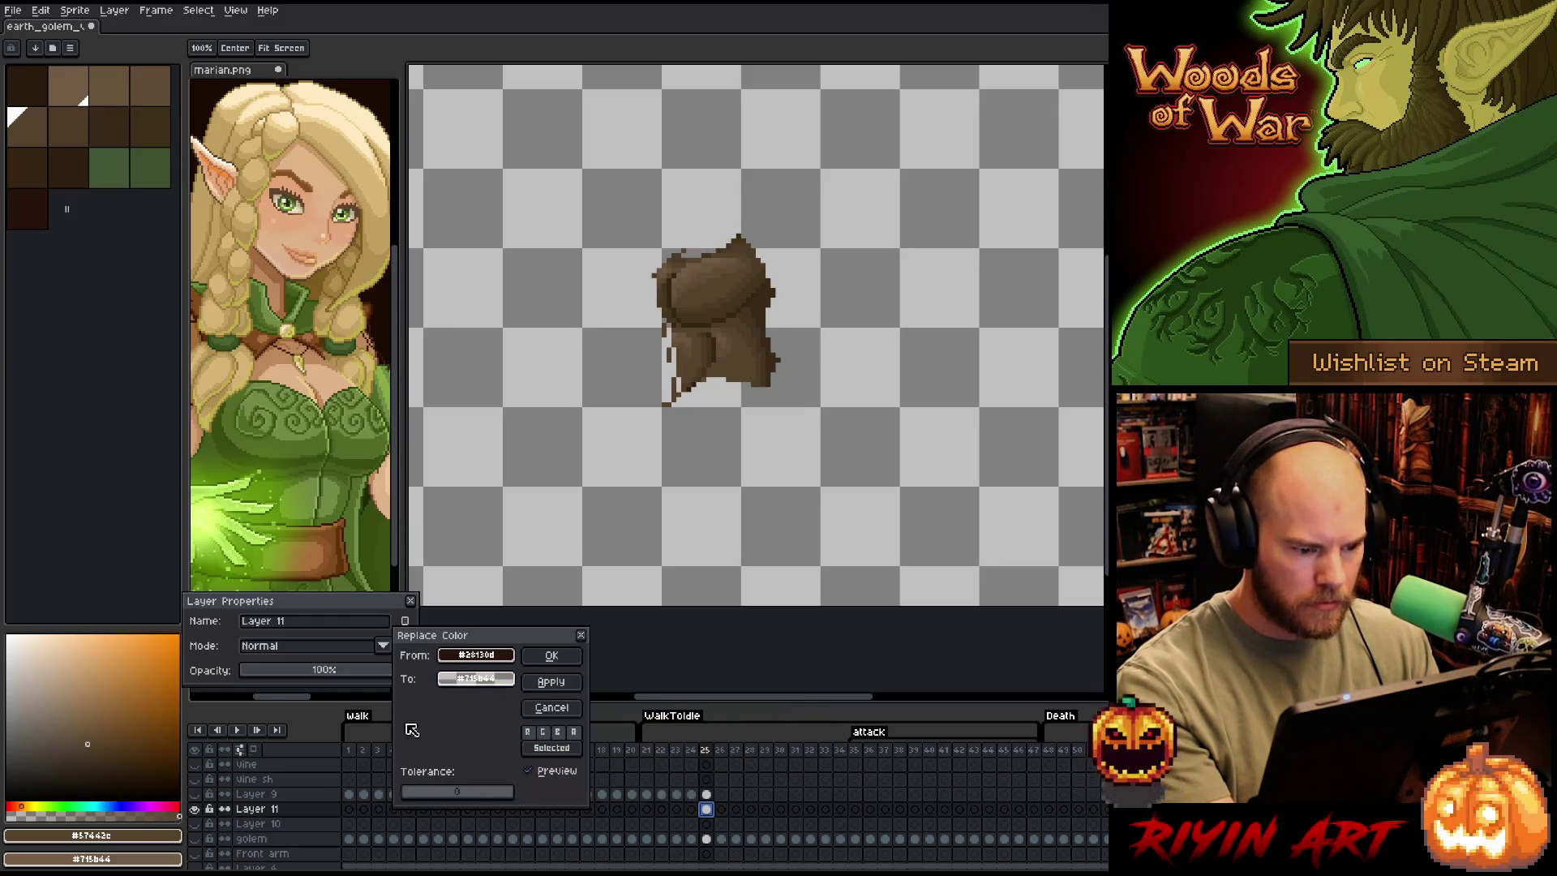
pyautogui.click(543, 655)
pyautogui.press('b')
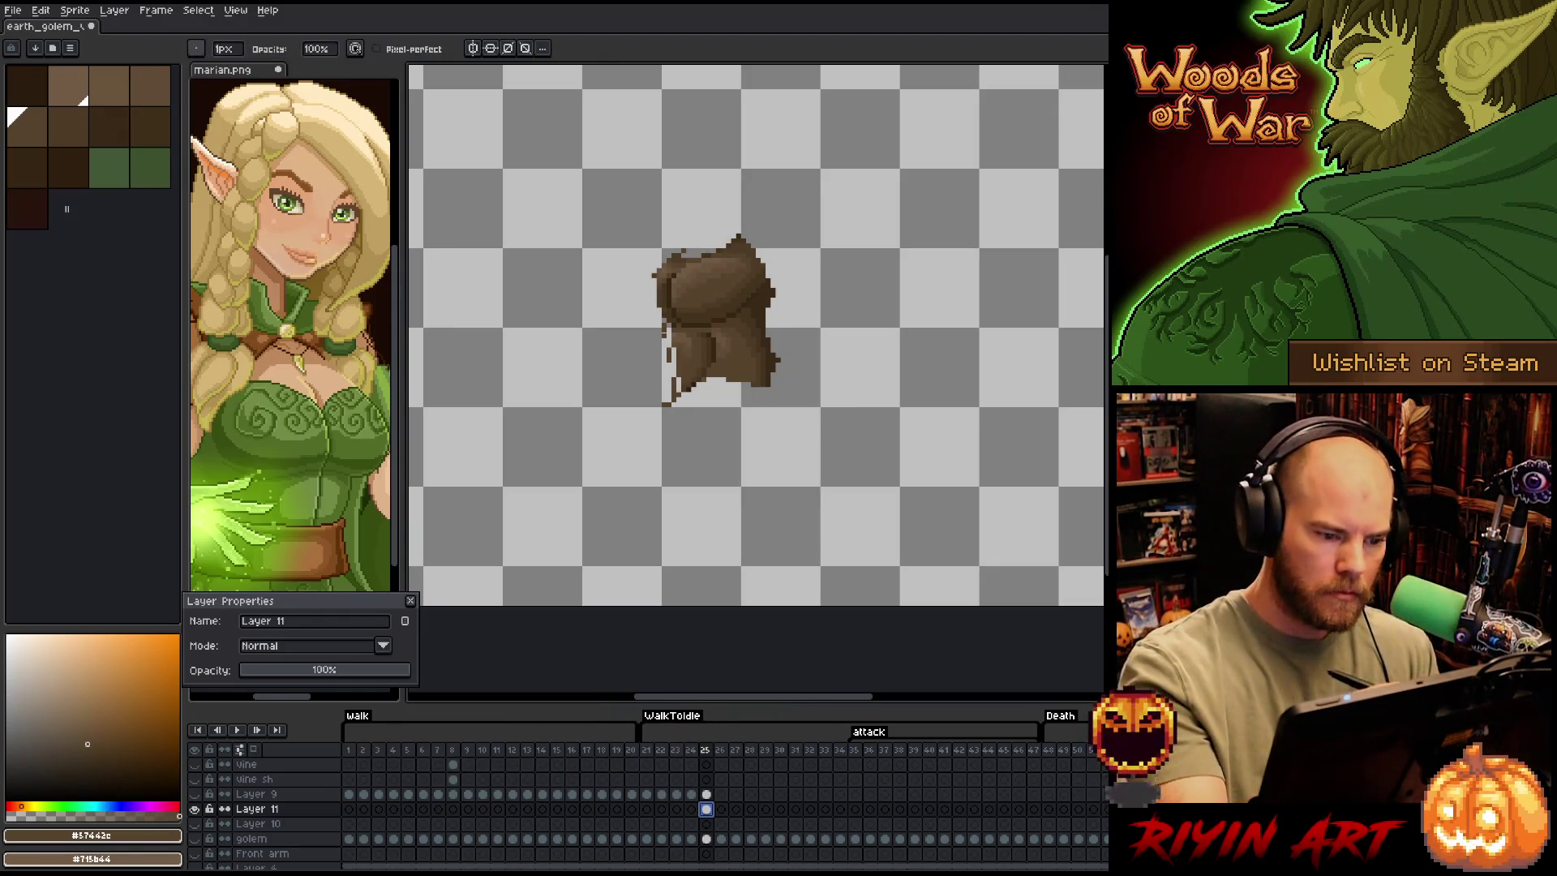
pyautogui.moveTo(674, 378); pyautogui.dragTo(670, 406)
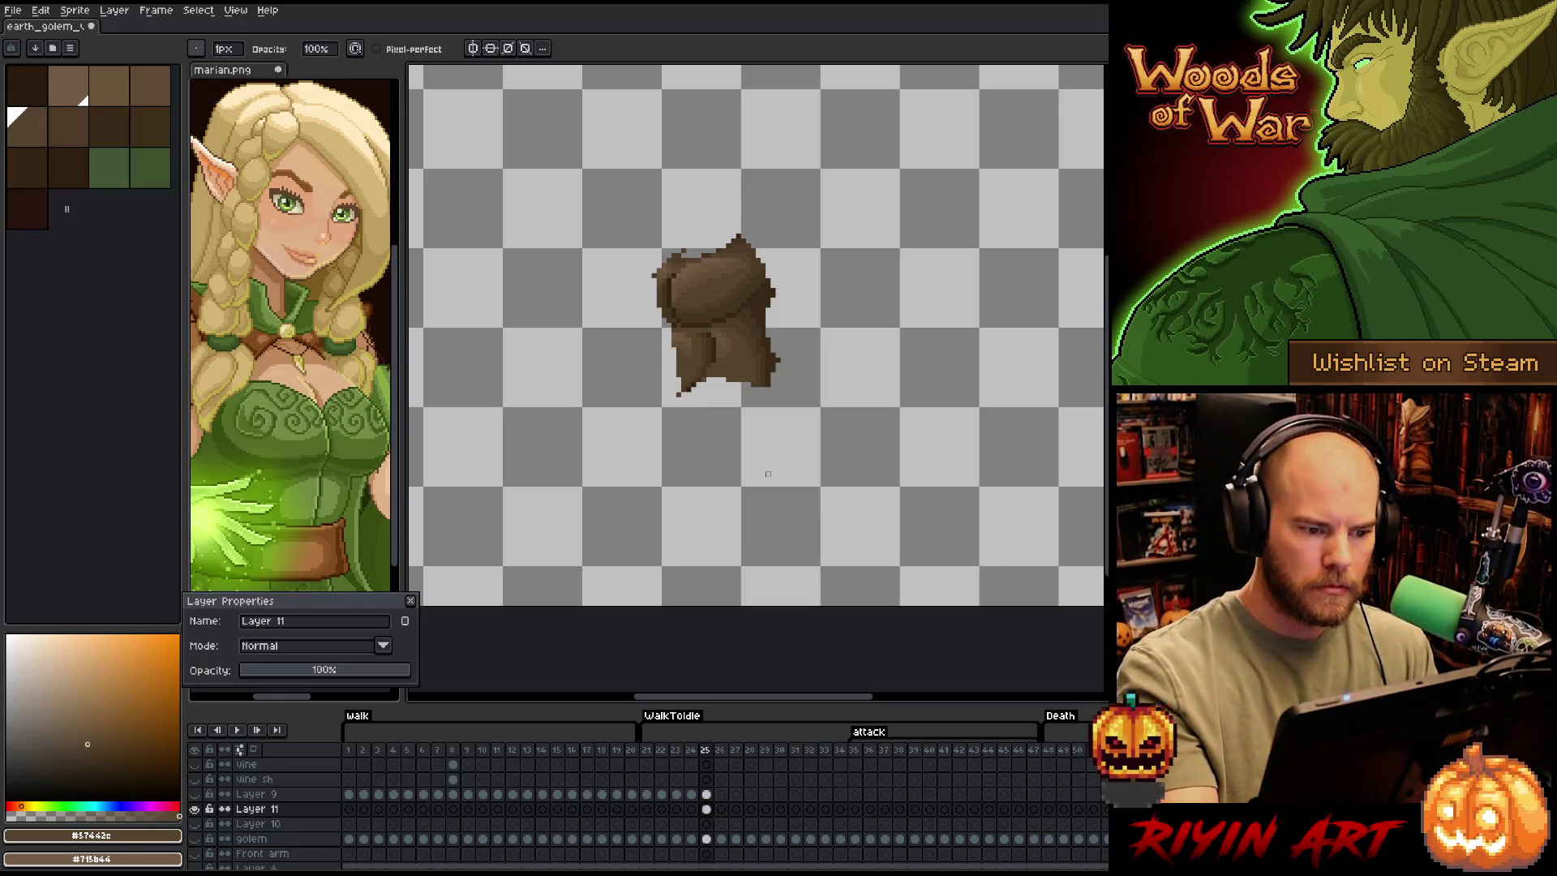
# Show all layers again and toggle Layer 11's chest shading to compare
pyautogui.keyDown('alt'); pyautogui.click(194, 808); pyautogui.keyUp('alt')
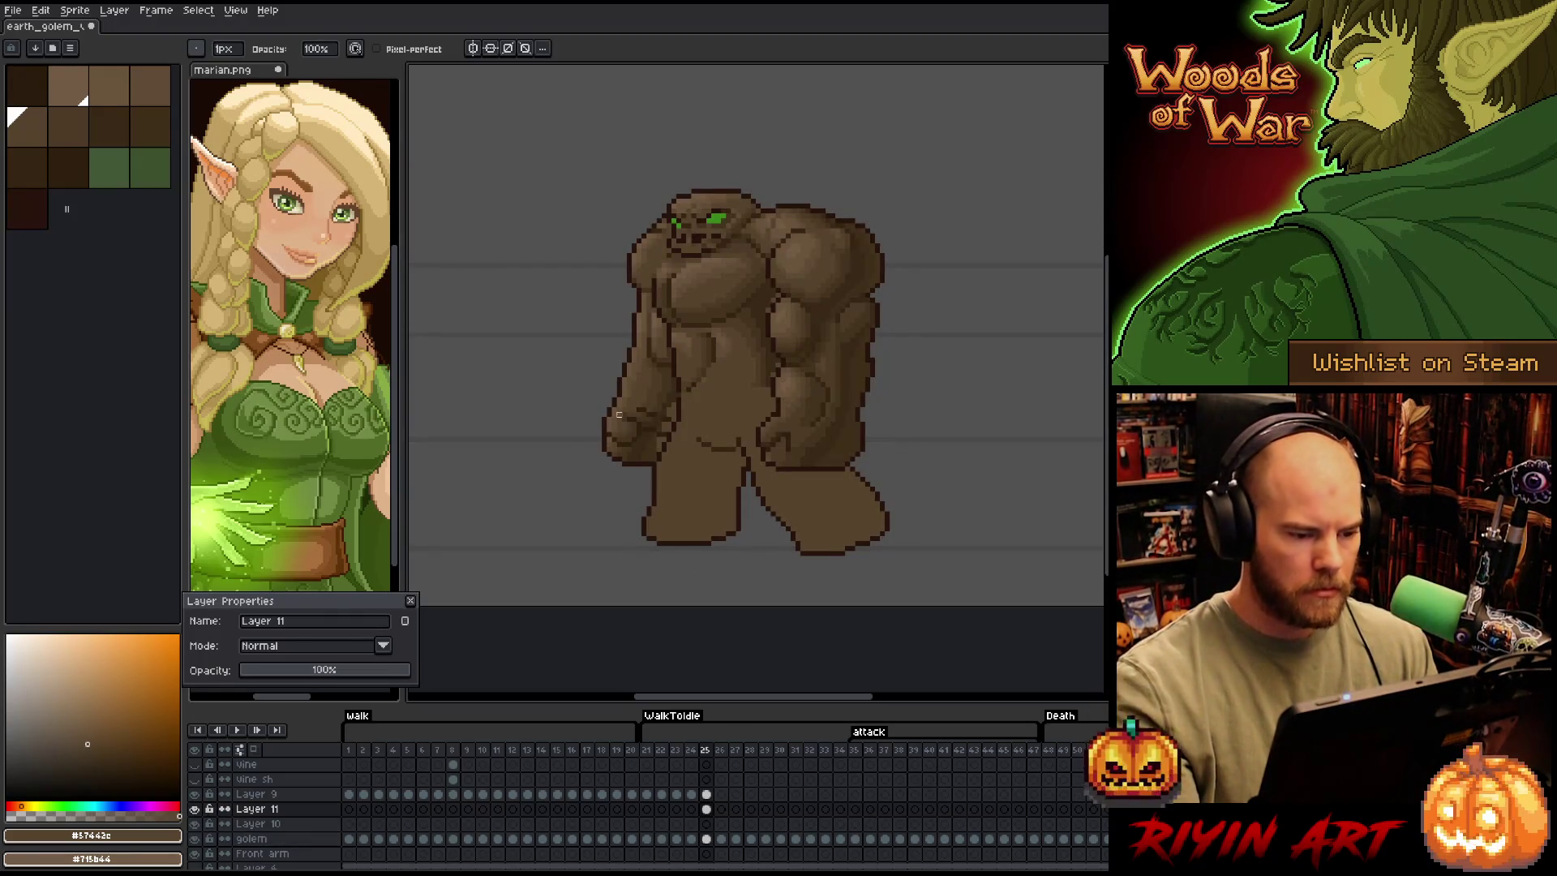
pyautogui.click(196, 810)
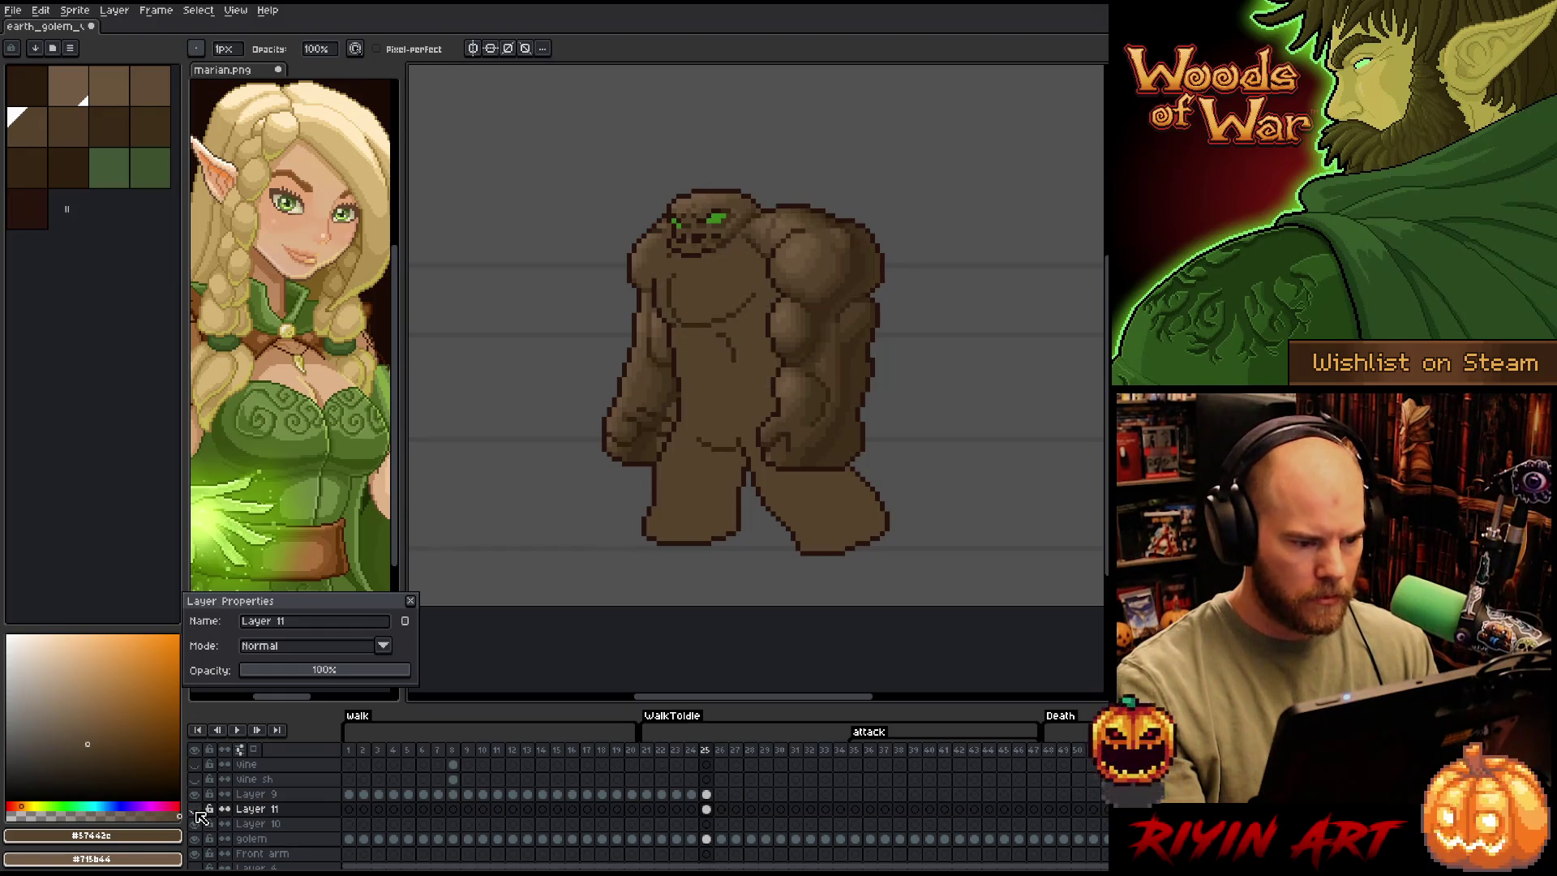
pyautogui.click(196, 809)
pyautogui.click(195, 809)
pyautogui.click(196, 810)
pyautogui.click(196, 810)
pyautogui.click(195, 809)
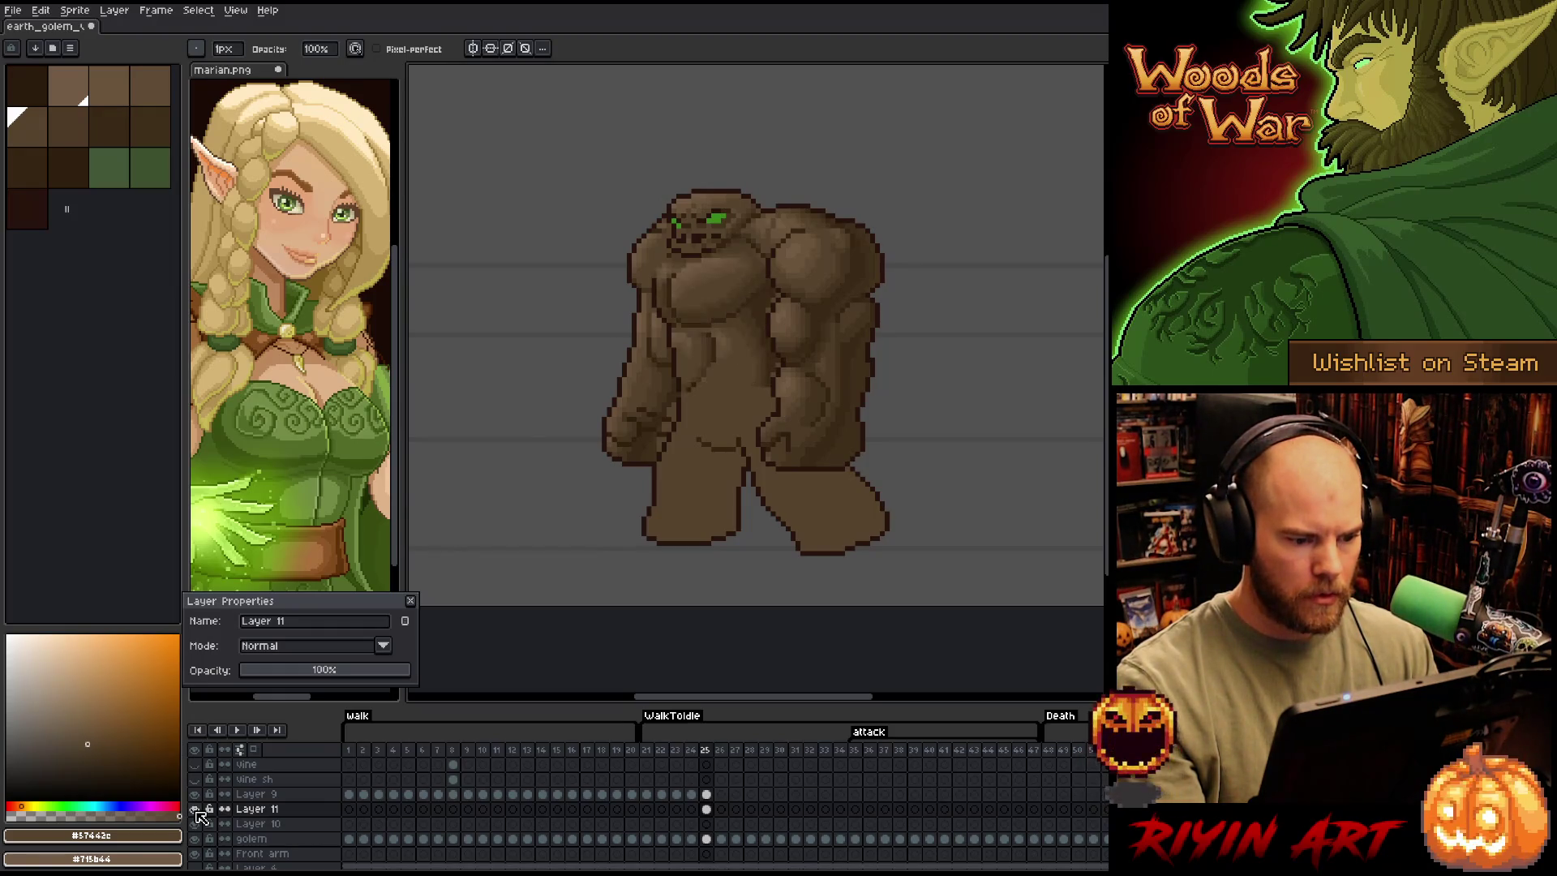
pyautogui.click(195, 810)
pyautogui.click(196, 811)
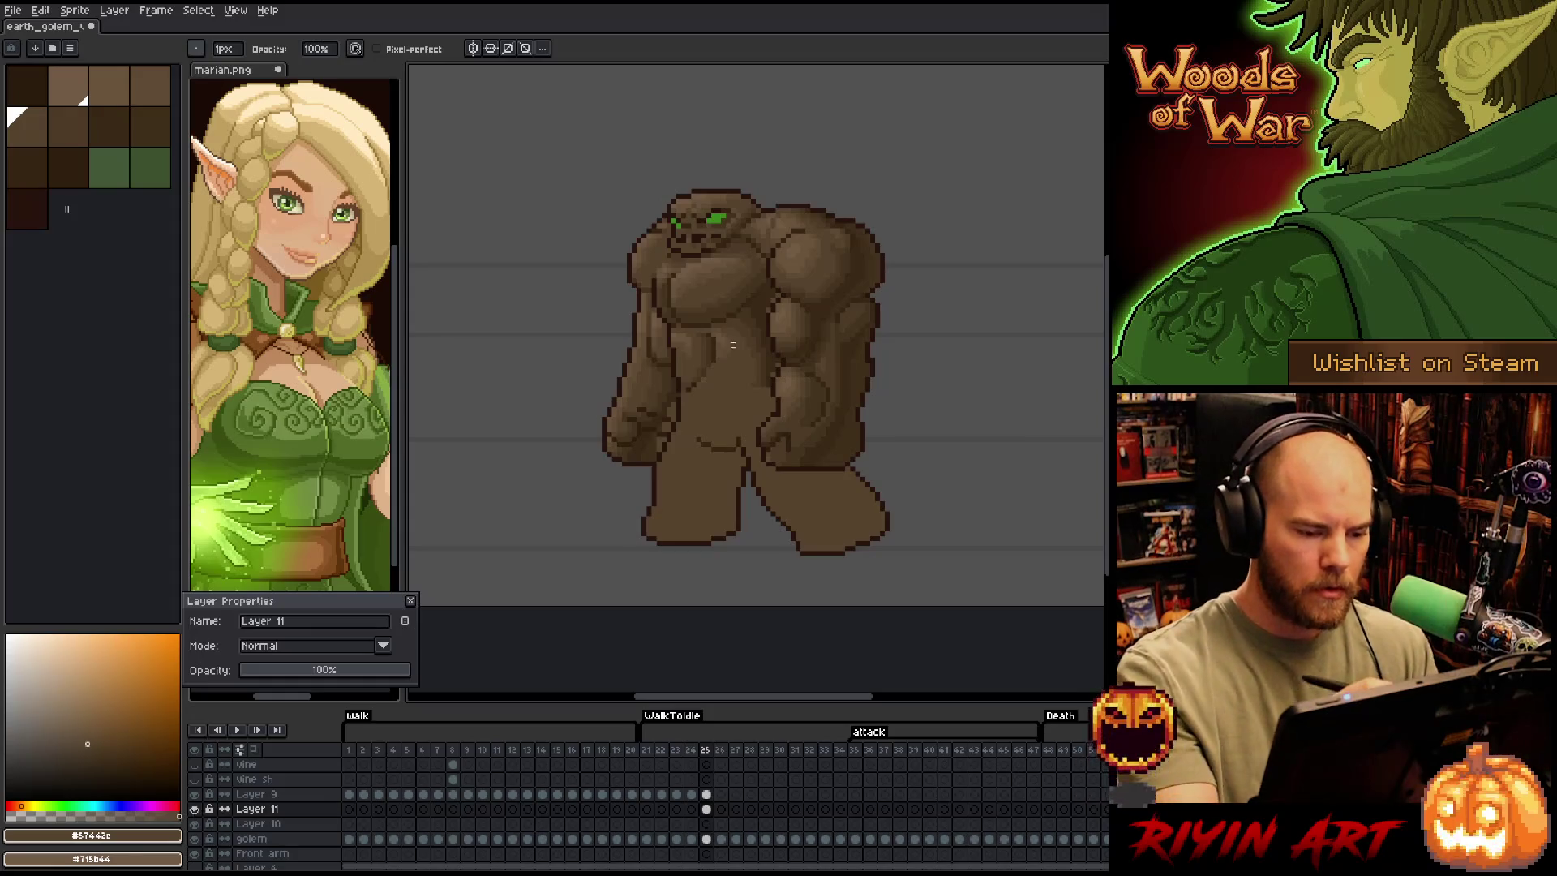
# Nudge a small chest patch, then a larger chest area, one pixel right
pyautogui.press('m')
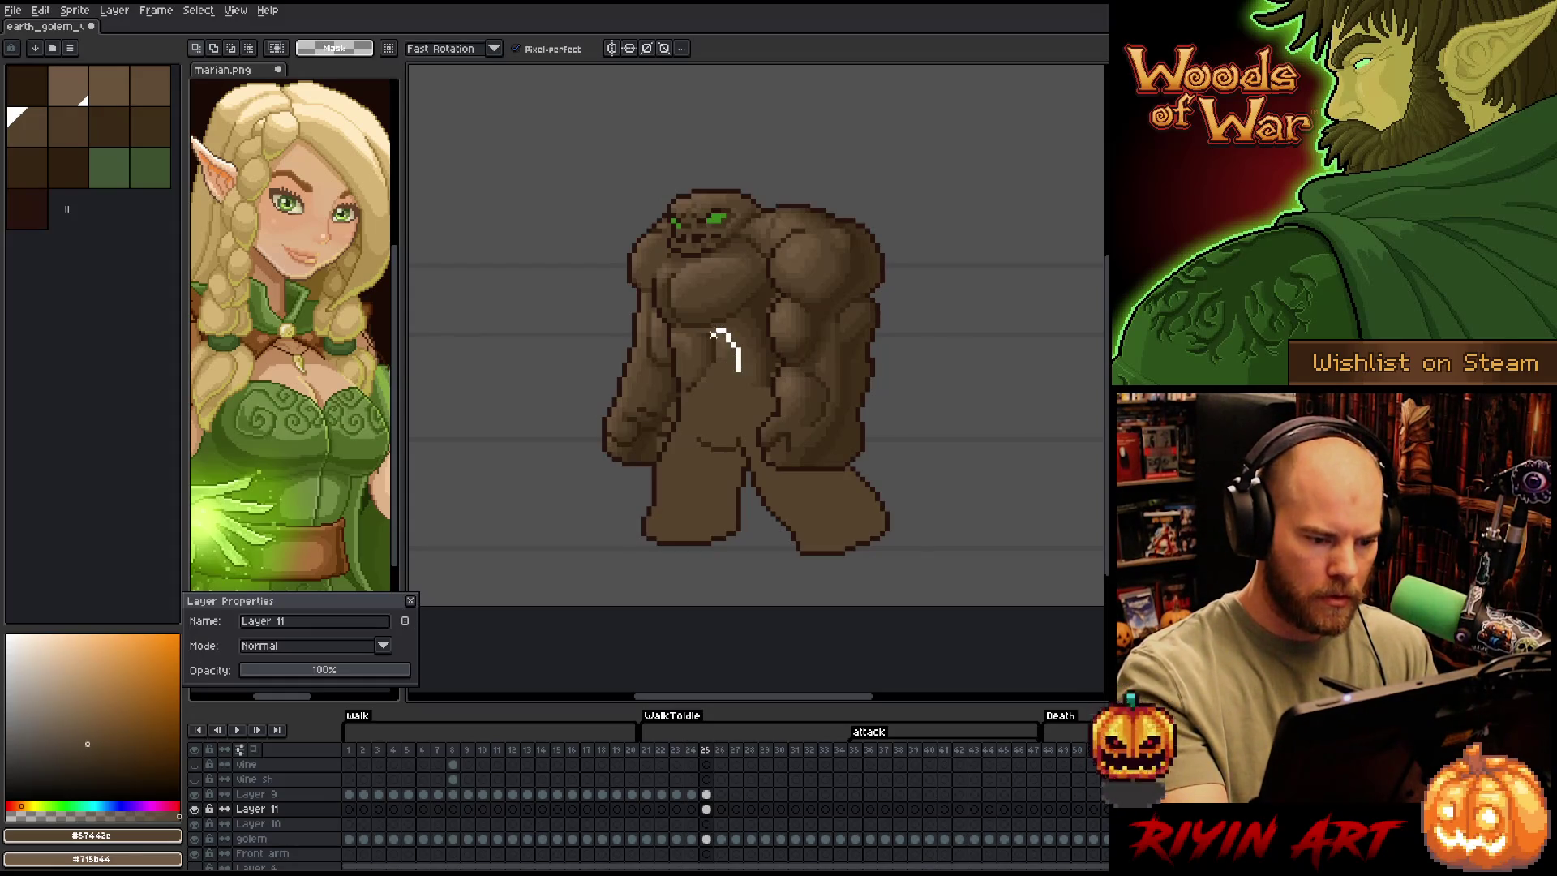
pyautogui.click(727, 352)
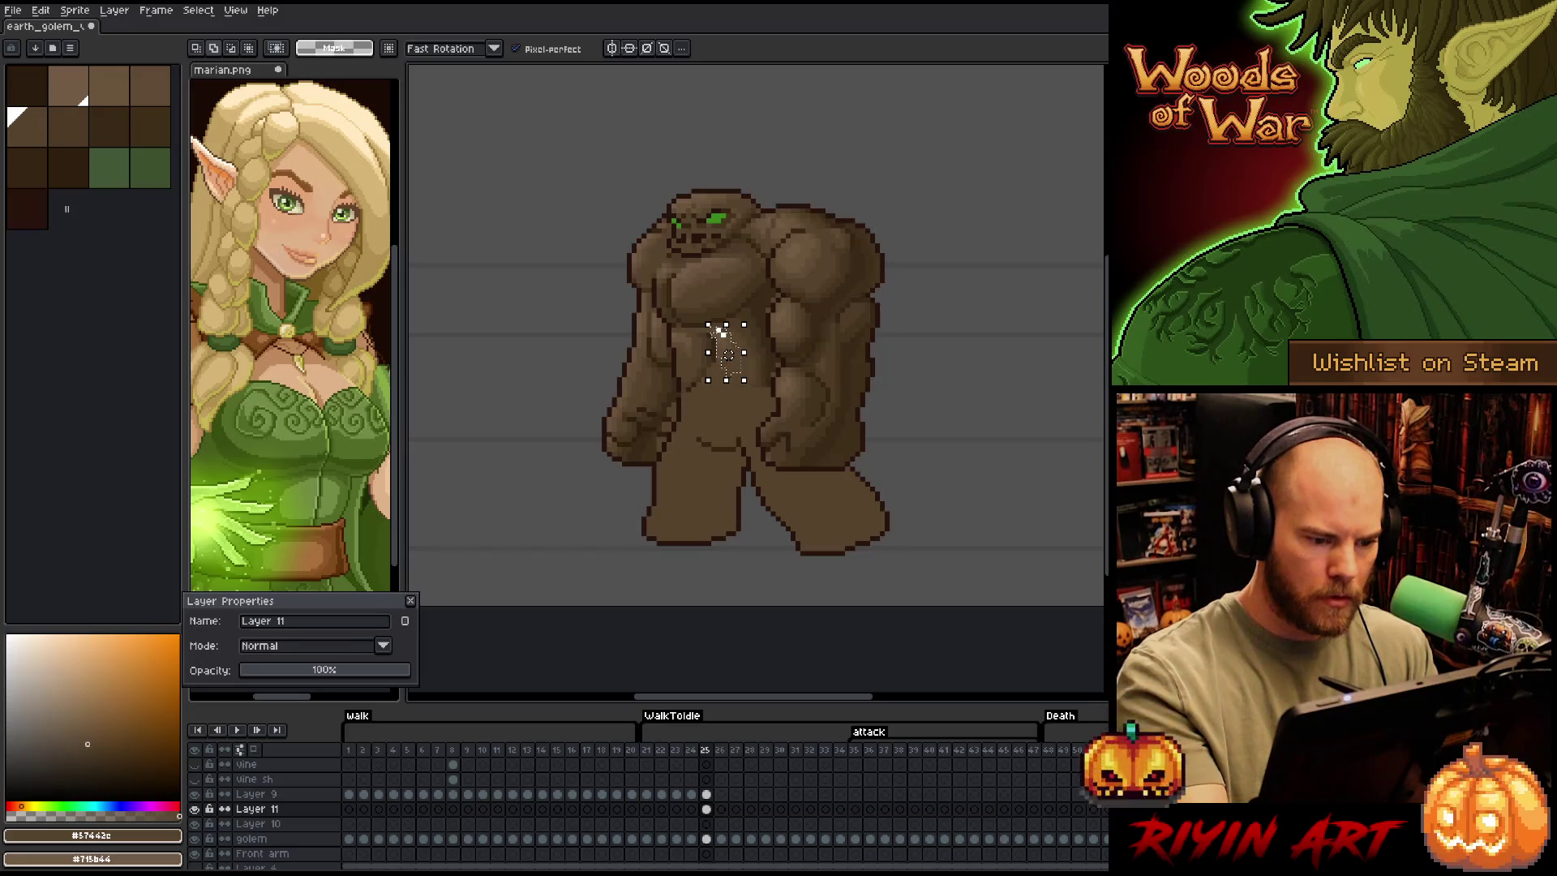
pyautogui.press('Right')
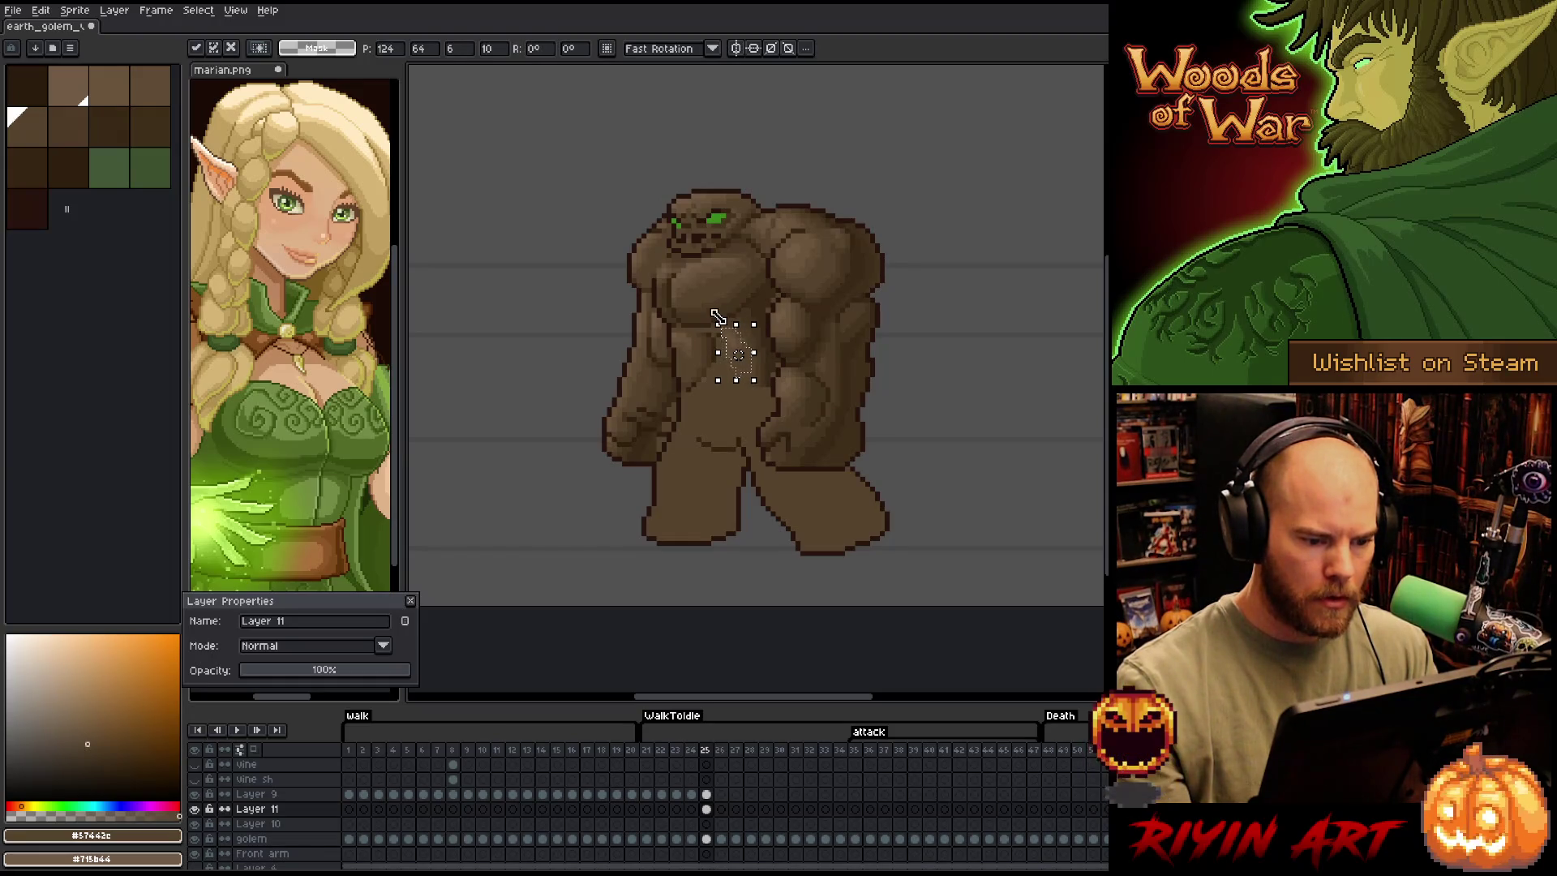
pyautogui.moveTo(811, 381)
pyautogui.mouseDown()
pyautogui.moveTo(809, 329)
pyautogui.moveTo(741, 314)
pyautogui.moveTo(742, 332)
pyautogui.mouseUp()
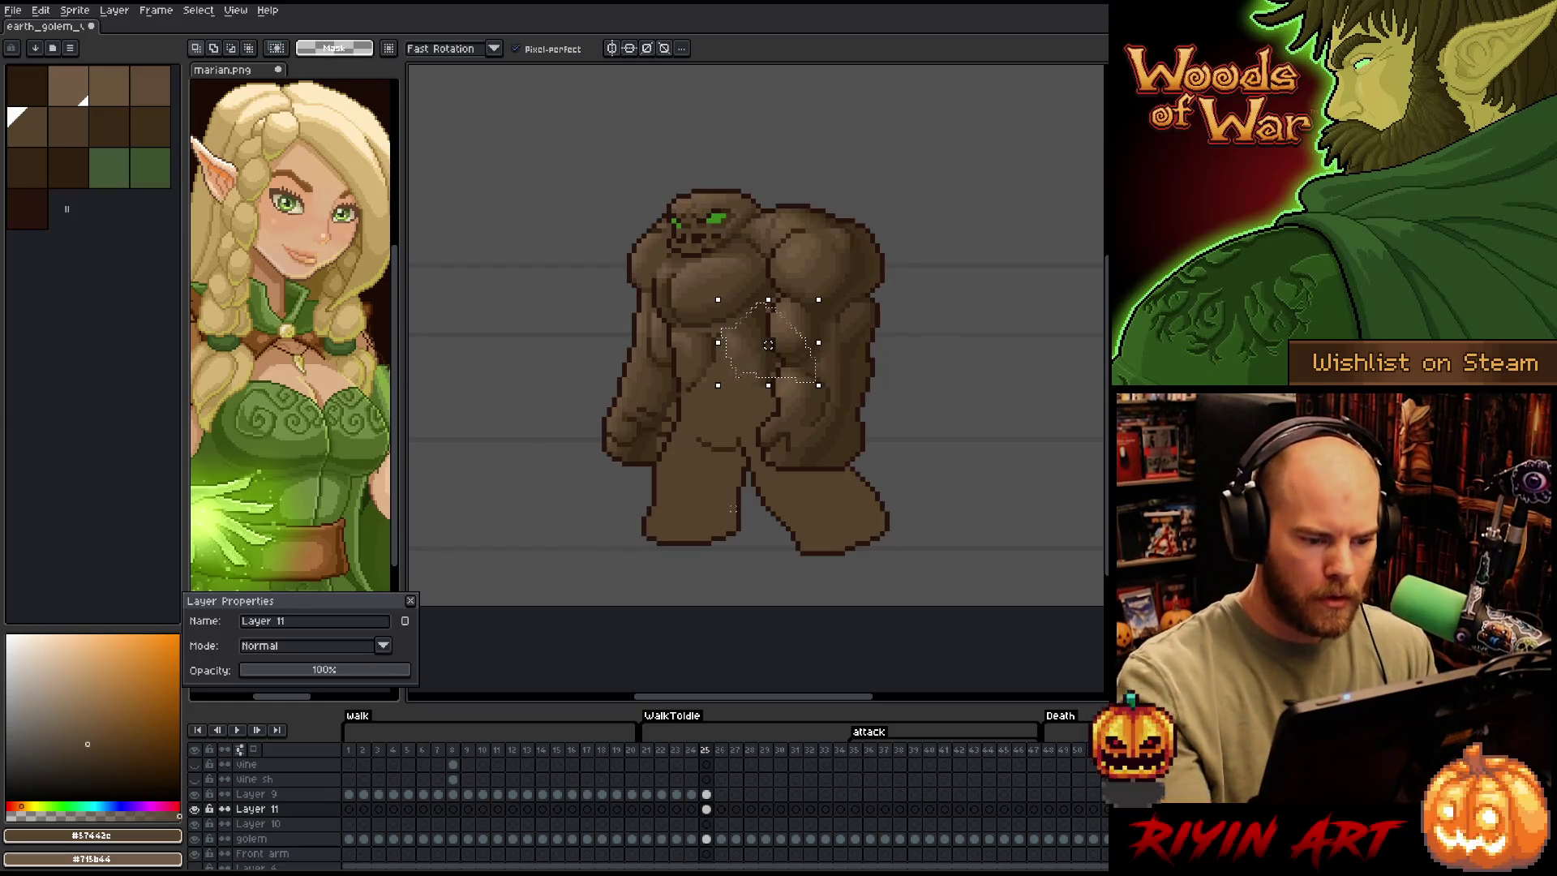
pyautogui.press('Right')
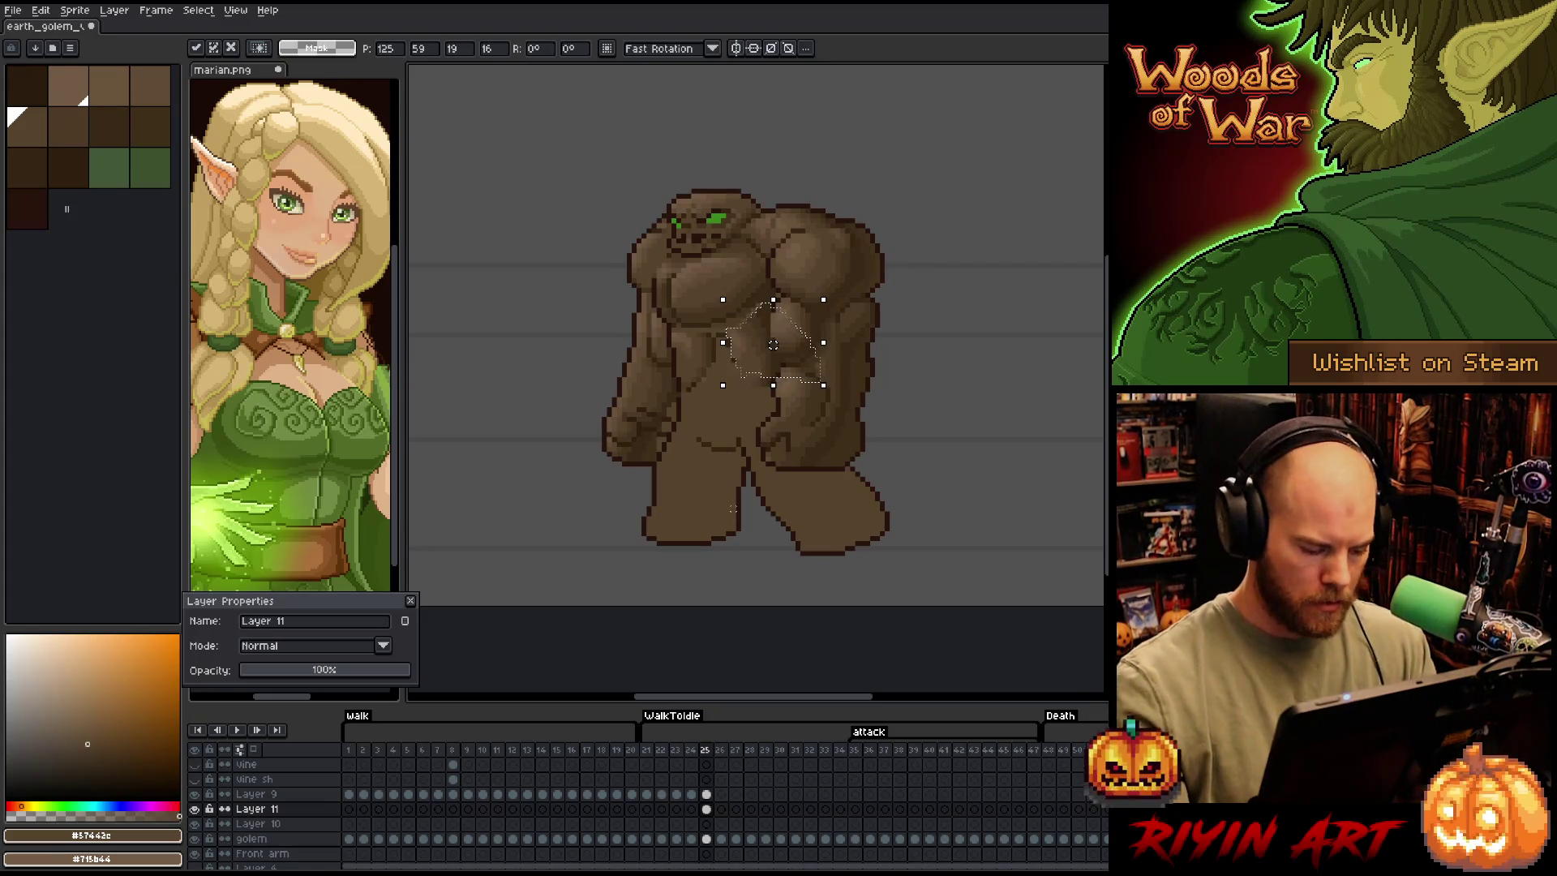
pyautogui.hotkey('ctrl', 'd')
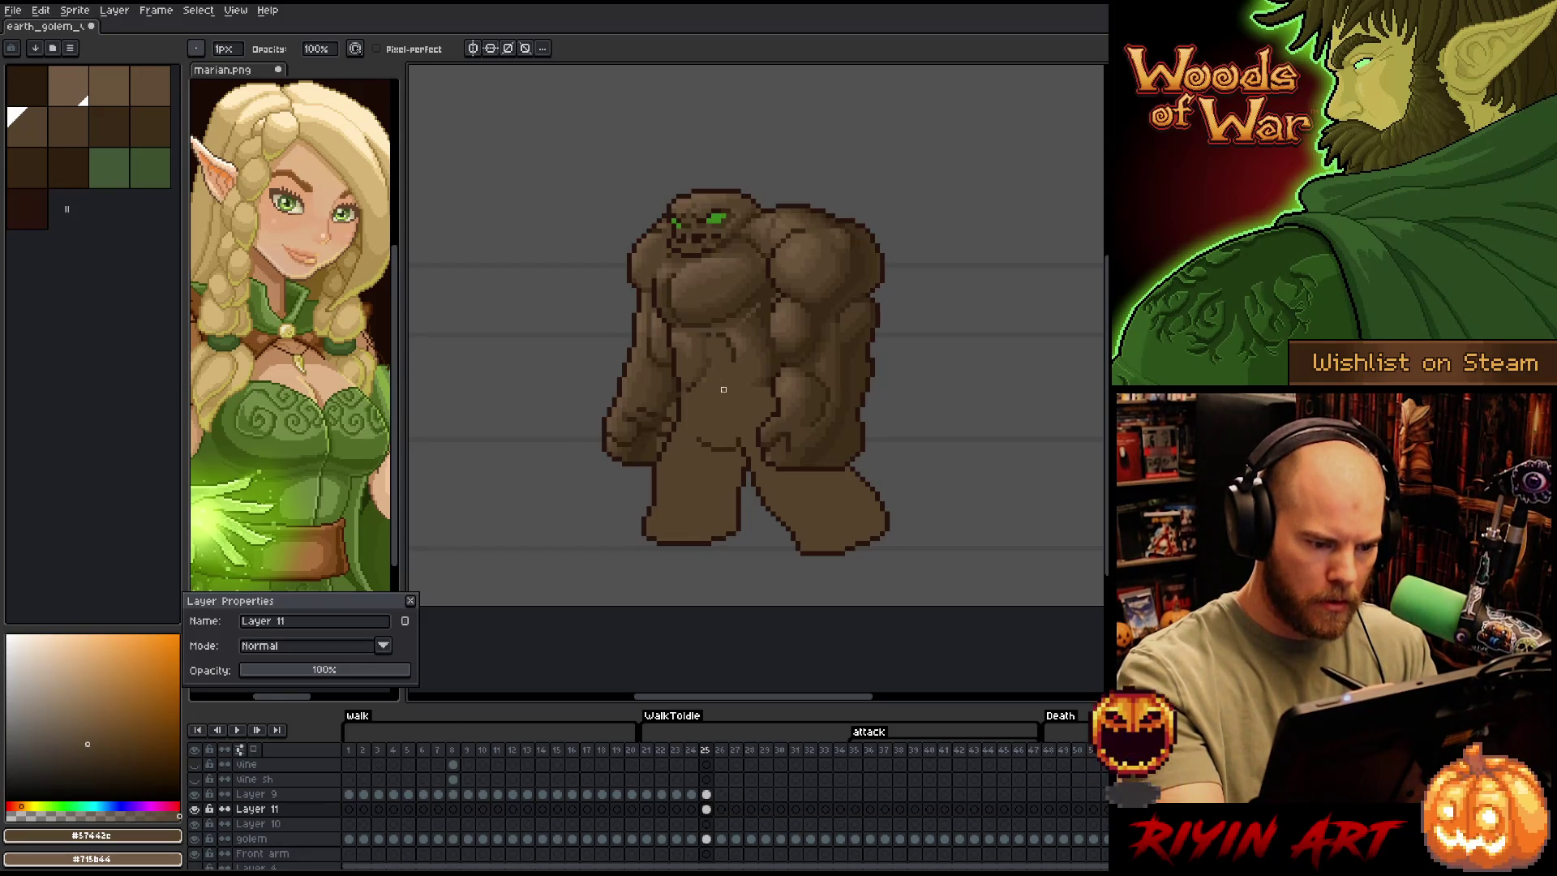
# Sample a dark and a mid brown from the golem
pyautogui.keyDown('alt'); pyautogui.click(714, 265); pyautogui.keyUp('alt')
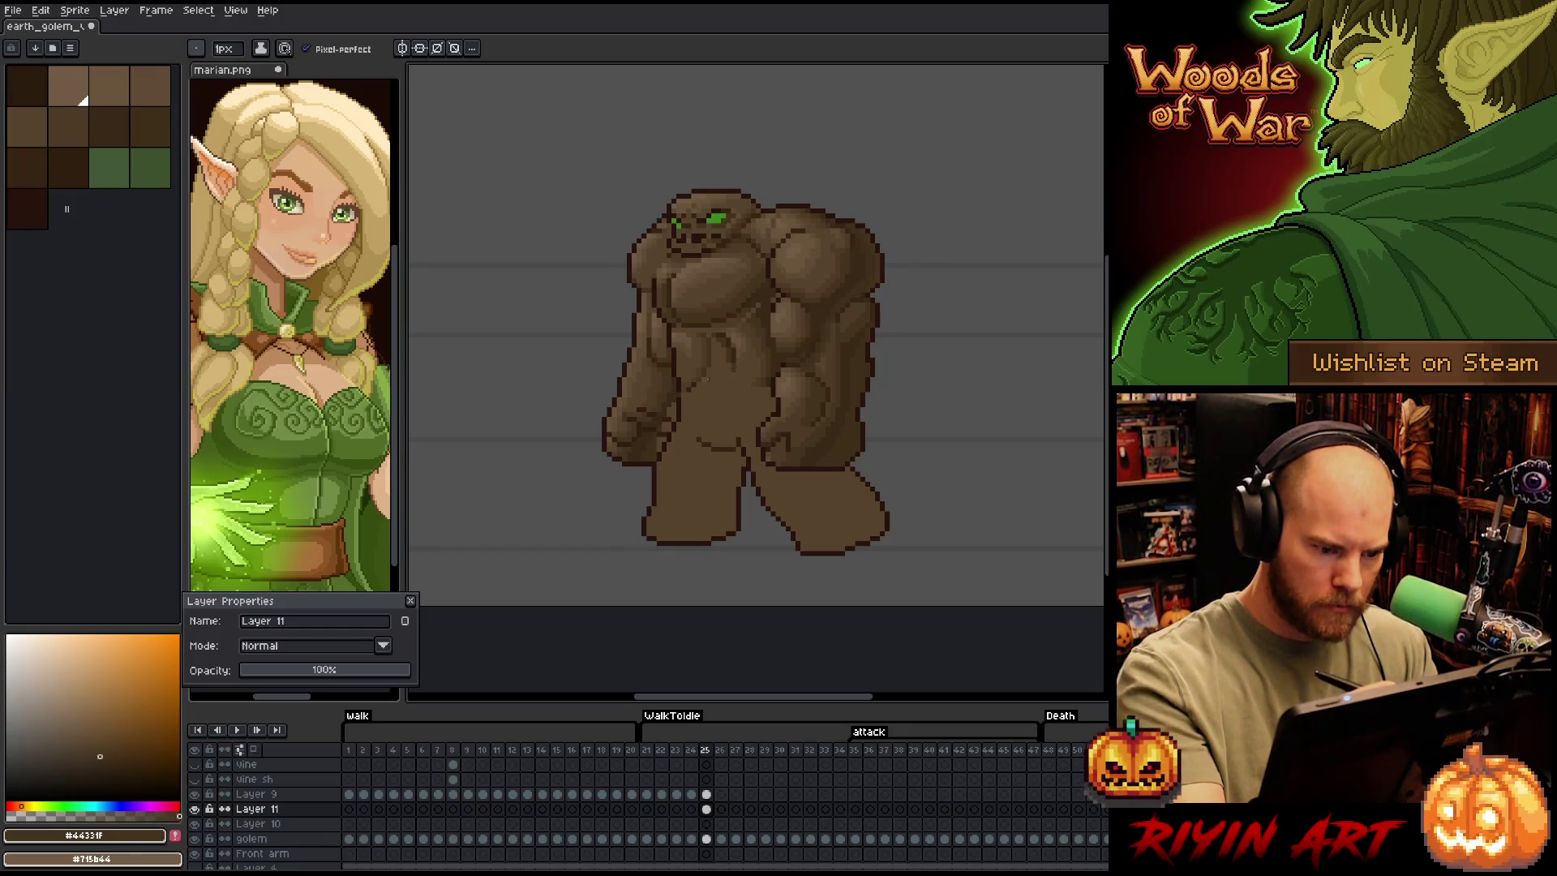
pyautogui.keyDown('alt'); pyautogui.click(712, 342); pyautogui.keyUp('alt')
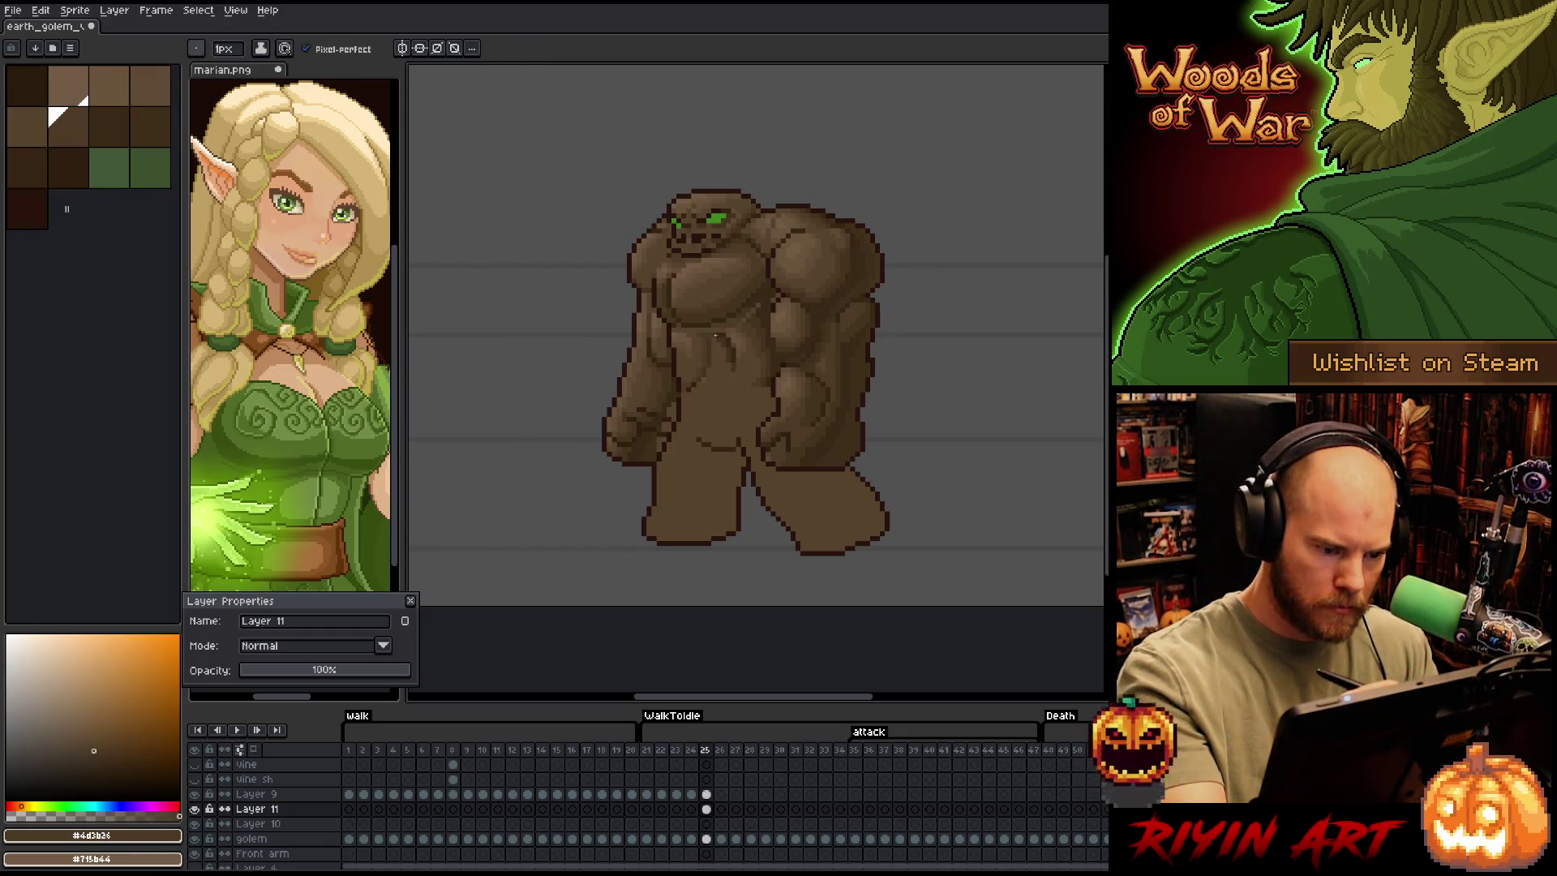
pyautogui.press('b')
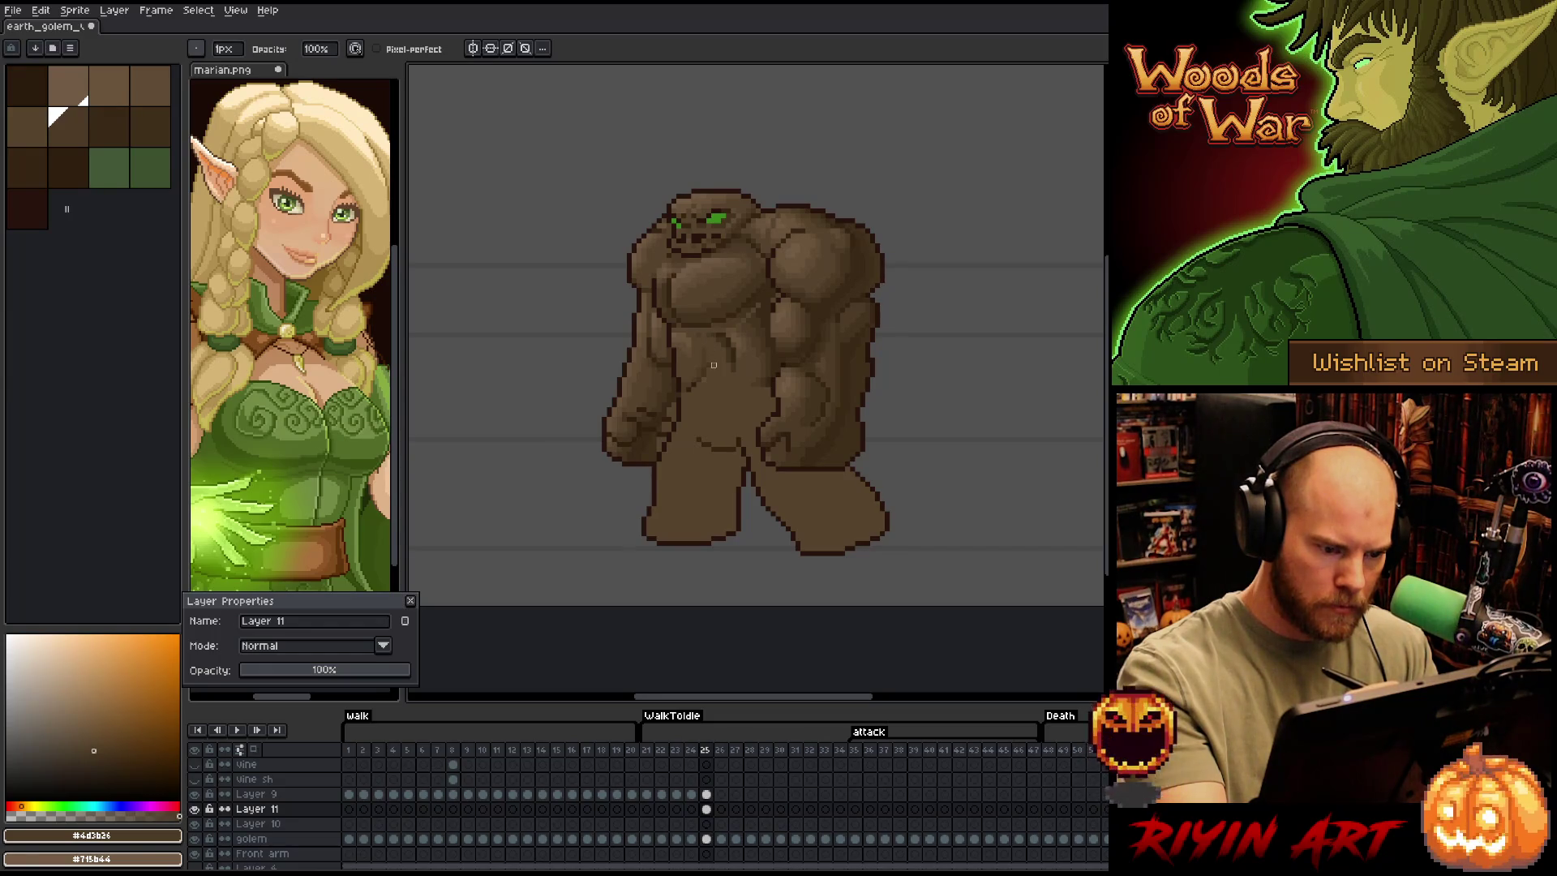
pyautogui.press('e')
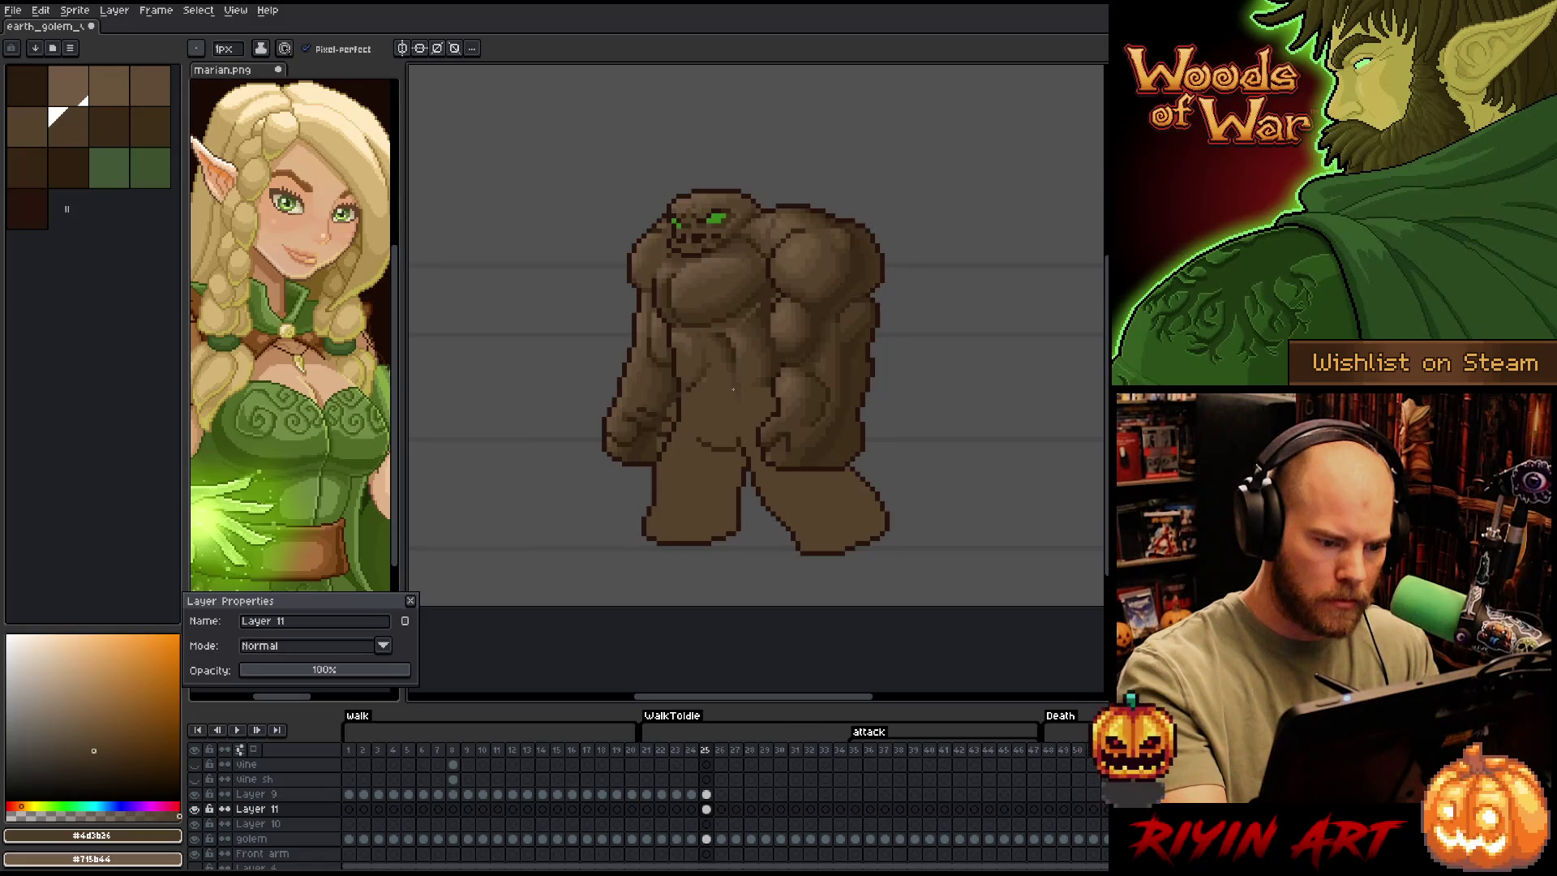
pyautogui.press('e')
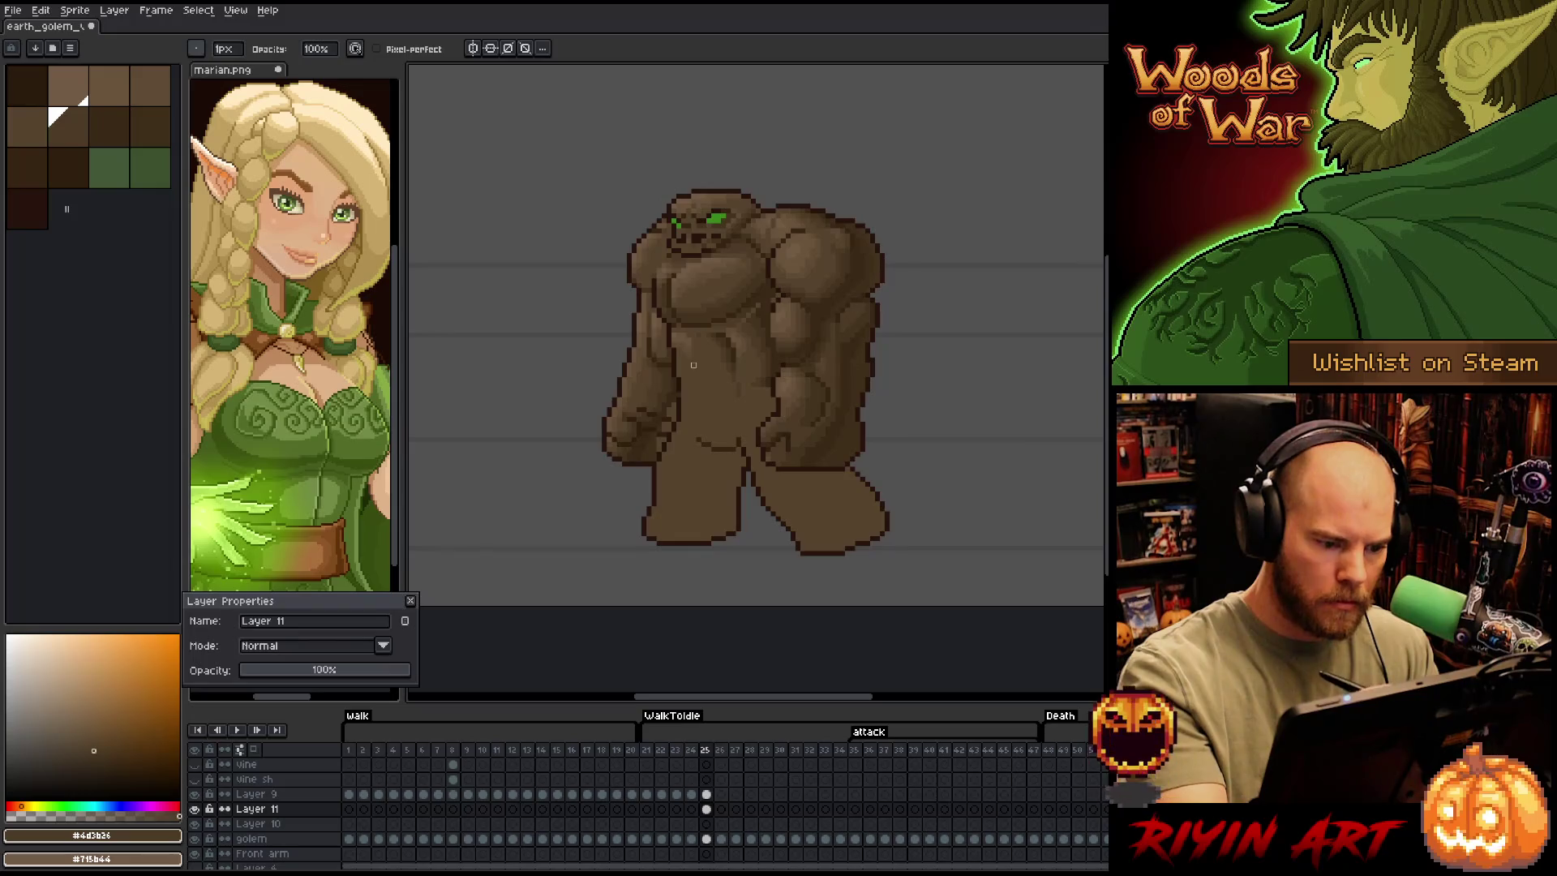
# Check Layer 9's frame-25 cel, then return to Layer 11's frame-25 cel
pyautogui.hotkey('alt', 'Up')
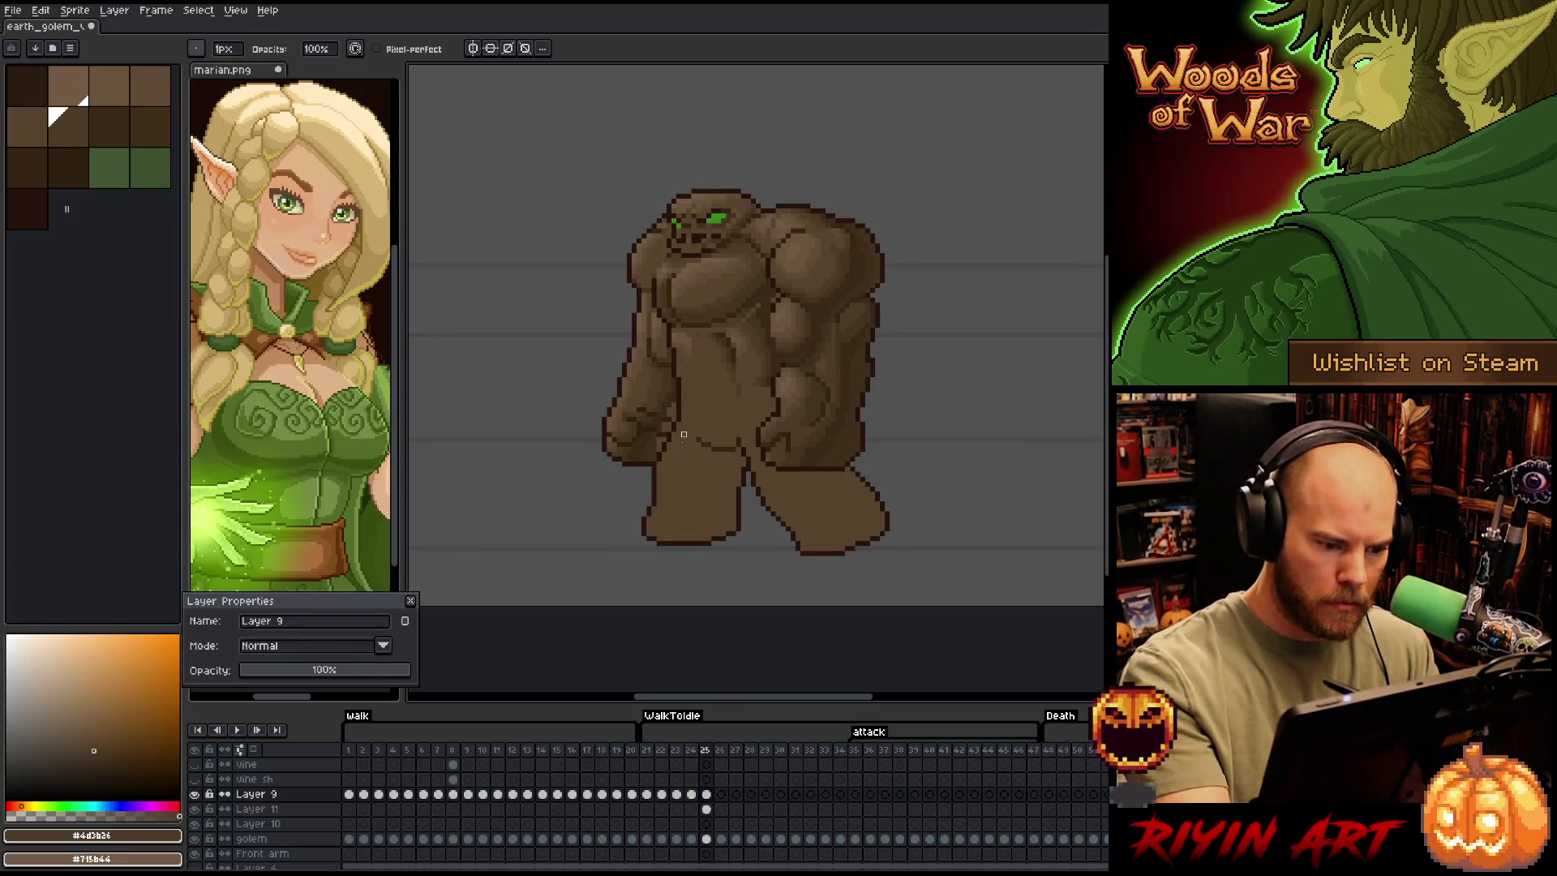
pyautogui.click(708, 795)
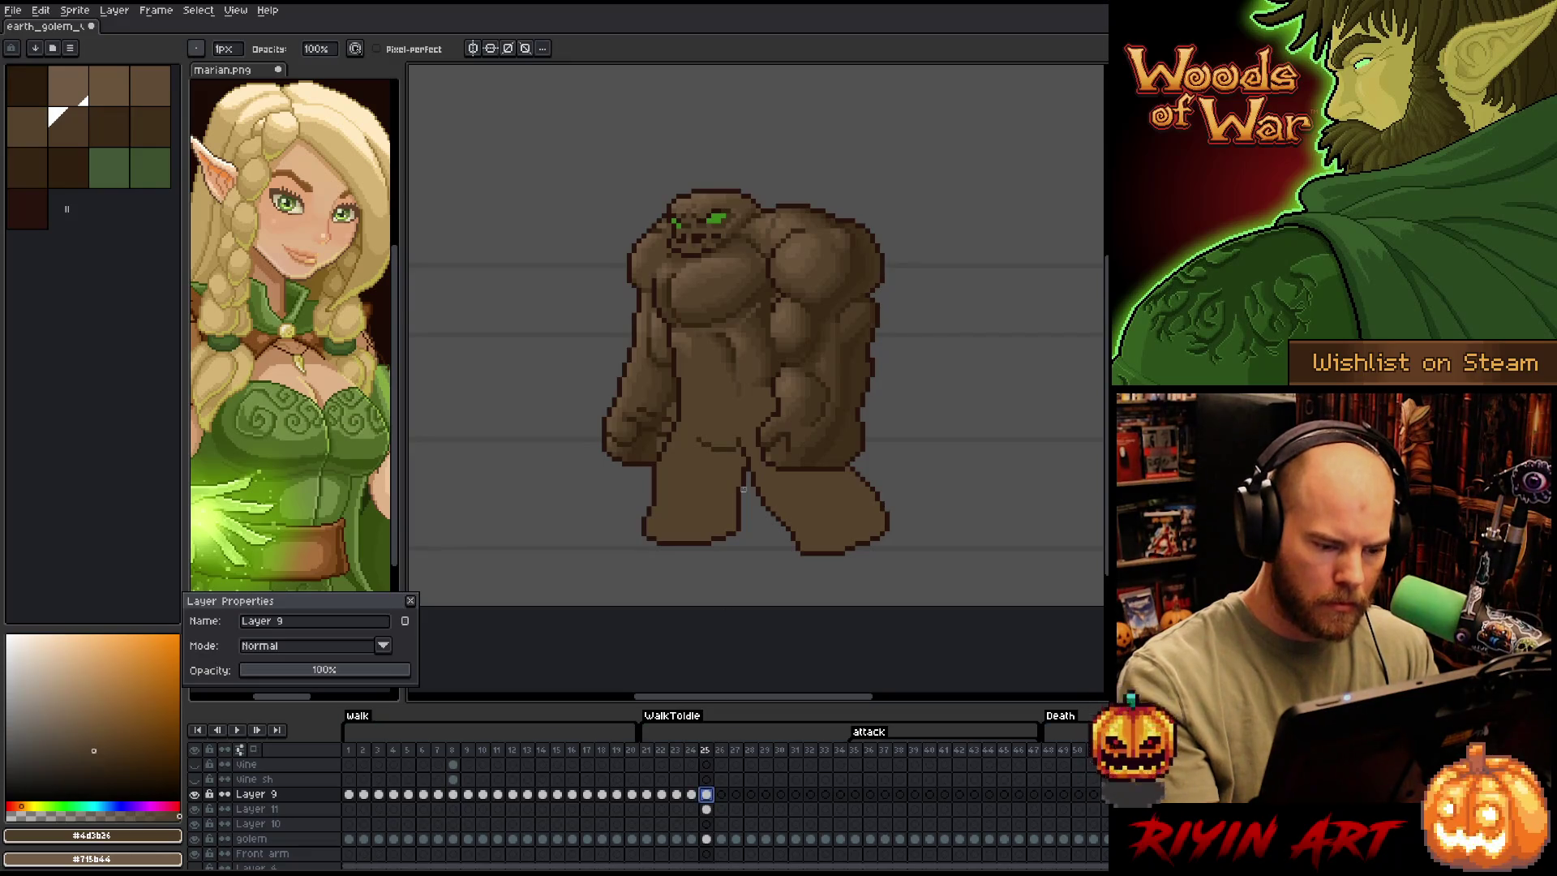
pyautogui.click(698, 335)
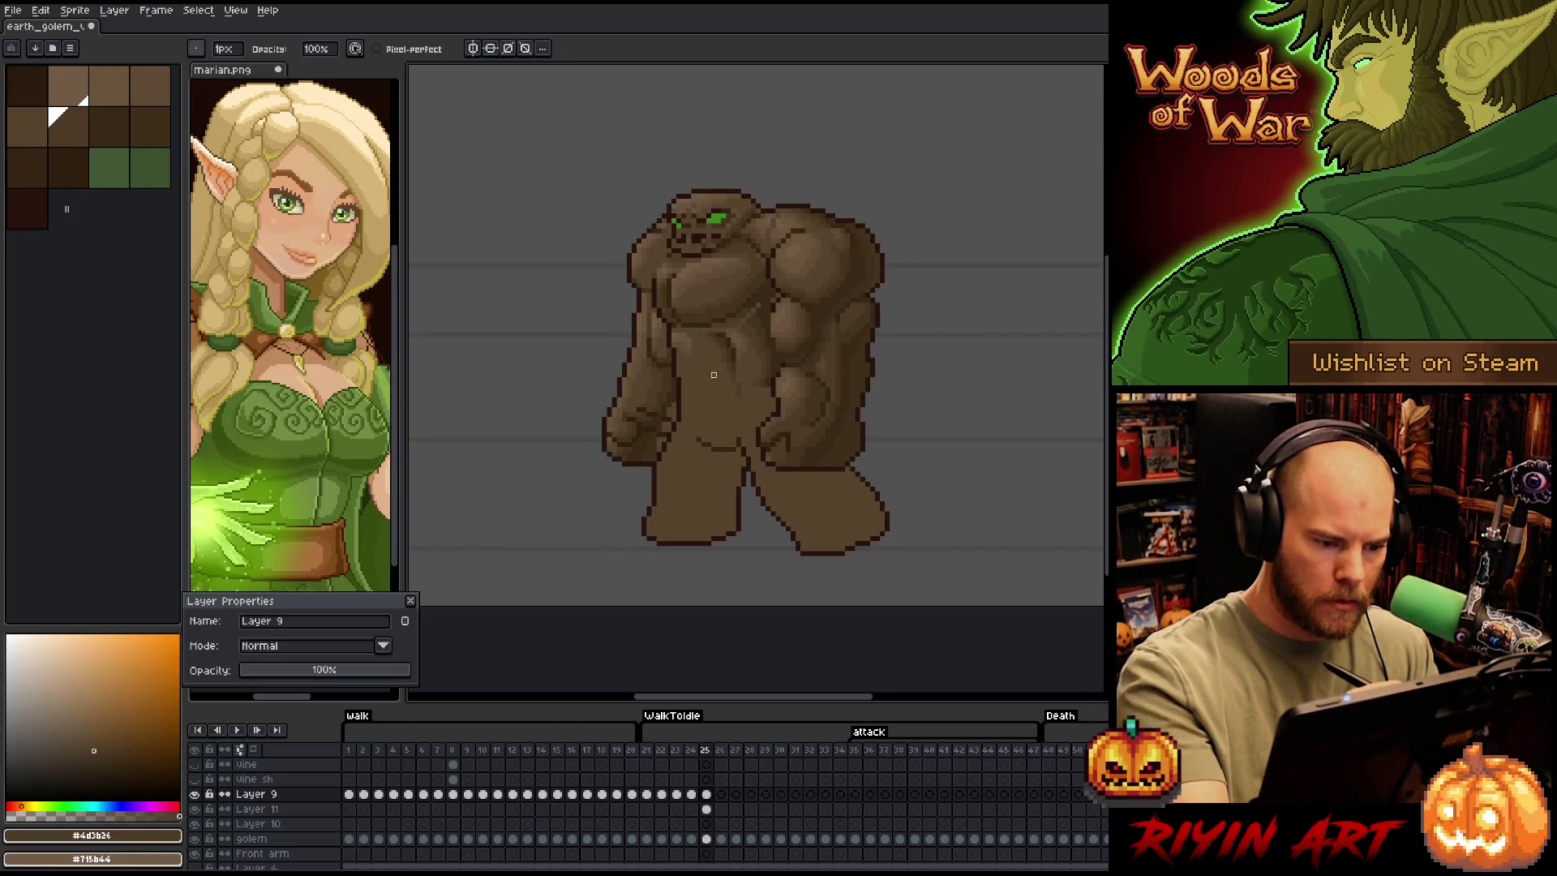
pyautogui.click(706, 809)
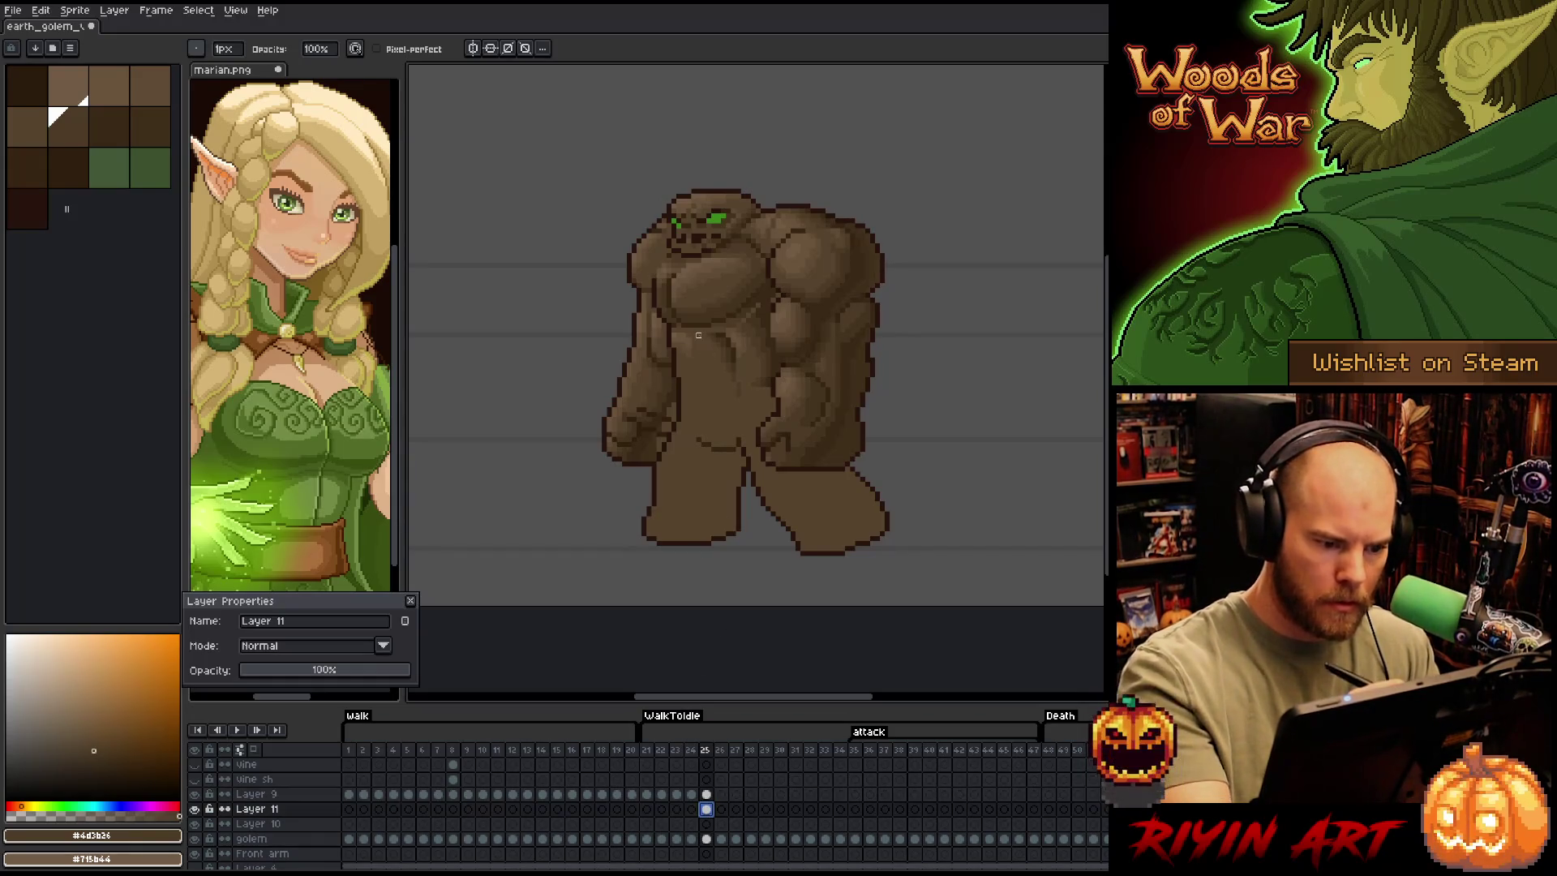
pyautogui.press('q')
pyautogui.moveTo(698, 340)
pyautogui.mouseDown()
pyautogui.moveTo(676, 331)
pyautogui.moveTo(712, 388)
pyautogui.mouseUp()
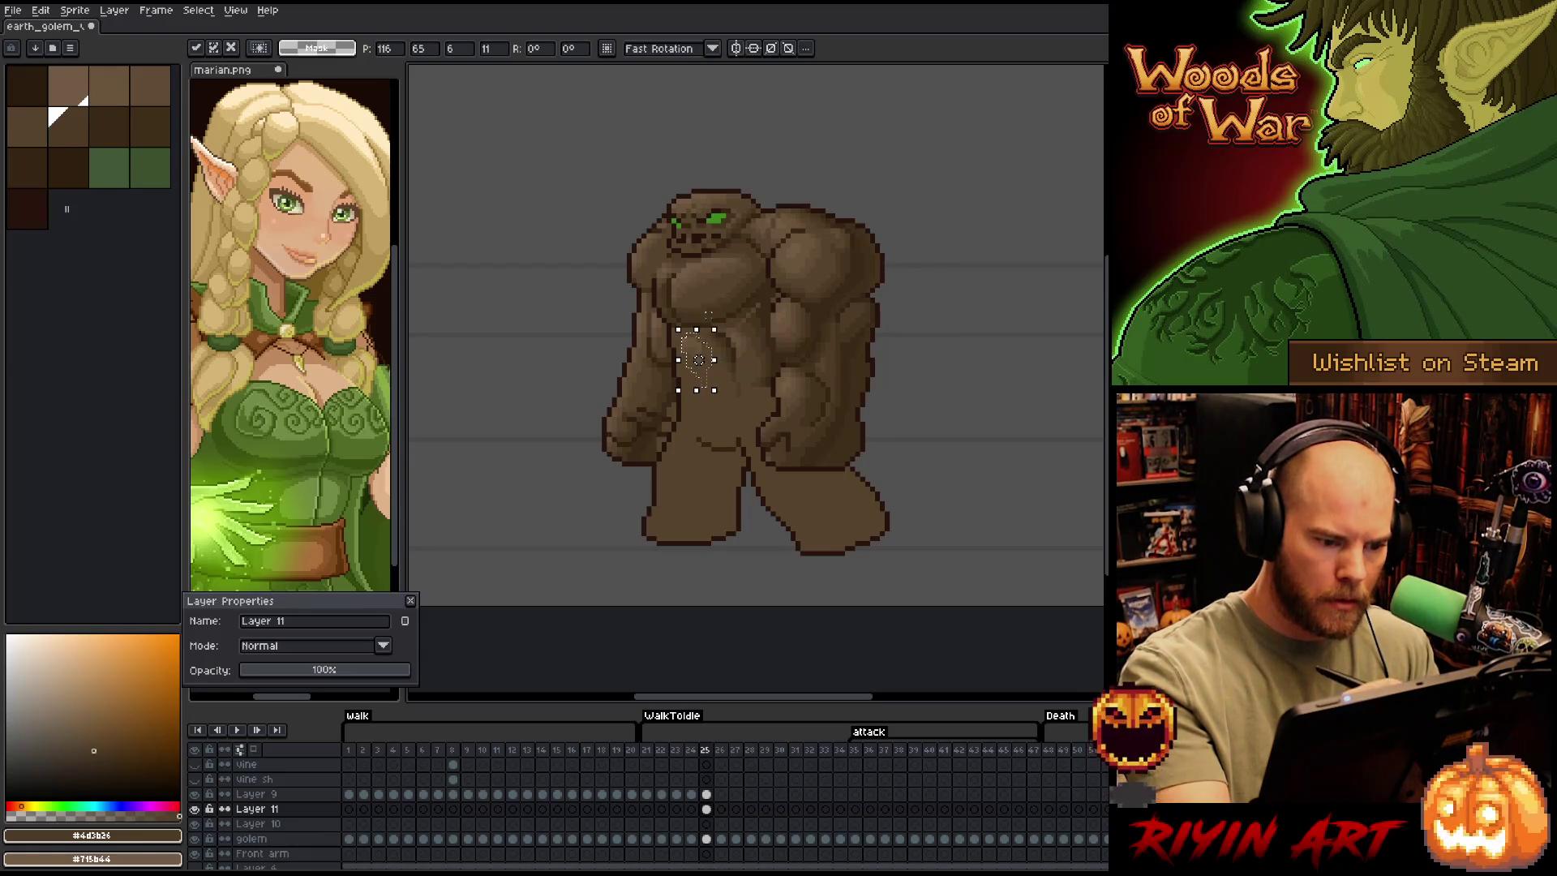
pyautogui.hotkey('ctrl', 'd')
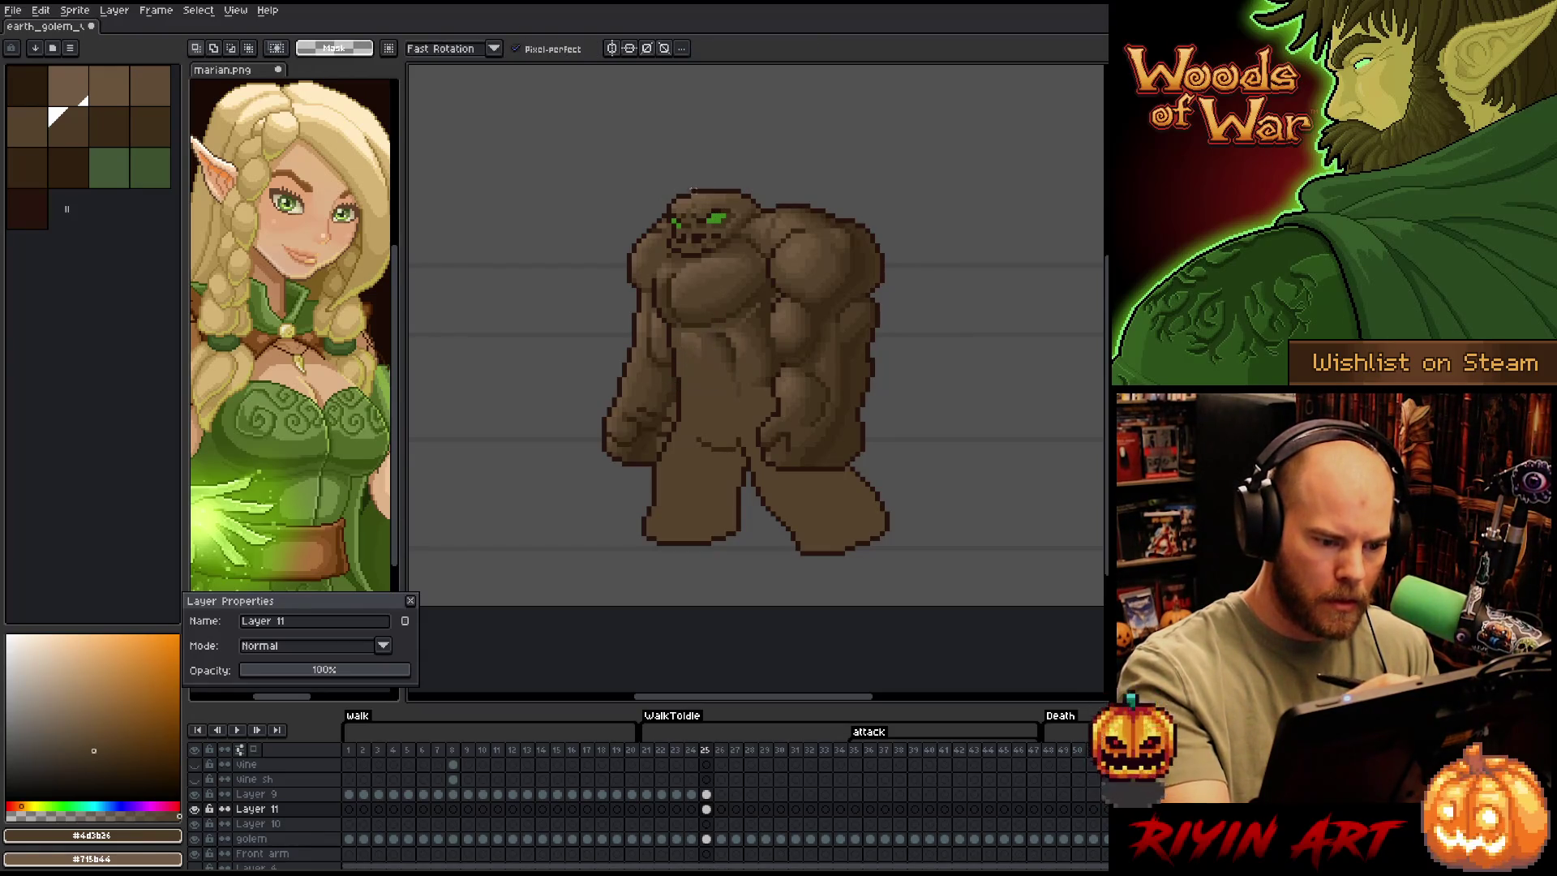
pyautogui.press('b')
# Sample light through darkest browns and paint a short dark stroke on the arm
pyautogui.keyDown('alt'); pyautogui.click(680, 330); pyautogui.keyUp('alt')
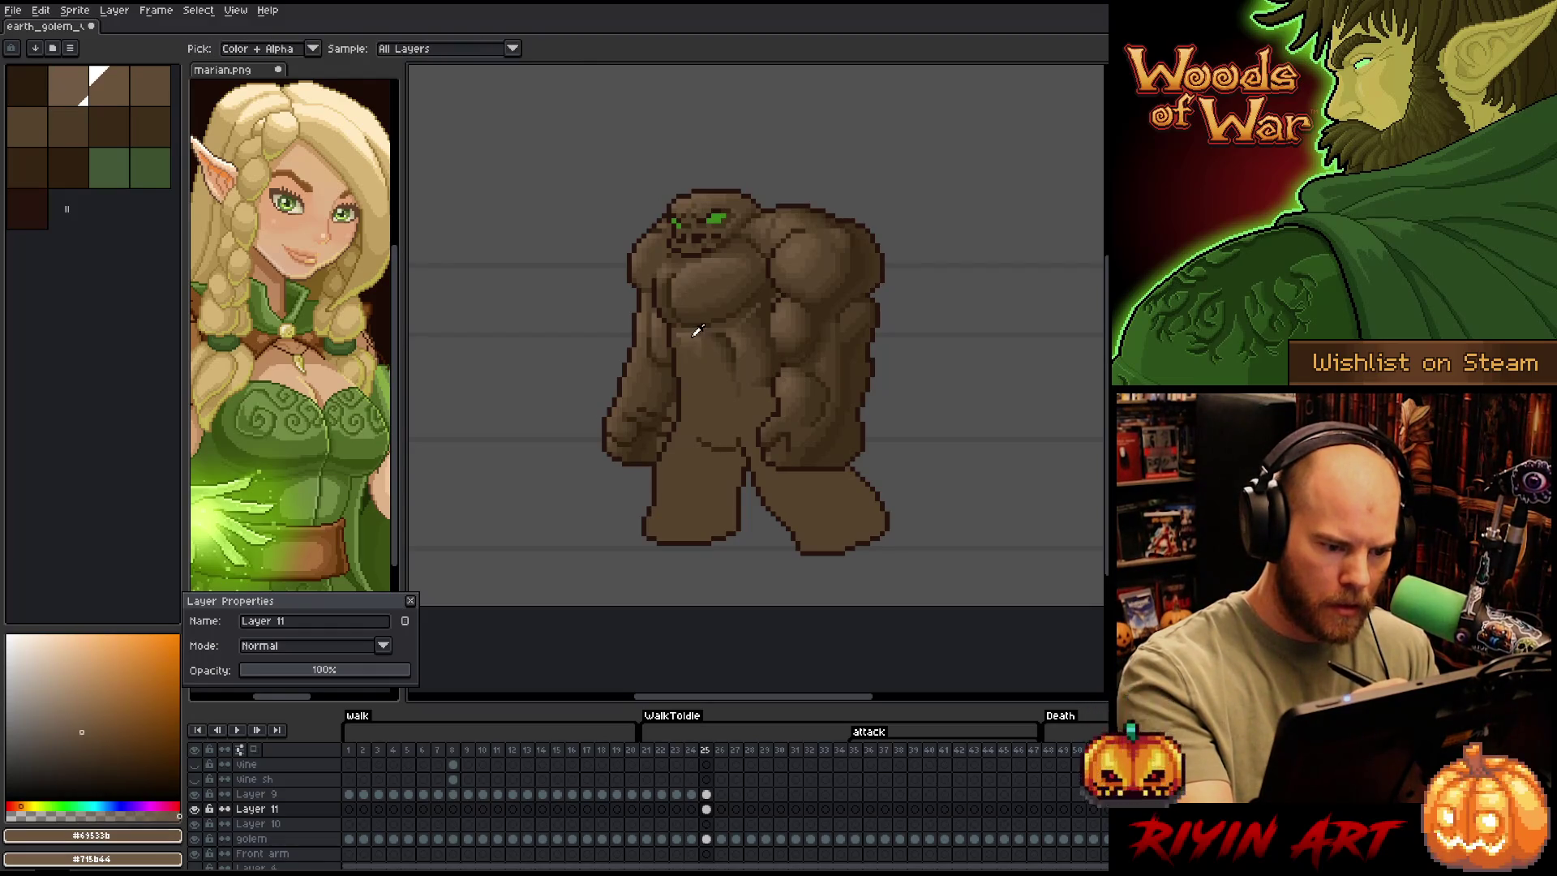
pyautogui.keyDown('alt'); pyautogui.click(680, 327); pyautogui.keyUp('alt')
pyautogui.keyDown('alt'); pyautogui.click(690, 335); pyautogui.keyUp('alt')
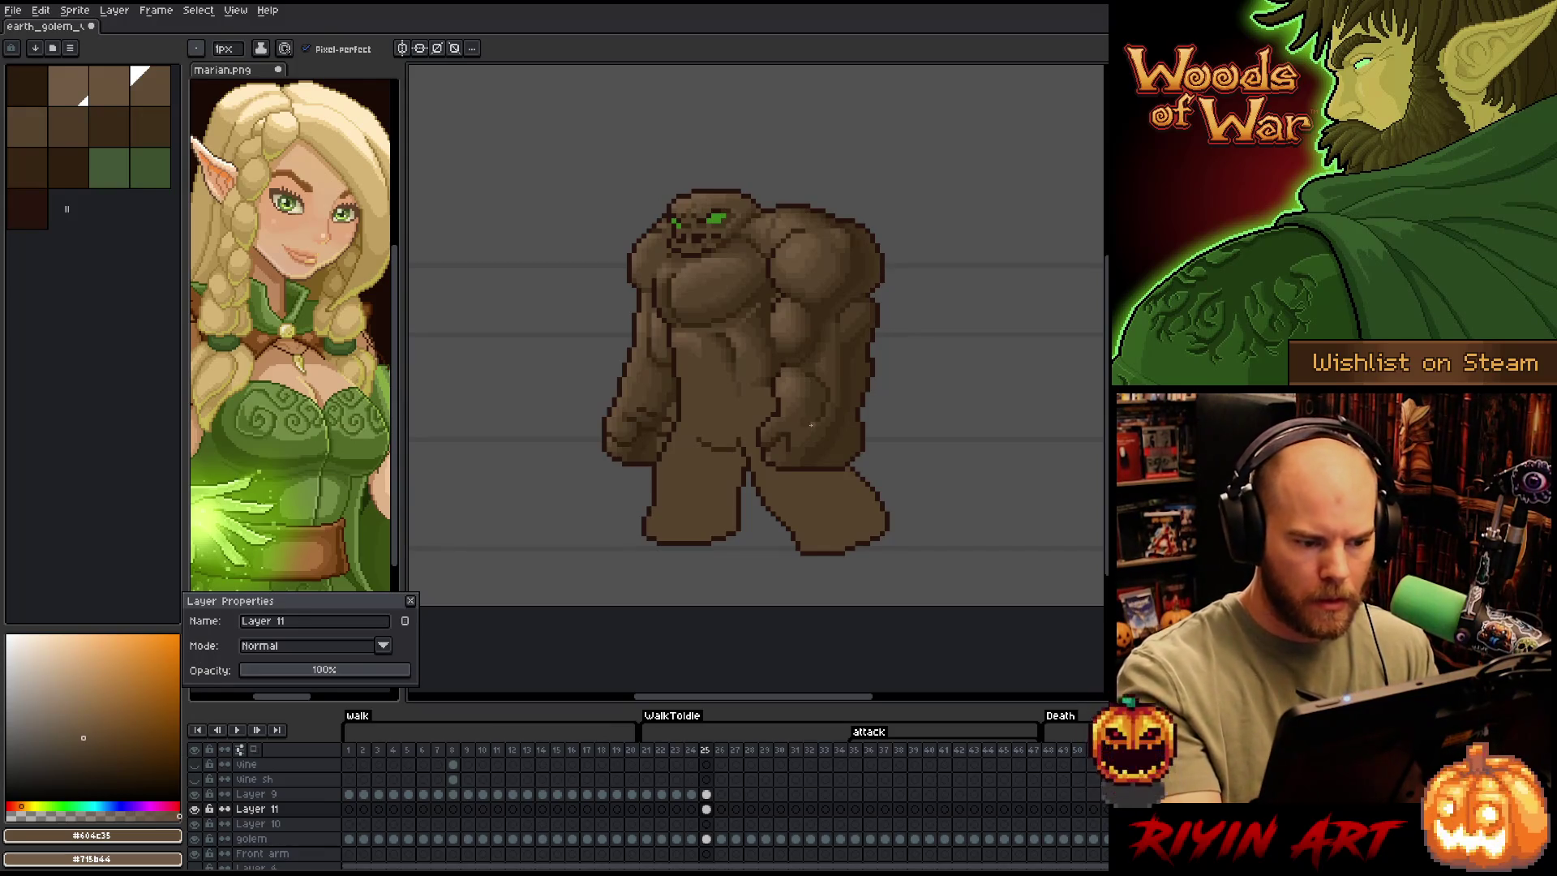
pyautogui.keyDown('alt'); pyautogui.click(745, 323); pyautogui.keyUp('alt')
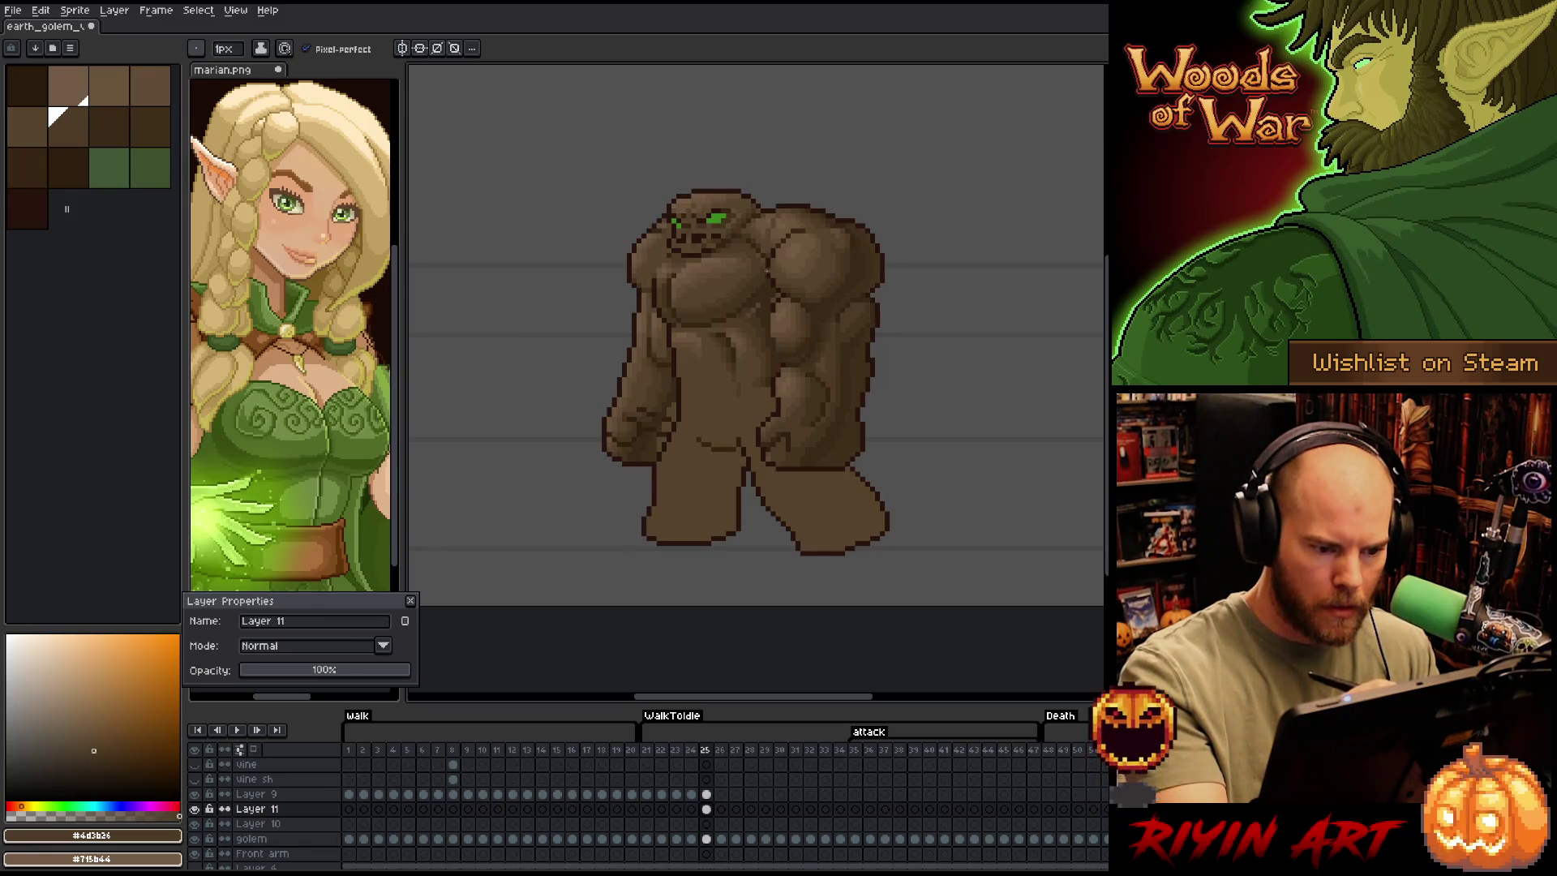
pyautogui.keyDown('alt'); pyautogui.click(749, 314); pyautogui.keyUp('alt')
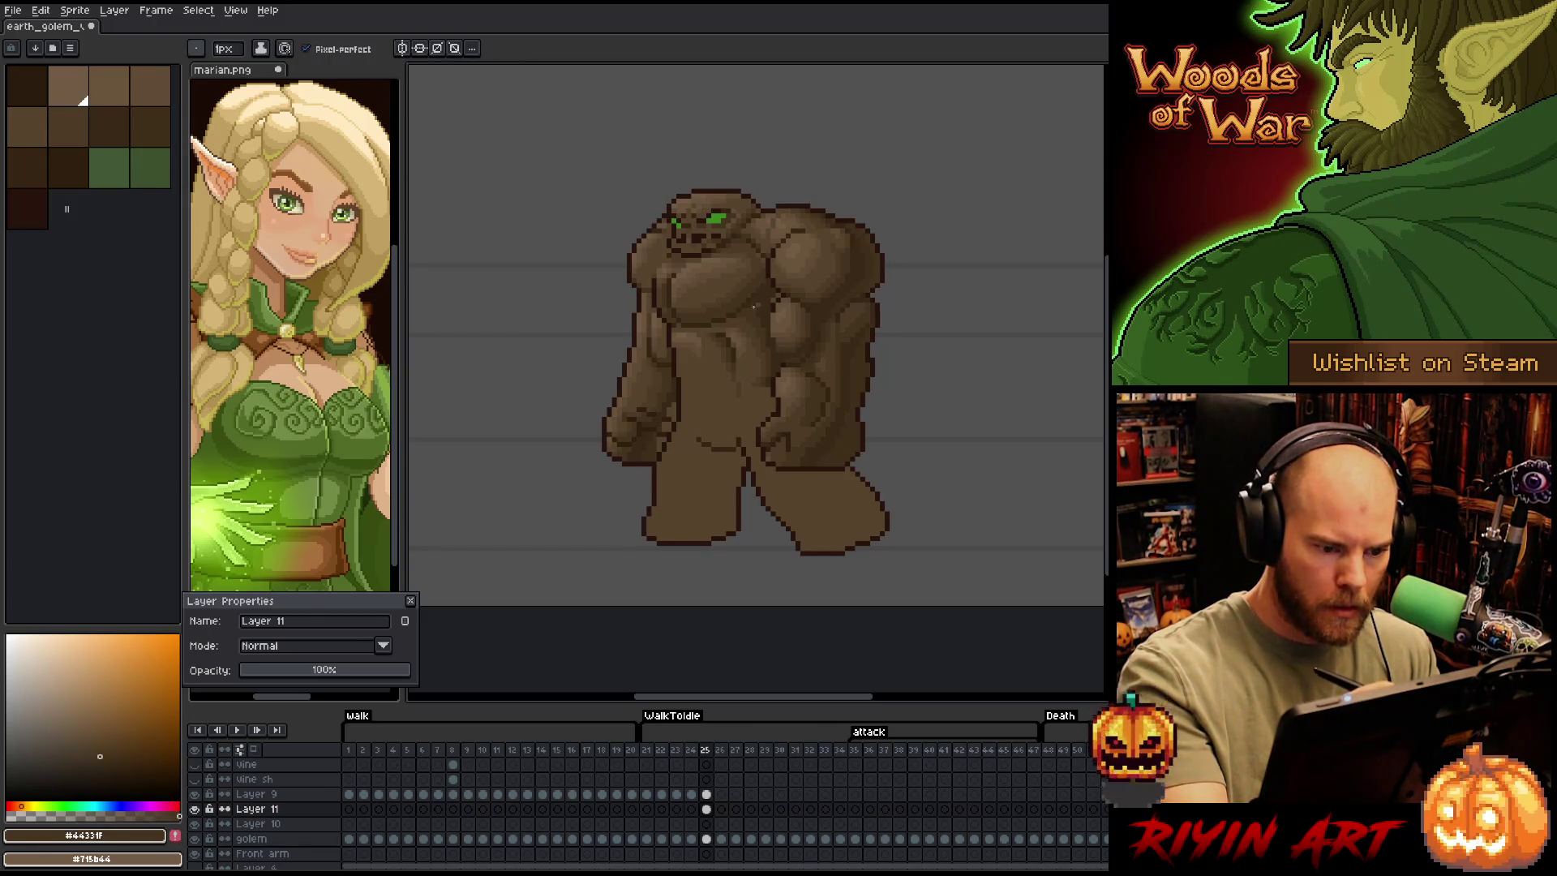
pyautogui.keyDown('alt'); pyautogui.click(757, 308); pyautogui.keyUp('alt')
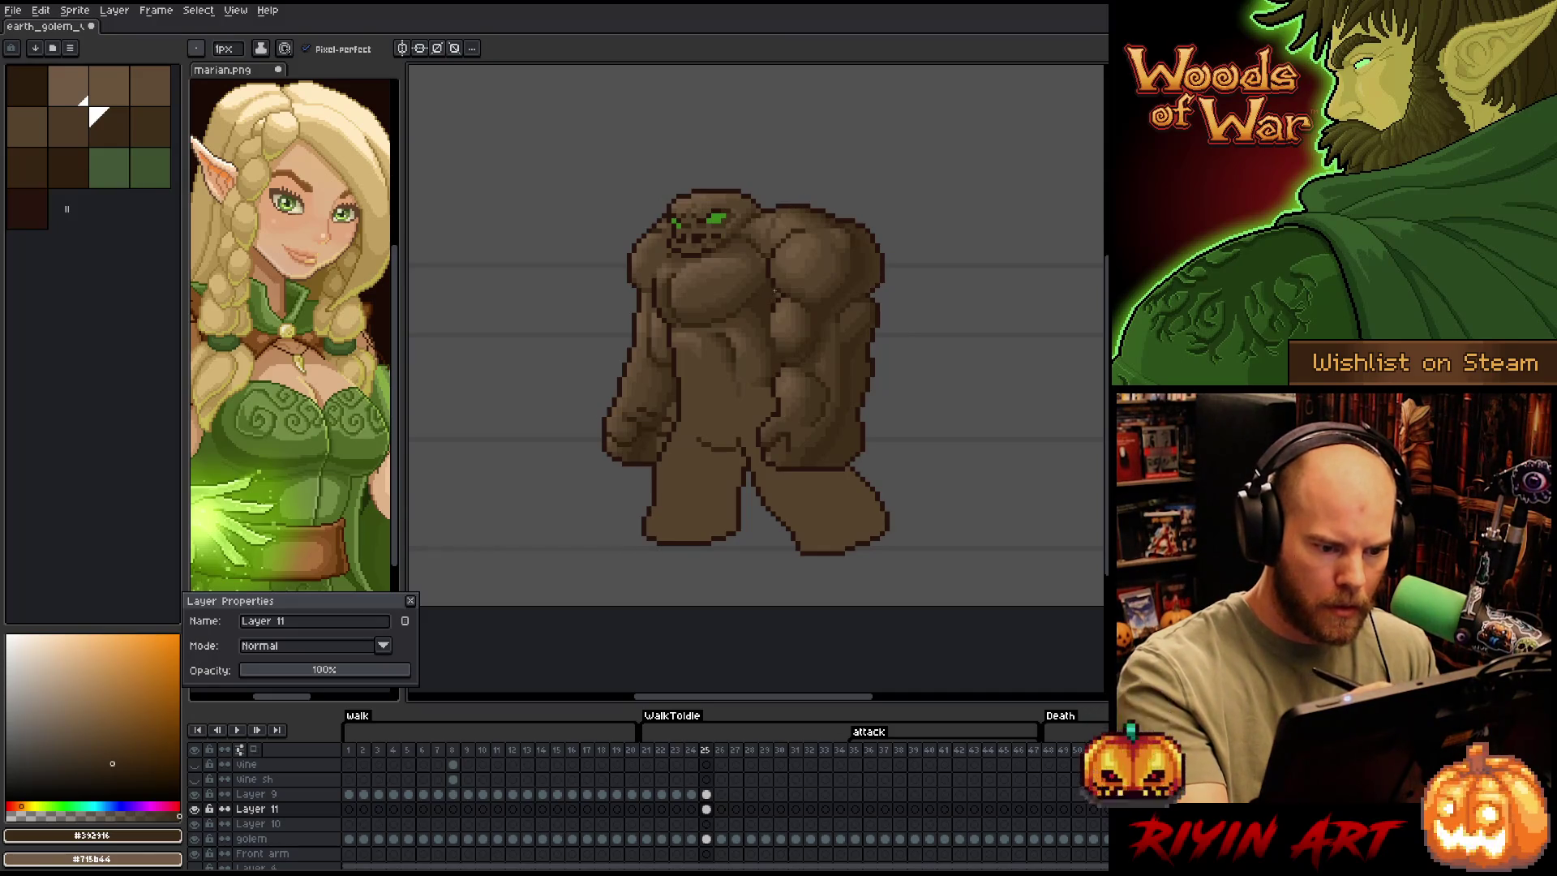
pyautogui.press('e')
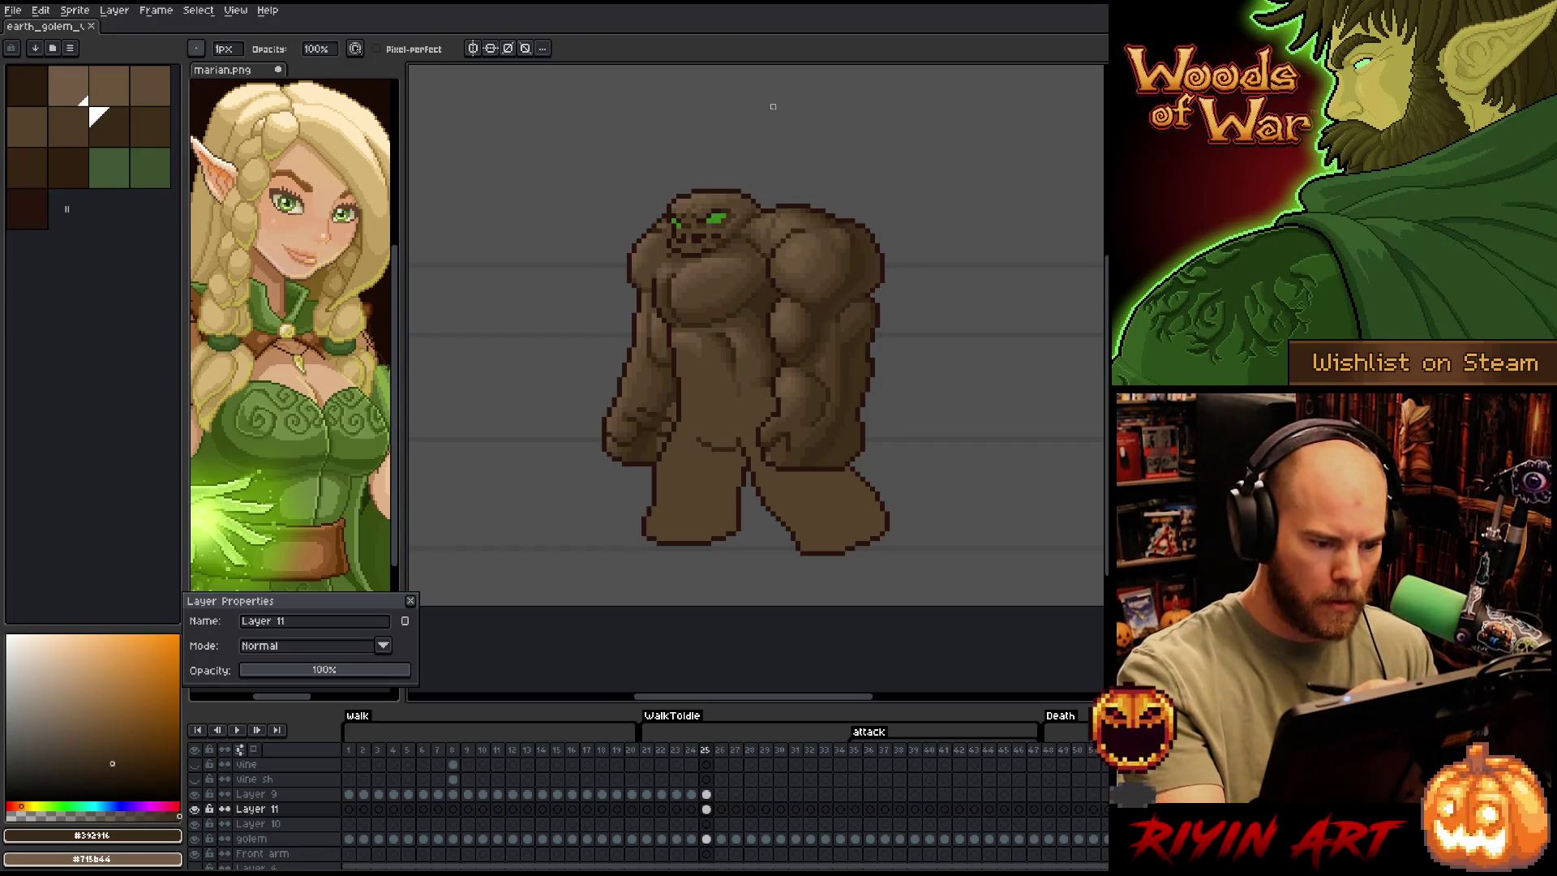
pyautogui.press('e')
pyautogui.moveTo(770, 411); pyautogui.dragTo(770, 389)
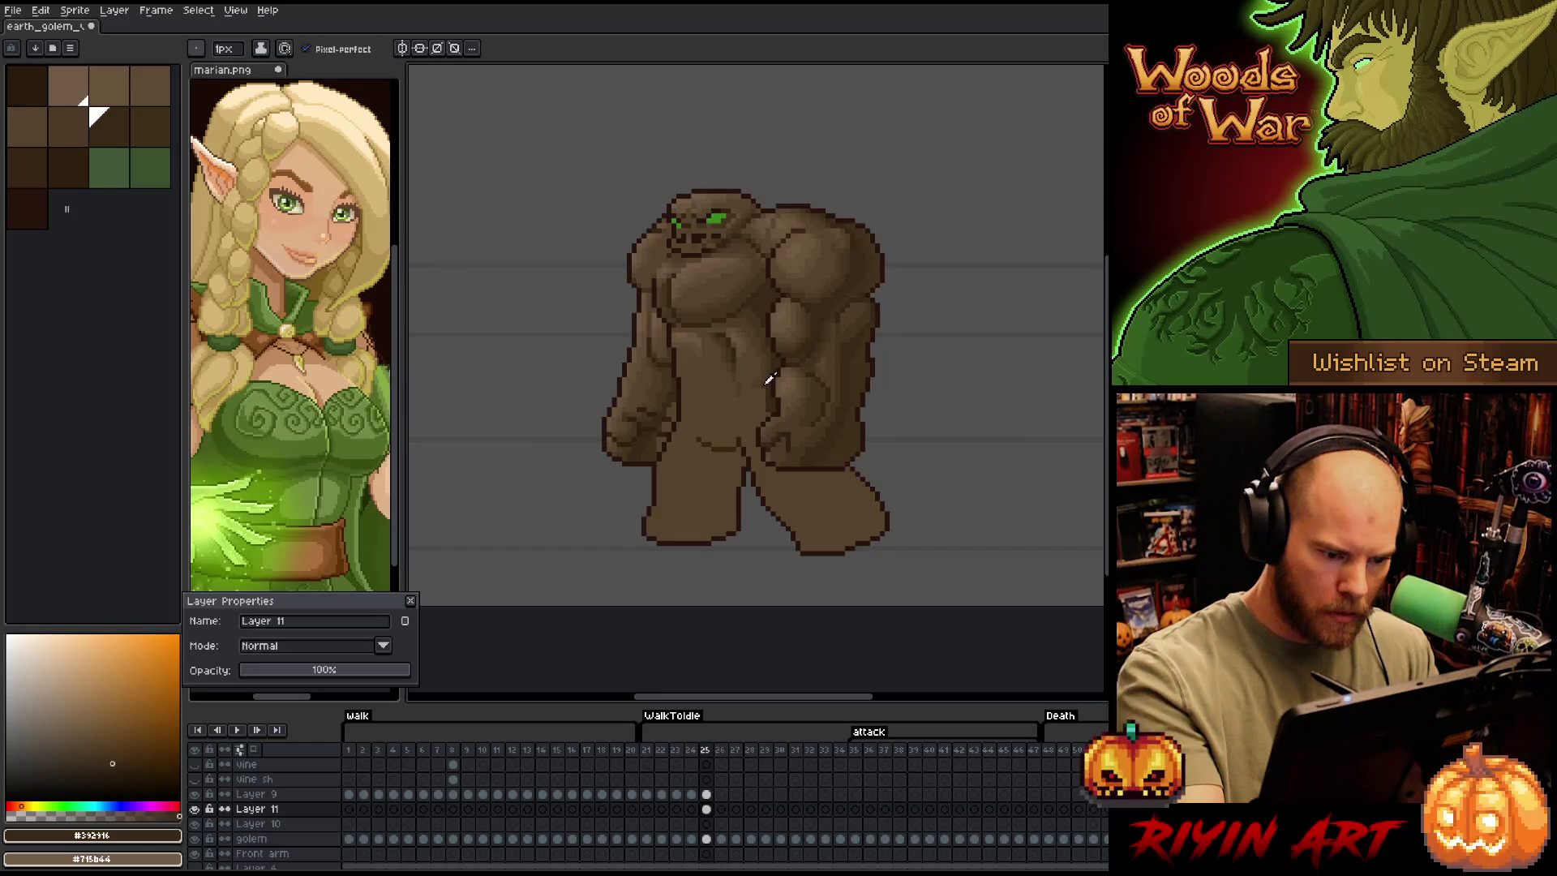
# Sample further dark and mid browns around the golem's arm
pyautogui.keyDown('alt'); pyautogui.click(764, 392); pyautogui.keyUp('alt')
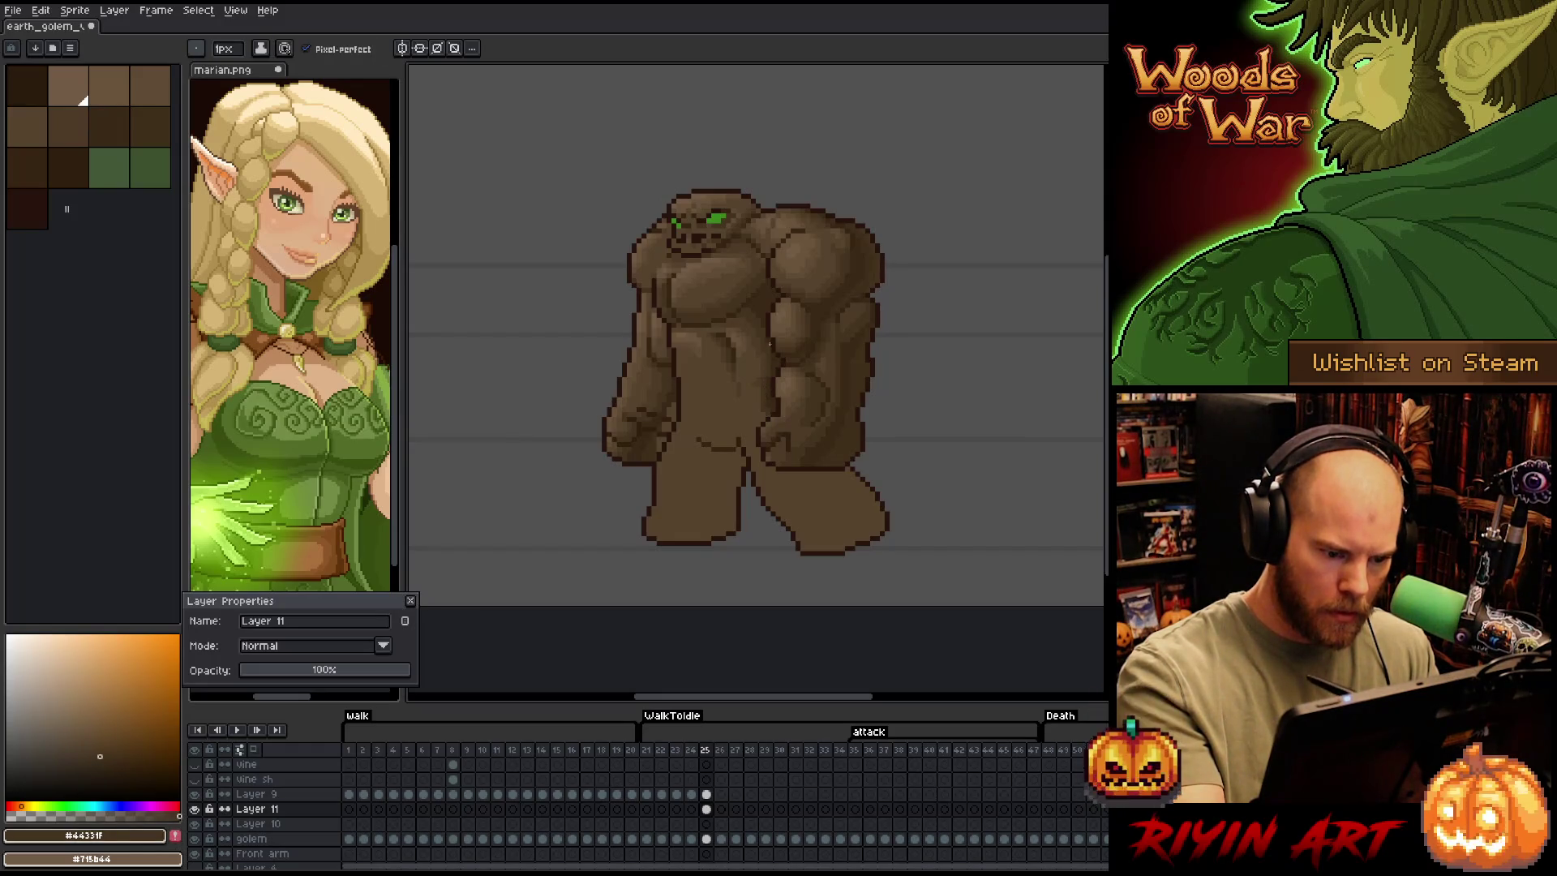
pyautogui.keyDown('alt'); pyautogui.click(758, 397); pyautogui.keyUp('alt')
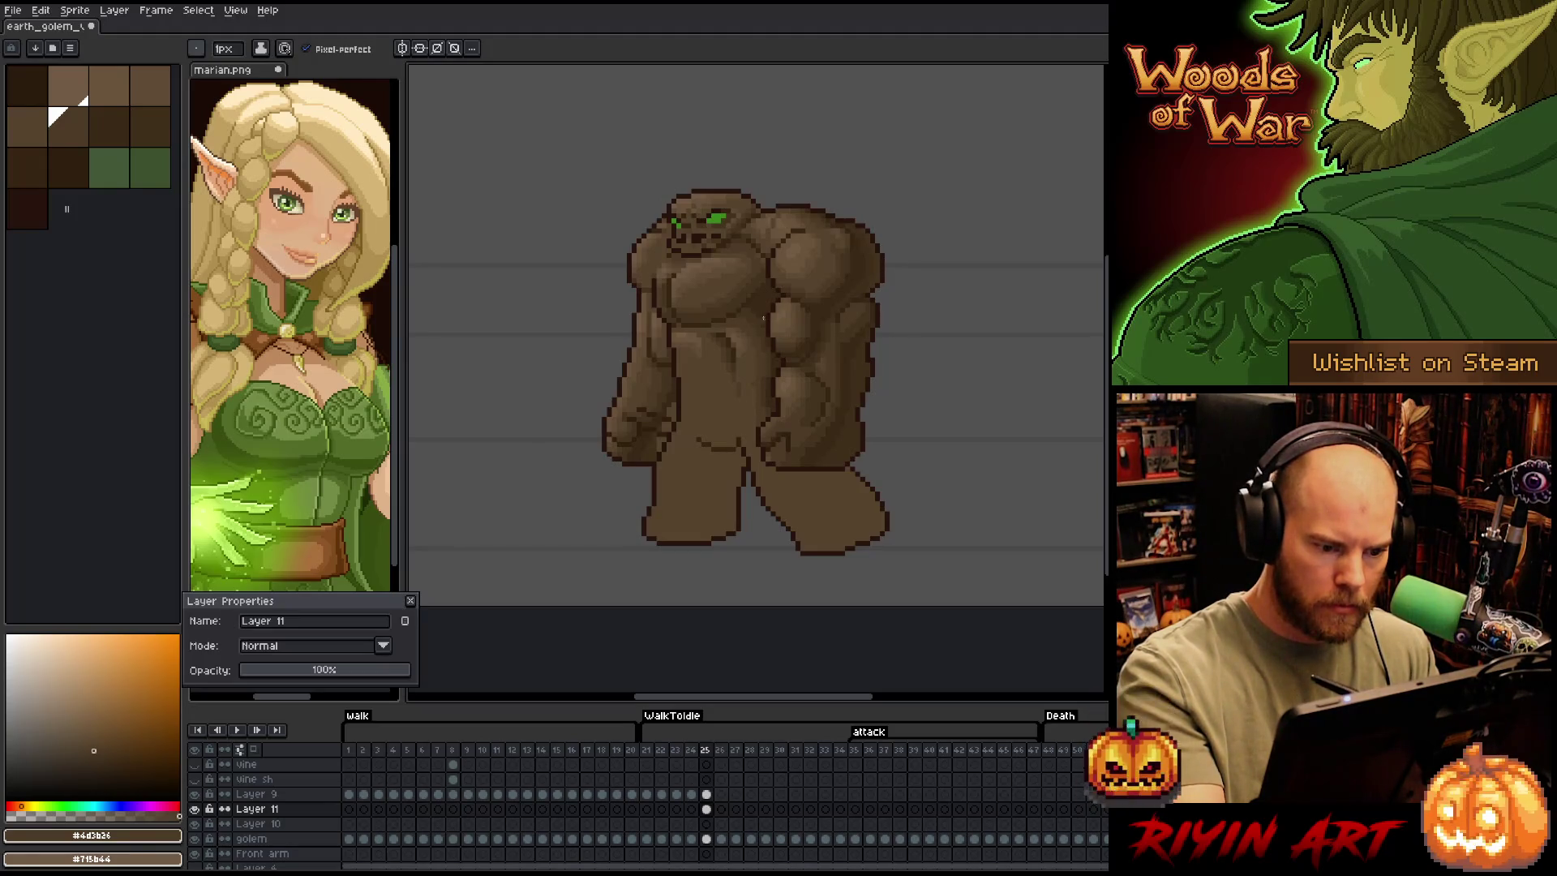
pyautogui.keyDown('alt'); pyautogui.click(774, 365); pyautogui.keyUp('alt')
pyautogui.keyDown('alt'); pyautogui.click(773, 373); pyautogui.keyUp('alt')
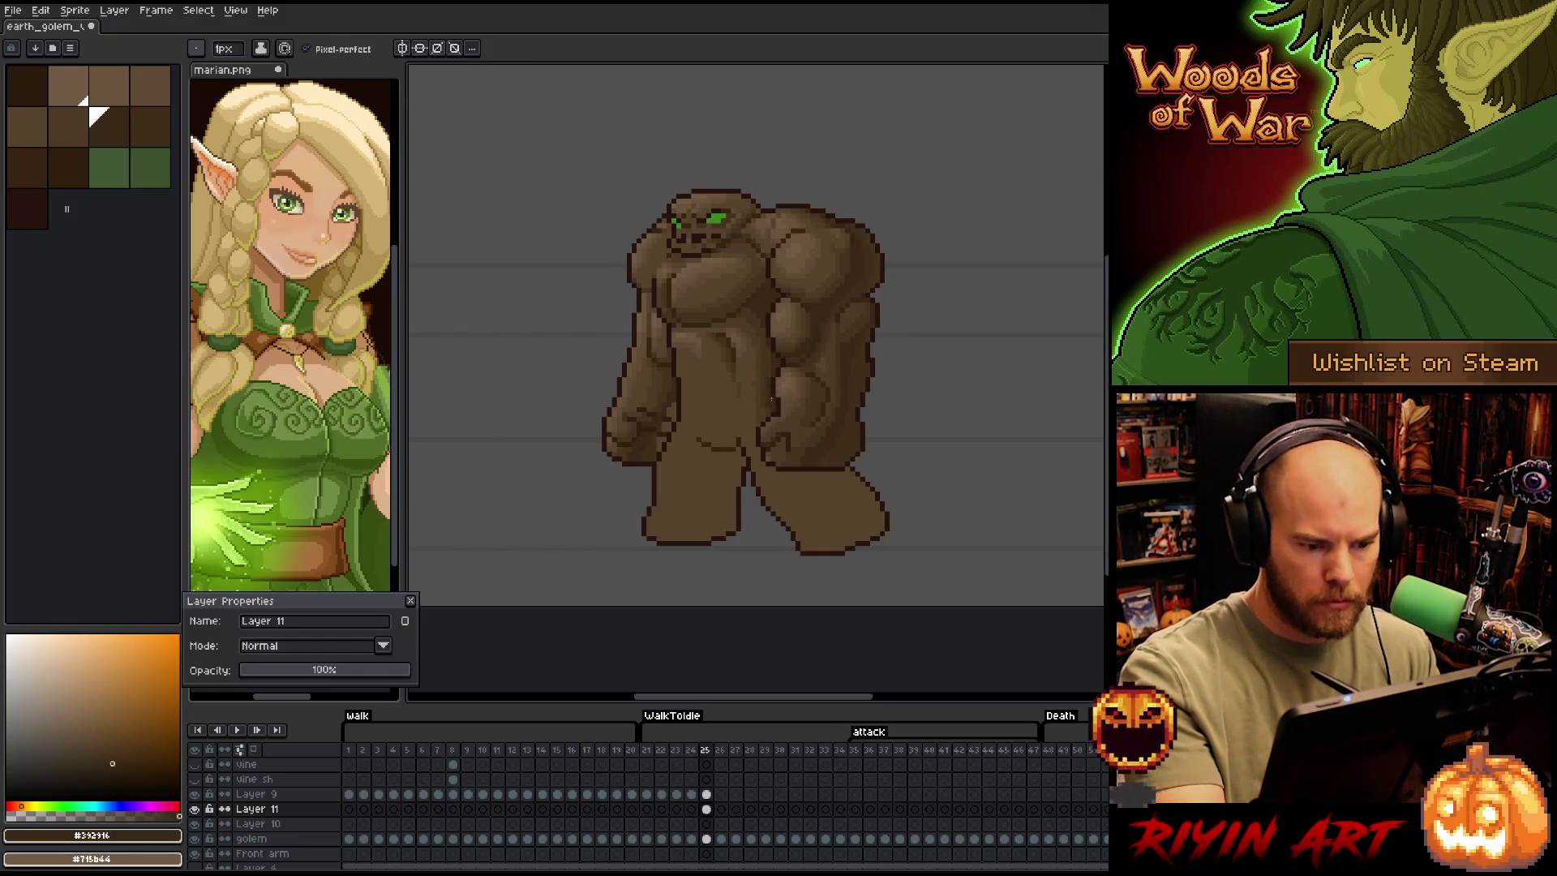
pyautogui.keyDown('alt'); pyautogui.click(764, 417); pyautogui.keyUp('alt')
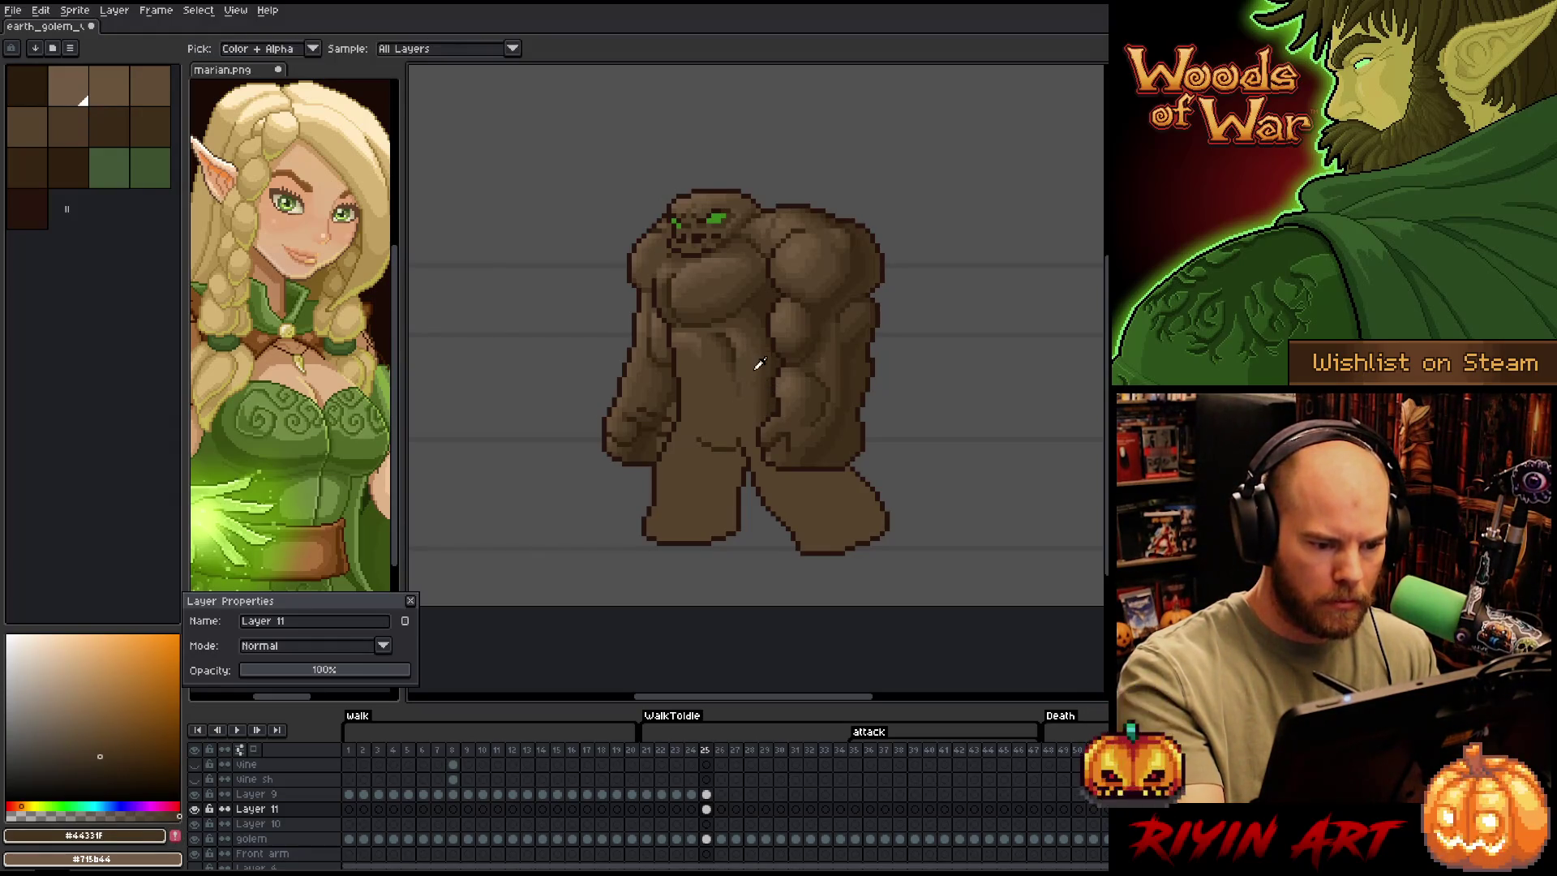
# Add darker shading pixels on Layer 11 using sampled mid, dark and light browns, erasing as needed
pyautogui.keyDown('alt'); pyautogui.click(759, 420); pyautogui.keyUp('alt')
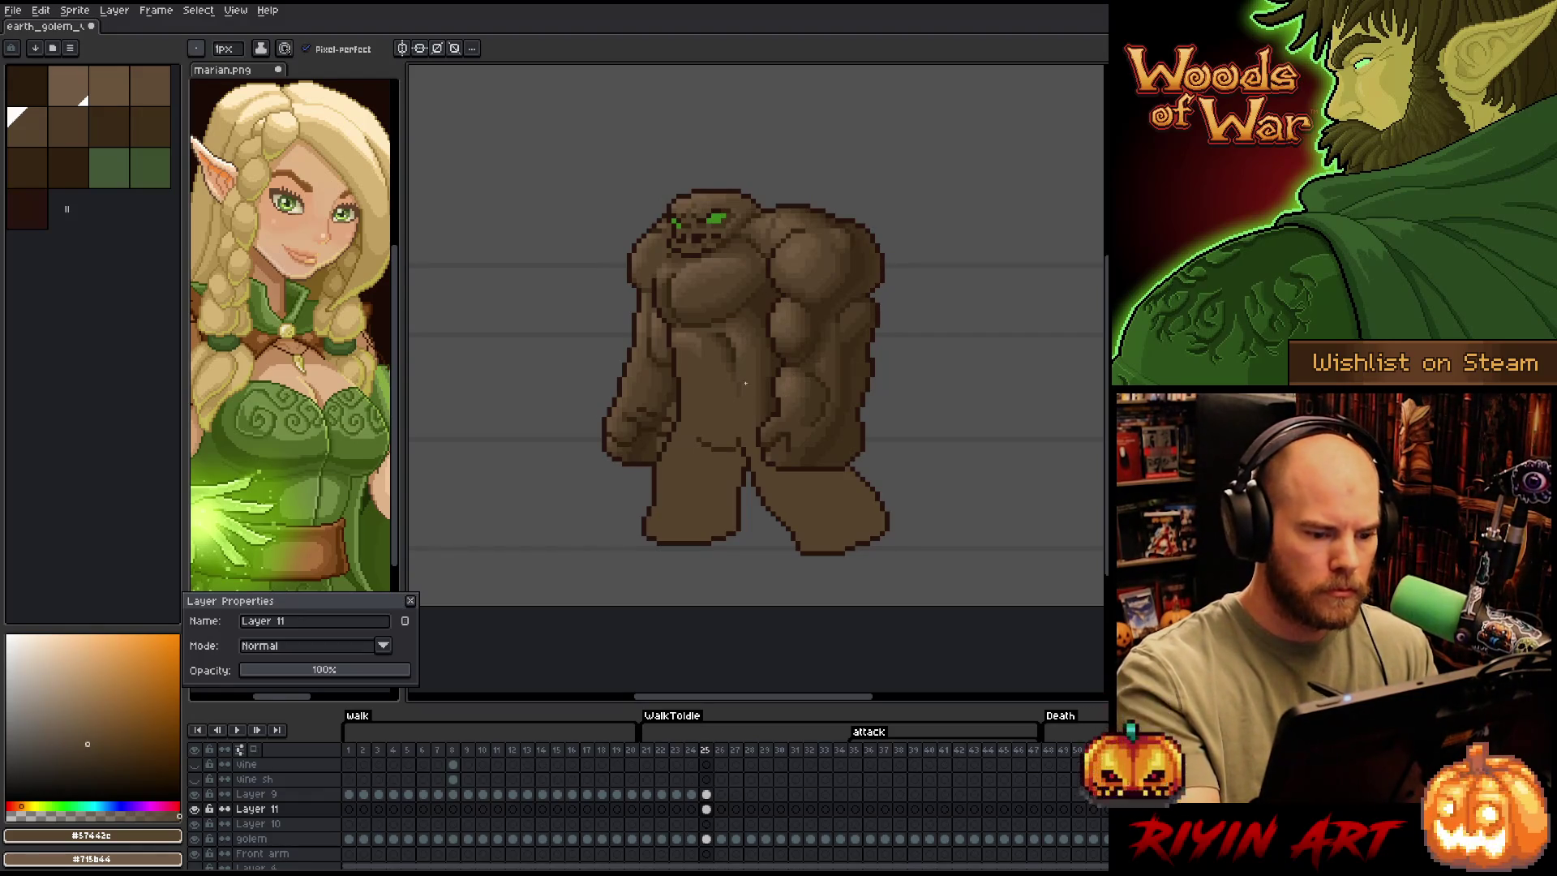
pyautogui.press('e')
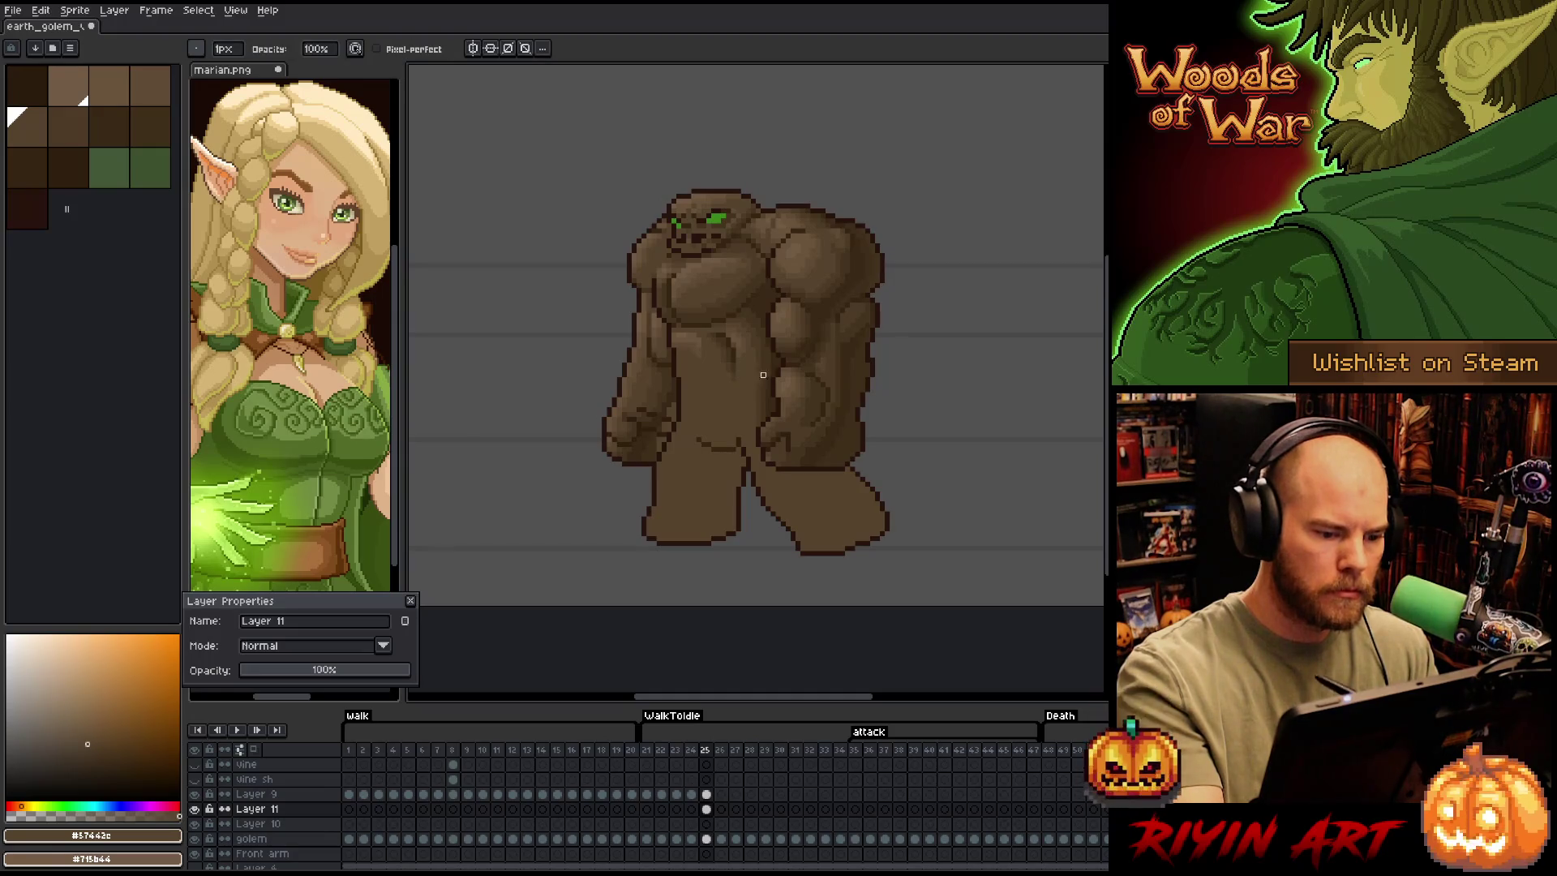
pyautogui.press('i')
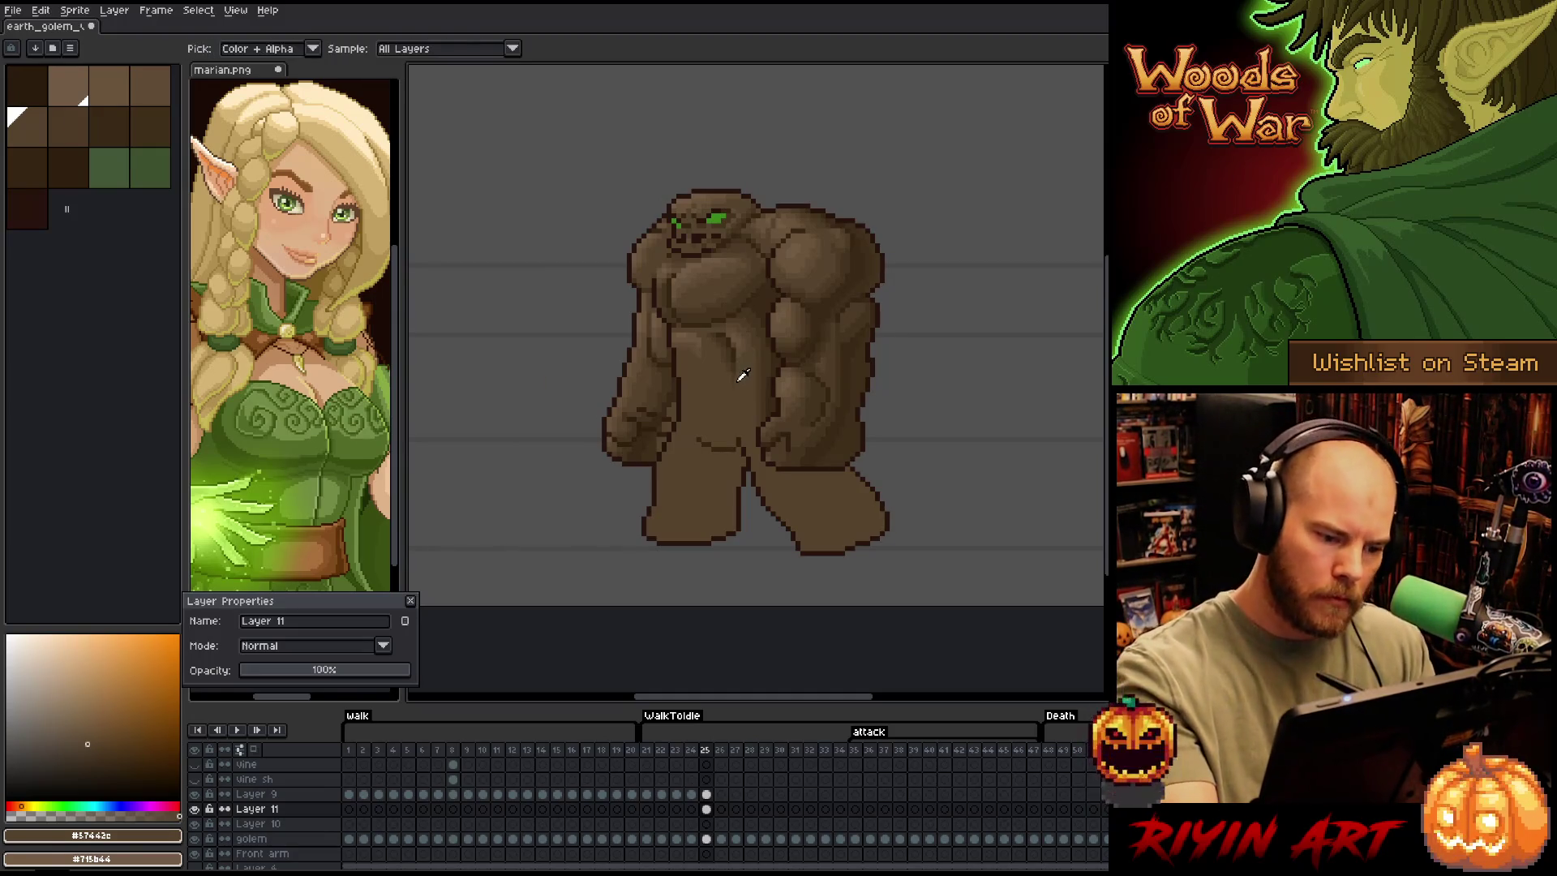
pyautogui.click(743, 375)
pyautogui.press('b')
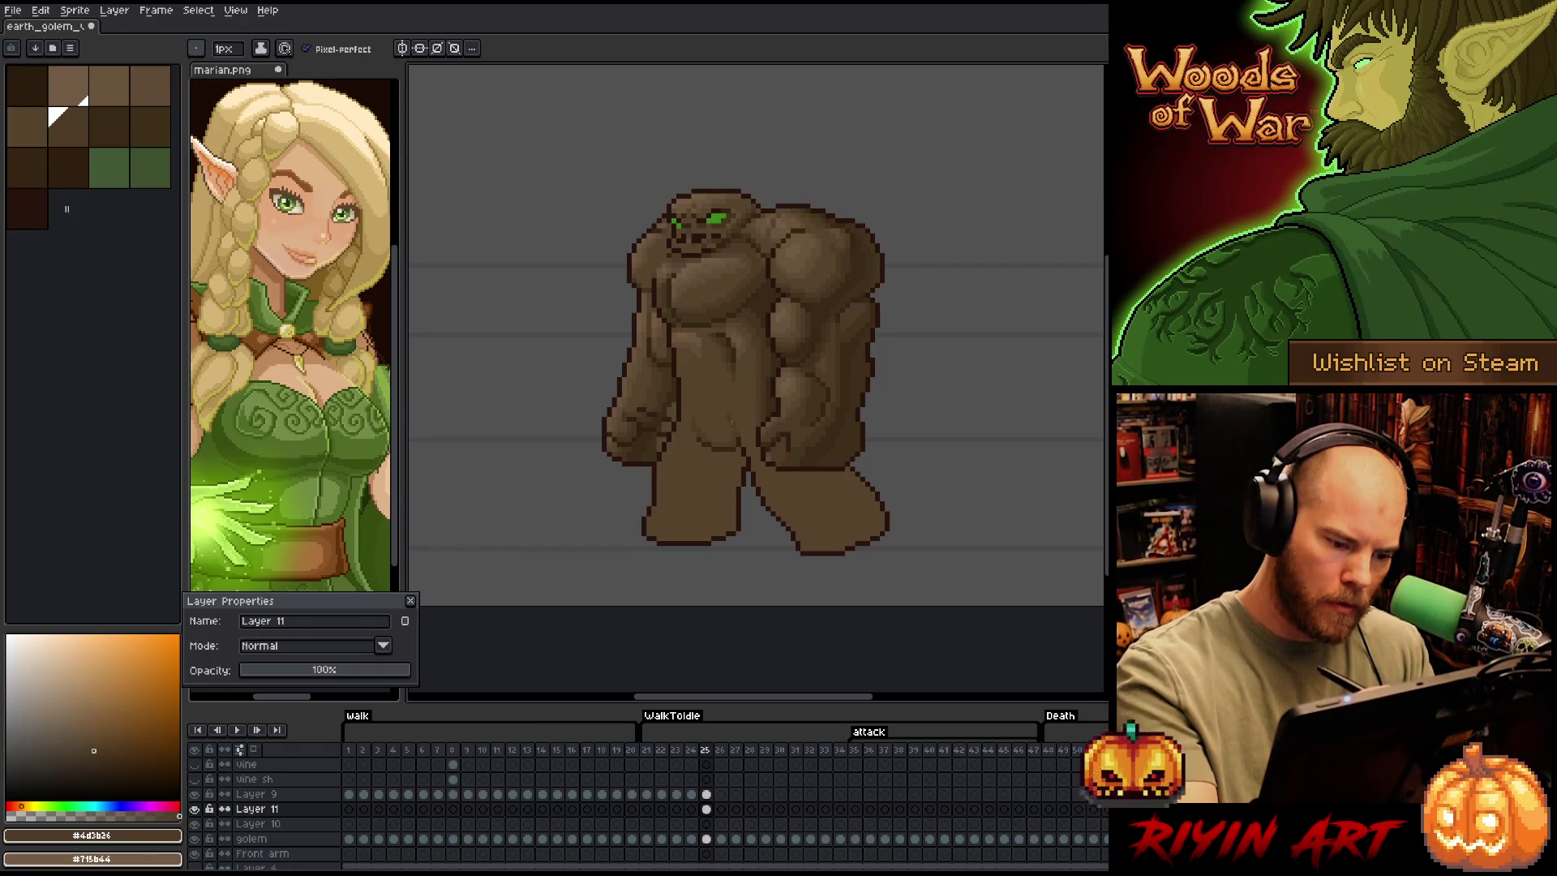
pyautogui.press('e')
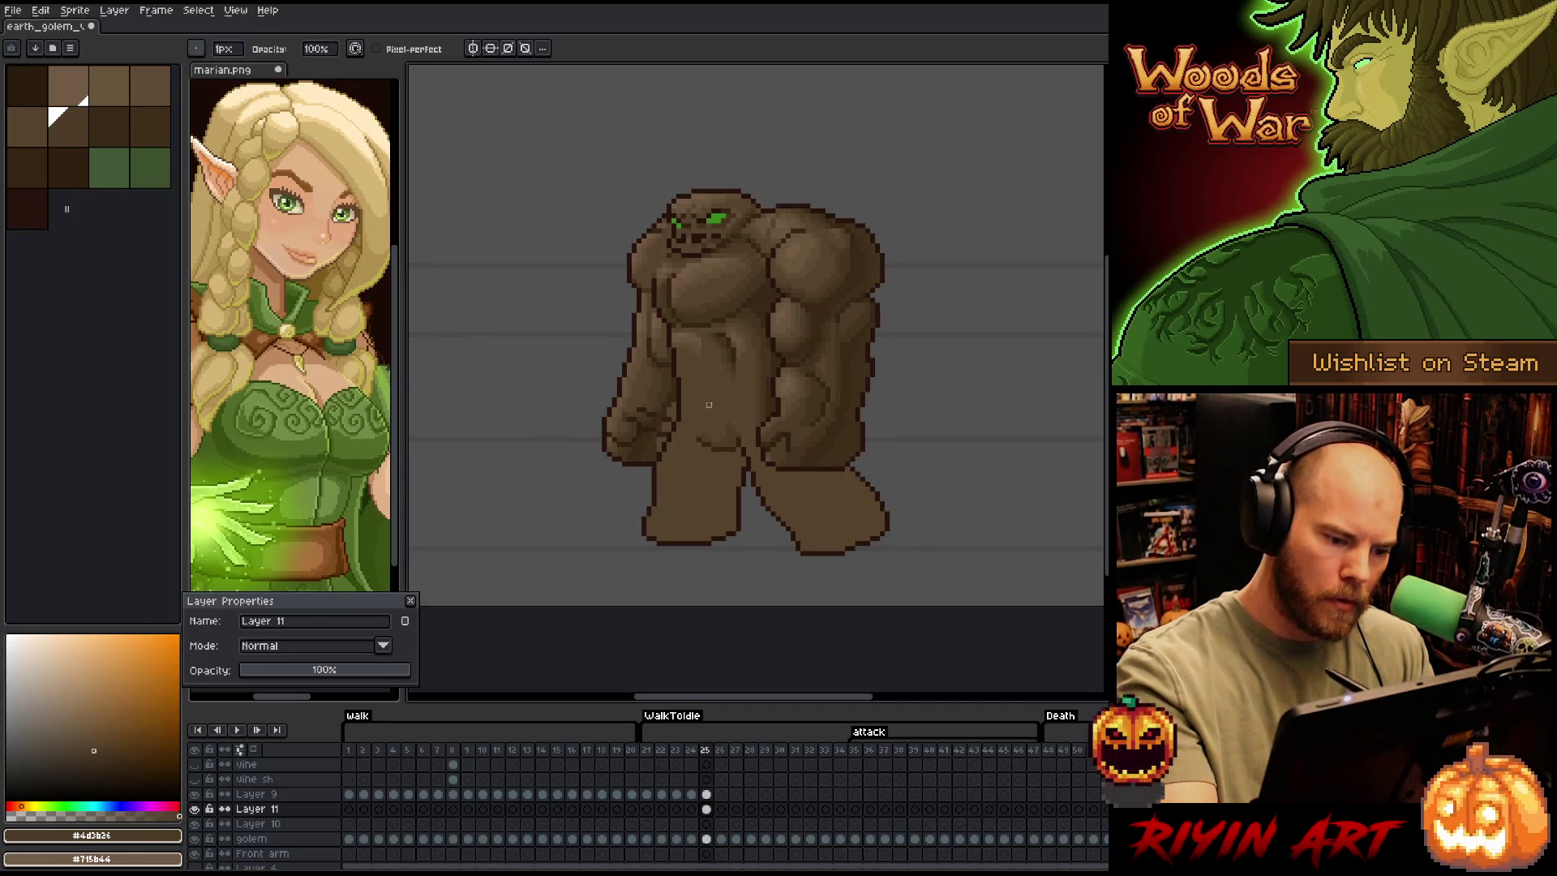
pyautogui.press('b')
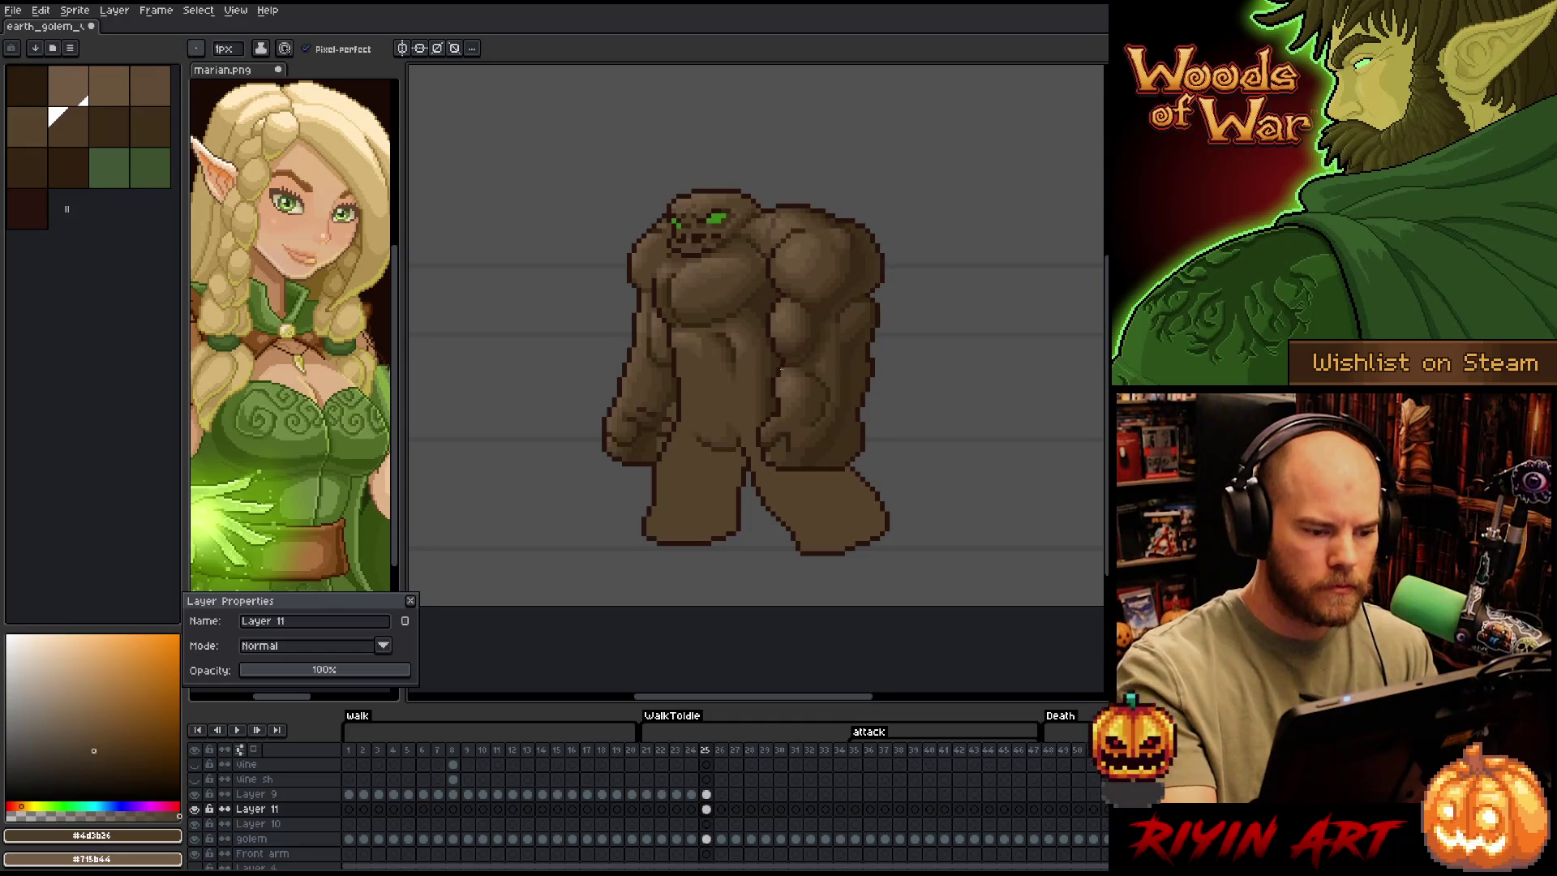
pyautogui.keyDown('alt'); pyautogui.click(674, 207); pyautogui.keyUp('alt')
pyautogui.keyDown('alt'); pyautogui.click(665, 219); pyautogui.keyUp('alt')
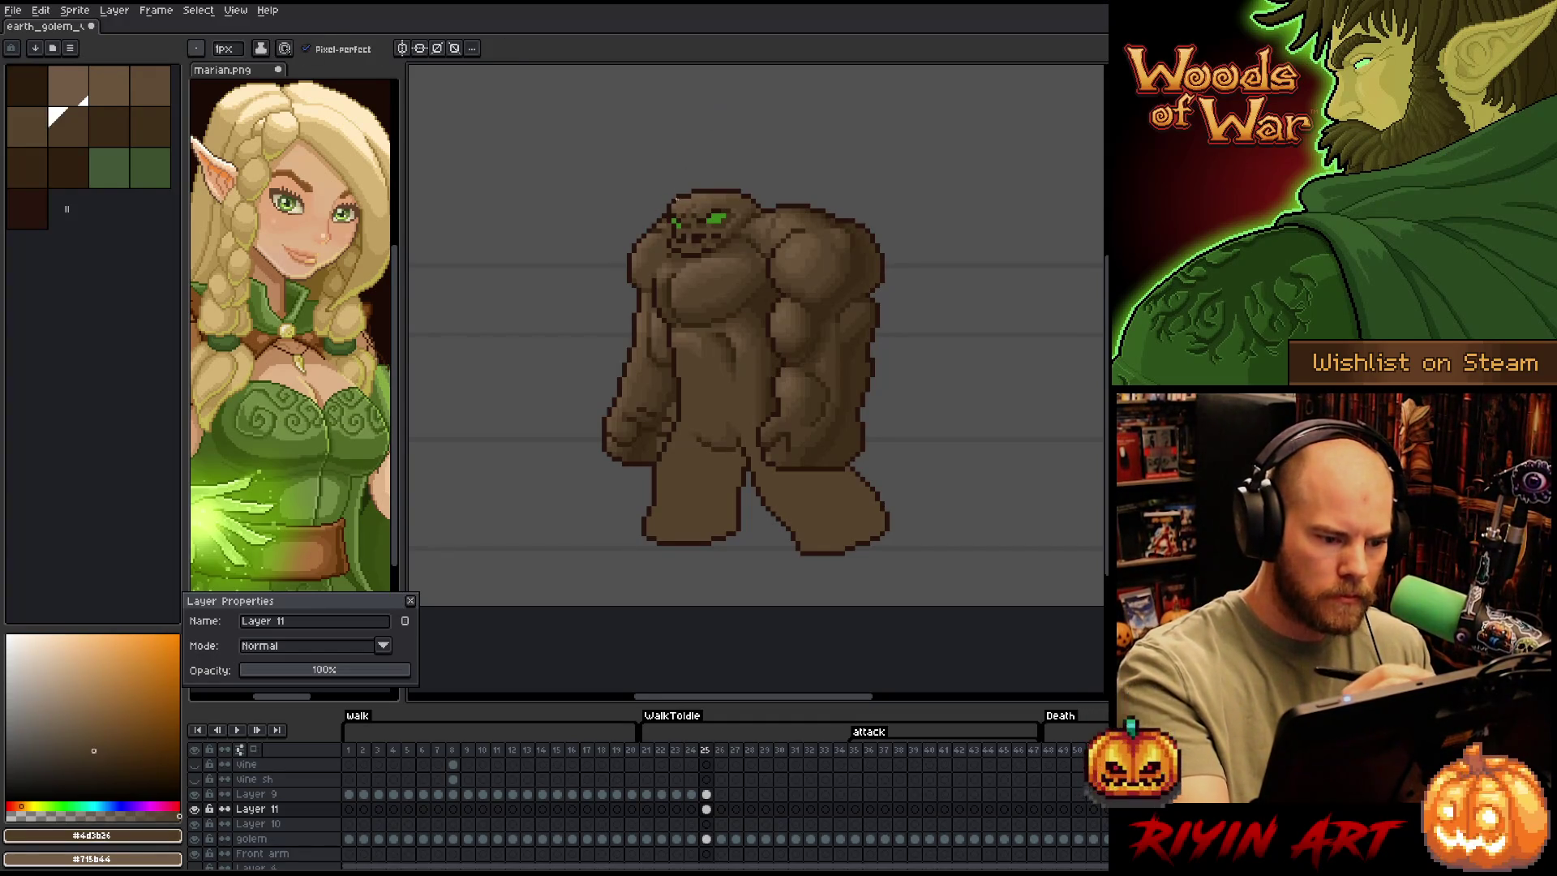
pyautogui.keyDown('alt'); pyautogui.click(665, 225); pyautogui.keyUp('alt')
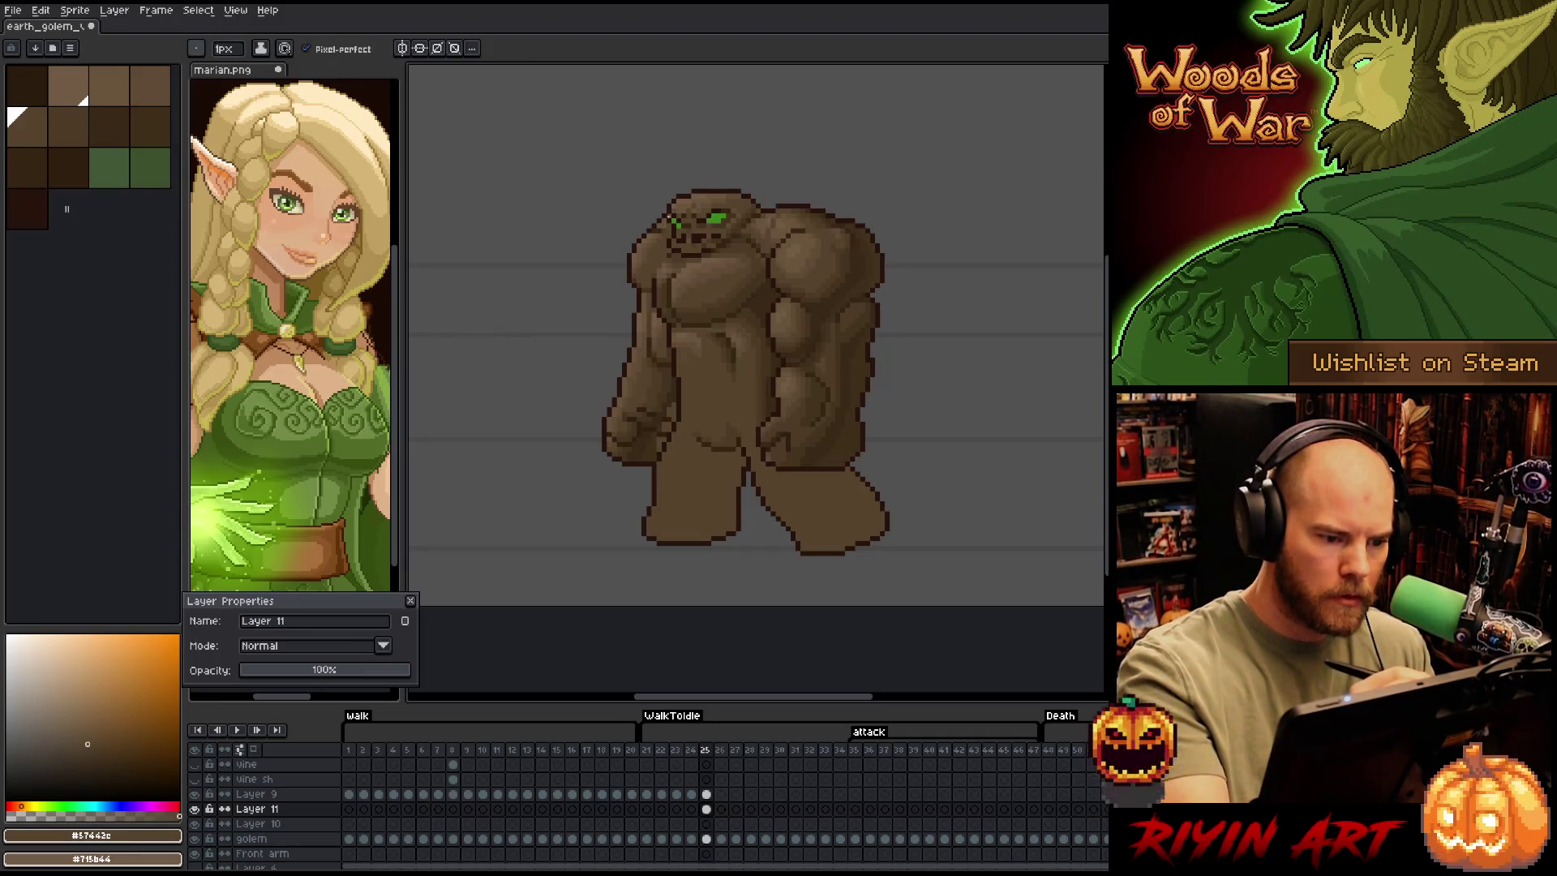
pyautogui.press('v')
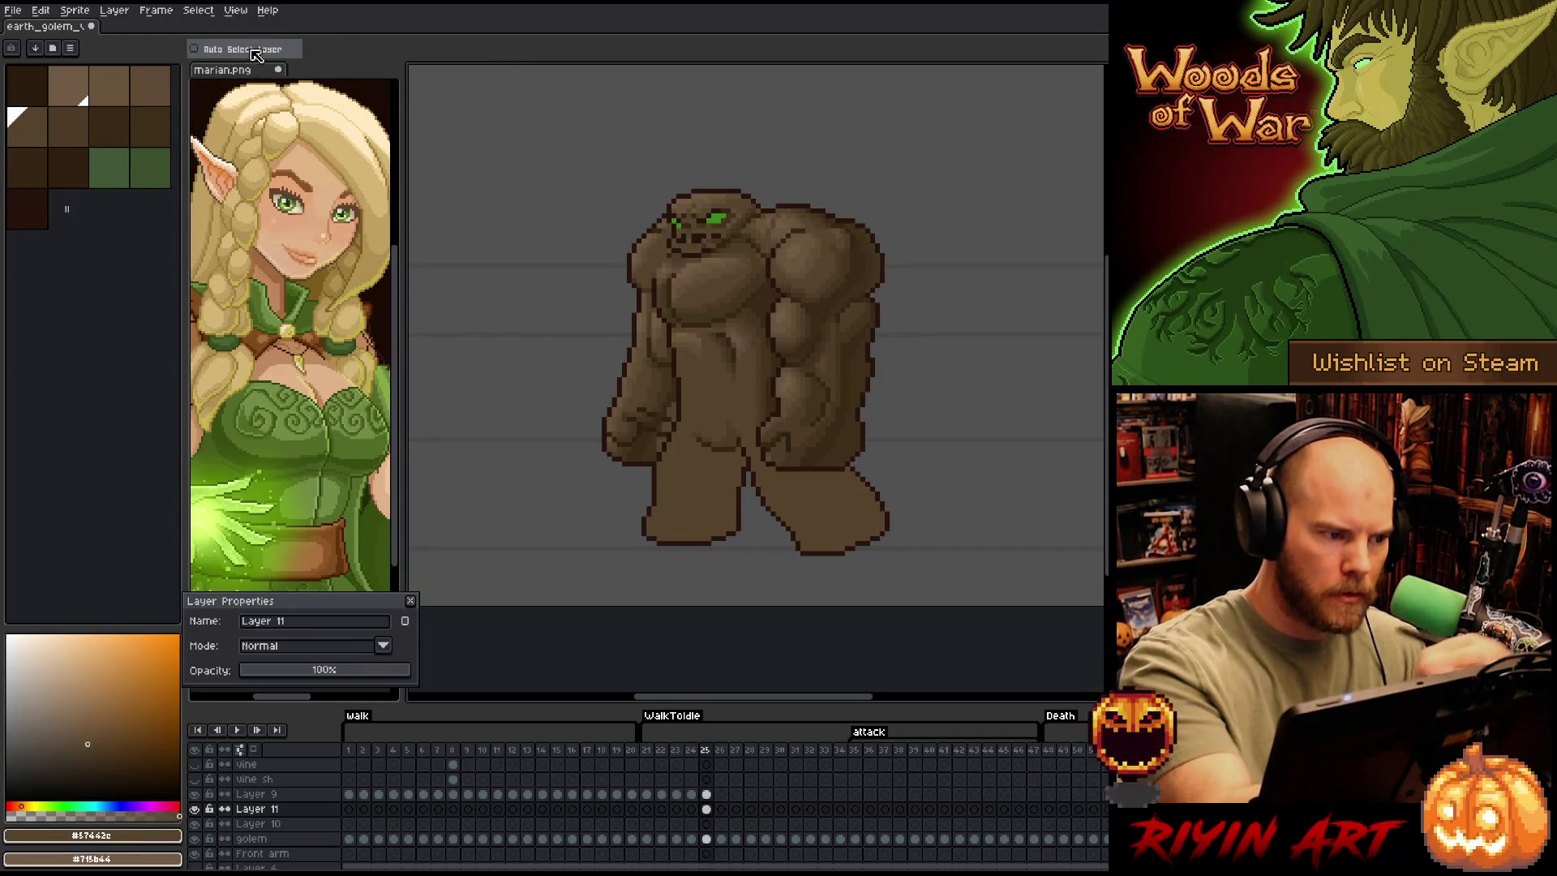
# Make Layer 9 active and darken the golem's mouth with a #44331f stroke
pyautogui.keyDown('ctrl'); pyautogui.click(673, 227); pyautogui.keyUp('ctrl')
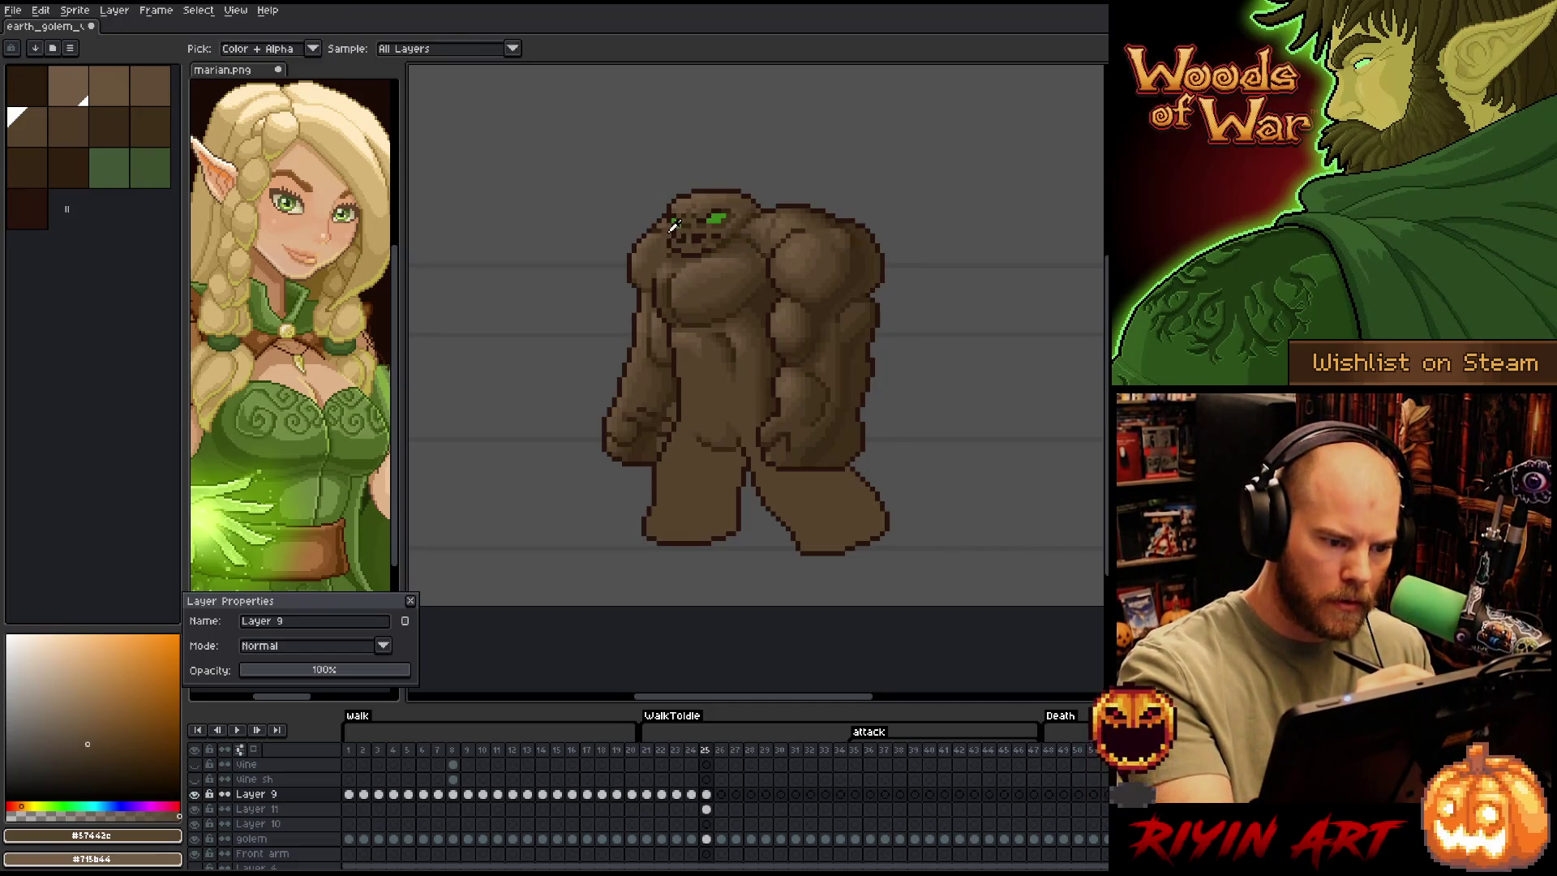
pyautogui.keyDown('alt'); pyautogui.click(663, 225); pyautogui.keyUp('alt')
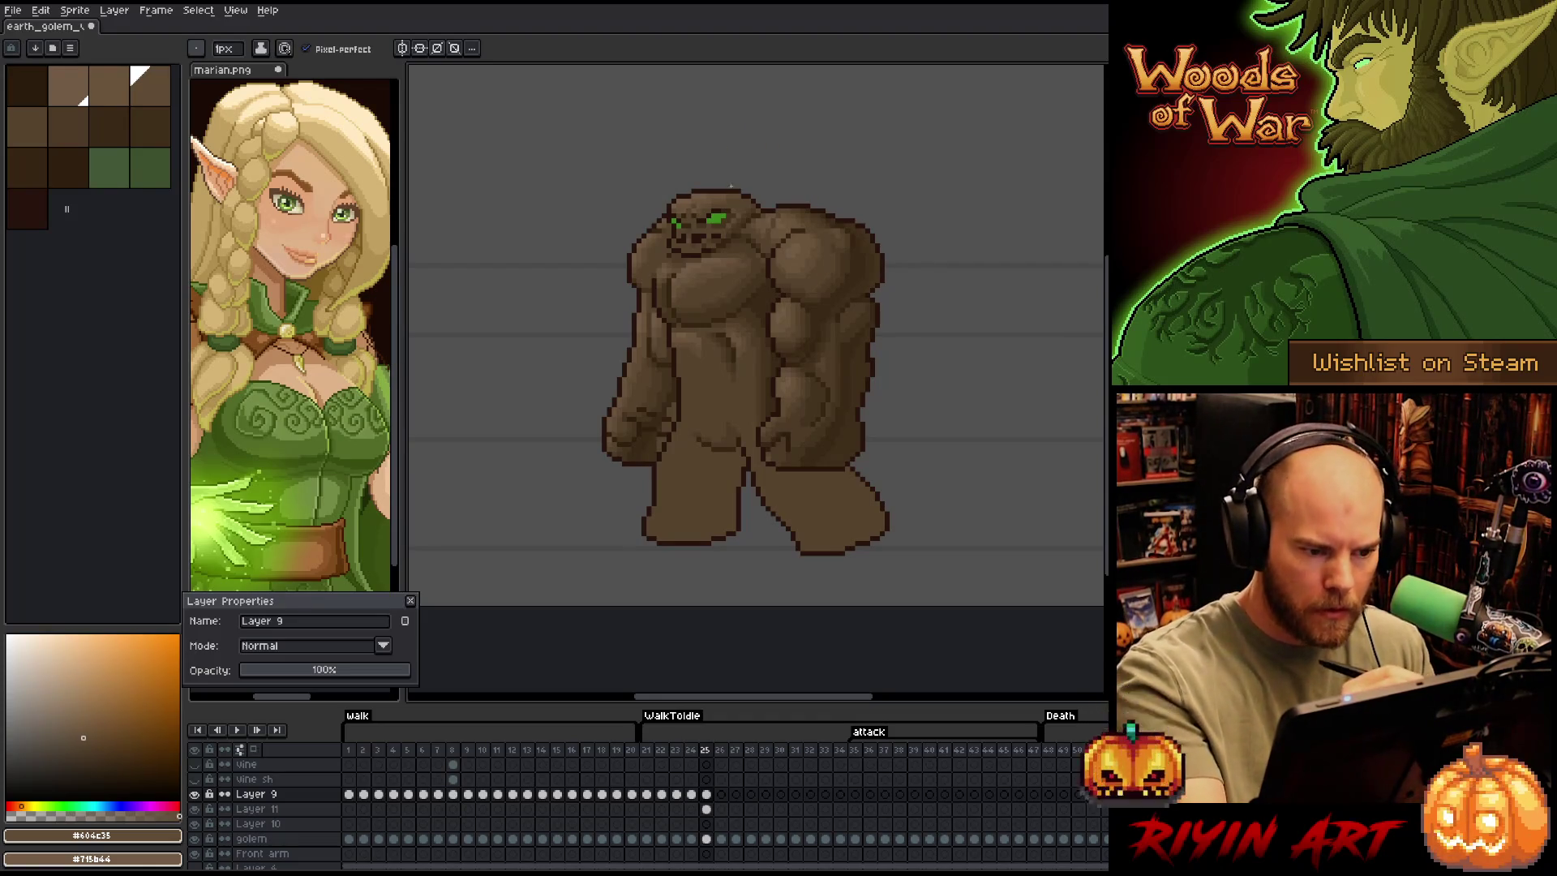
pyautogui.keyDown('alt'); pyautogui.click(759, 201); pyautogui.keyUp('alt')
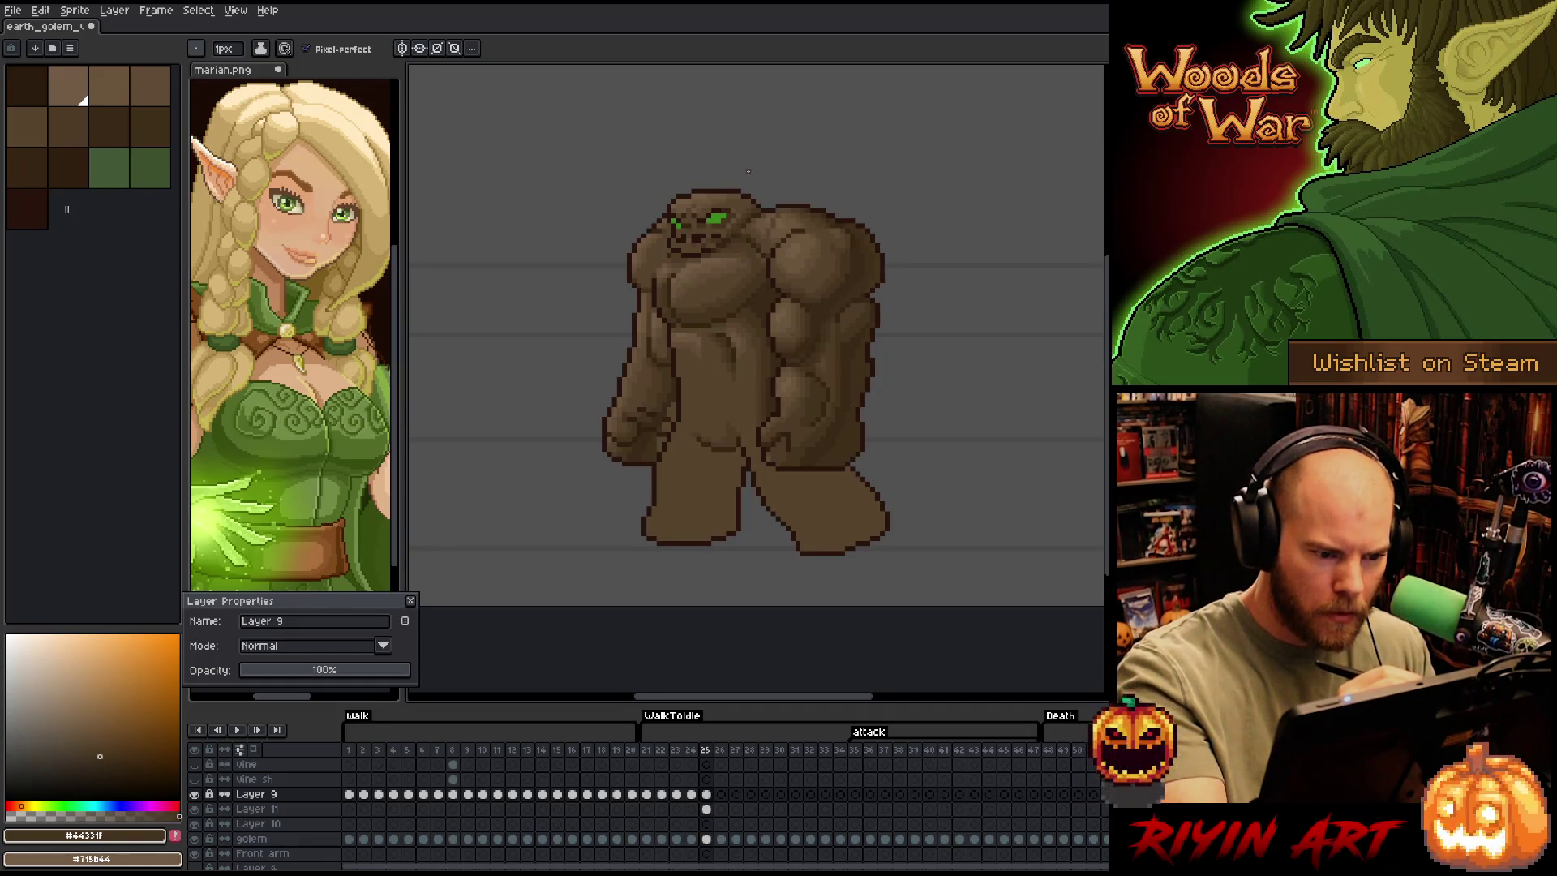
pyautogui.press('alt')
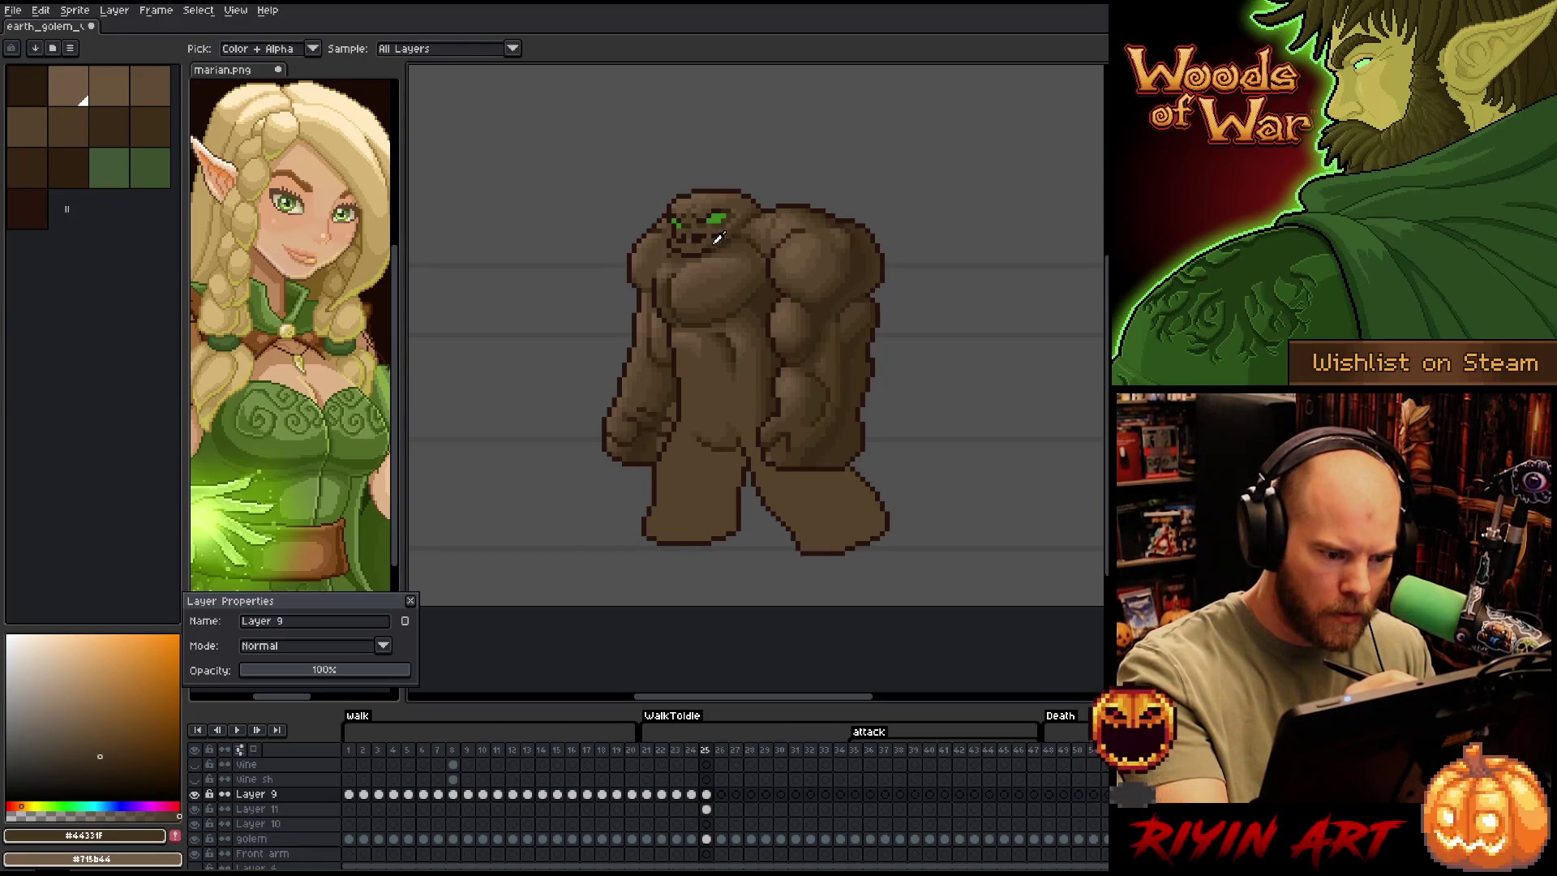
pyautogui.moveTo(680, 251); pyautogui.dragTo(698, 251)
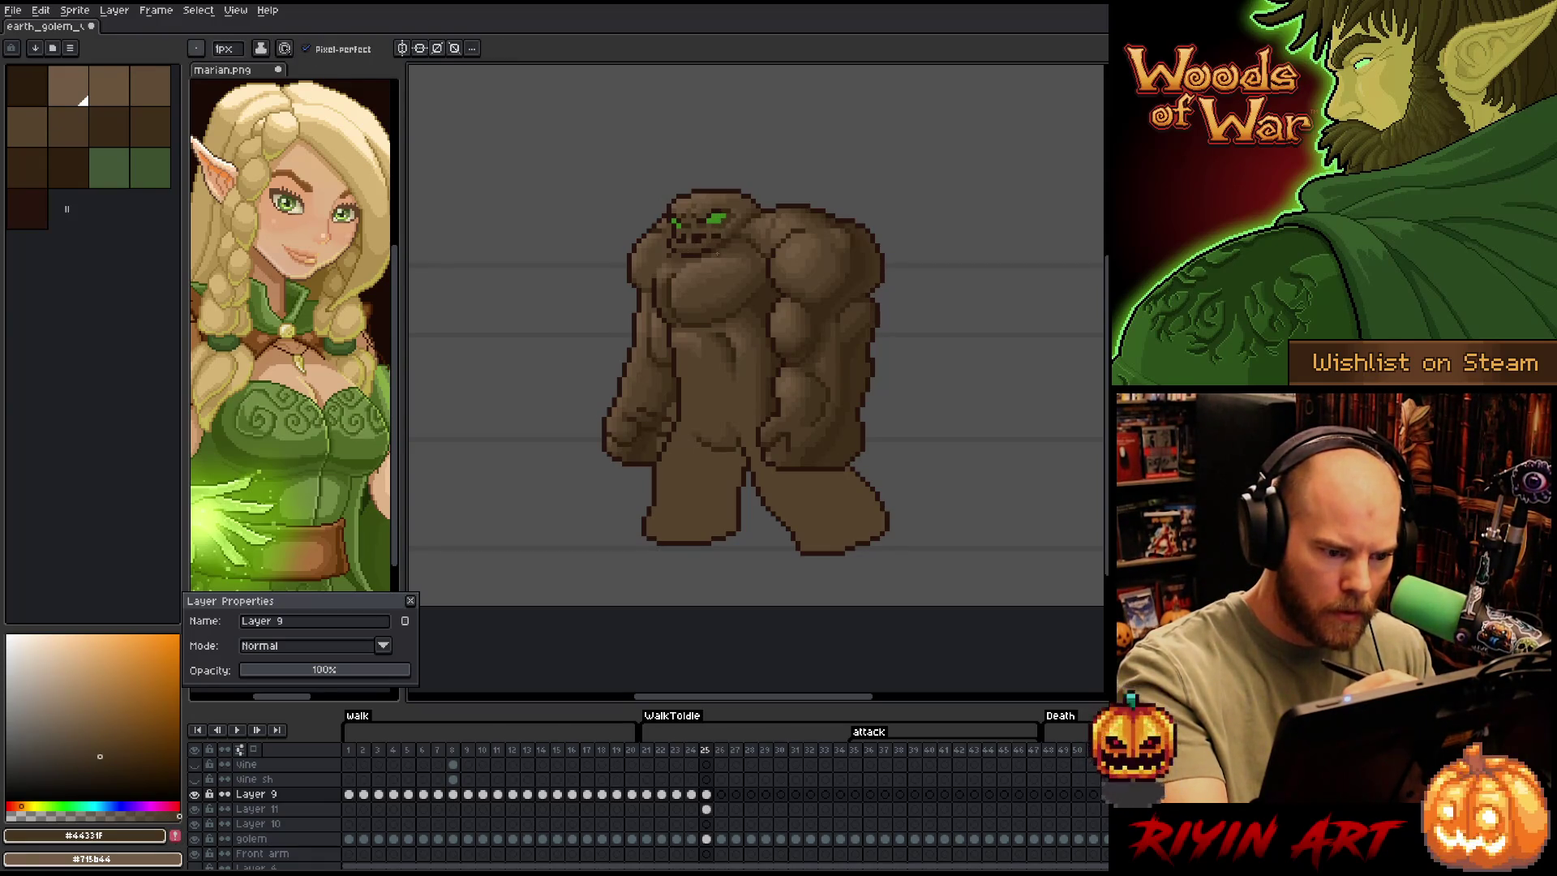
# Refine the head and face shading with sampled dark, mid and light browns
pyautogui.keyDown('alt'); pyautogui.click(706, 235); pyautogui.keyUp('alt')
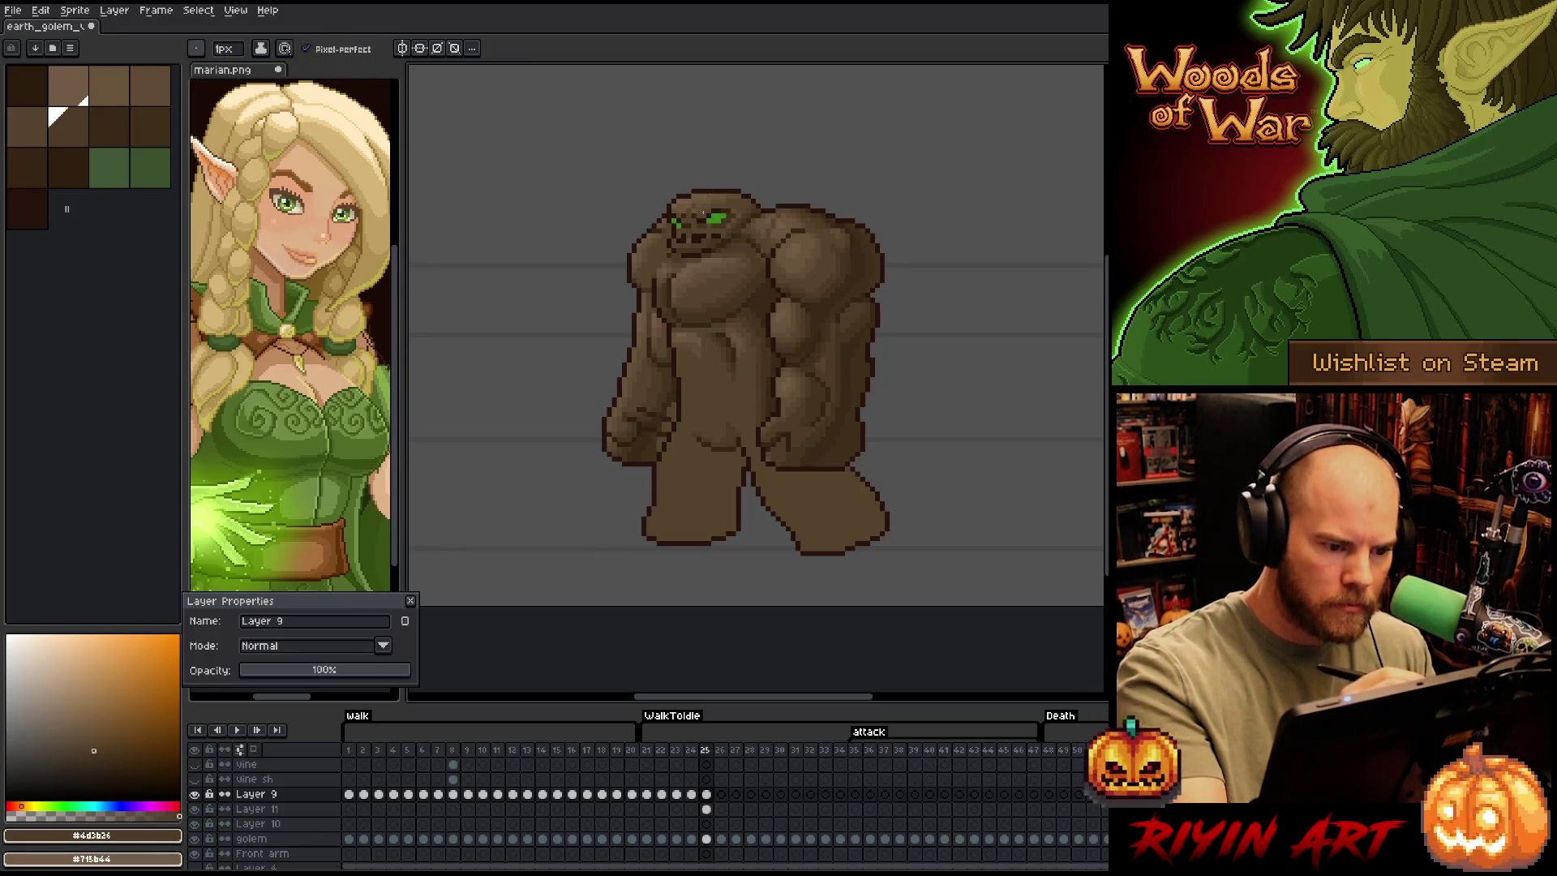
pyautogui.press('e')
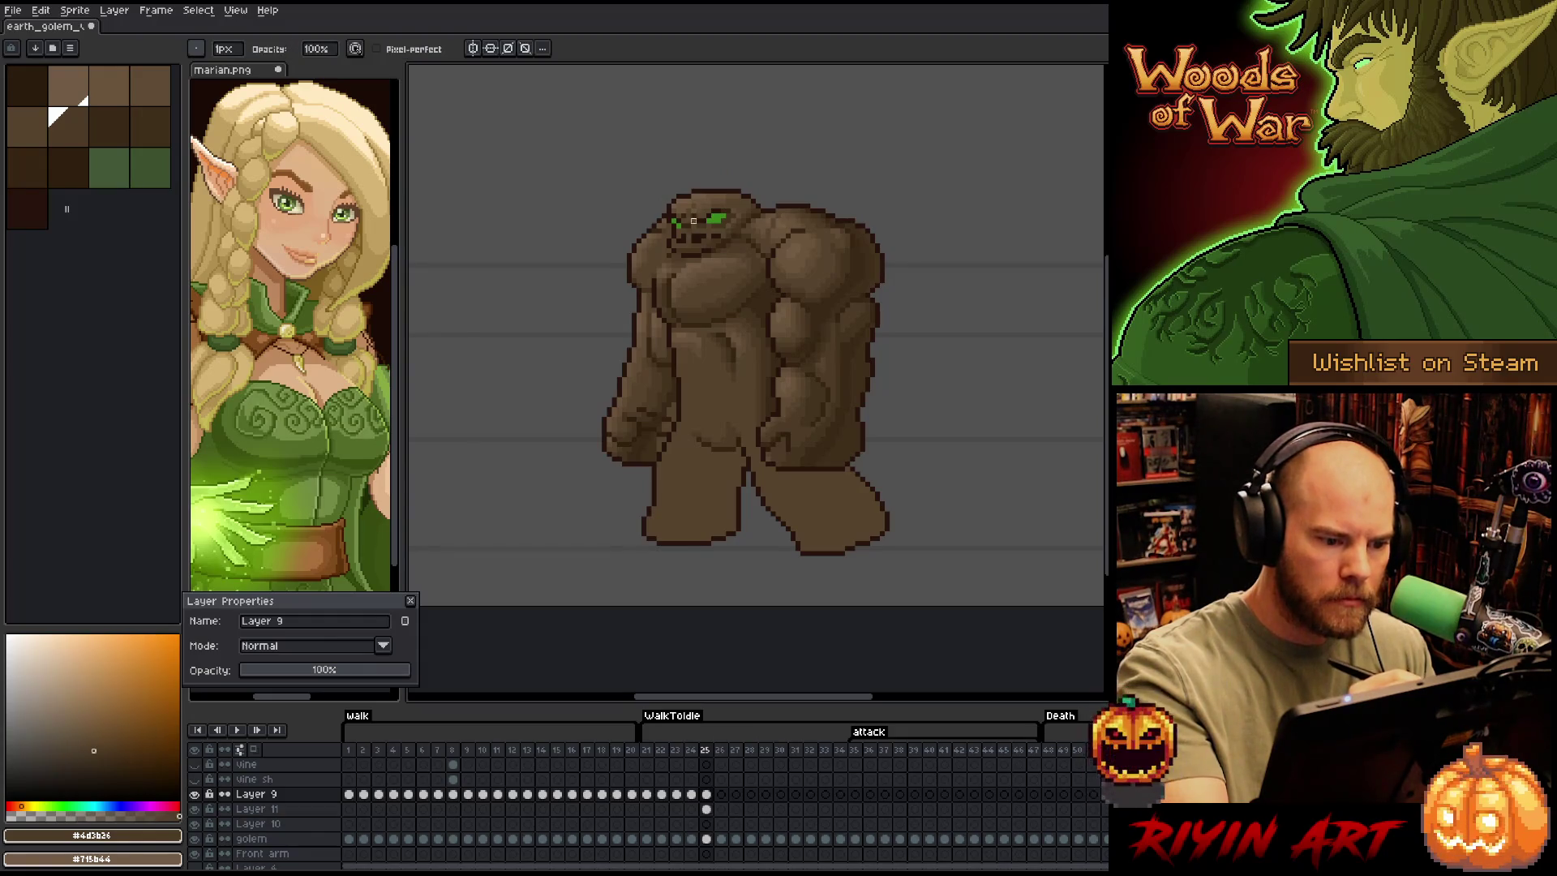
pyautogui.press('b')
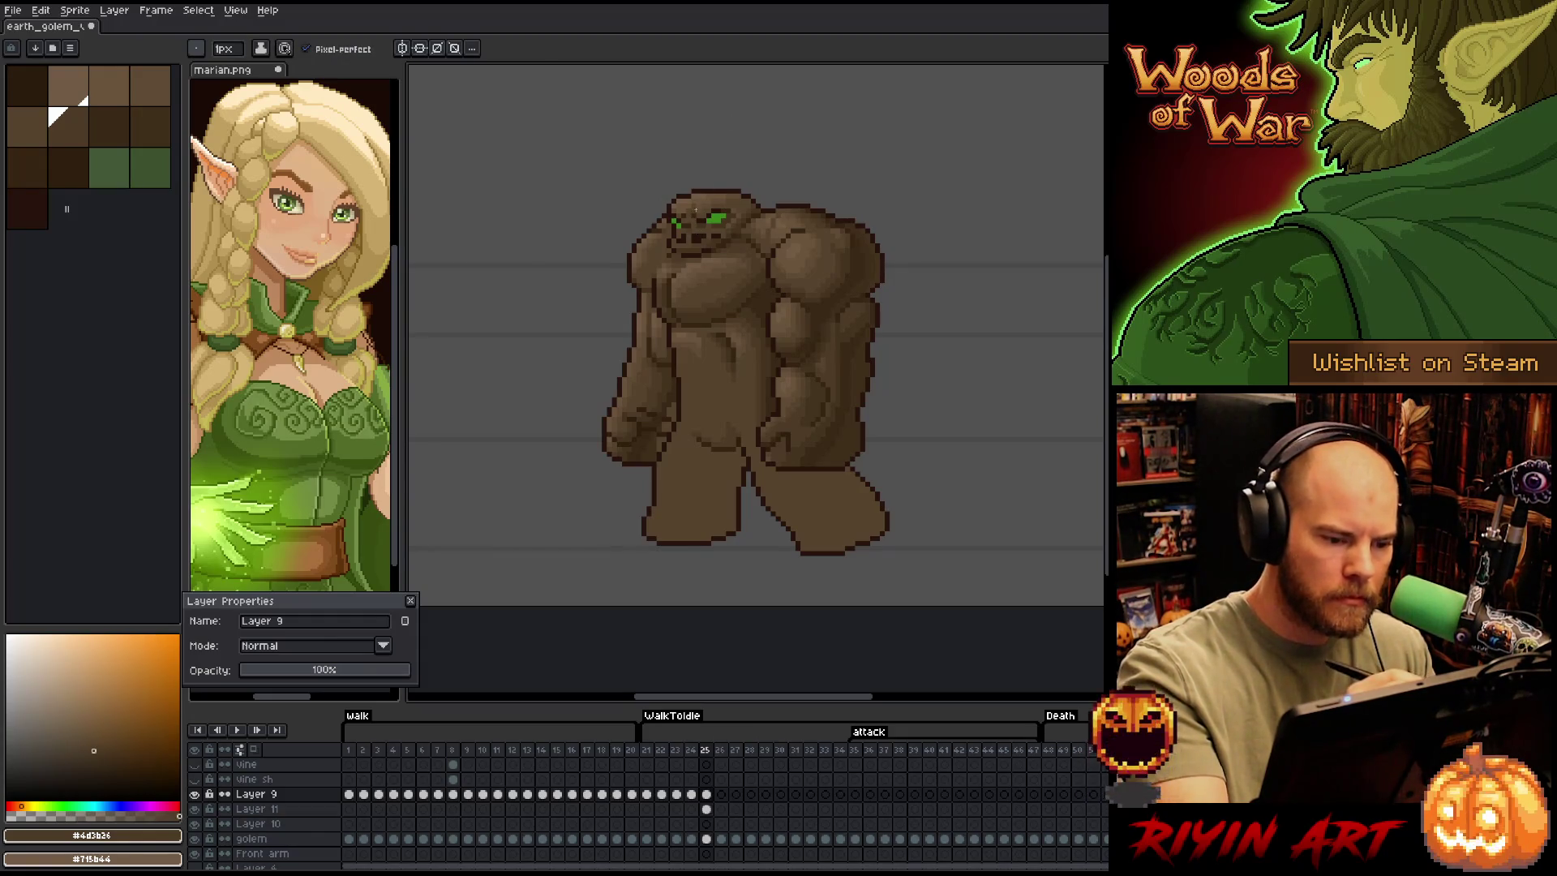
pyautogui.keyDown('alt'); pyautogui.click(683, 220); pyautogui.keyUp('alt')
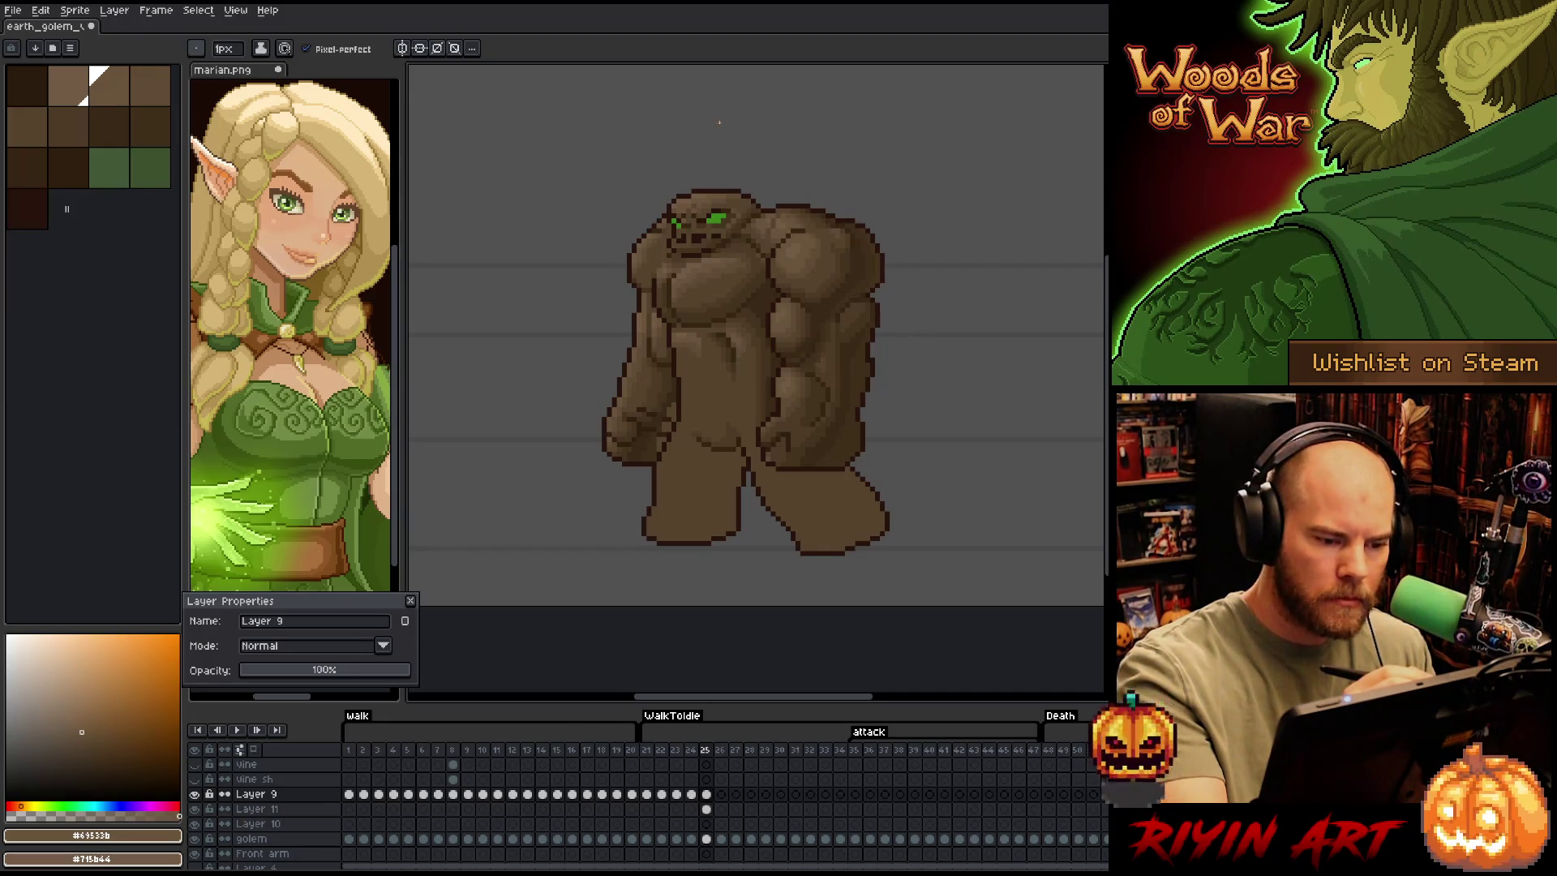
pyautogui.keyDown('alt'); pyautogui.click(690, 236); pyautogui.keyUp('alt')
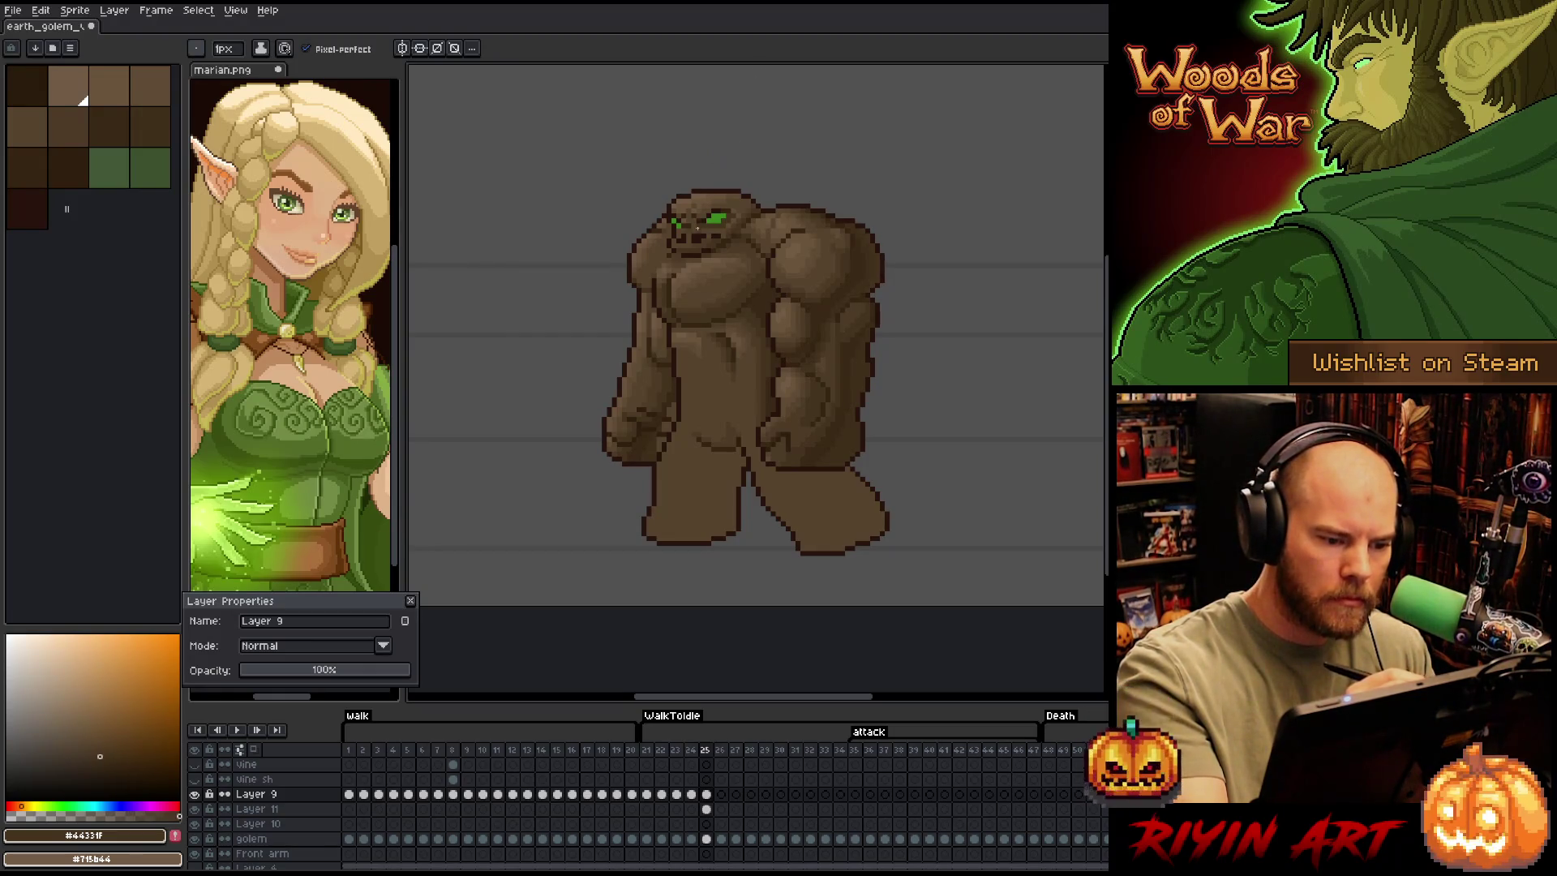
pyautogui.keyDown('alt'); pyautogui.click(700, 211); pyautogui.keyUp('alt')
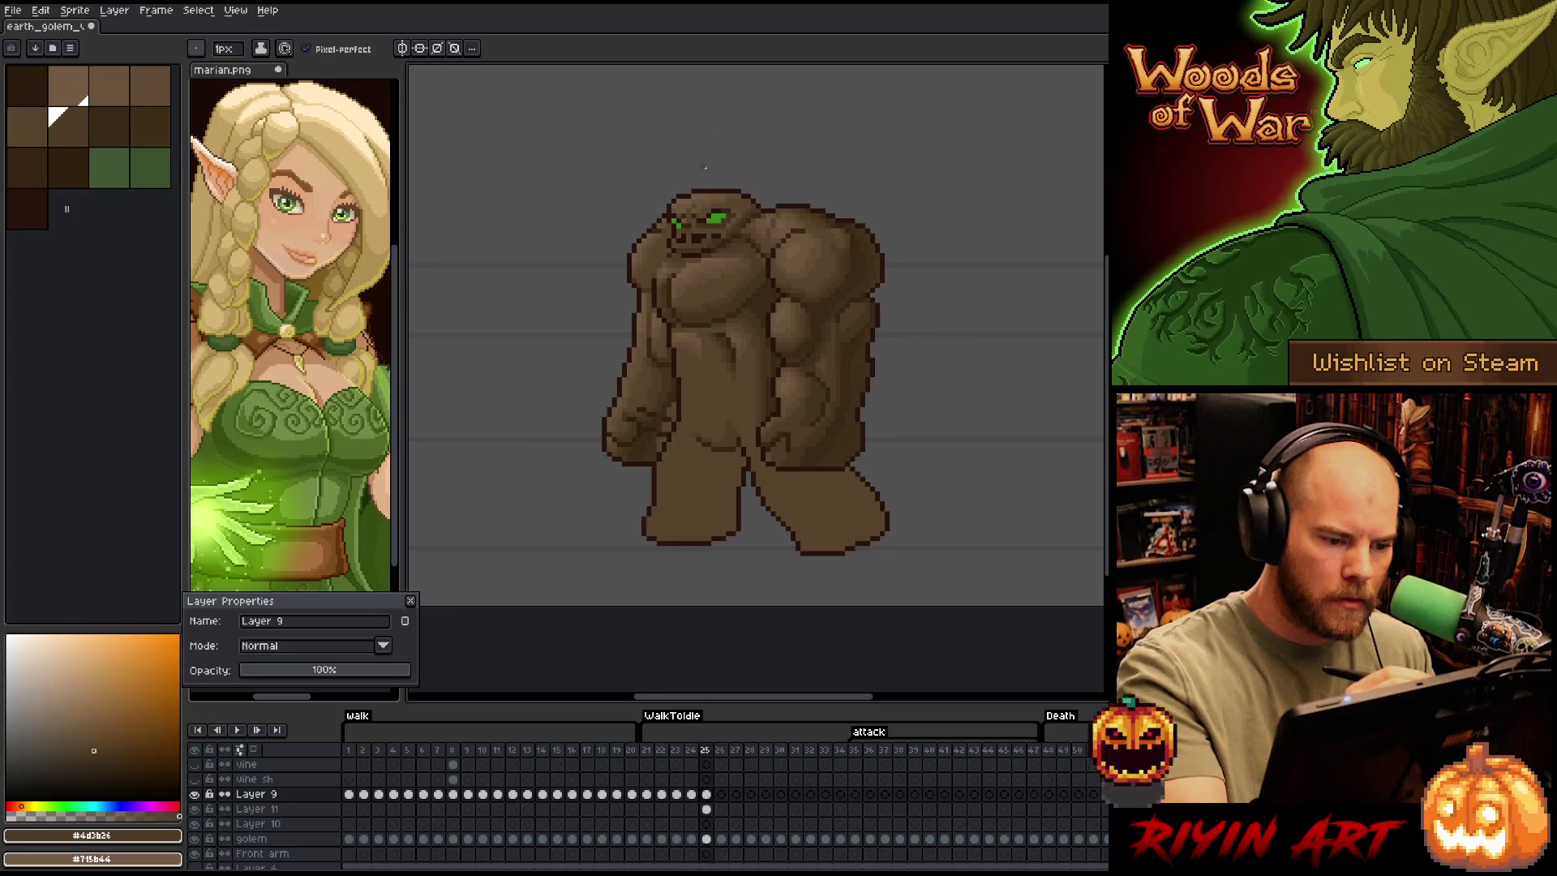
pyautogui.keyDown('alt'); pyautogui.click(684, 245); pyautogui.keyUp('alt')
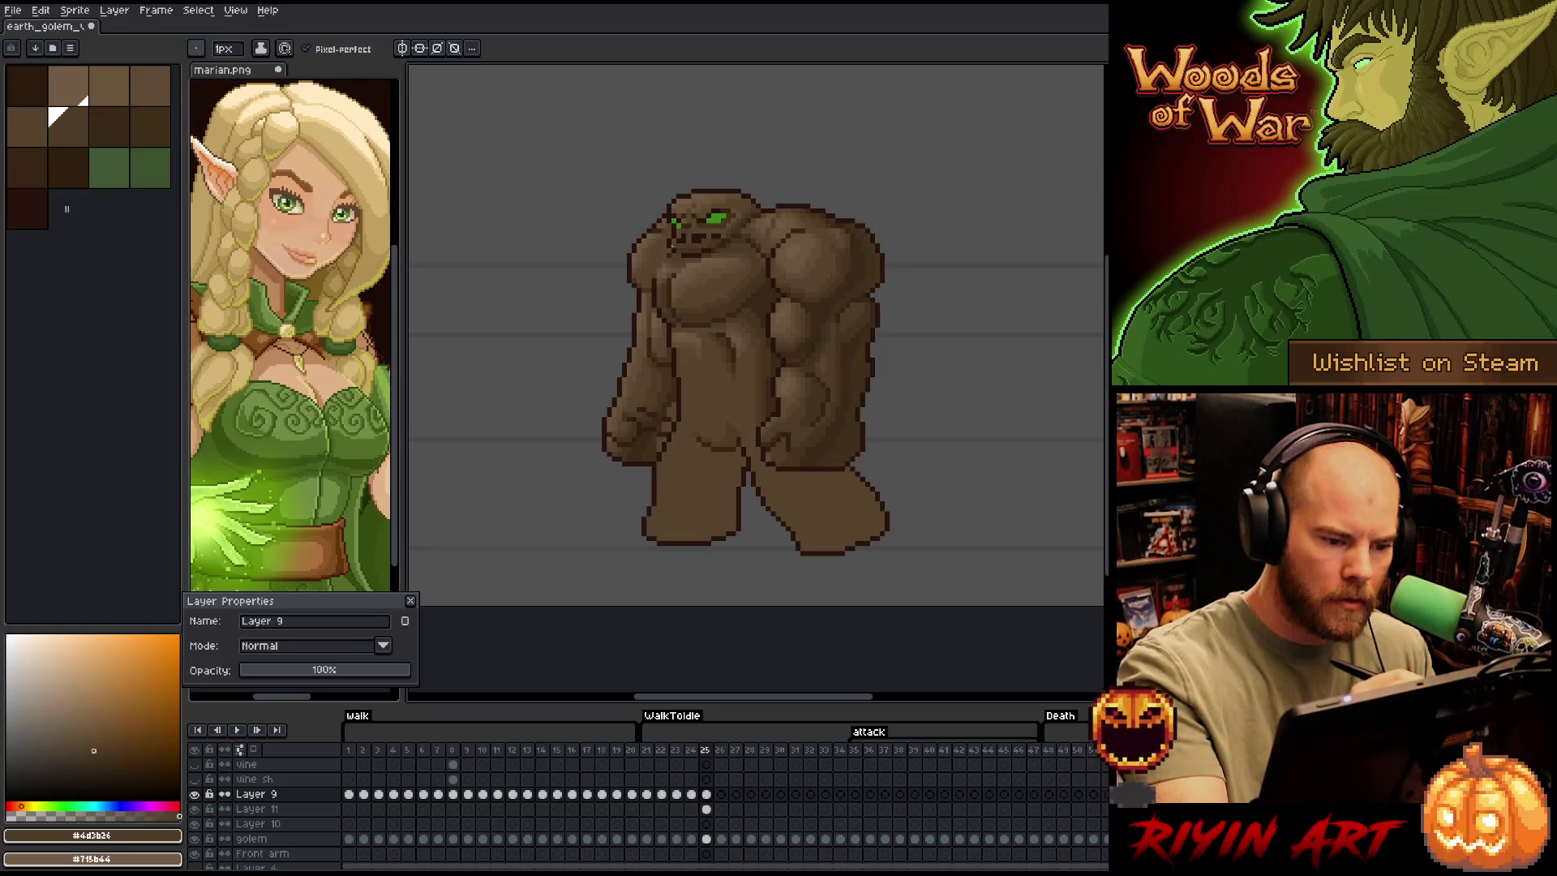
pyautogui.keyDown('alt'); pyautogui.click(708, 235); pyautogui.keyUp('alt')
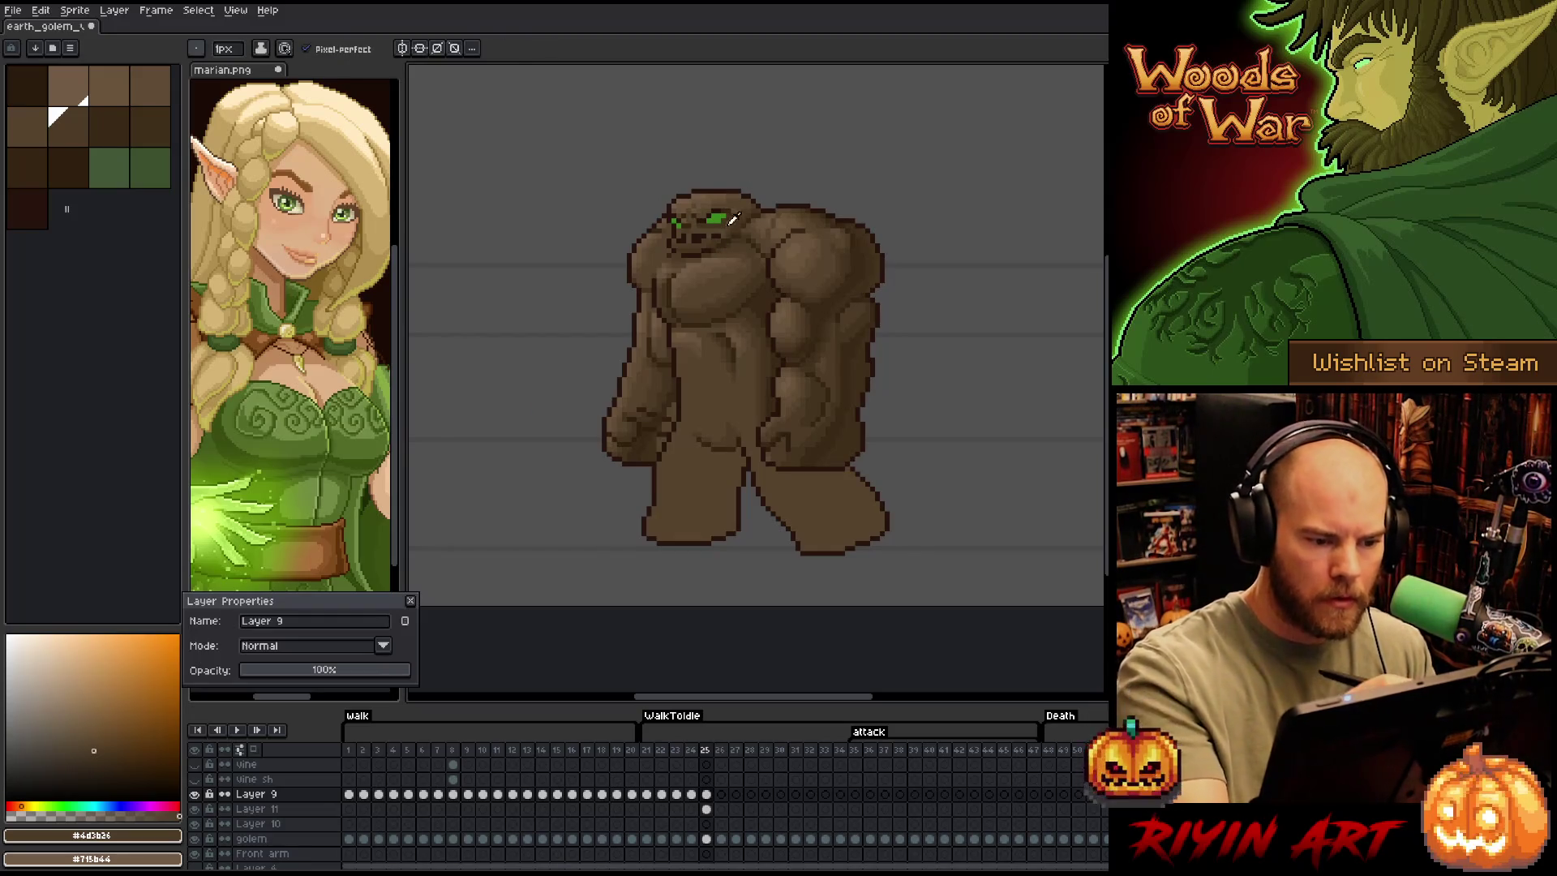
pyautogui.keyDown('alt'); pyautogui.click(724, 233); pyautogui.keyUp('alt')
pyautogui.keyDown('alt'); pyautogui.click(722, 236); pyautogui.keyUp('alt')
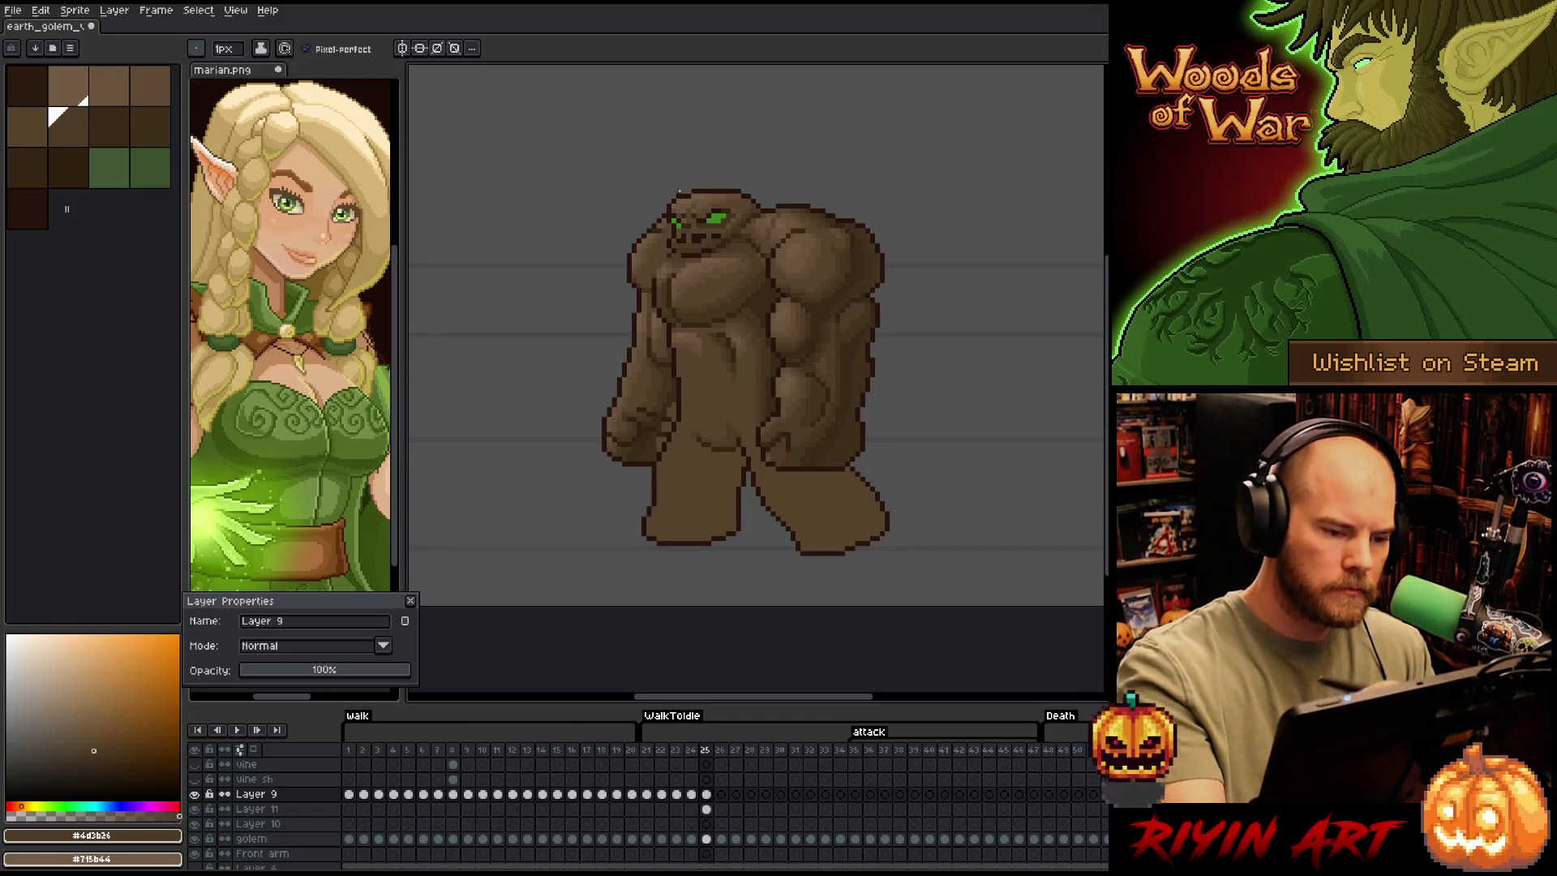
pyautogui.keyDown('alt'); pyautogui.click(681, 198); pyautogui.keyUp('alt')
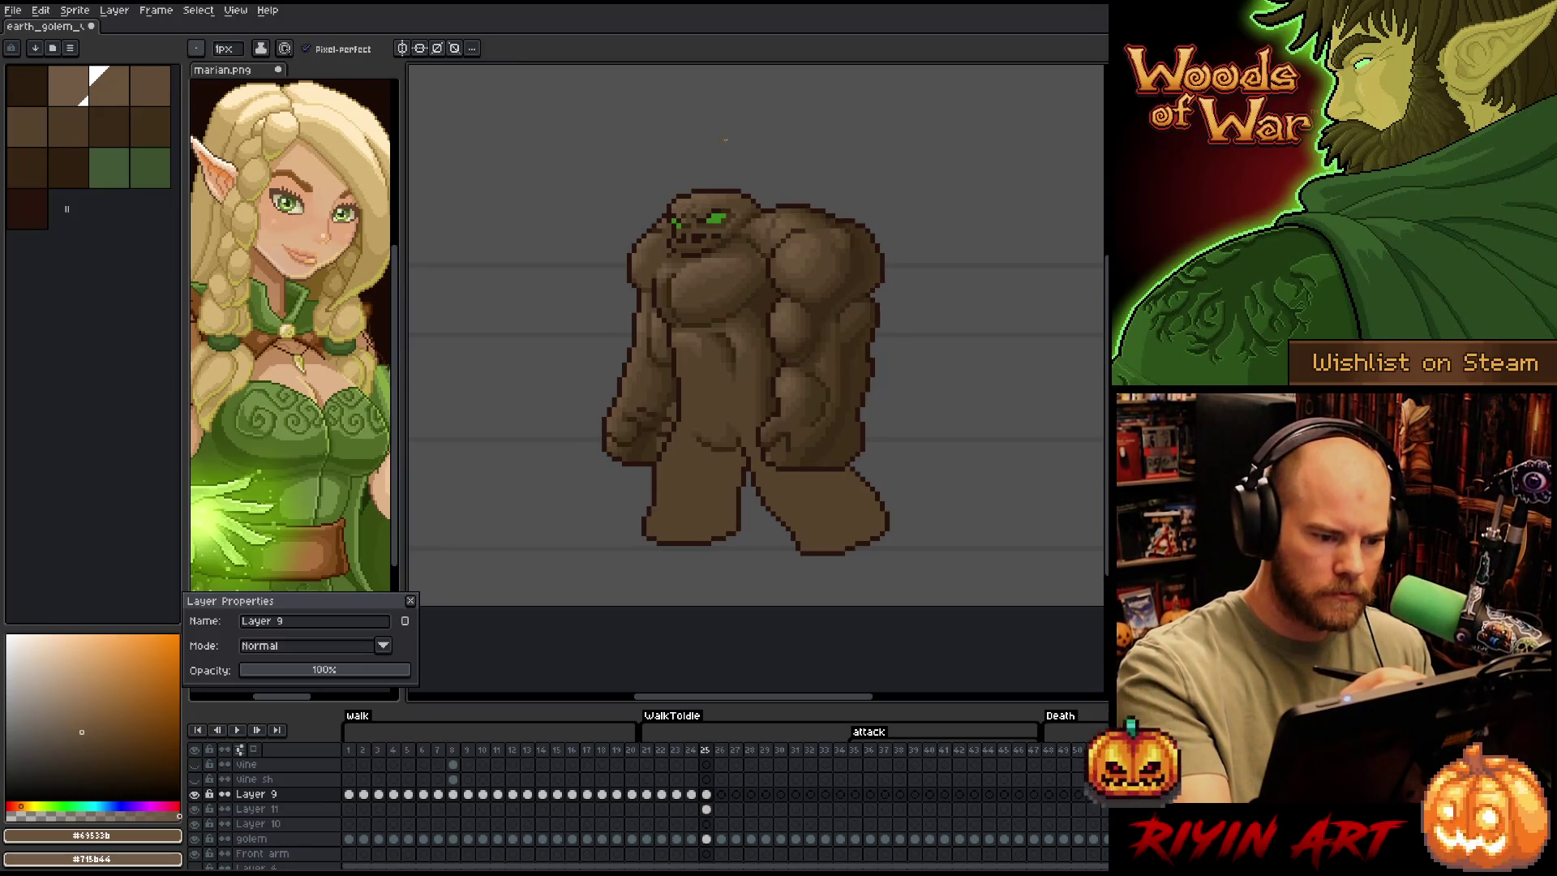
pyautogui.press('ctrl')
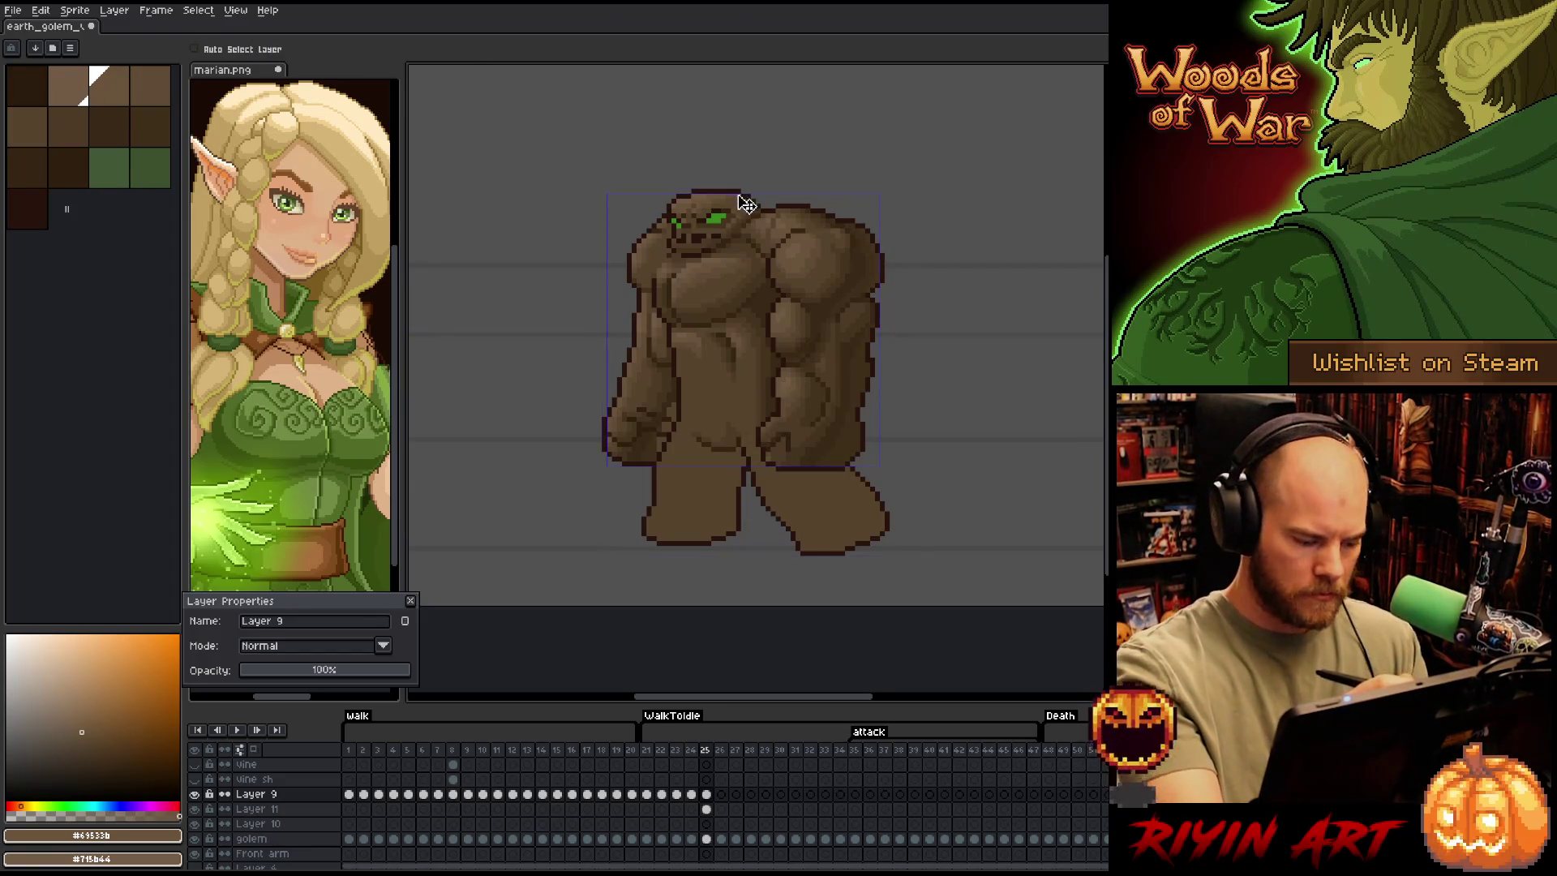
# Switch between Layer 11 and Layer 9 from the canvas, erasing along the way
pyautogui.keyDown('alt'); pyautogui.click(737, 397); pyautogui.keyUp('alt')
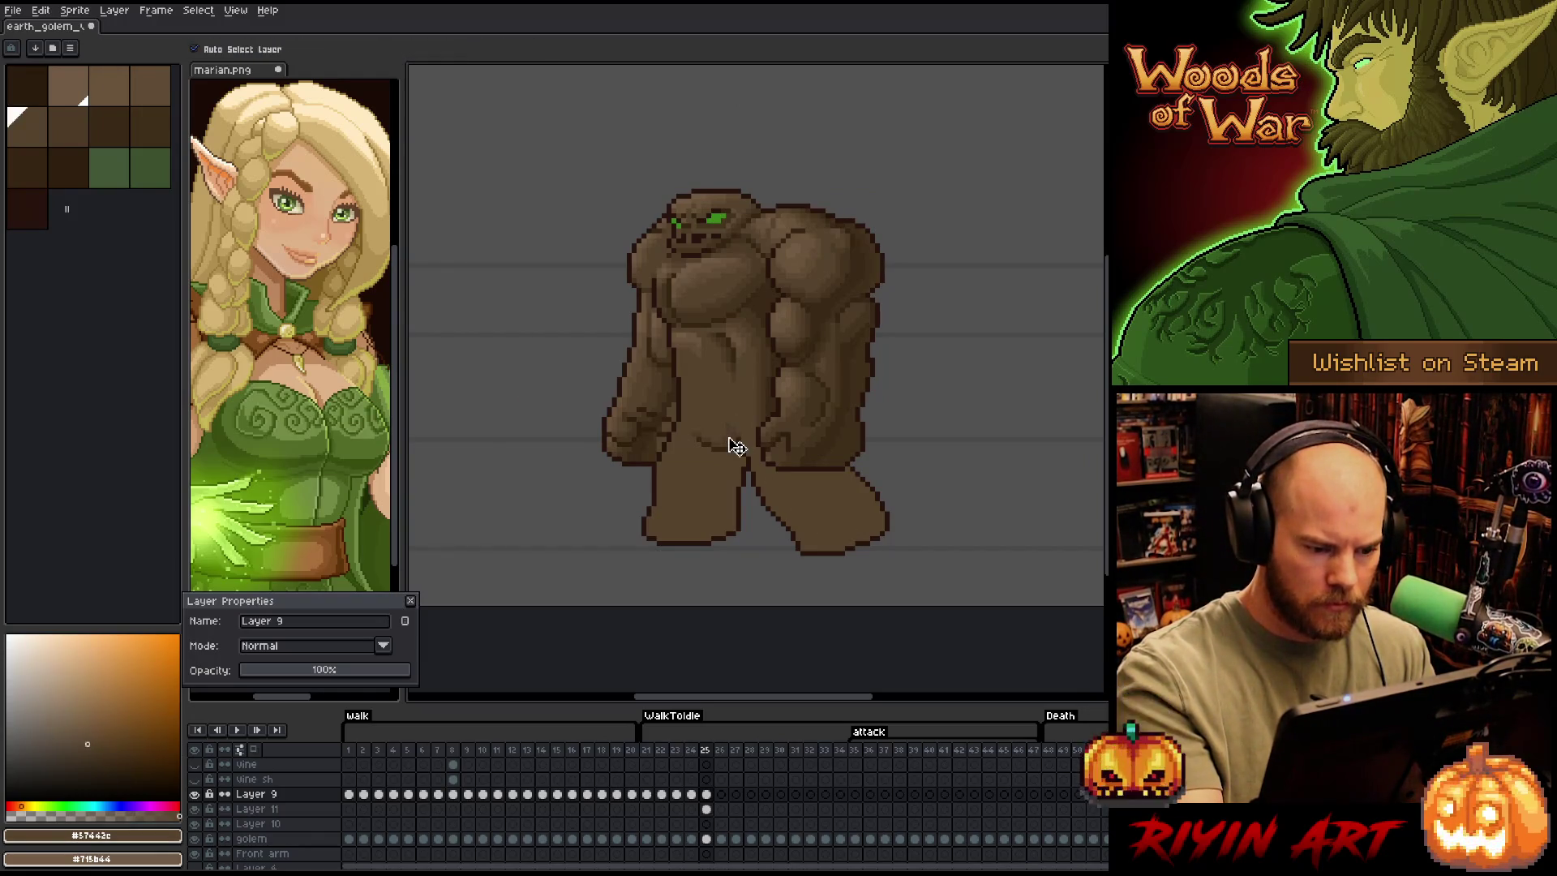
pyautogui.keyDown('ctrl'); pyautogui.click(734, 442); pyautogui.keyUp('ctrl')
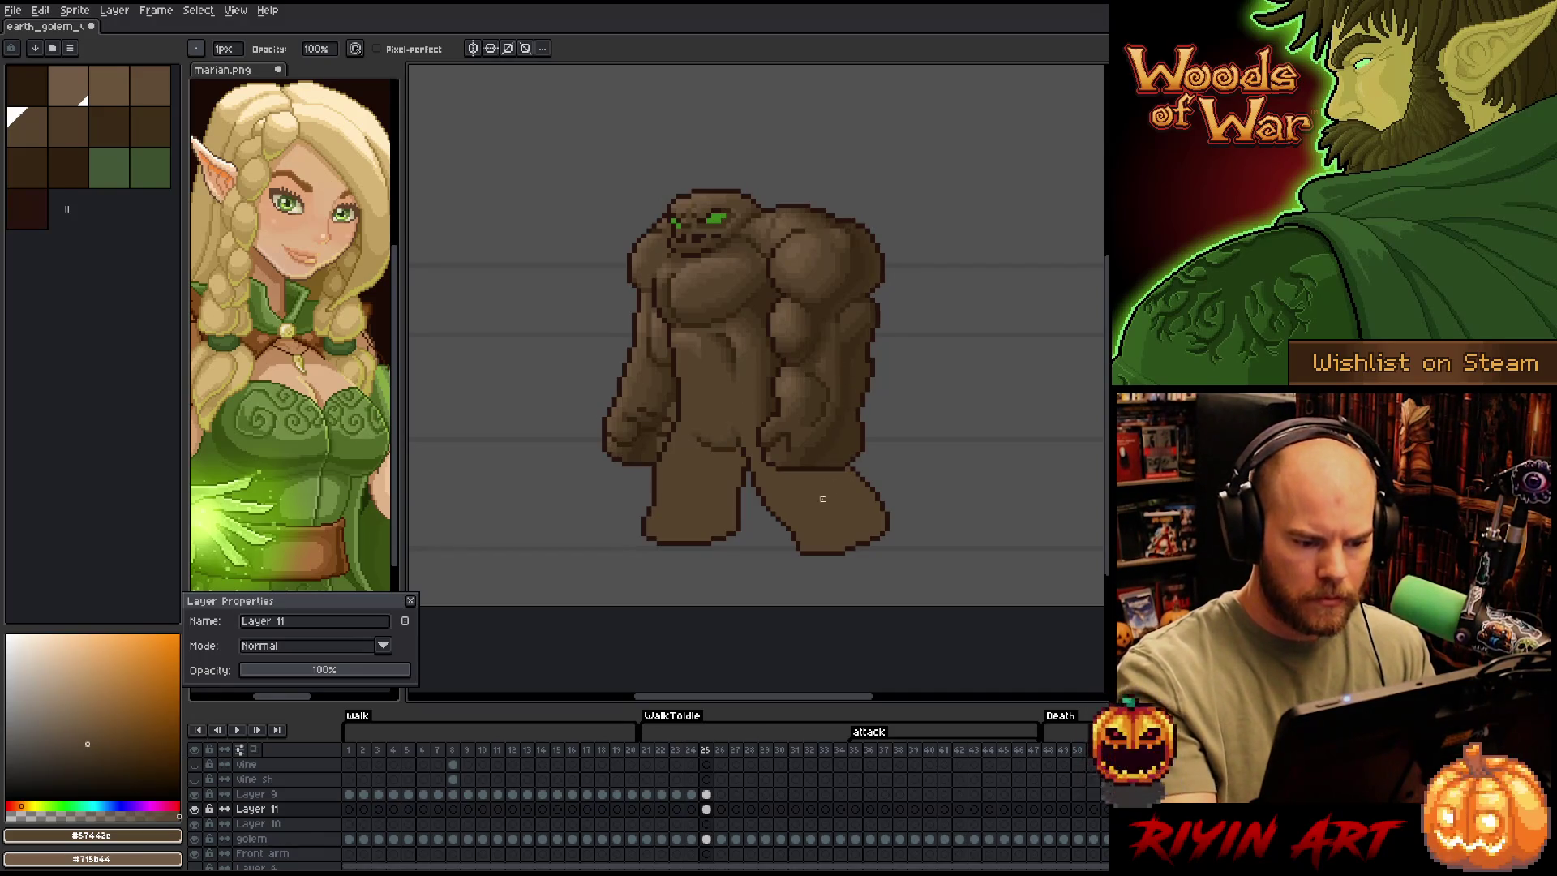
pyautogui.press('e')
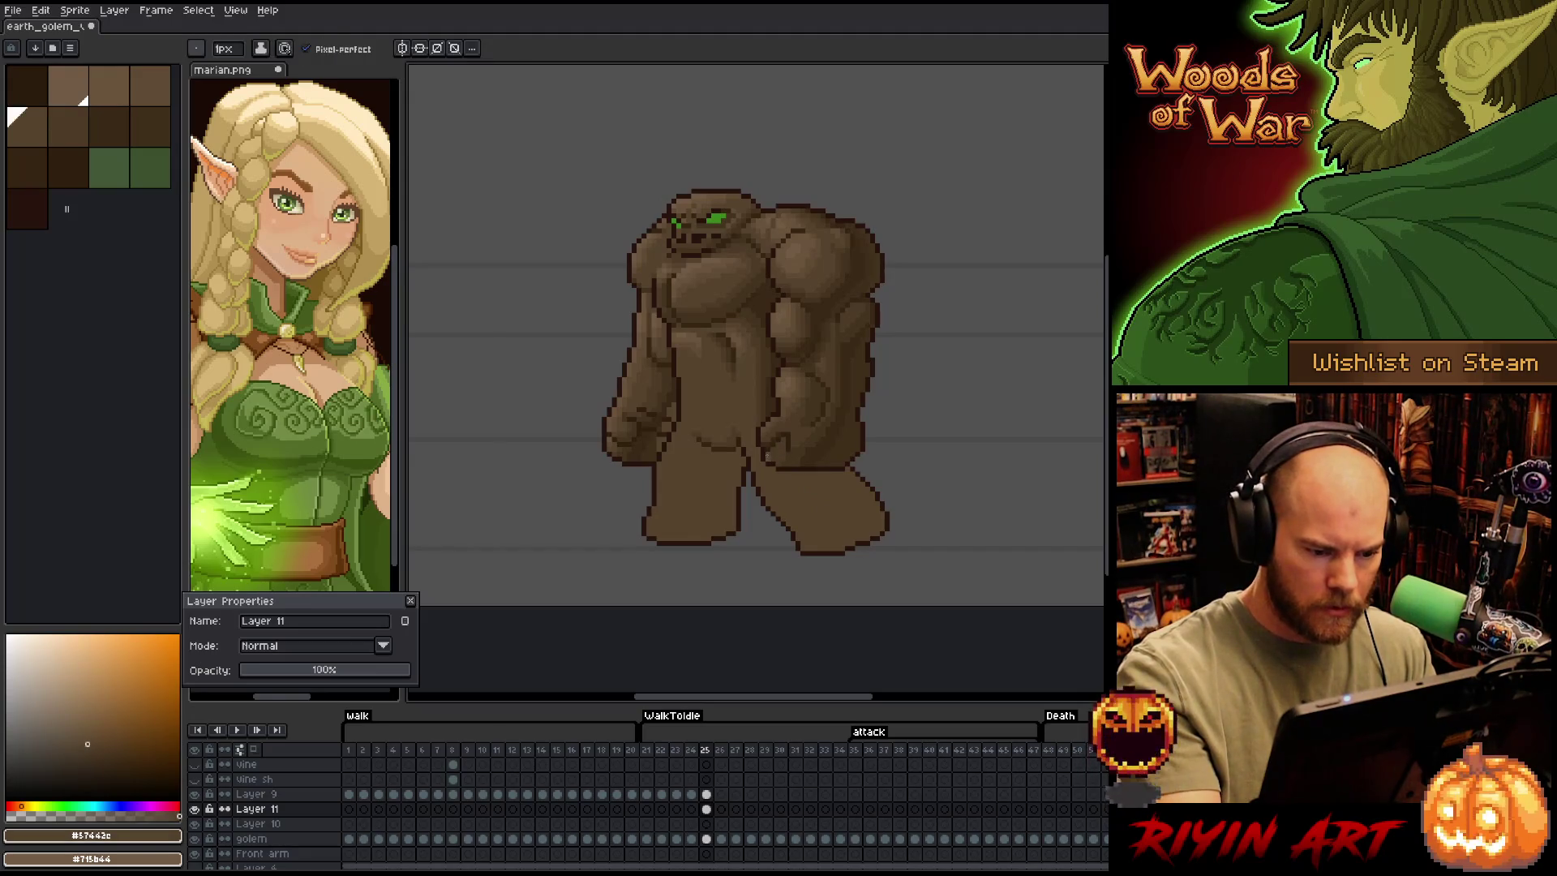
pyautogui.keyDown('ctrl'); pyautogui.click(777, 450); pyautogui.keyUp('ctrl')
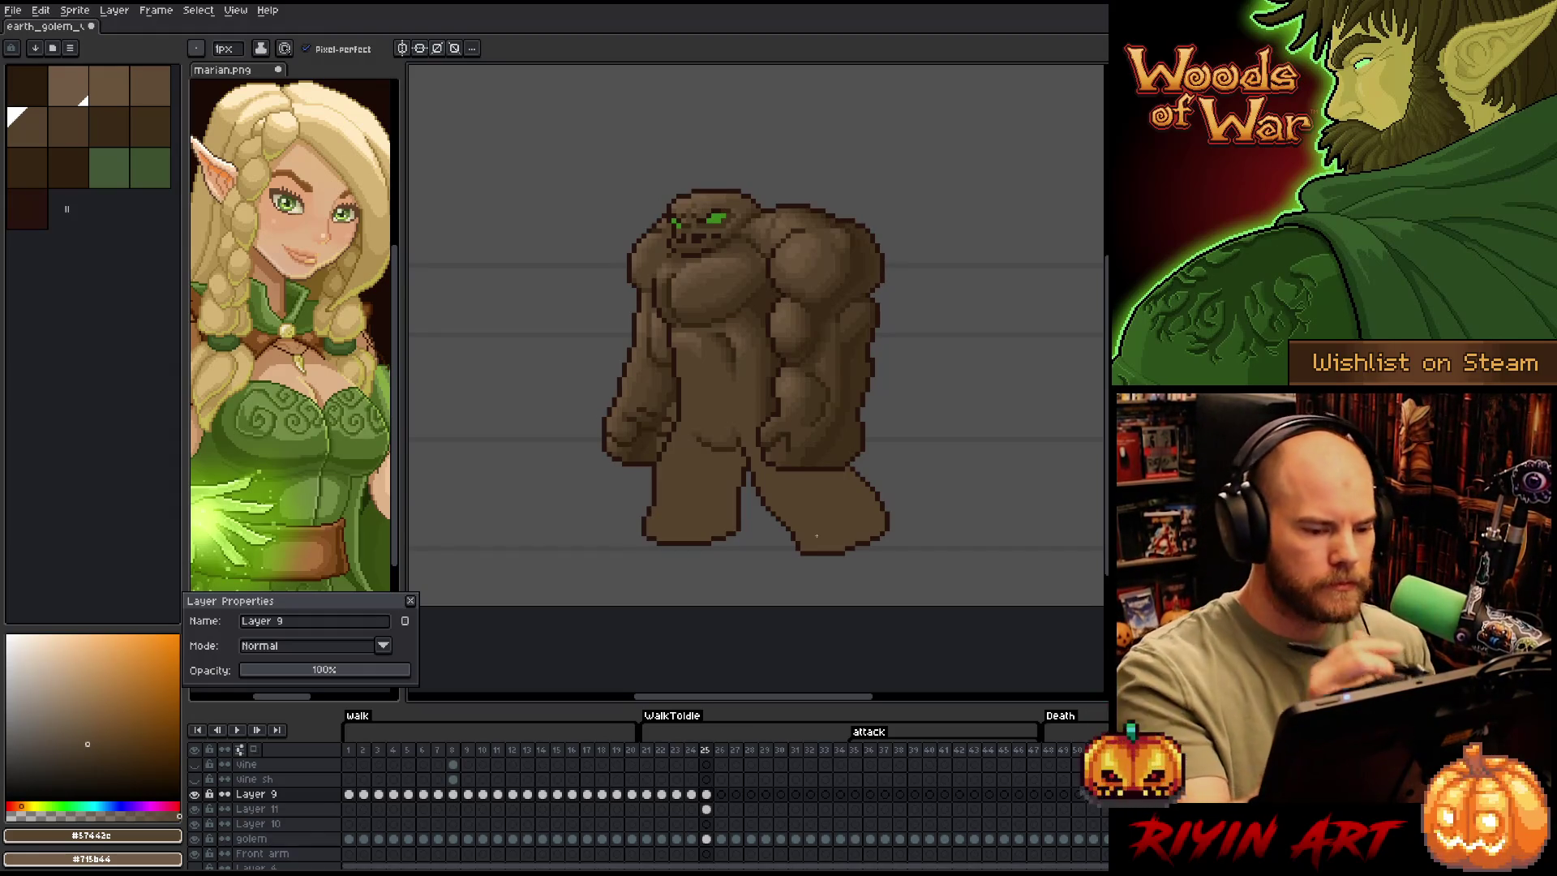
# Try brown swatches, then go to frame 24 and sample its dark rock brown
pyautogui.keyDown('alt'); pyautogui.click(763, 231); pyautogui.keyUp('alt')
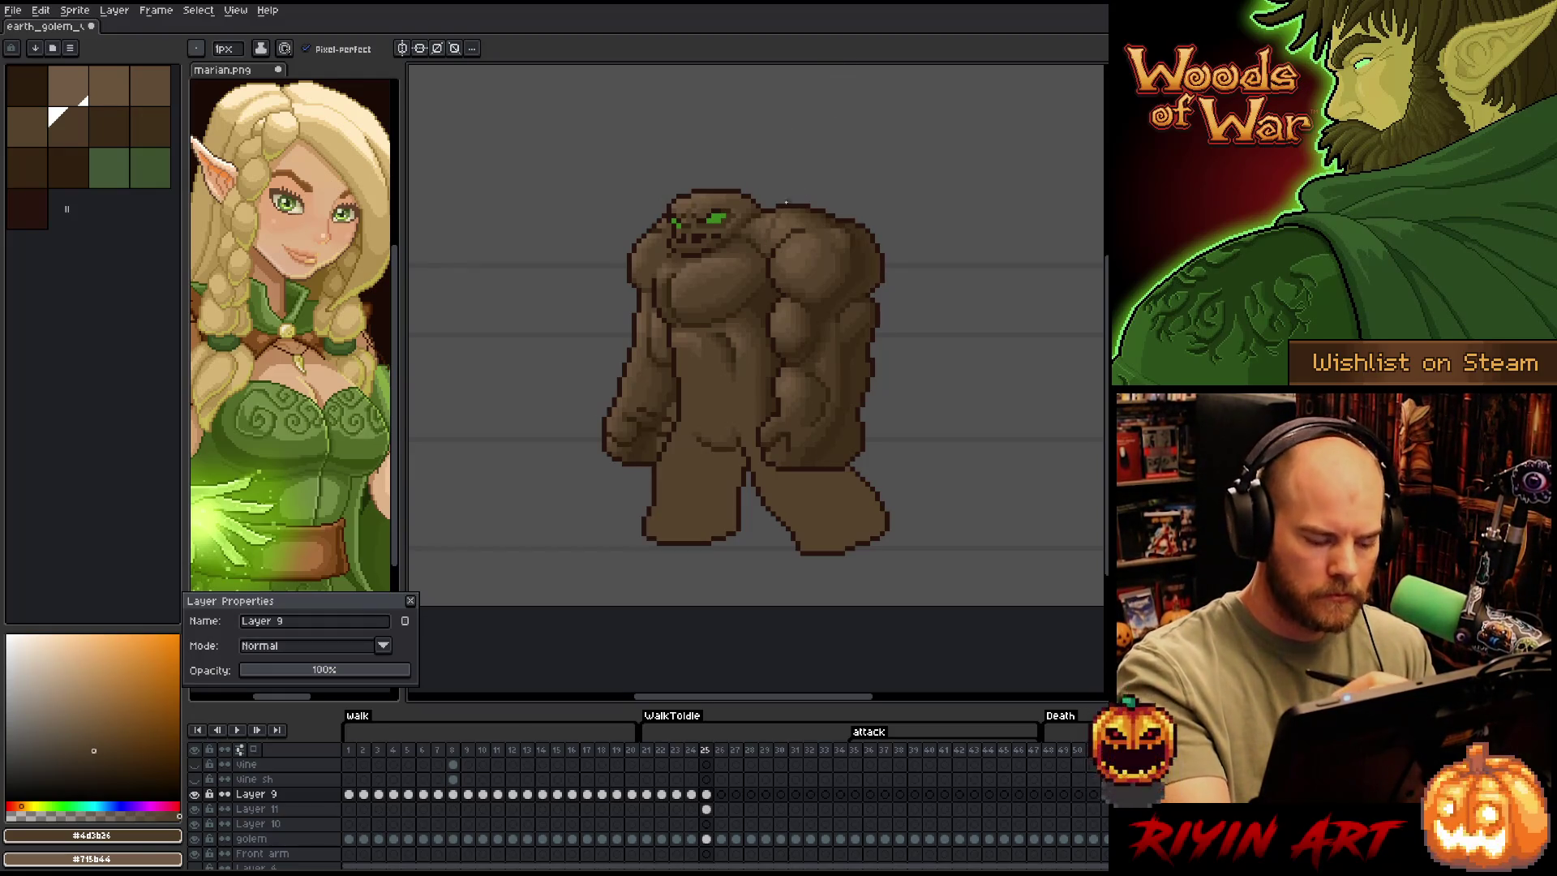
pyautogui.keyDown('alt'); pyautogui.click(769, 226); pyautogui.keyUp('alt')
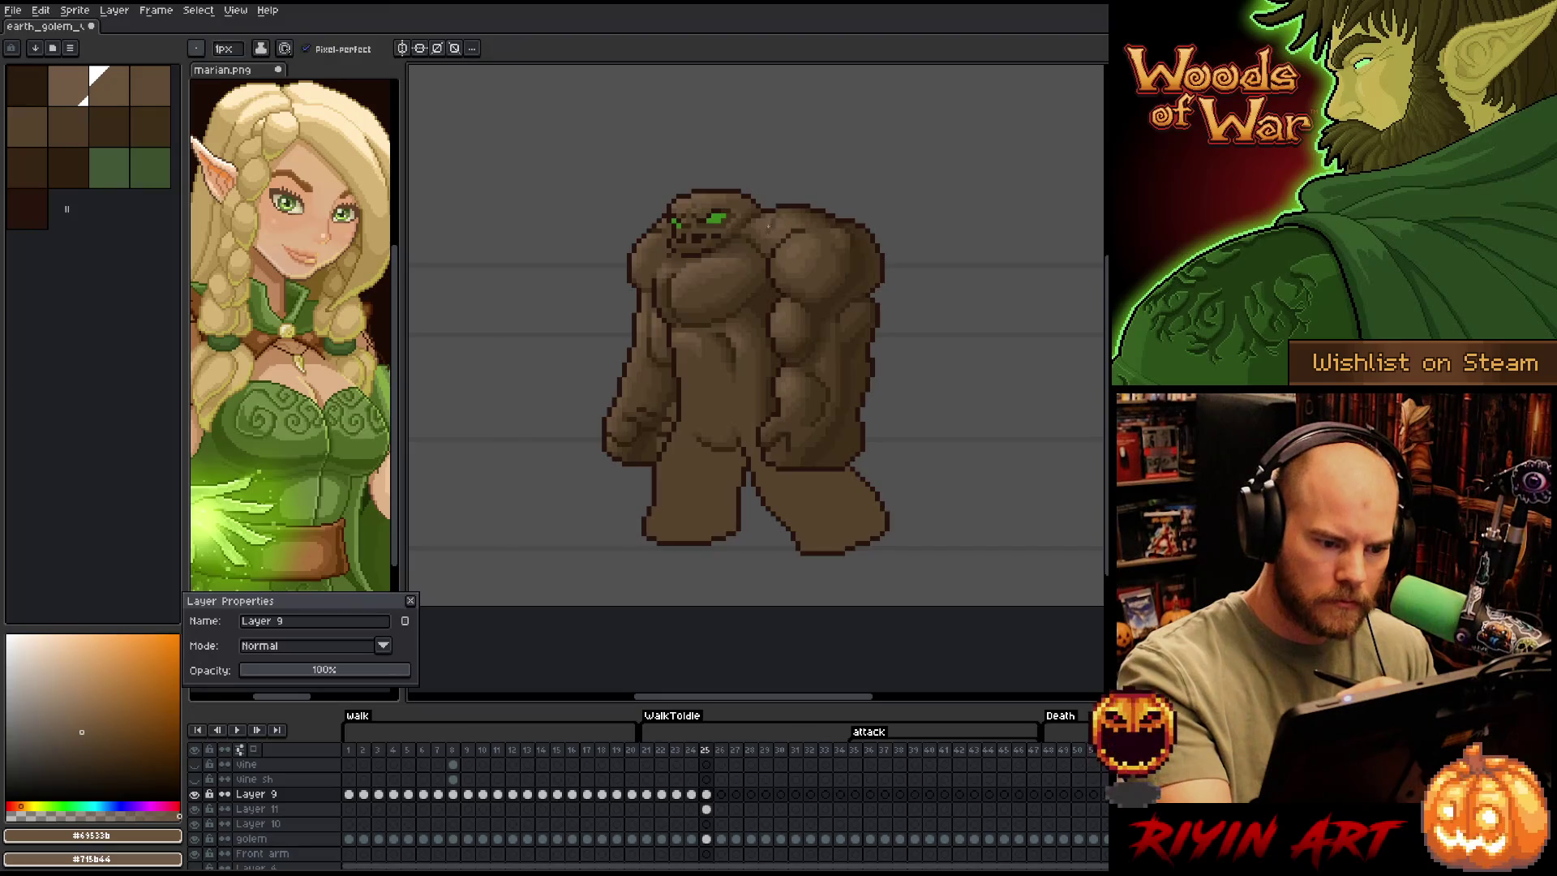
pyautogui.keyDown('alt'); pyautogui.click(782, 231); pyautogui.keyUp('alt')
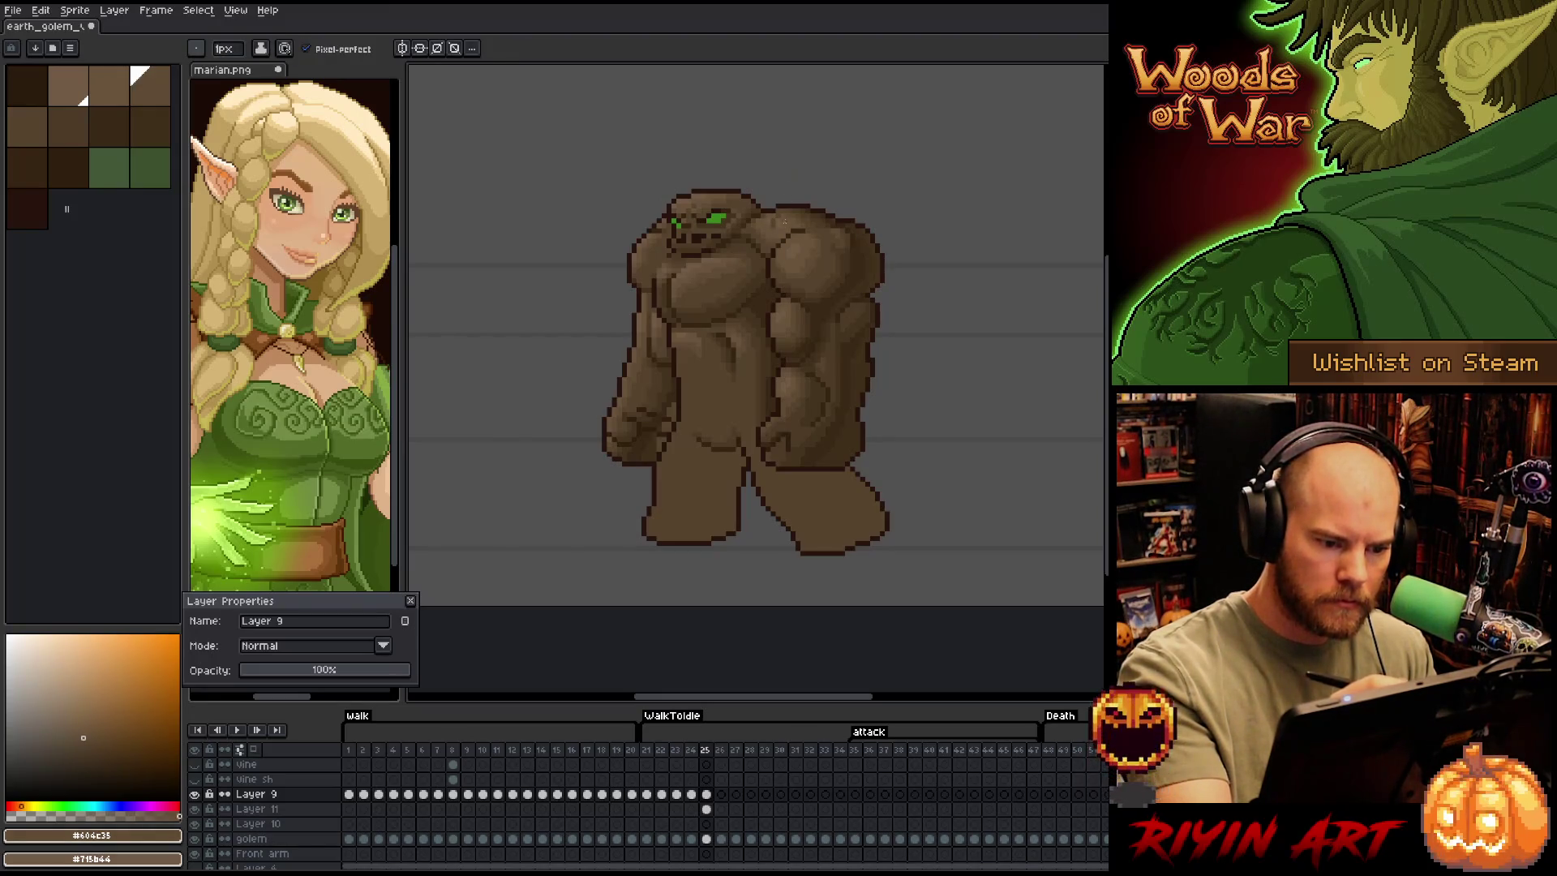
pyautogui.keyDown('alt'); pyautogui.click(773, 224); pyautogui.keyUp('alt')
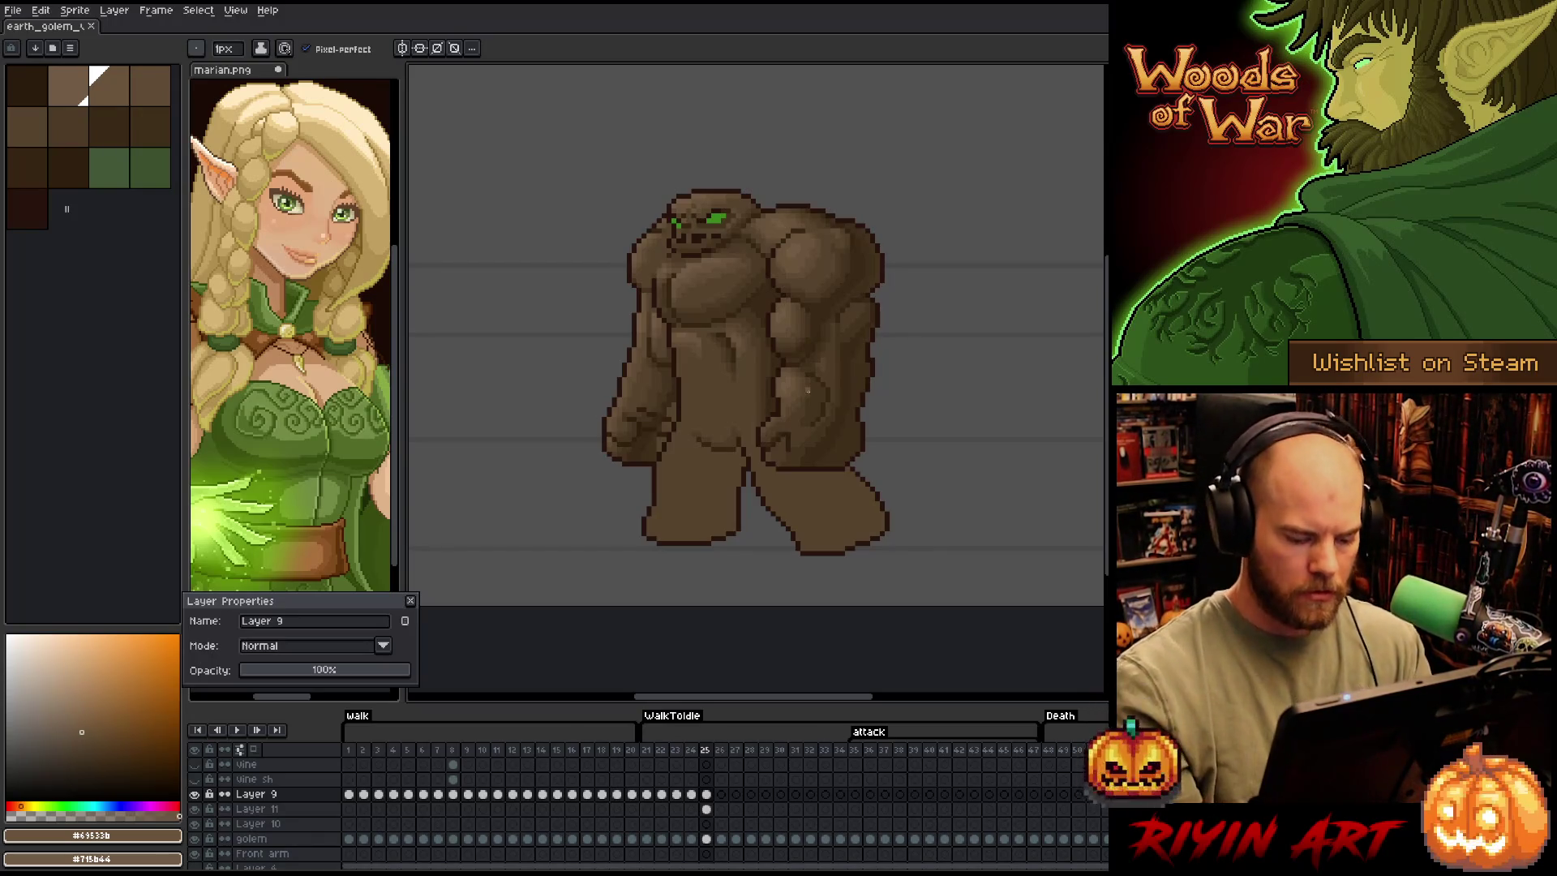
pyautogui.press('Left')
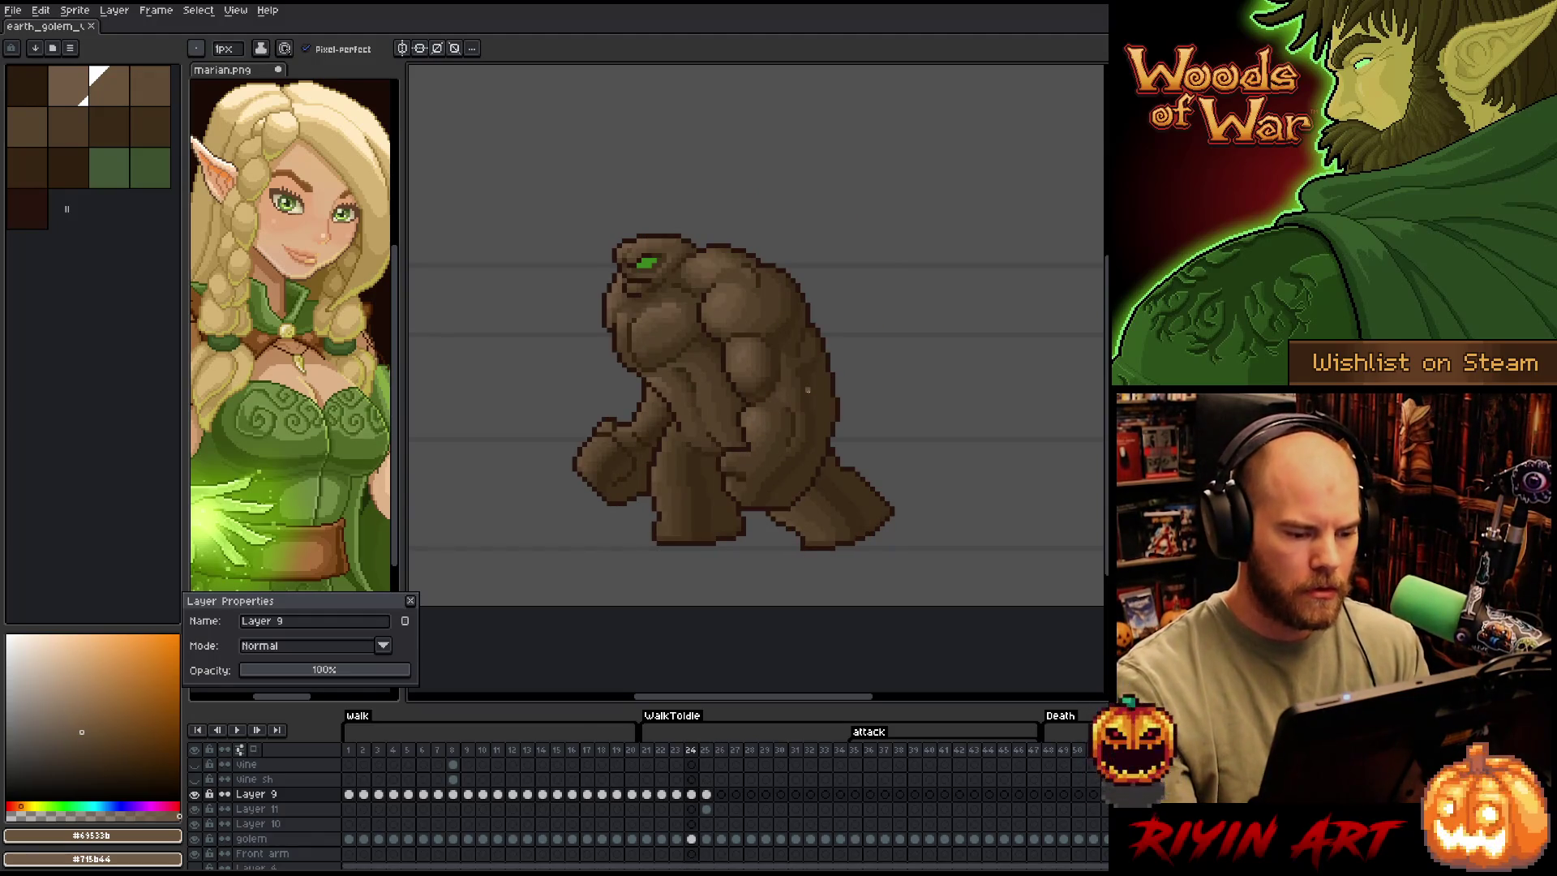
pyautogui.keyDown('alt'); pyautogui.click(707, 505); pyautogui.keyUp('alt')
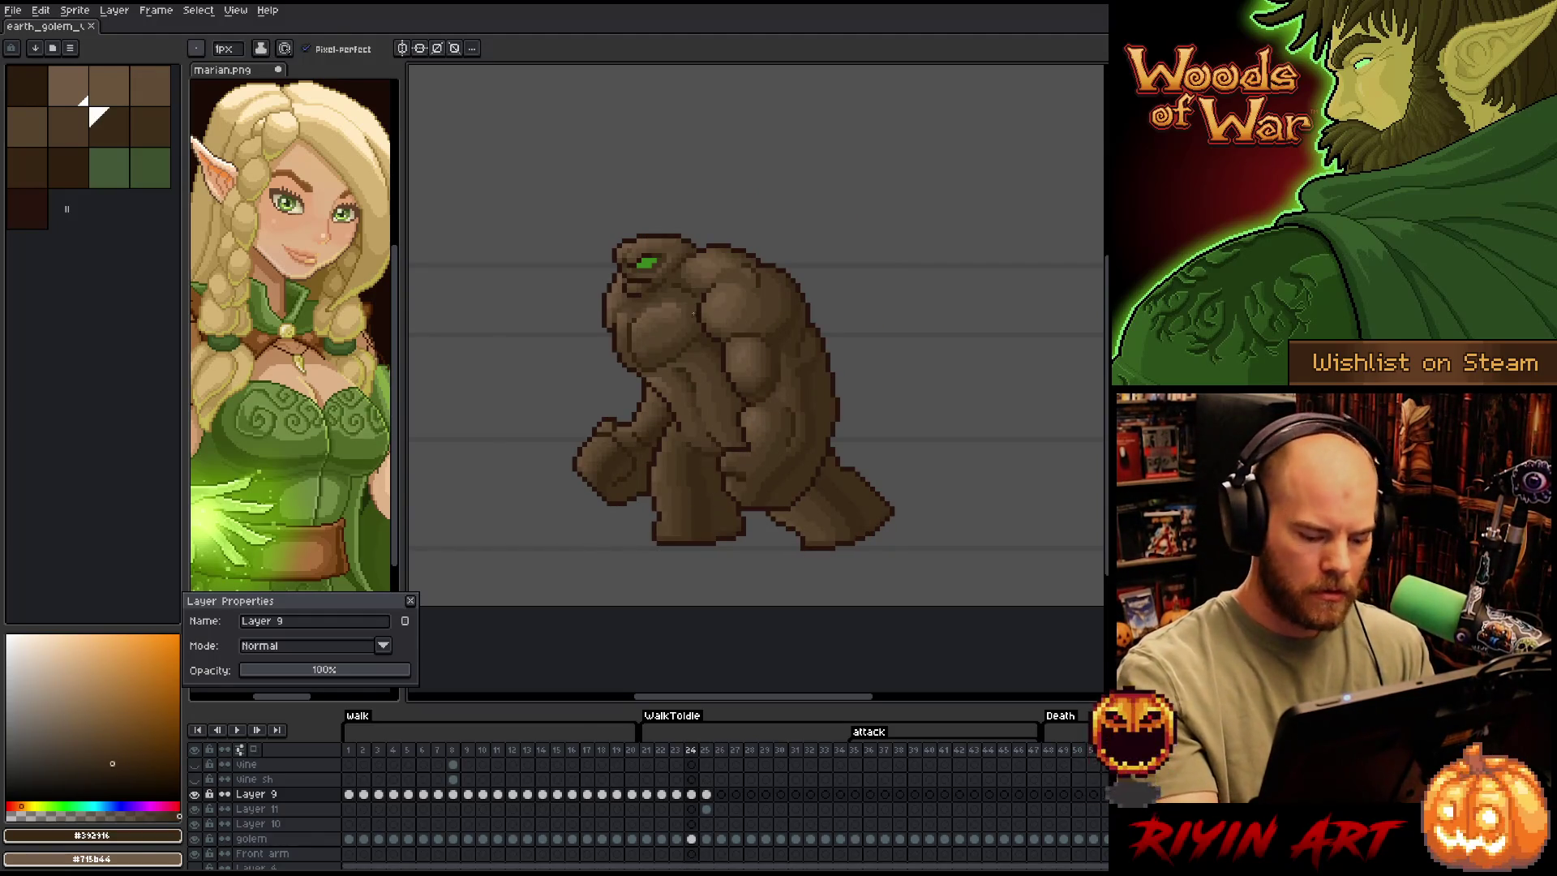
# Return to frame 25, undo a trial stroke, and run Color Range on the golem cel, then deselect
pyautogui.press('Right')
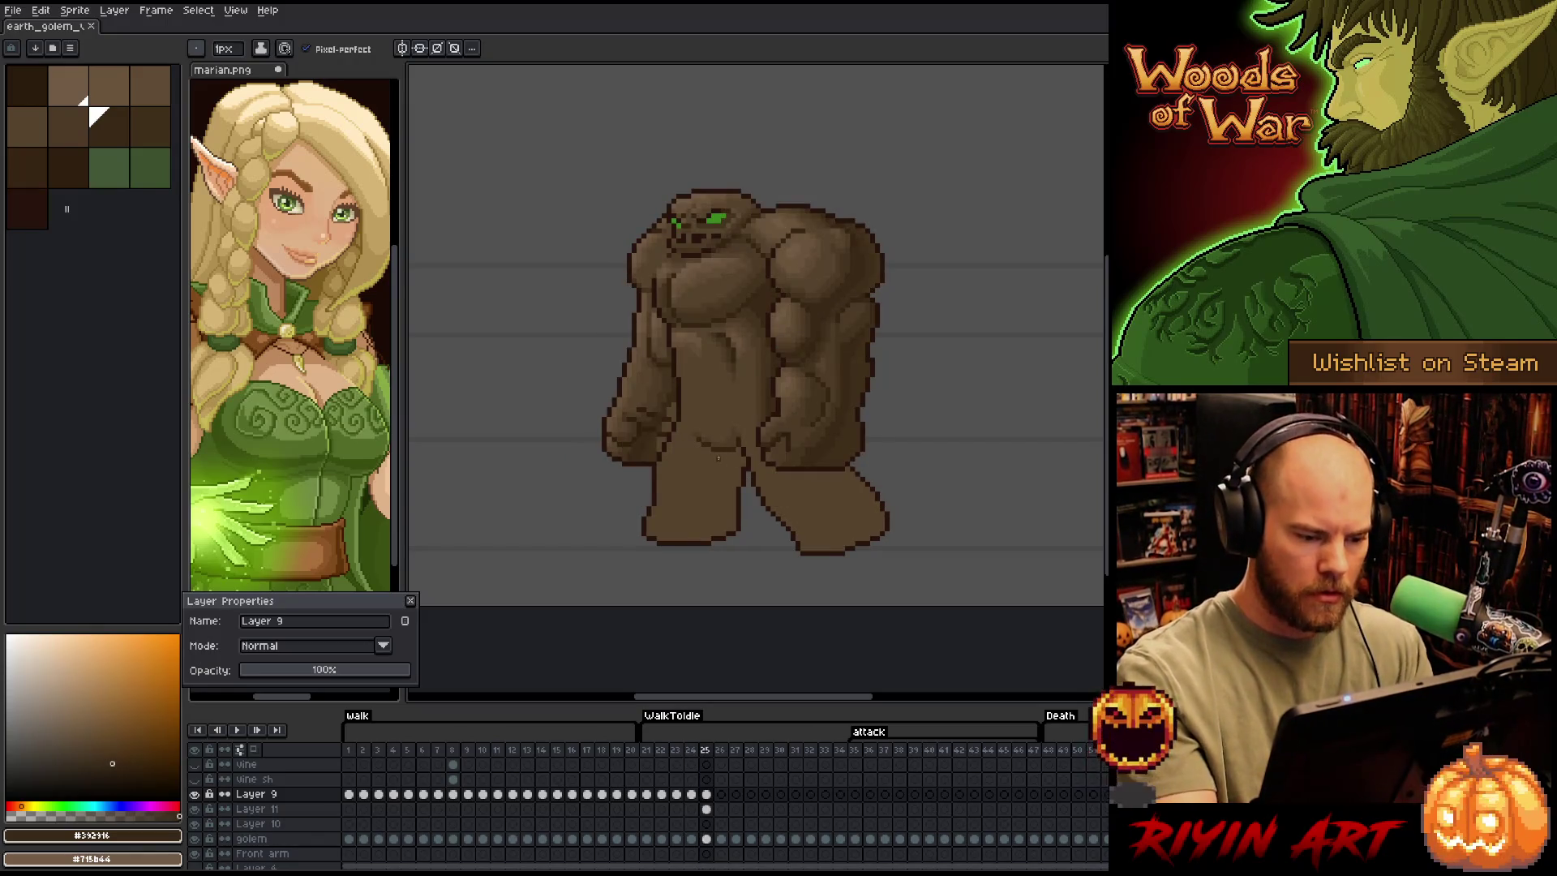
pyautogui.moveTo(718, 456); pyautogui.dragTo(705, 533)
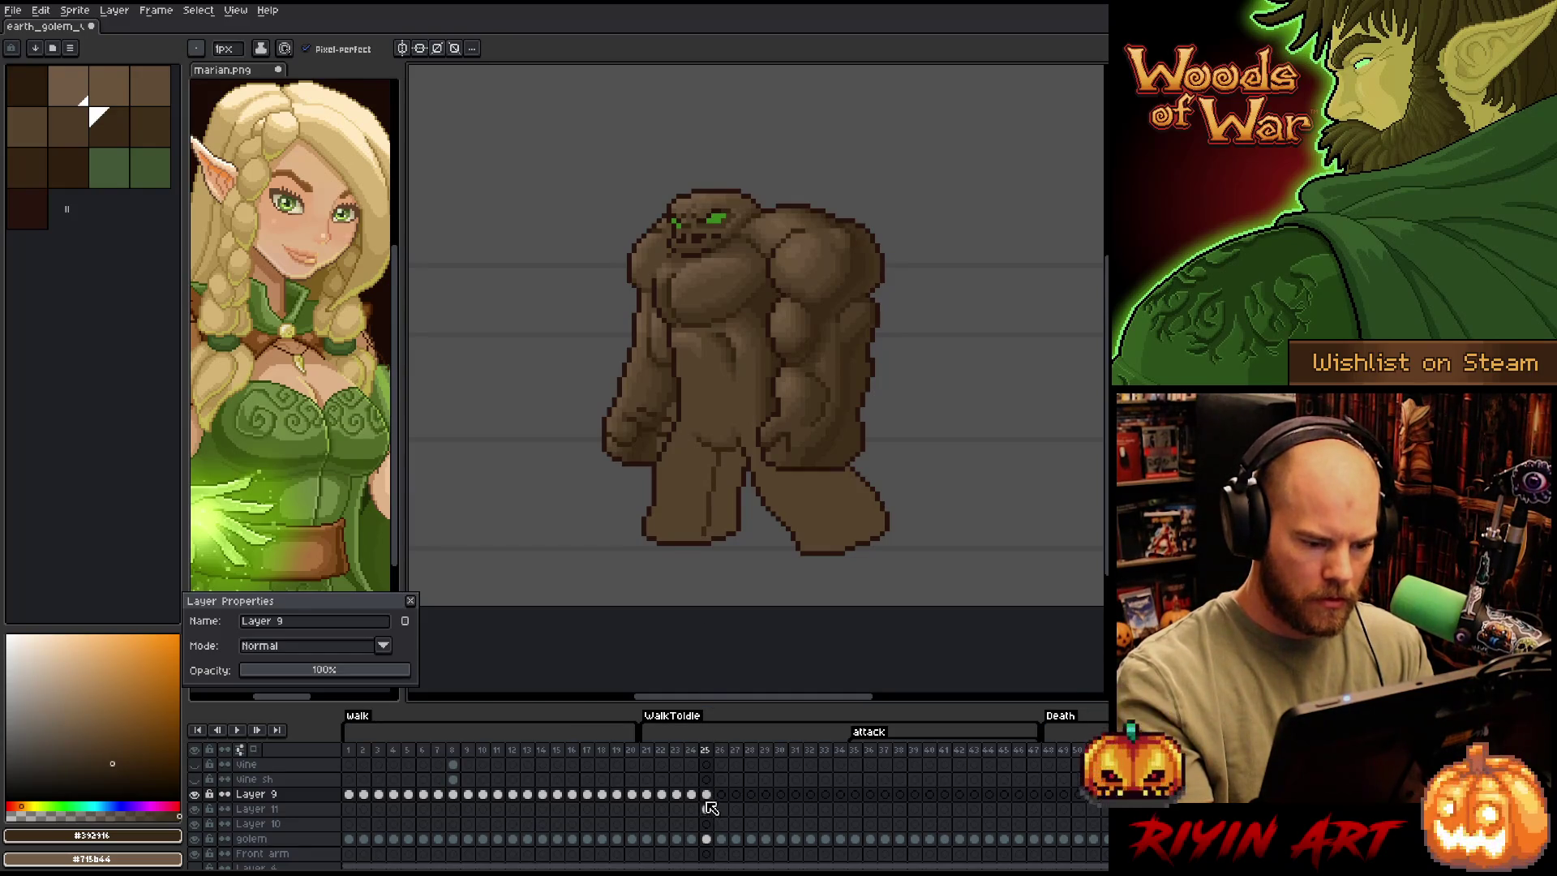
pyautogui.hotkey('ctrl', 'z')
pyautogui.click(707, 839)
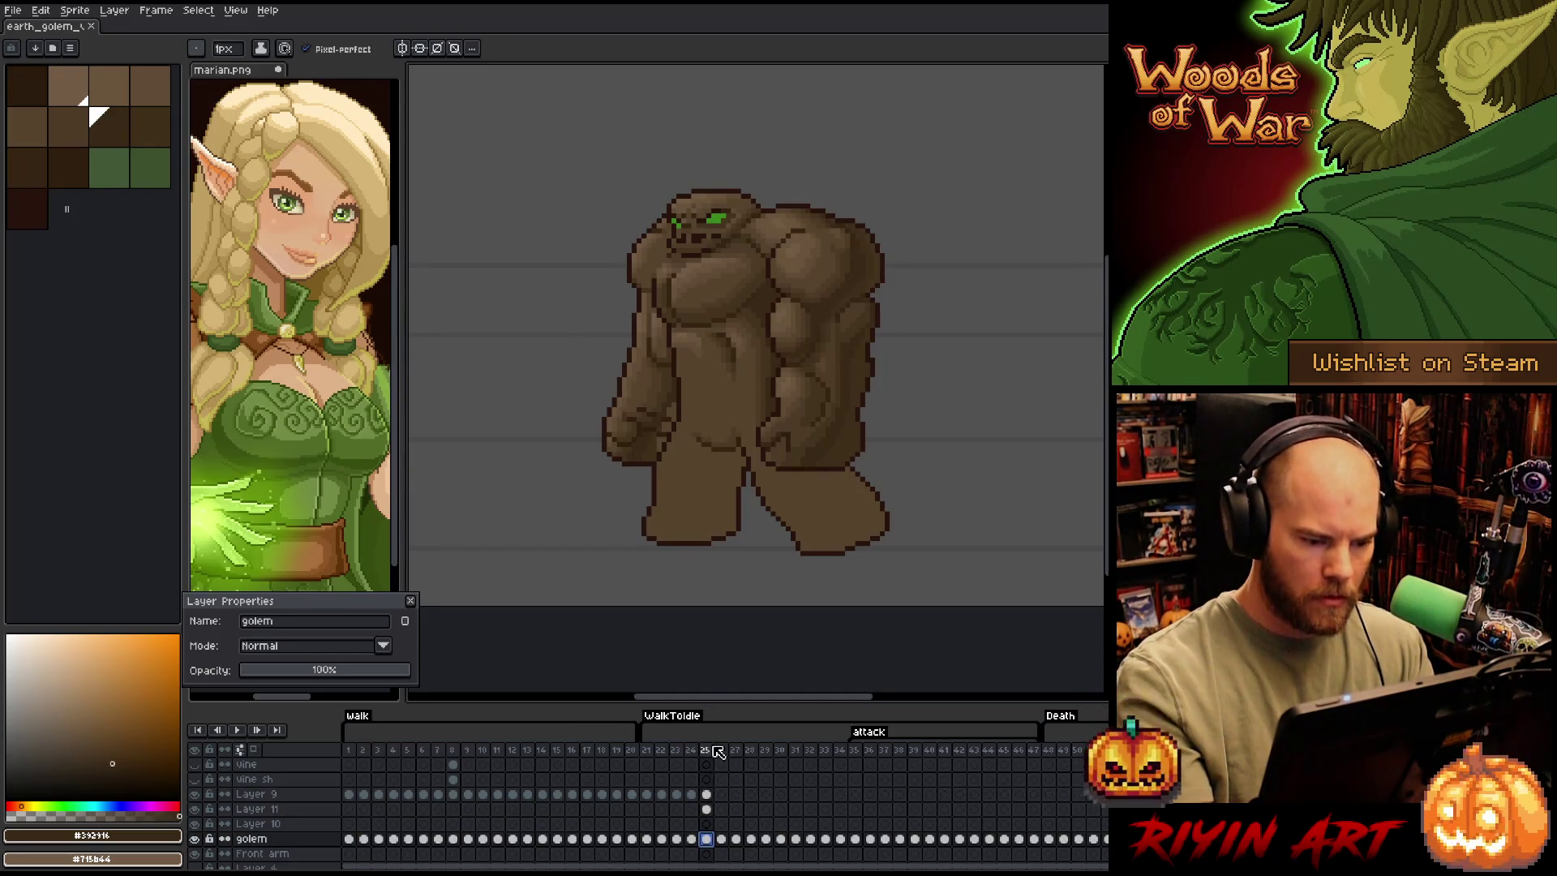
pyautogui.hotkey('shift', 'c')
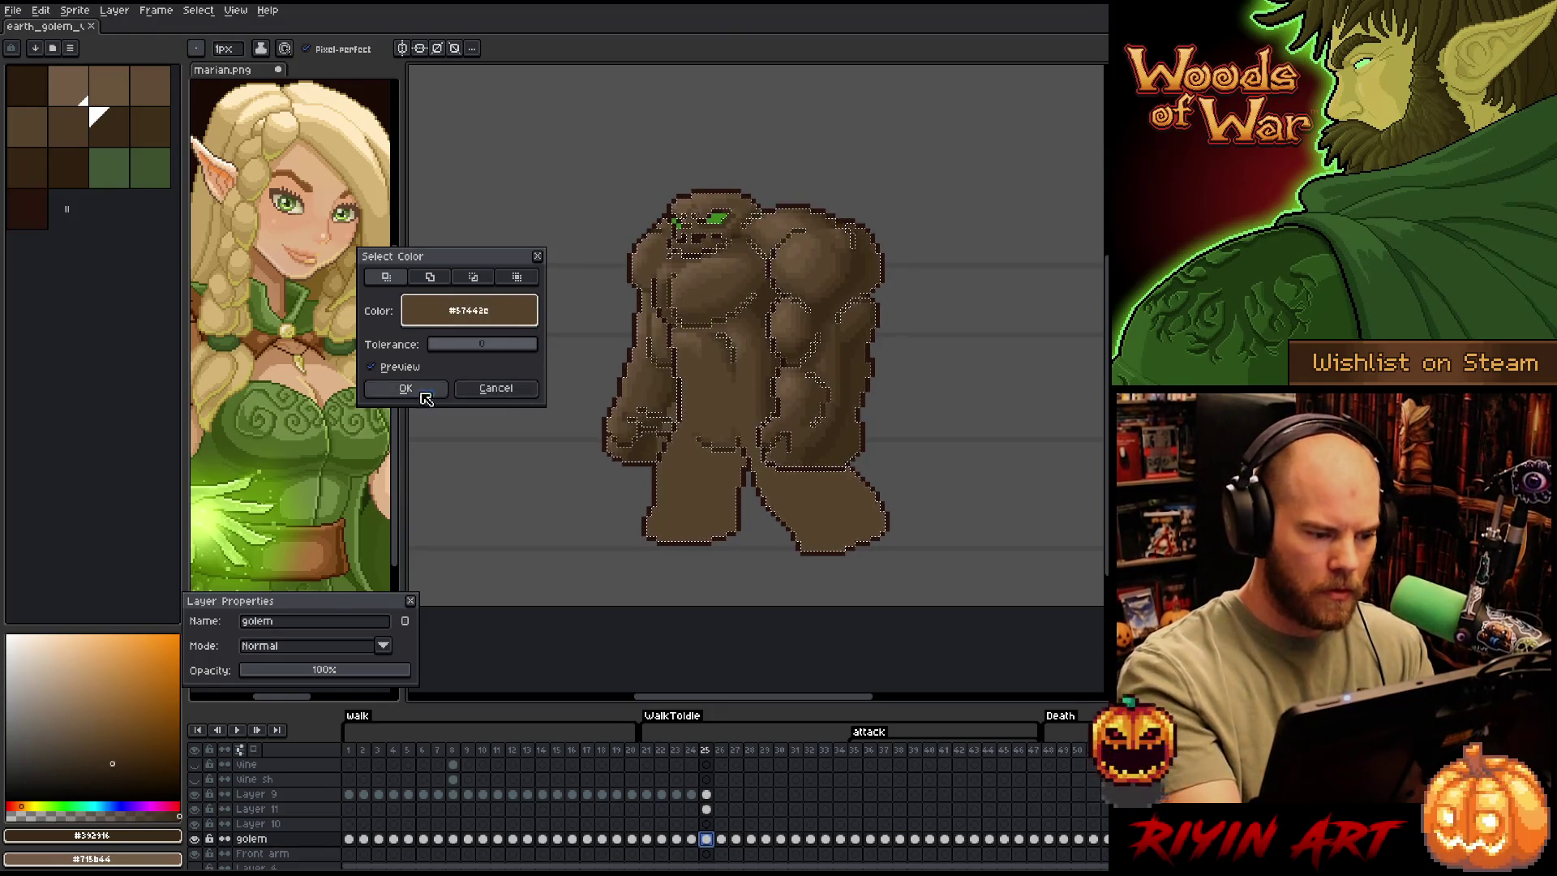
pyautogui.click(413, 389)
pyautogui.hotkey('ctrl', 'd')
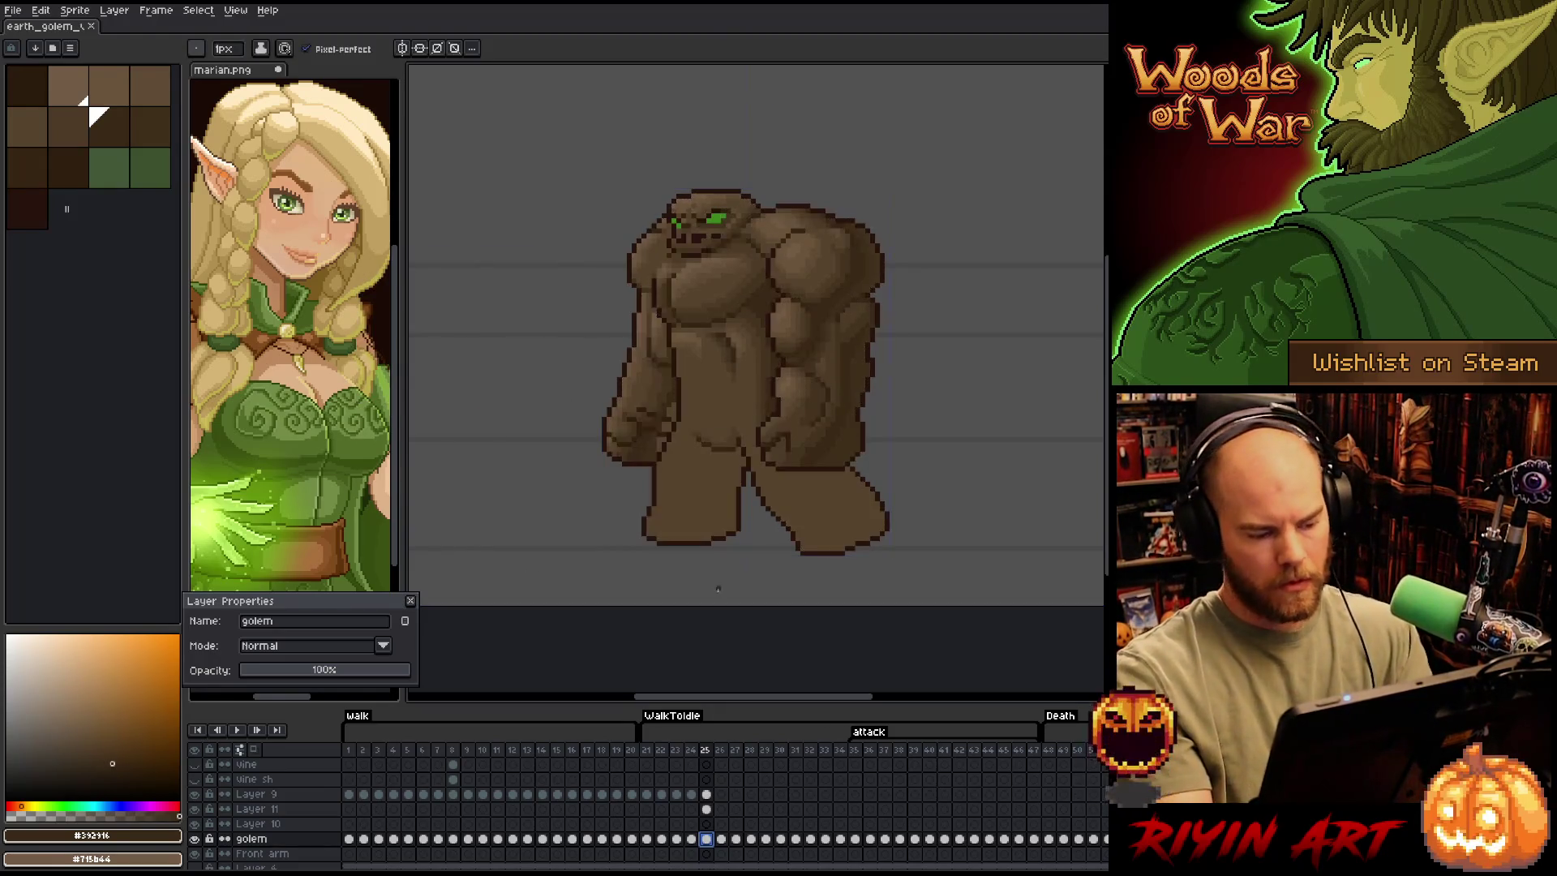
# Shade the left leg with dark vertical strokes and the right leg with a diagonal one
pyautogui.moveTo(714, 453); pyautogui.dragTo(704, 539)
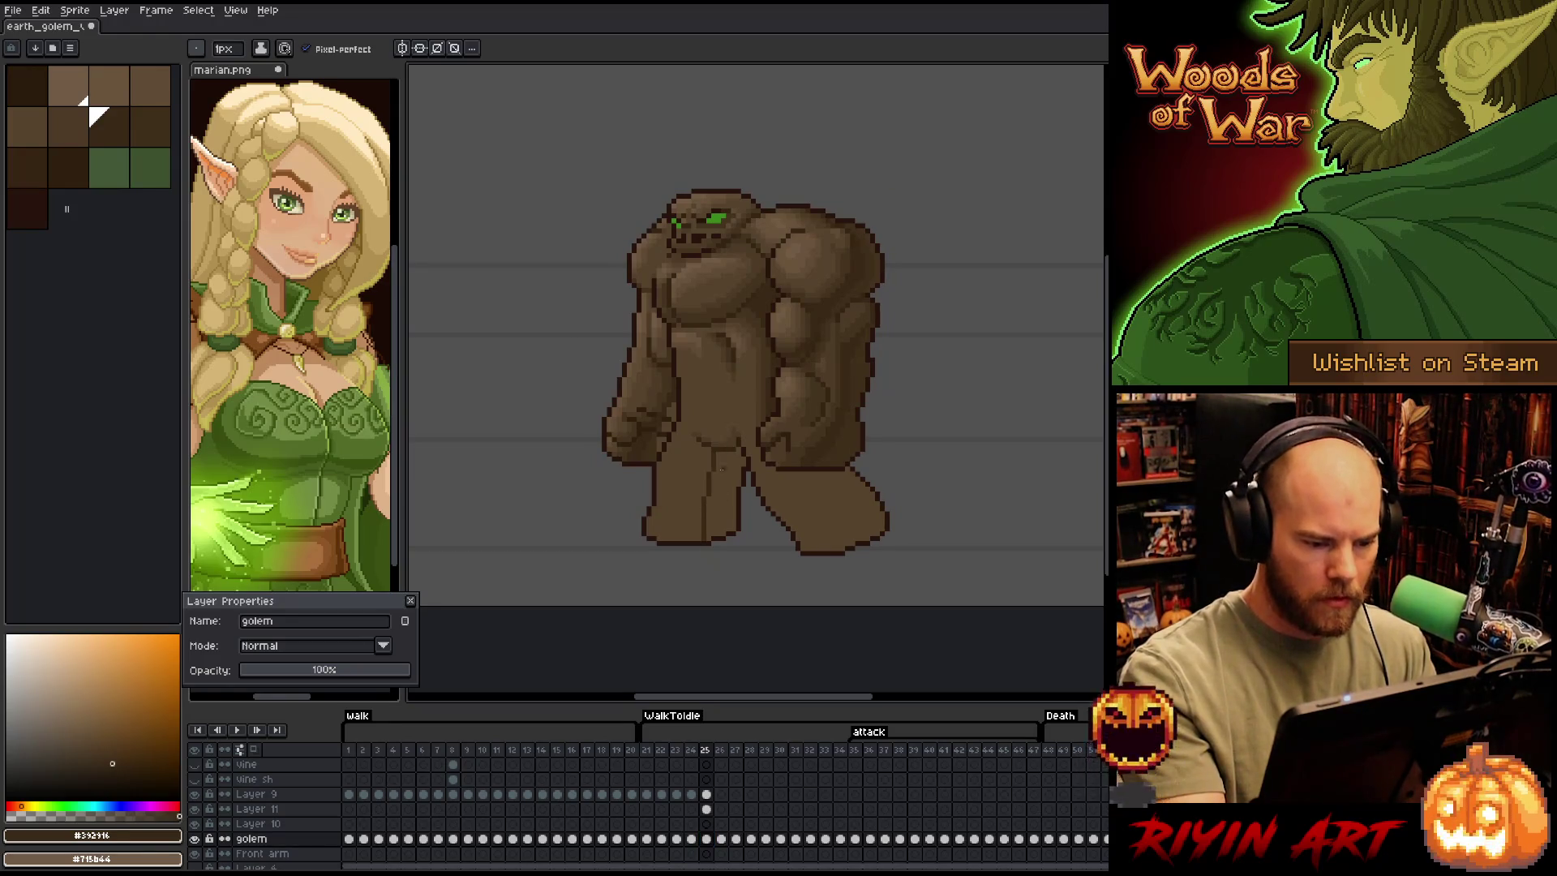
pyautogui.moveTo(715, 454); pyautogui.dragTo(702, 533)
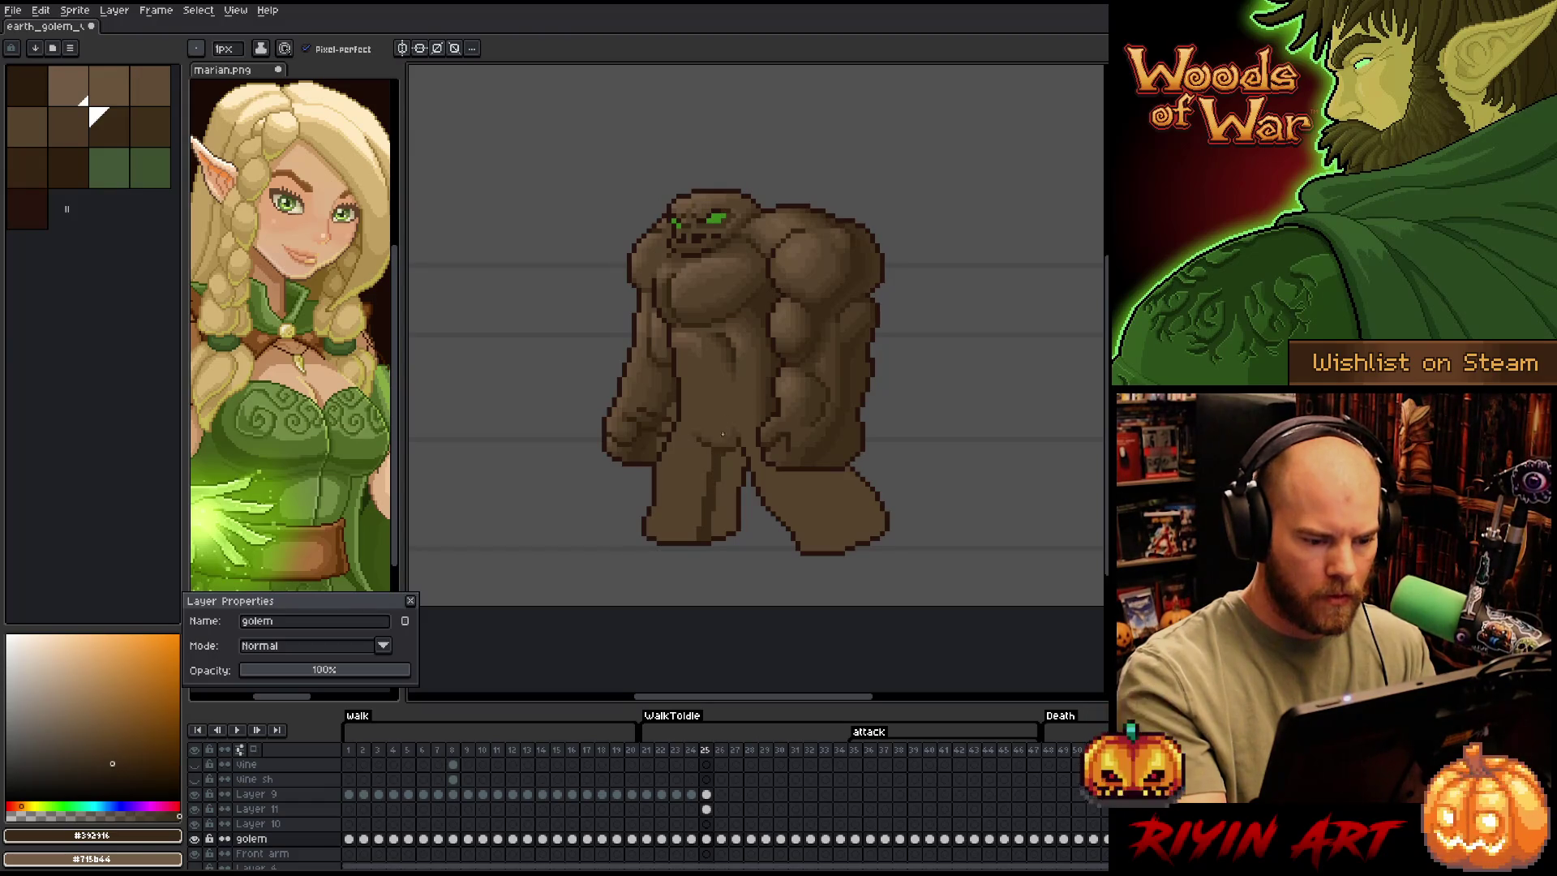
pyautogui.moveTo(820, 469); pyautogui.dragTo(857, 533)
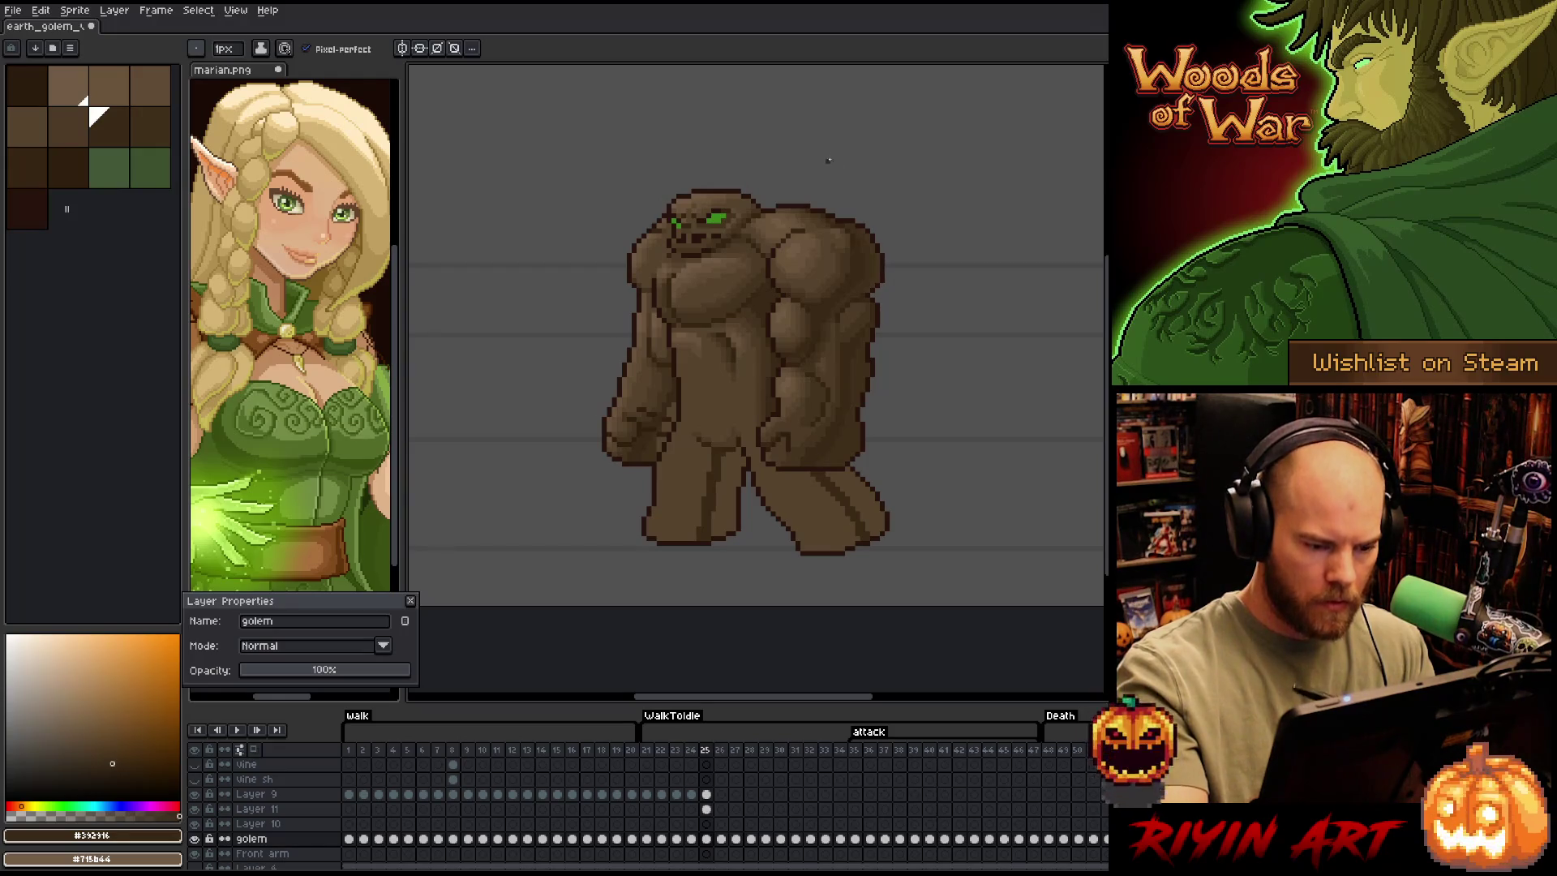
pyautogui.press('g')
pyautogui.press(']')
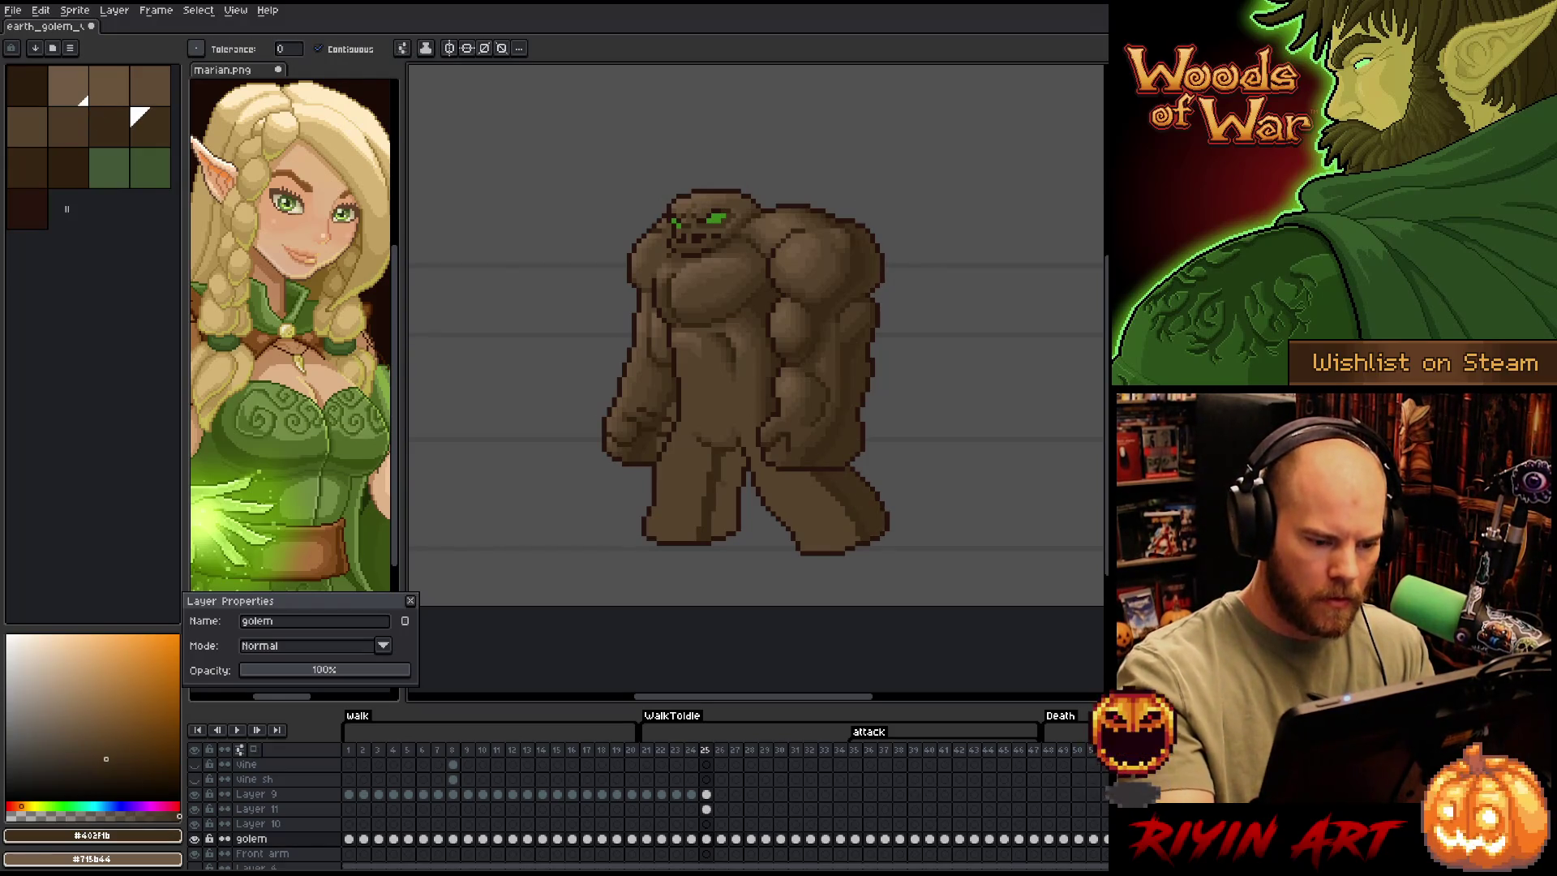
# Sample a brown from the golem's body and draw a dark stroke down the right leg
pyautogui.press('i')
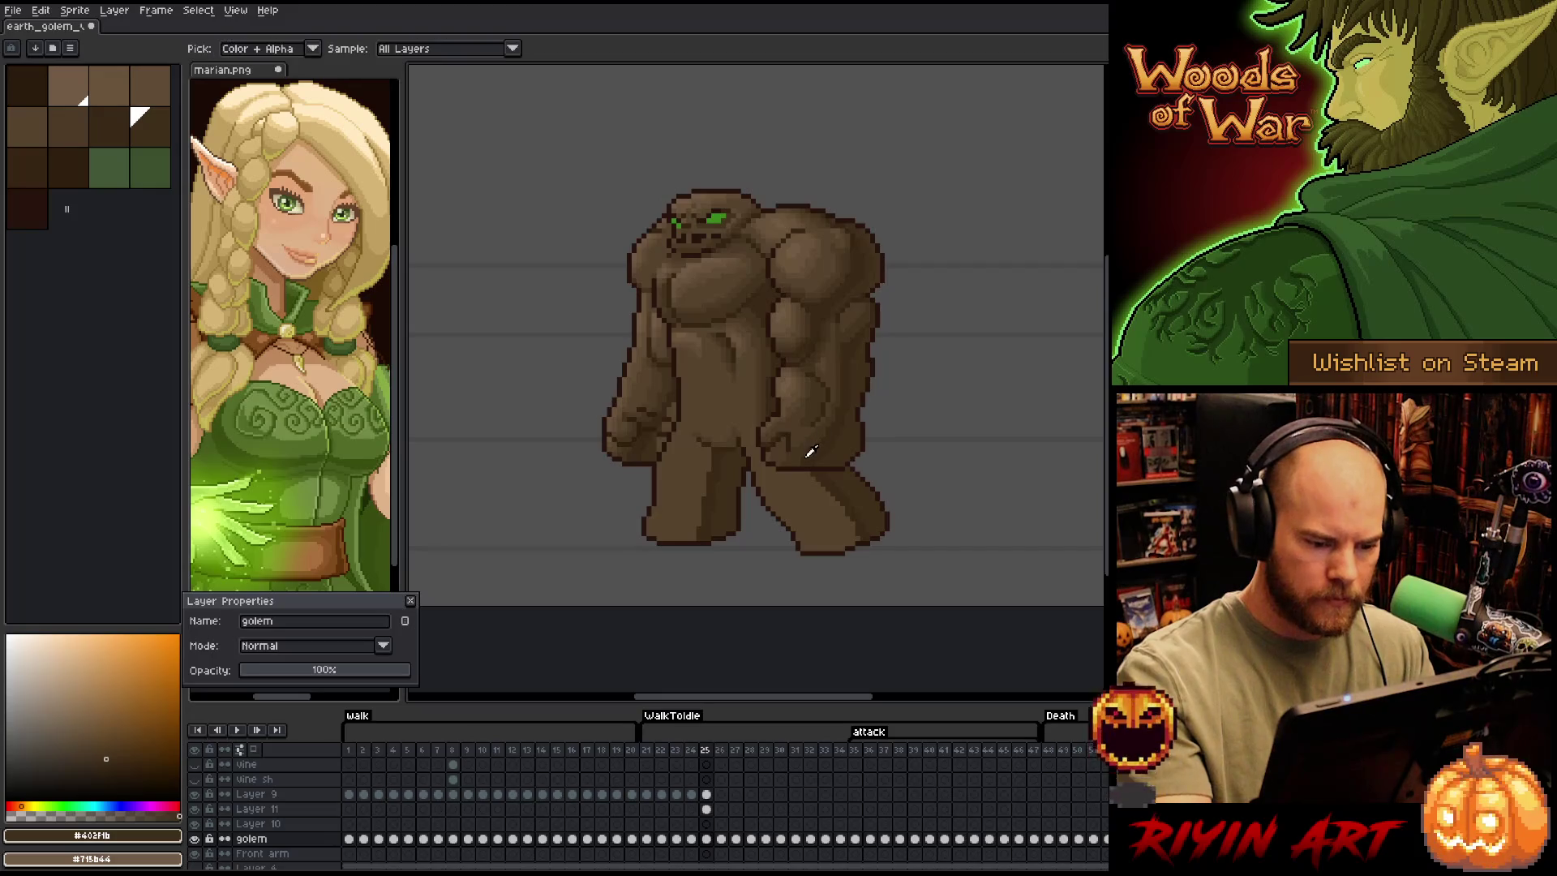
pyautogui.click(816, 448)
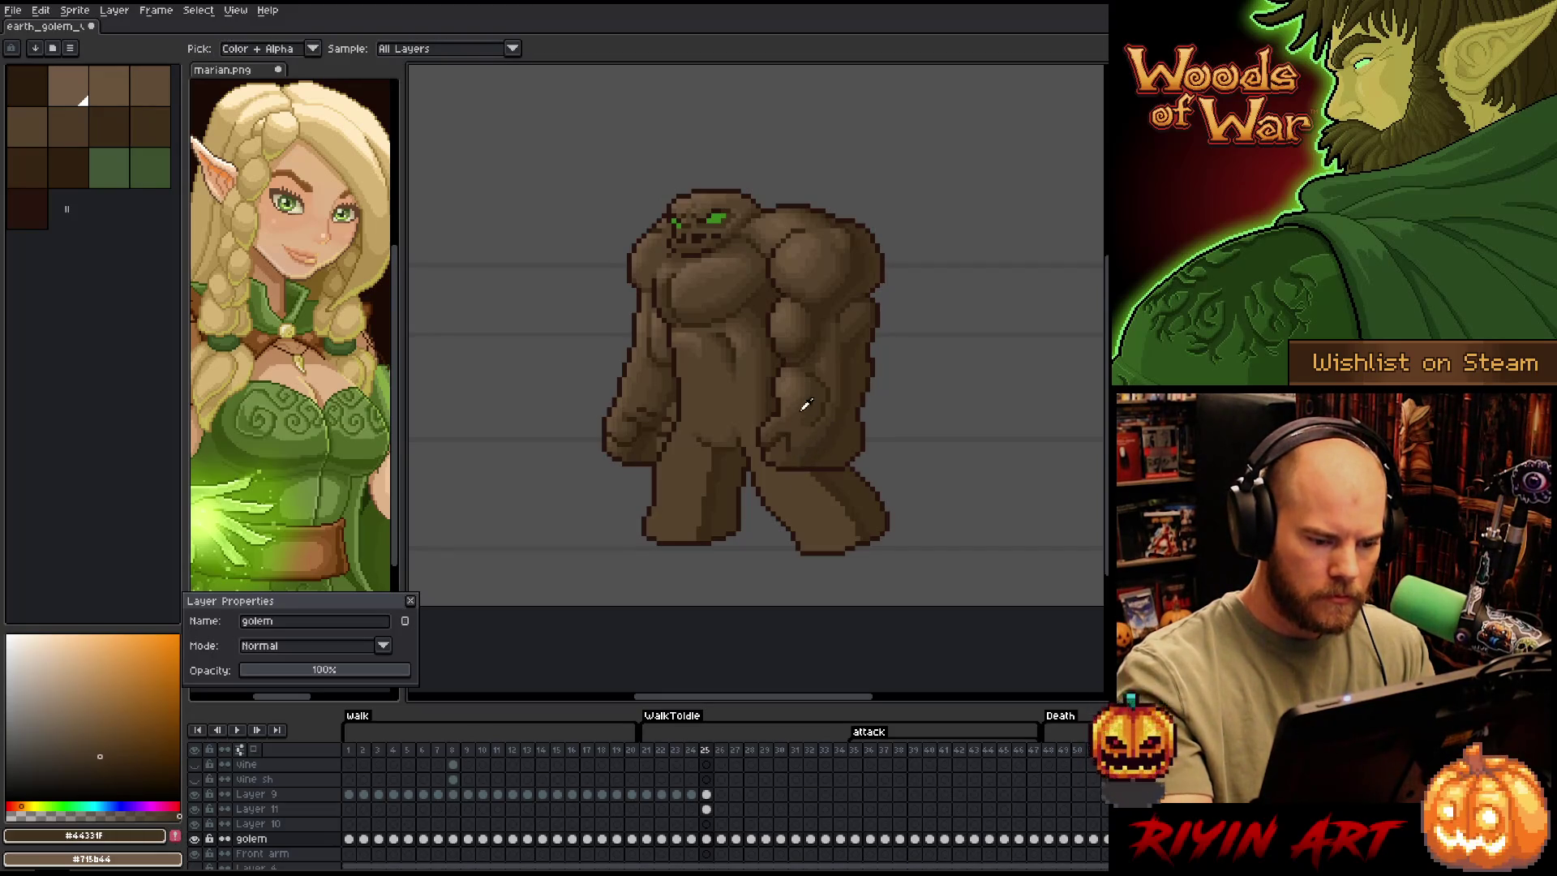
pyautogui.press('b')
pyautogui.moveTo(810, 469); pyautogui.dragTo(844, 545)
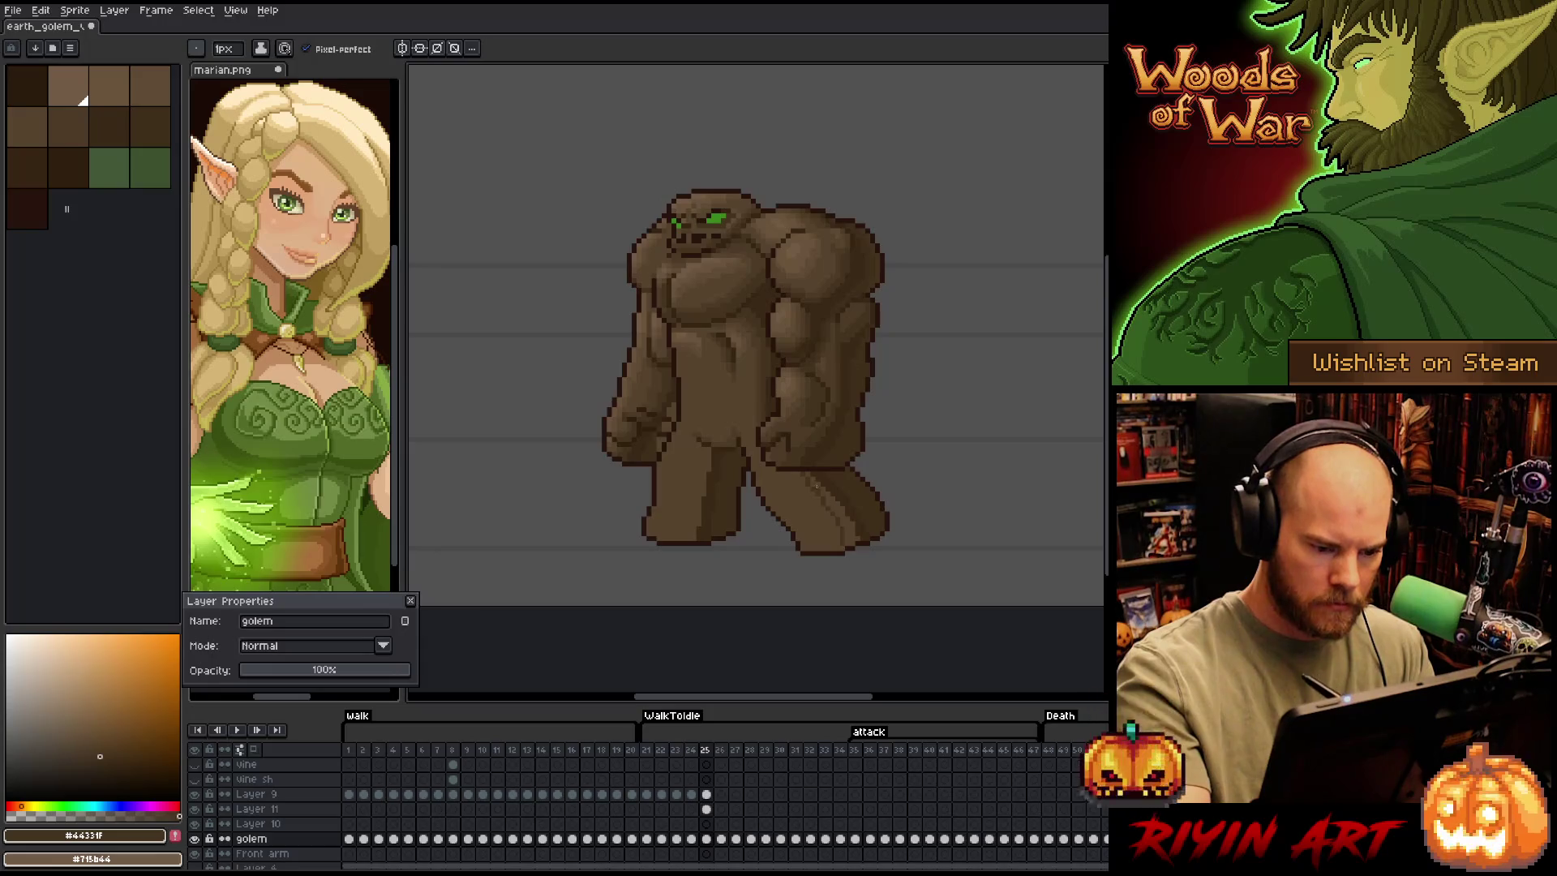
pyautogui.hotkey('ctrl', 'z')
pyautogui.moveTo(807, 472); pyautogui.dragTo(844, 536)
# Draw a dark brown stroke down the left leg, trying and undoing a darker lower-body fill
pyautogui.keyDown('alt'); pyautogui.click(875, 519); pyautogui.keyUp('alt')
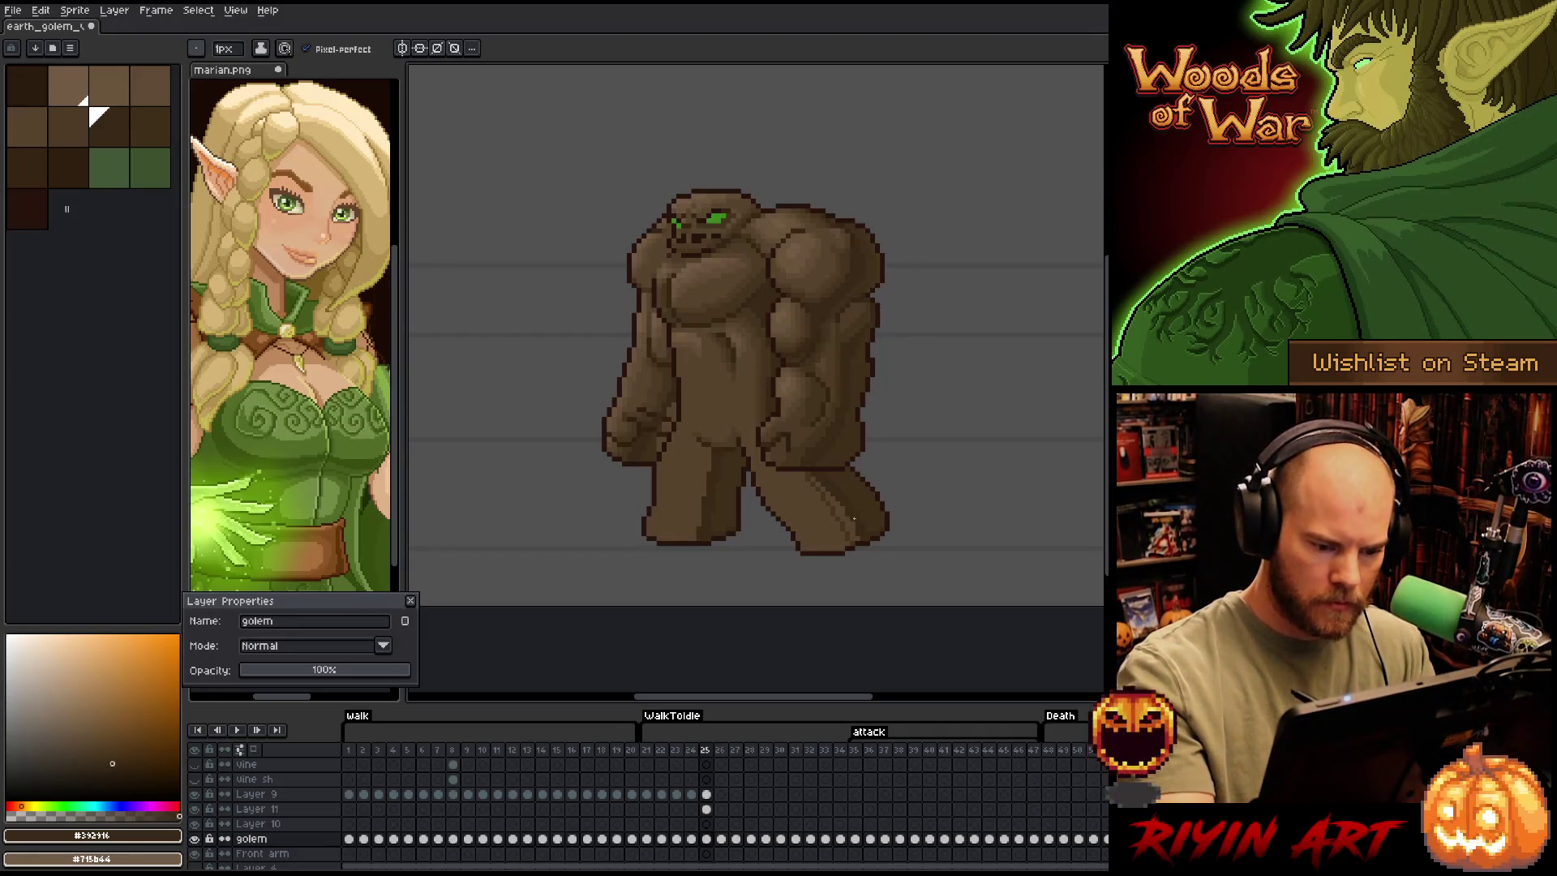
pyautogui.keyDown('alt'); pyautogui.click(813, 465); pyautogui.keyUp('alt')
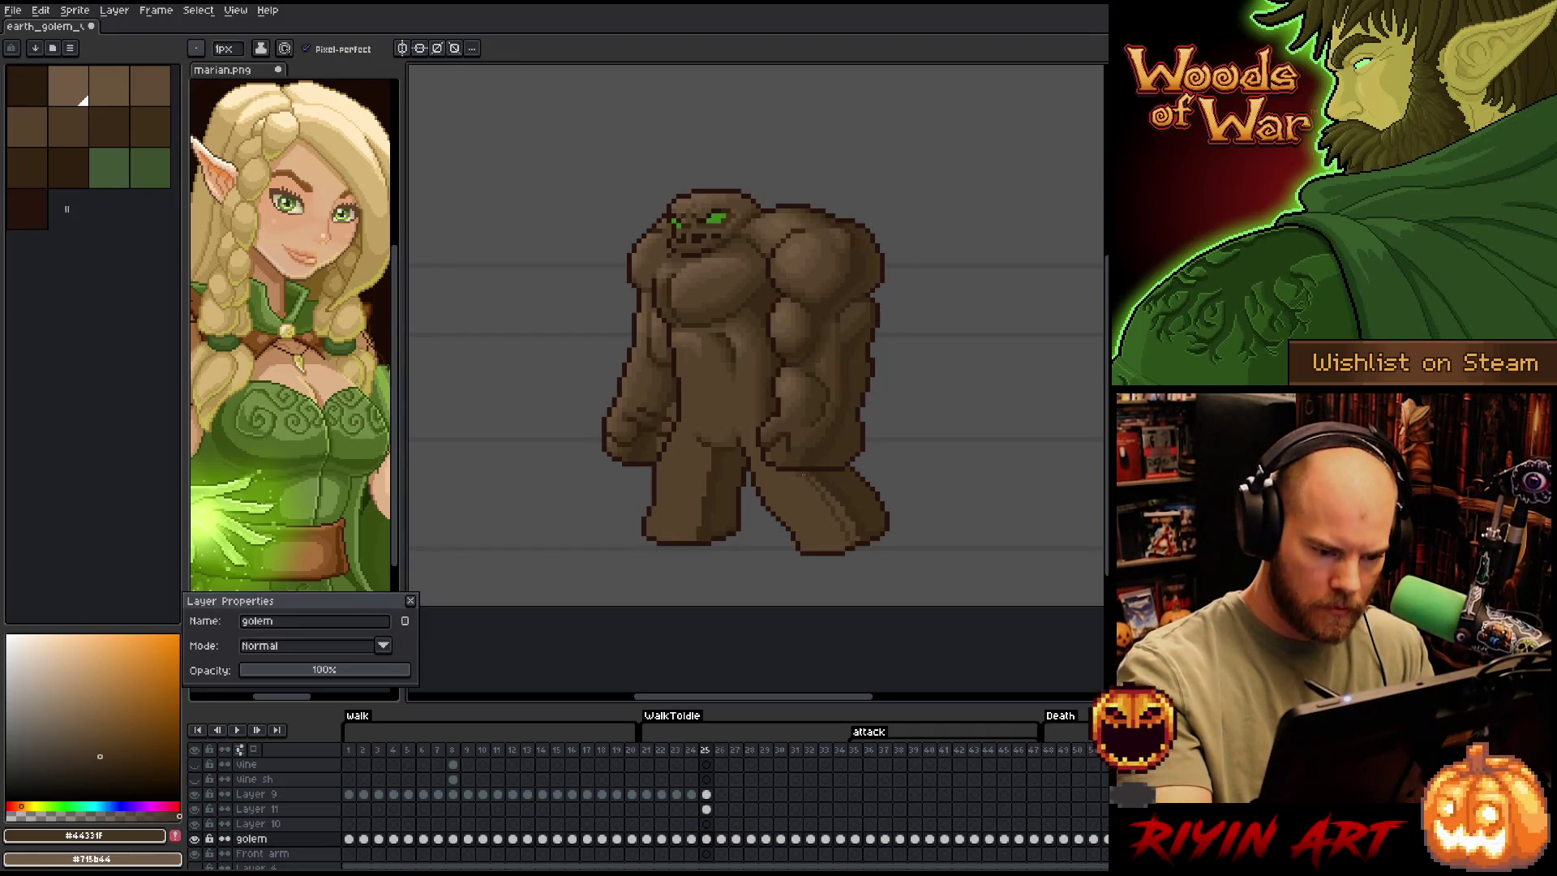
pyautogui.press('g')
pyautogui.press('b')
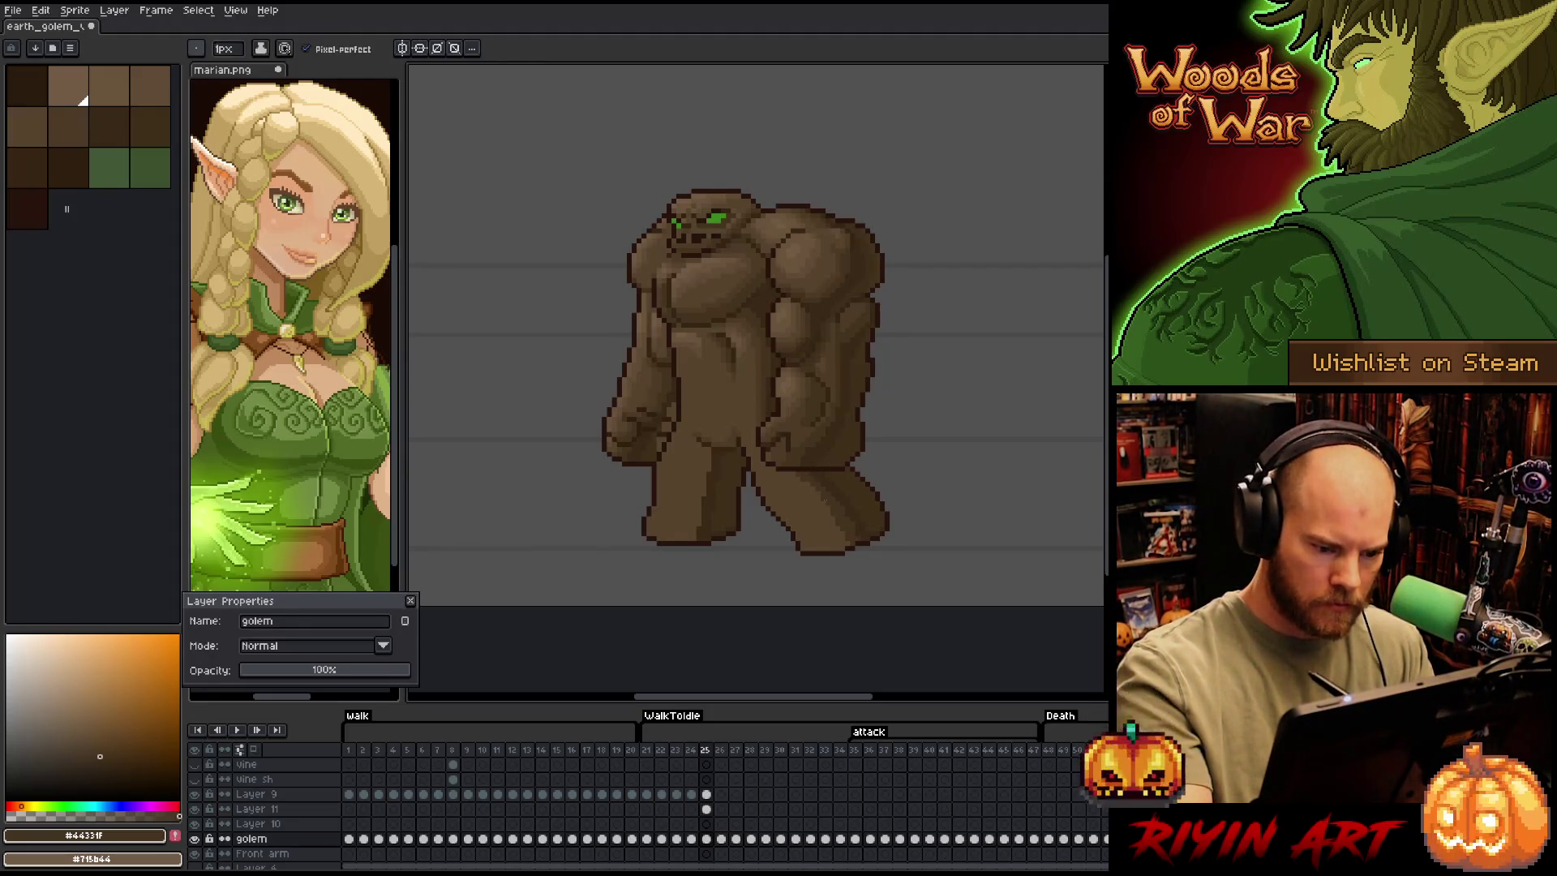
pyautogui.moveTo(704, 448); pyautogui.dragTo(682, 540)
pyautogui.press('g')
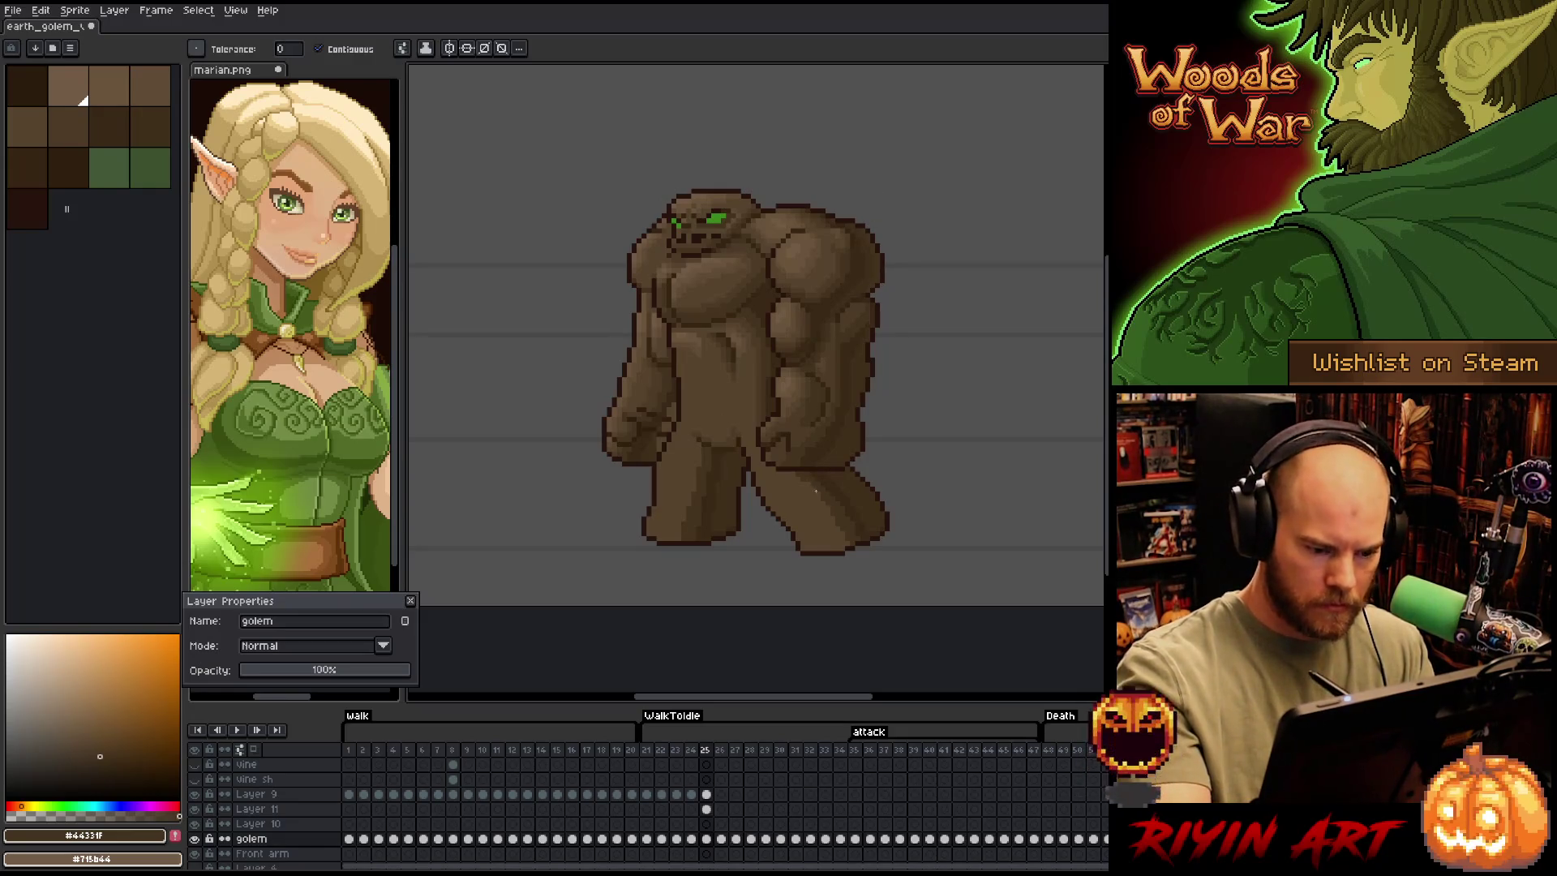
pyautogui.click(808, 482)
pyautogui.hotkey('ctrl', 'z')
pyautogui.press('b')
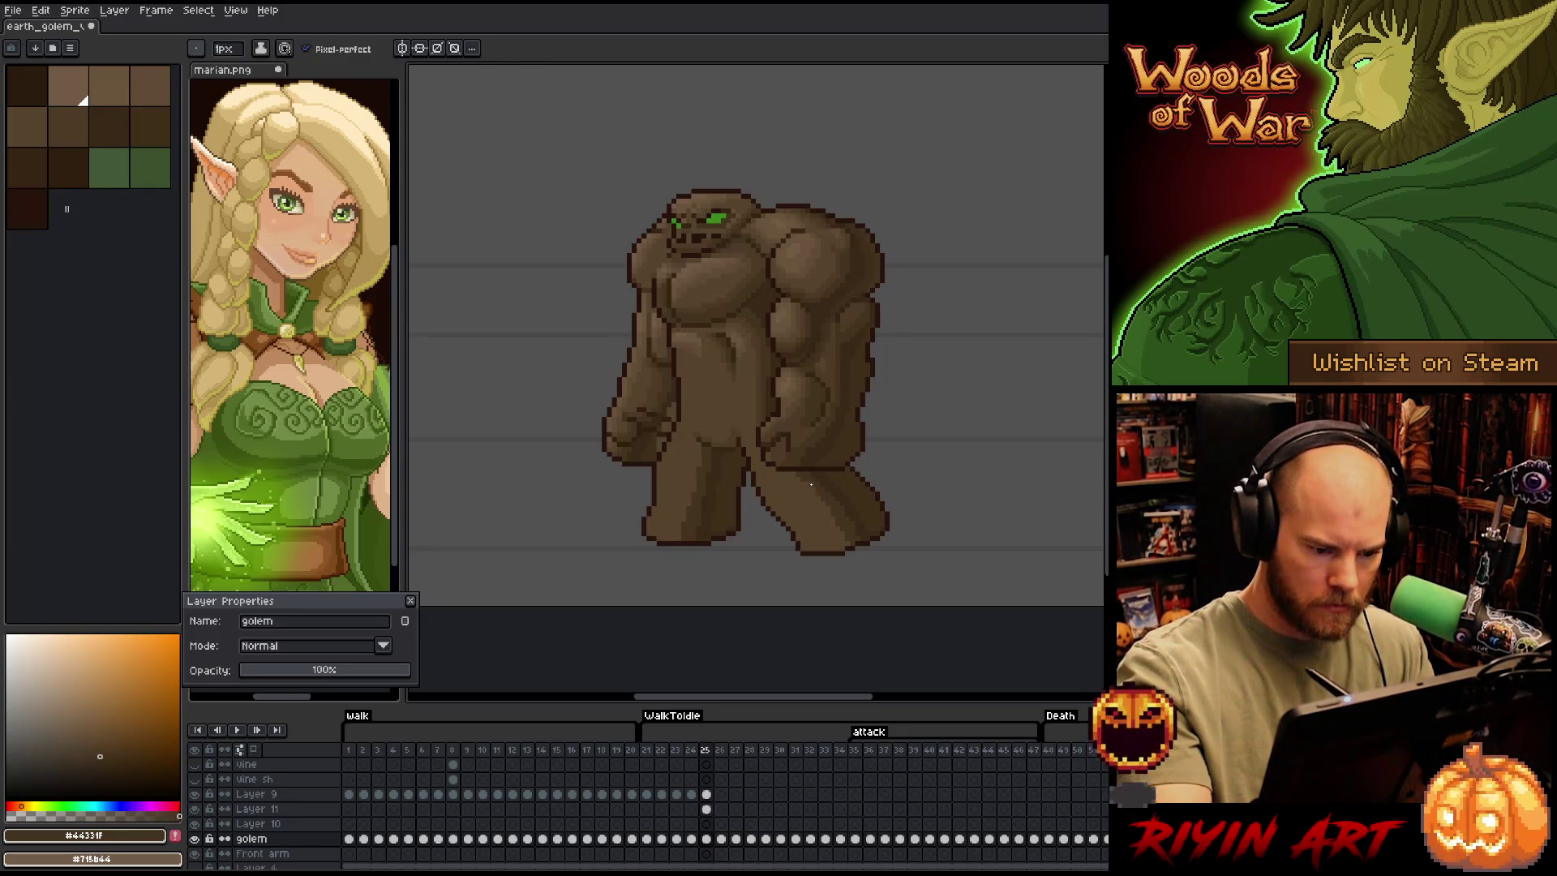
# Sample dark, mid and highlight rock browns from the golem, then step back to frame 24
pyautogui.keyDown('alt'); pyautogui.click(804, 439); pyautogui.keyUp('alt')
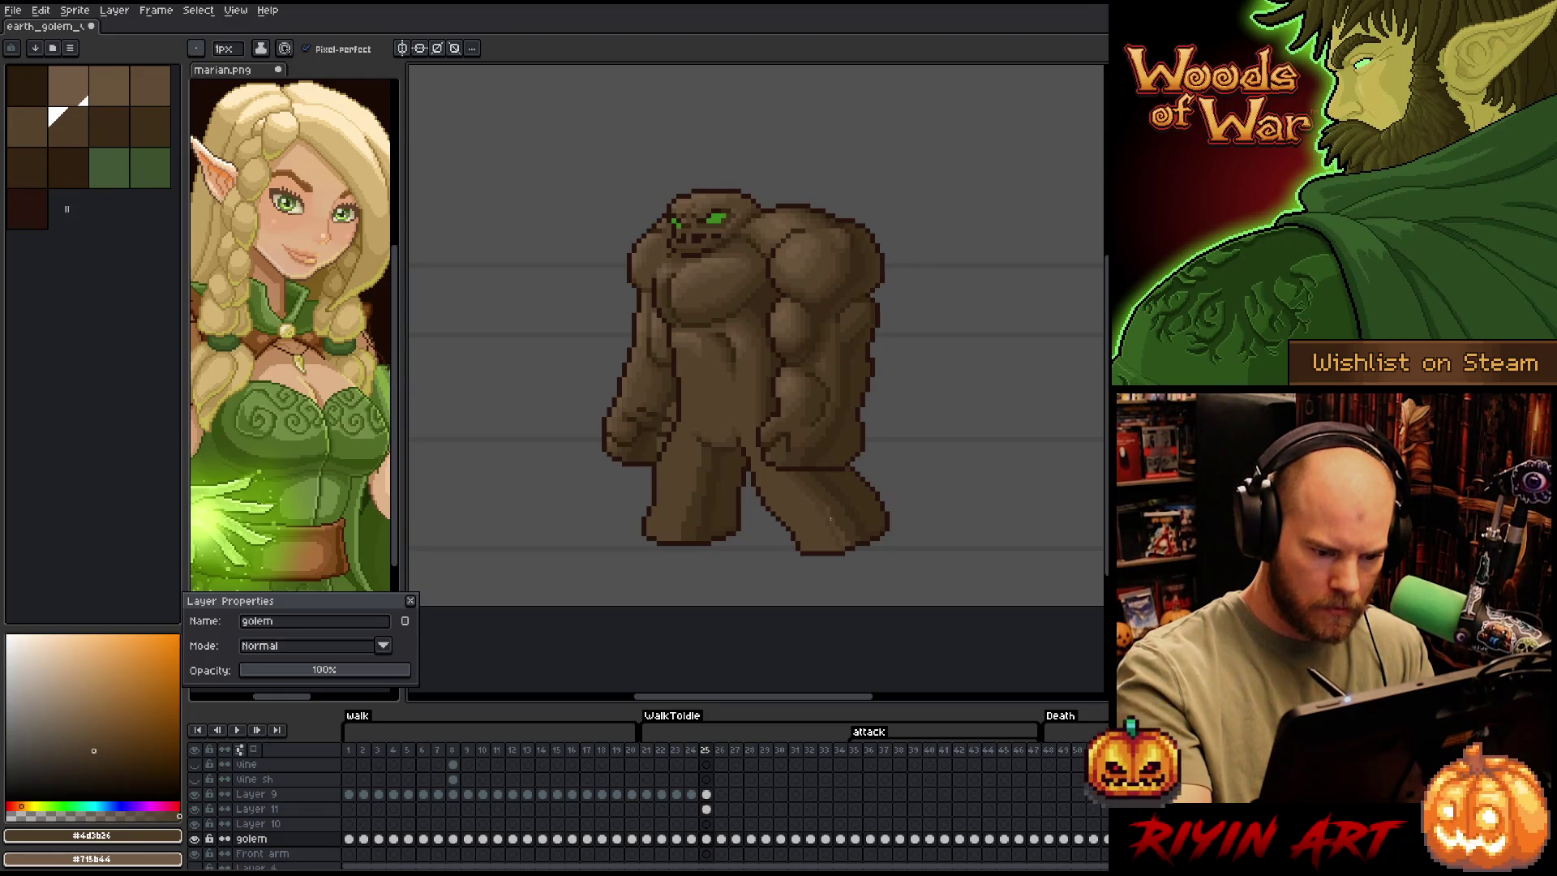
pyautogui.press('g')
pyautogui.press('b')
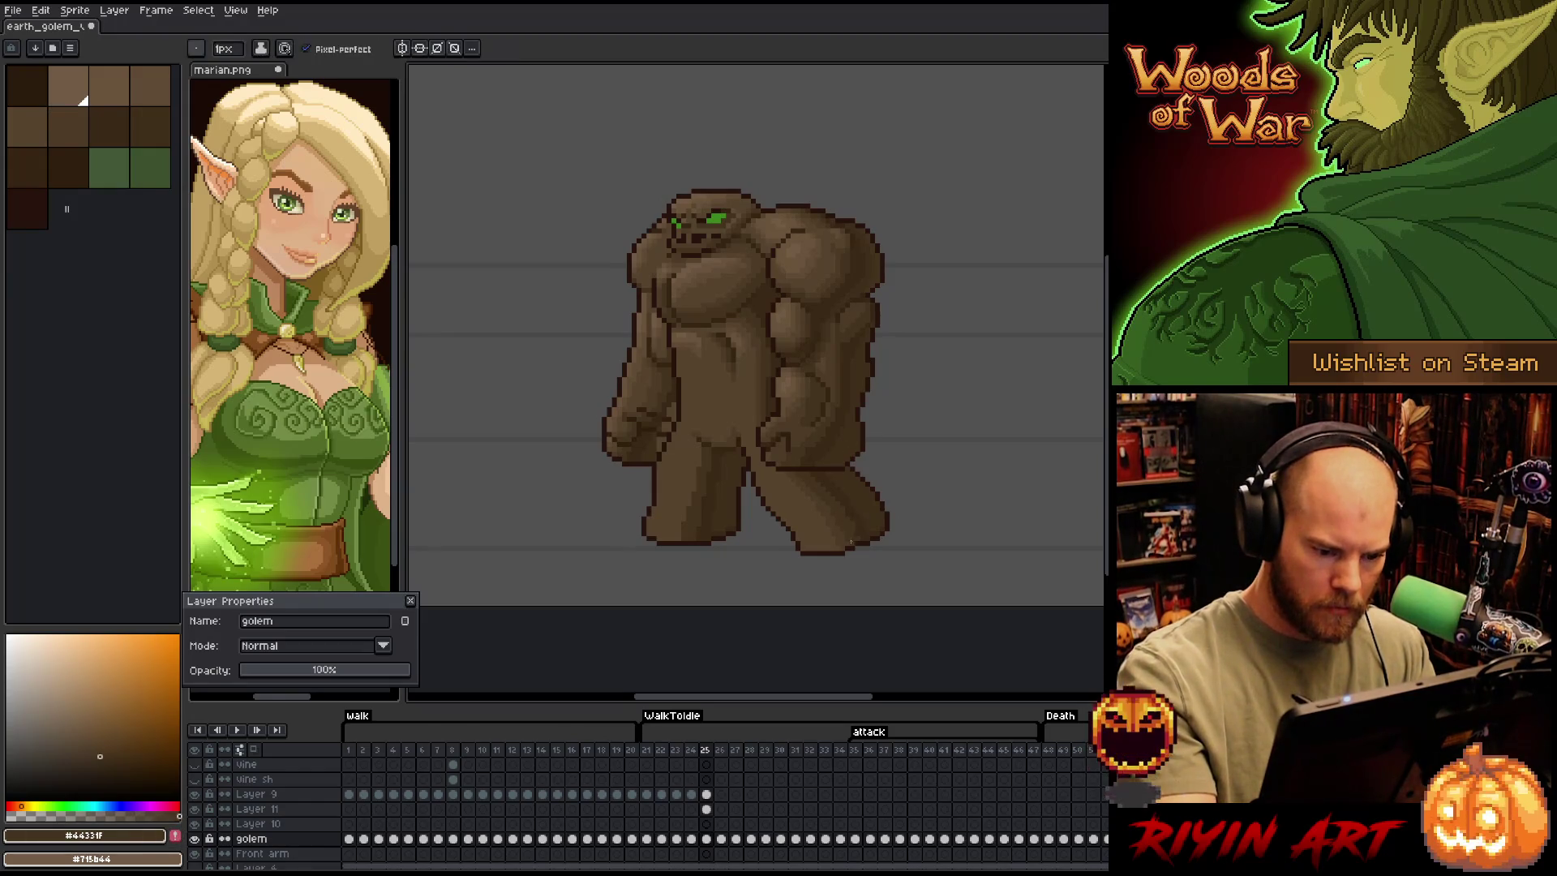
pyautogui.keyDown('alt'); pyautogui.click(858, 538); pyautogui.keyUp('alt')
pyautogui.keyDown('alt'); pyautogui.click(842, 549); pyautogui.keyUp('alt')
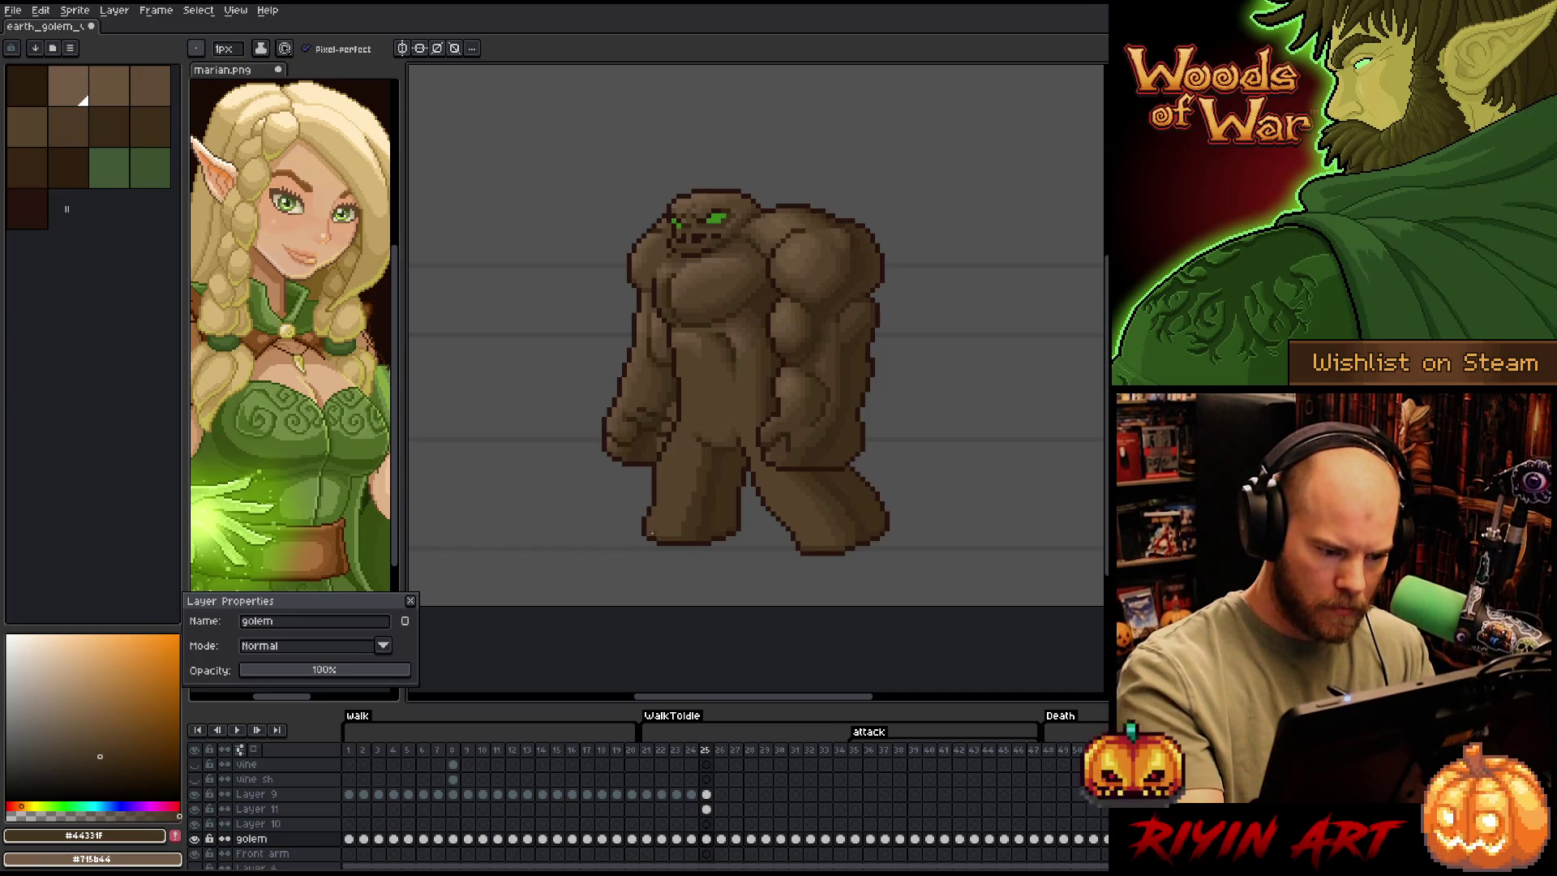
pyautogui.keyDown('alt'); pyautogui.click(834, 507); pyautogui.keyUp('alt')
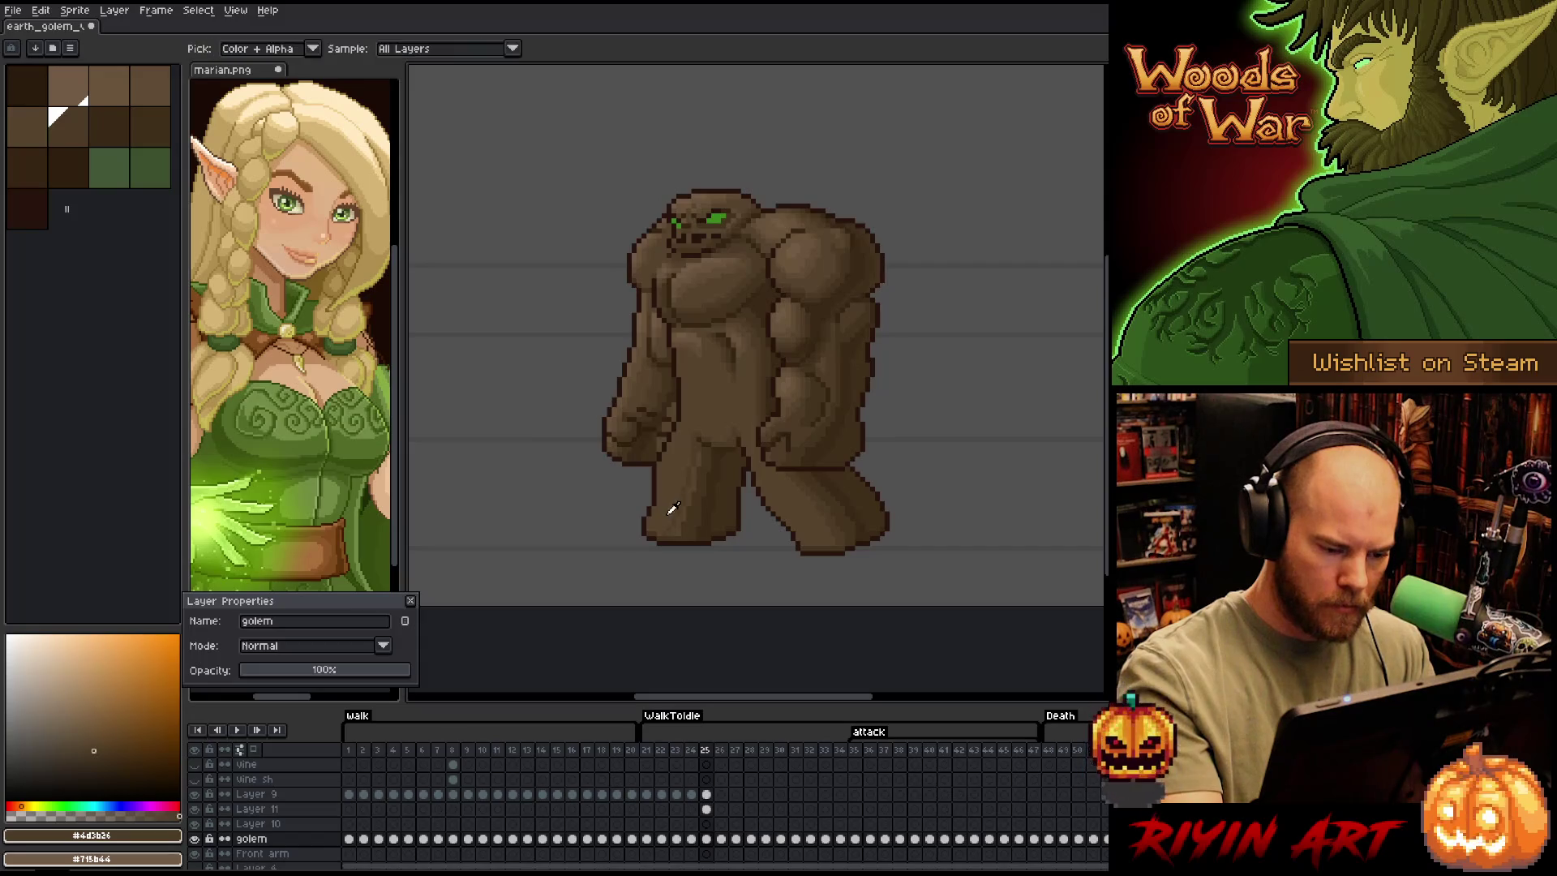
pyautogui.keyDown('alt'); pyautogui.click(667, 522); pyautogui.keyUp('alt')
pyautogui.press('e')
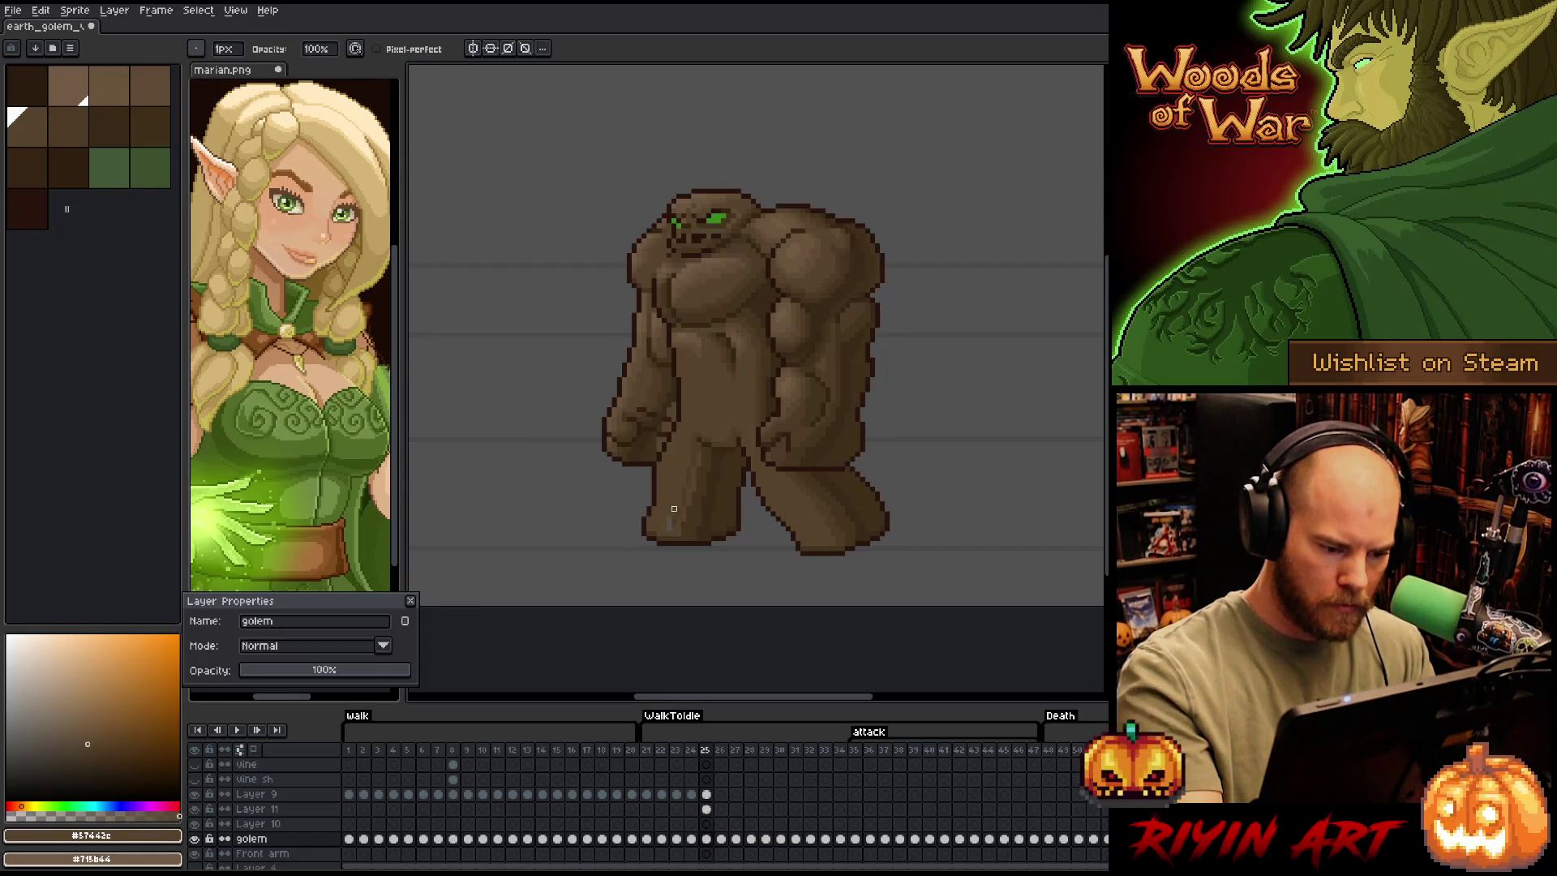
pyautogui.press('b')
pyautogui.keyDown('alt'); pyautogui.click(673, 524); pyautogui.keyUp('alt')
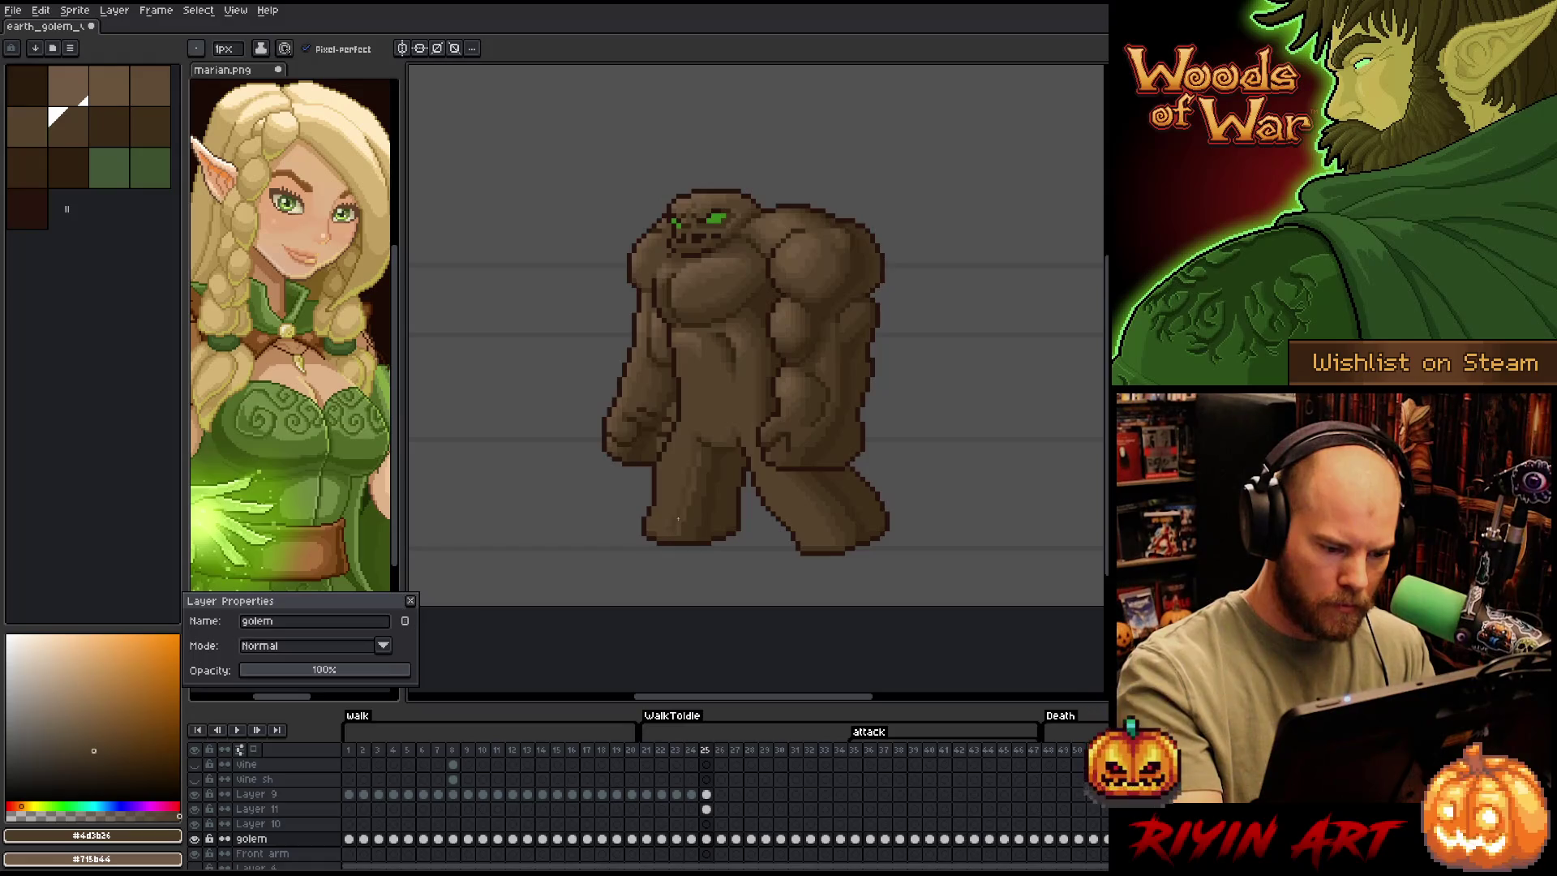
pyautogui.press('g')
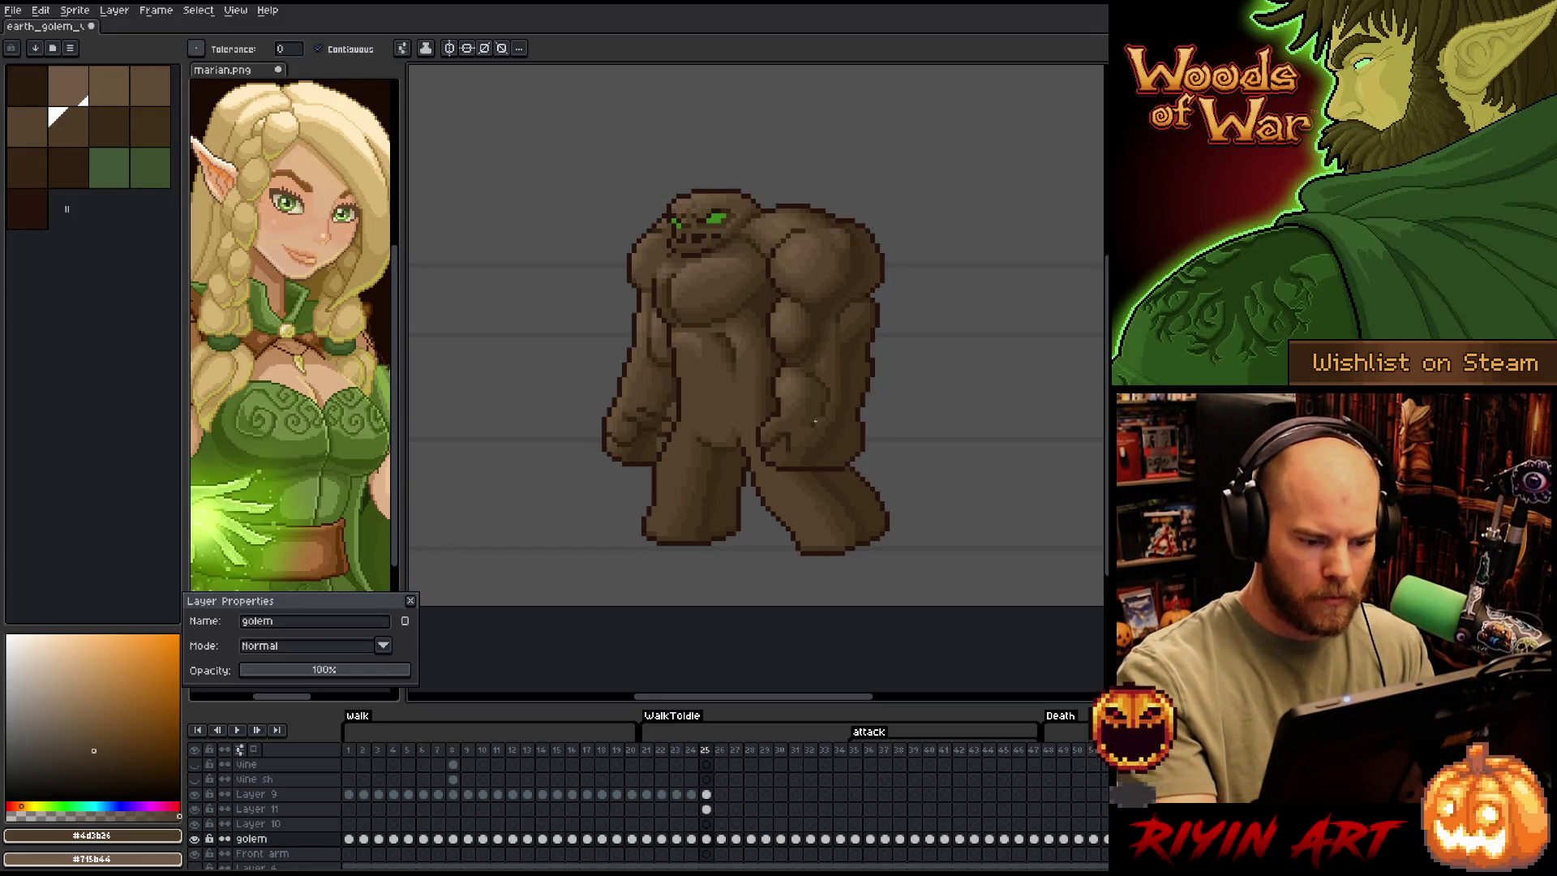
pyautogui.press('b')
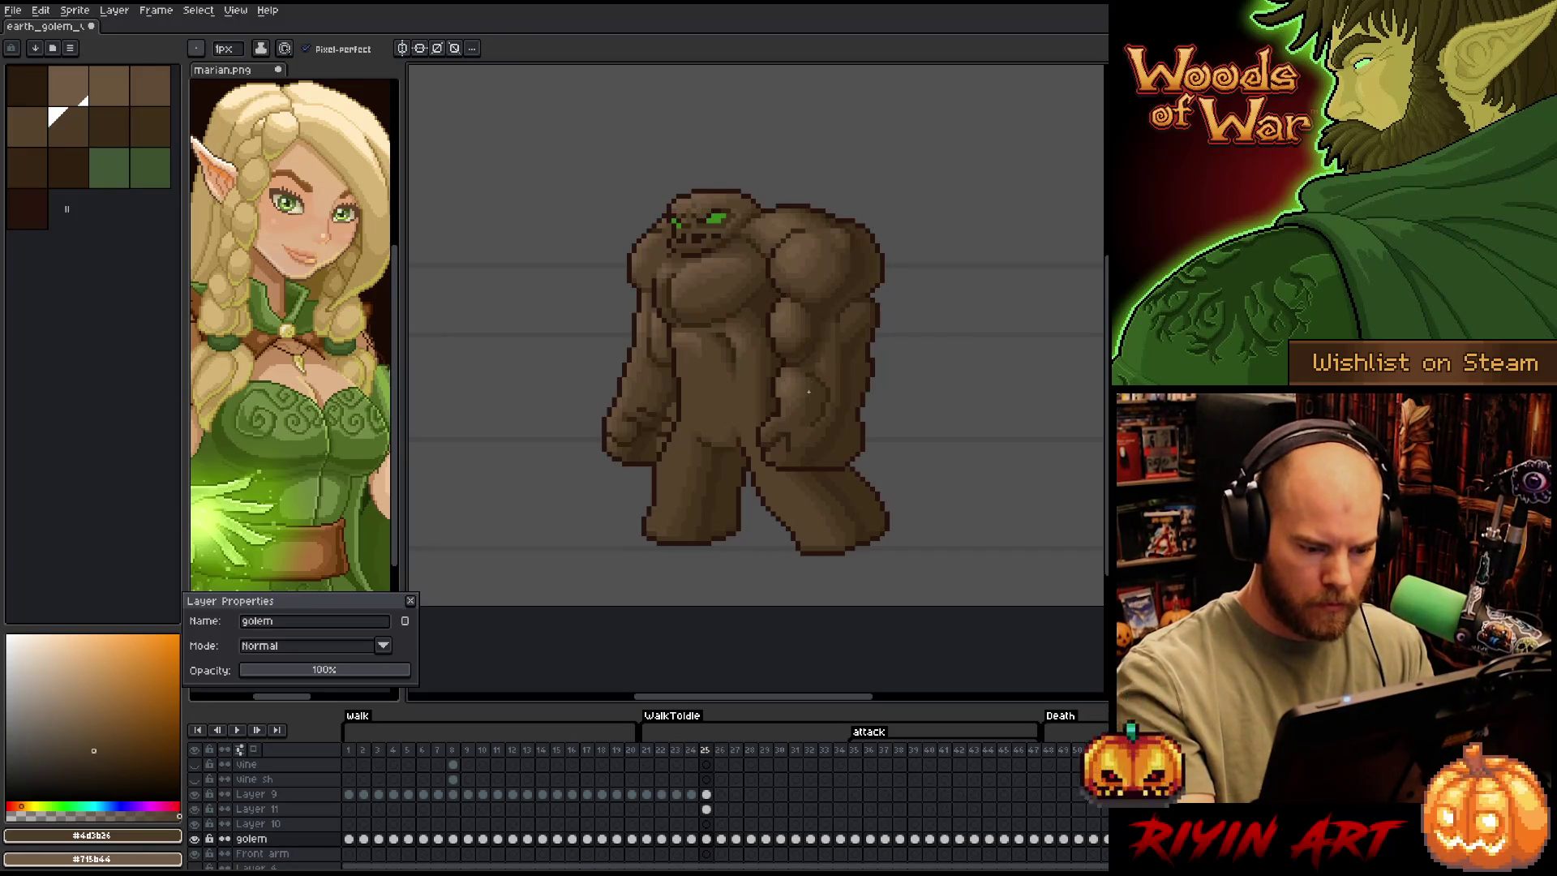
pyautogui.press(',')
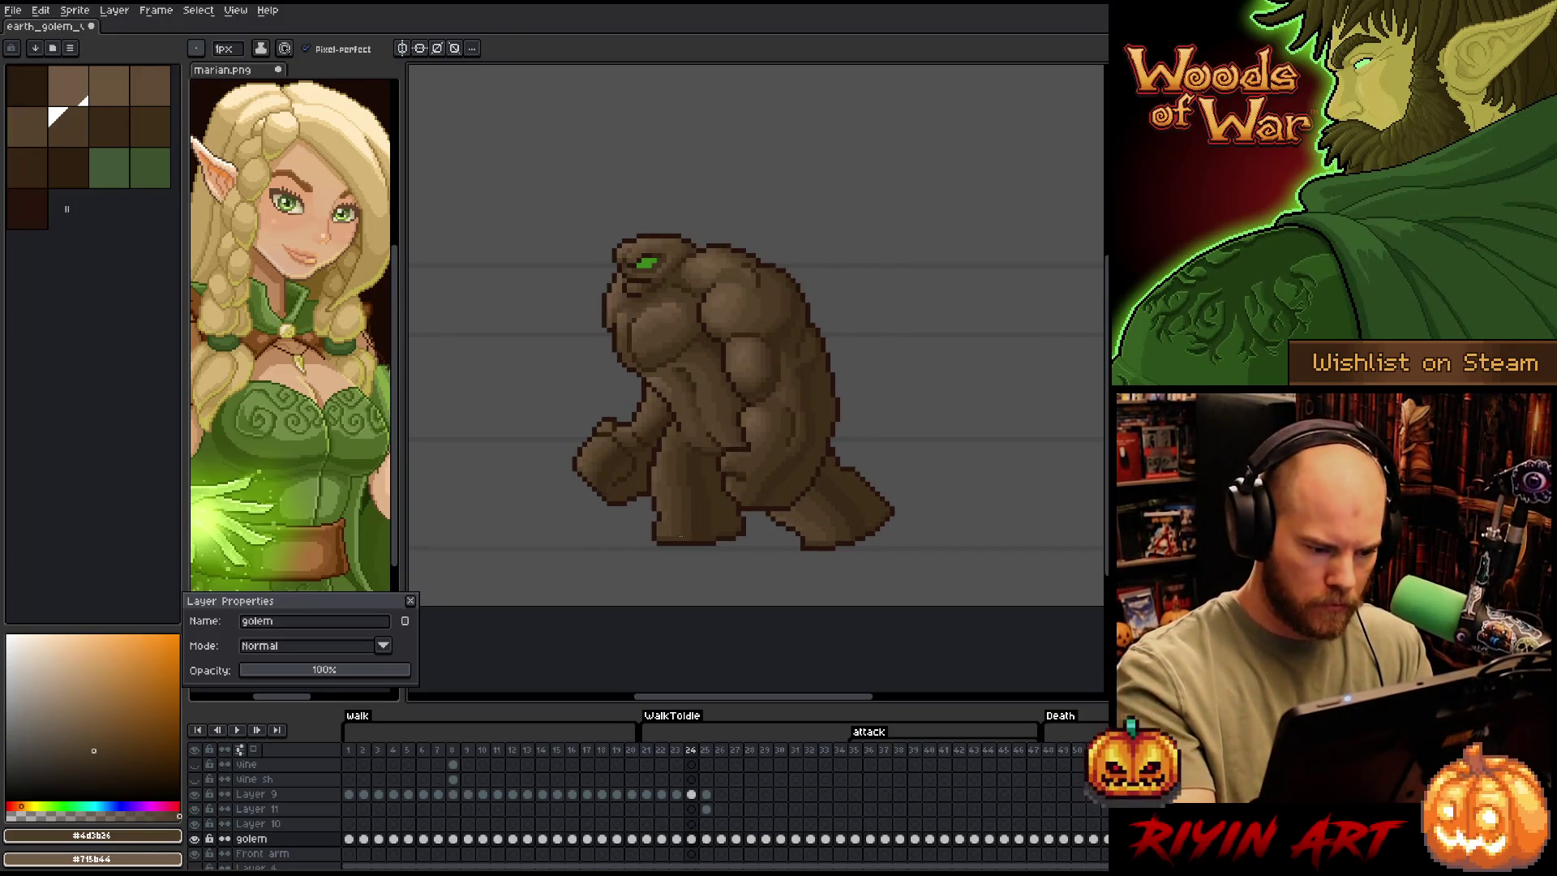
# Return to frame 25 and sample the #604c35, #69533b and #715b44 browns from the golem
pyautogui.keyDown('alt'); pyautogui.click(660, 495); pyautogui.keyUp('alt')
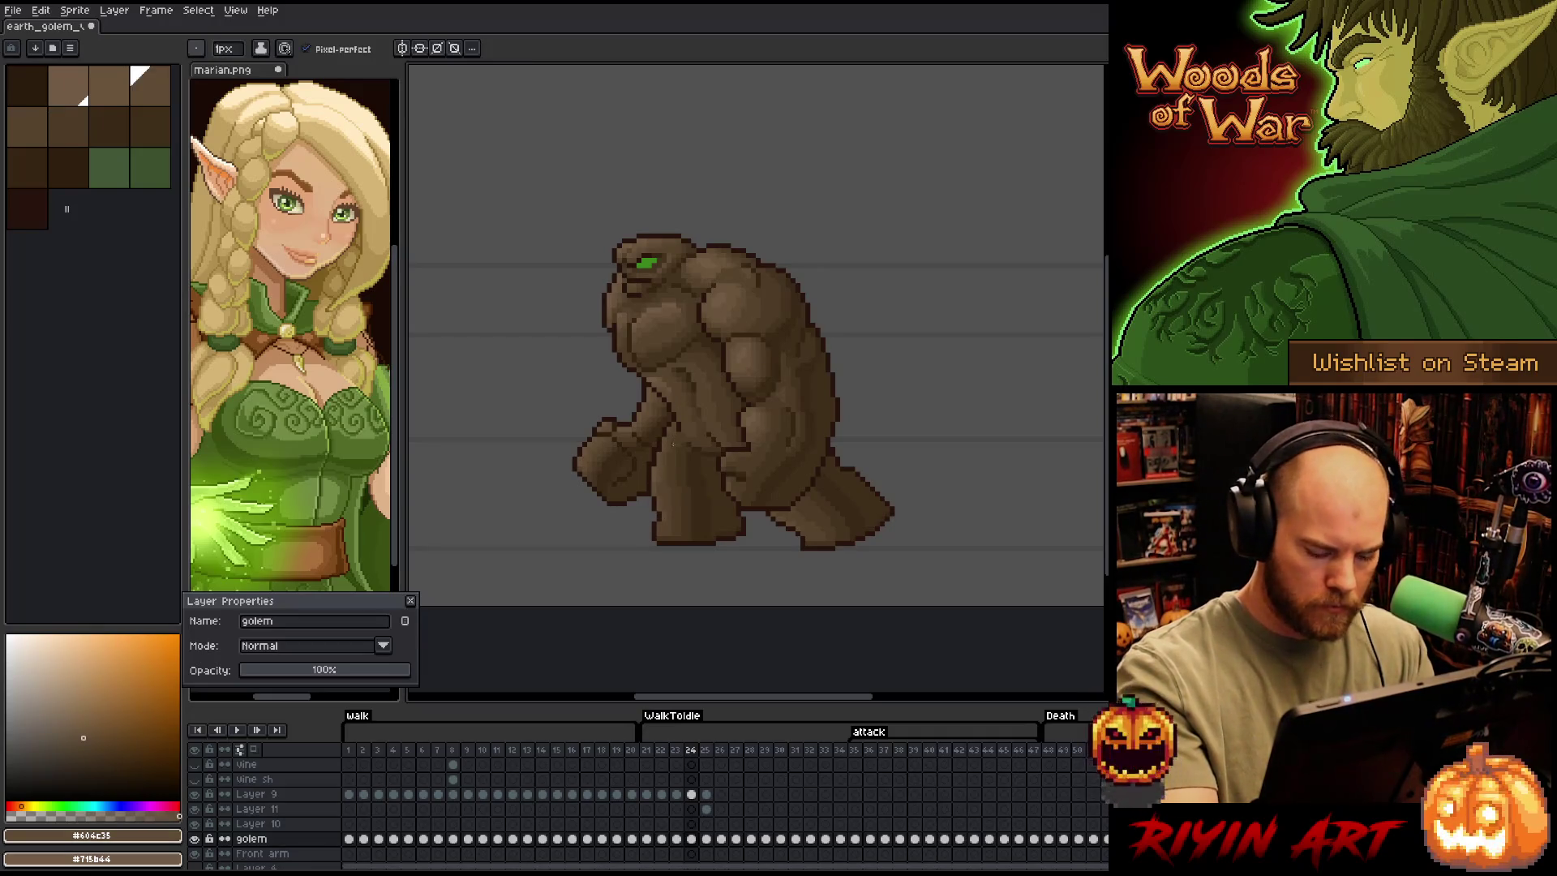
pyautogui.press('.')
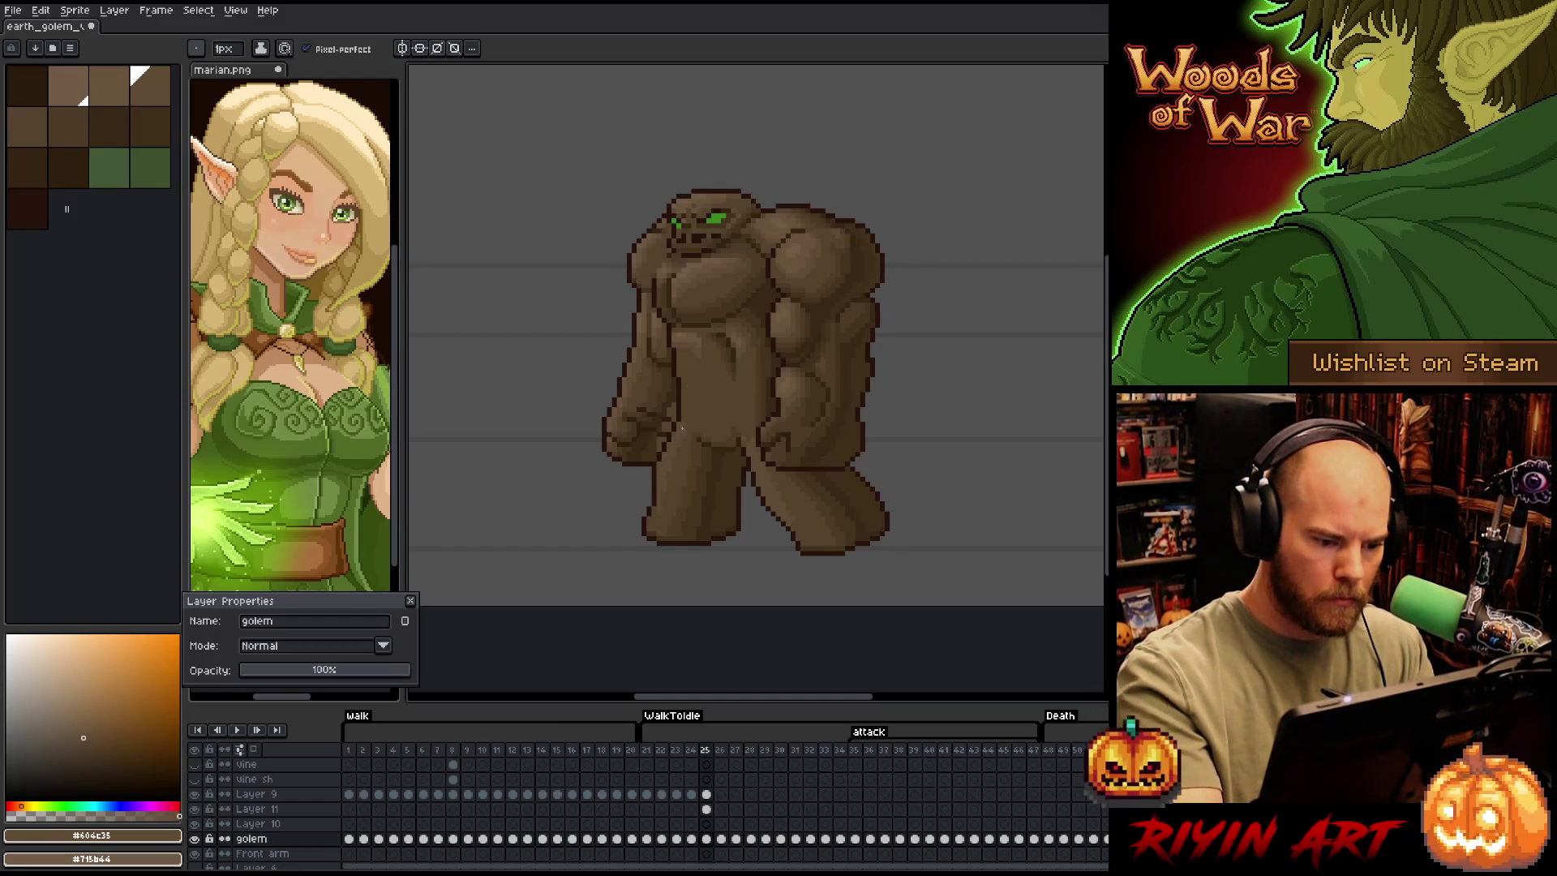
pyautogui.press('i')
pyautogui.click(699, 333)
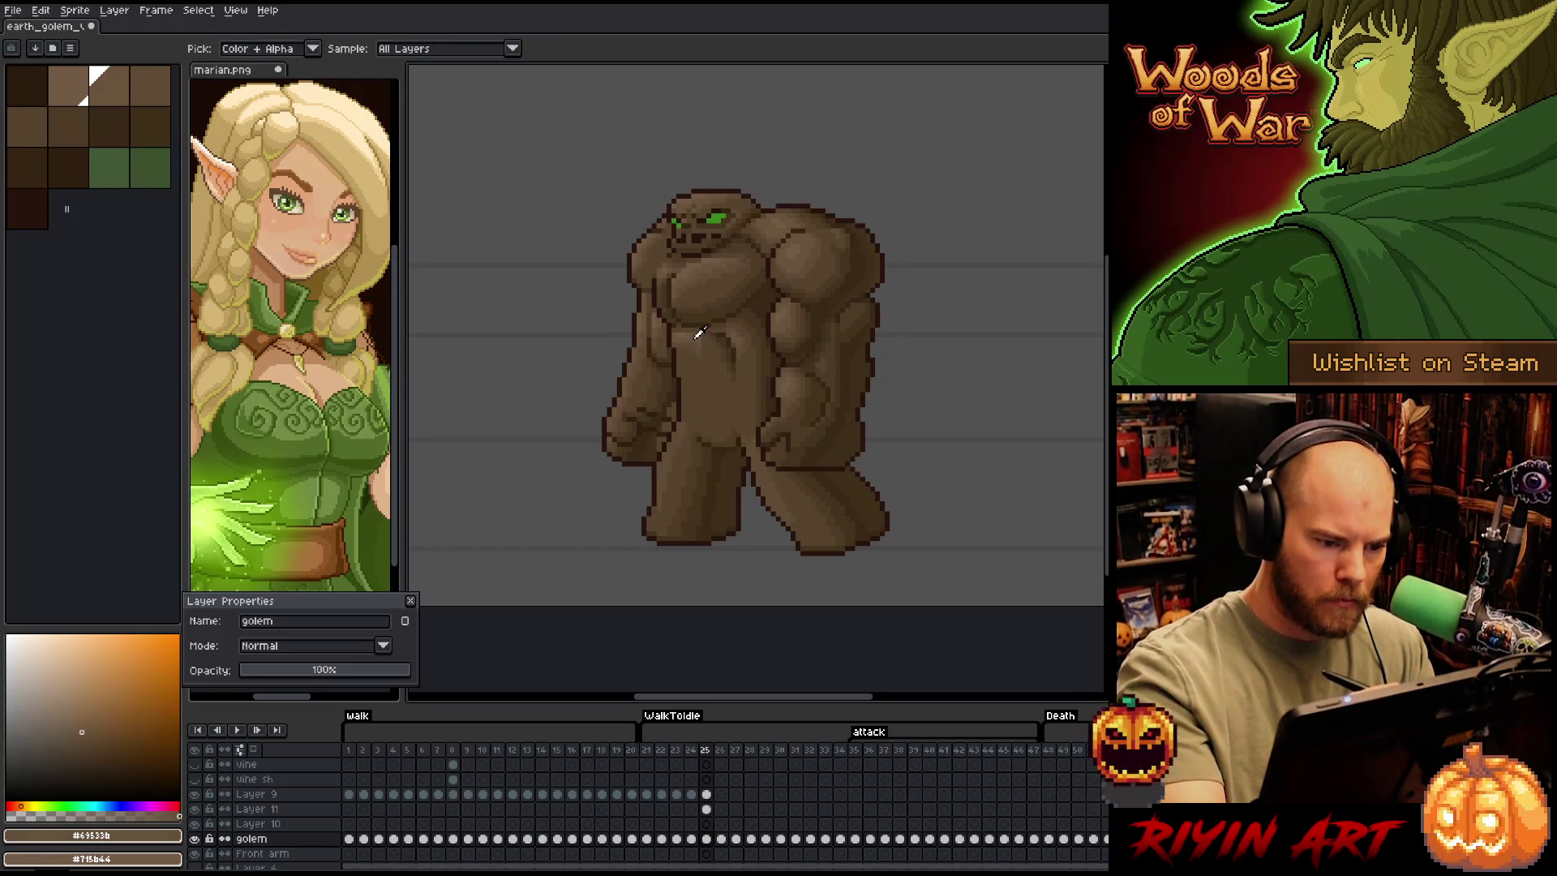
pyautogui.press('b')
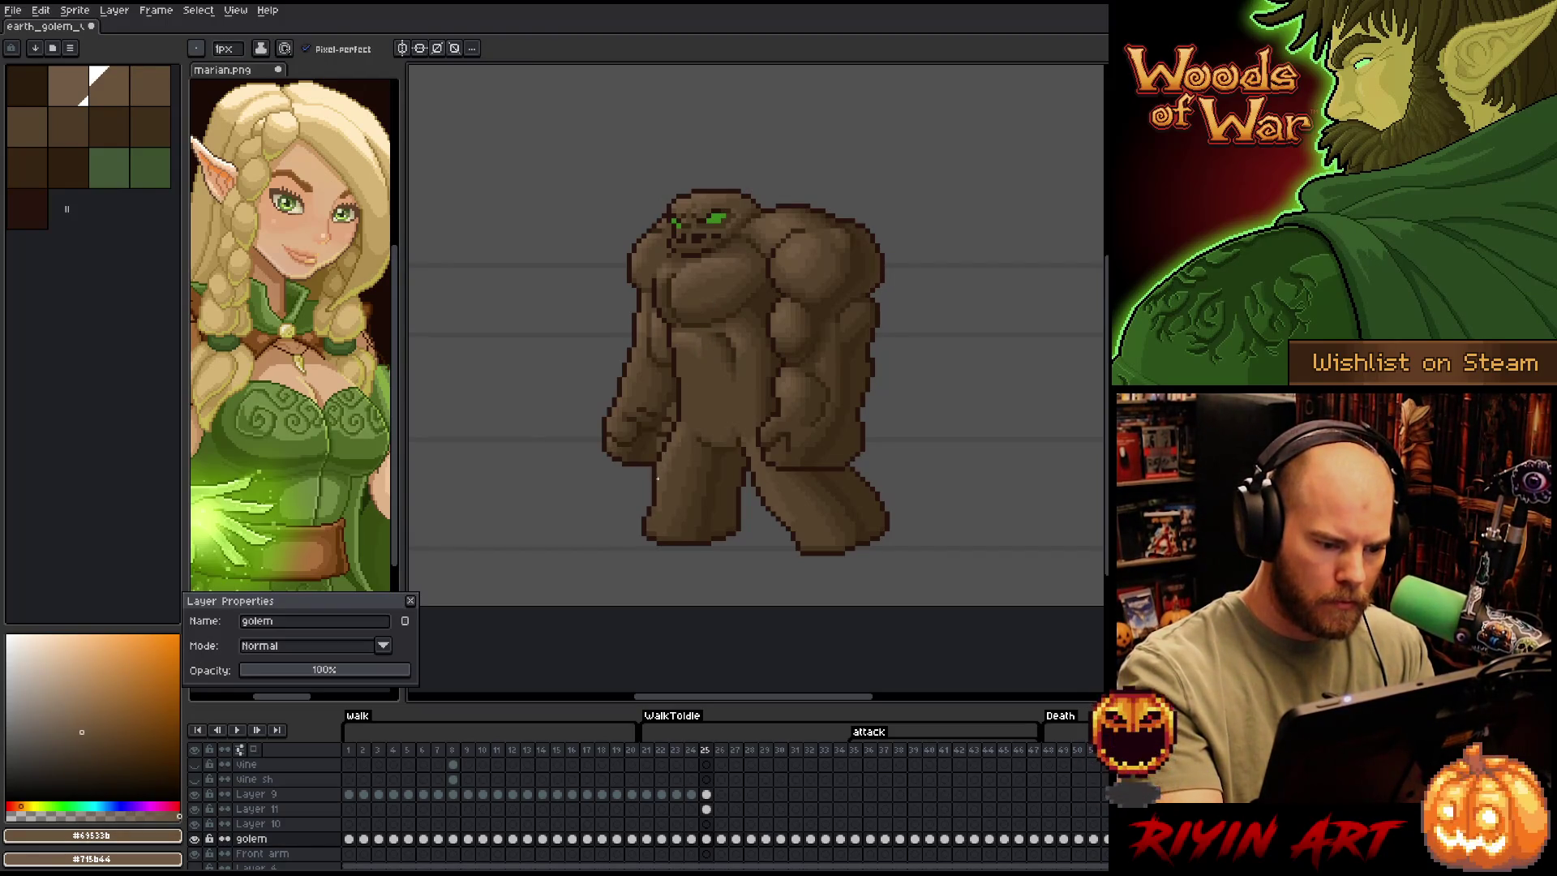
pyautogui.keyDown('alt'); pyautogui.click(668, 460); pyautogui.keyUp('alt')
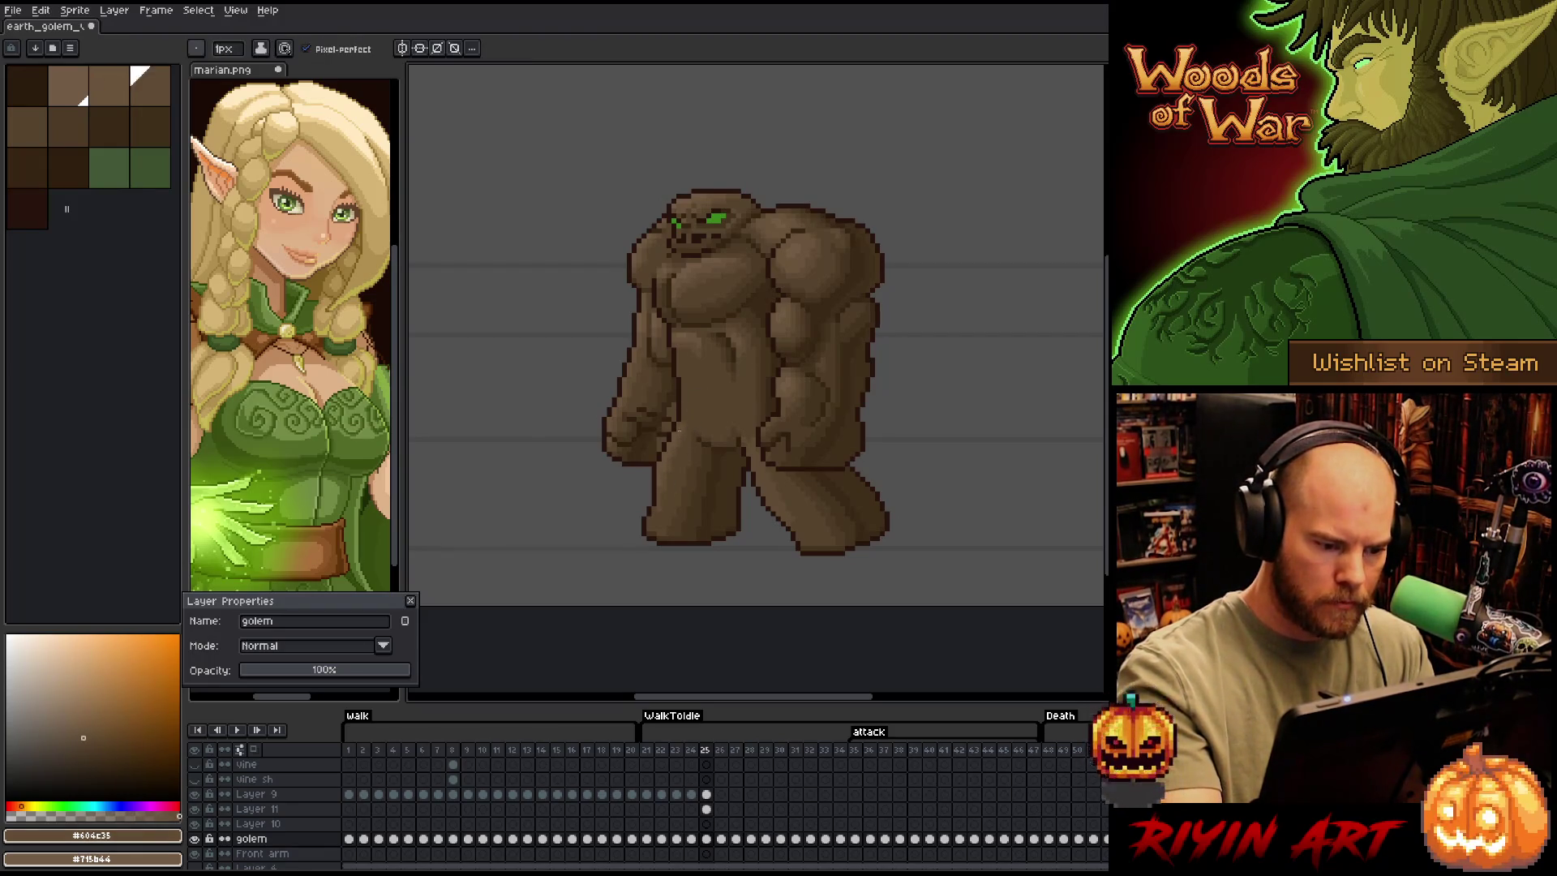
pyautogui.keyDown('alt'); pyautogui.click(751, 467); pyautogui.keyUp('alt')
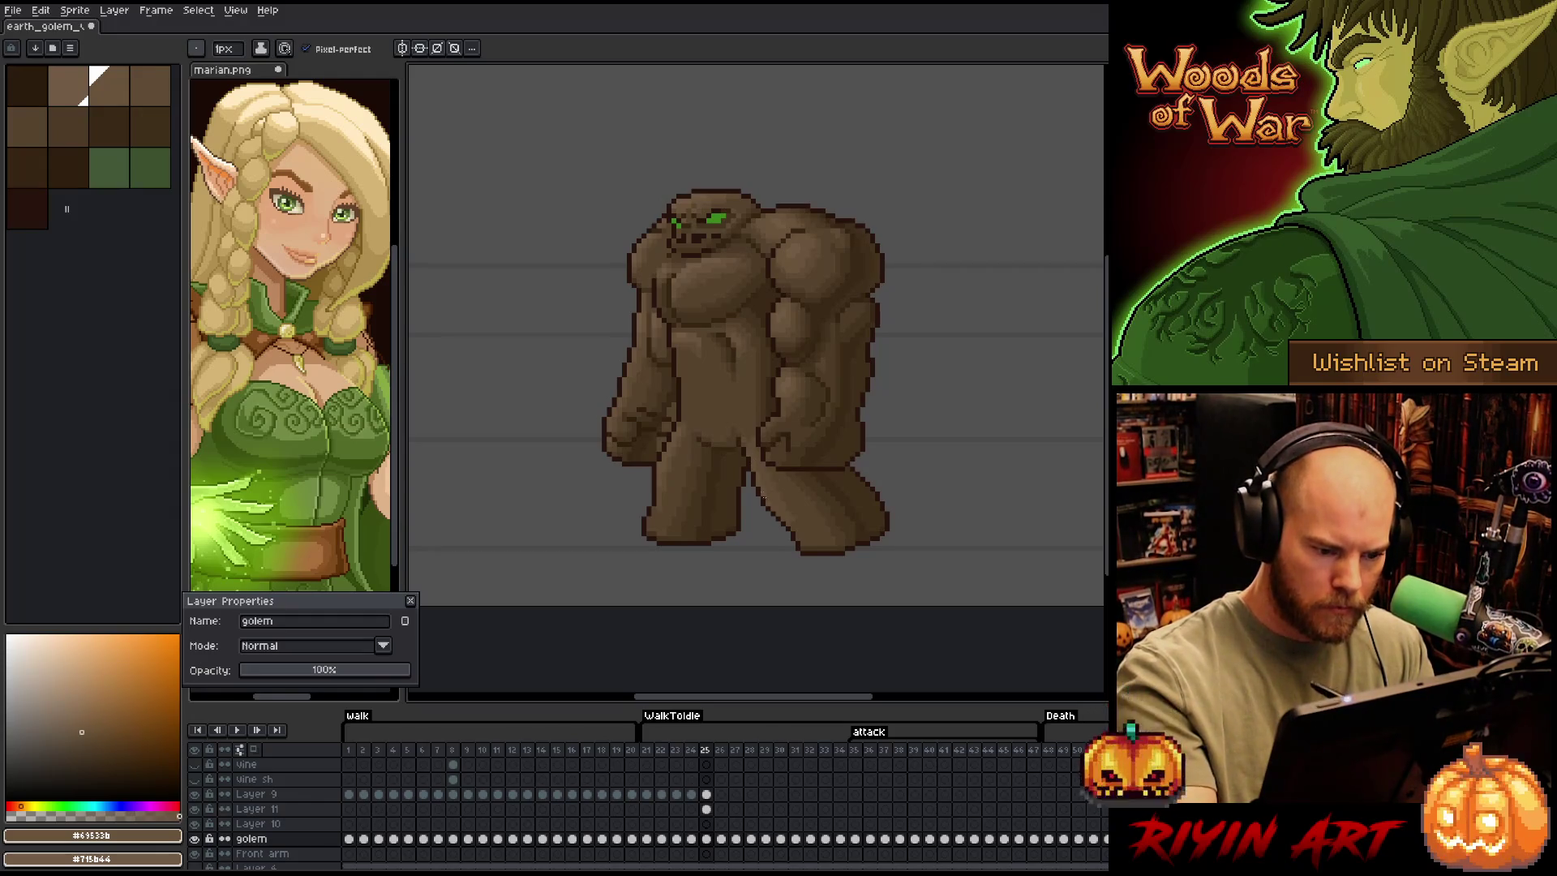
pyautogui.keyDown('alt'); pyautogui.click(741, 436); pyautogui.keyUp('alt')
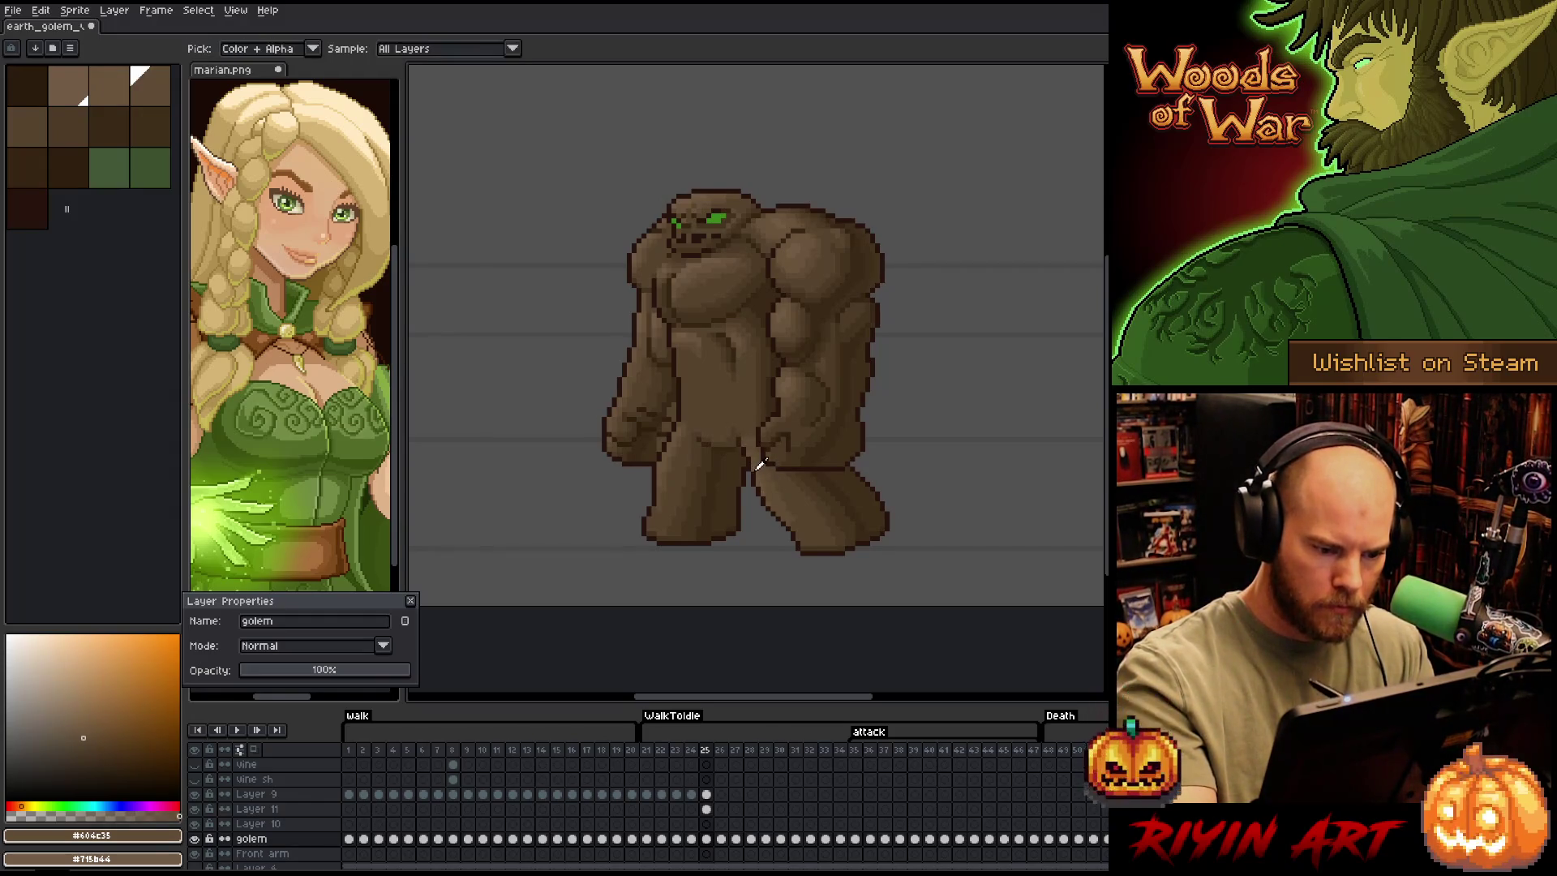
pyautogui.keyDown('alt'); pyautogui.click(762, 469); pyautogui.keyUp('alt')
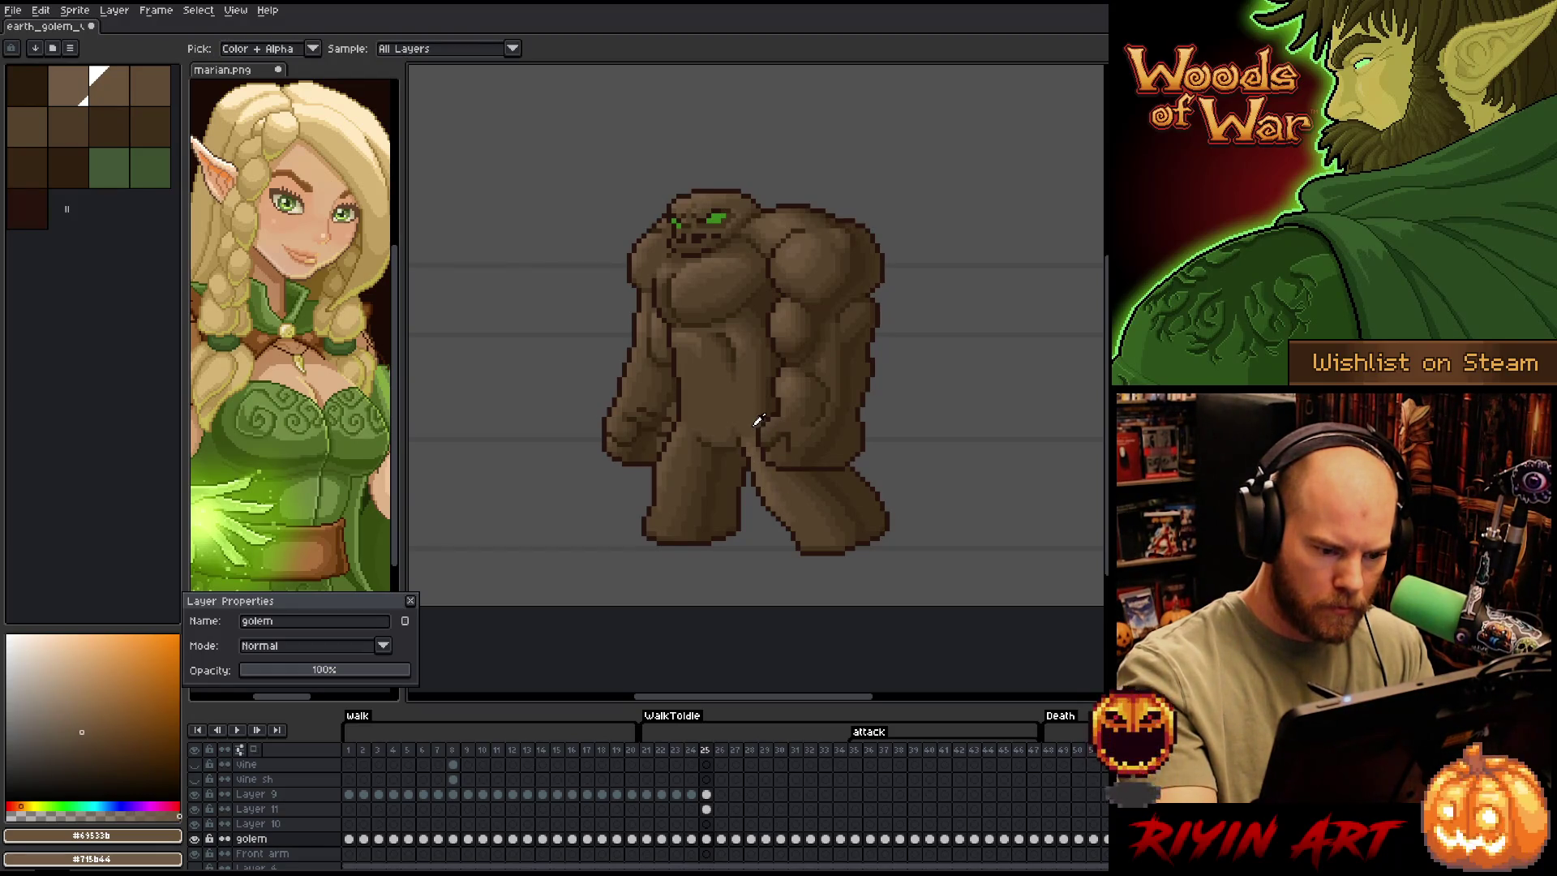
pyautogui.keyDown('alt'); pyautogui.click(699, 323); pyautogui.keyUp('alt')
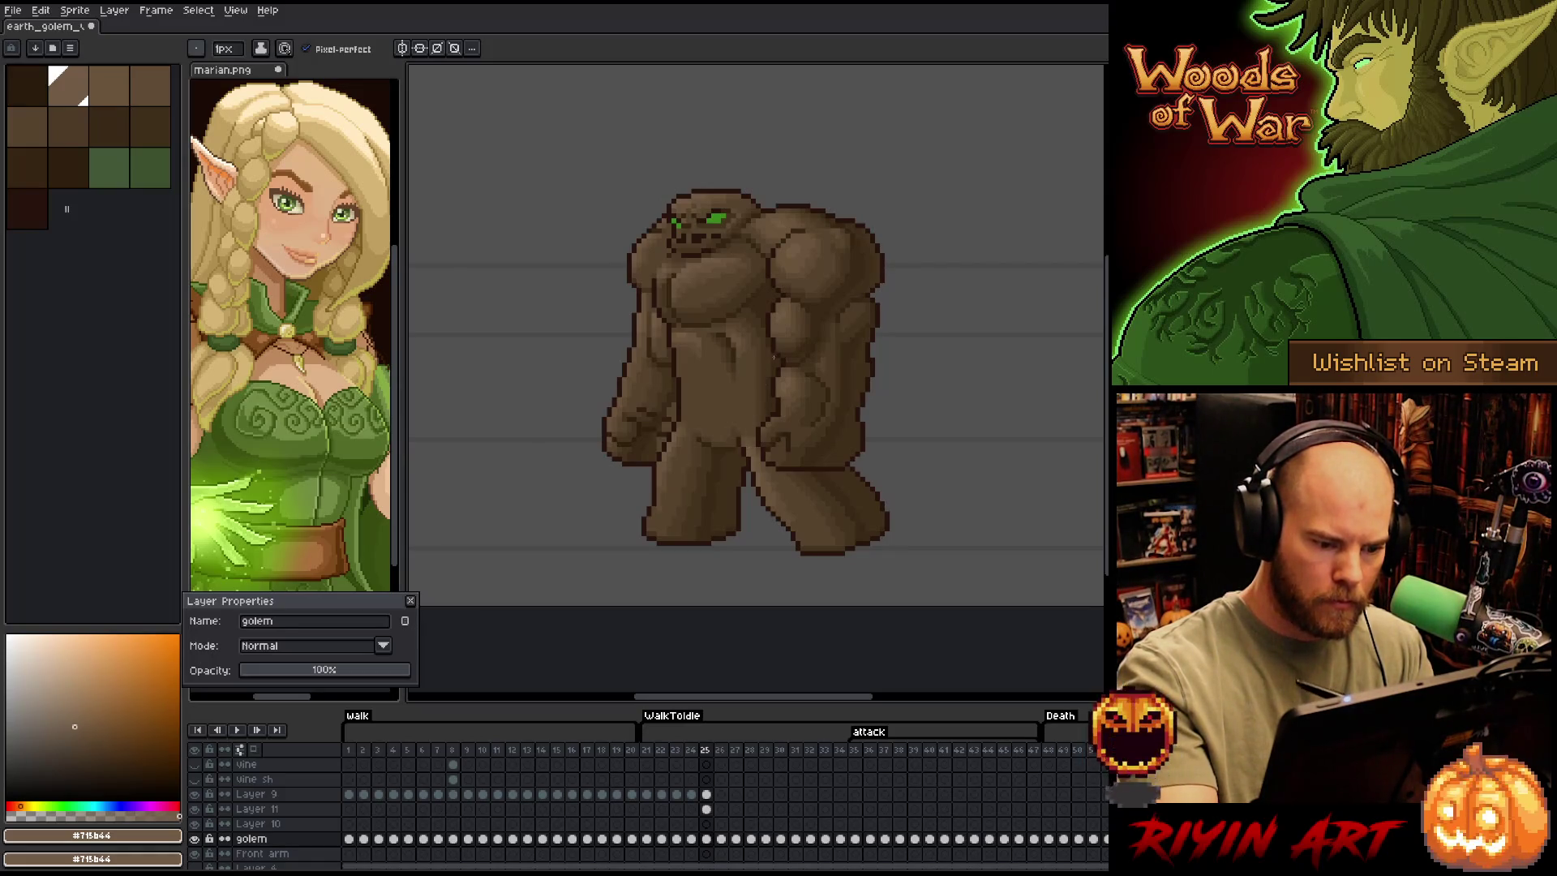
# Draw a dark outline along the fist and hip, and darken the left arm contour with #402f1b
pyautogui.keyDown('alt'); pyautogui.click(803, 495); pyautogui.keyUp('alt')
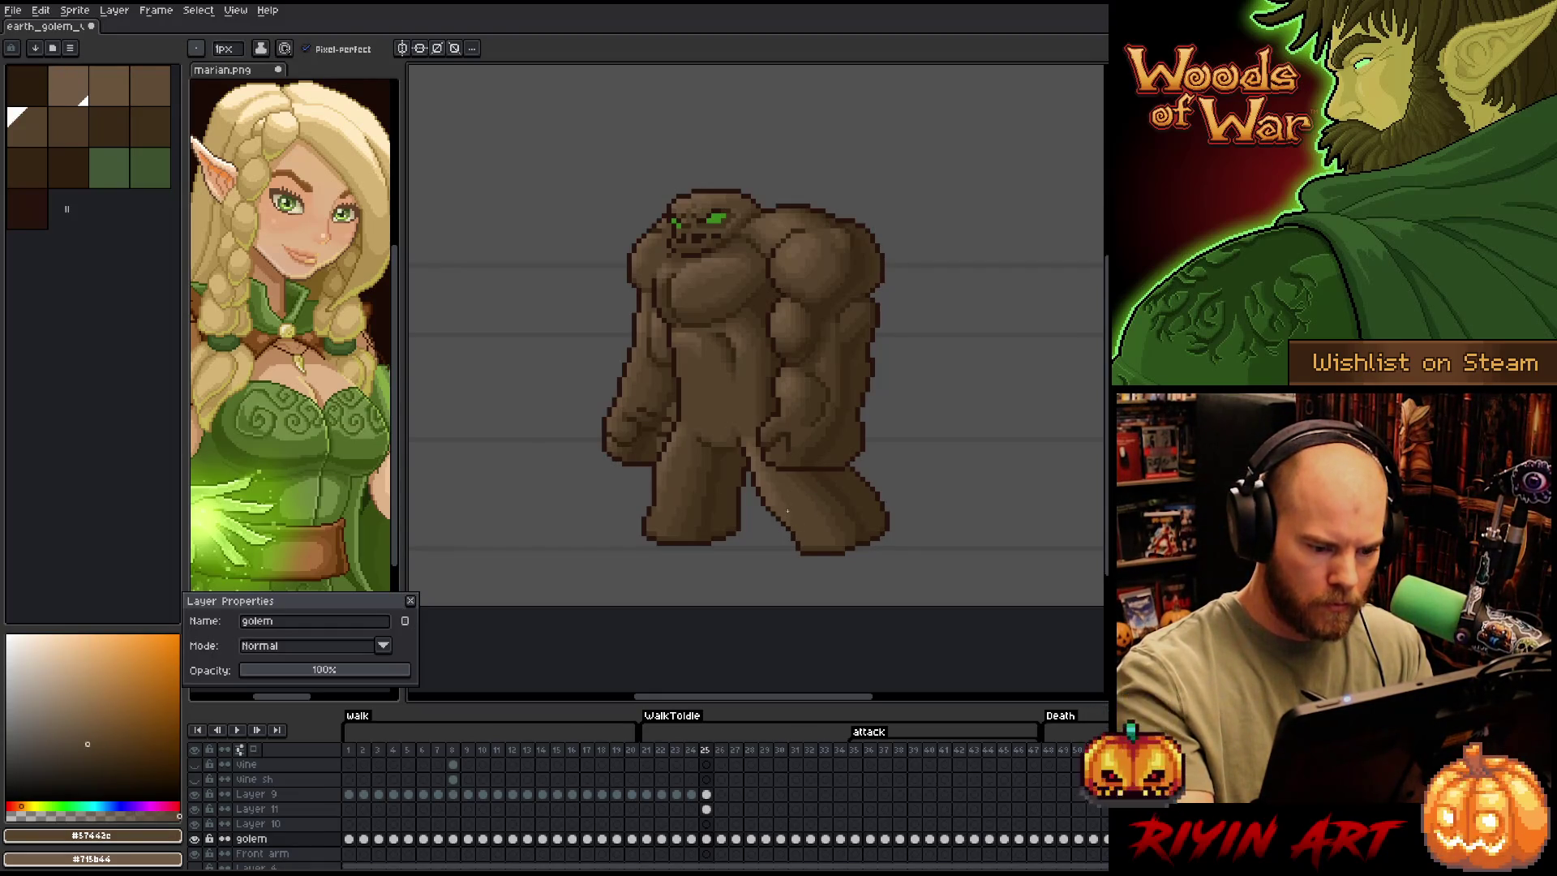
pyautogui.moveTo(844, 468); pyautogui.dragTo(794, 472)
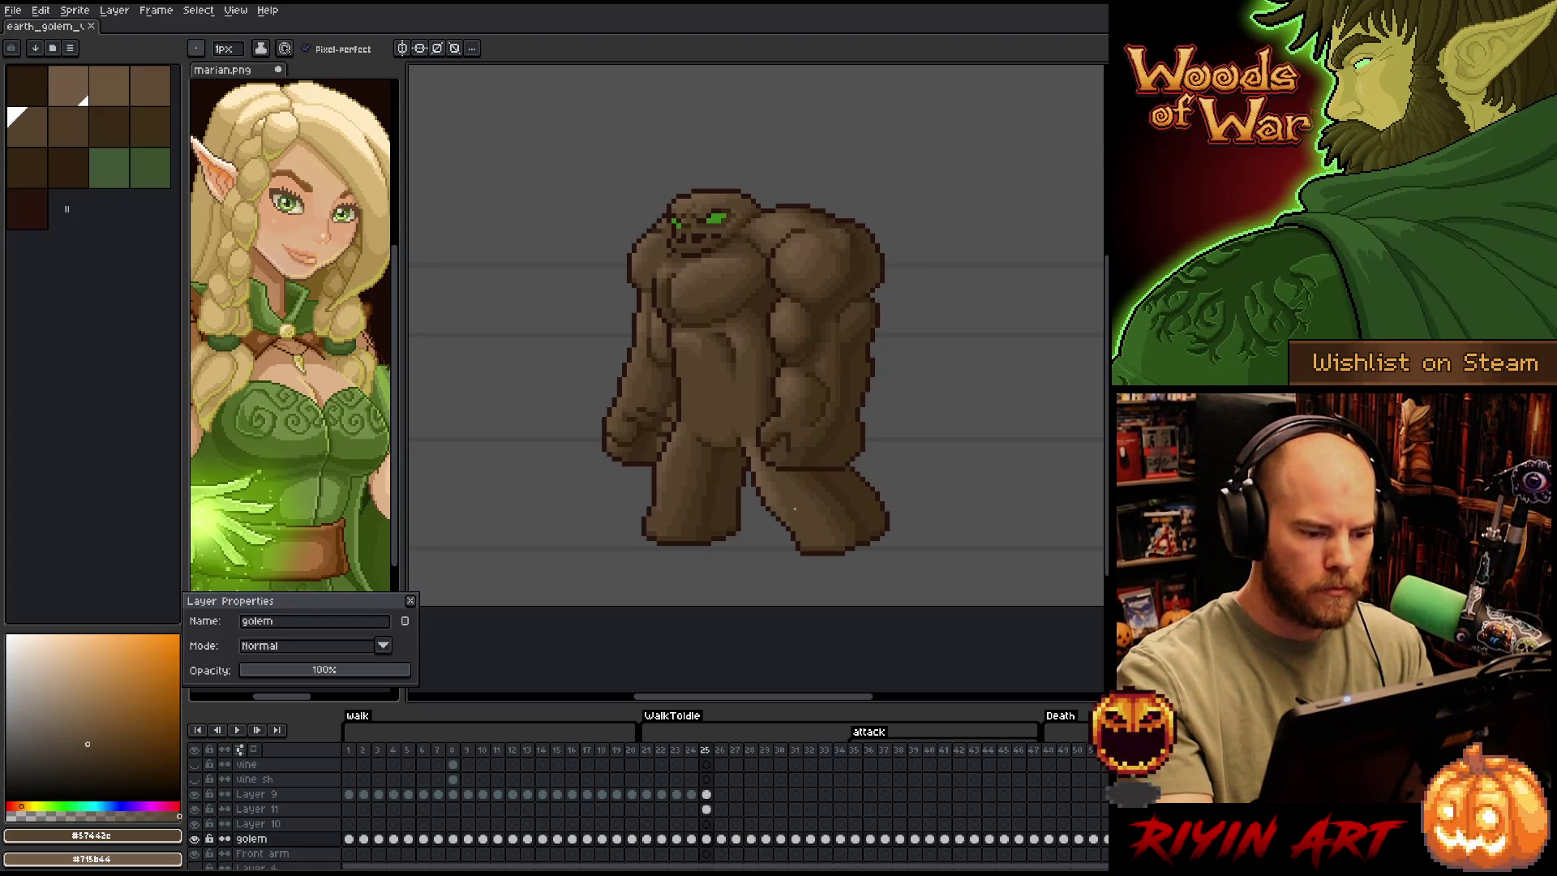
pyautogui.keyDown('alt'); pyautogui.click(664, 422); pyautogui.keyUp('alt')
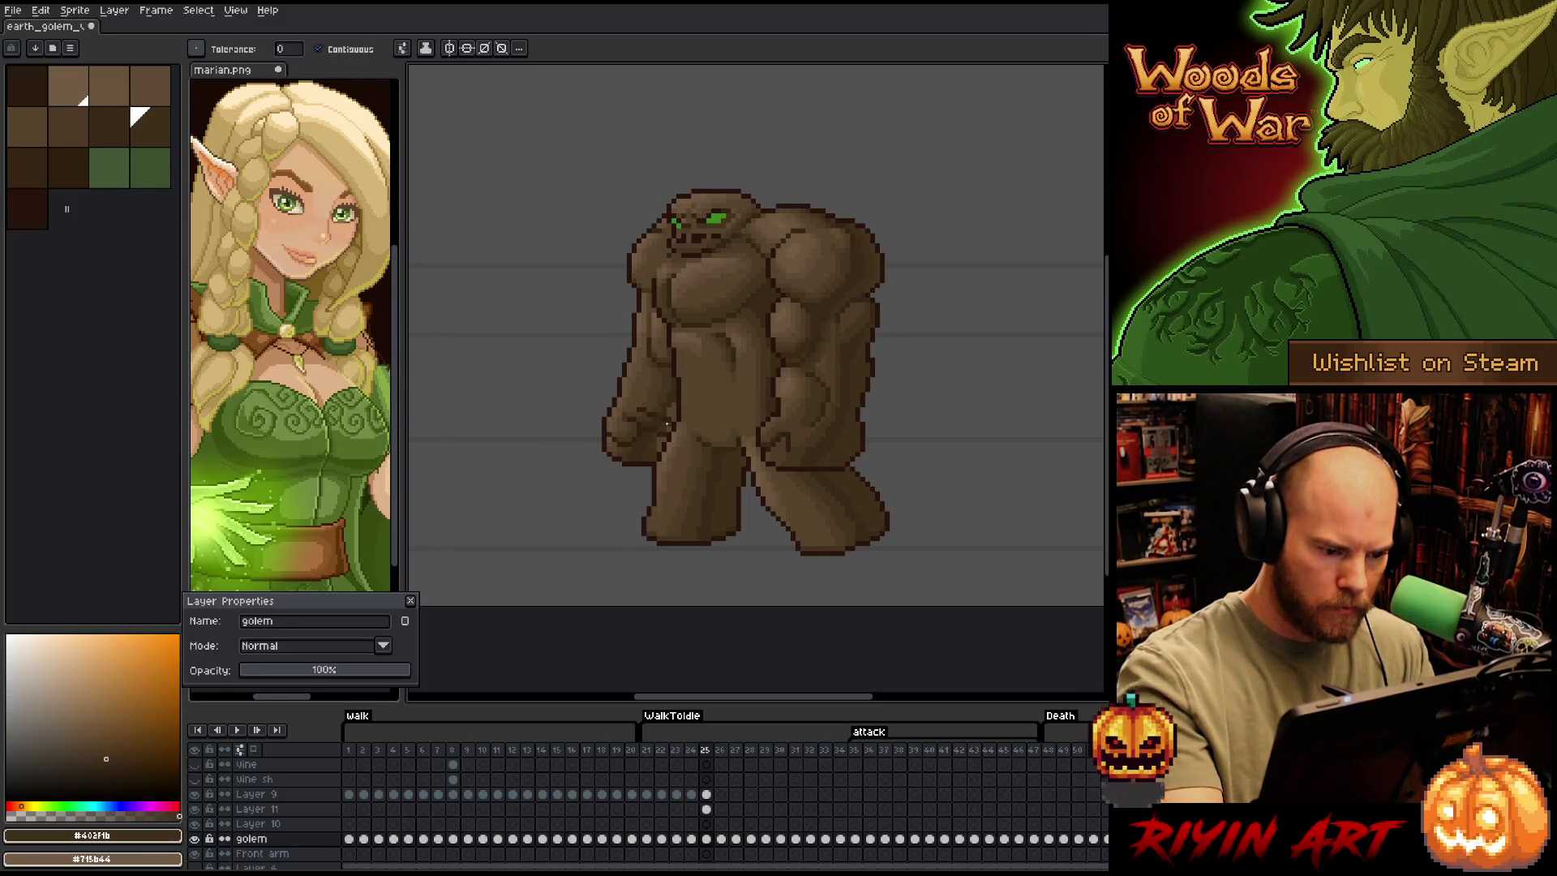
pyautogui.moveTo(671, 404); pyautogui.dragTo(673, 418)
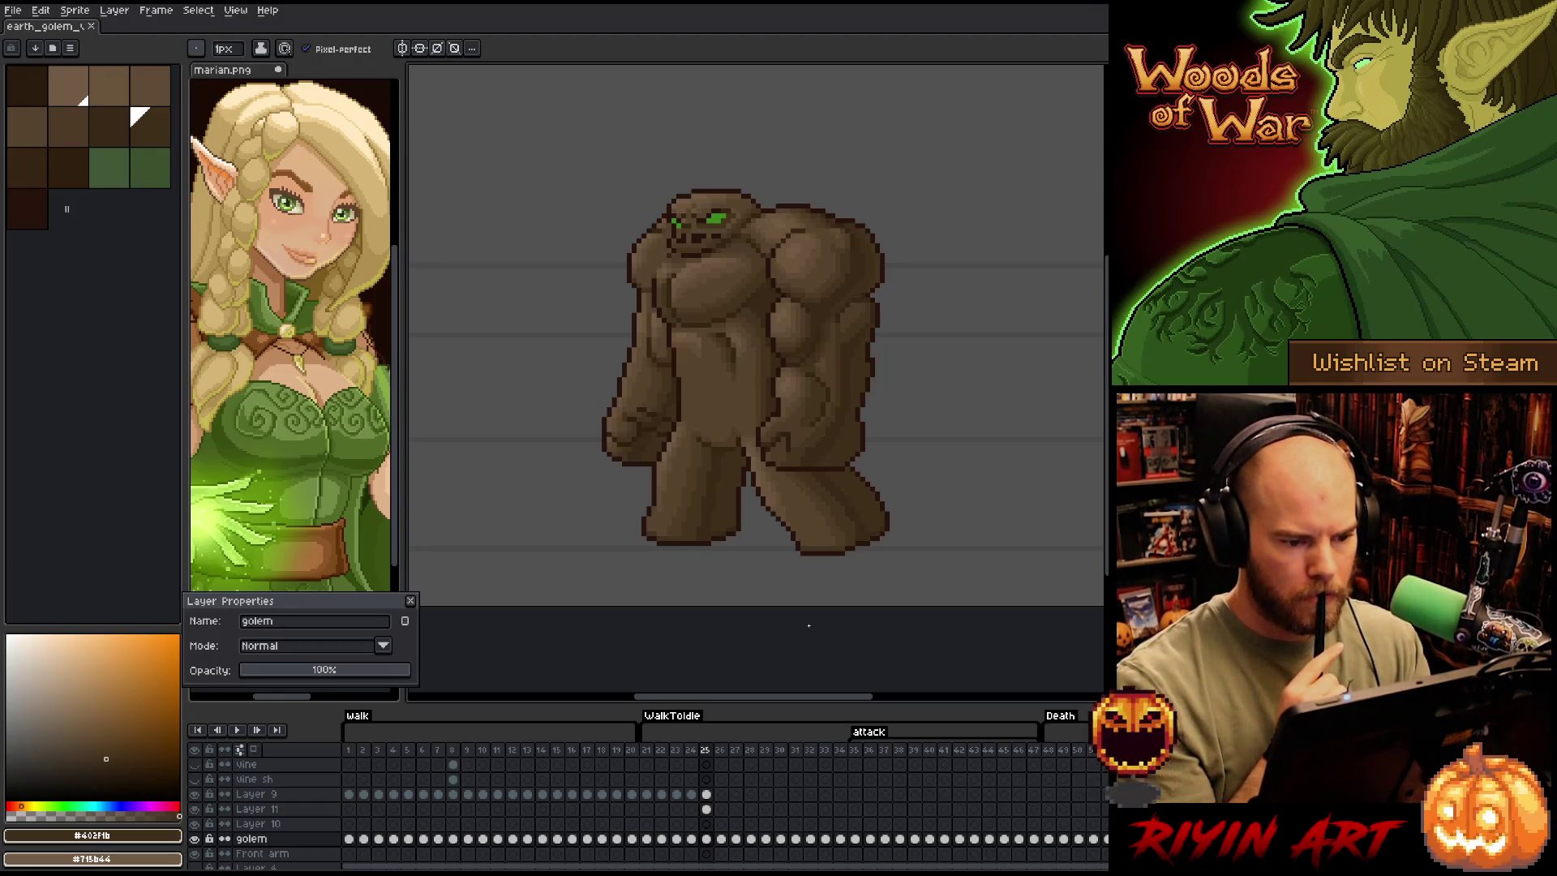
# Flip between frames 24 and 25, sampling the #4d3b26 and #57442c browns
pyautogui.press('Left')
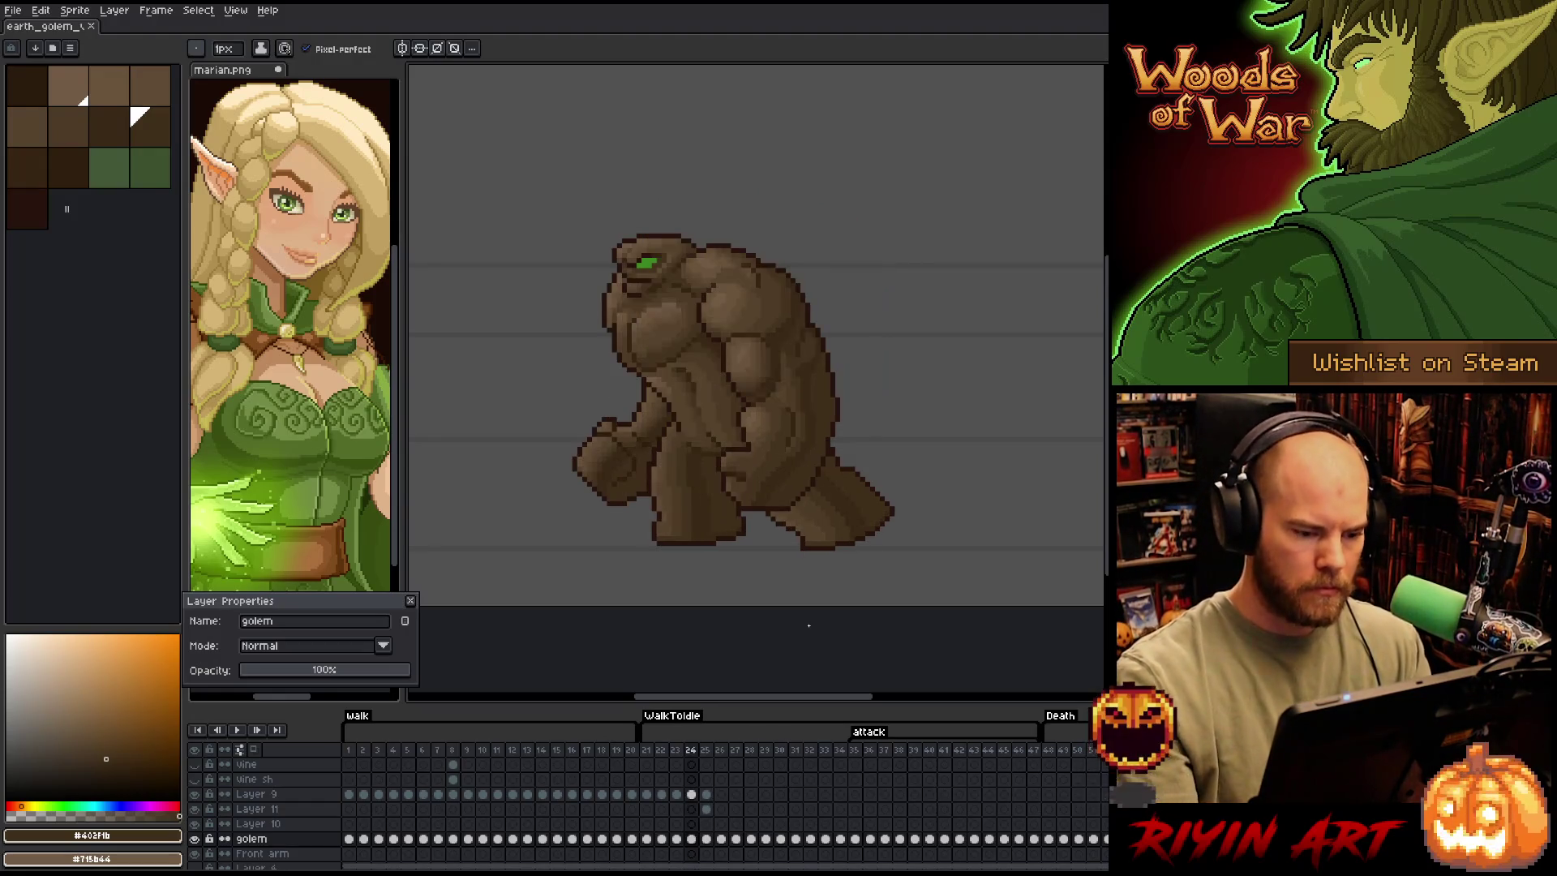
pyautogui.press('Right')
pyautogui.press('Left')
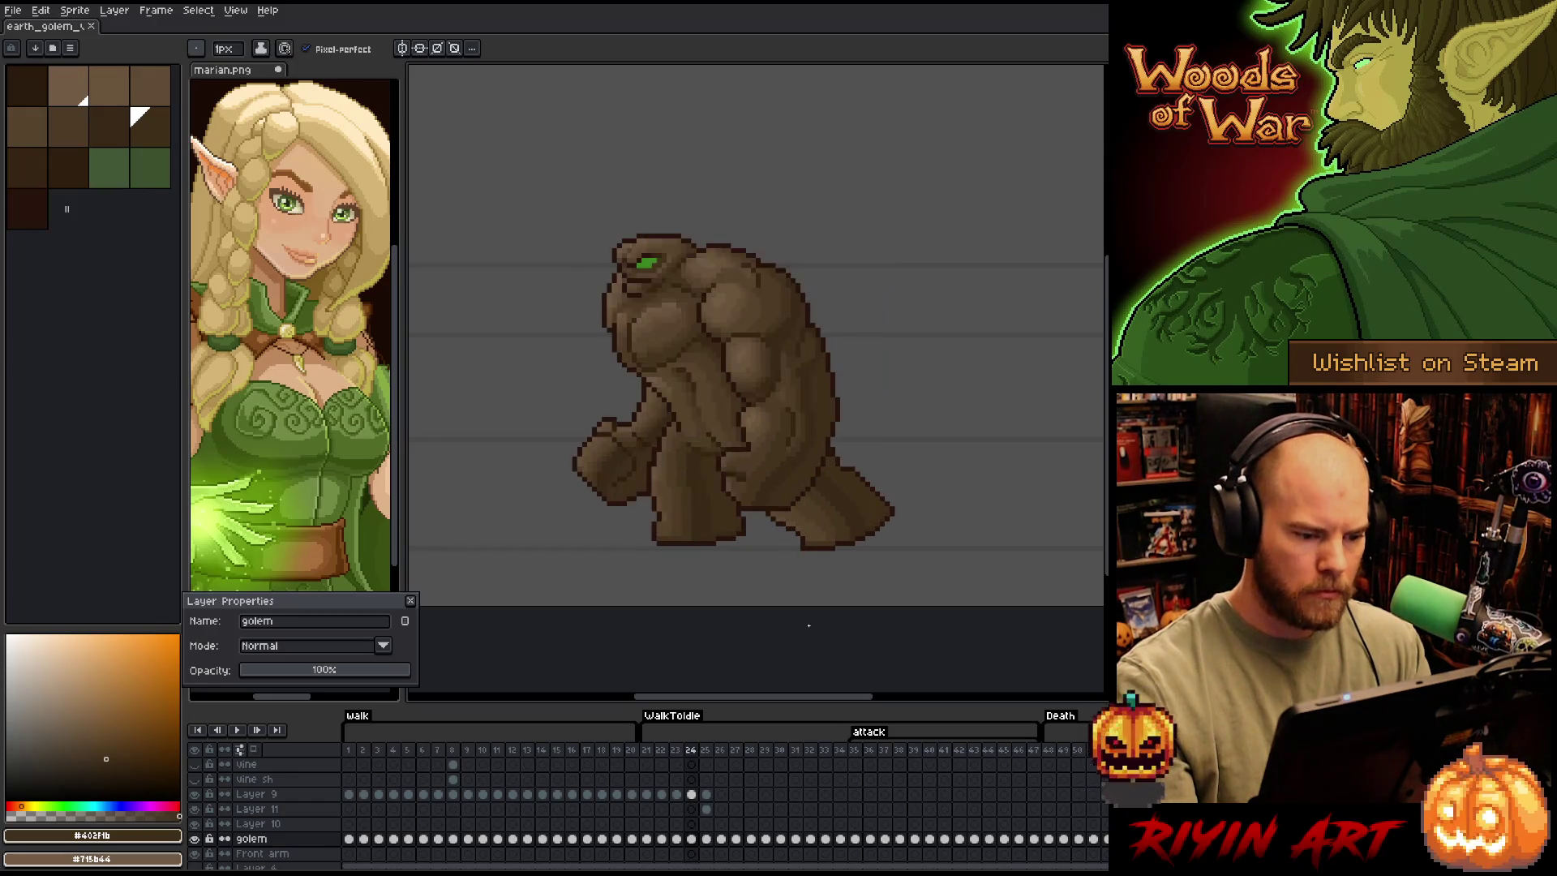
pyautogui.press('Right')
pyautogui.keyDown('alt'); pyautogui.click(726, 439); pyautogui.keyUp('alt')
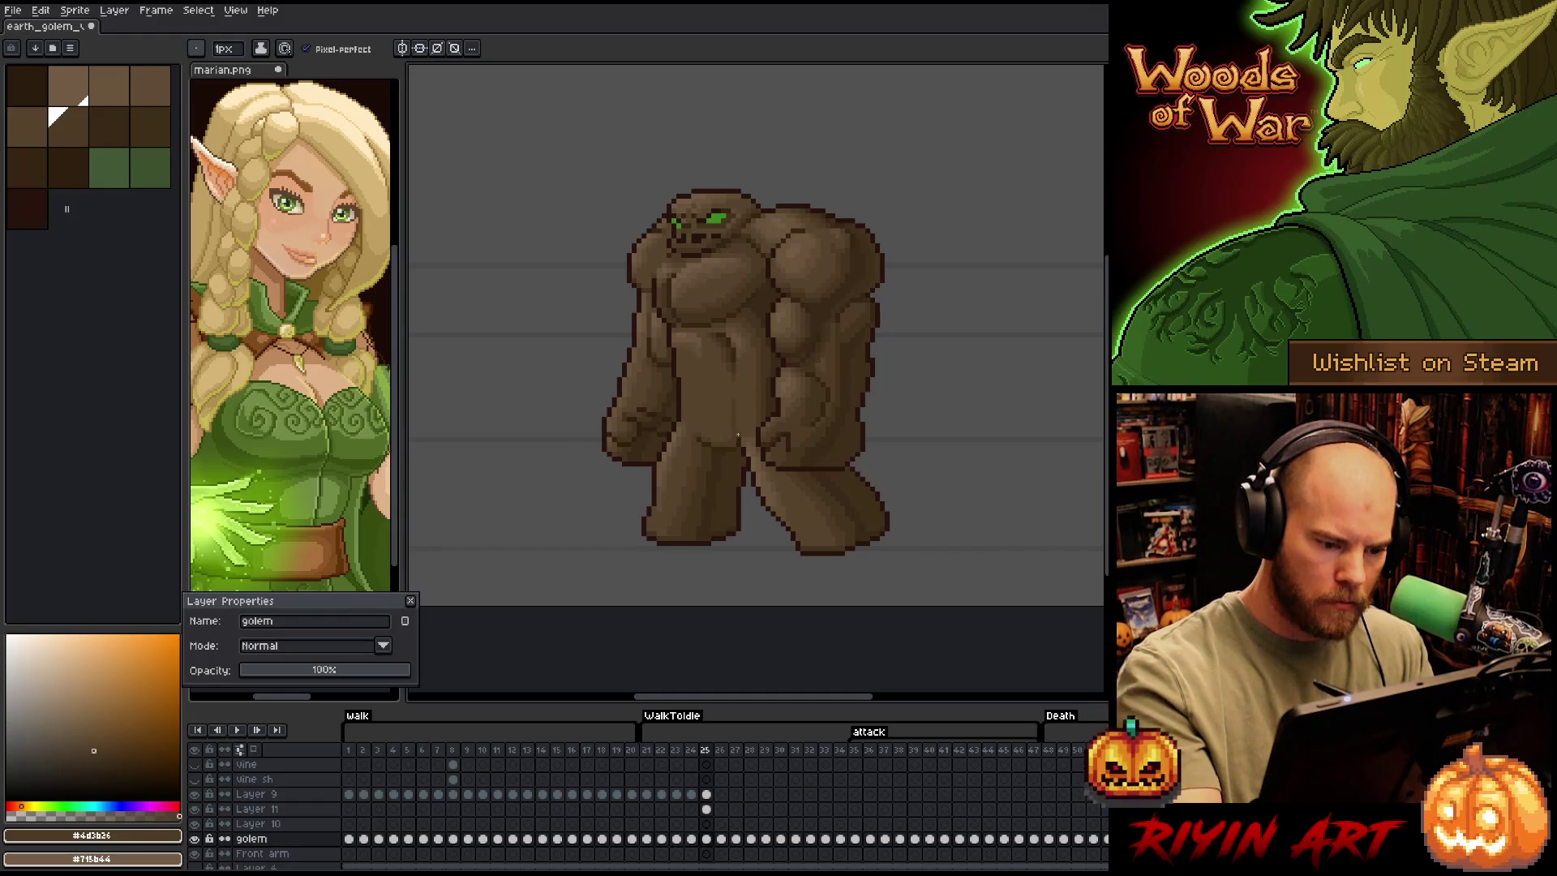
pyautogui.keyDown('alt'); pyautogui.click(735, 418); pyautogui.keyUp('alt')
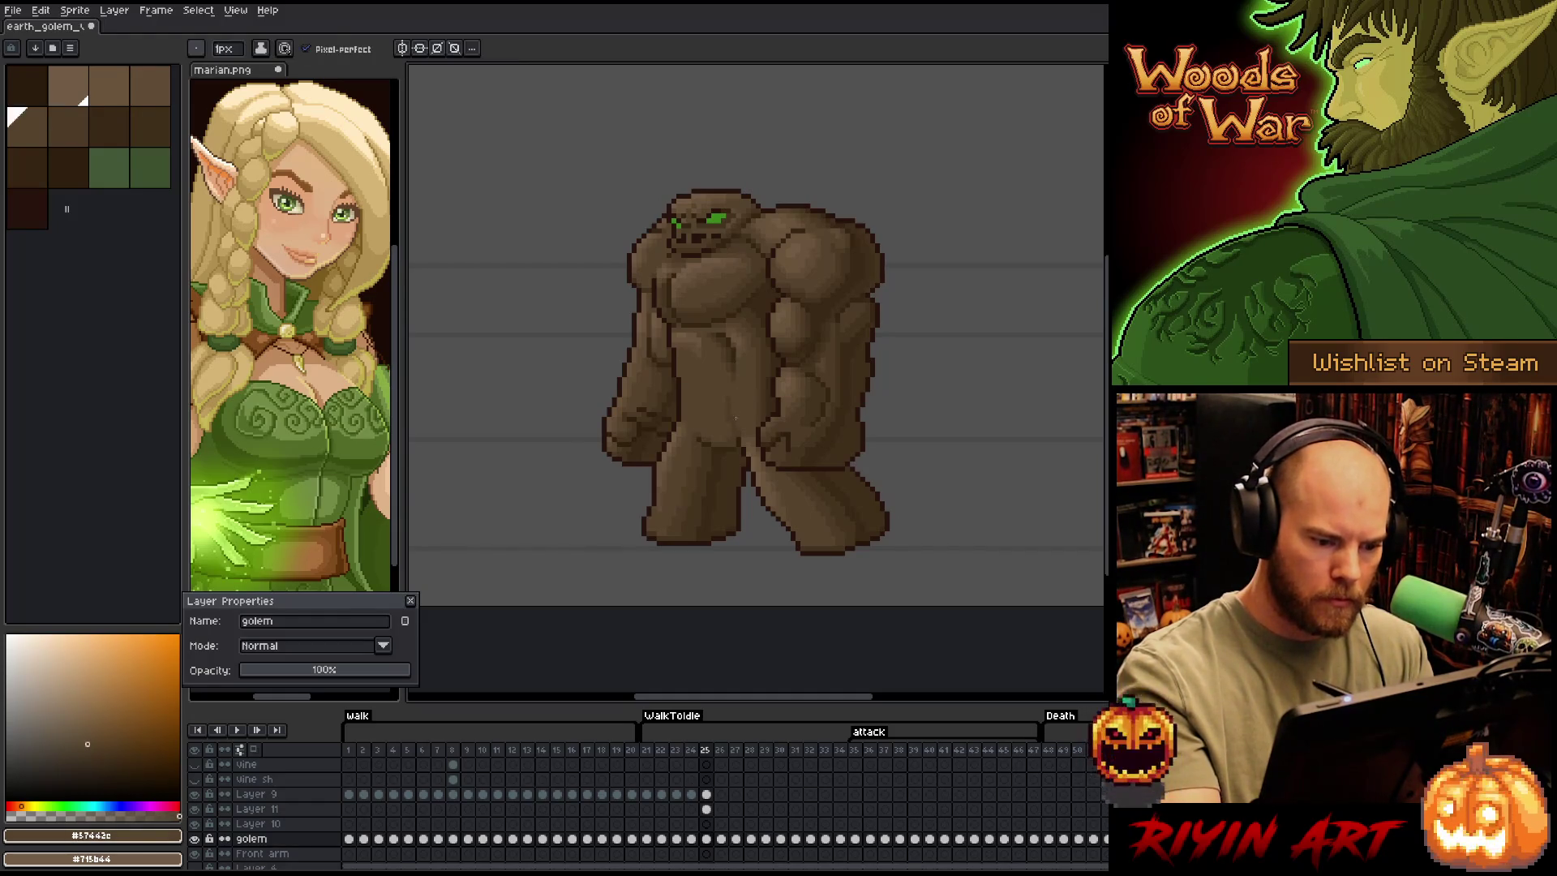
pyautogui.keyDown('alt'); pyautogui.click(734, 393); pyautogui.keyUp('alt')
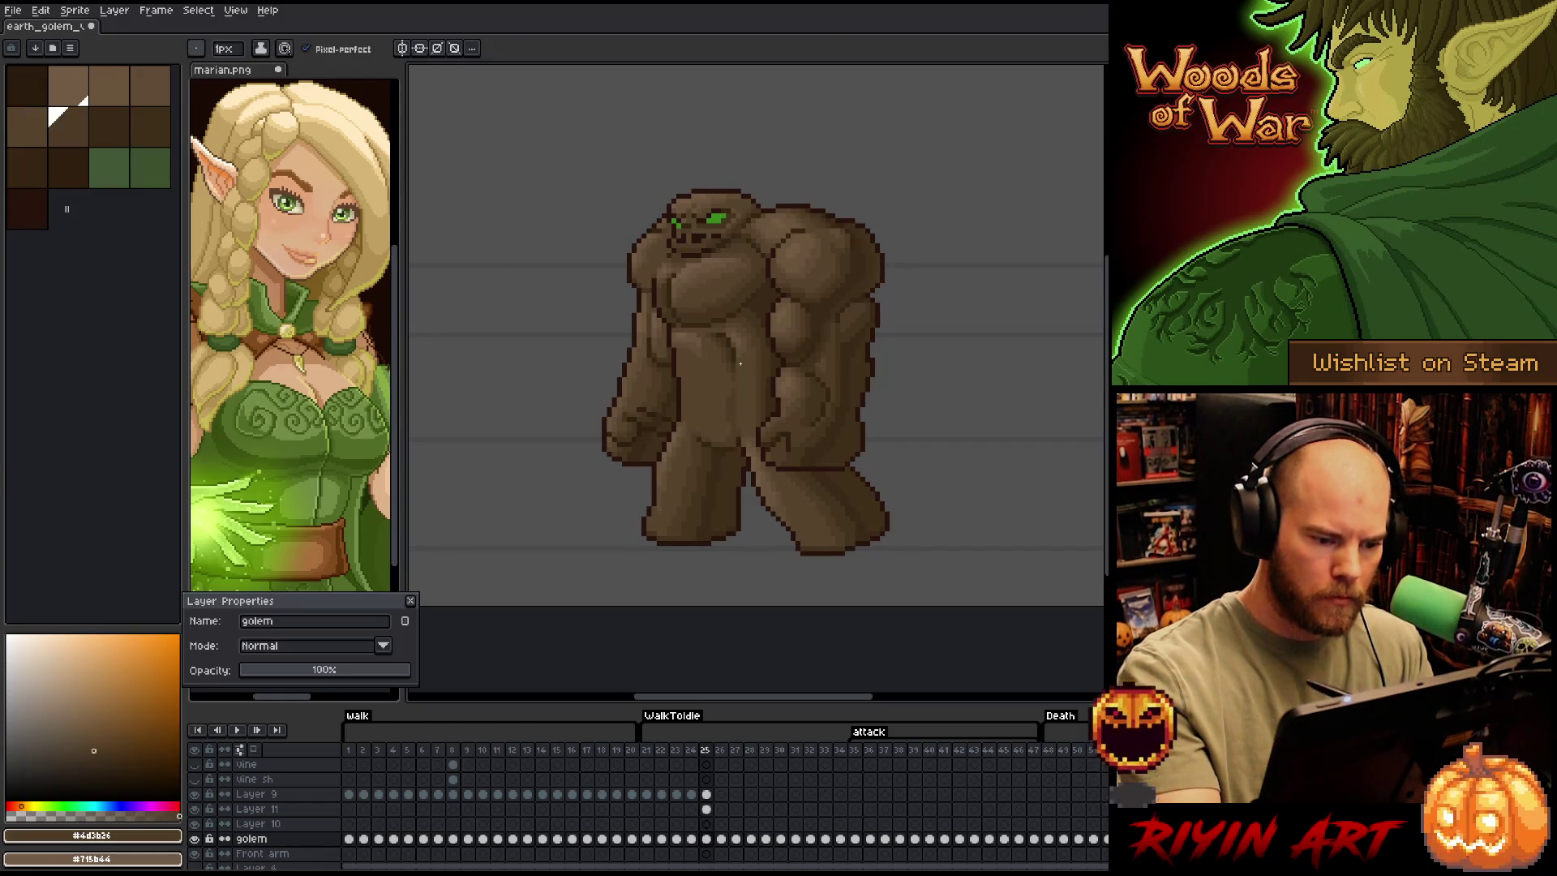
pyautogui.keyDown('alt'); pyautogui.click(736, 402); pyautogui.keyUp('alt')
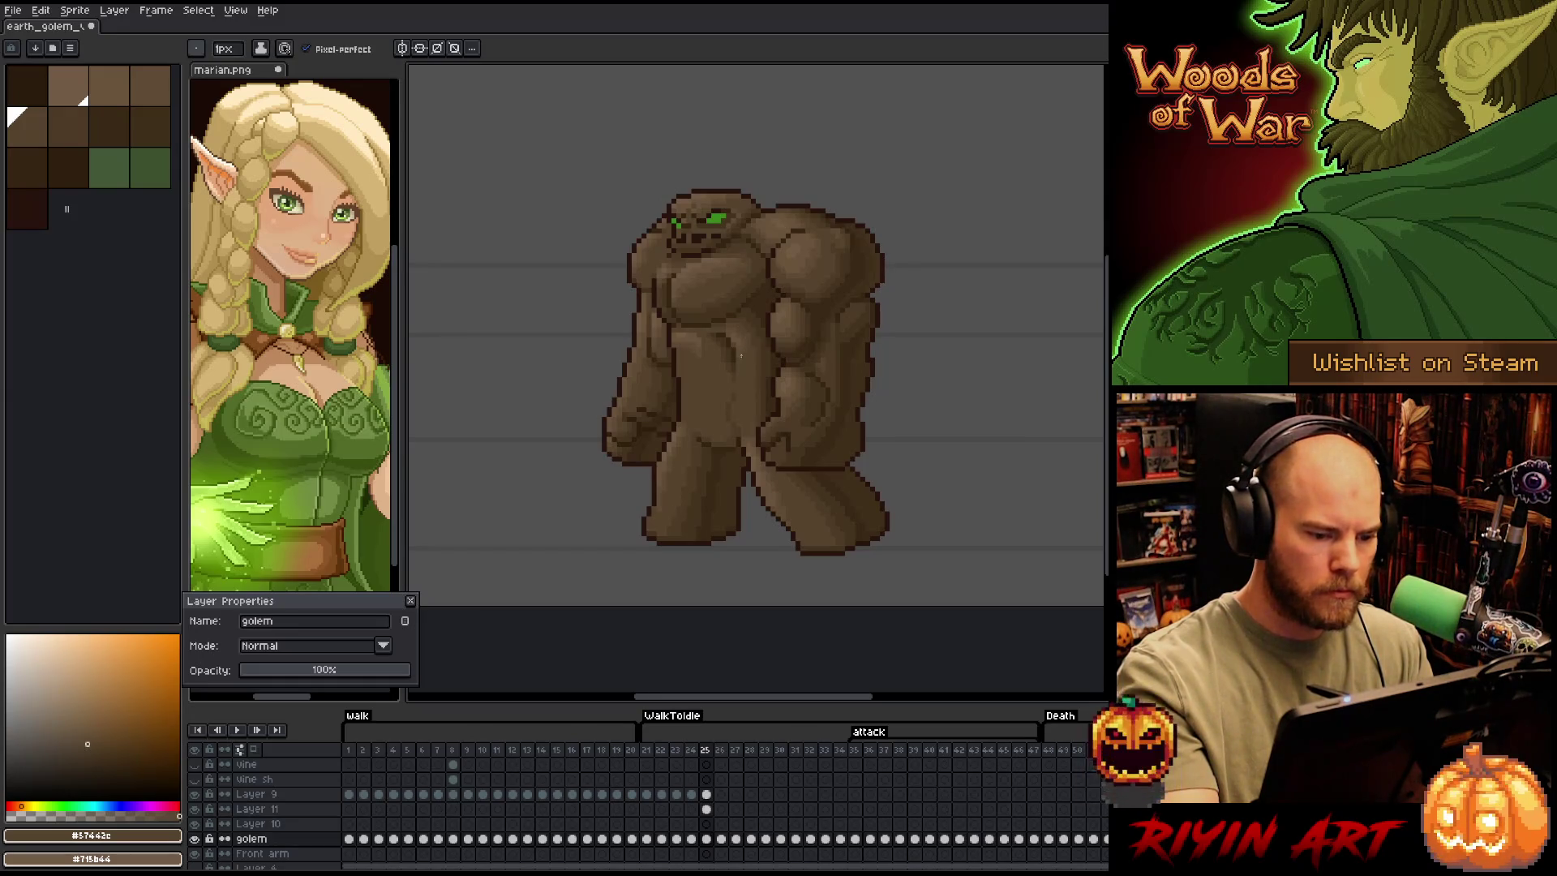
pyautogui.keyDown('alt'); pyautogui.click(735, 394); pyautogui.keyUp('alt')
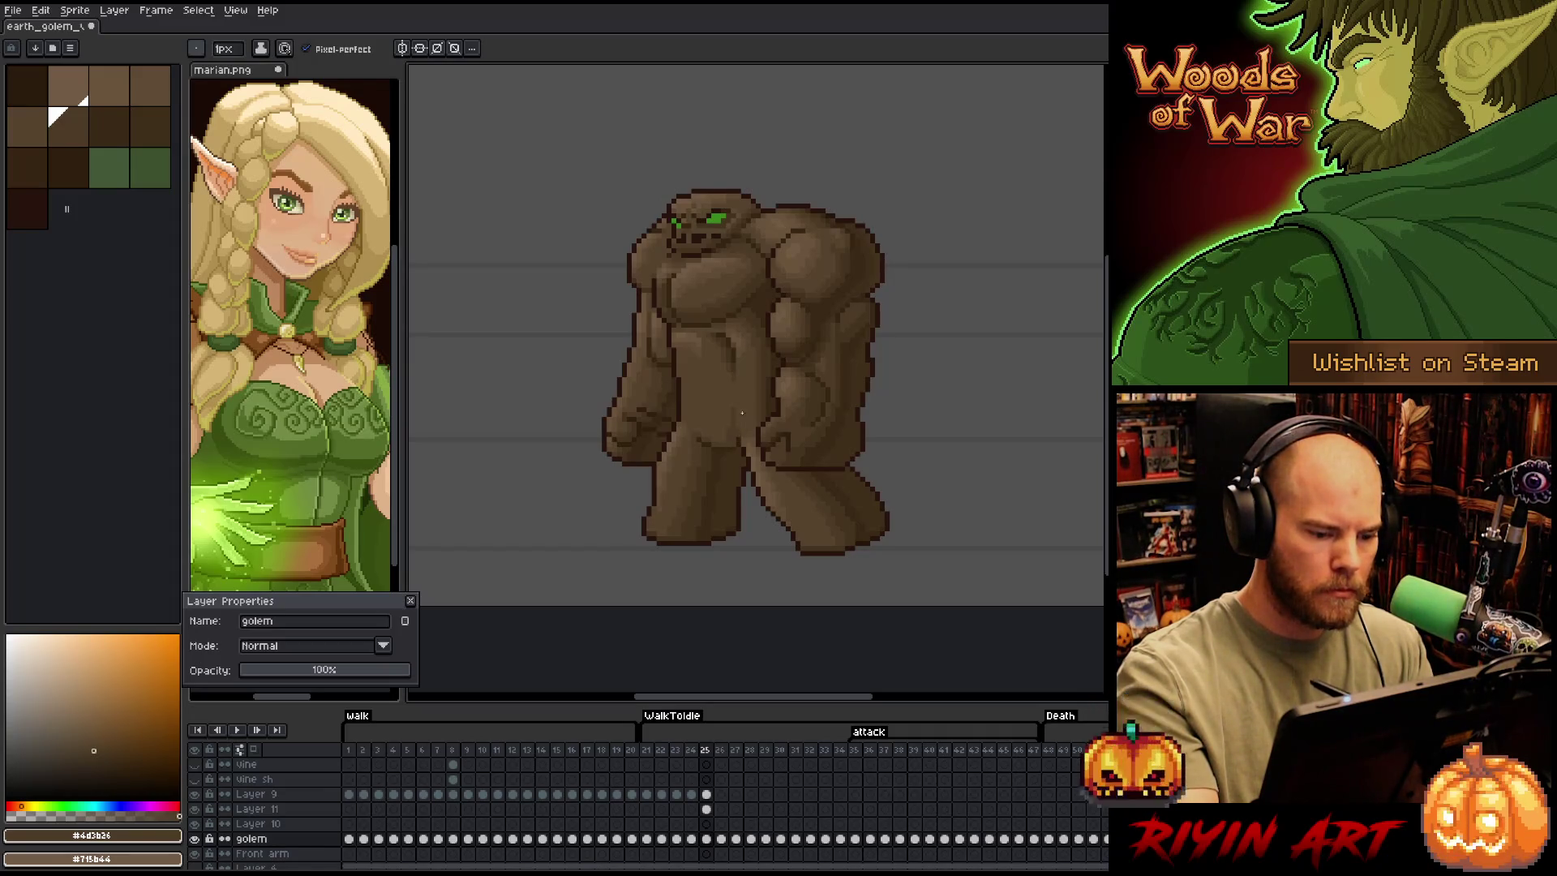
# Save the sprite, then make Layer 11 and then Layer 9 the active layer
pyautogui.hotkey('ctrl', 's')
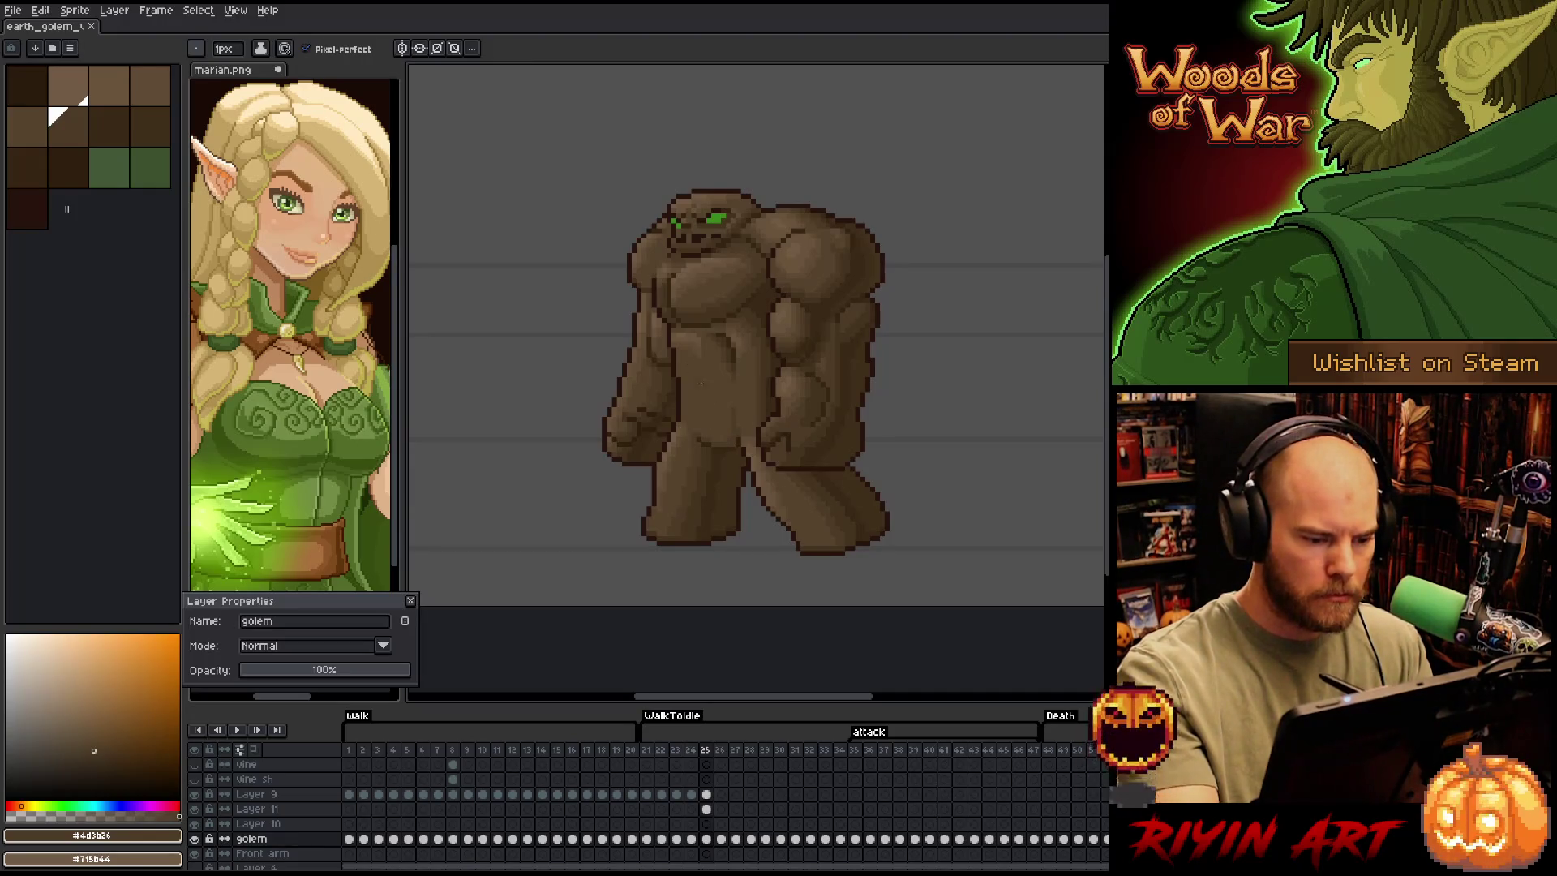
pyautogui.keyDown('alt'); pyautogui.click(696, 357); pyautogui.keyUp('alt')
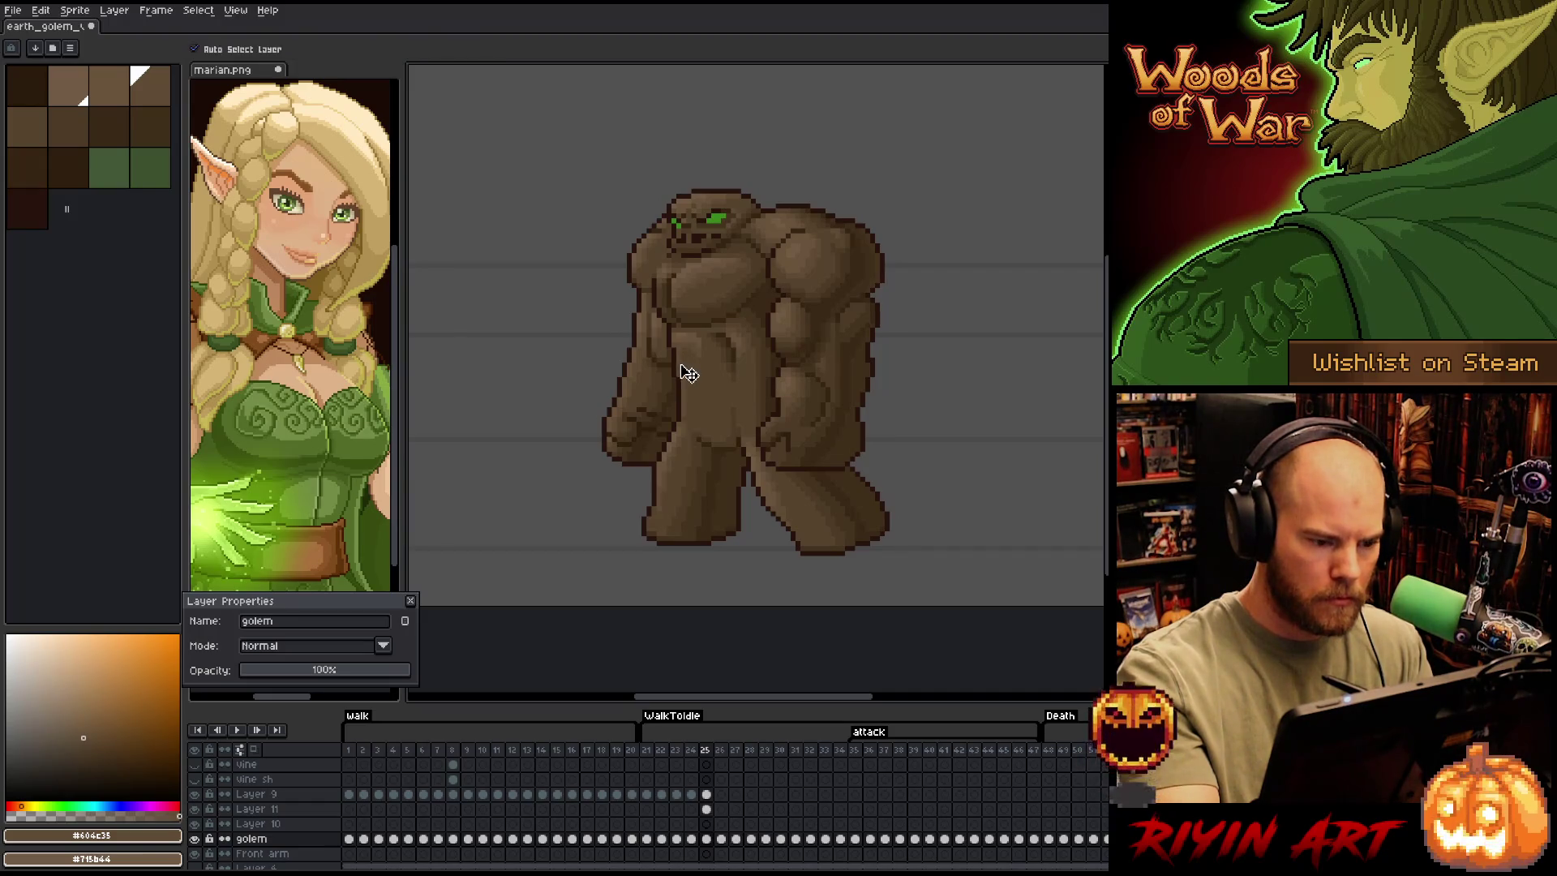
pyautogui.keyDown('ctrl'); pyautogui.click(689, 376); pyautogui.keyUp('ctrl')
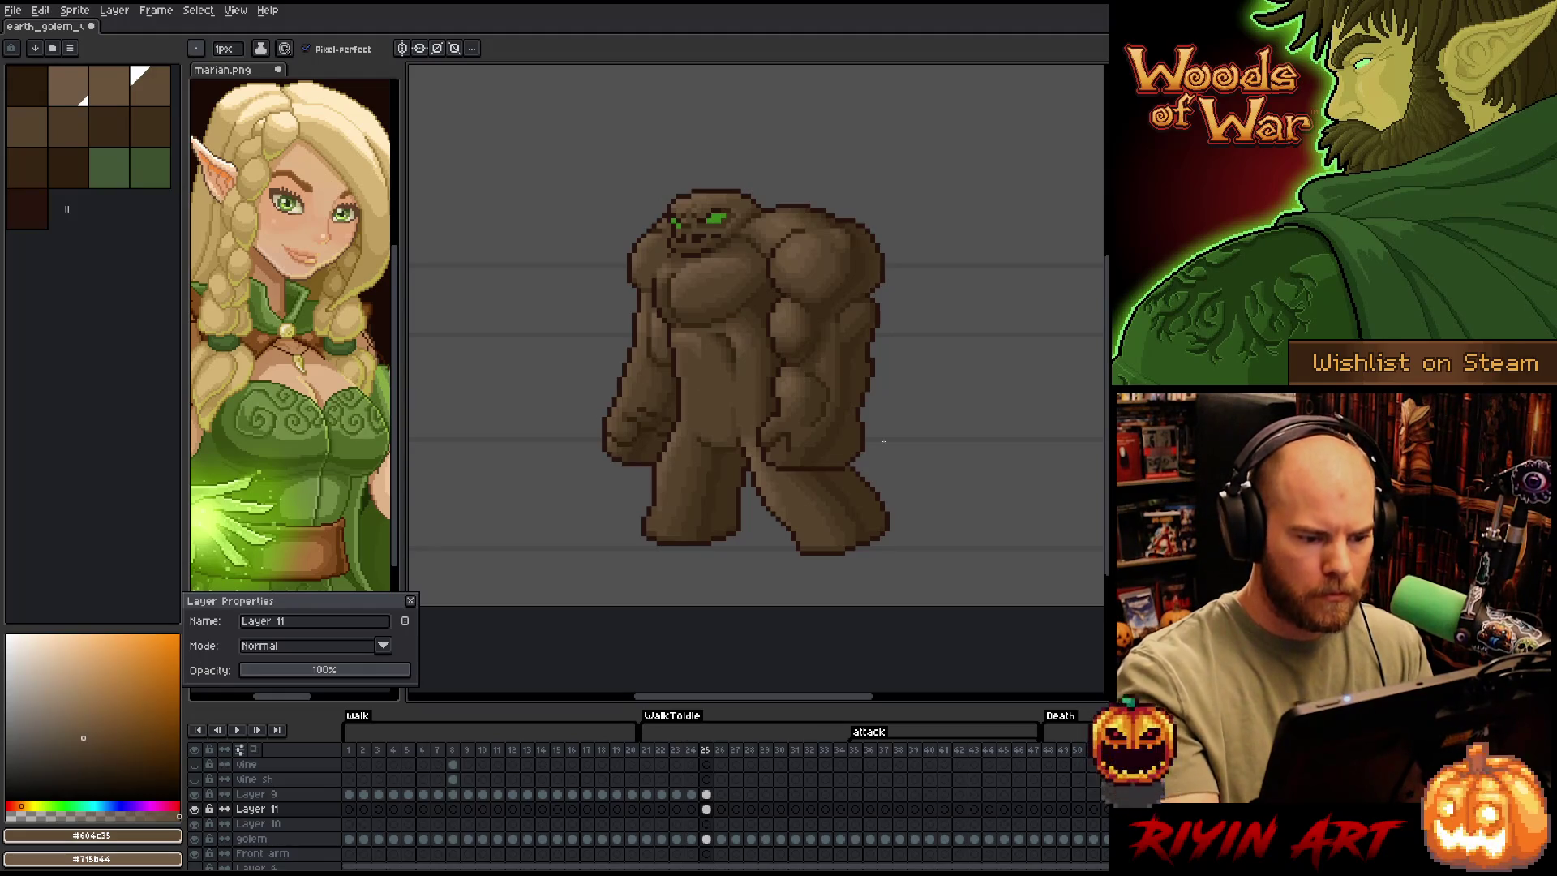
pyautogui.rightClick(889, 487)
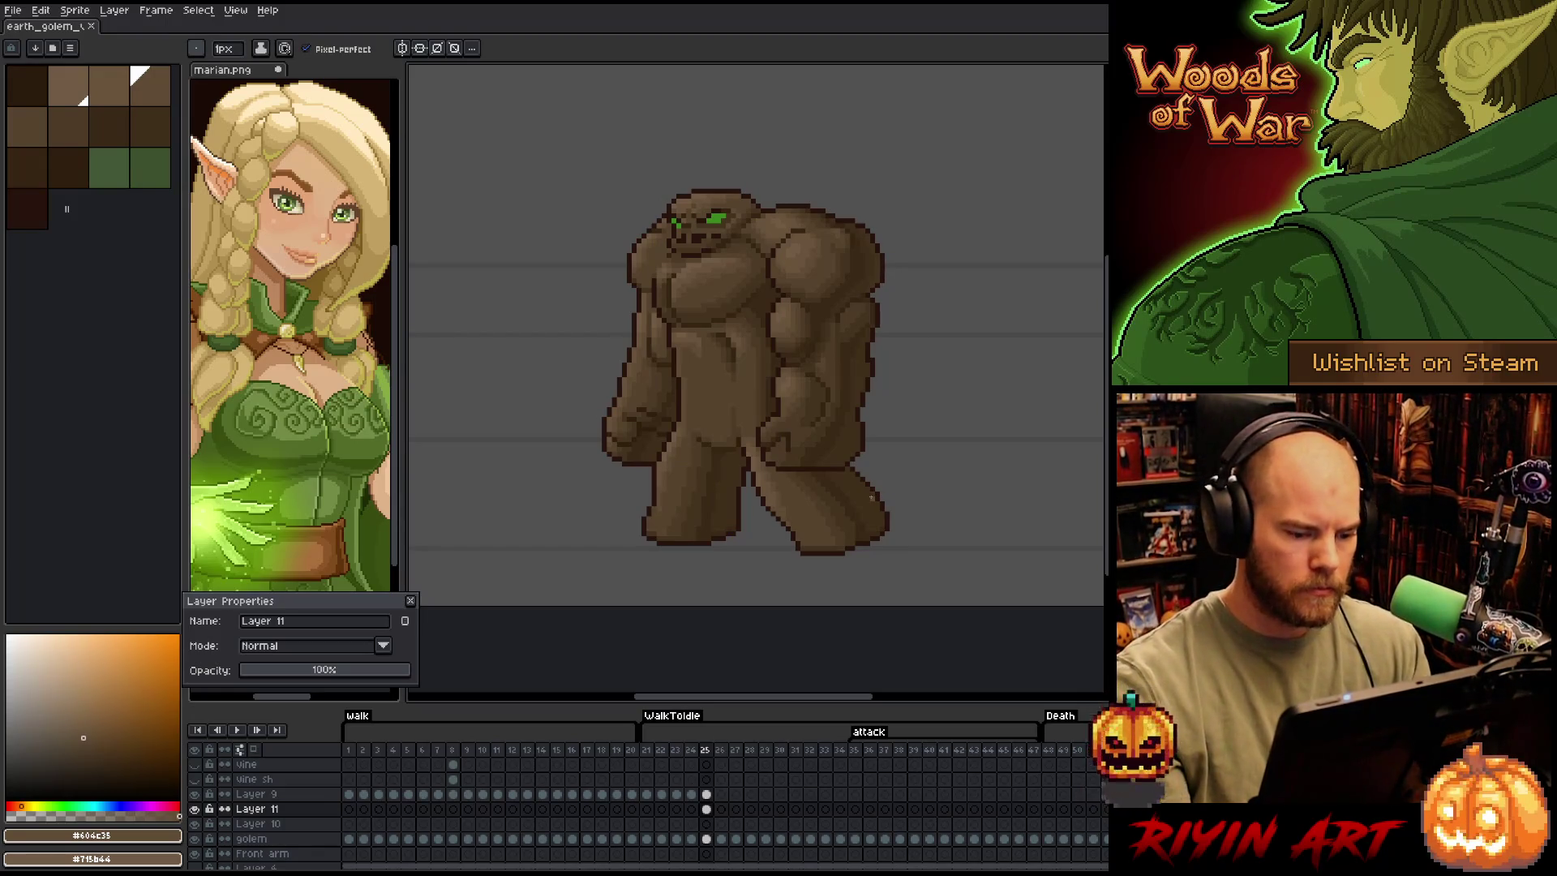
pyautogui.click(264, 795)
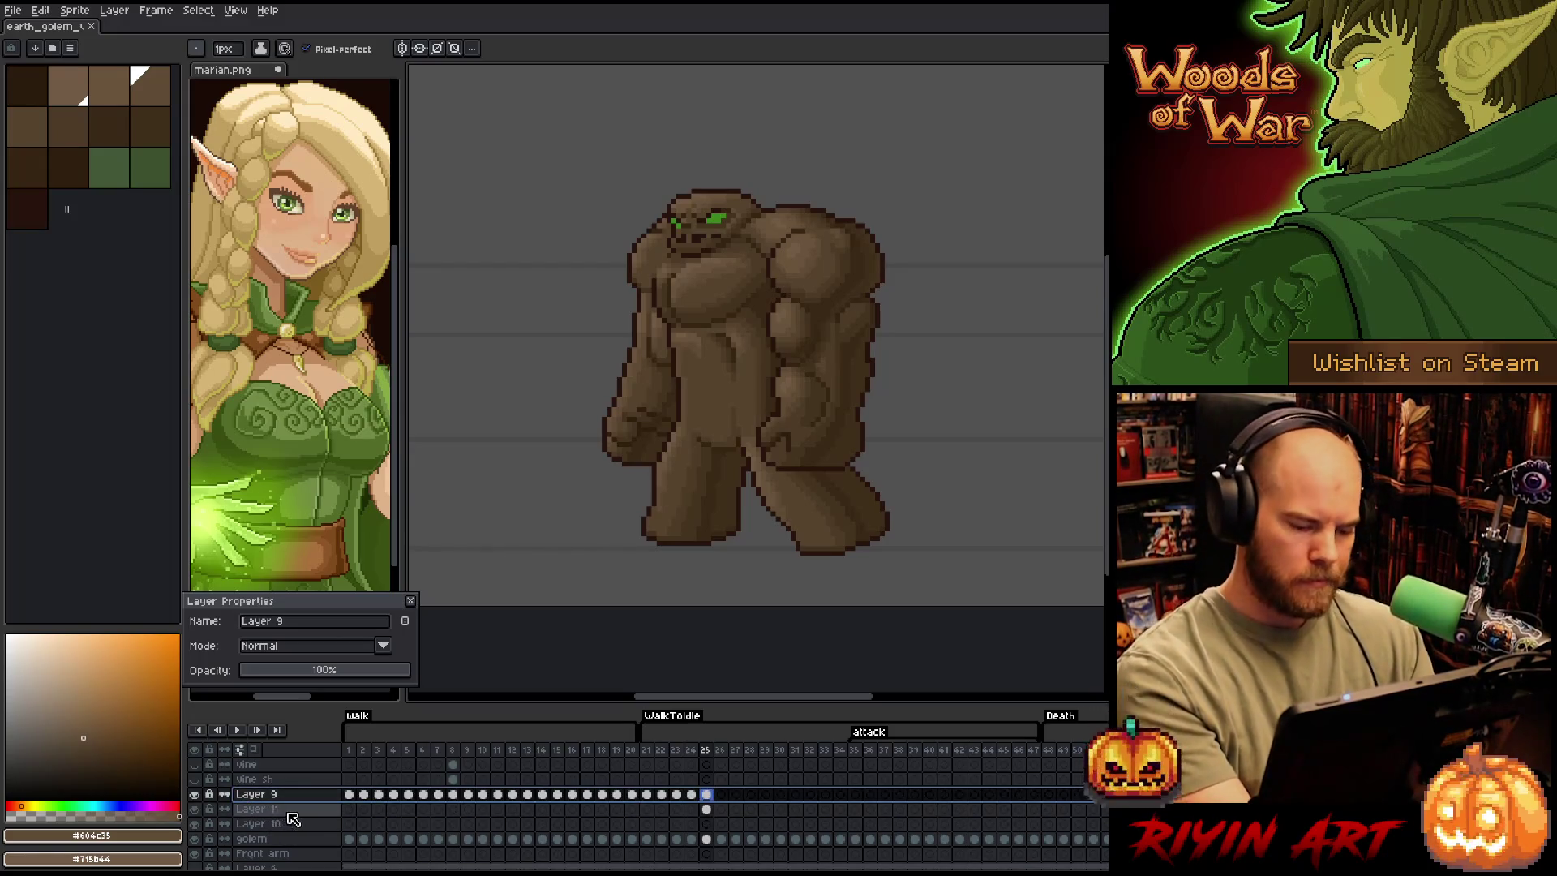
# Merge Layer 9 down into Layer 11 and select Layer 11's frame-25 cel
pyautogui.hotkey('ctrl', 'e')
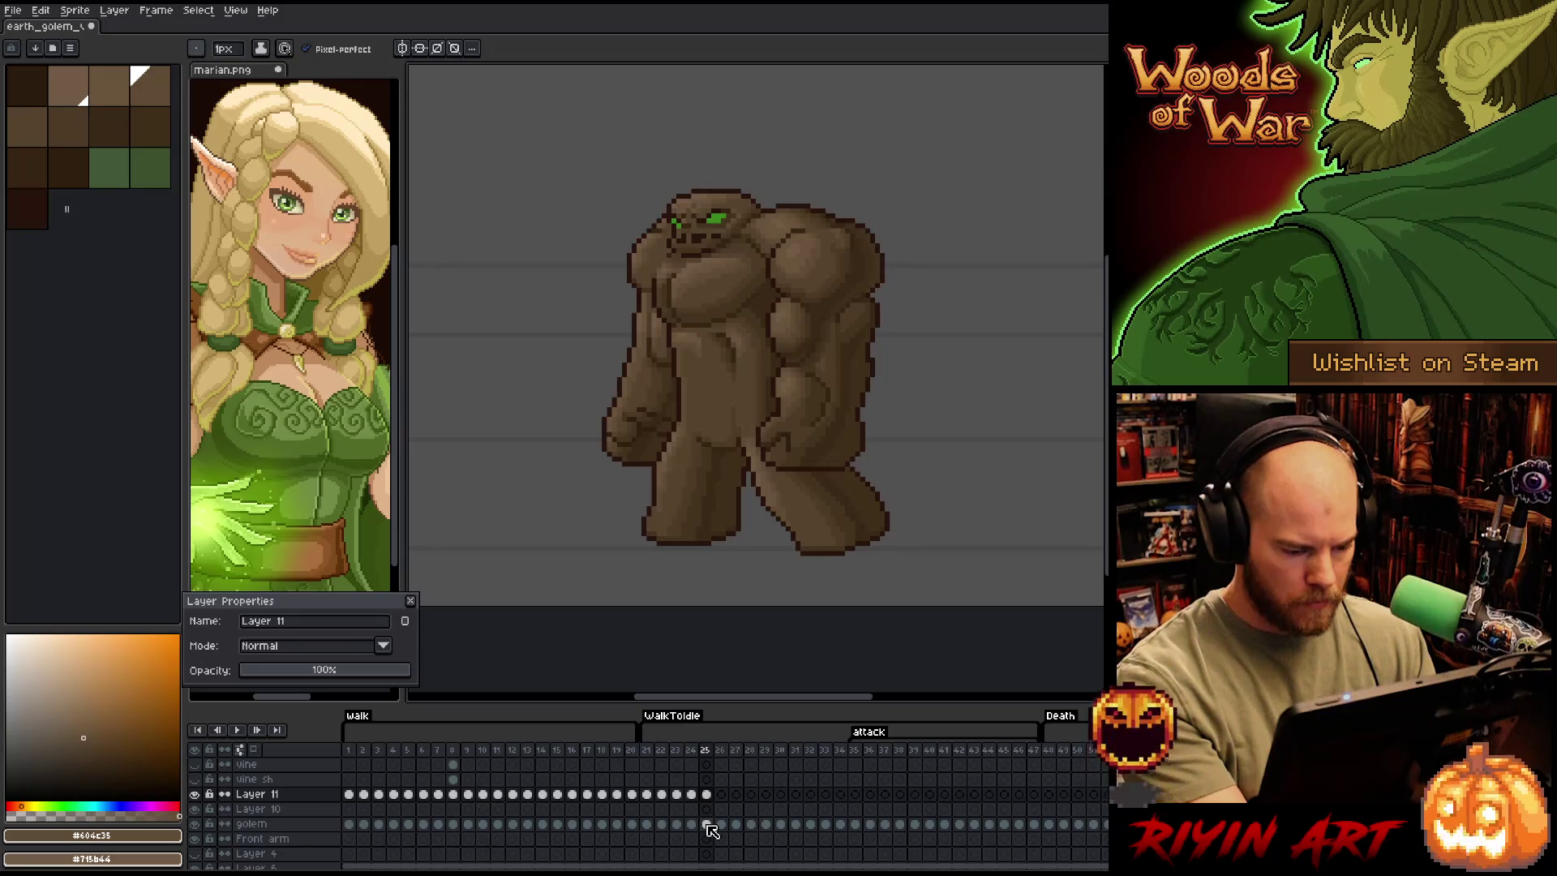
pyautogui.click(708, 795)
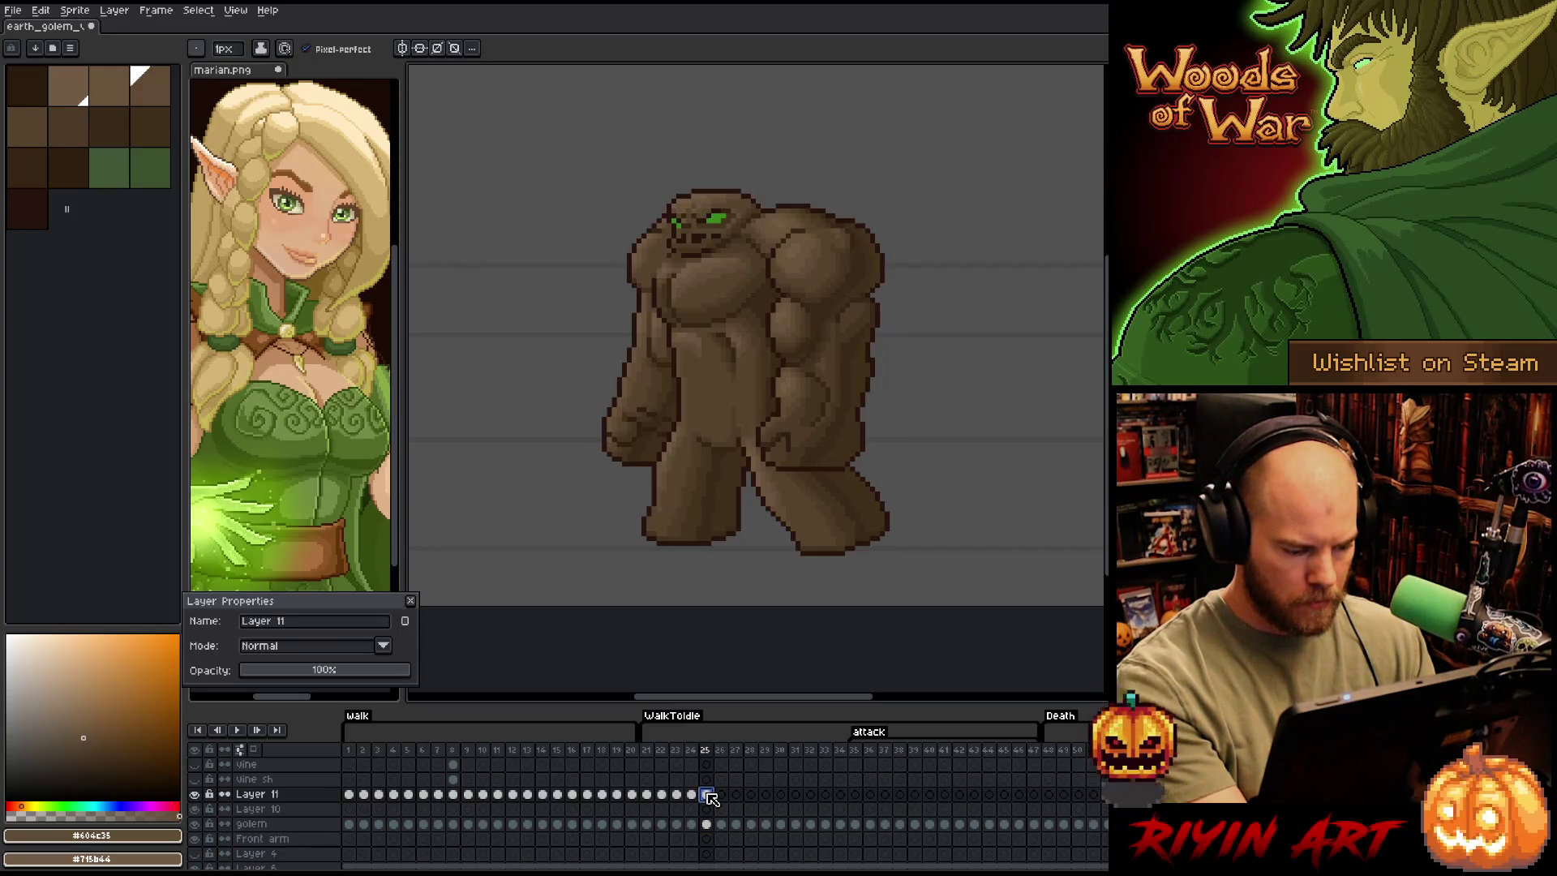
pyautogui.click(270, 797)
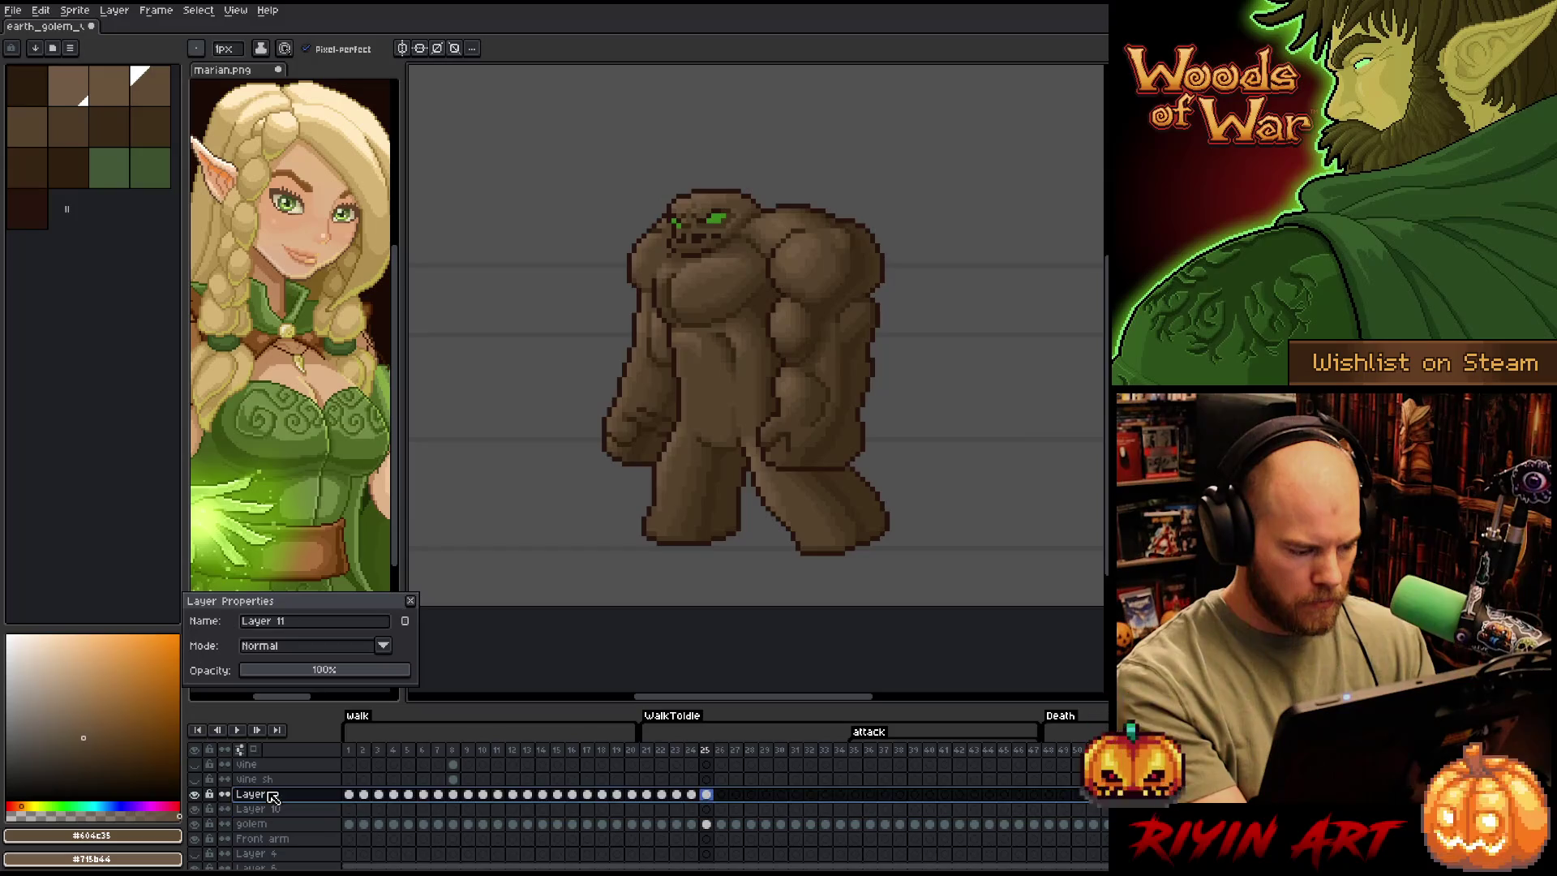
pyautogui.click(706, 797)
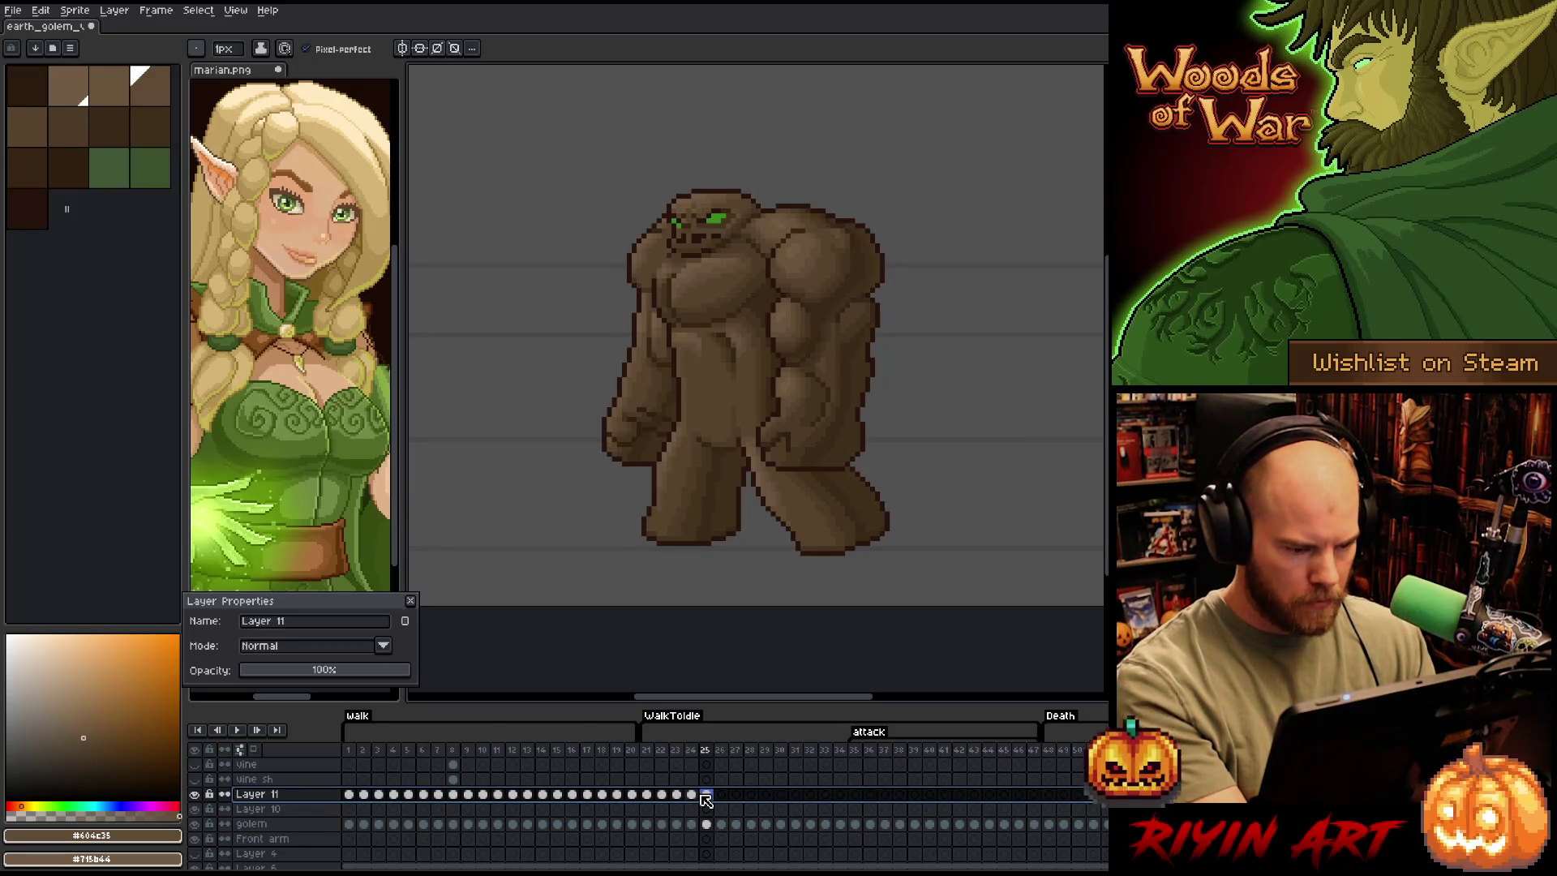
# Merge Layer 11 down into Layer 10 and close the earth golem sprite
pyautogui.click(286, 810)
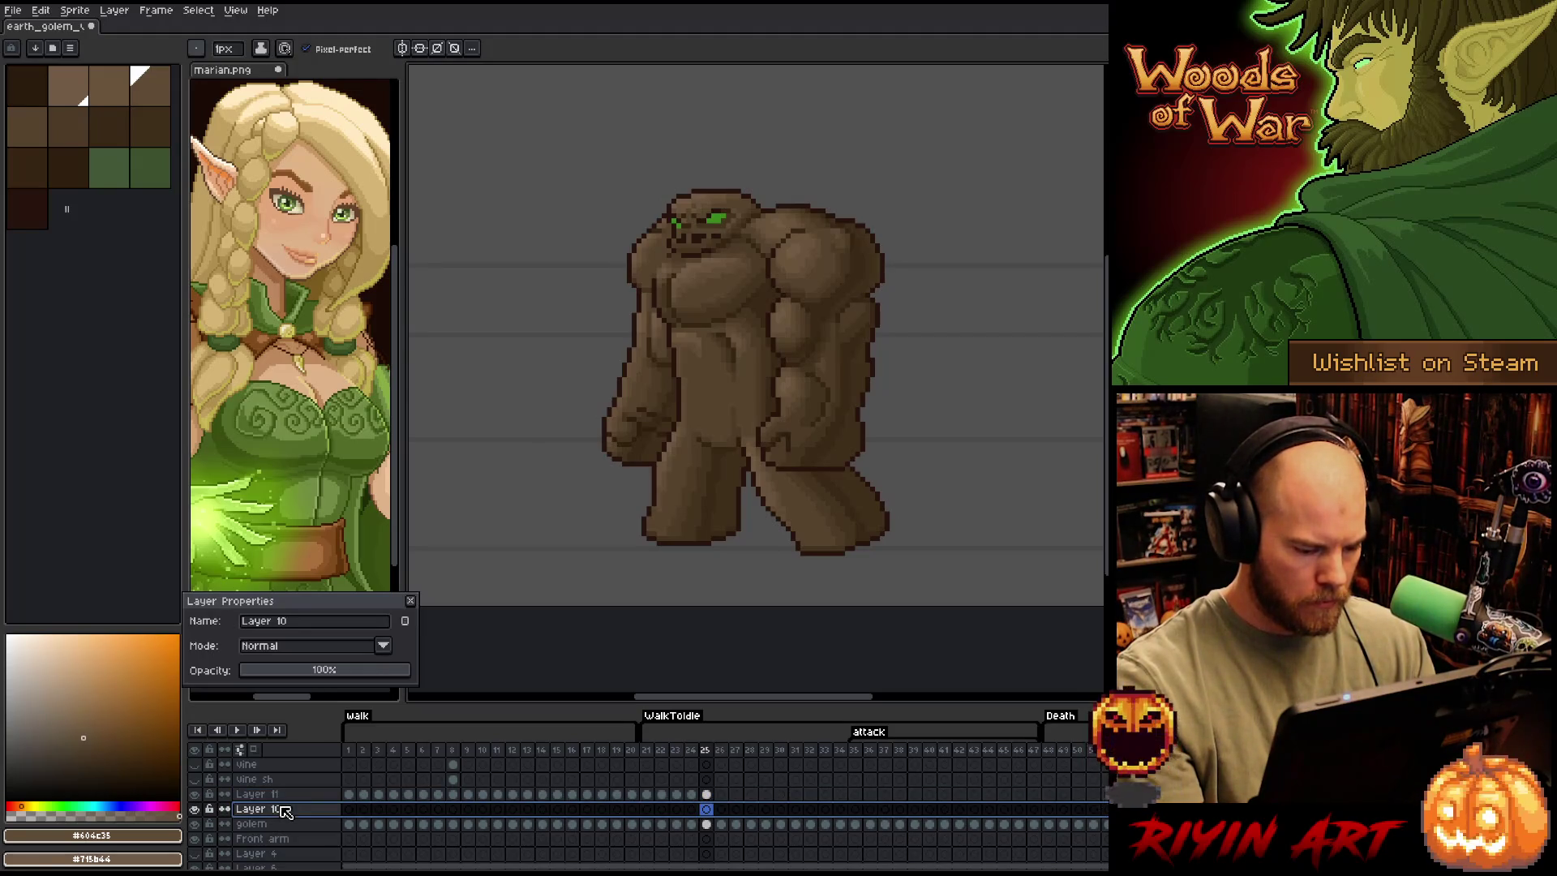
pyautogui.click(709, 797)
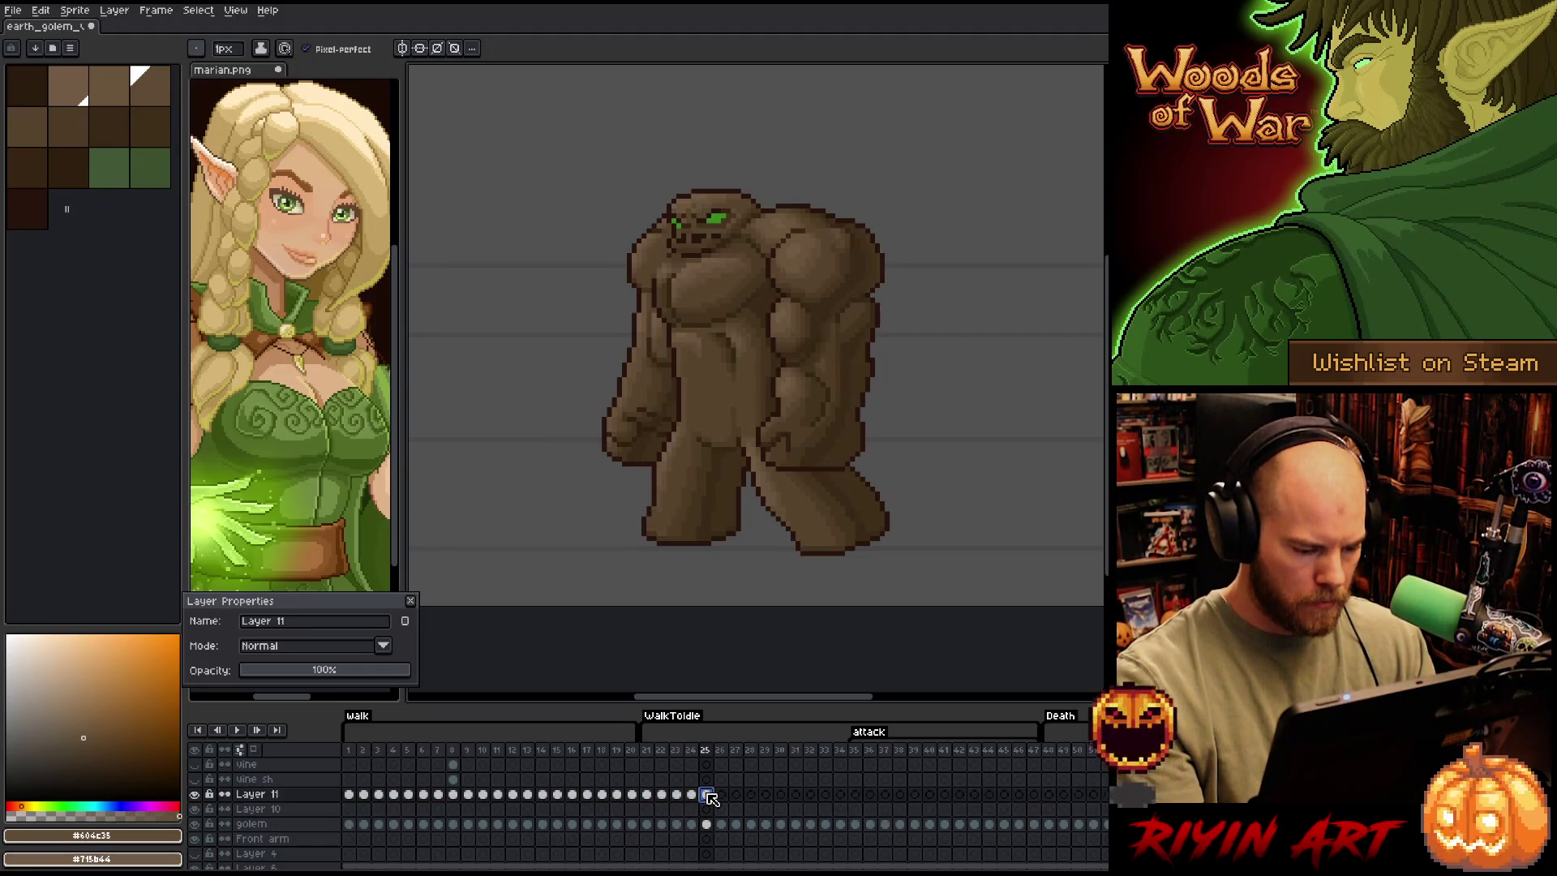
pyautogui.click(280, 797)
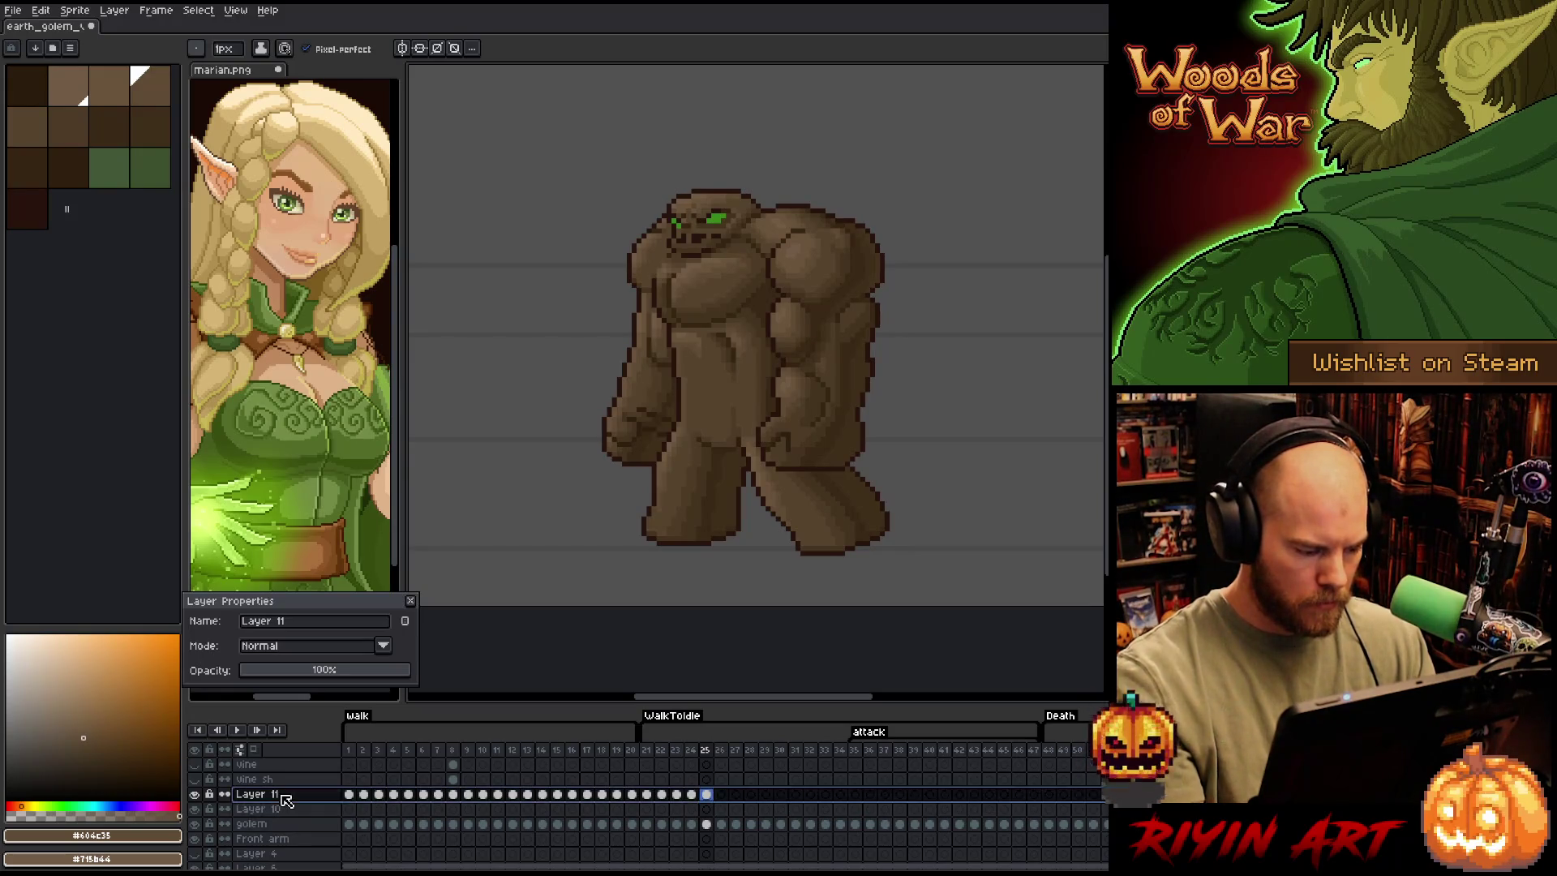
pyautogui.hotkey('ctrl', 'e')
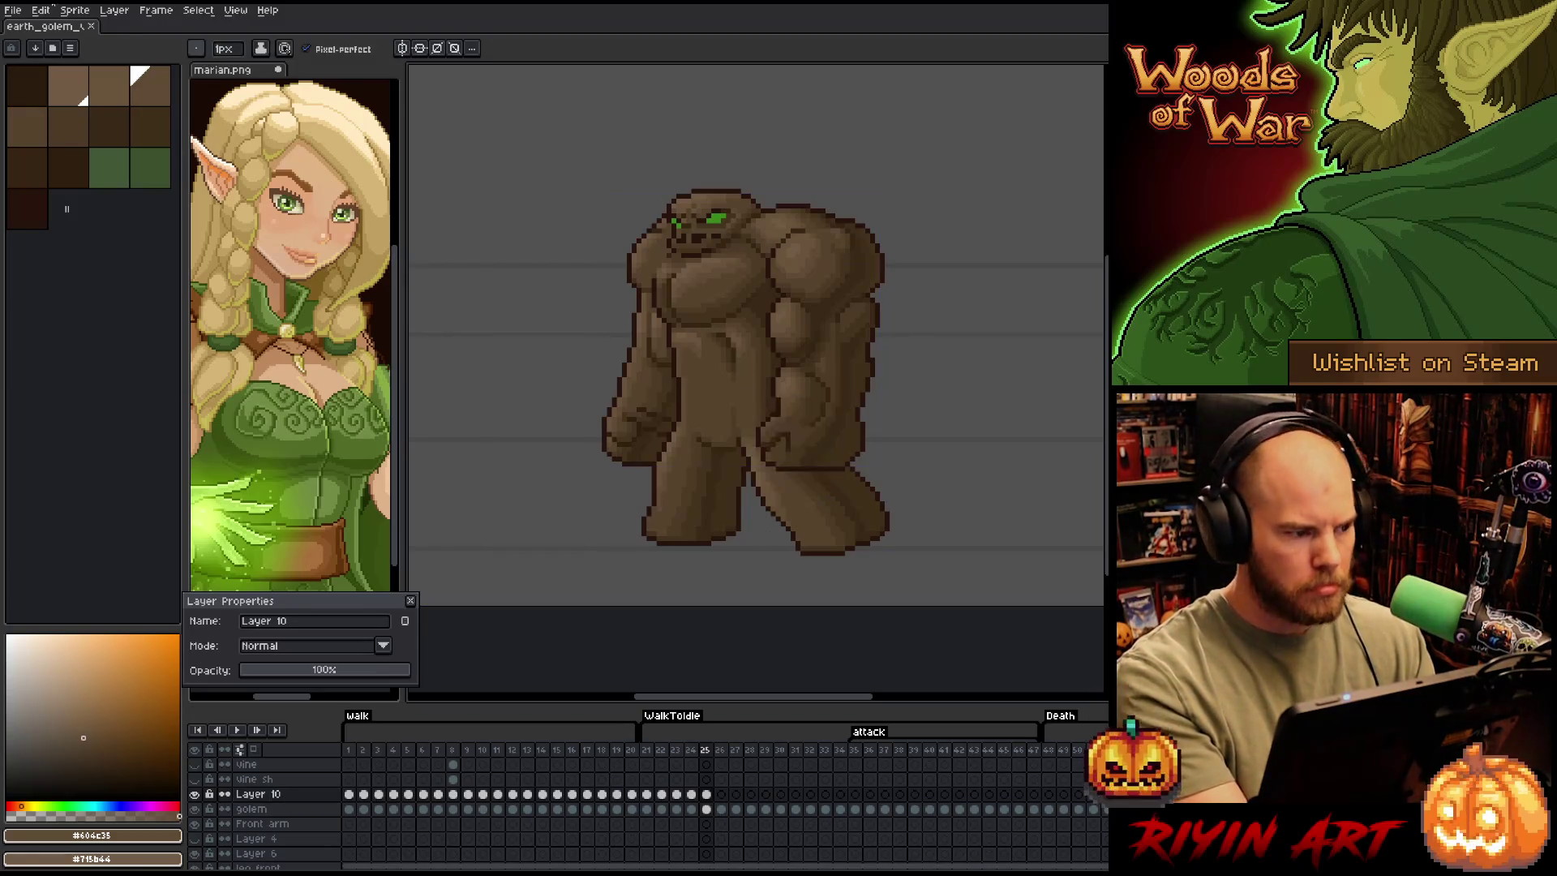
pyautogui.click(15, 11)
pyautogui.click(27, 101)
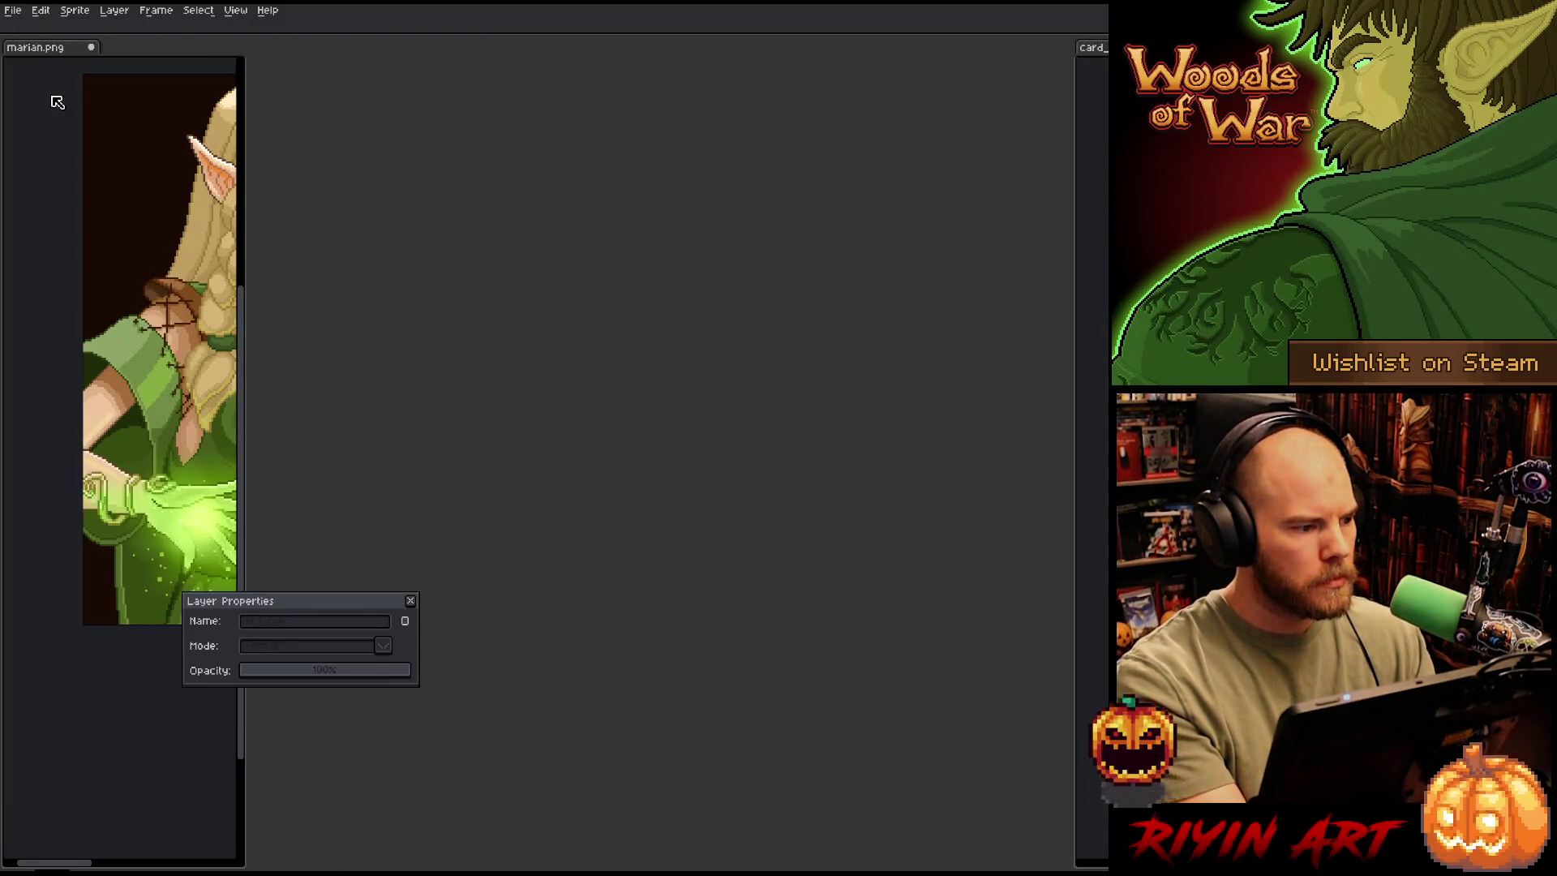
# Reopen earth_golem_v14.aseprite from the recent files
pyautogui.click(13, 10)
pyautogui.moveTo(49, 54)
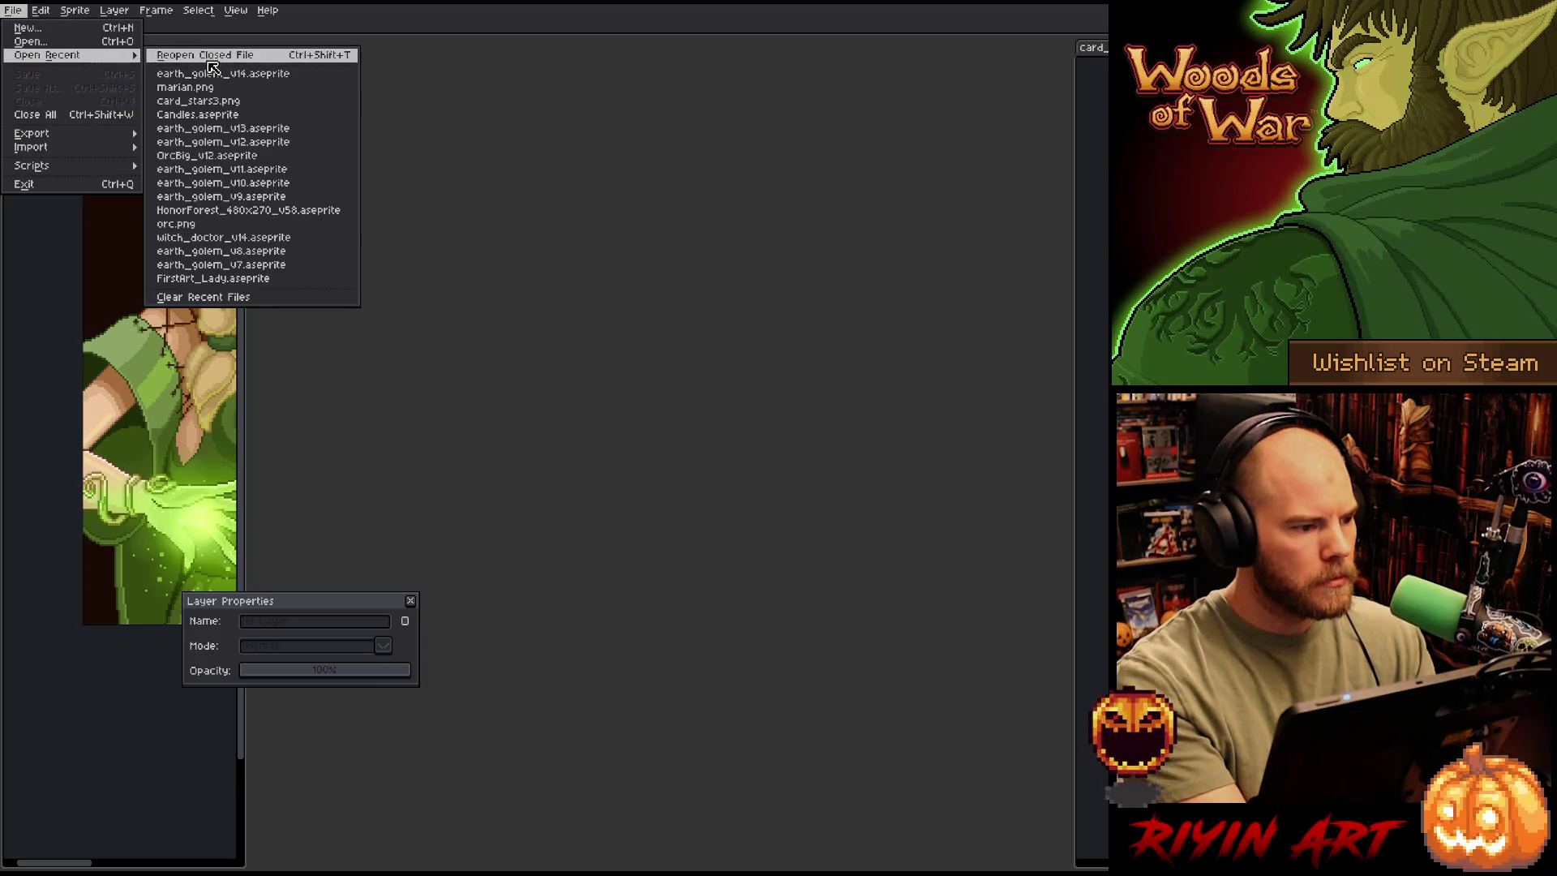
pyautogui.click(216, 75)
# Save the sprite as earth_golem_v15.aseprite
pyautogui.click(13, 10)
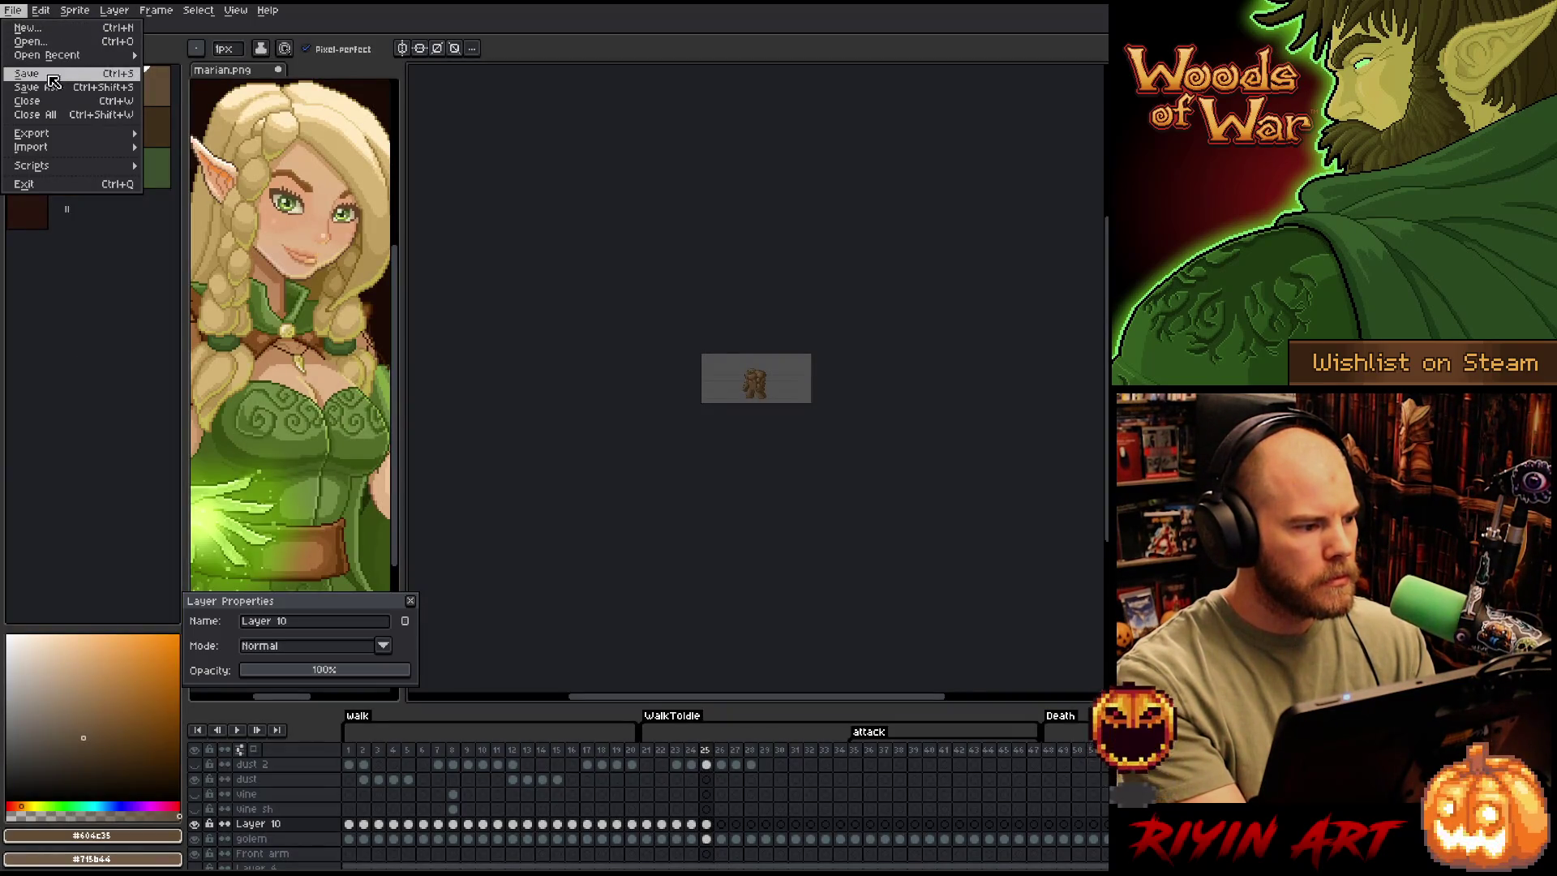
pyautogui.click(53, 89)
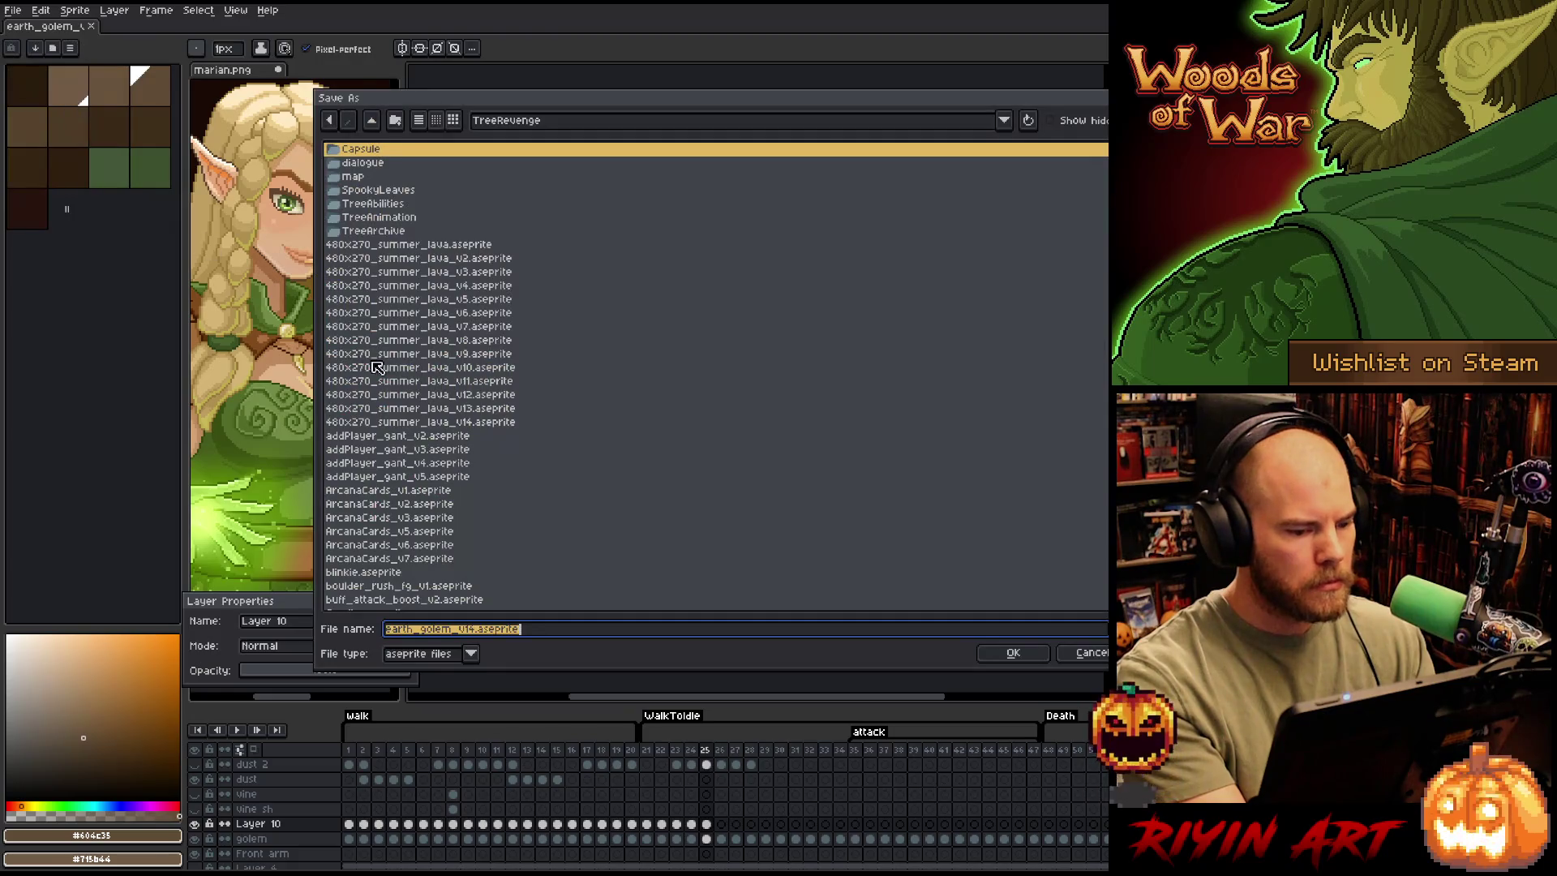
pyautogui.click(471, 629)
pyautogui.press('BackSpace')
pyautogui.write('5')
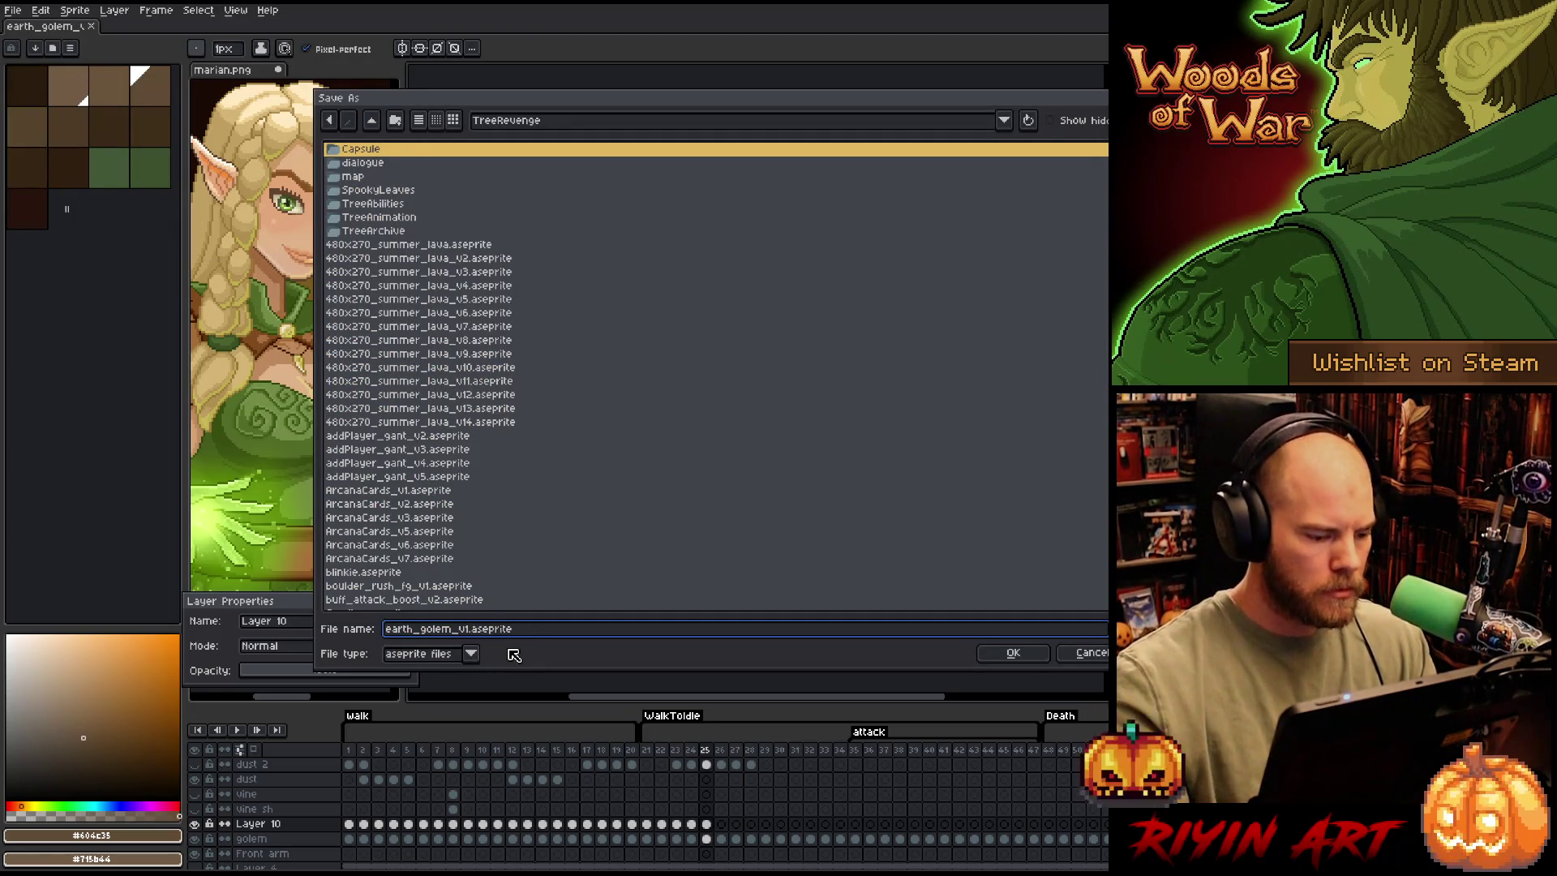
pyautogui.press('Return')
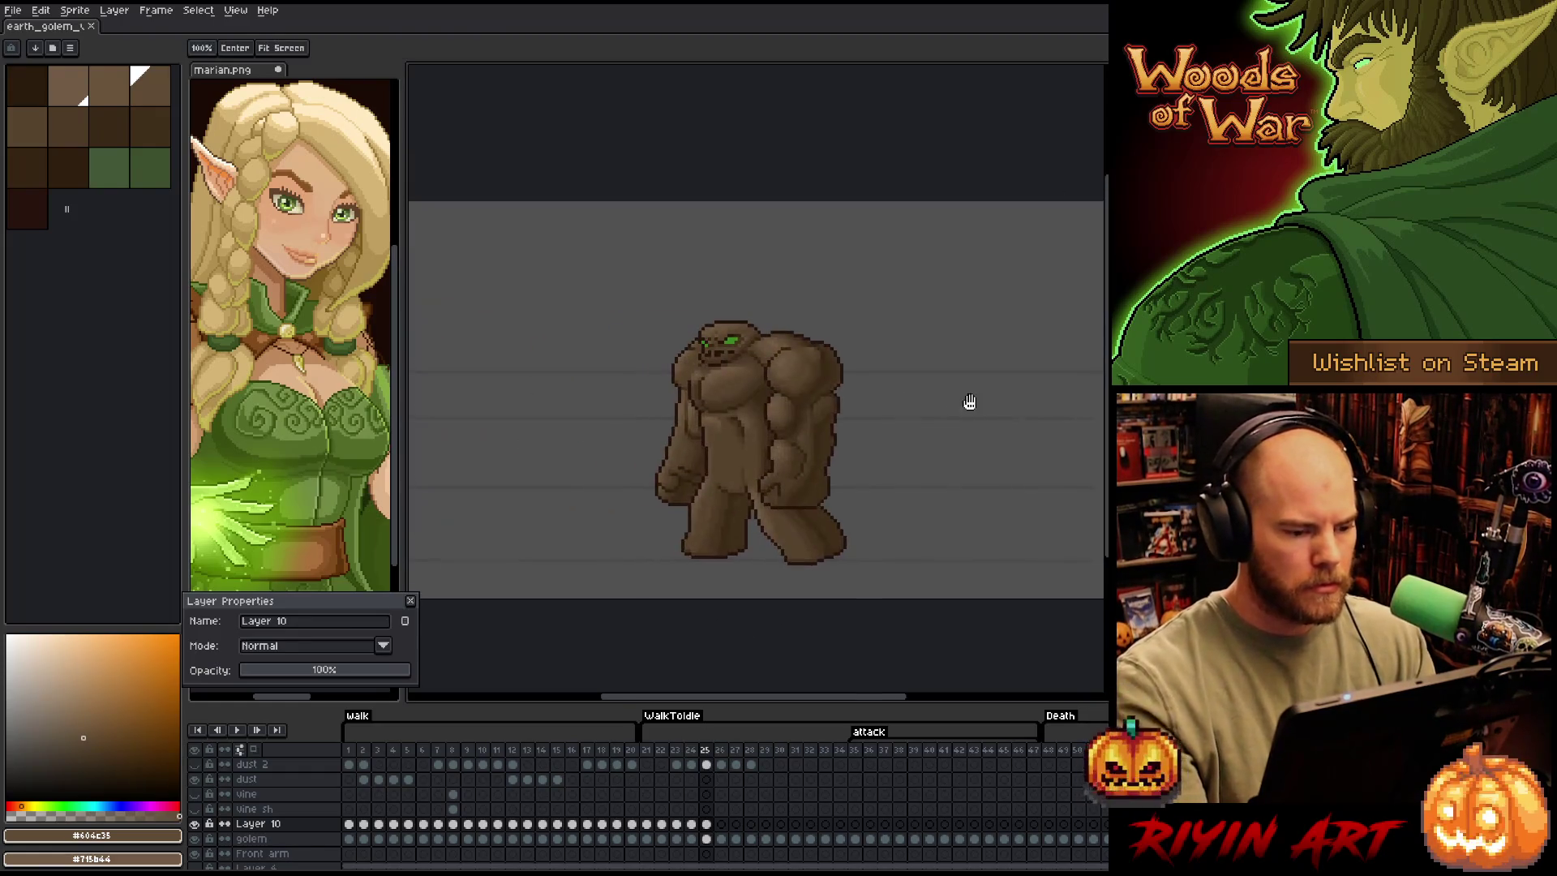
# Merge Layer 10 down into the golem layer
pyautogui.scroll(-2, 749, 410)
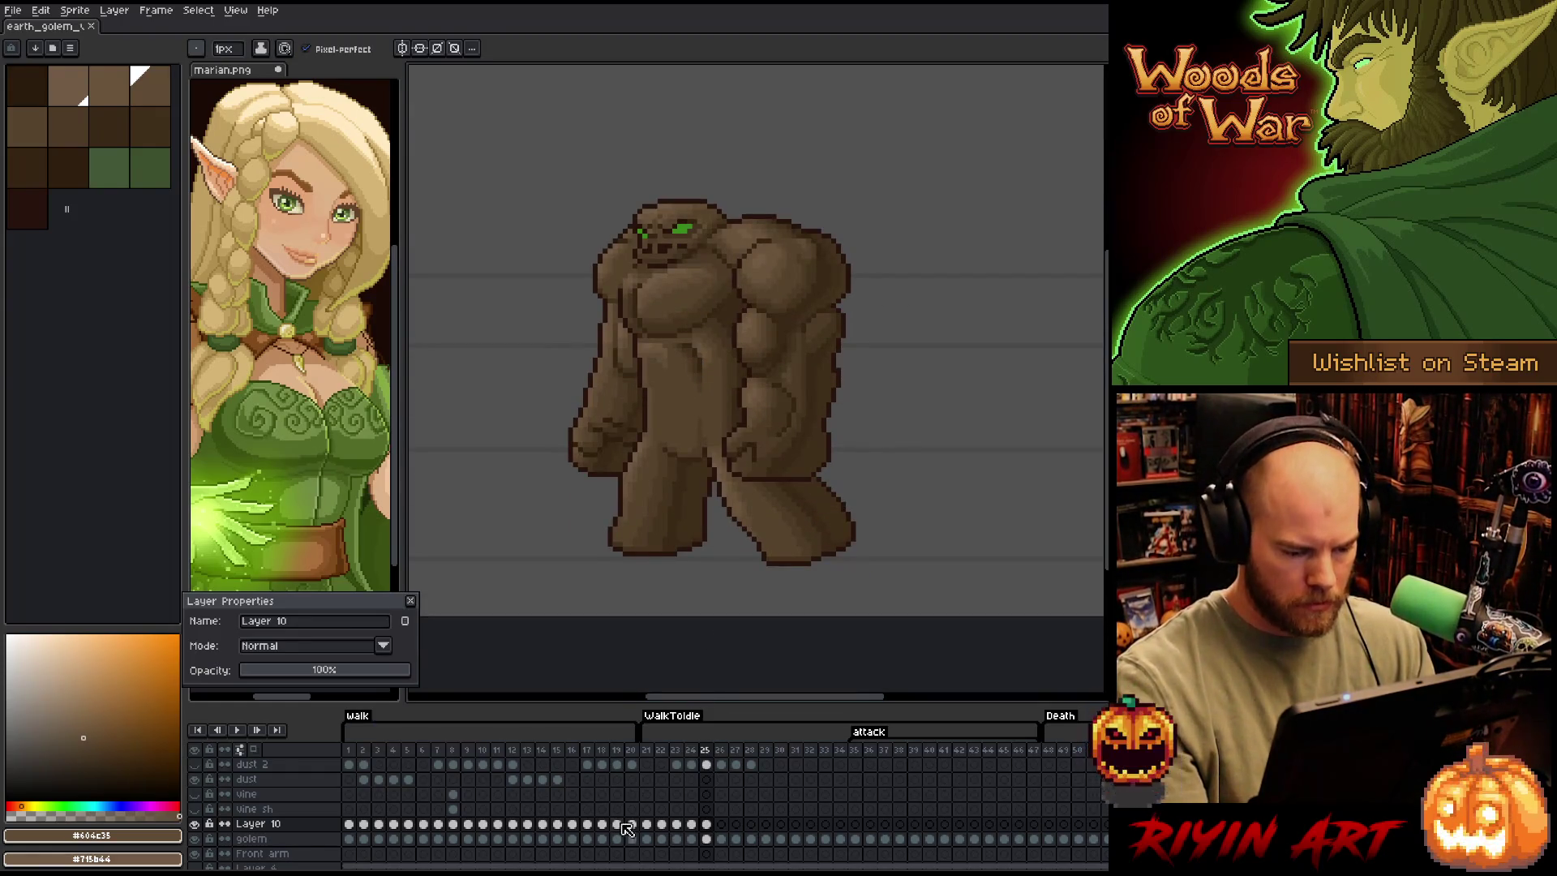
pyautogui.click(300, 827)
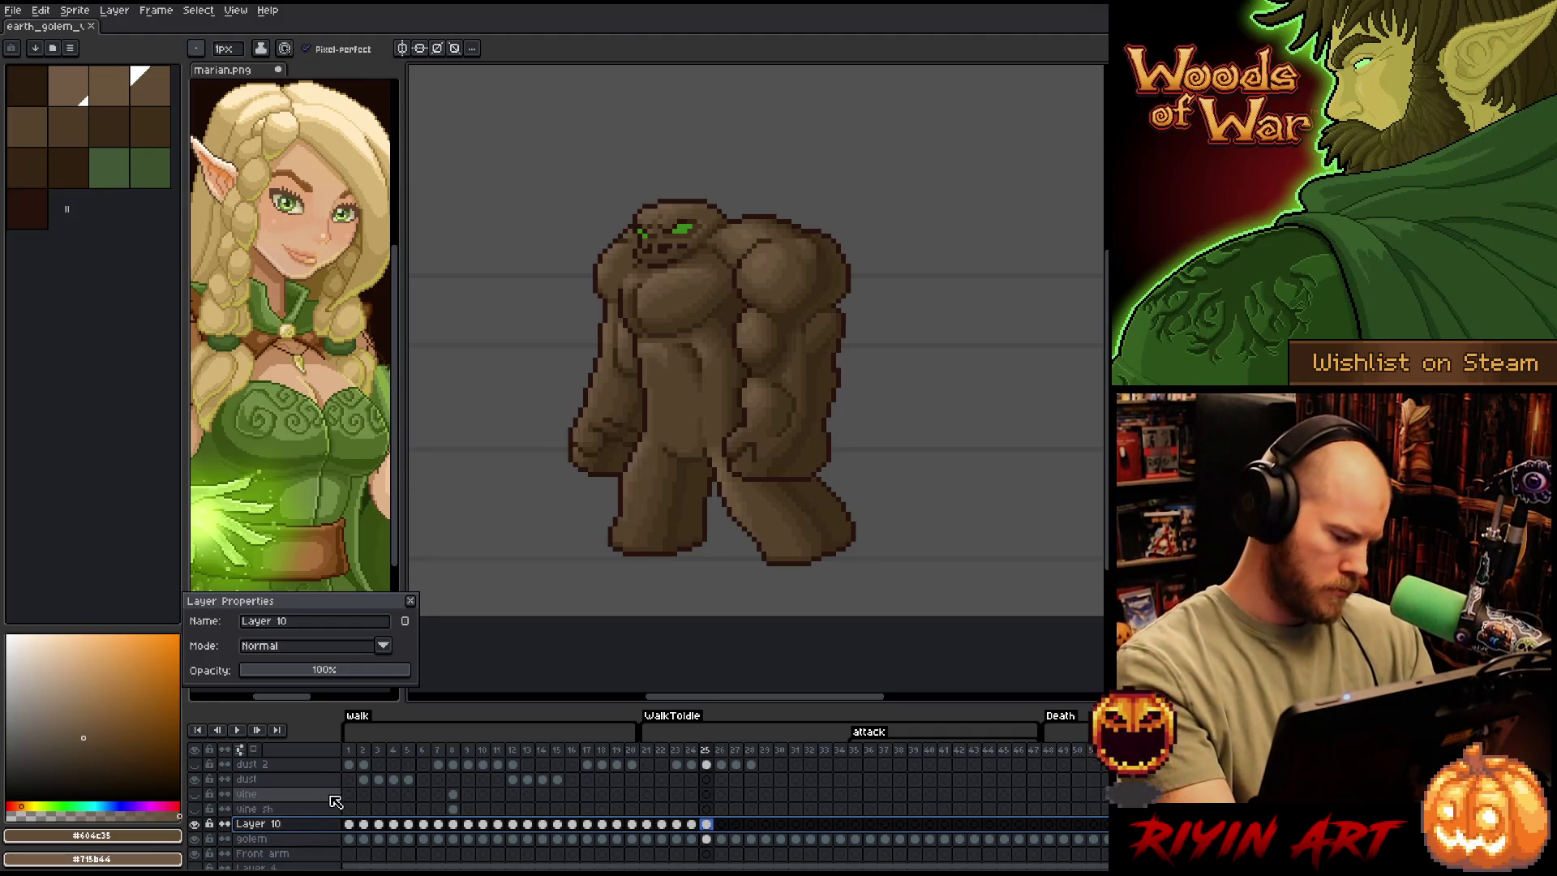
pyautogui.hotkey('ctrl', 'e')
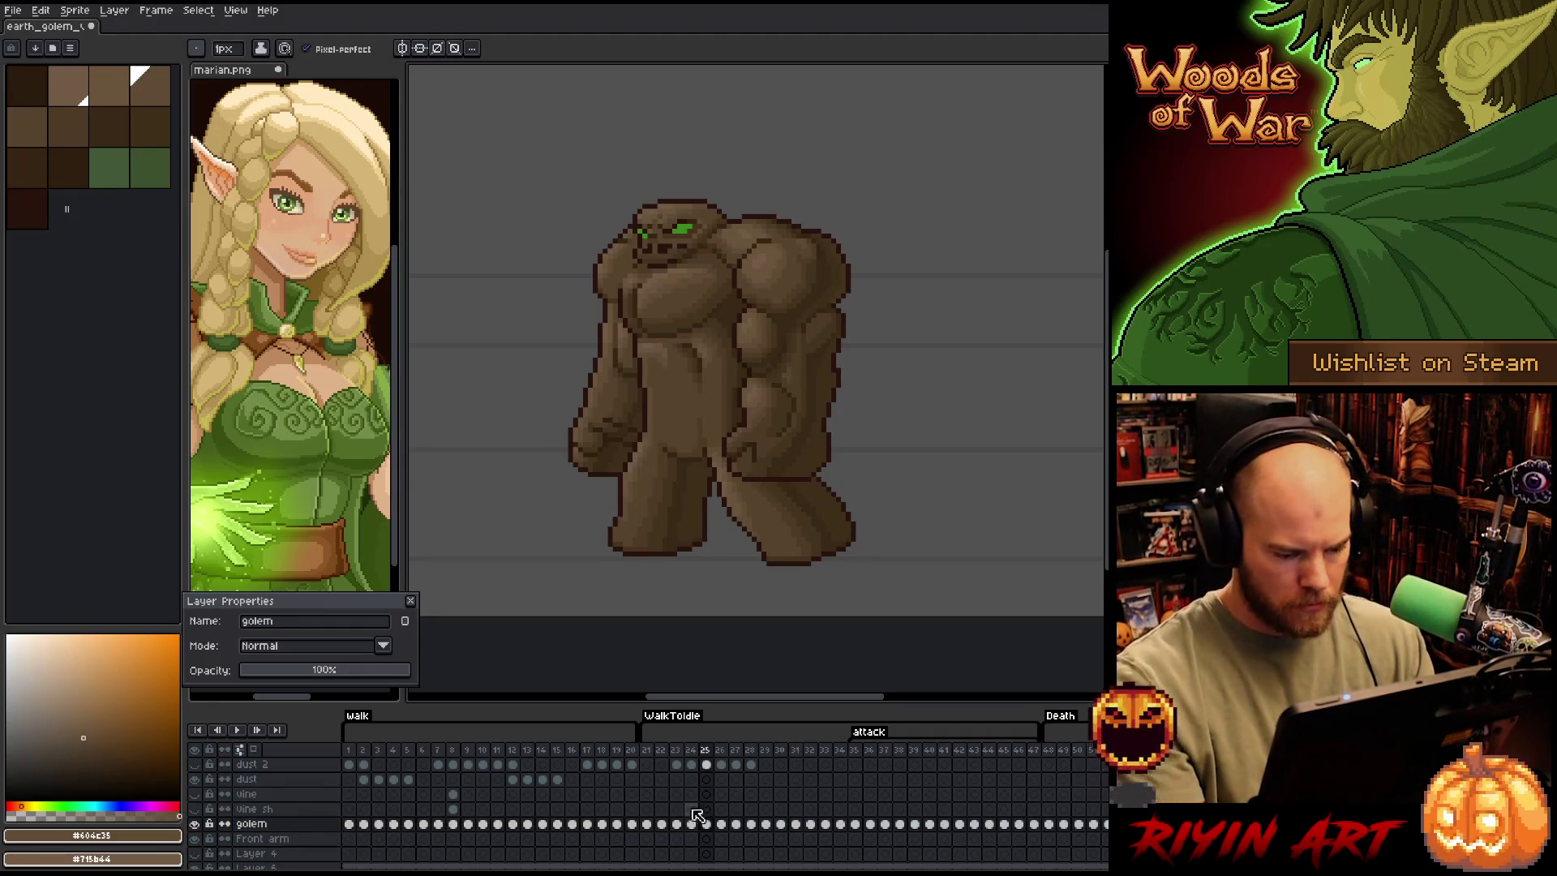
# Copy the golem's frame-25 cel onto a new Layer 9 at frame 26
pyautogui.click(708, 822)
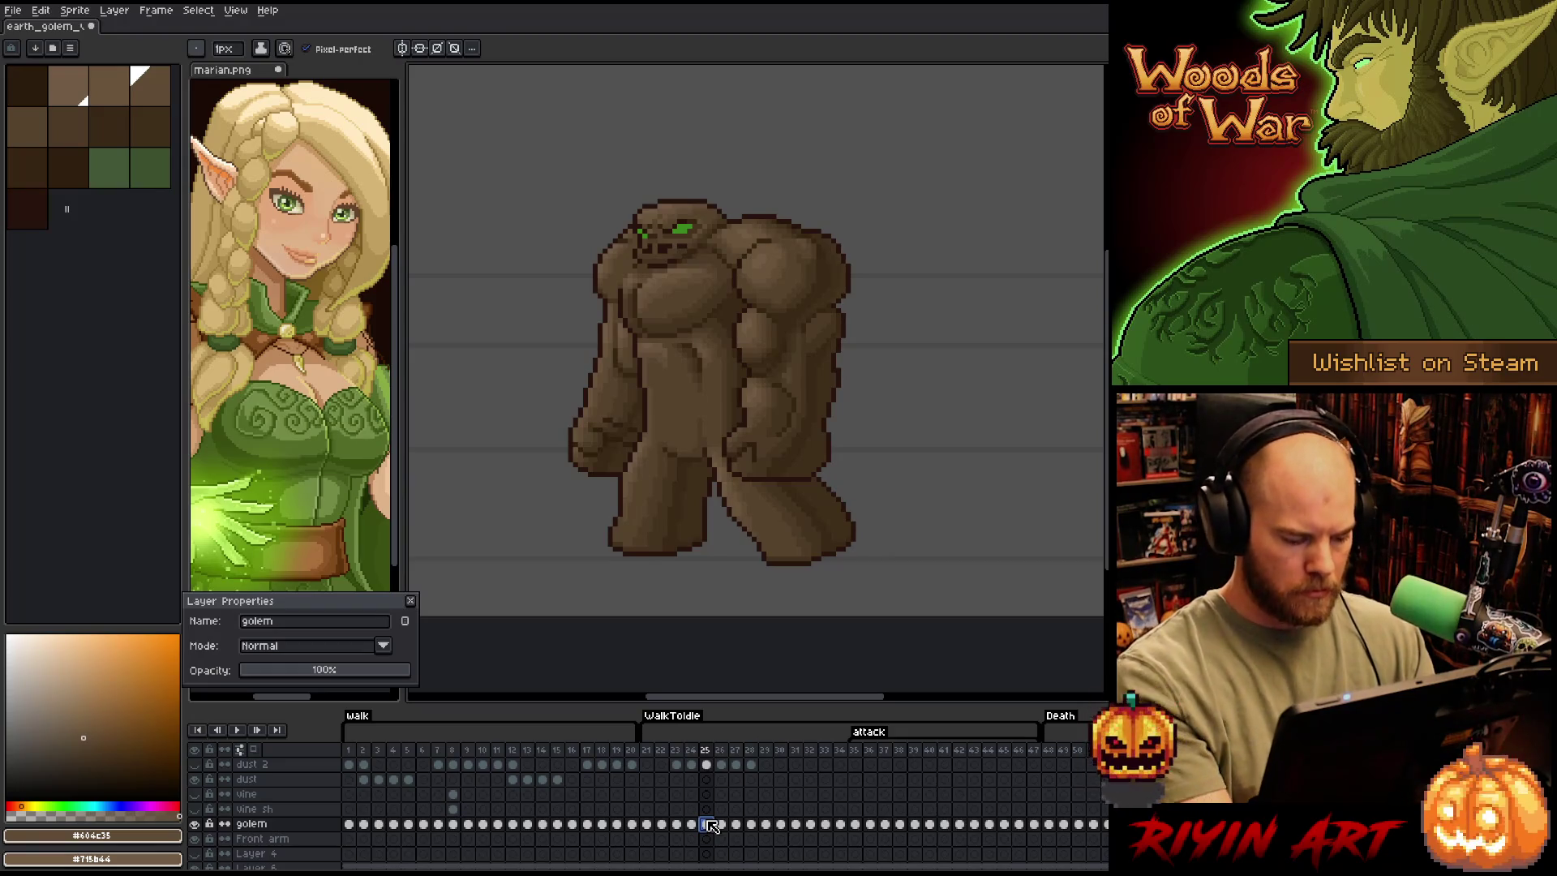
pyautogui.hotkey('shift', 'n')
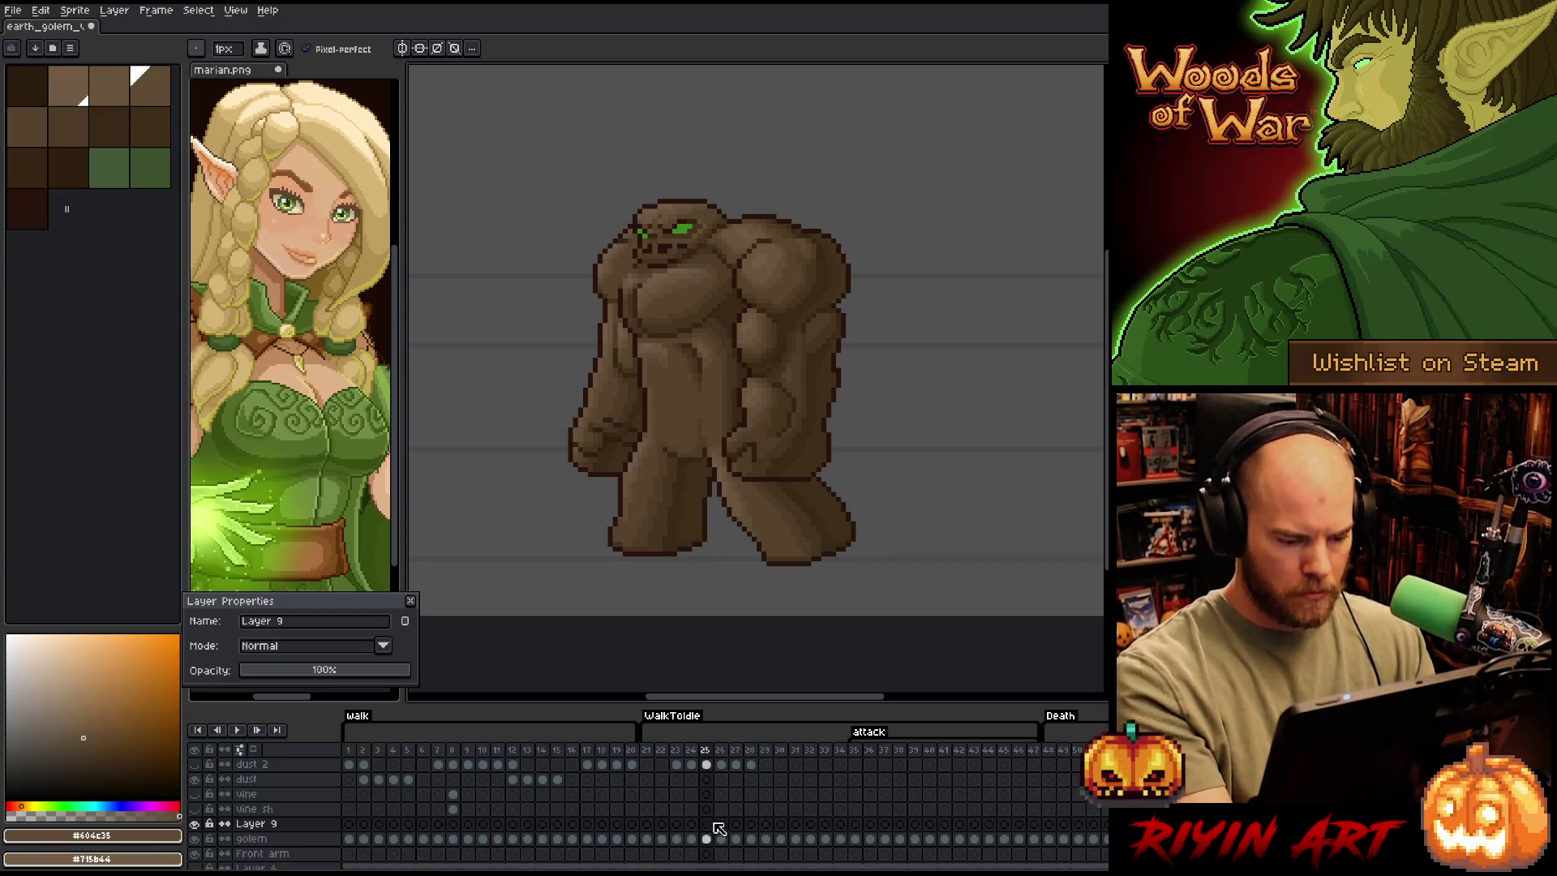
pyautogui.click(721, 825)
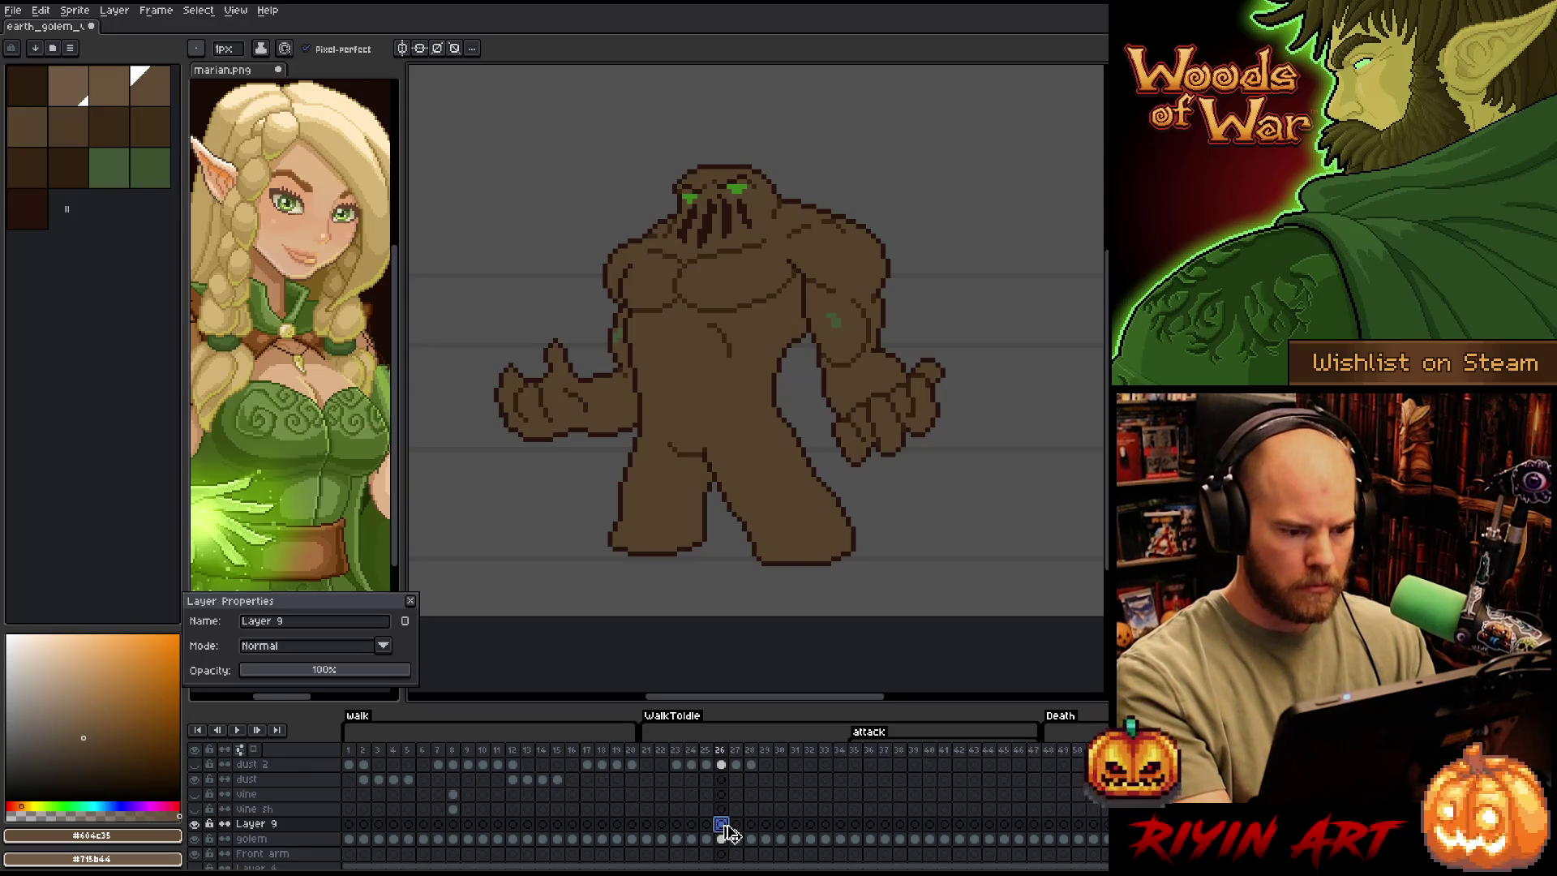
pyautogui.click(708, 841)
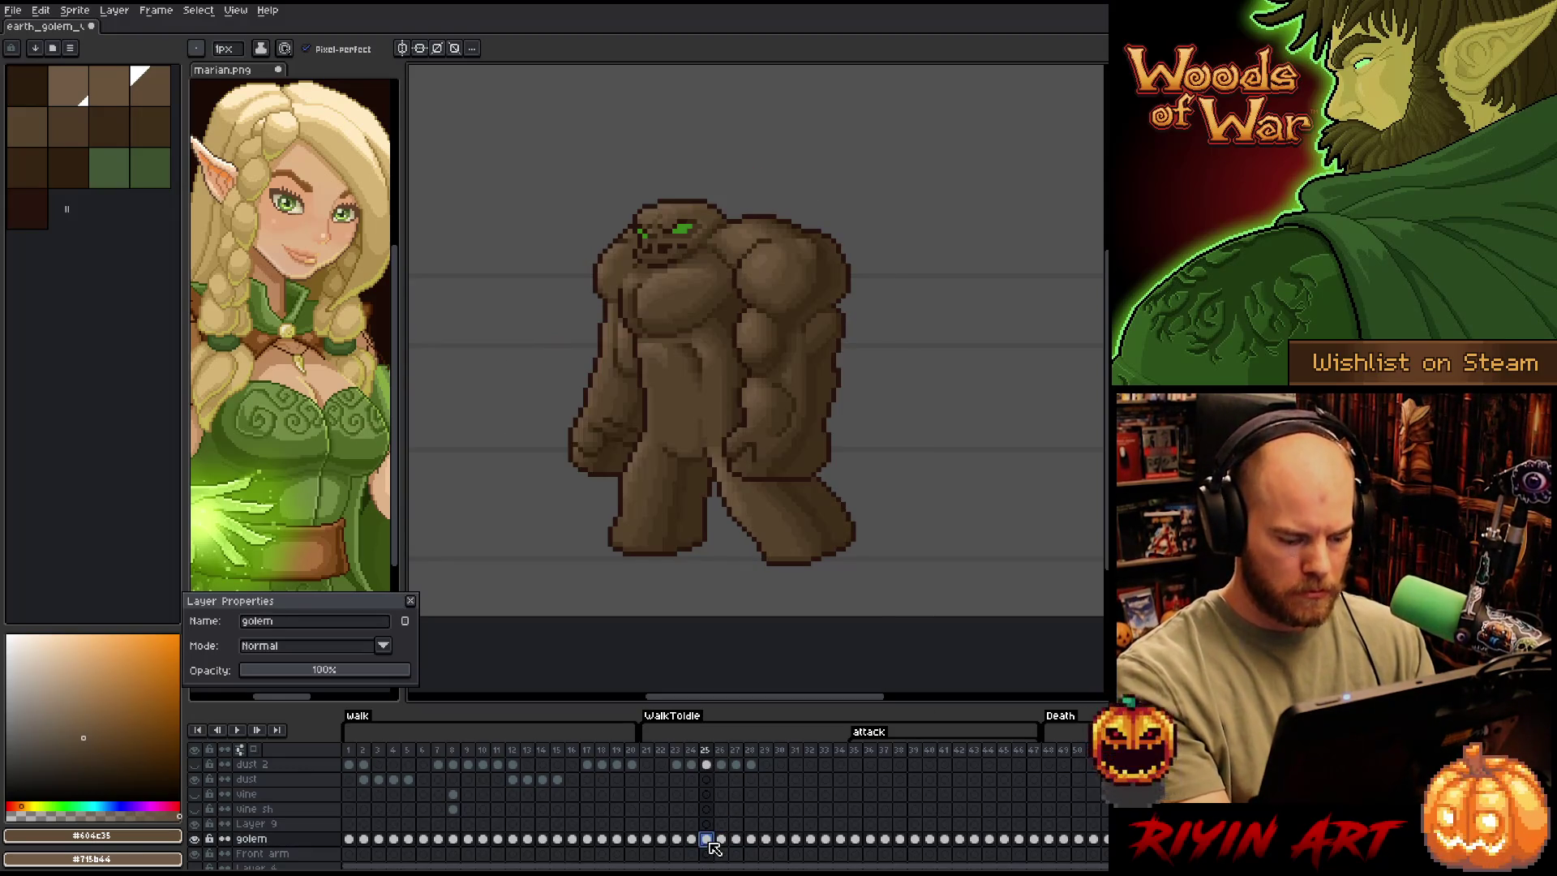
pyautogui.click(721, 824)
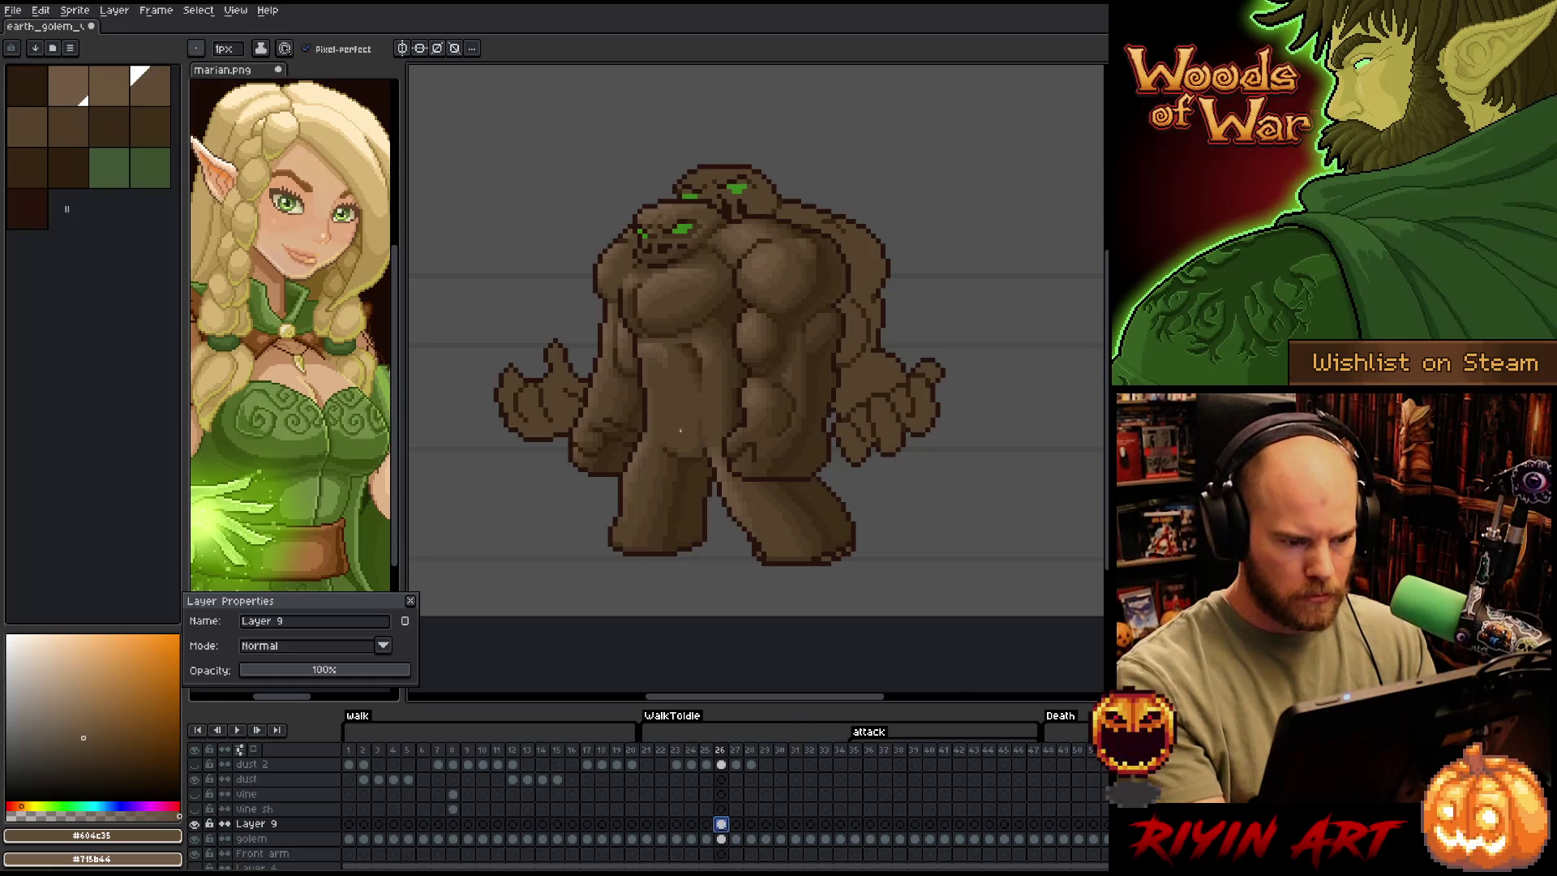
pyautogui.scroll(-2, 680, 431)
pyautogui.scroll(1, 681, 431)
pyautogui.press('v')
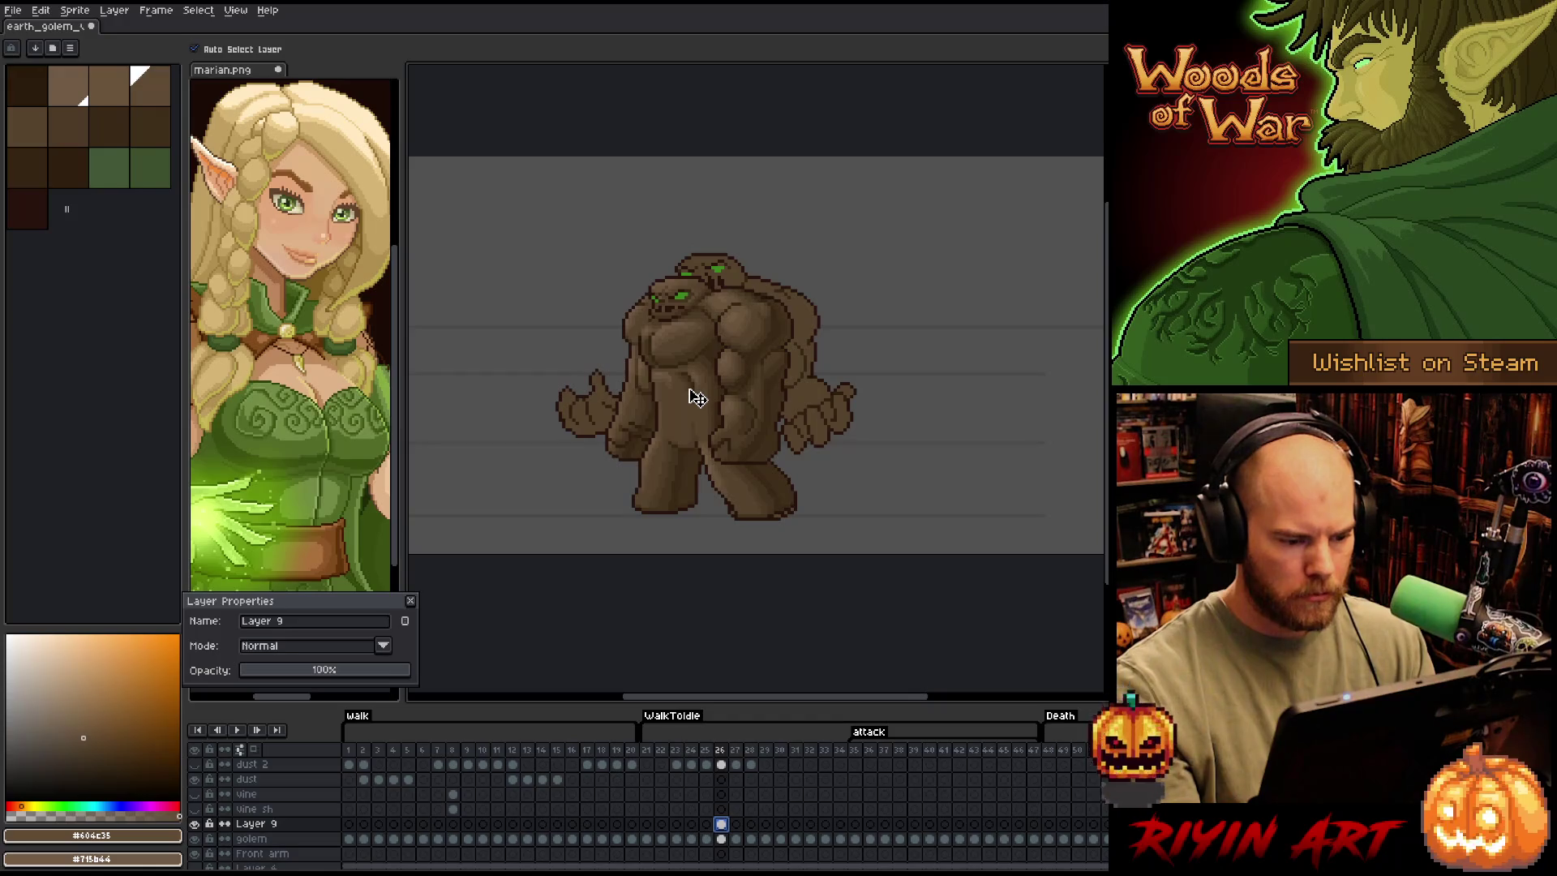
# Move Layer 9 below the golem layer and place the shaded copy right of the sketch
pyautogui.moveTo(698, 397)
pyautogui.mouseDown()
pyautogui.moveTo(959, 400)
pyautogui.moveTo(519, 366)
pyautogui.mouseUp()
pyautogui.click(256, 823)
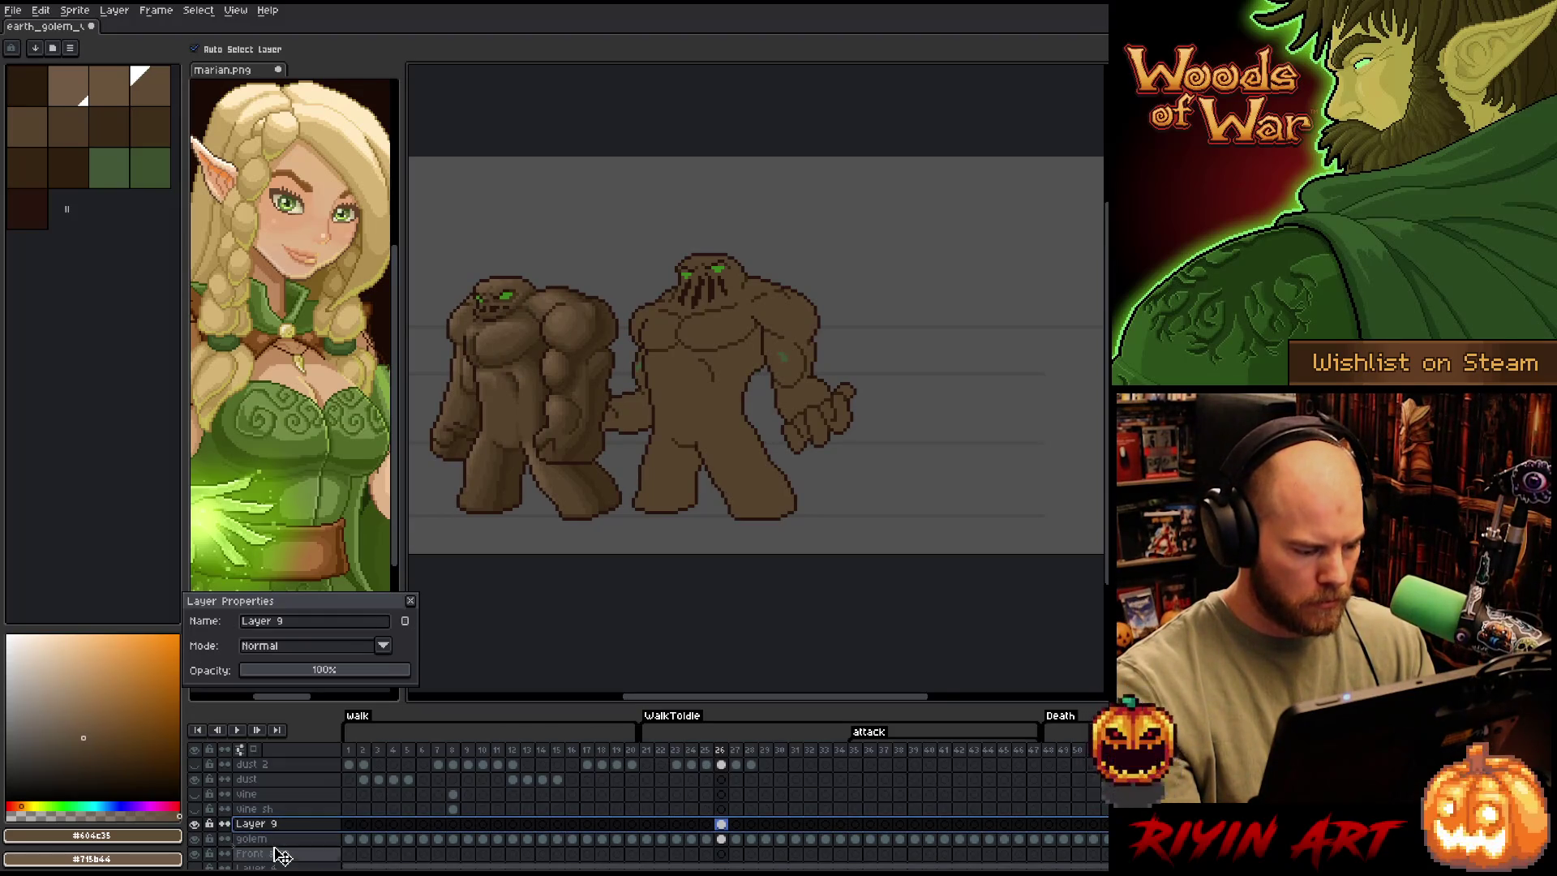
pyautogui.moveTo(276, 855); pyautogui.dragTo(276, 854)
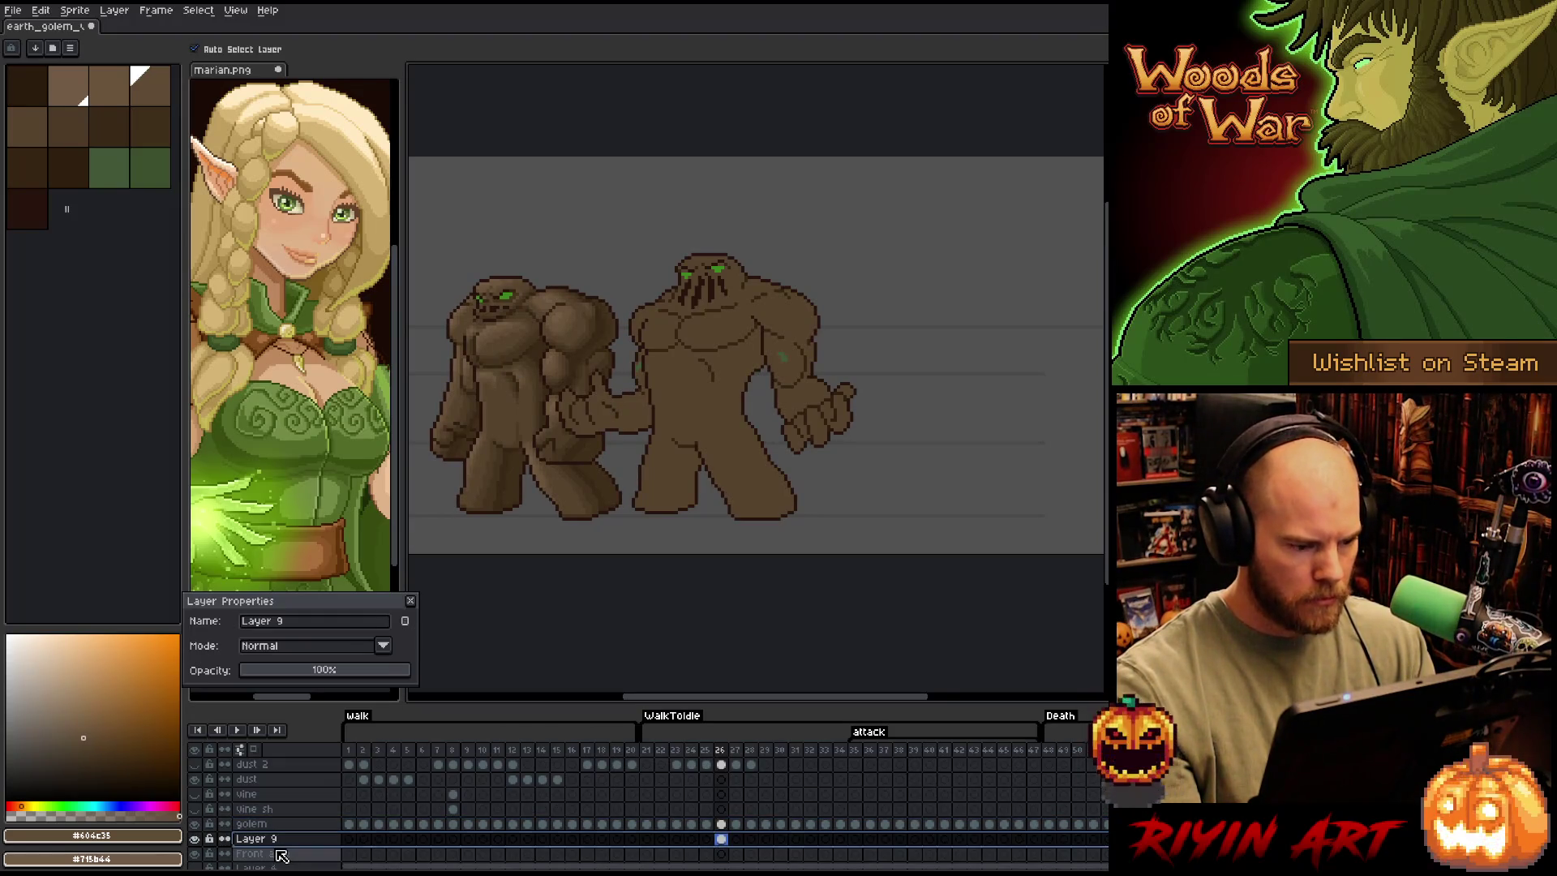
pyautogui.click(722, 839)
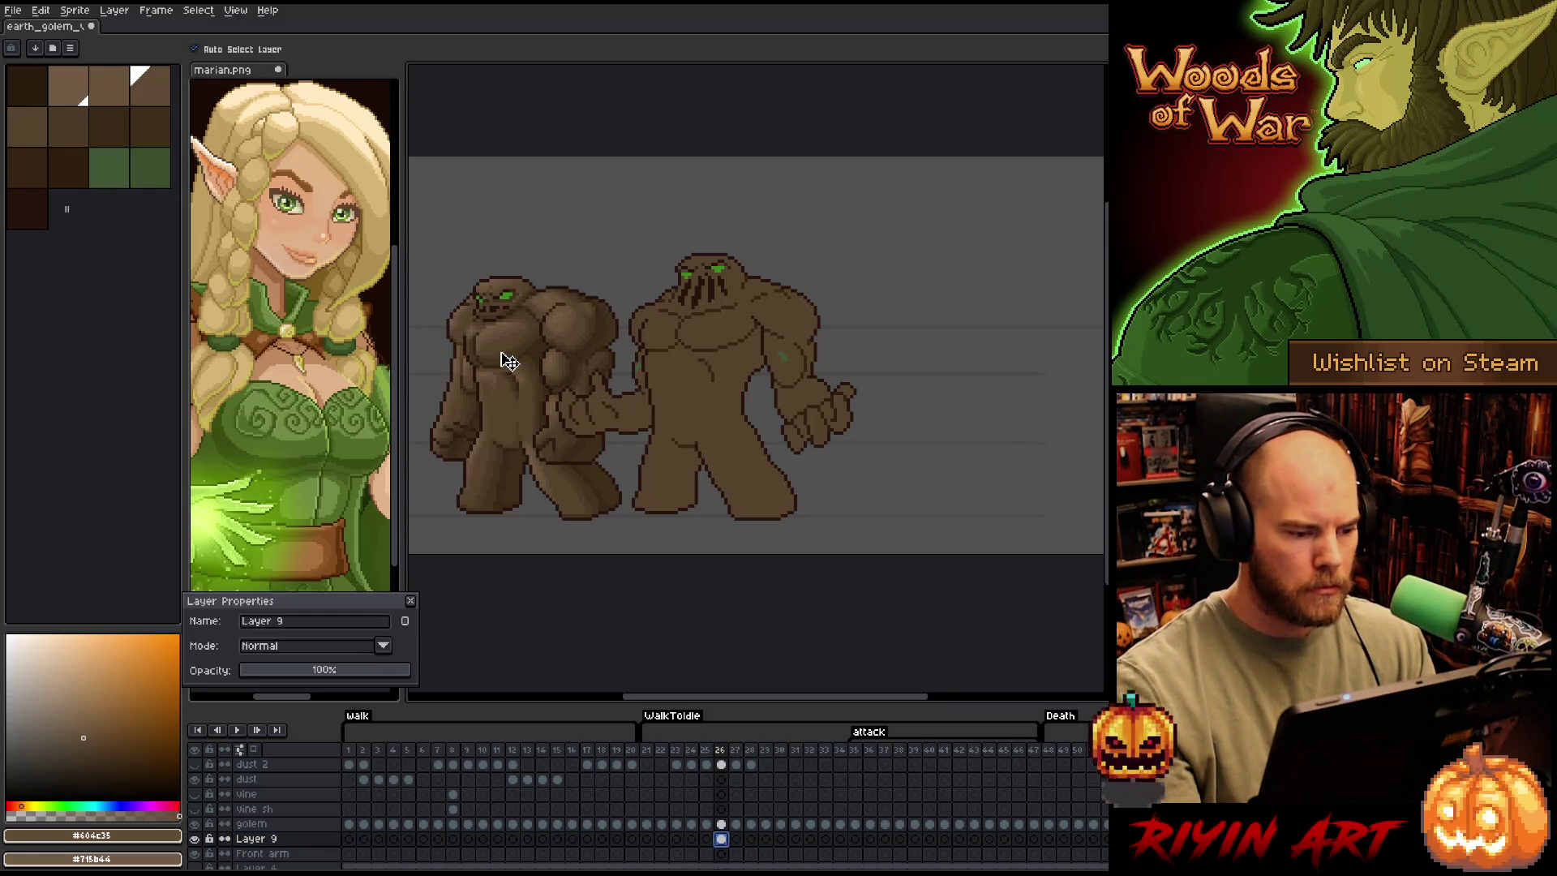
pyautogui.moveTo(511, 360)
pyautogui.mouseDown()
pyautogui.moveTo(915, 371)
pyautogui.moveTo(904, 362)
pyautogui.mouseUp()
# Zoom and pan to frame both golems, then select the golem layer's frame-26 cel
pyautogui.scroll(3, 706, 394)
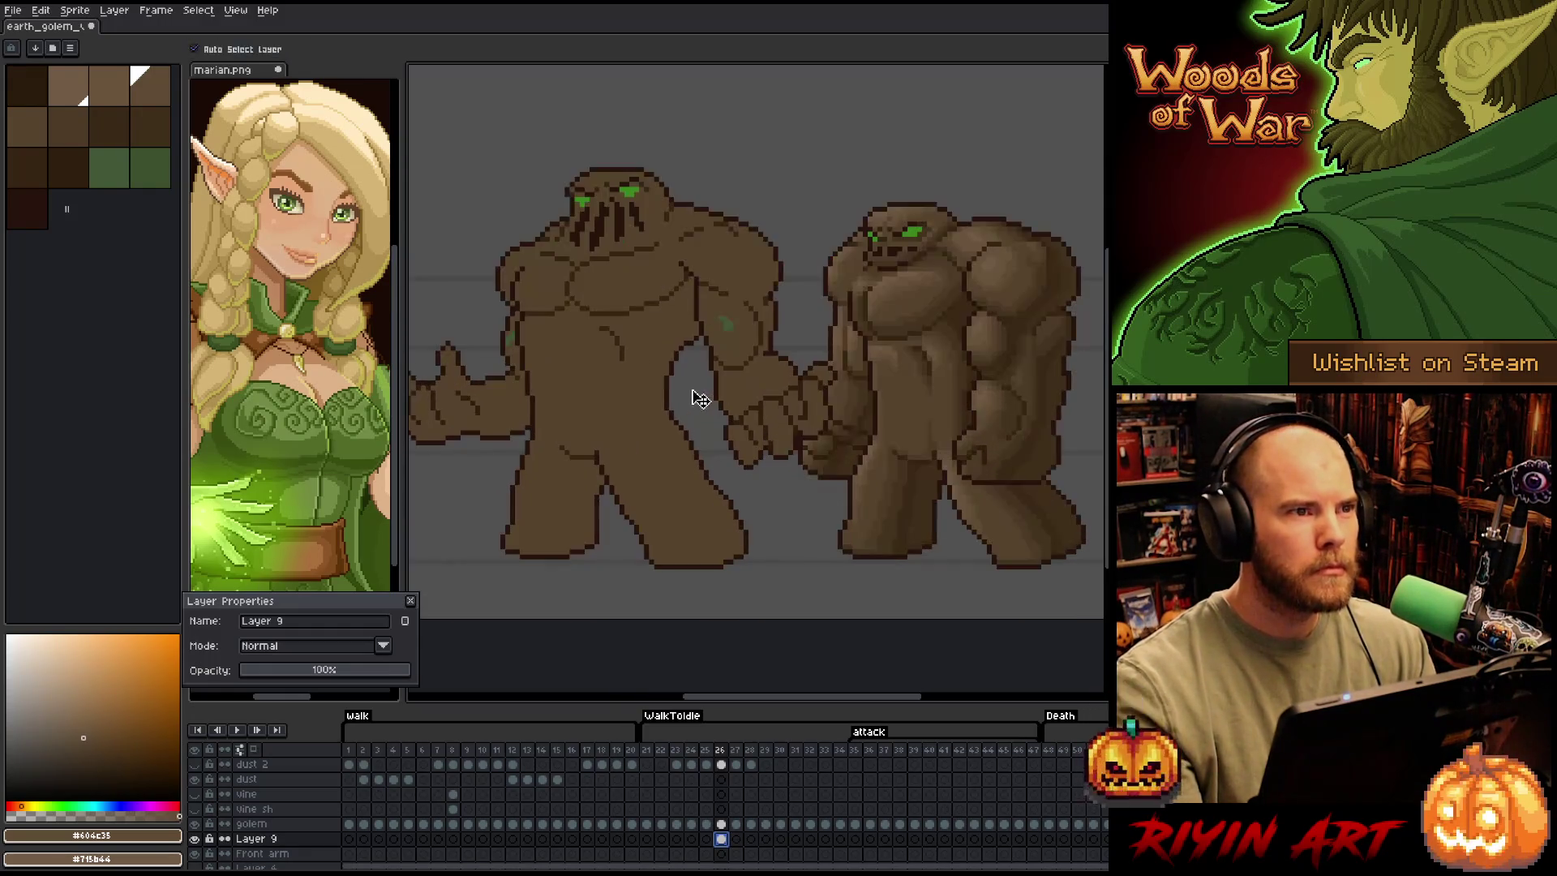
pyautogui.moveTo(708, 421); pyautogui.dragTo(717, 431)
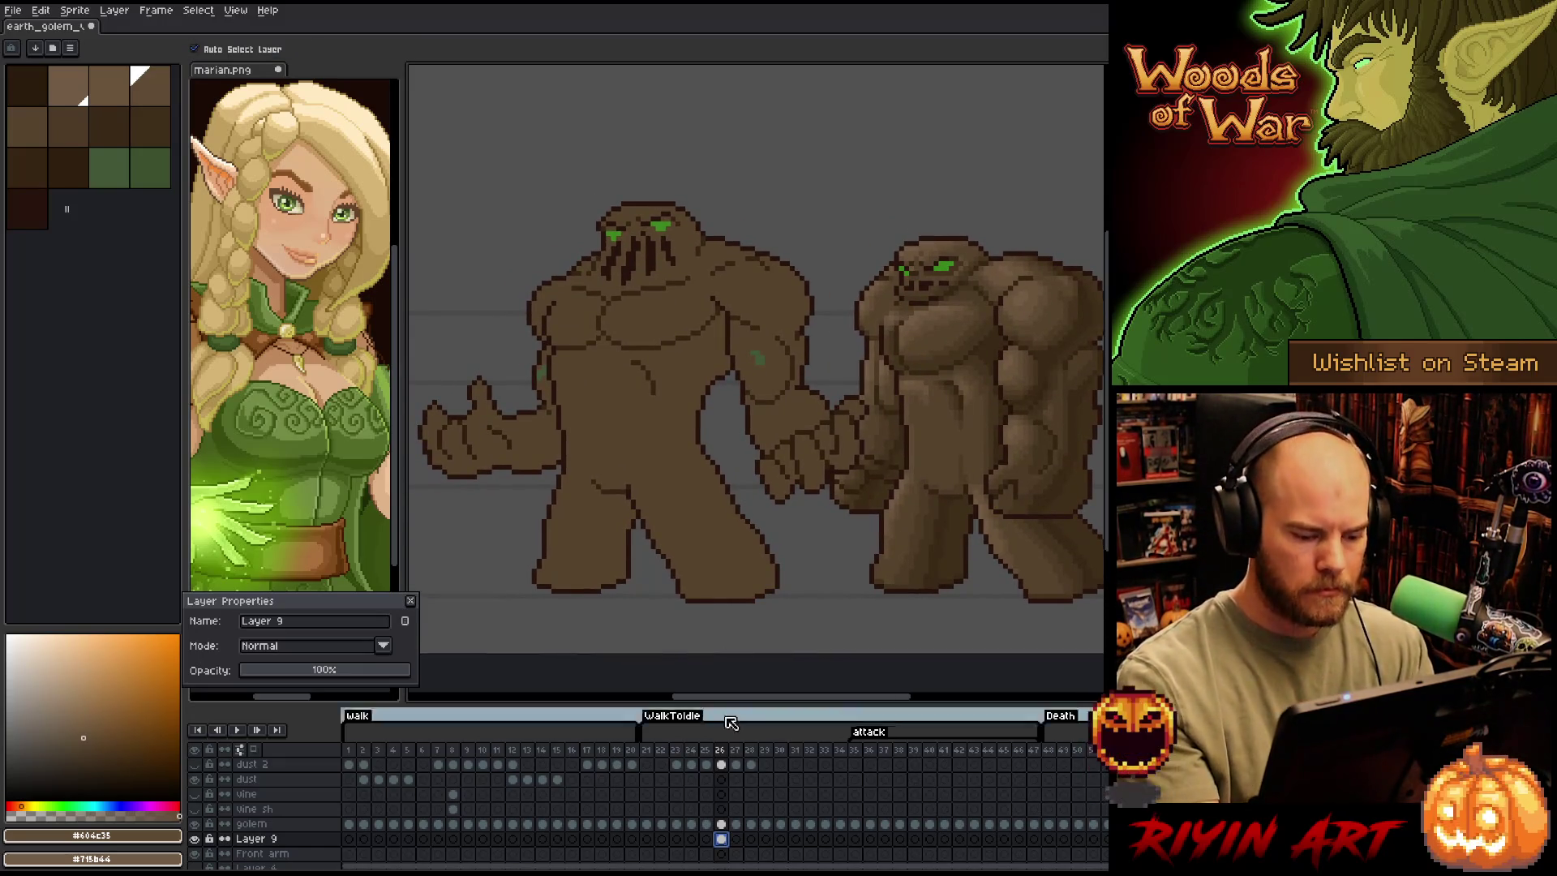
pyautogui.click(722, 824)
pyautogui.hotkey('shift', 'c')
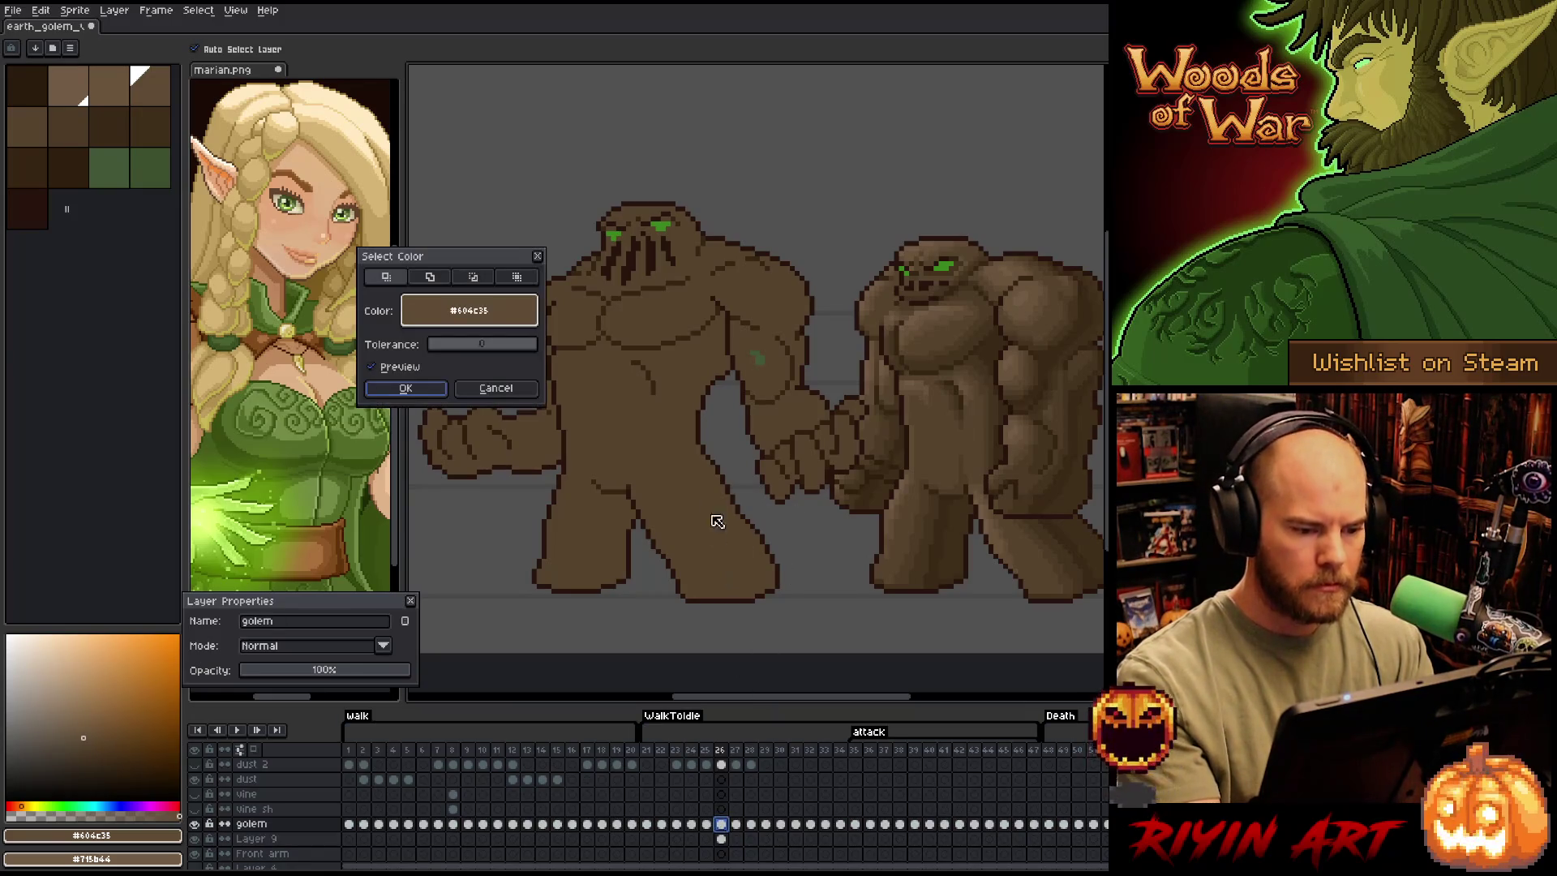
# Draw dark brown crease lines down the left golem's belly, torso and right leg
pyautogui.click(659, 433)
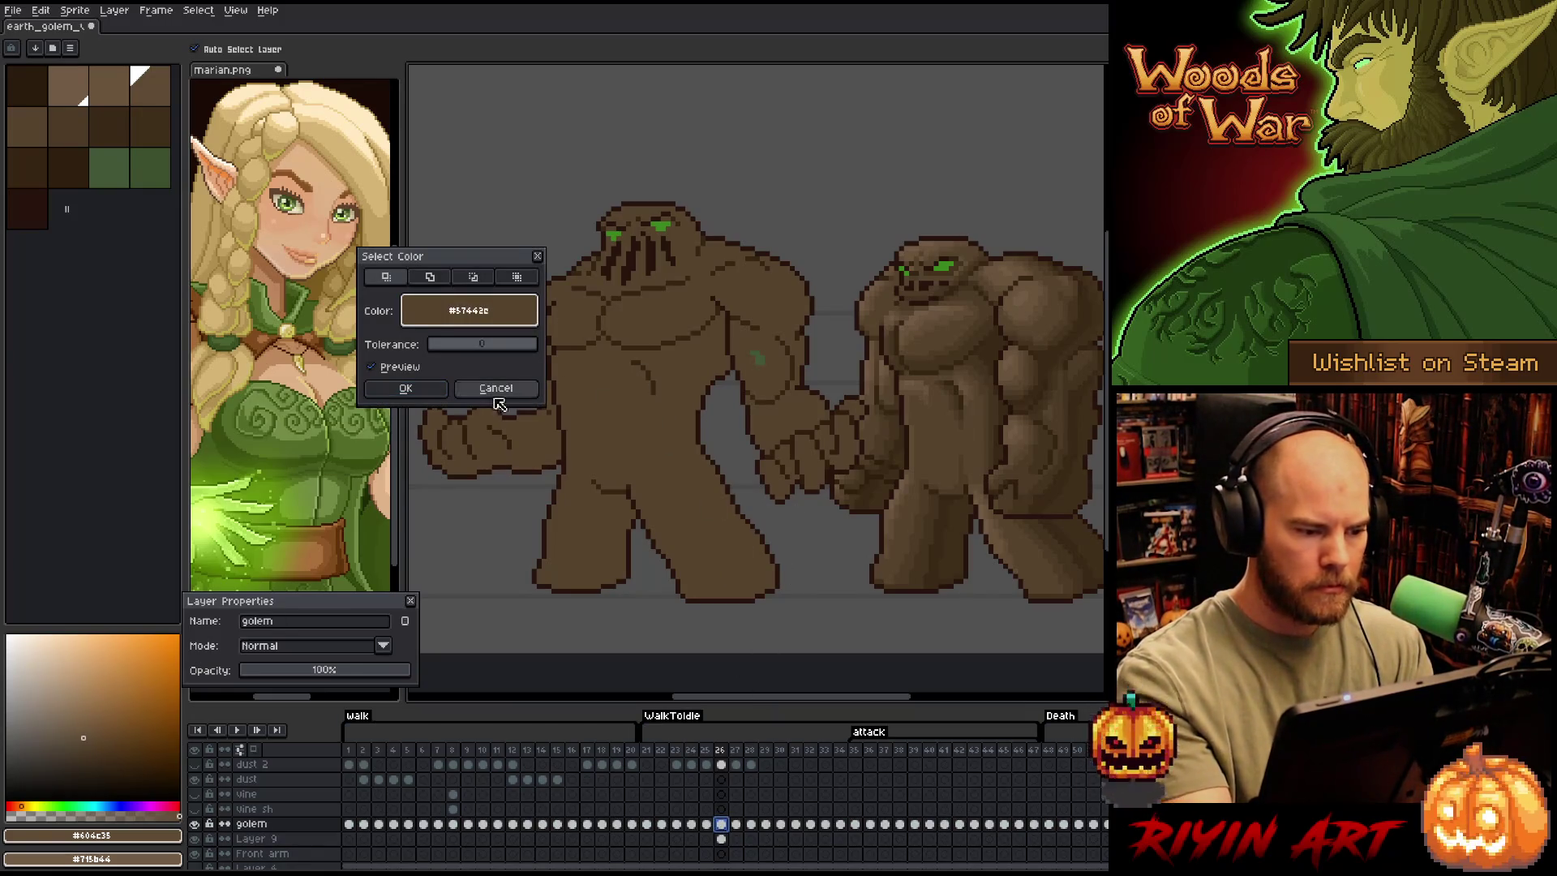
pyautogui.click(406, 387)
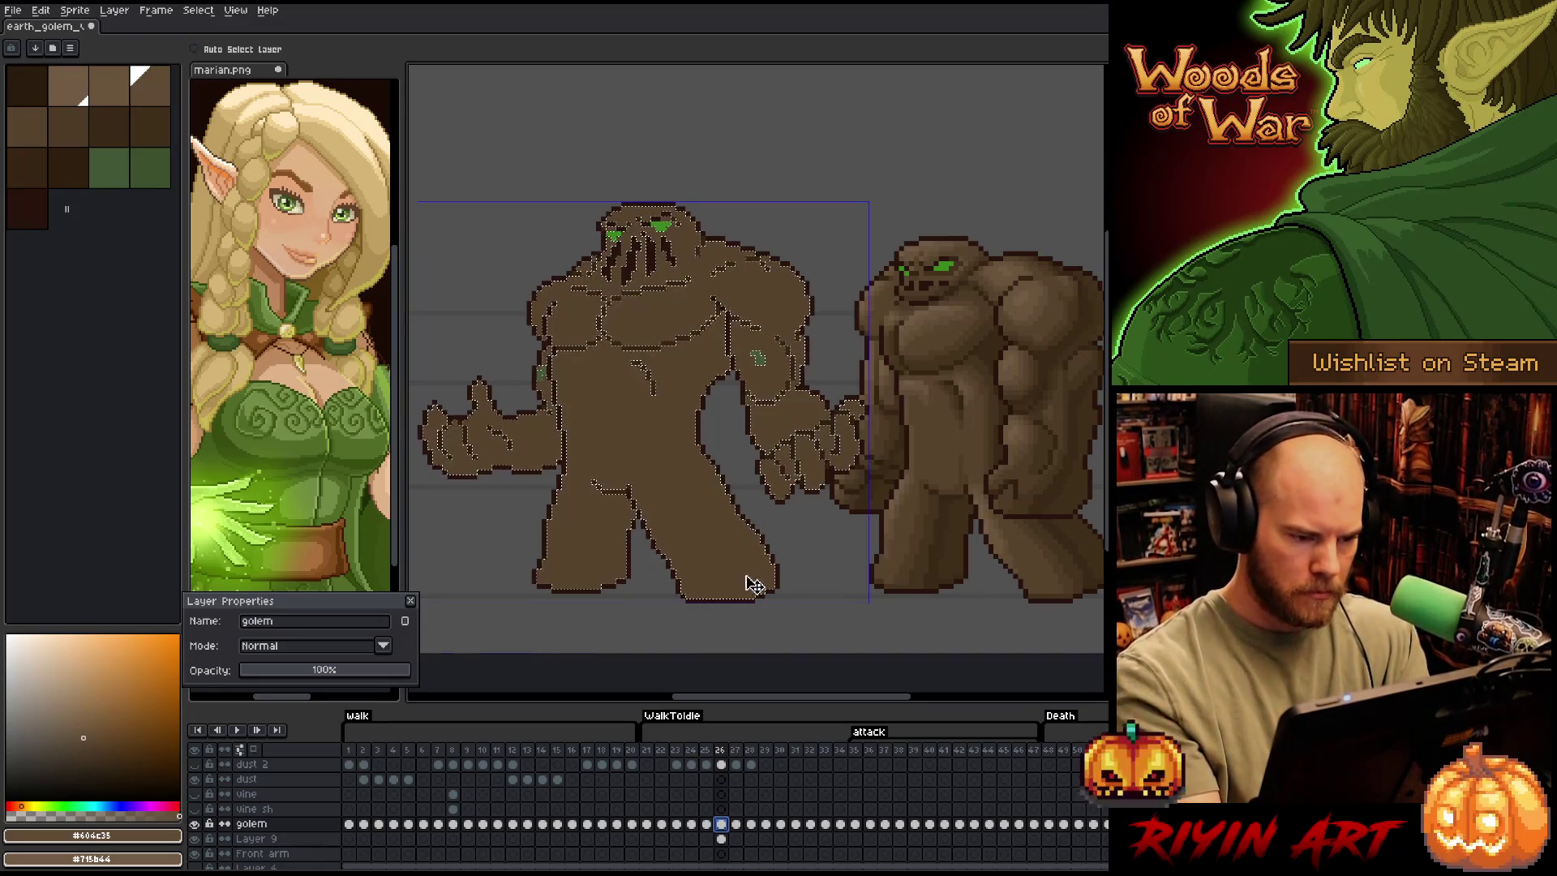
pyautogui.hotkey('ctrl', 'd')
pyautogui.press('b')
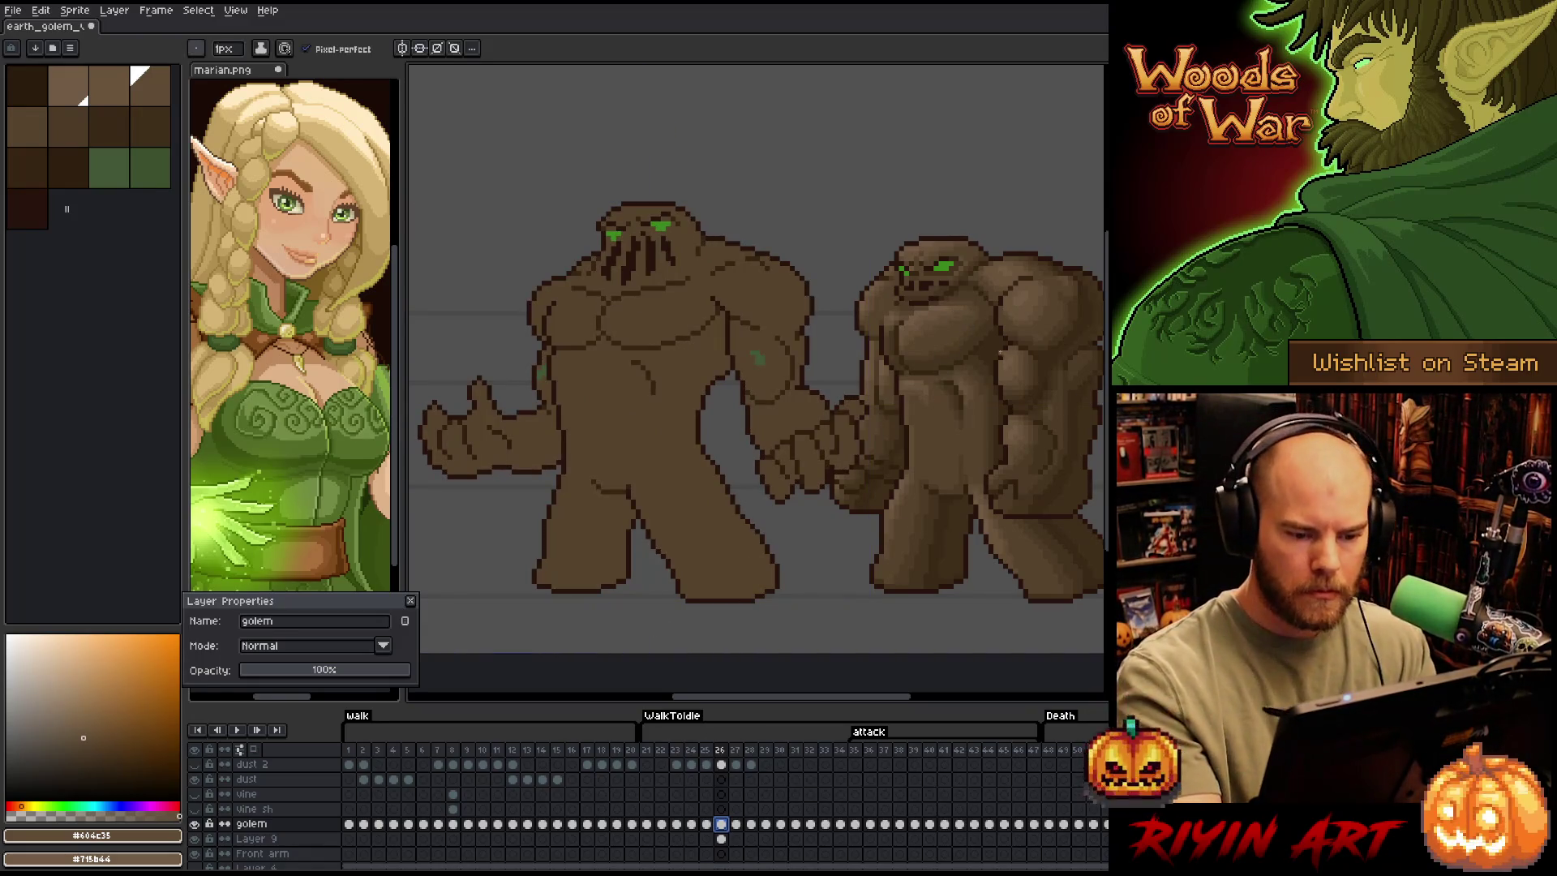
pyautogui.keyDown('alt'); pyautogui.click(693, 340); pyautogui.keyUp('alt')
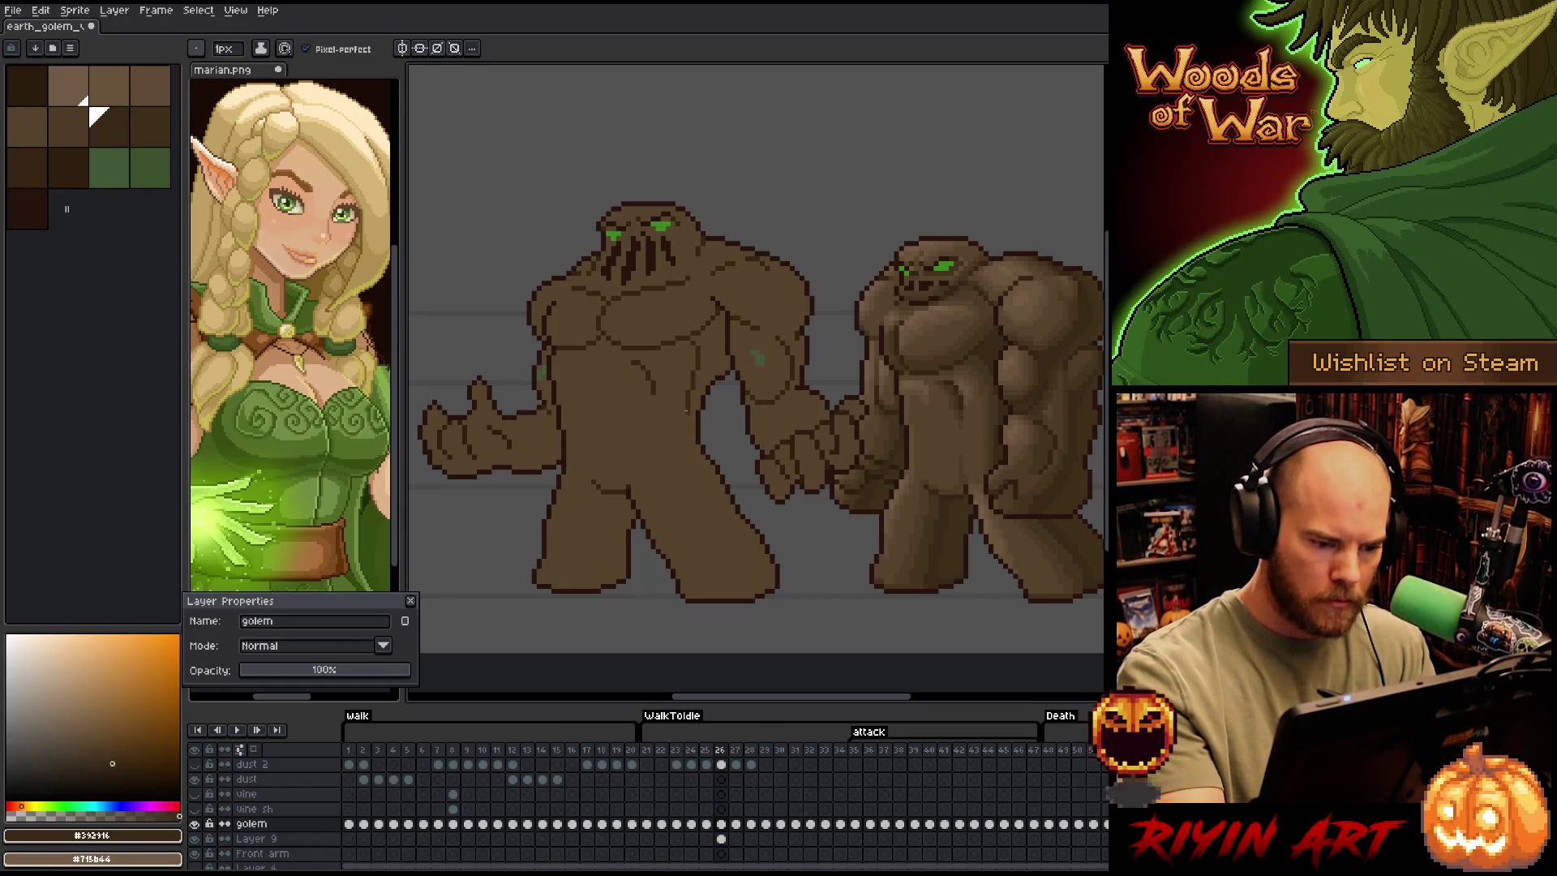
pyautogui.moveTo(686, 409); pyautogui.dragTo(693, 470)
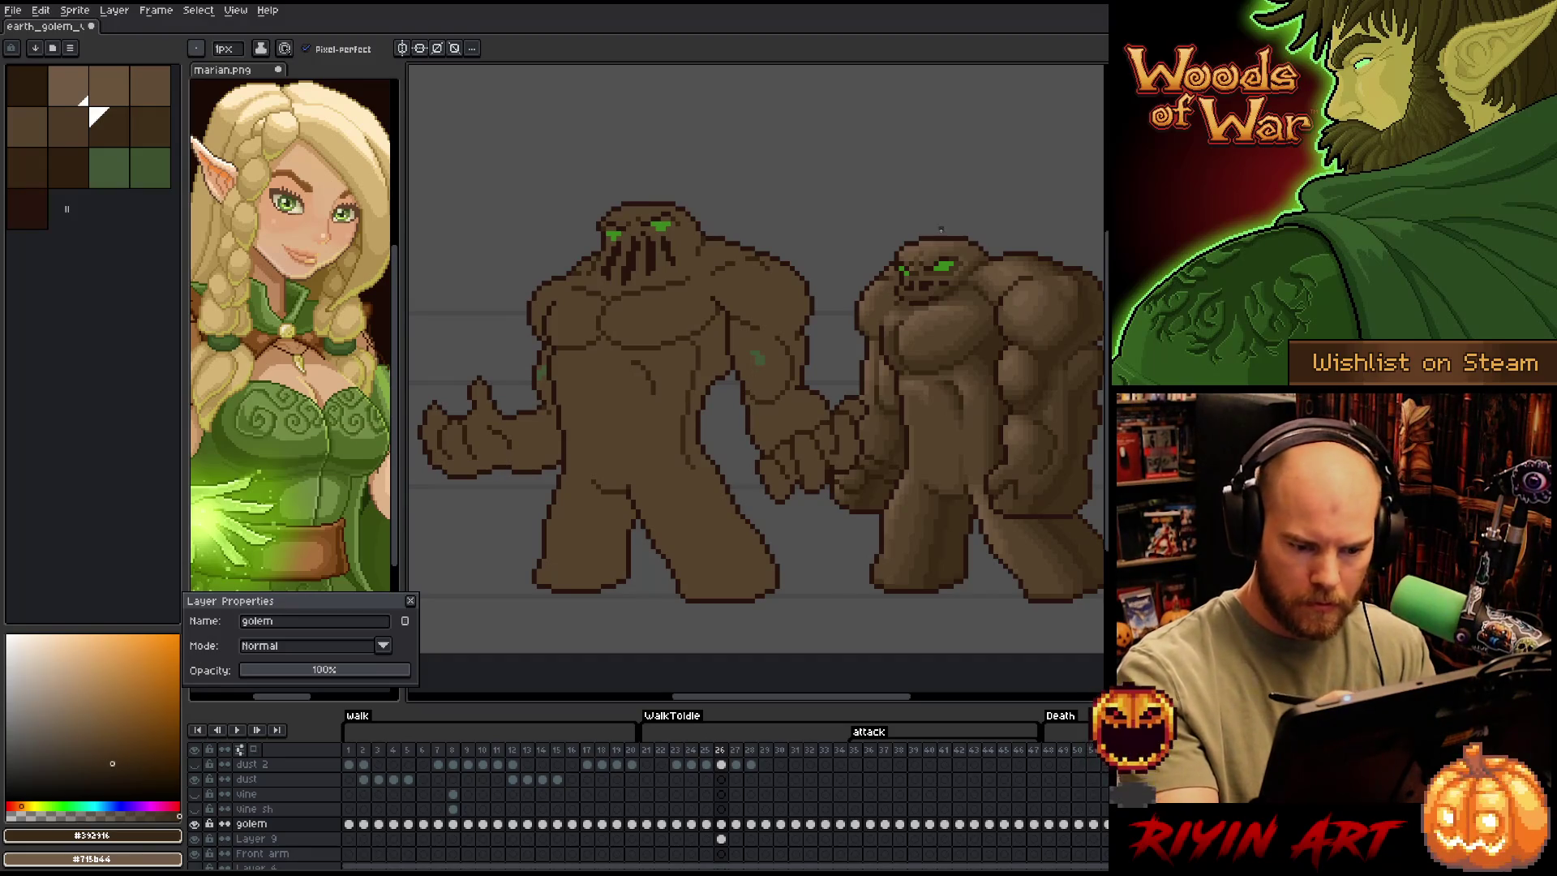
pyautogui.moveTo(686, 462); pyautogui.dragTo(753, 588)
pyautogui.hotkey('ctrl', 'z')
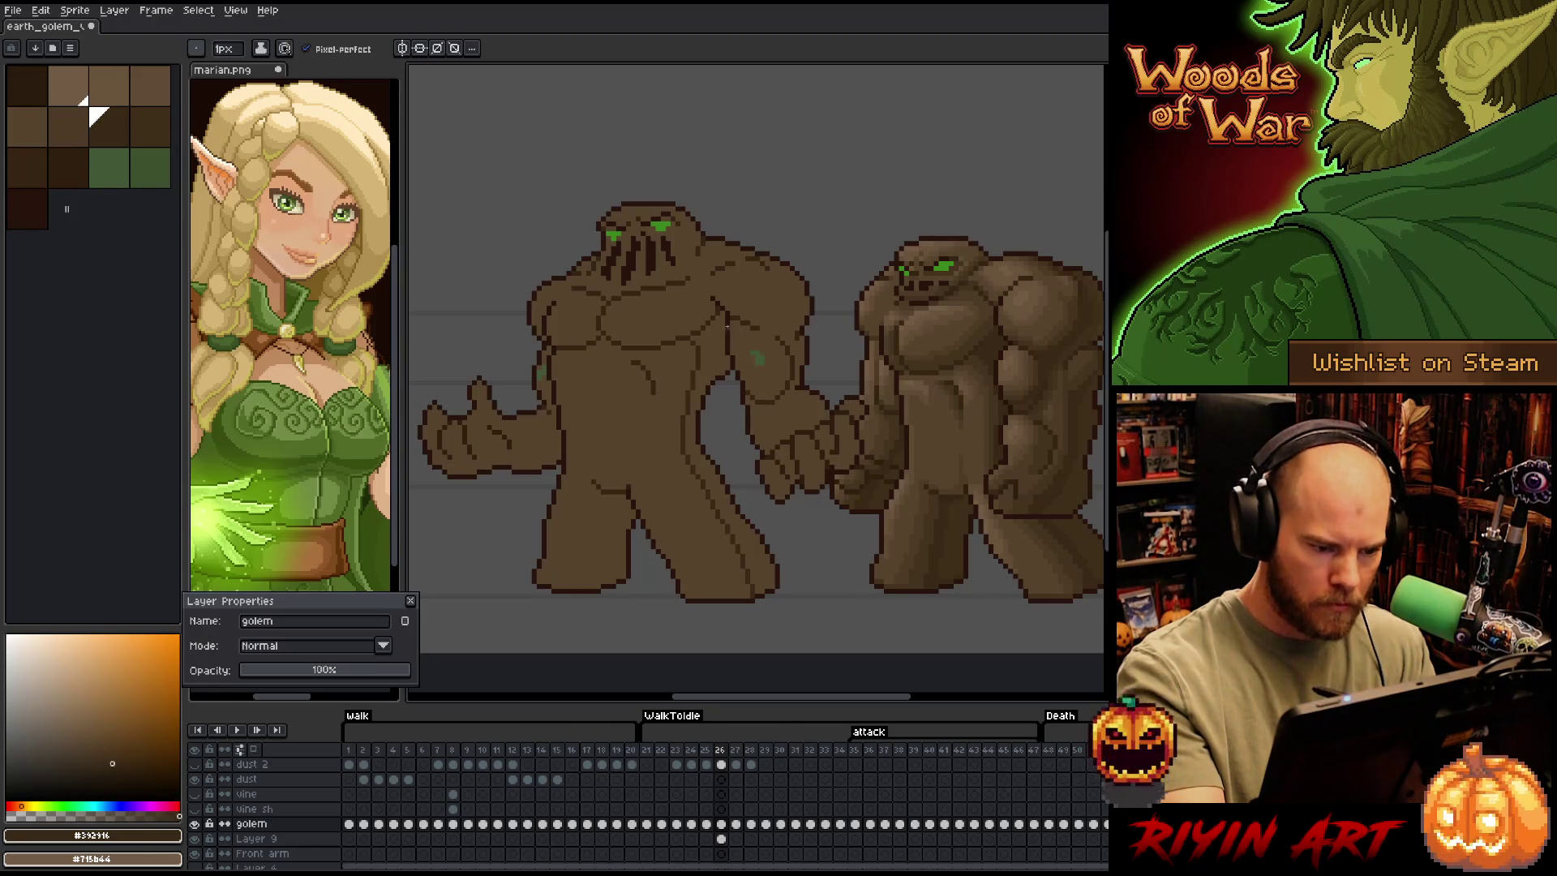
pyautogui.moveTo(724, 335)
pyautogui.mouseDown()
pyautogui.moveTo(691, 431)
pyautogui.moveTo(713, 497)
pyautogui.mouseUp()
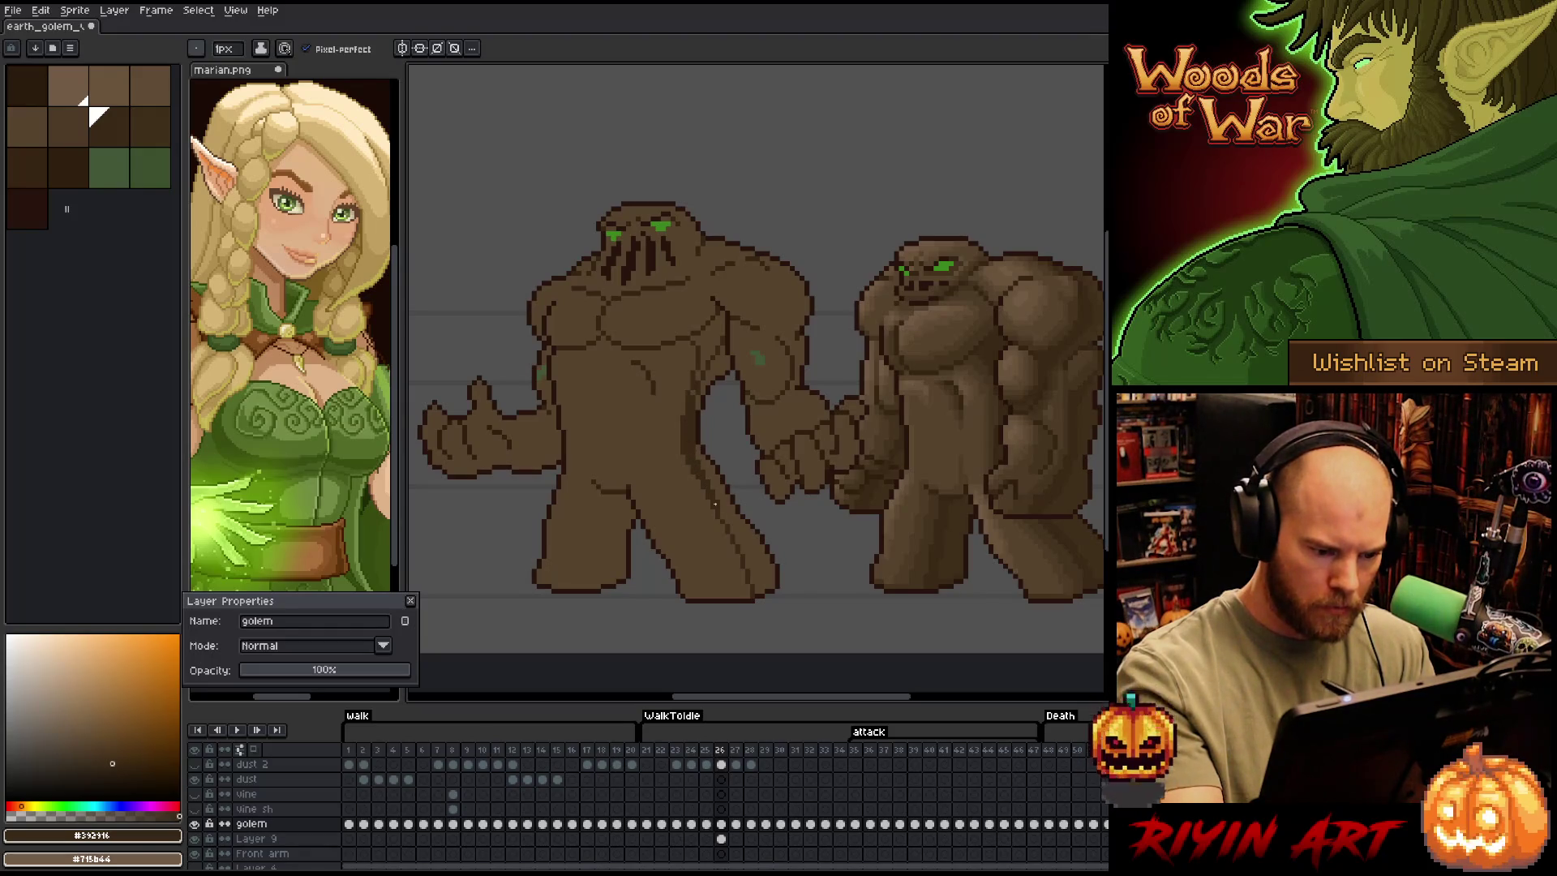
pyautogui.moveTo(718, 506); pyautogui.dragTo(751, 579)
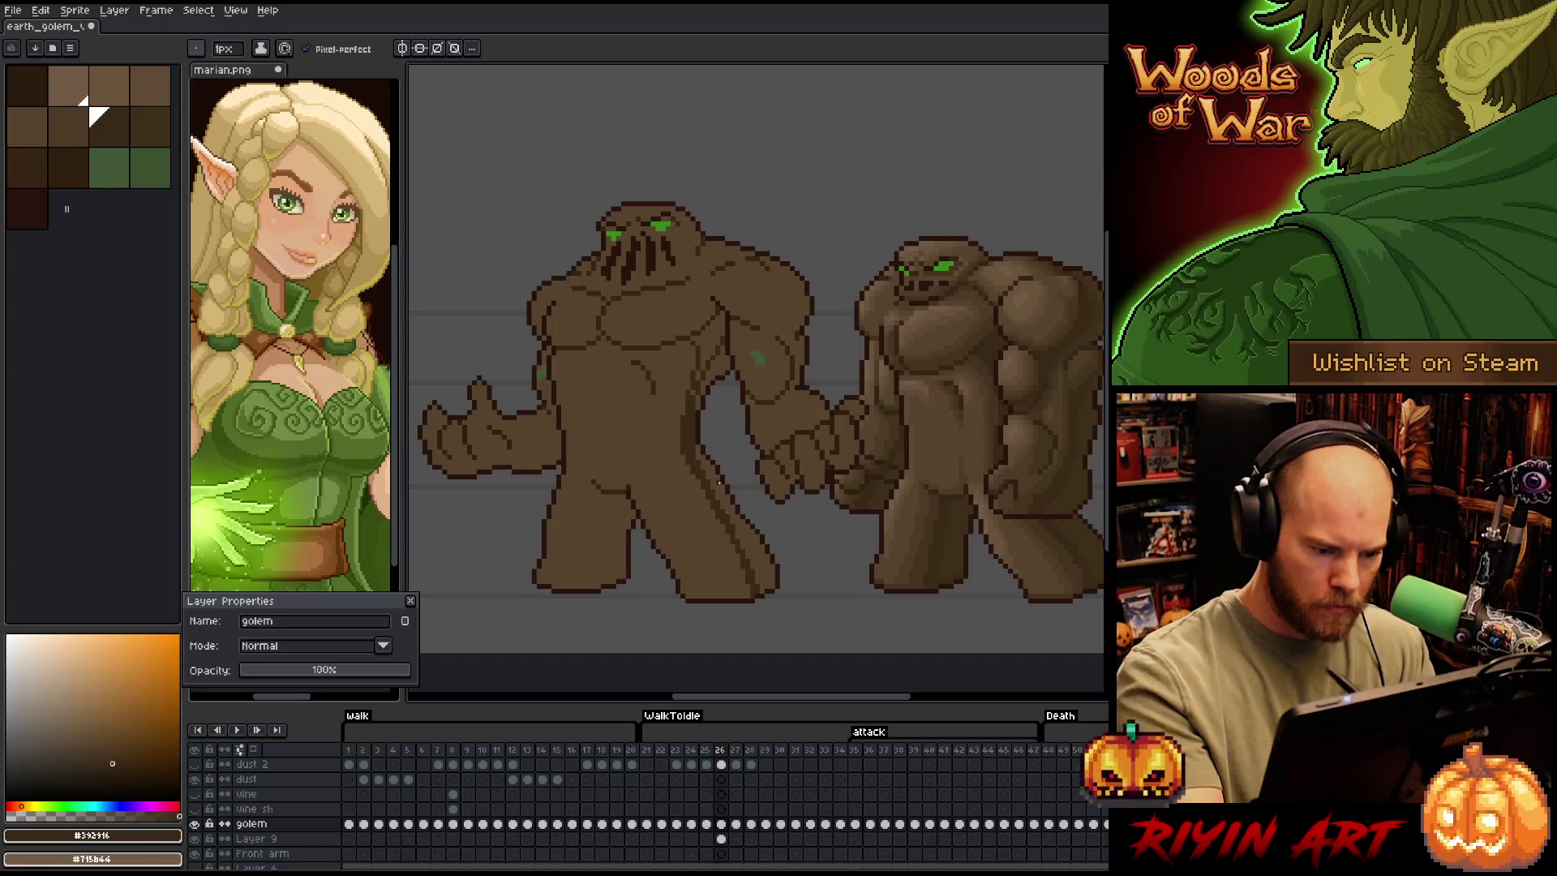
pyautogui.moveTo(705, 351); pyautogui.dragTo(697, 381)
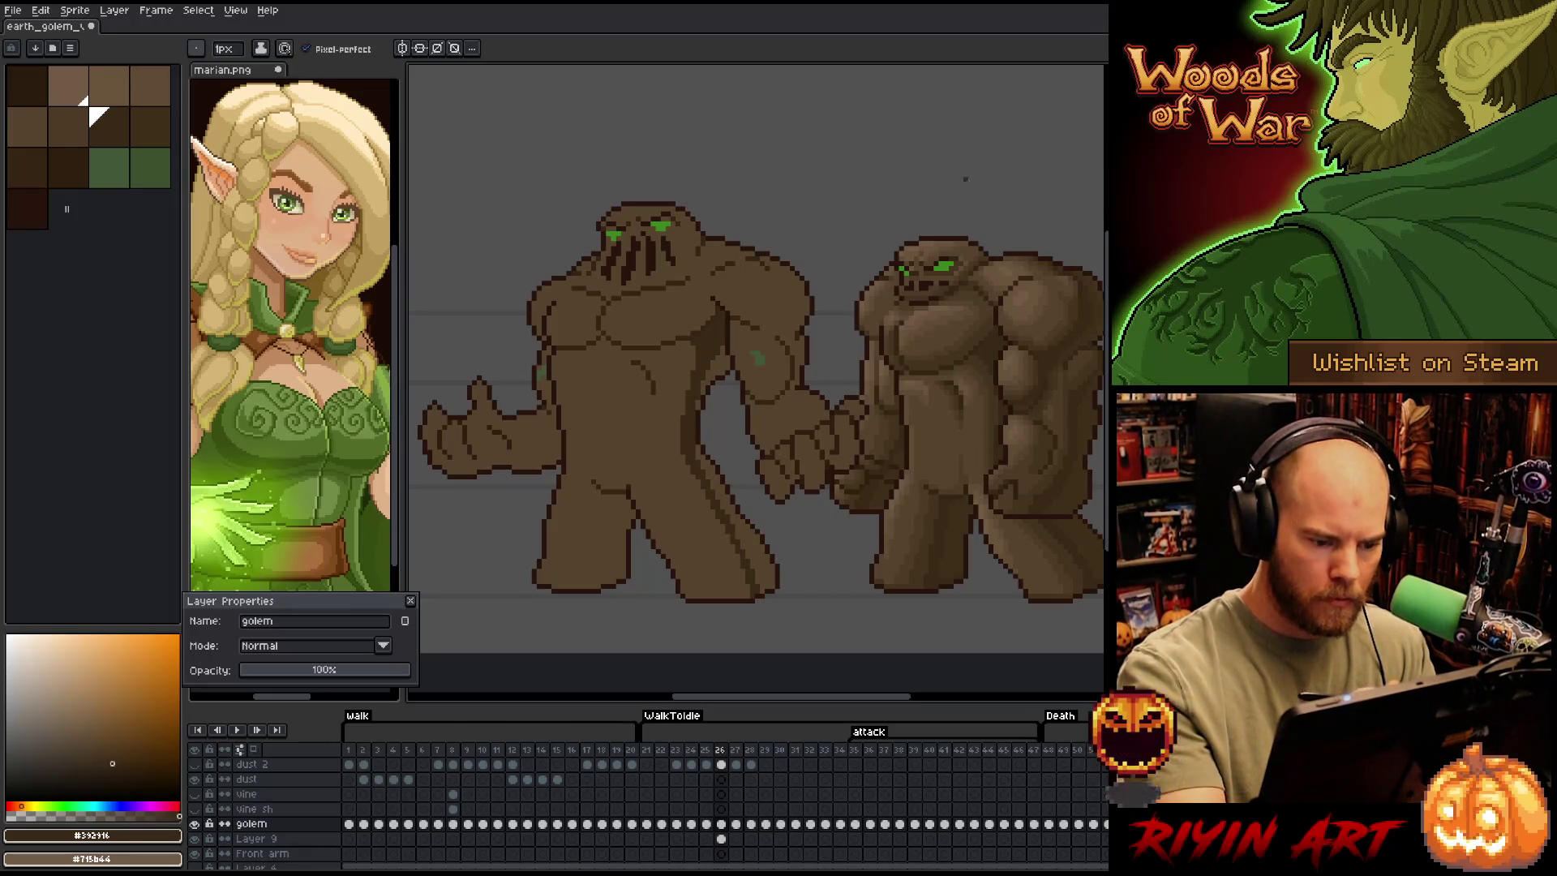
# Fill a strip along the golem's side with a slightly lighter dark brown
pyautogui.keyDown('alt'); pyautogui.click(699, 406); pyautogui.keyUp('alt')
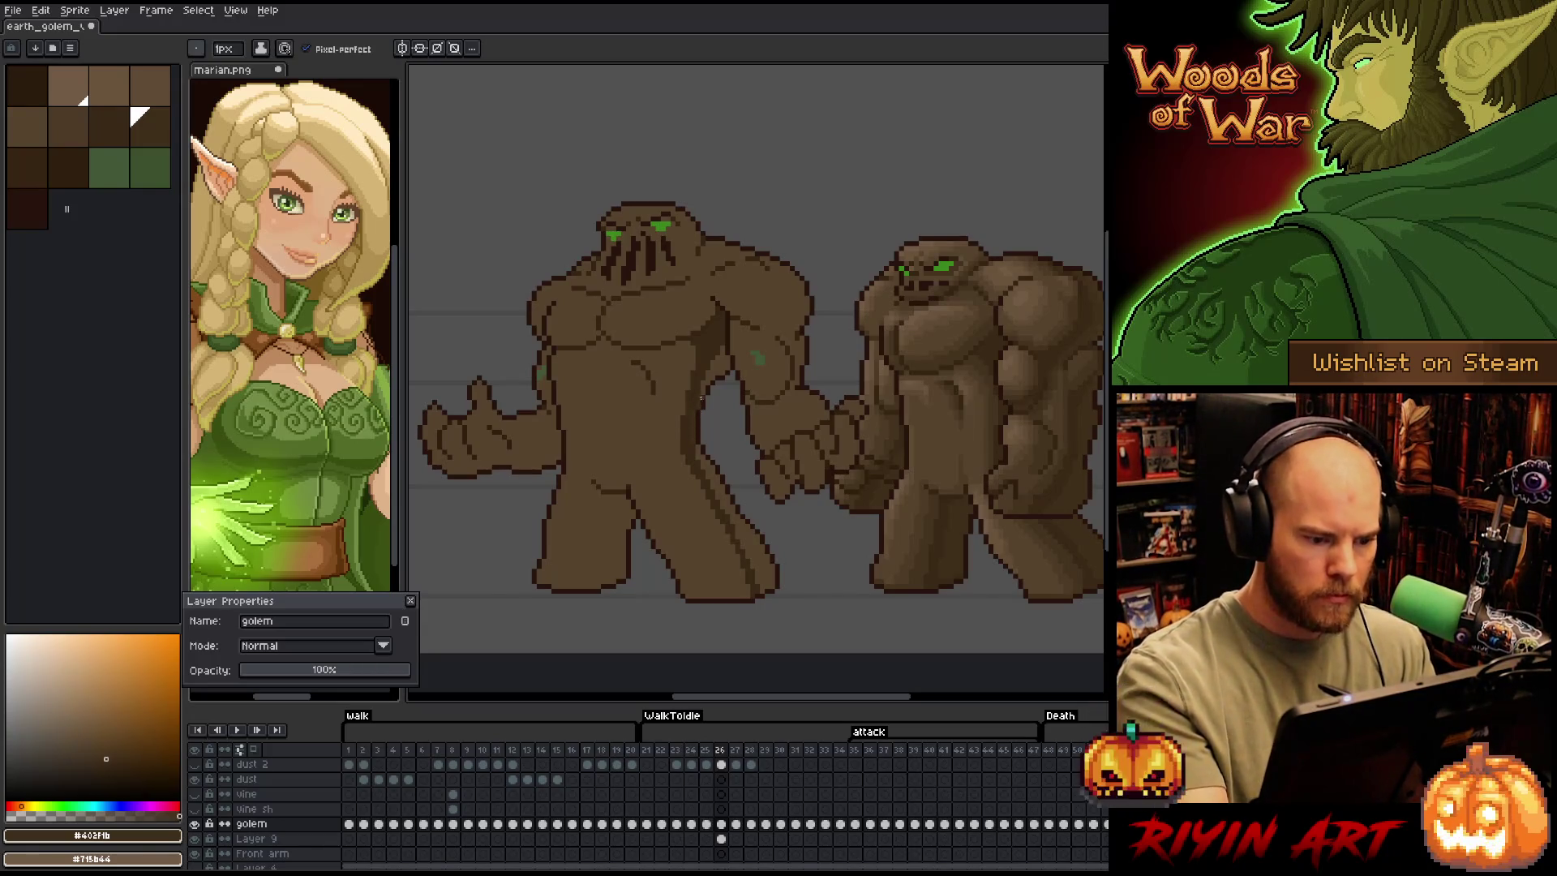
pyautogui.press('g')
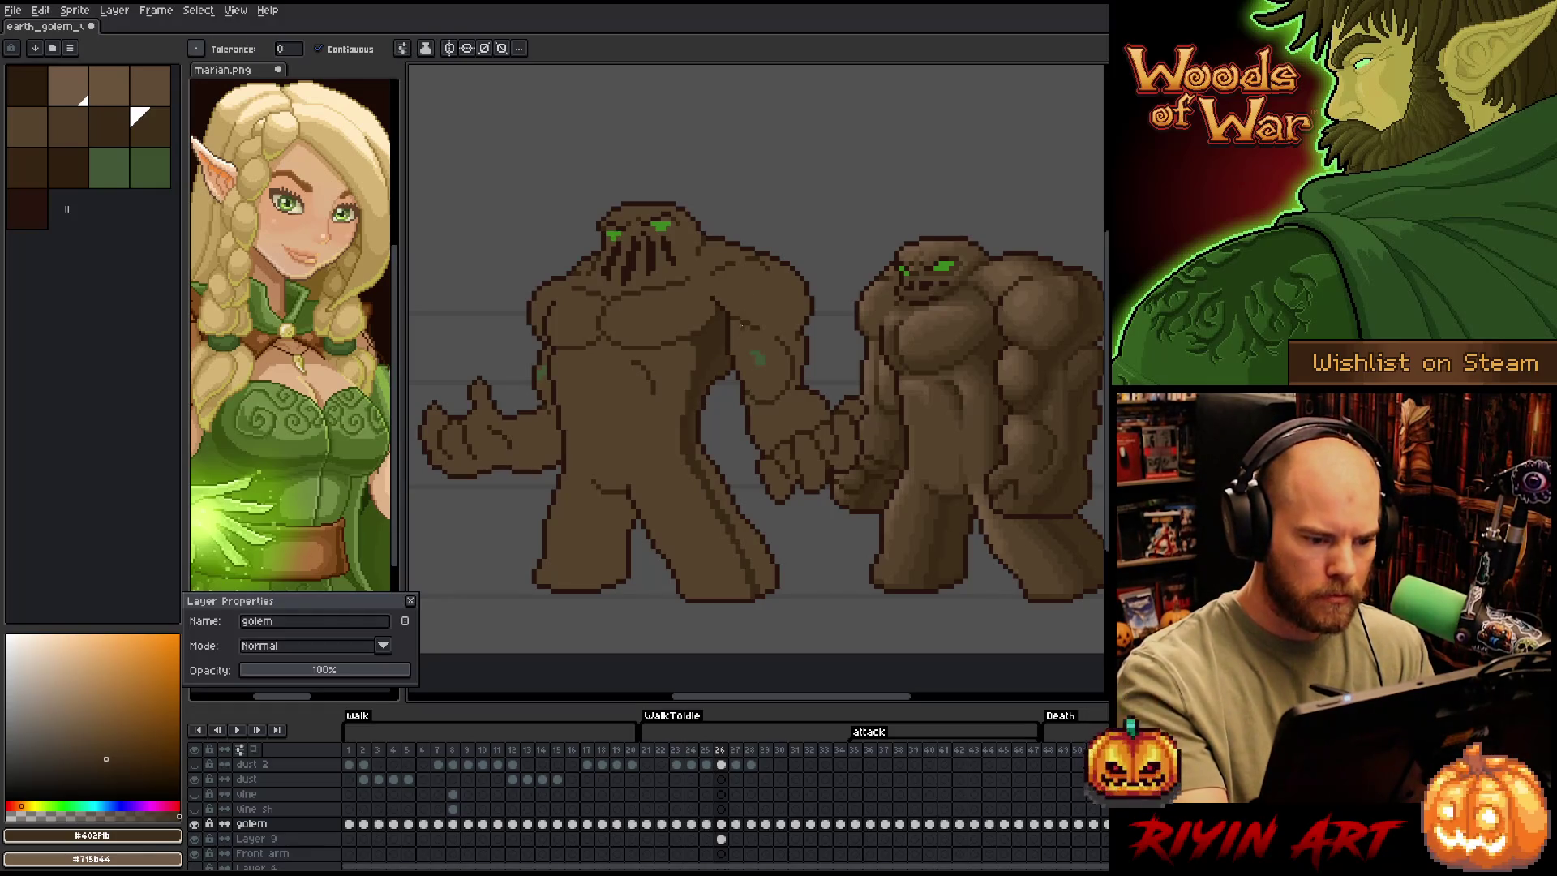
pyautogui.click(707, 423)
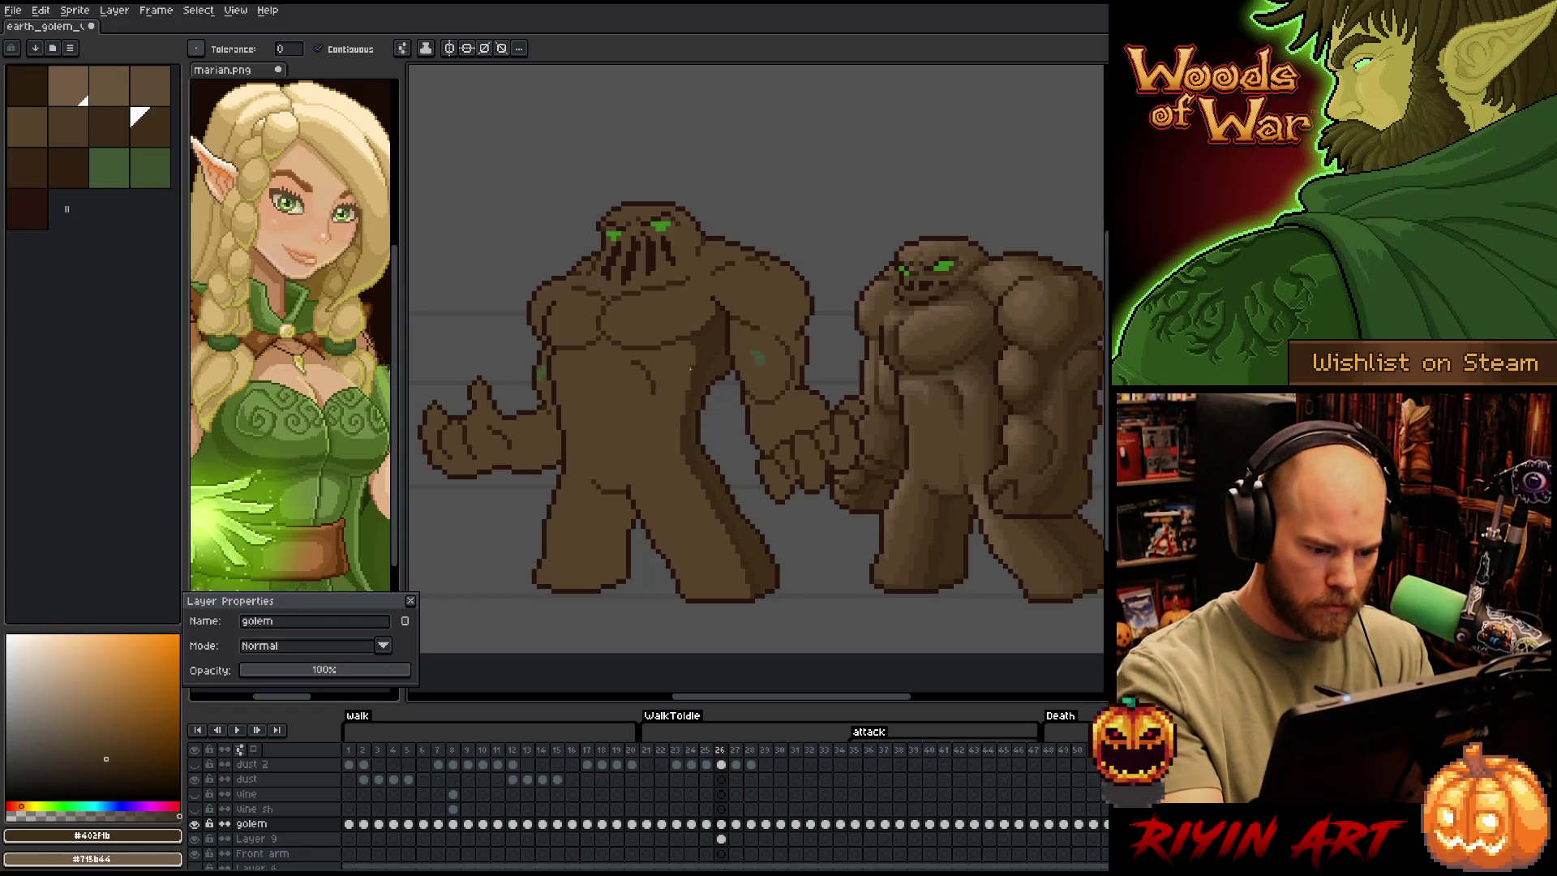
pyautogui.press('b')
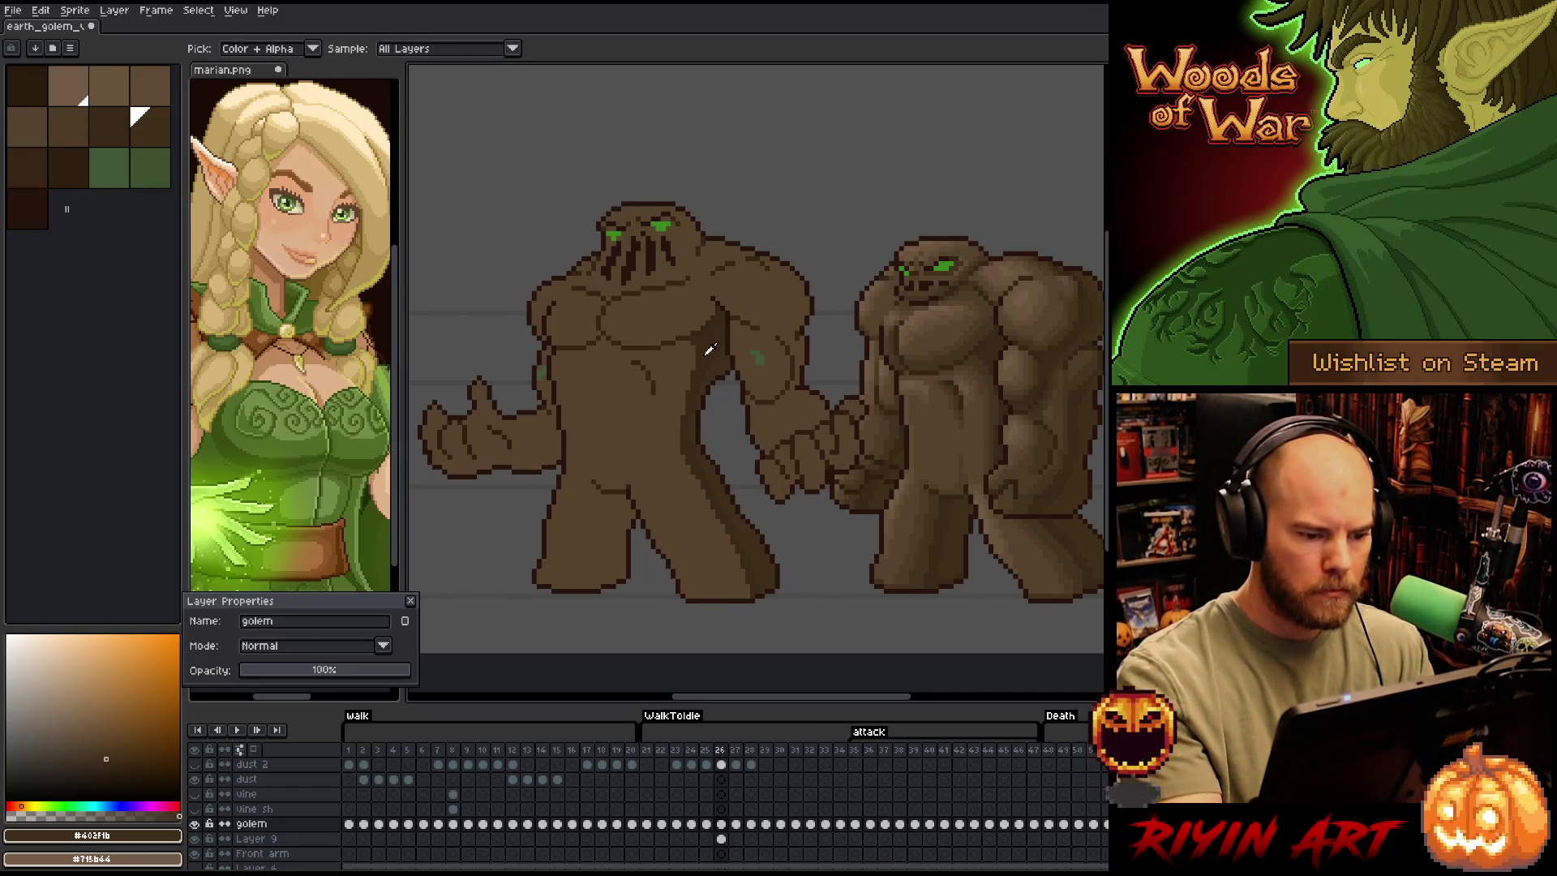
# Add two darker lines down the left leg and dark shading along the arm
pyautogui.press('[')
pyautogui.click(603, 508)
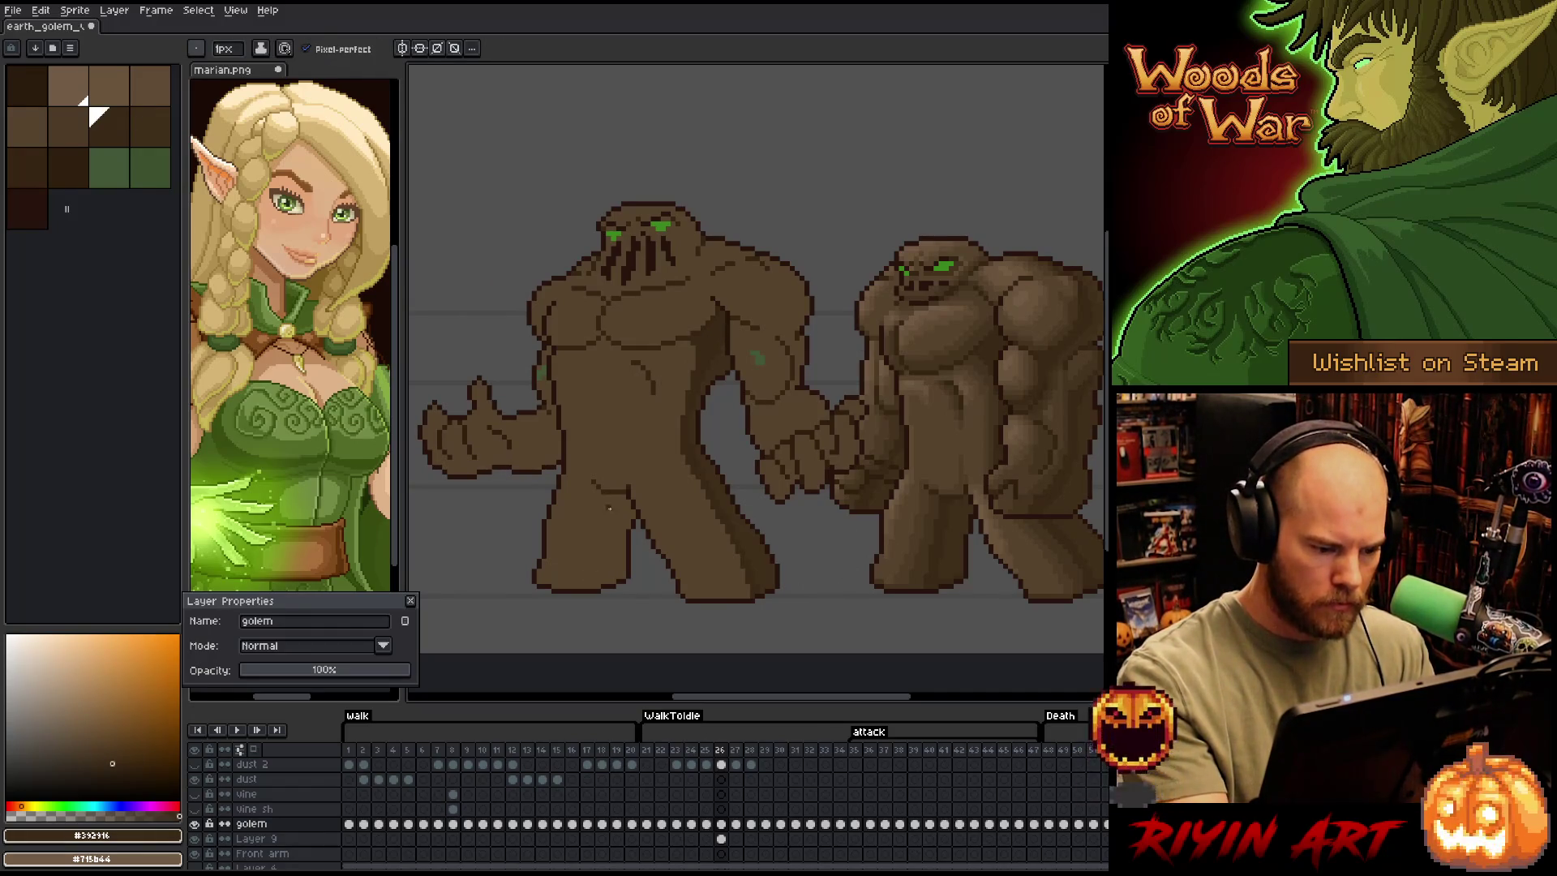
pyautogui.moveTo(608, 501); pyautogui.dragTo(604, 585)
pyautogui.moveTo(615, 498); pyautogui.dragTo(616, 550)
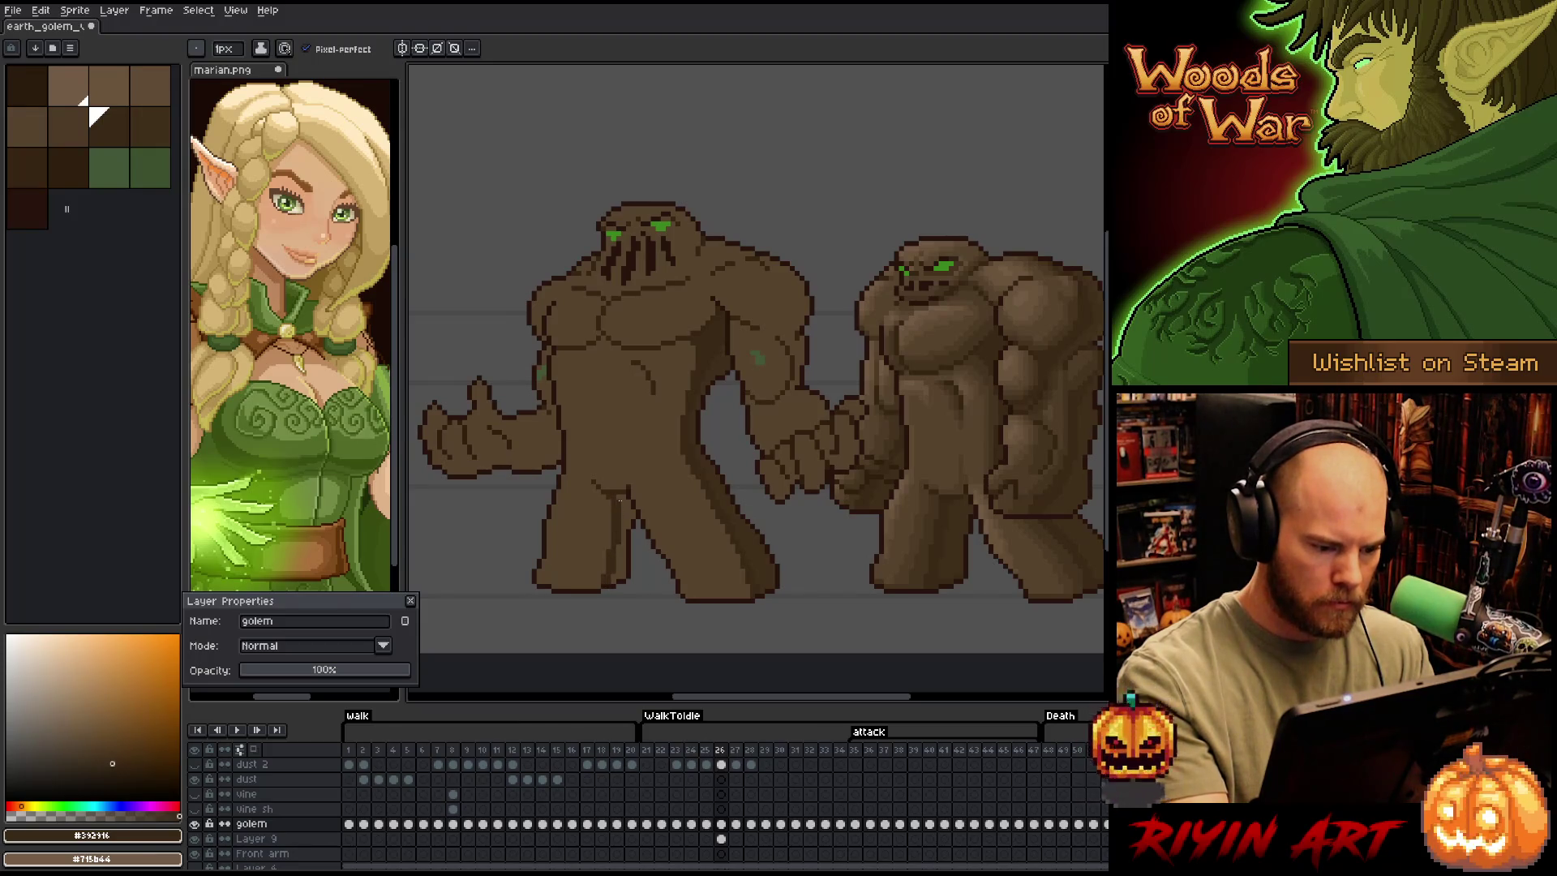
pyautogui.press(']')
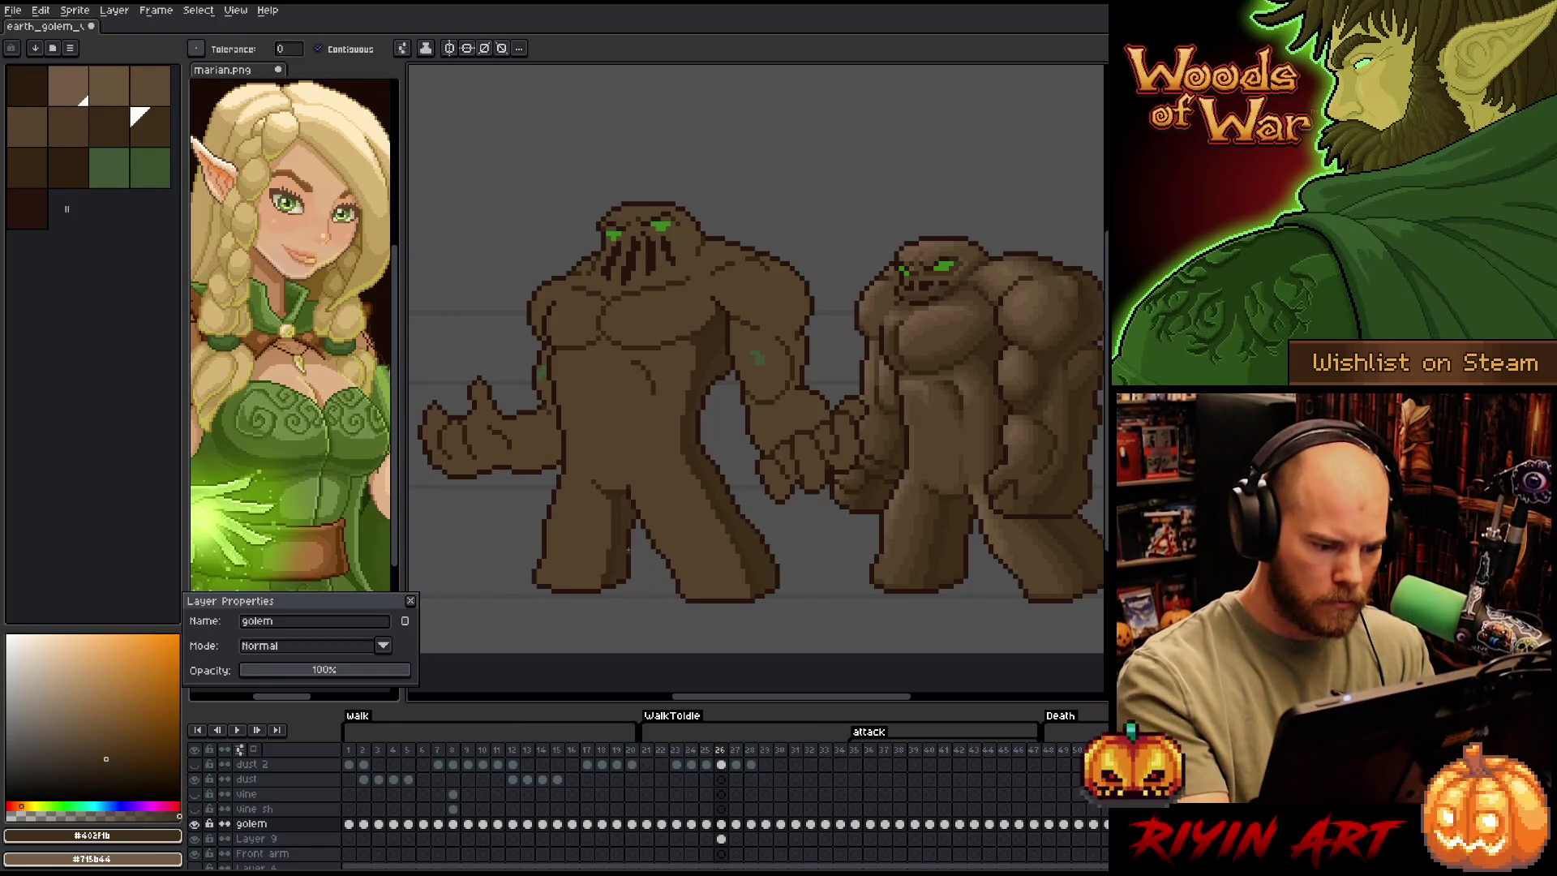
pyautogui.moveTo(862, 298)
pyautogui.mouseDown()
pyautogui.moveTo(799, 514)
pyautogui.moveTo(827, 368)
pyautogui.mouseUp()
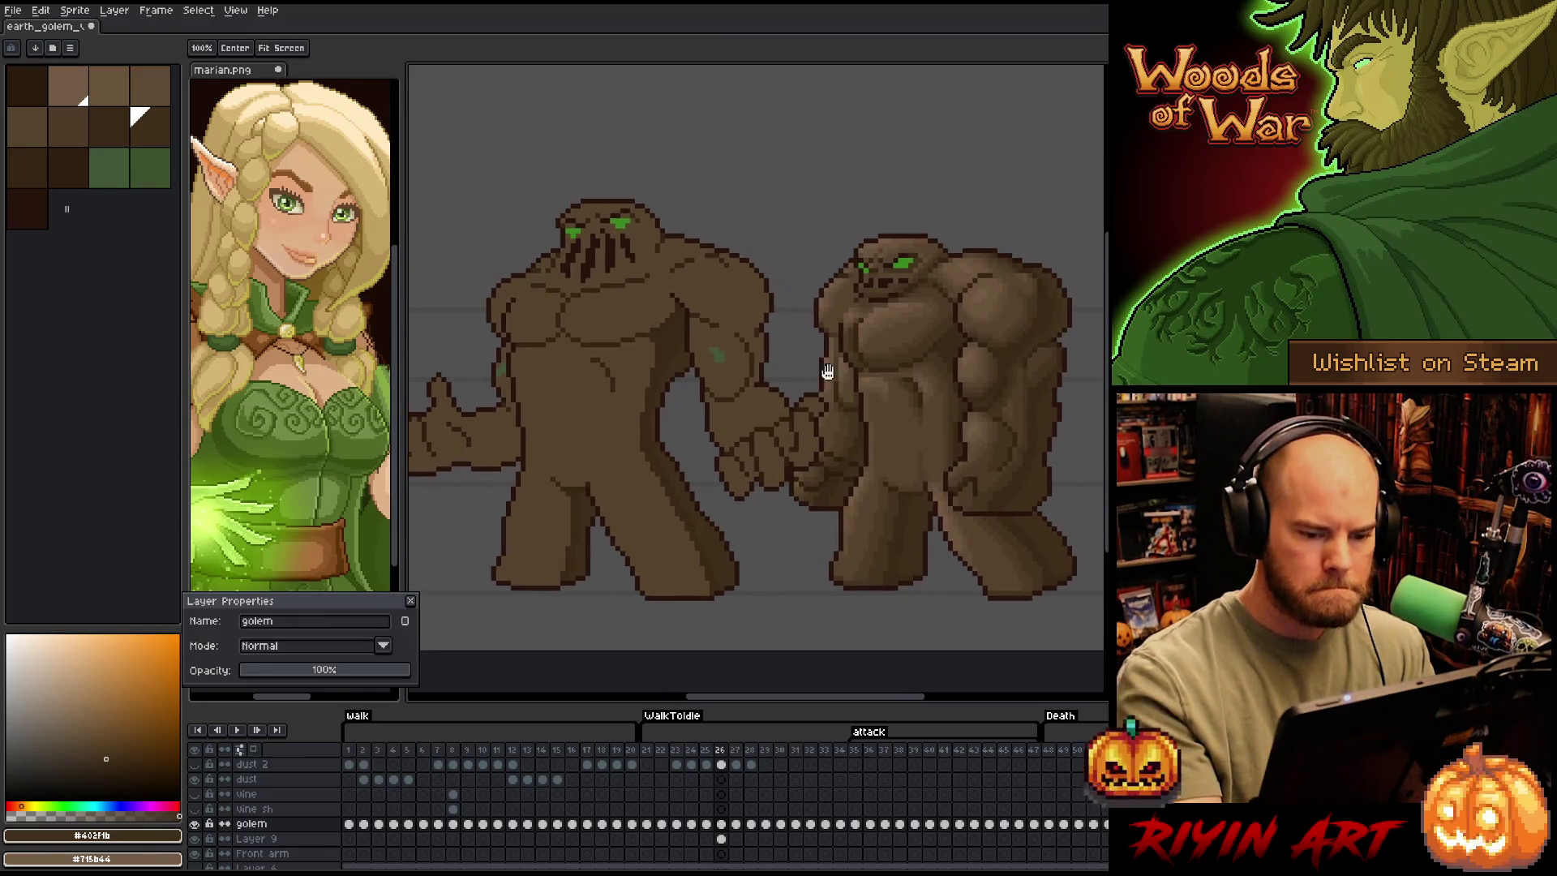
pyautogui.press('[')
pyautogui.press('b')
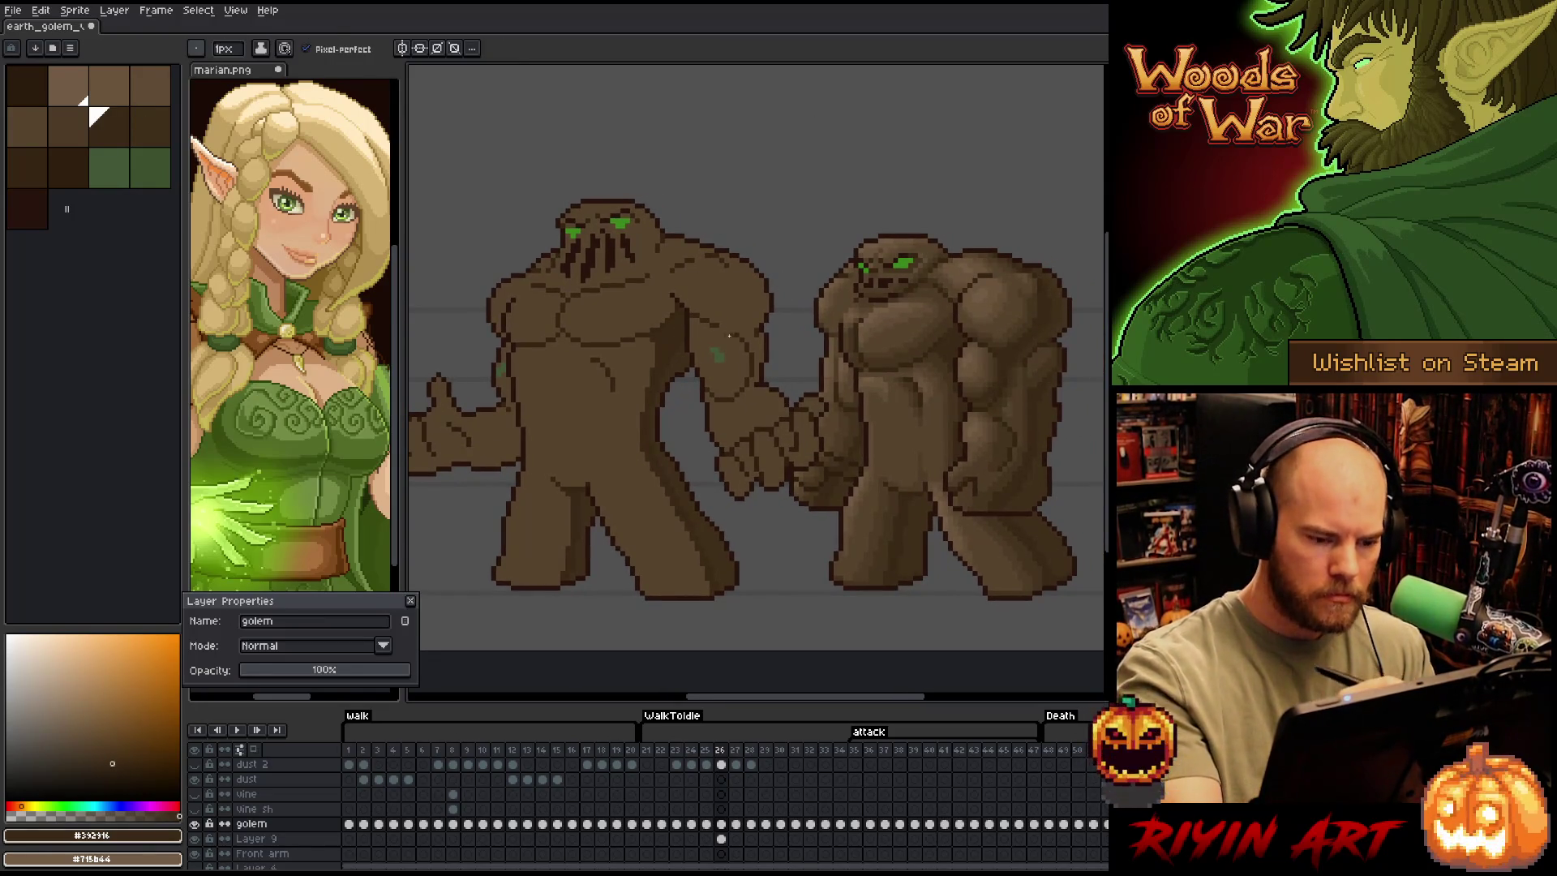
pyautogui.moveTo(733, 345)
pyautogui.mouseDown()
pyautogui.moveTo(735, 379)
pyautogui.moveTo(712, 381)
pyautogui.mouseUp()
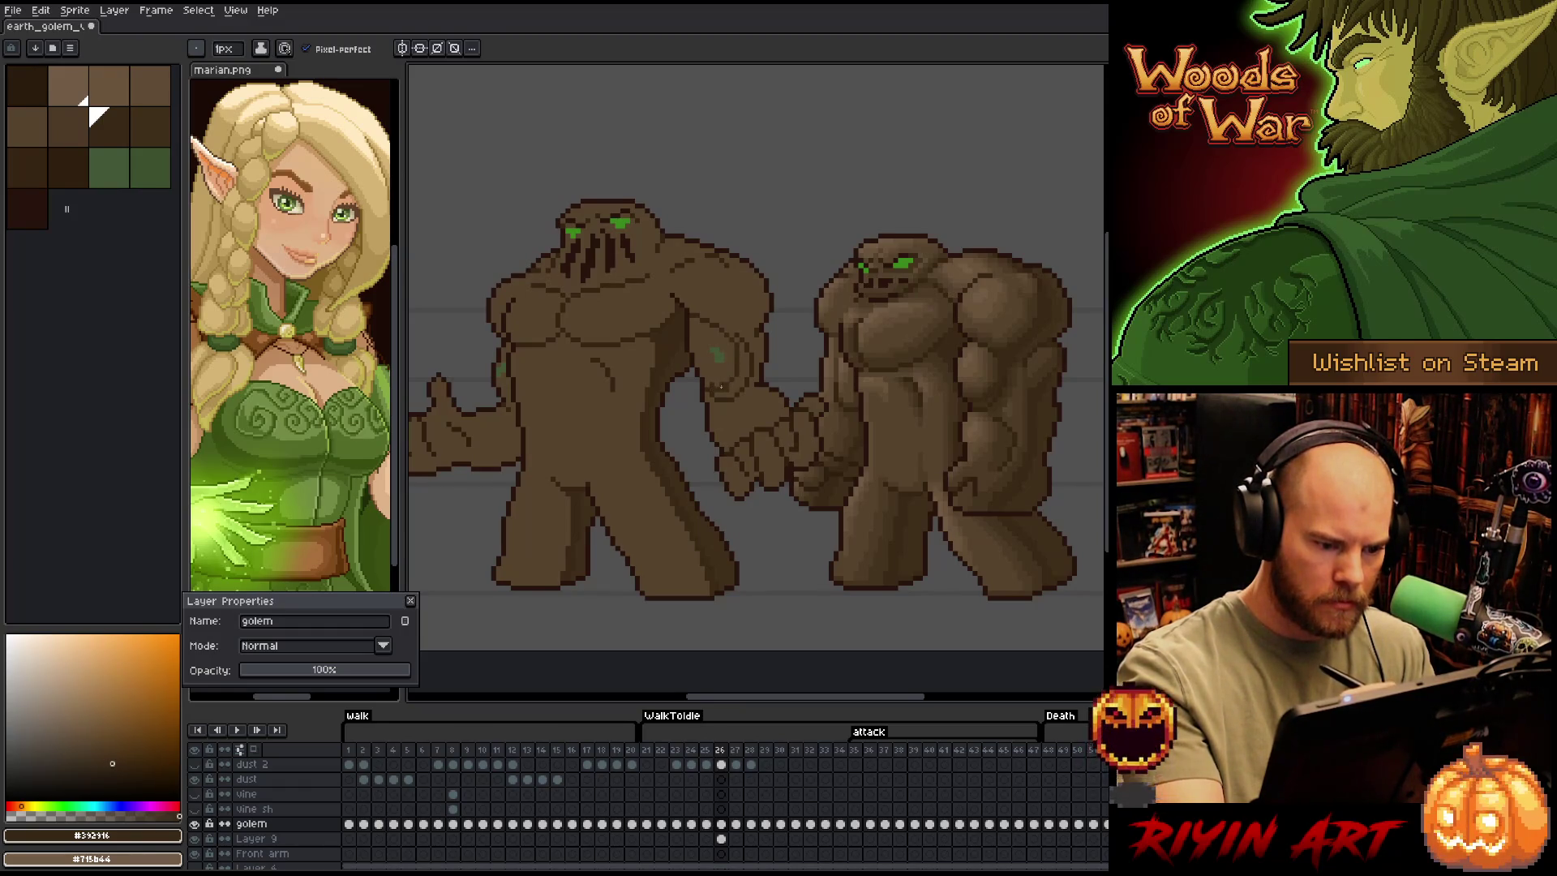
pyautogui.press('e')
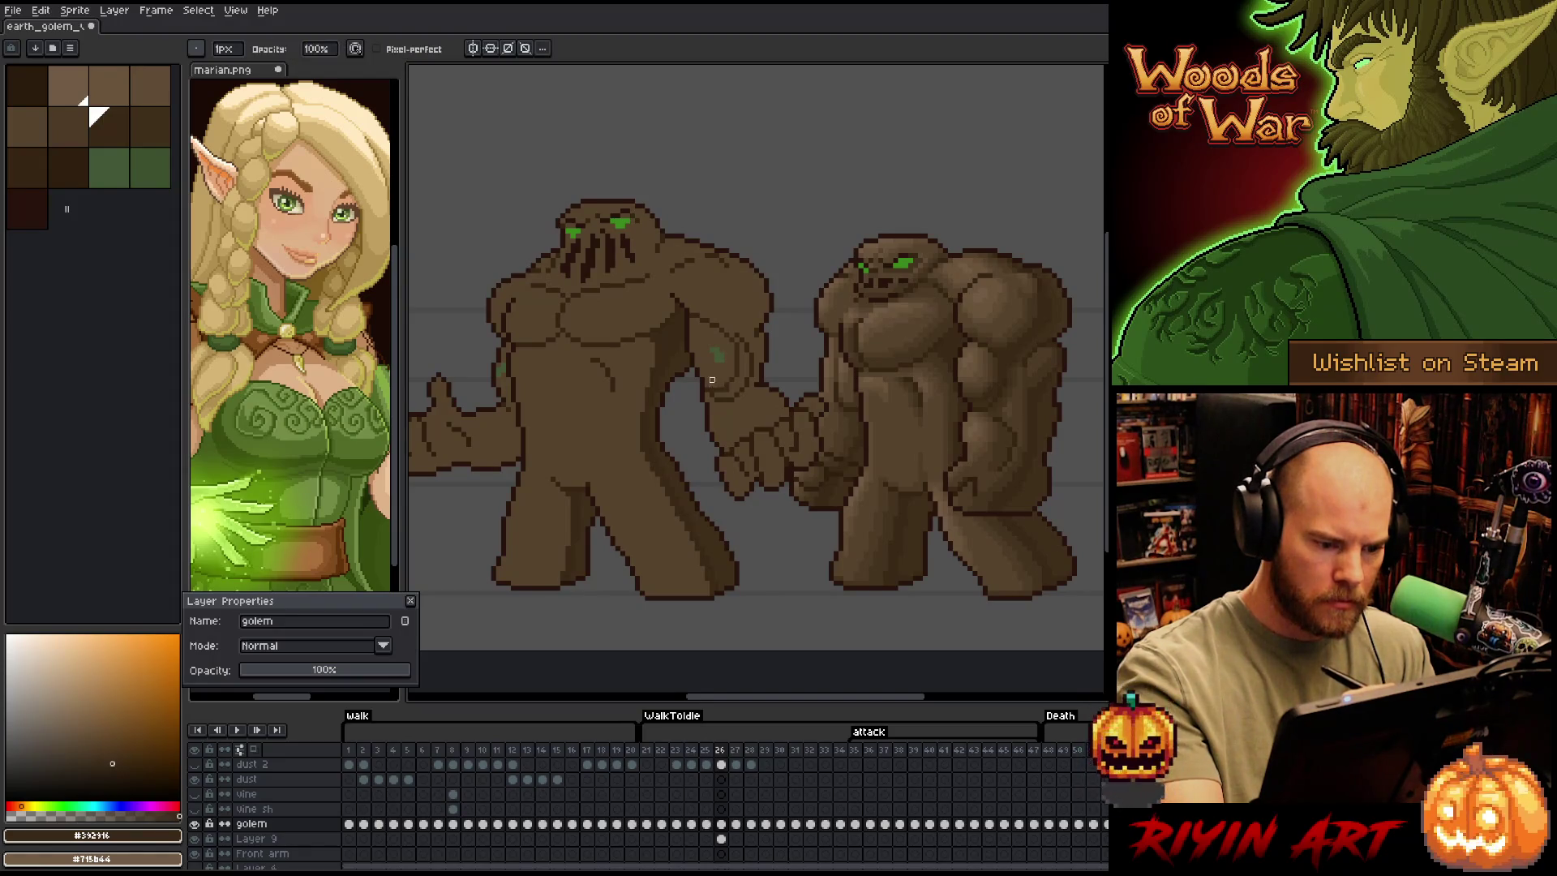
pyautogui.press('b')
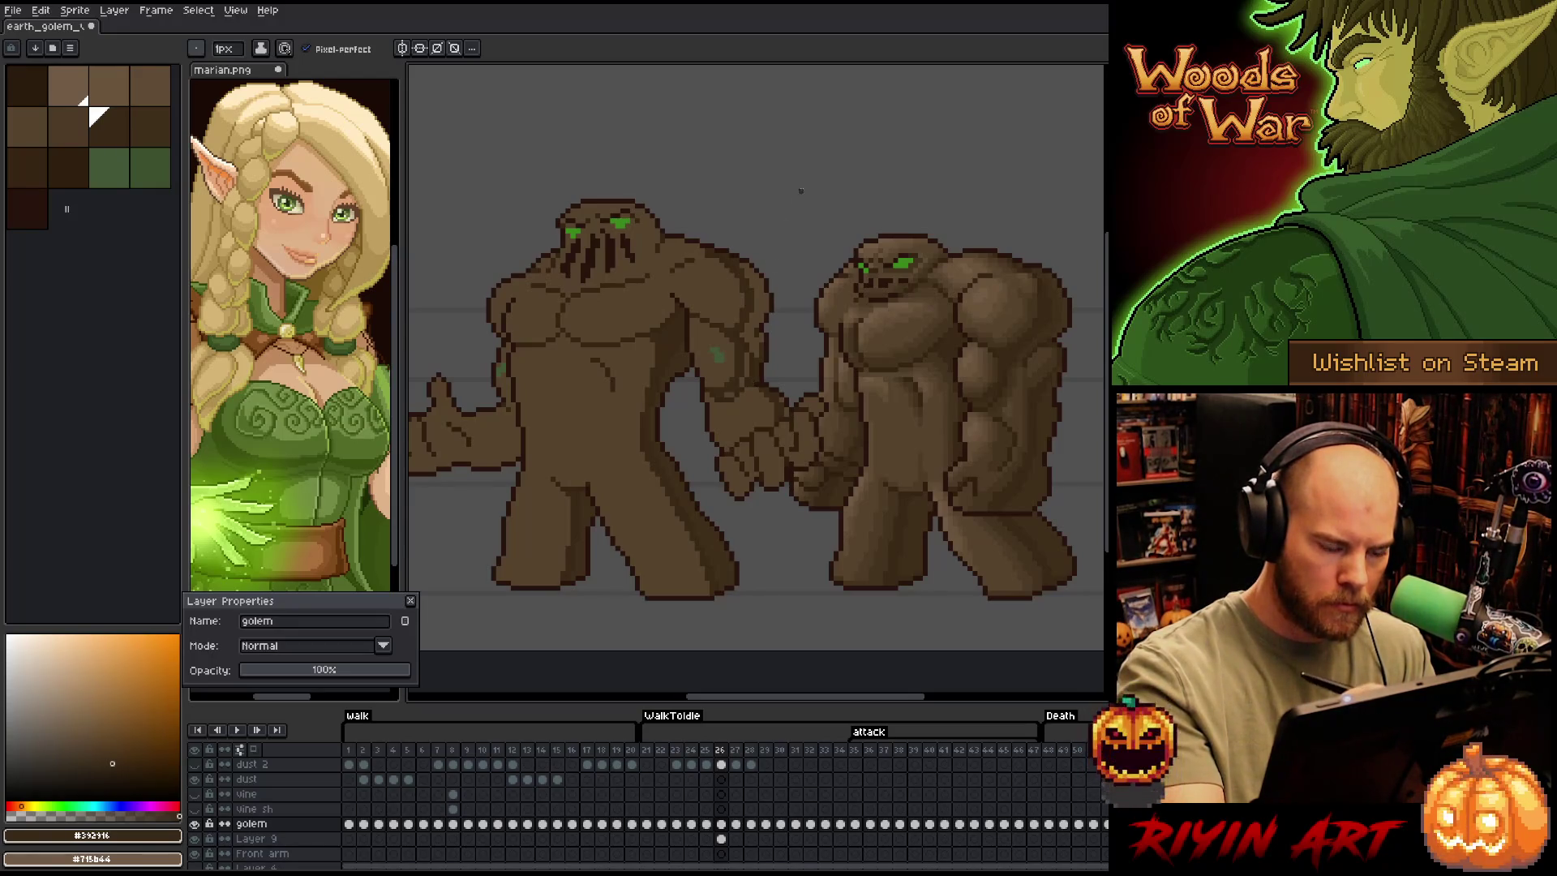
pyautogui.keyDown('alt'); pyautogui.click(1064, 296); pyautogui.keyUp('alt')
pyautogui.press('g')
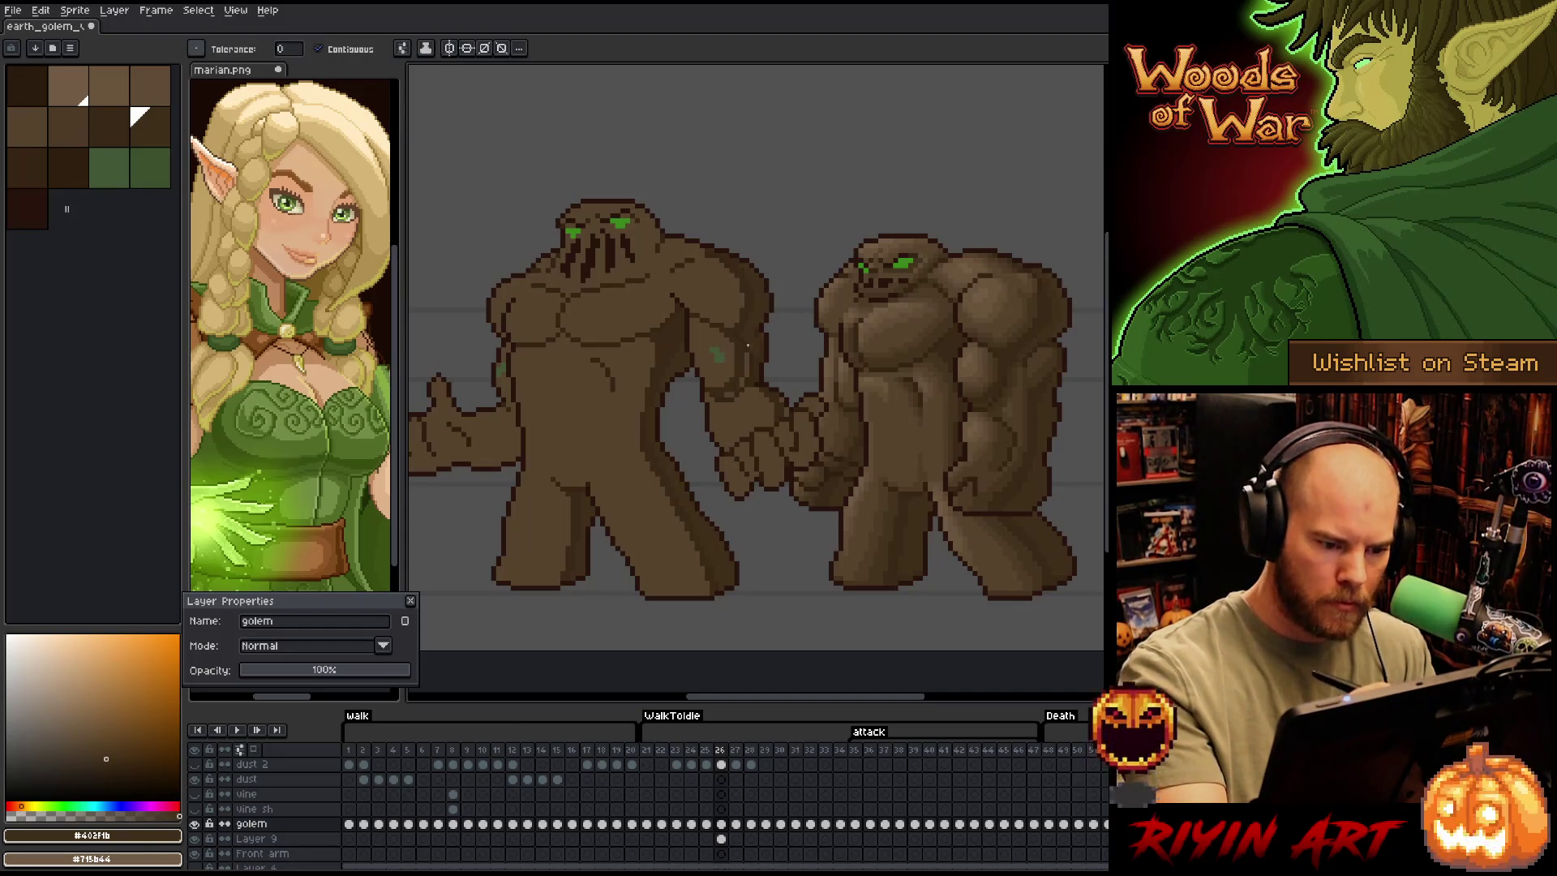
pyautogui.press('b')
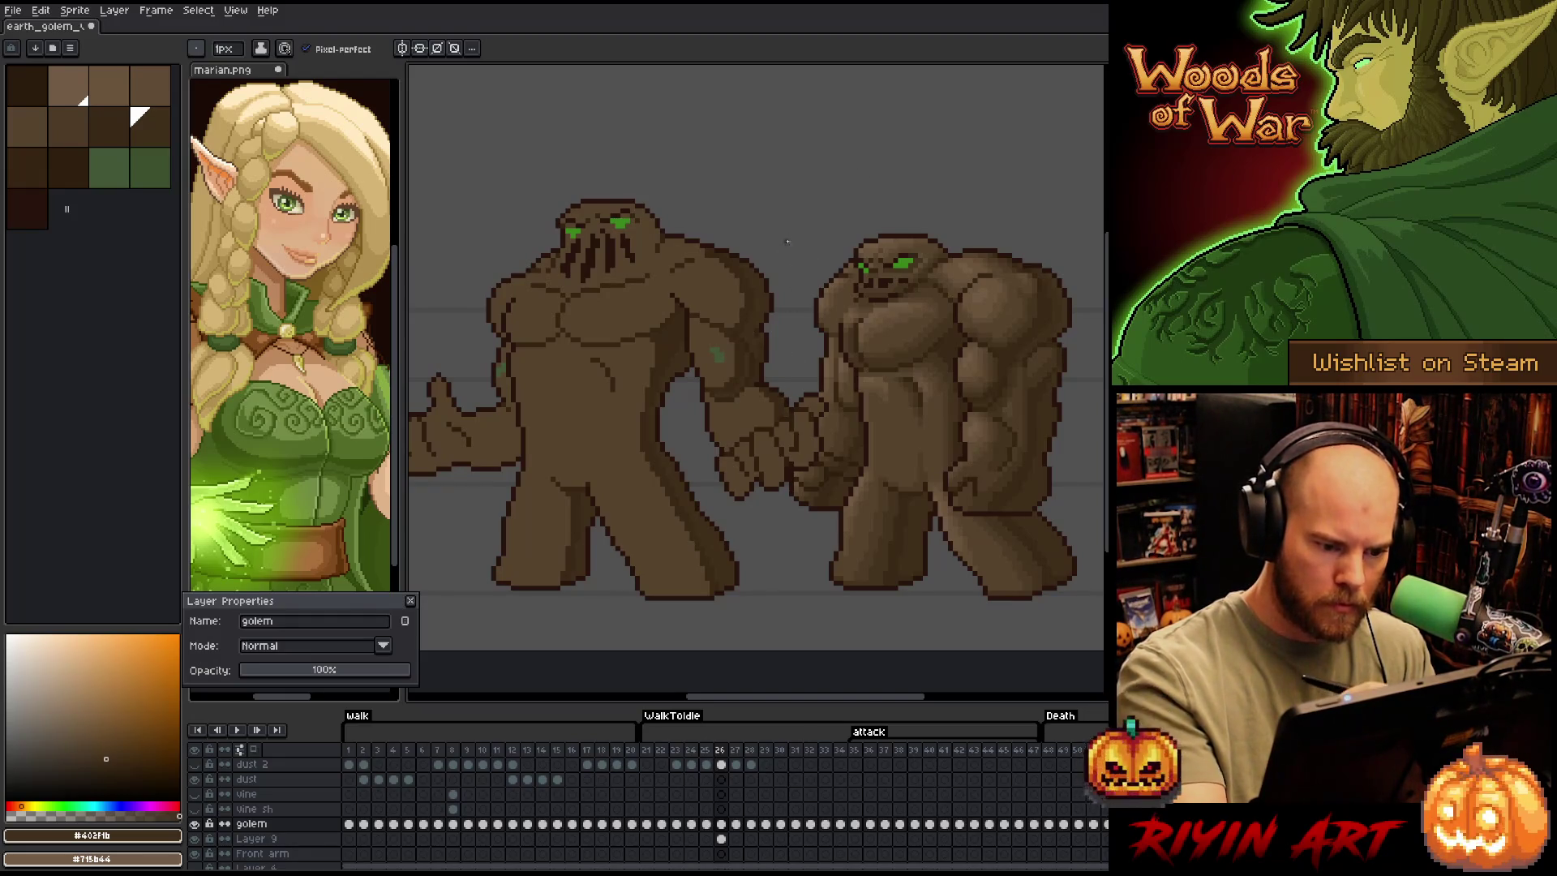
pyautogui.keyDown('alt'); pyautogui.click(762, 342); pyautogui.keyUp('alt')
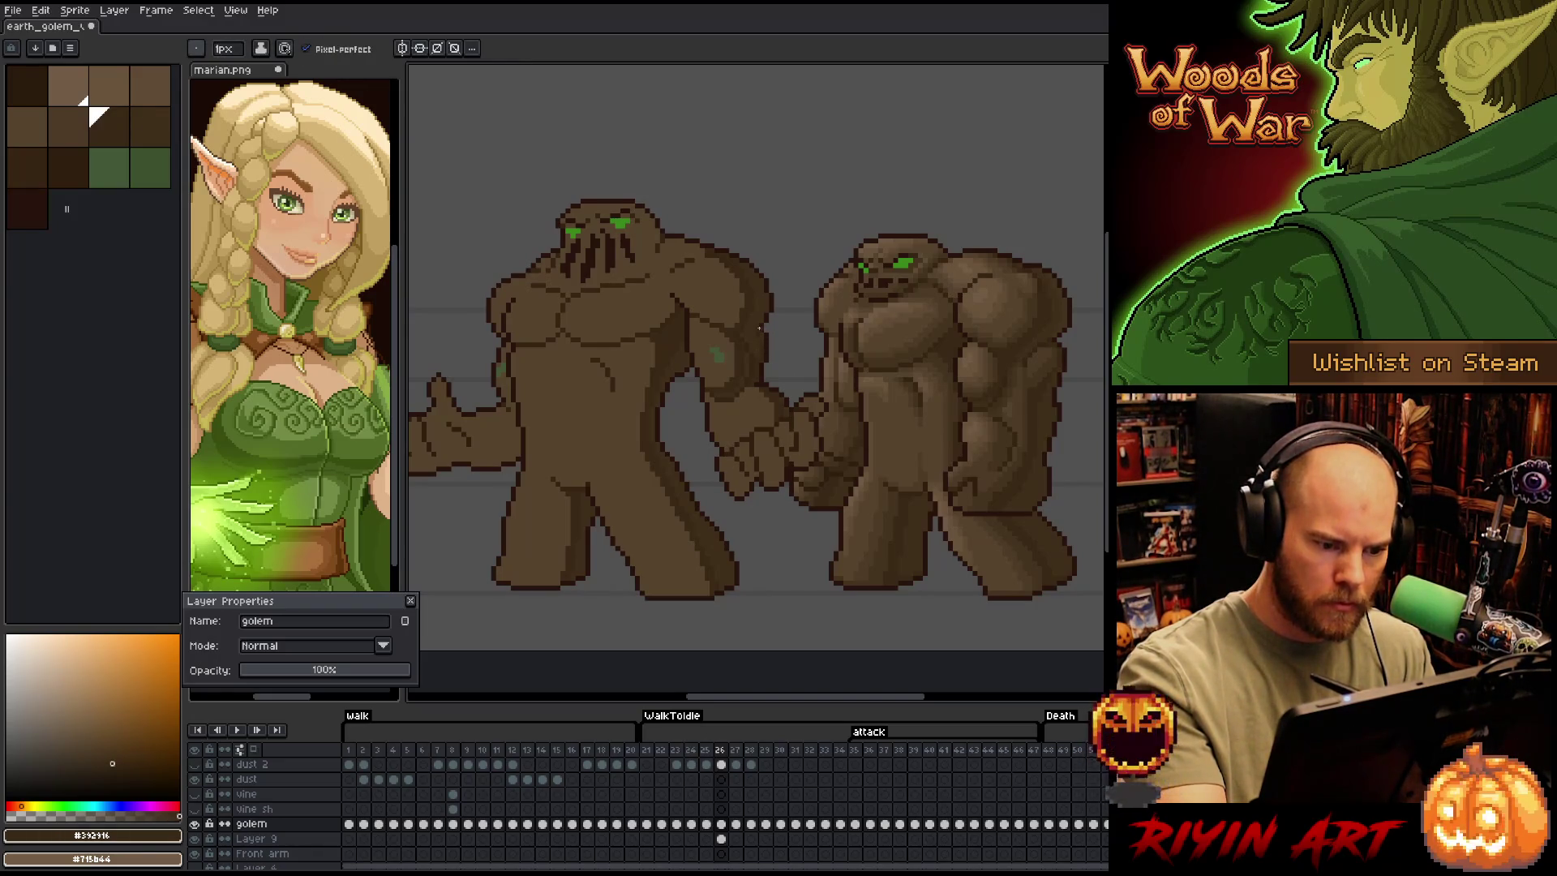
pyautogui.keyDown('alt'); pyautogui.click(755, 334); pyautogui.keyUp('alt')
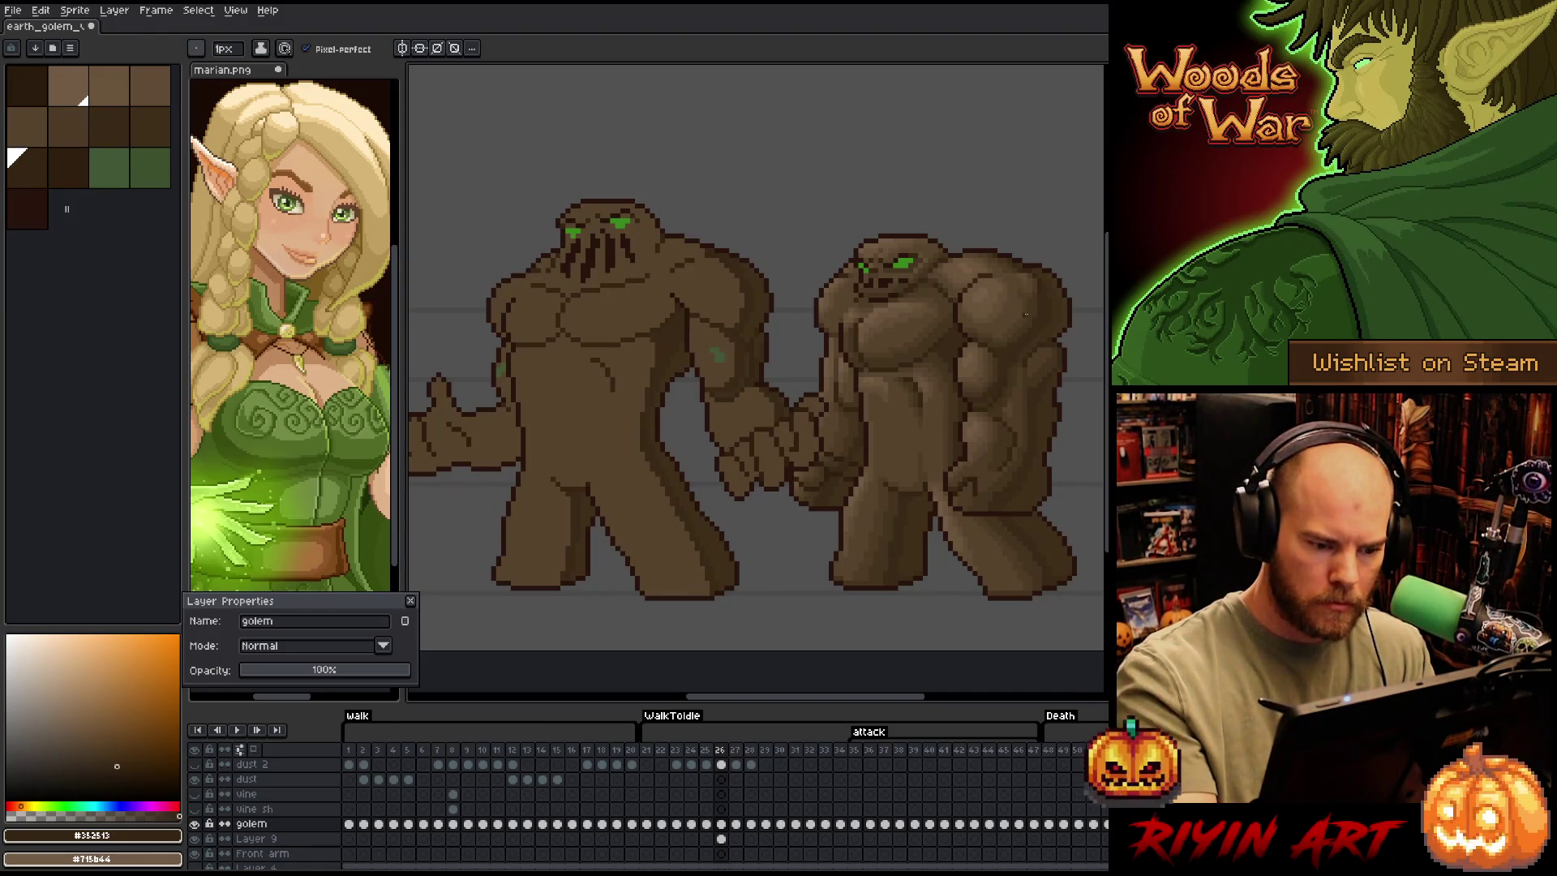
pyautogui.keyDown('alt'); pyautogui.click(1010, 446); pyautogui.keyUp('alt')
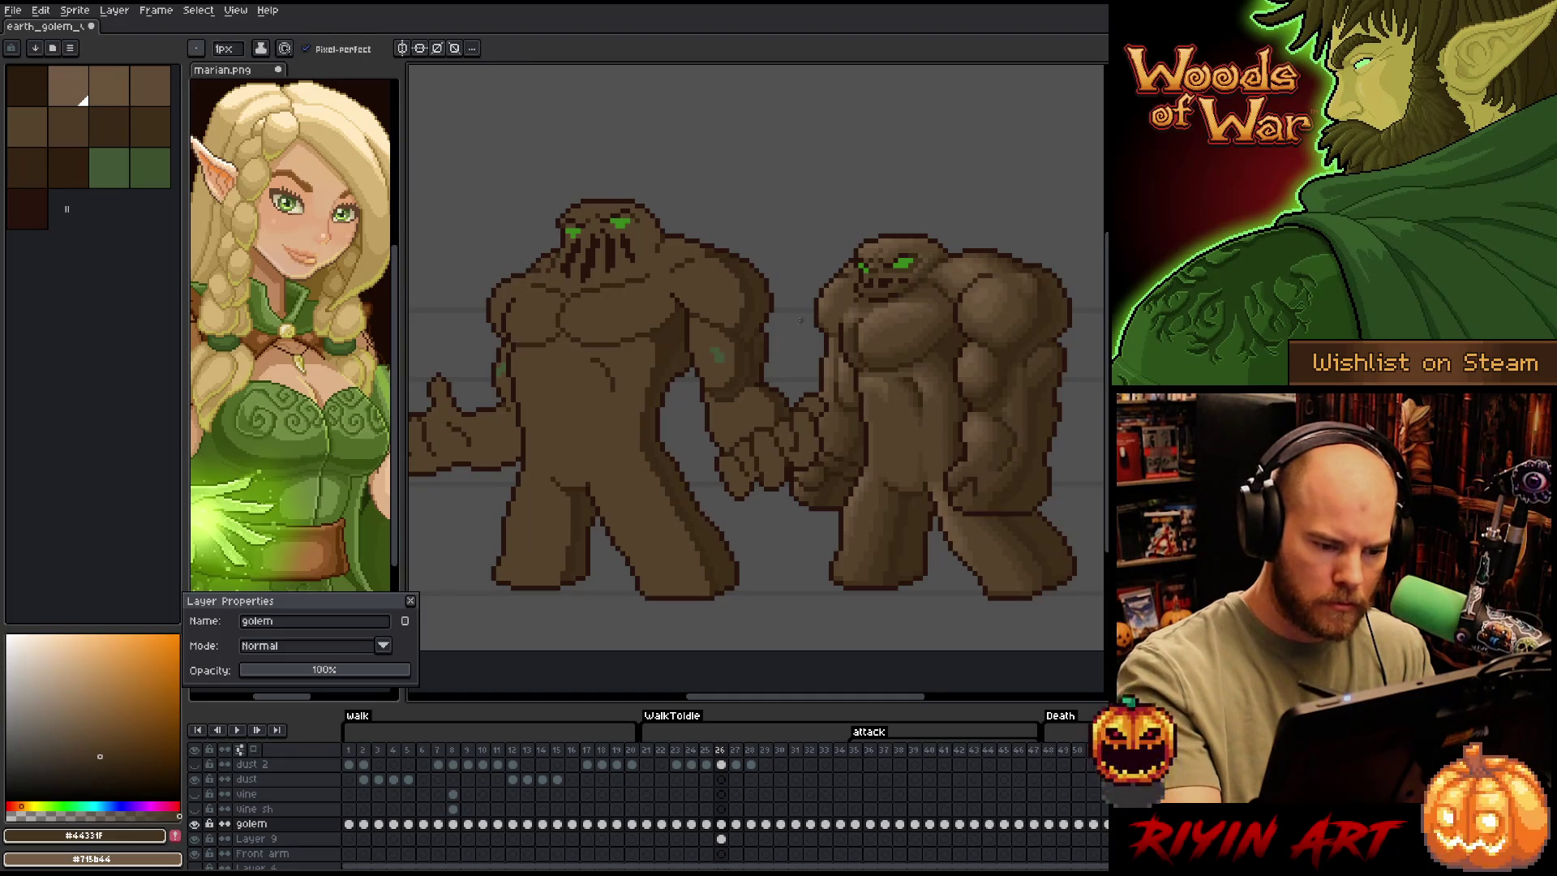
pyautogui.moveTo(691, 321); pyautogui.dragTo(730, 385)
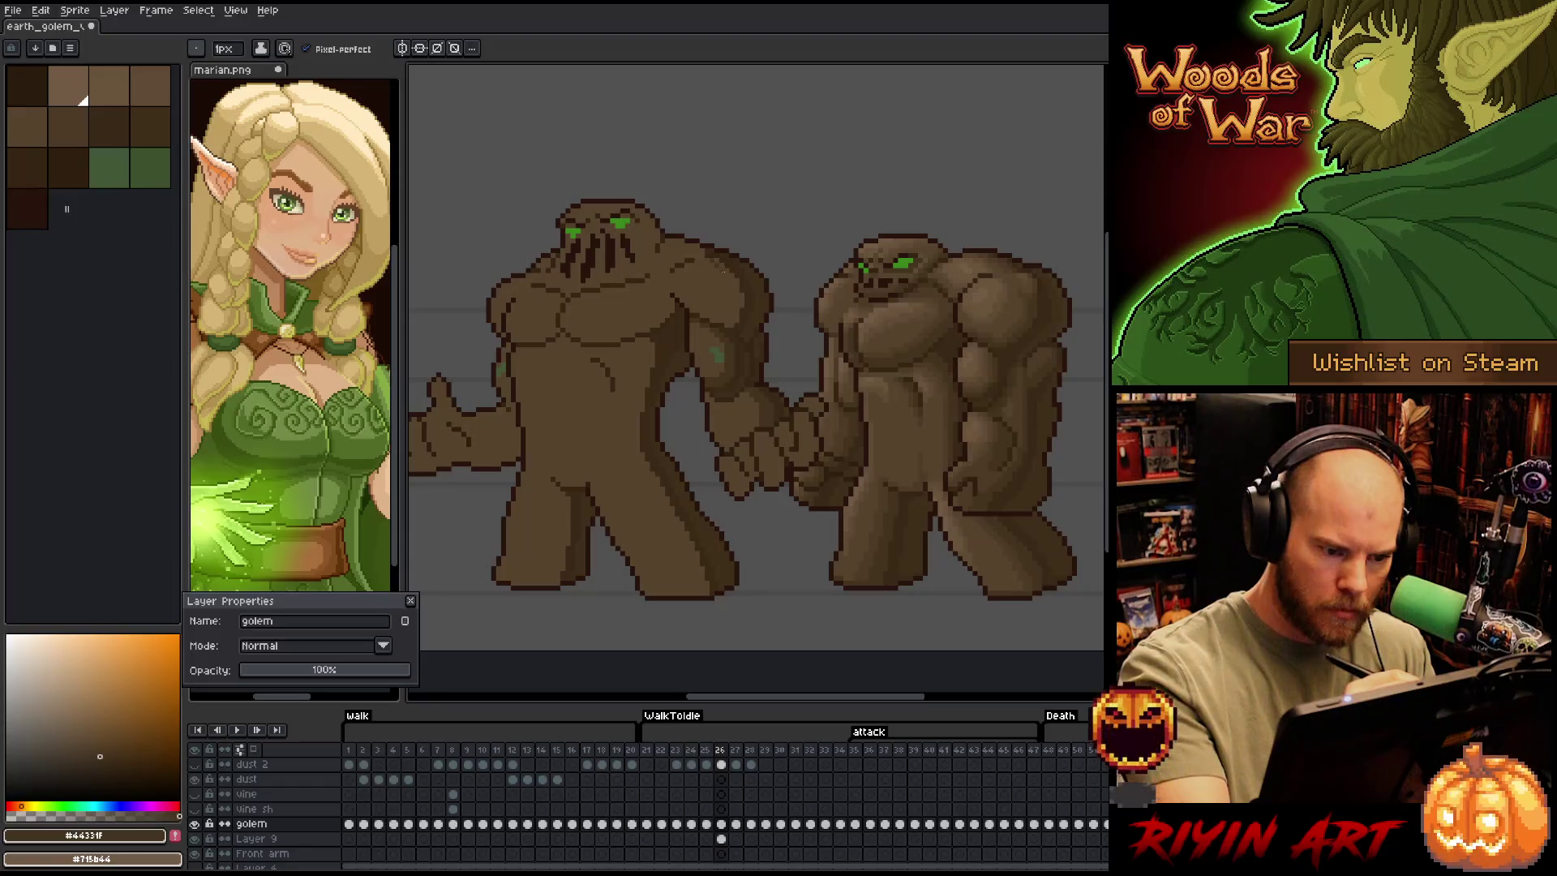
pyautogui.moveTo(722, 272); pyautogui.dragTo(734, 290)
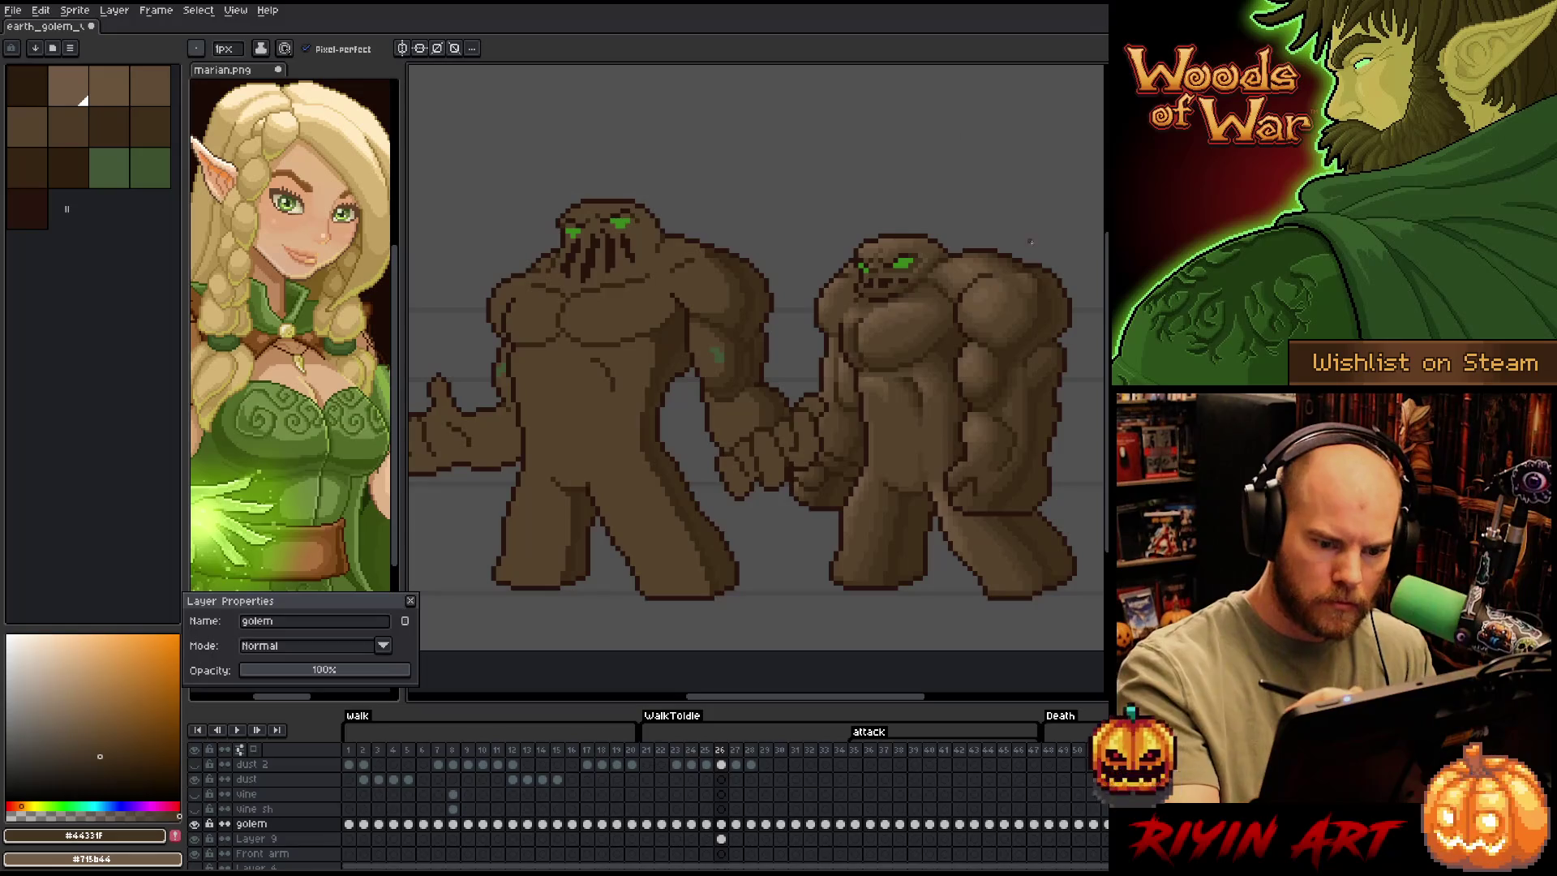
pyautogui.keyDown('alt'); pyautogui.click(1021, 320); pyautogui.keyUp('alt')
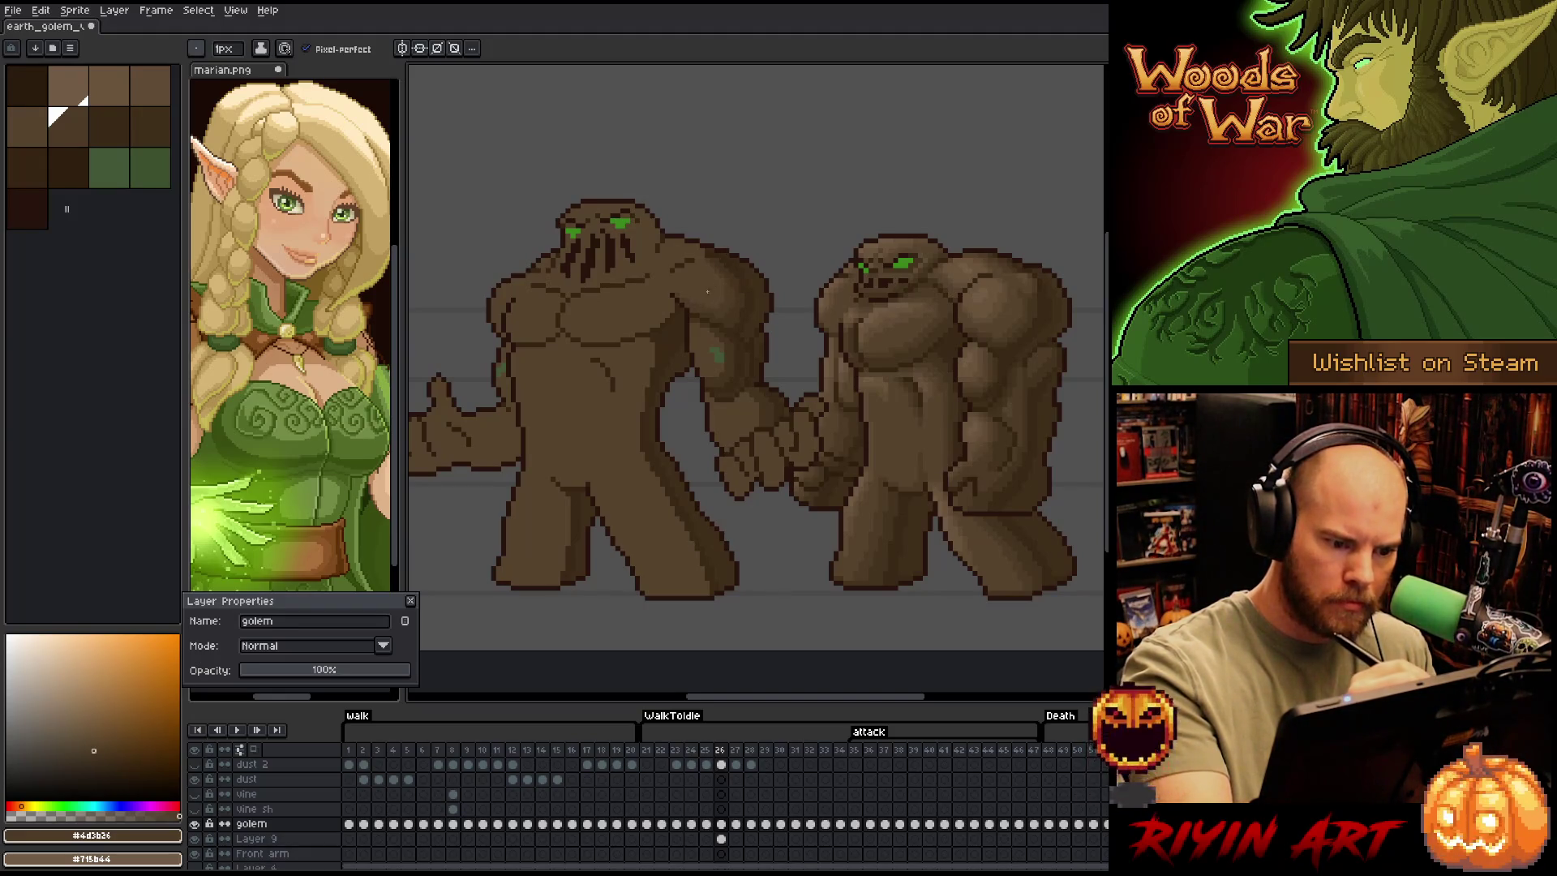
pyautogui.keyDown('alt'); pyautogui.click(707, 292); pyautogui.keyUp('alt')
pyautogui.keyDown('alt'); pyautogui.click(723, 283); pyautogui.keyUp('alt')
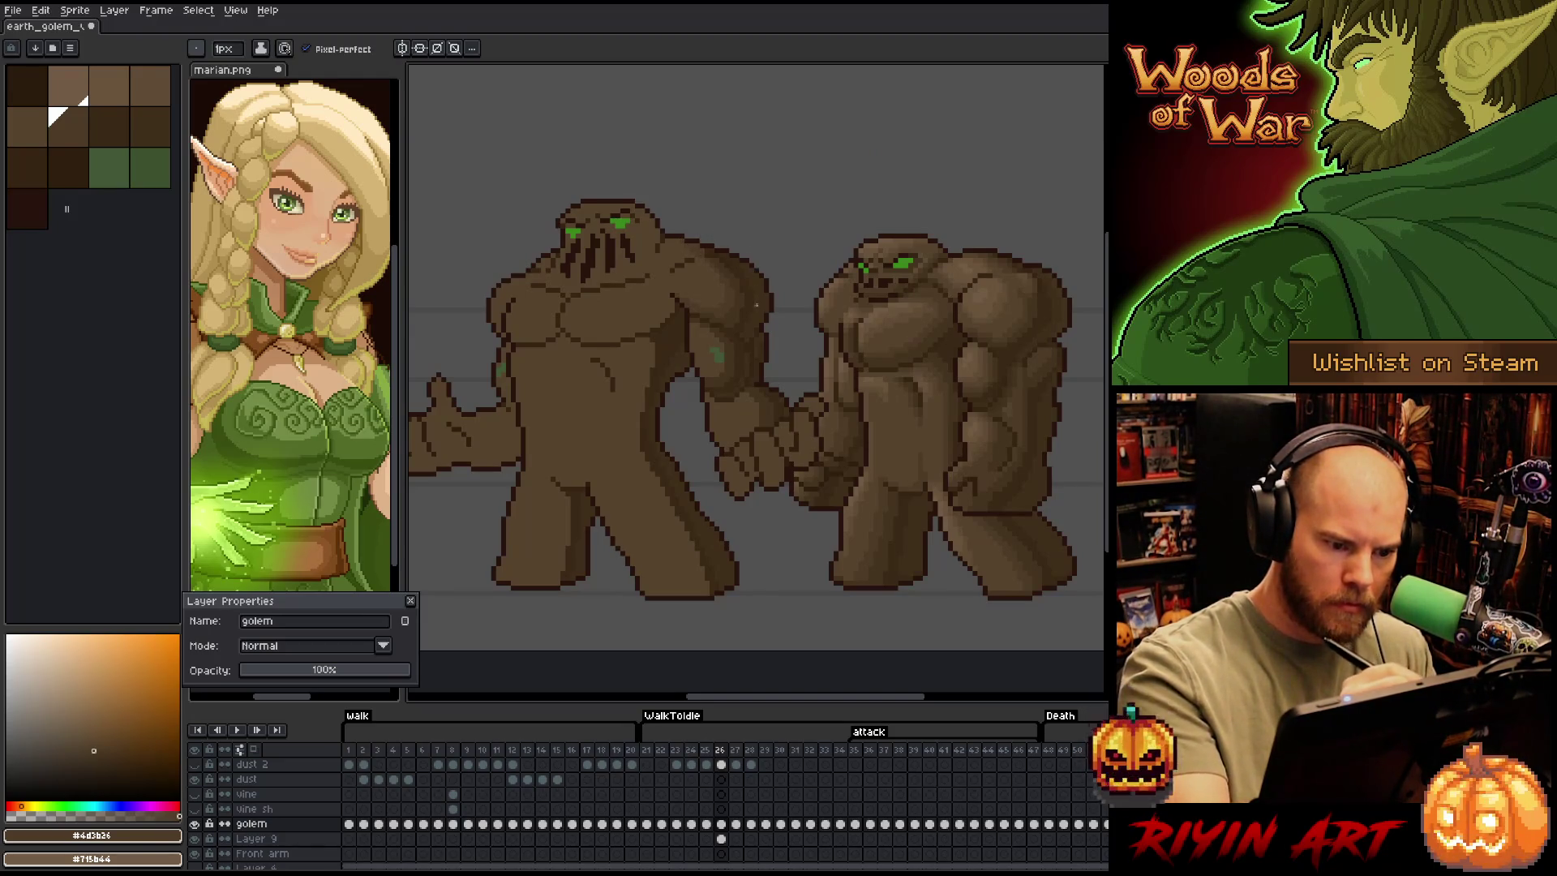
pyautogui.keyDown('alt'); pyautogui.click(736, 306); pyautogui.keyUp('alt')
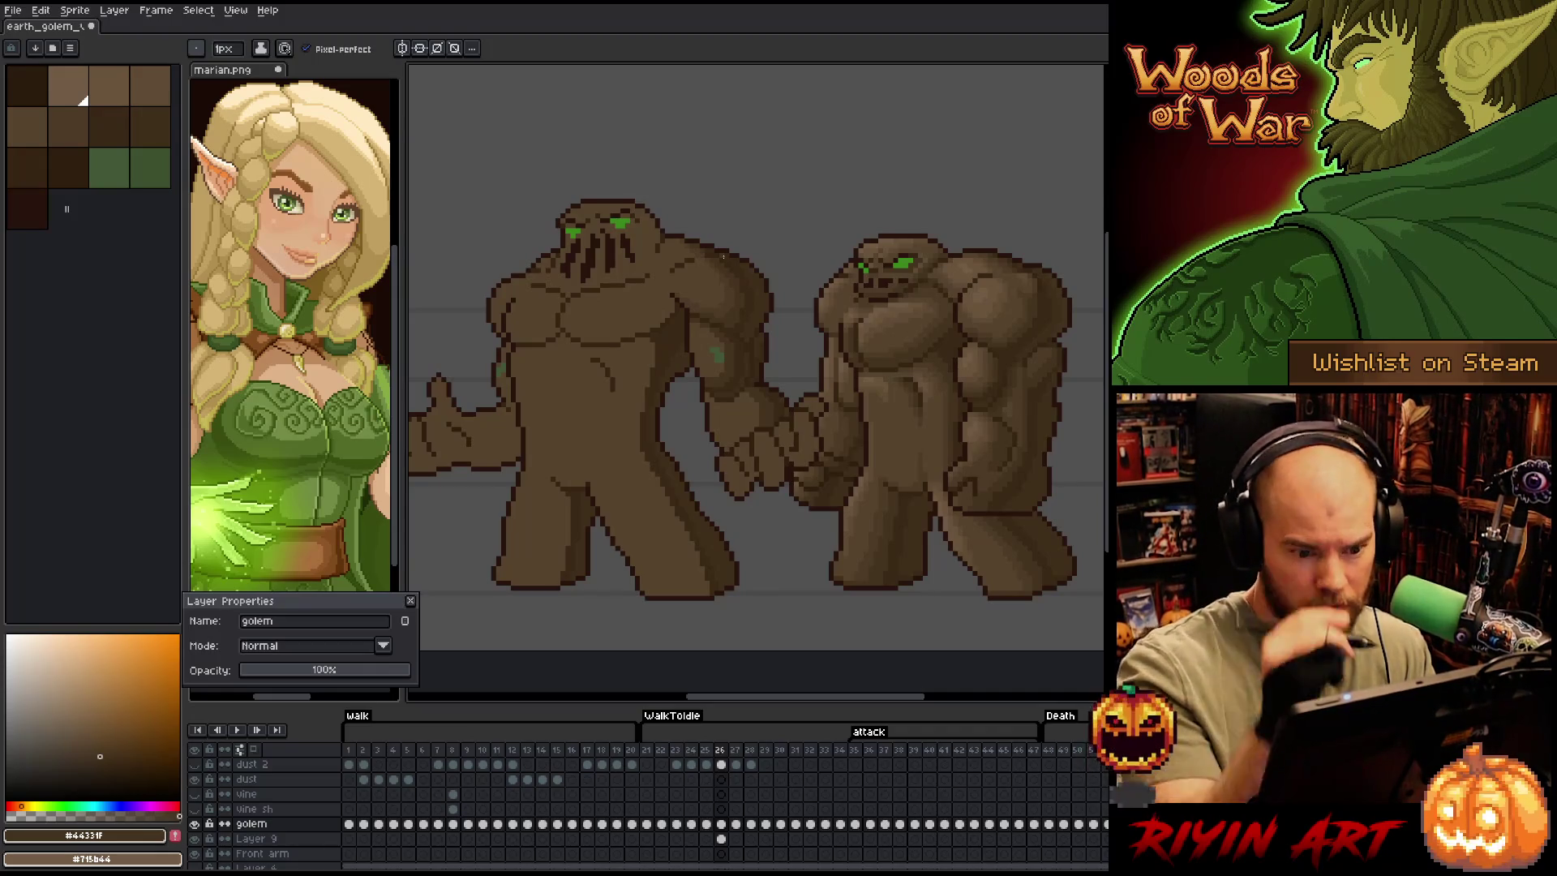
pyautogui.keyDown('alt'); pyautogui.click(694, 327); pyautogui.keyUp('alt')
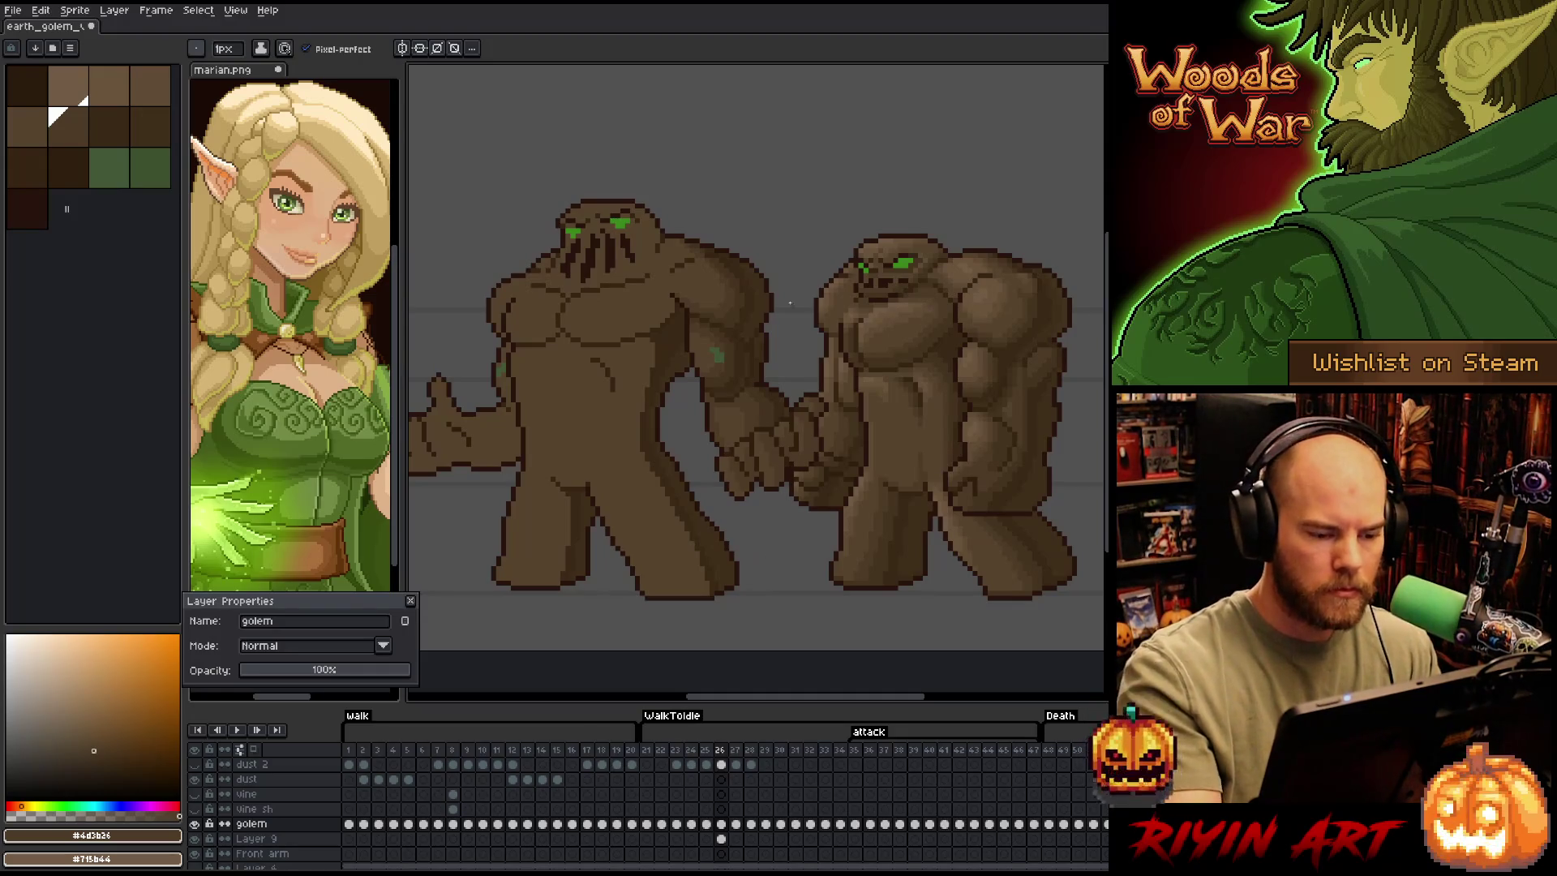
pyautogui.keyDown('alt'); pyautogui.click(674, 331); pyautogui.keyUp('alt')
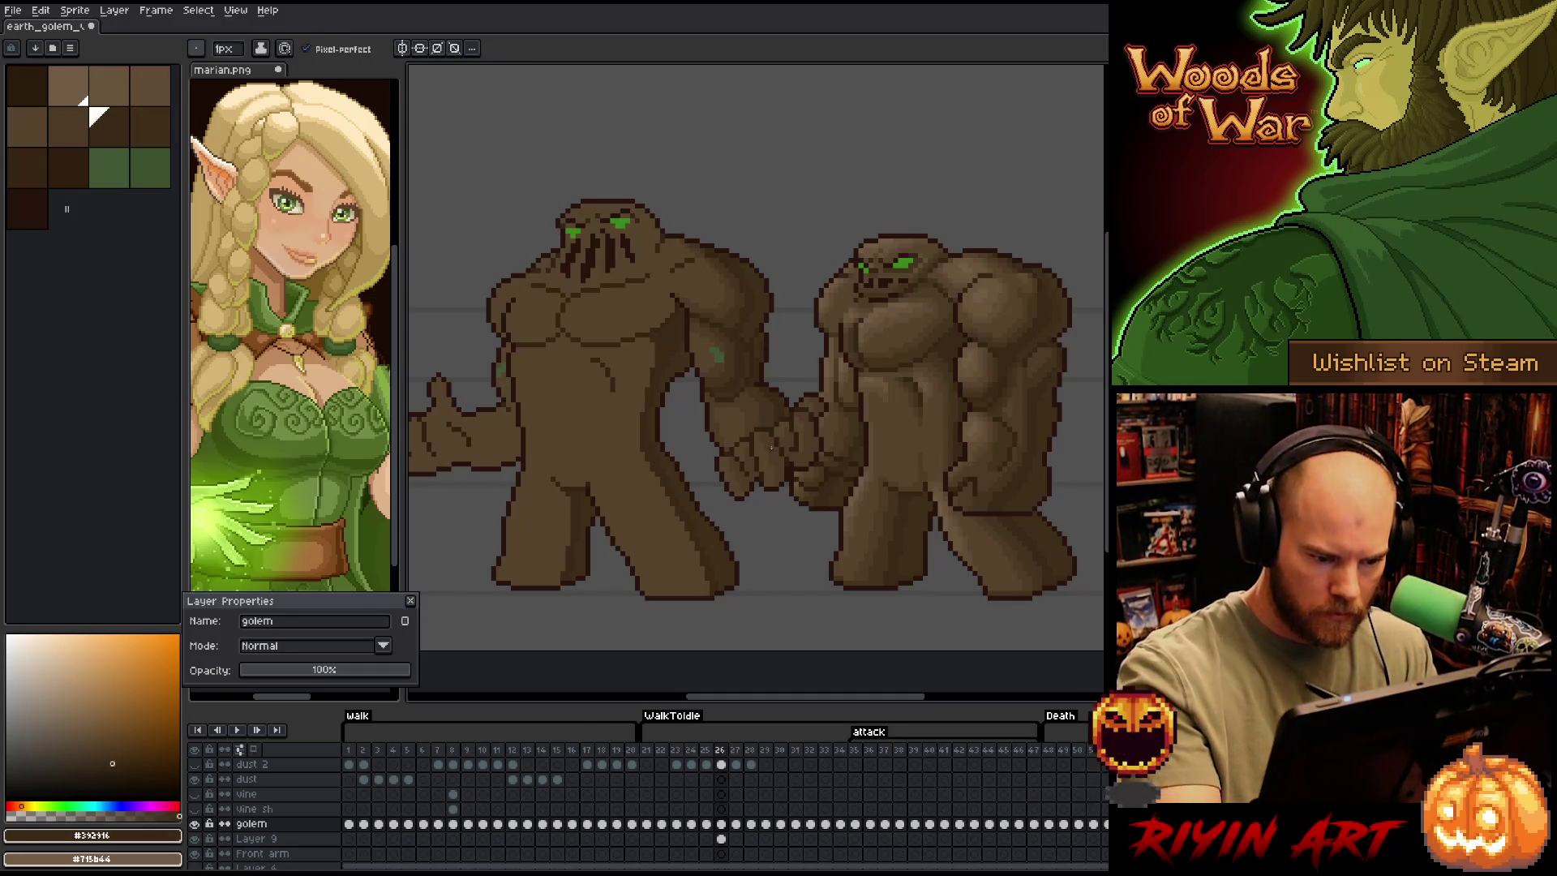
pyautogui.keyDown('alt'); pyautogui.click(769, 431); pyautogui.keyUp('alt')
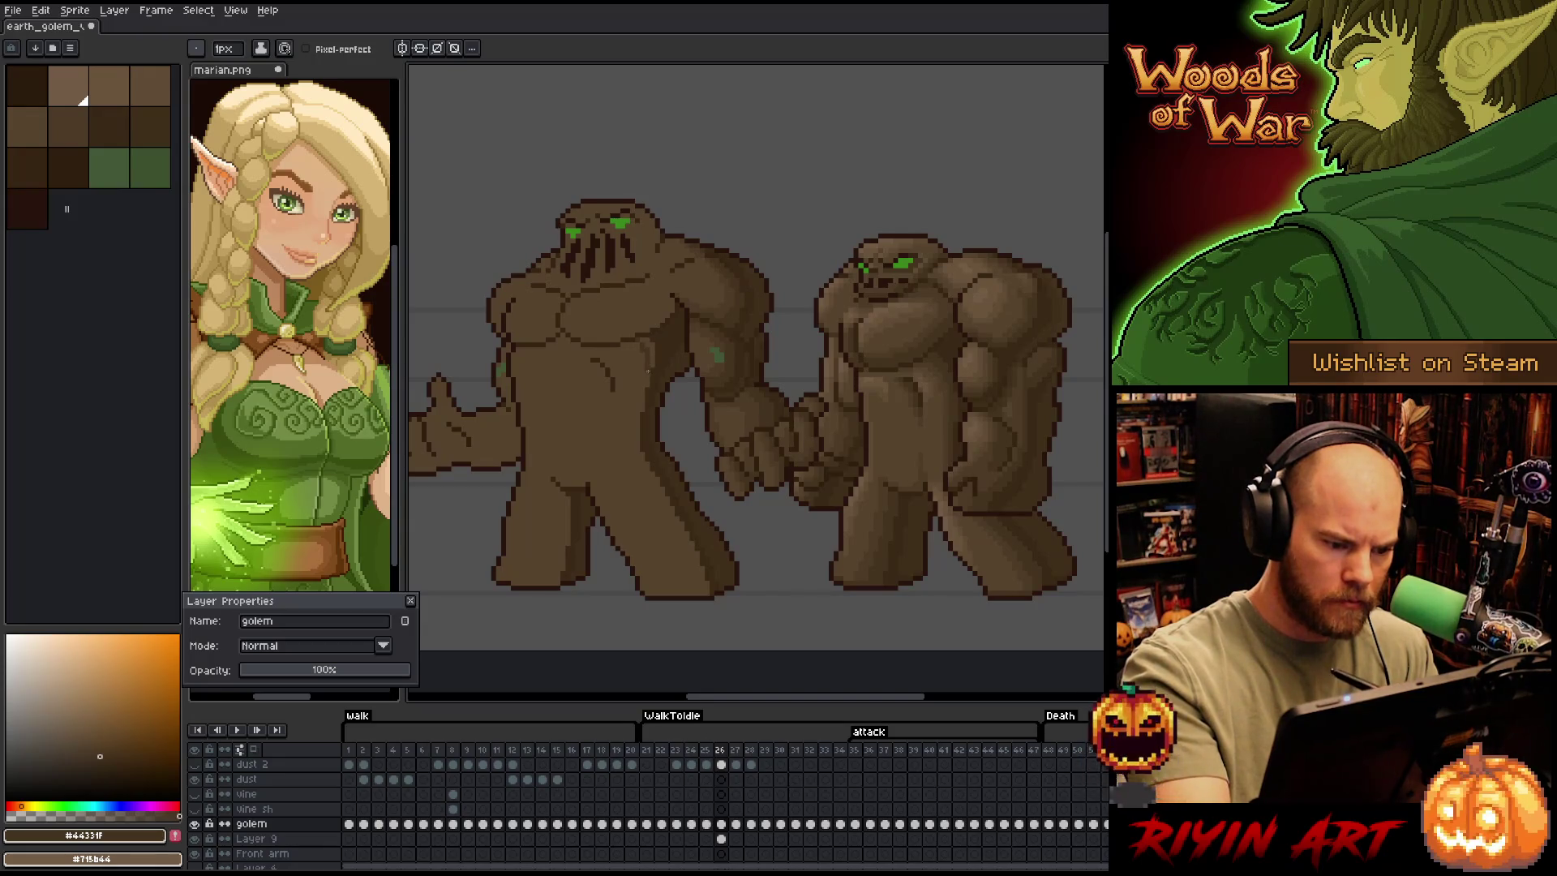
pyautogui.moveTo(648, 359)
pyautogui.mouseDown()
pyautogui.moveTo(636, 431)
pyautogui.moveTo(665, 503)
pyautogui.mouseUp()
# Redraw the shadow line down the inner leg and fill it with dark brown
pyautogui.hotkey('ctrl', 'z')
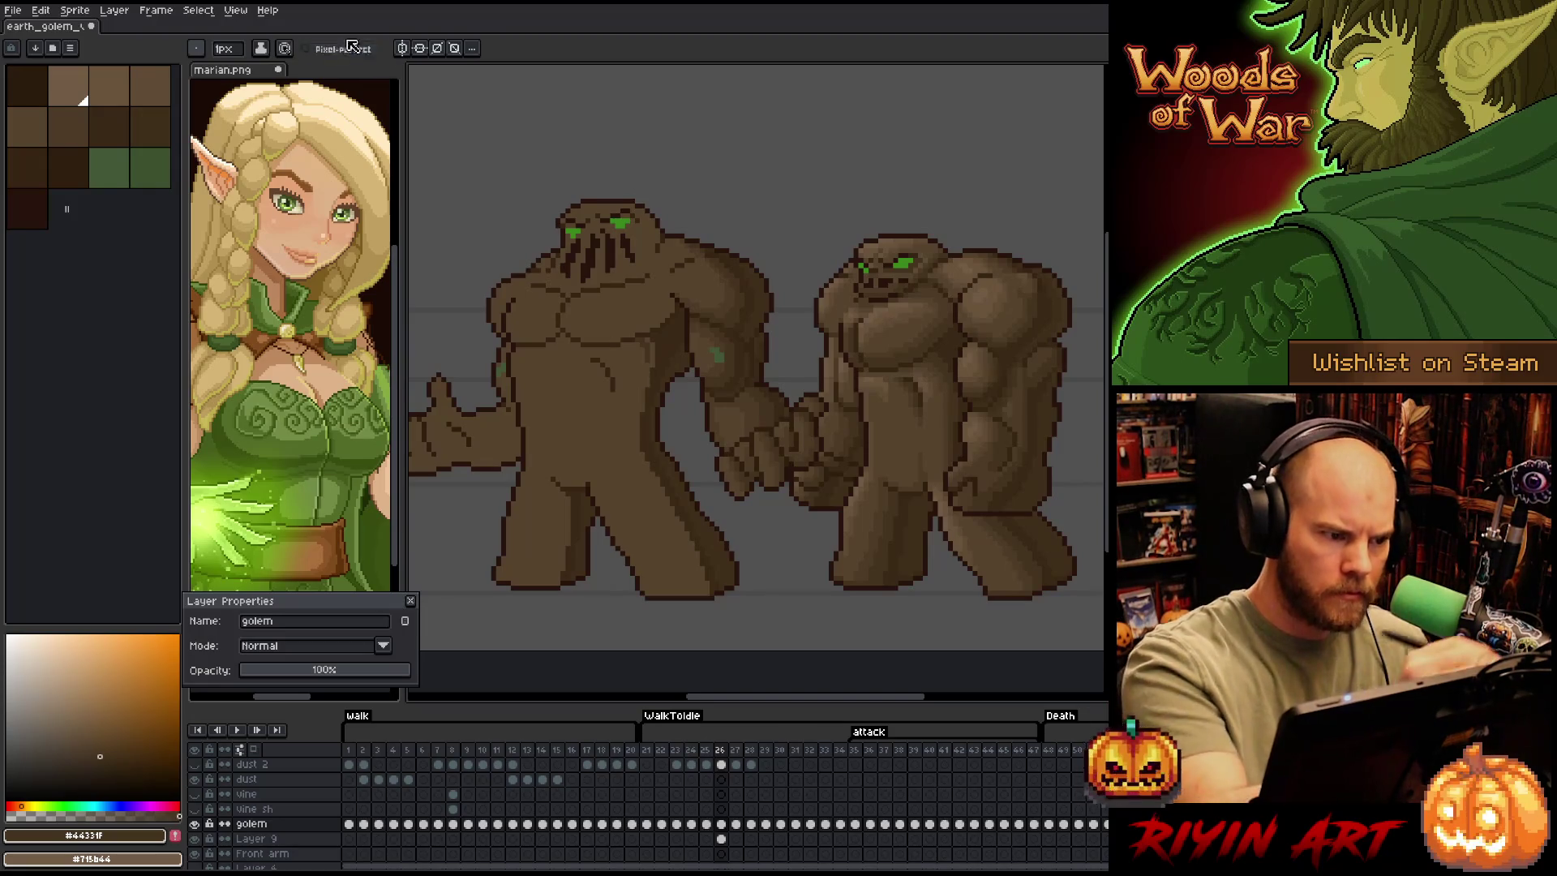
pyautogui.moveTo(636, 400)
pyautogui.mouseDown()
pyautogui.moveTo(645, 474)
pyautogui.moveTo(699, 584)
pyautogui.mouseUp()
pyautogui.press('g')
pyautogui.click(683, 522)
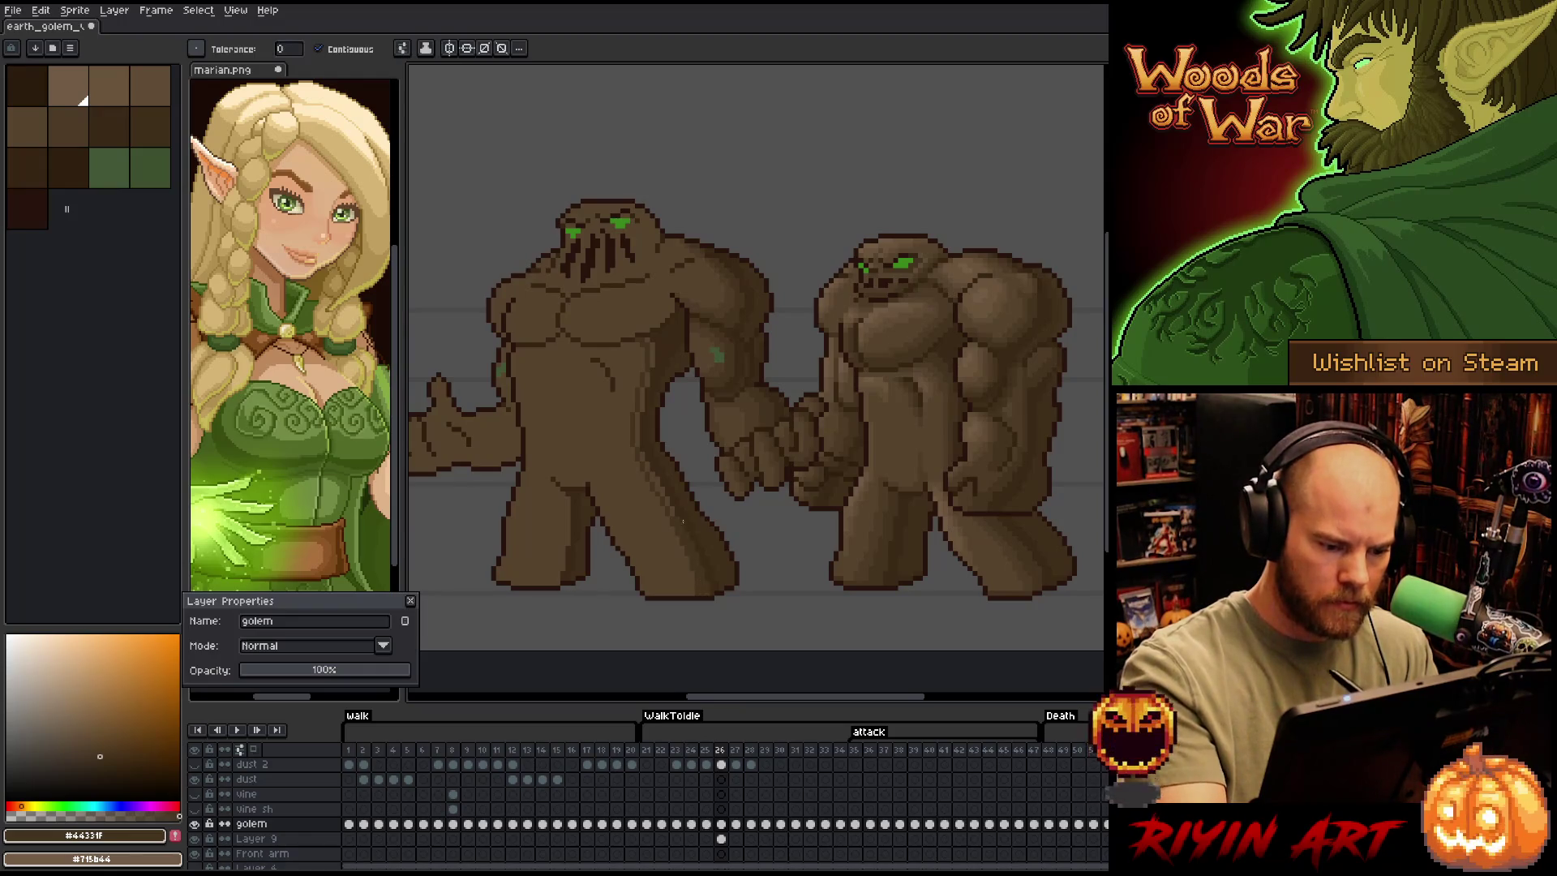
pyautogui.press('b')
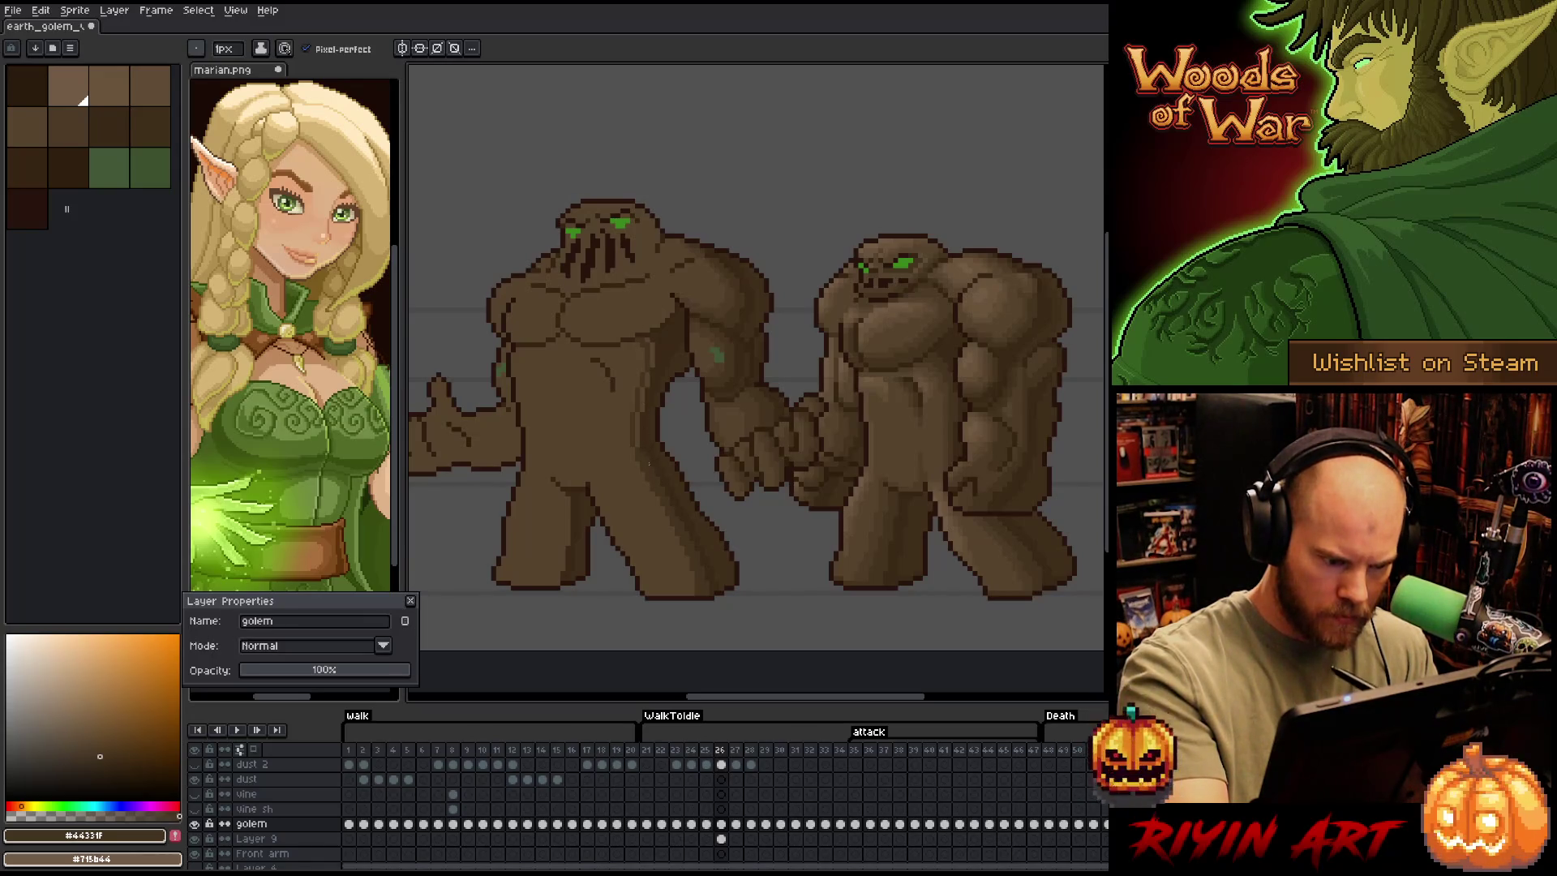
# Add two dark shading lines down the golem's leg and save the sprite
pyautogui.press('g')
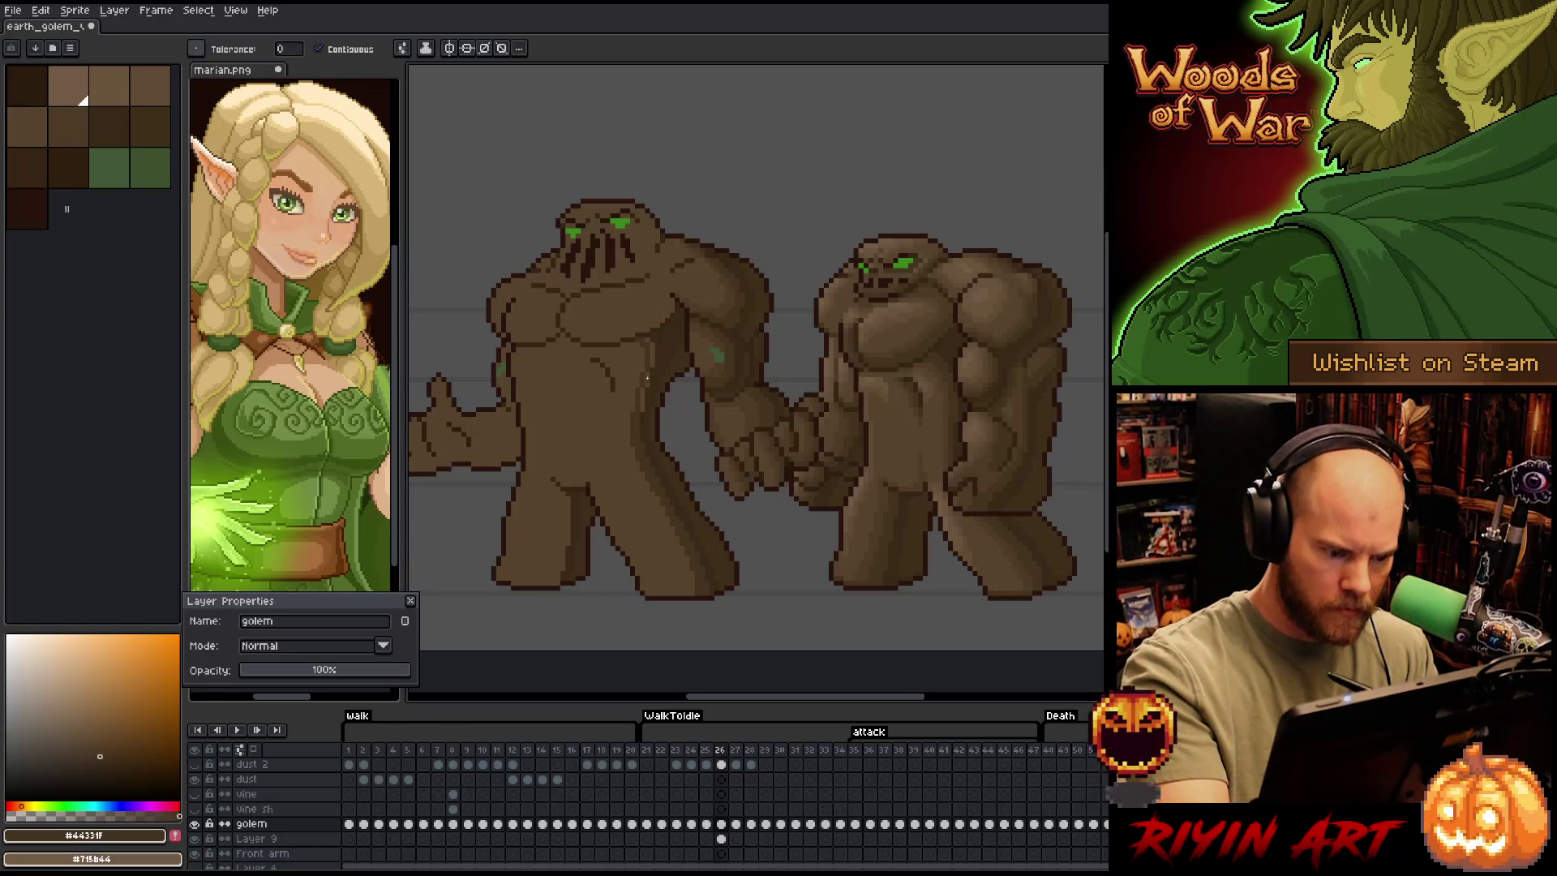
pyautogui.press('b')
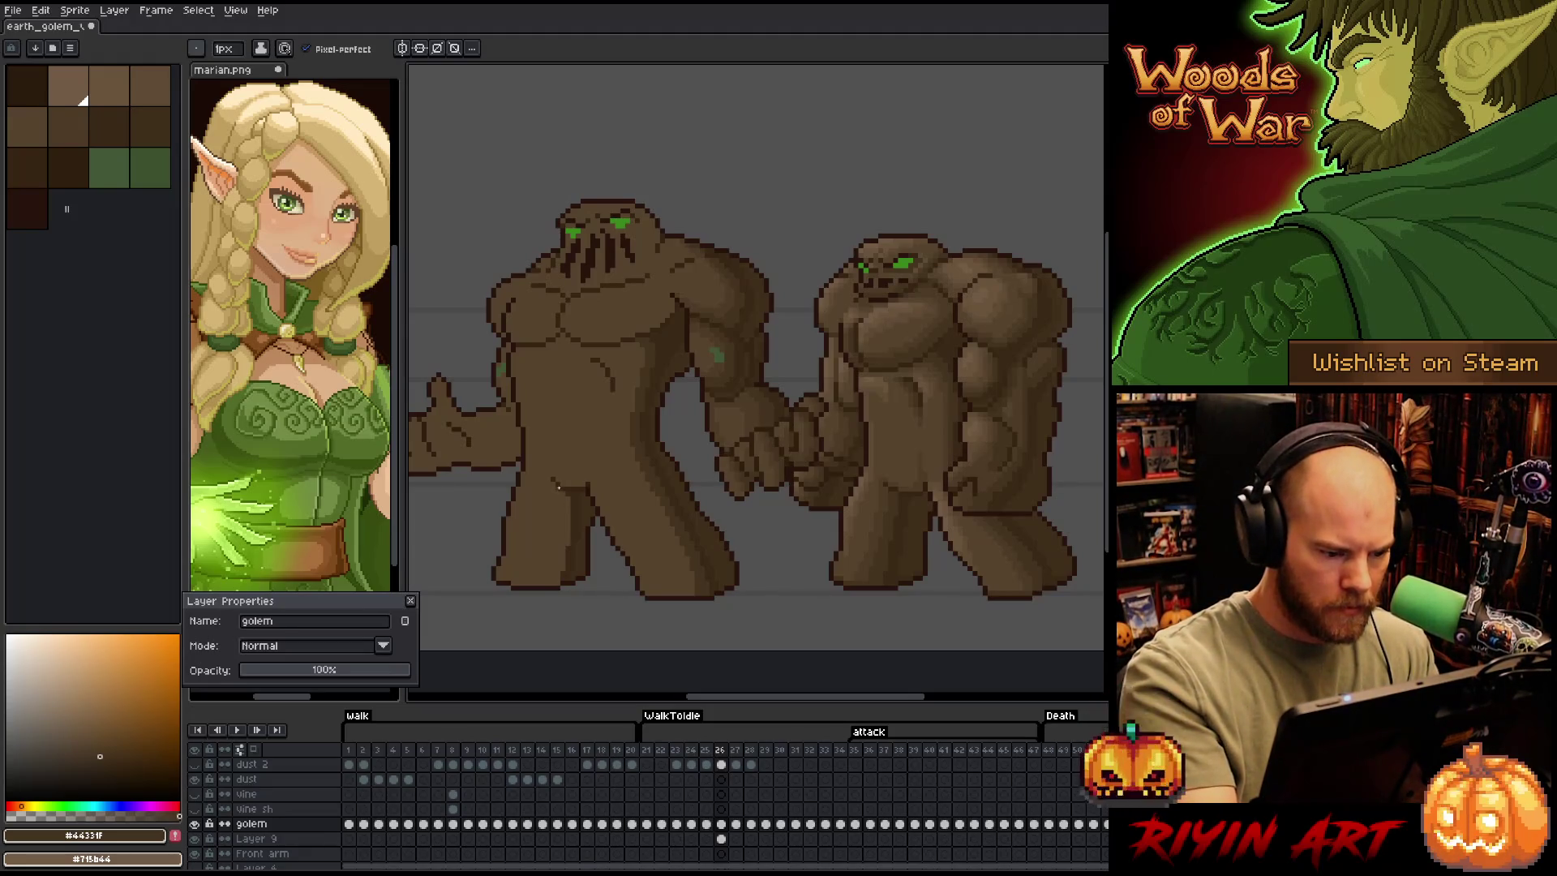
pyautogui.moveTo(562, 506); pyautogui.dragTo(556, 569)
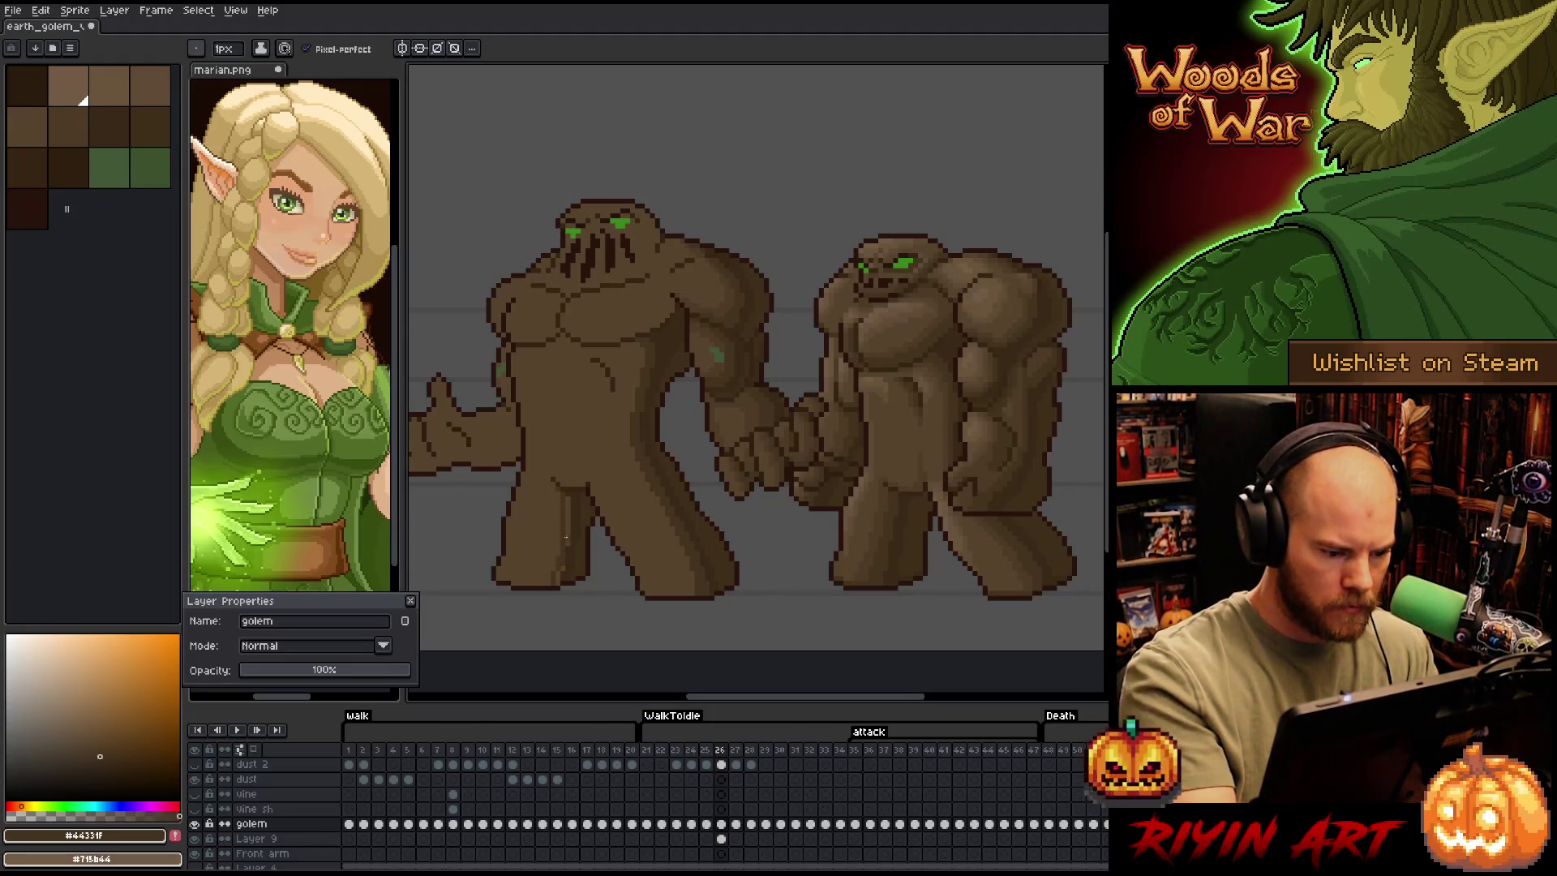
pyautogui.moveTo(566, 516); pyautogui.dragTo(568, 540)
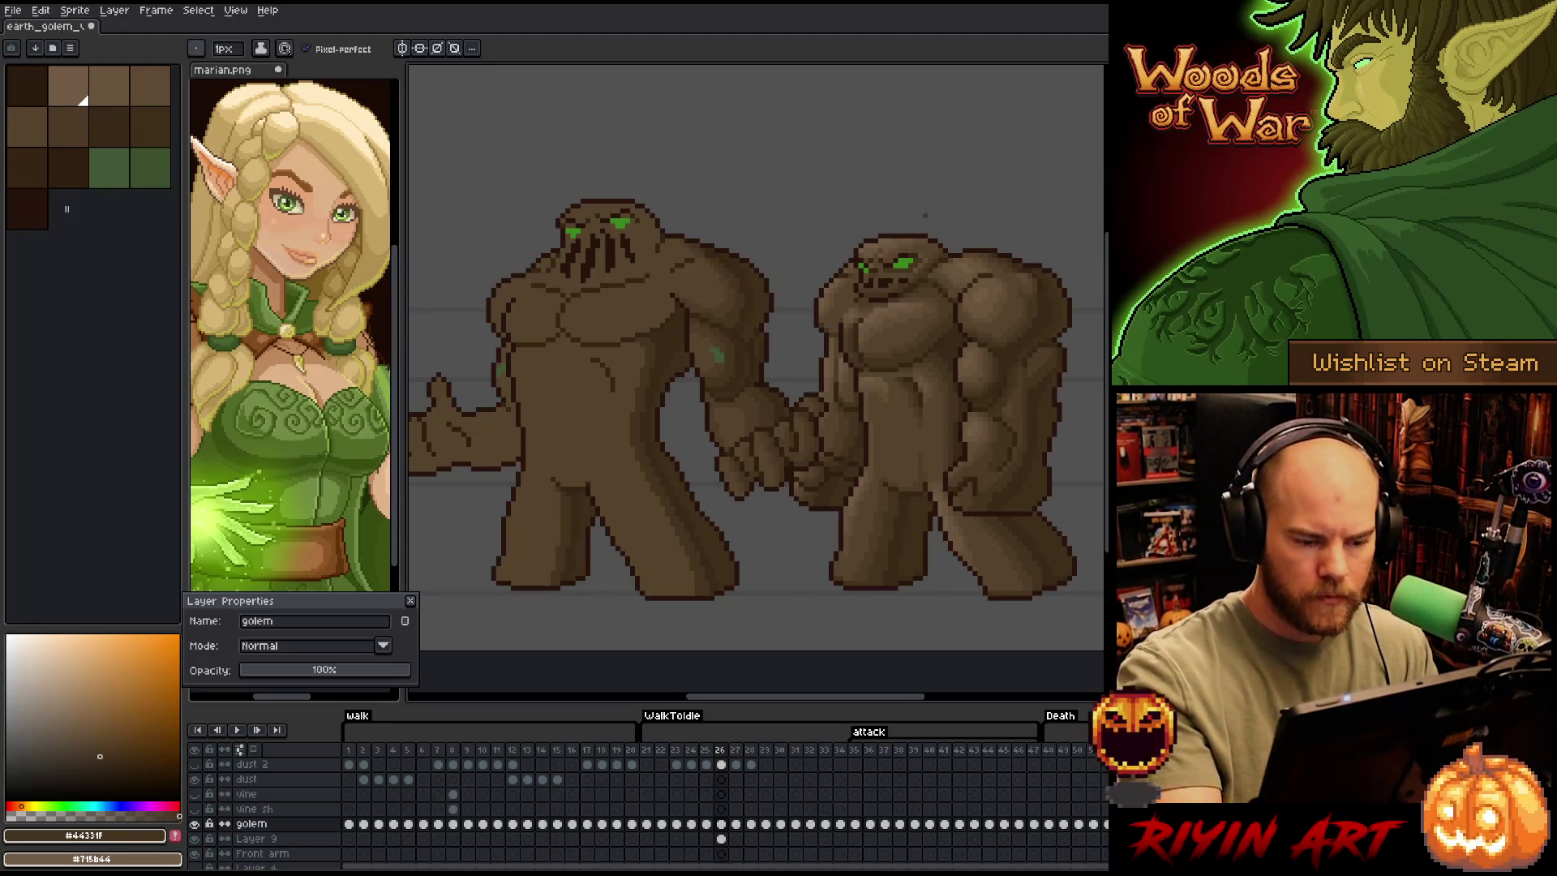
pyautogui.hotkey('ctrl', 's')
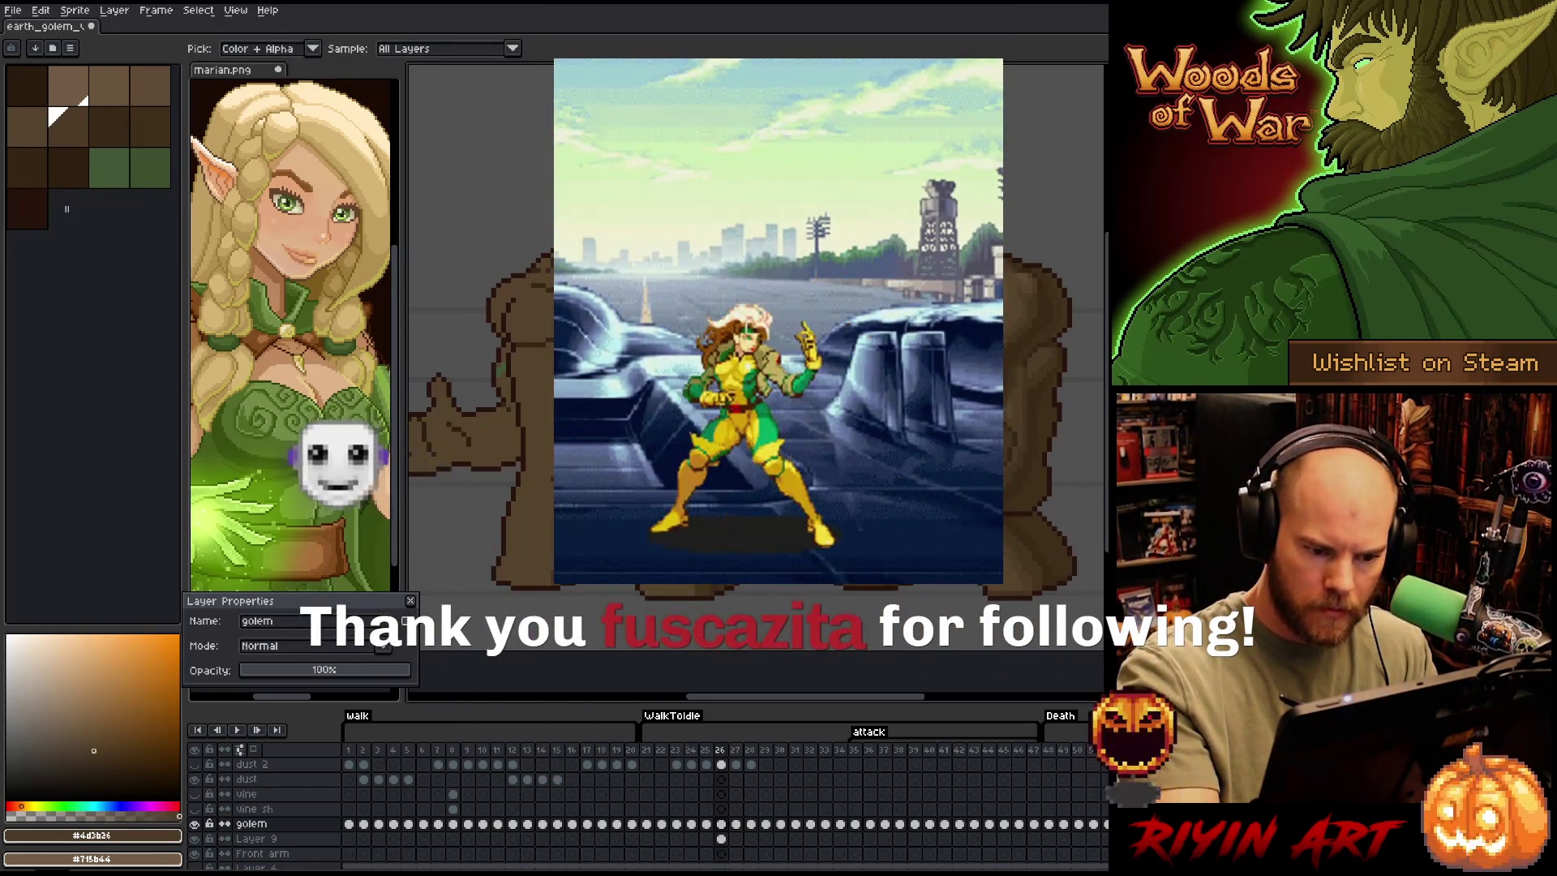
pyautogui.click(68, 126)
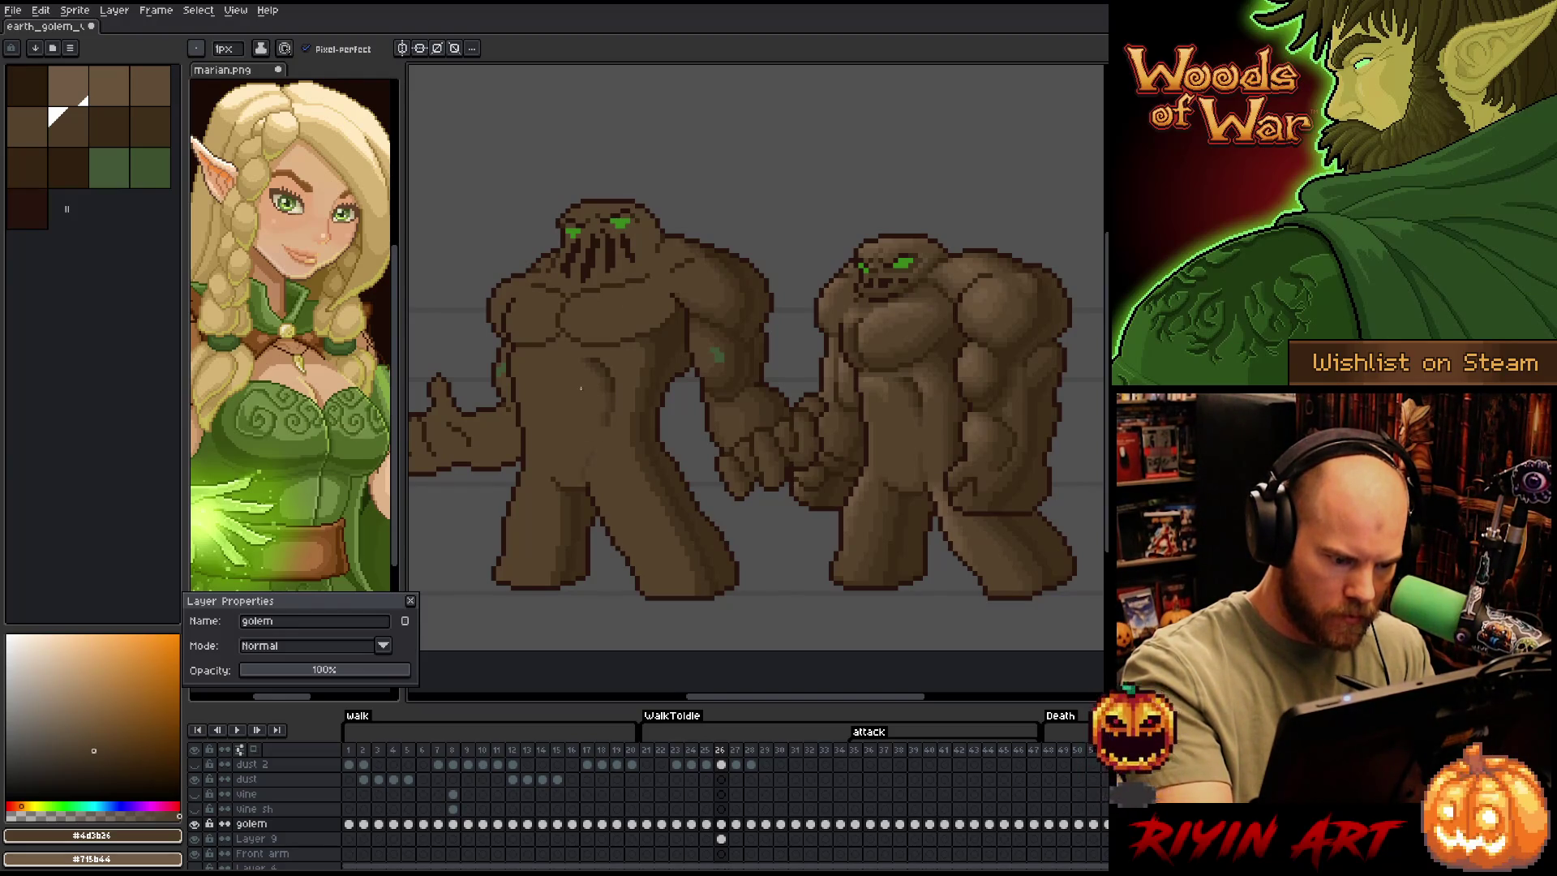
pyautogui.keyDown('alt'); pyautogui.click(575, 464); pyautogui.keyUp('alt')
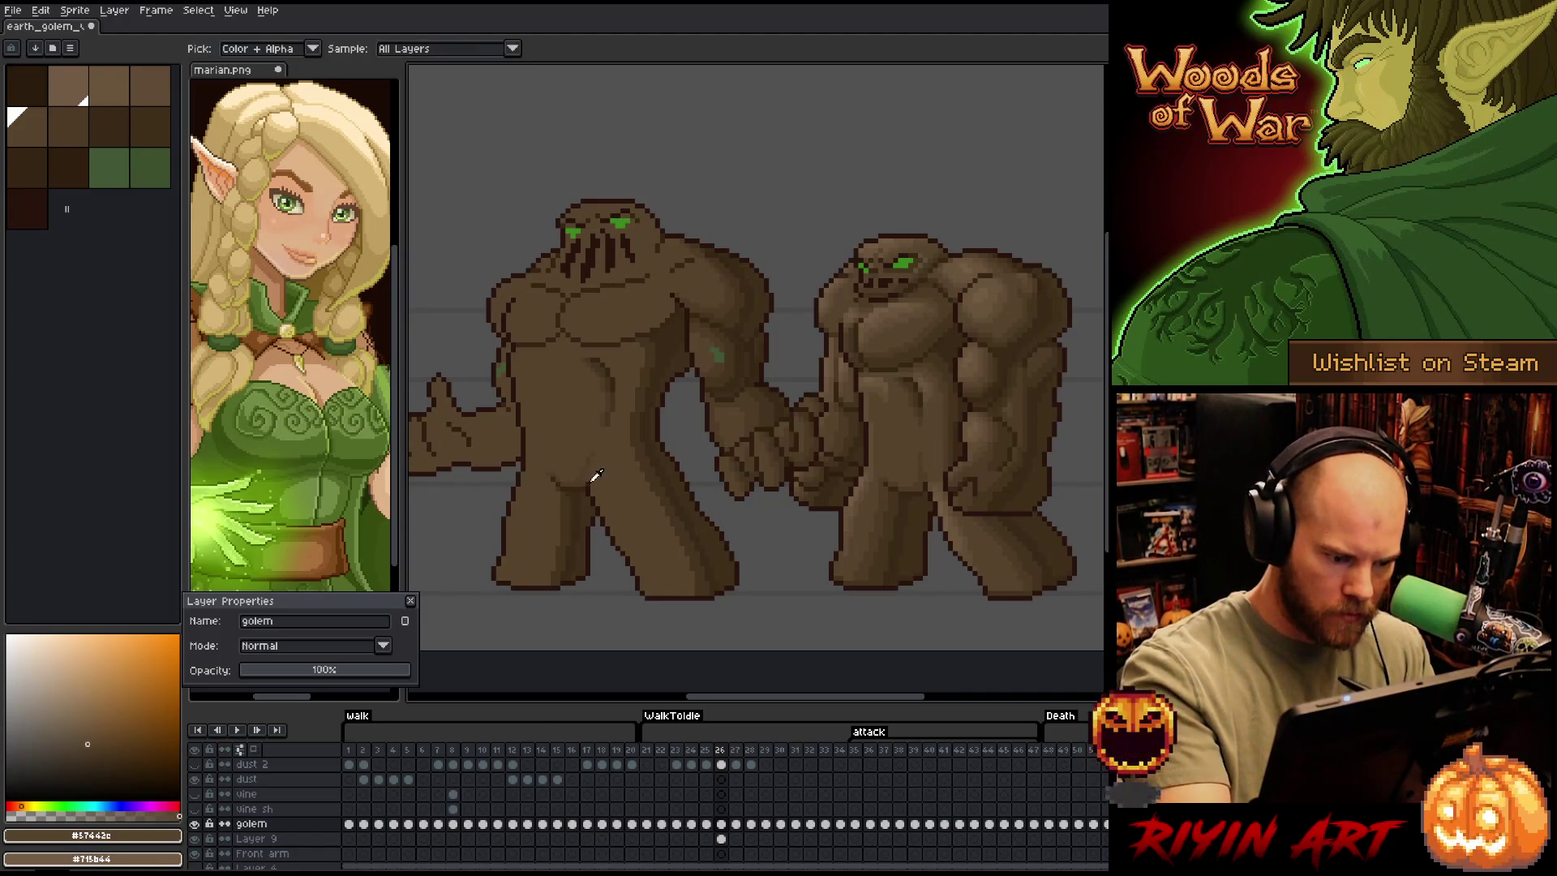
pyautogui.keyDown('alt'); pyautogui.click(625, 339); pyautogui.keyUp('alt')
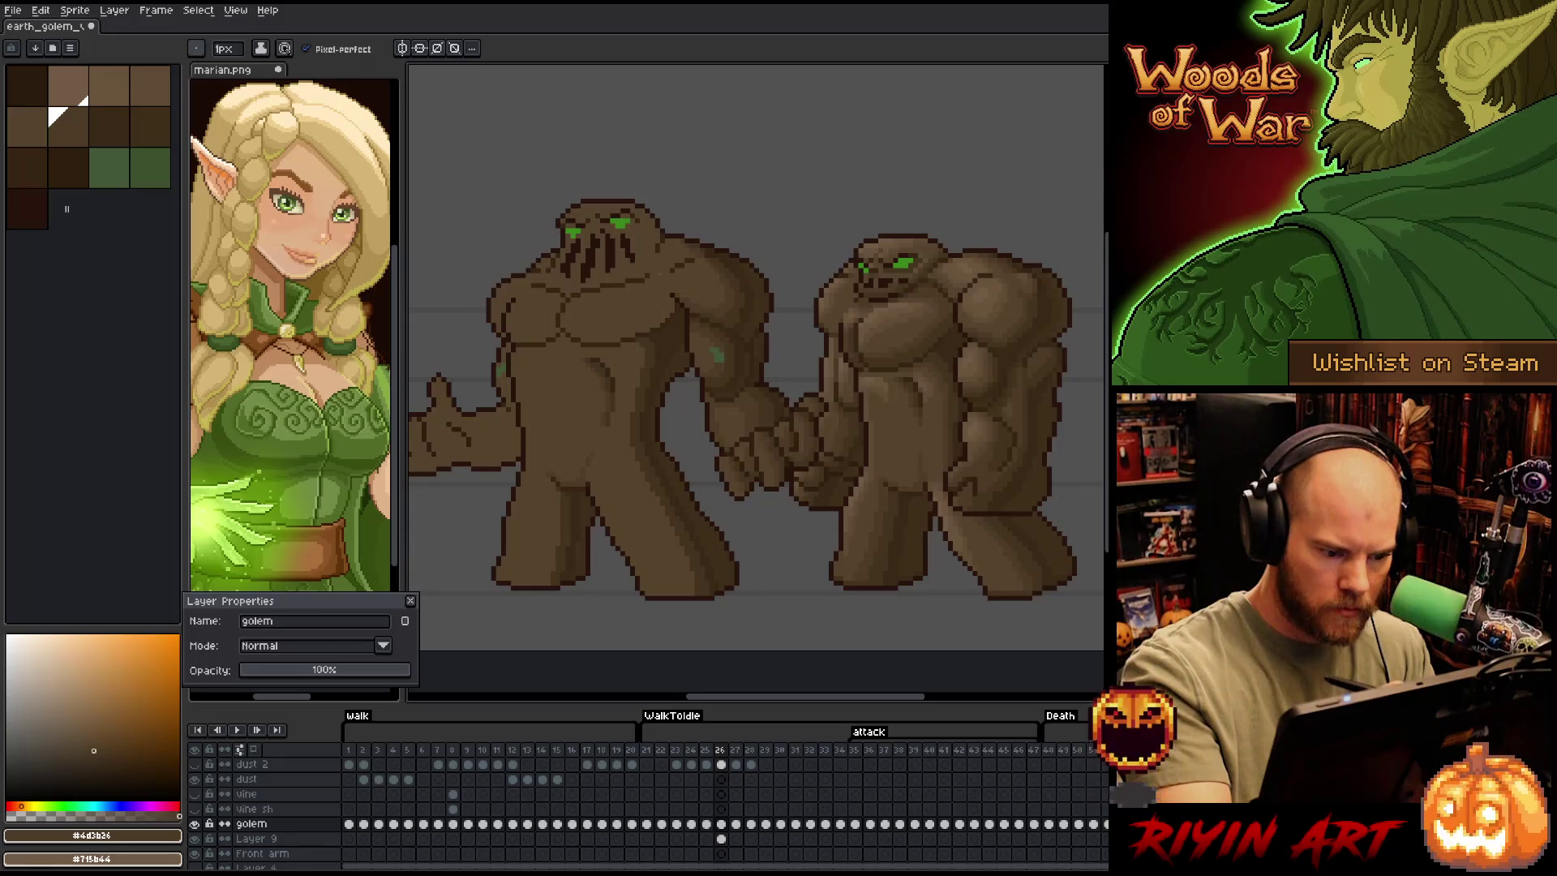
pyautogui.keyDown('alt'); pyautogui.click(588, 458); pyautogui.keyUp('alt')
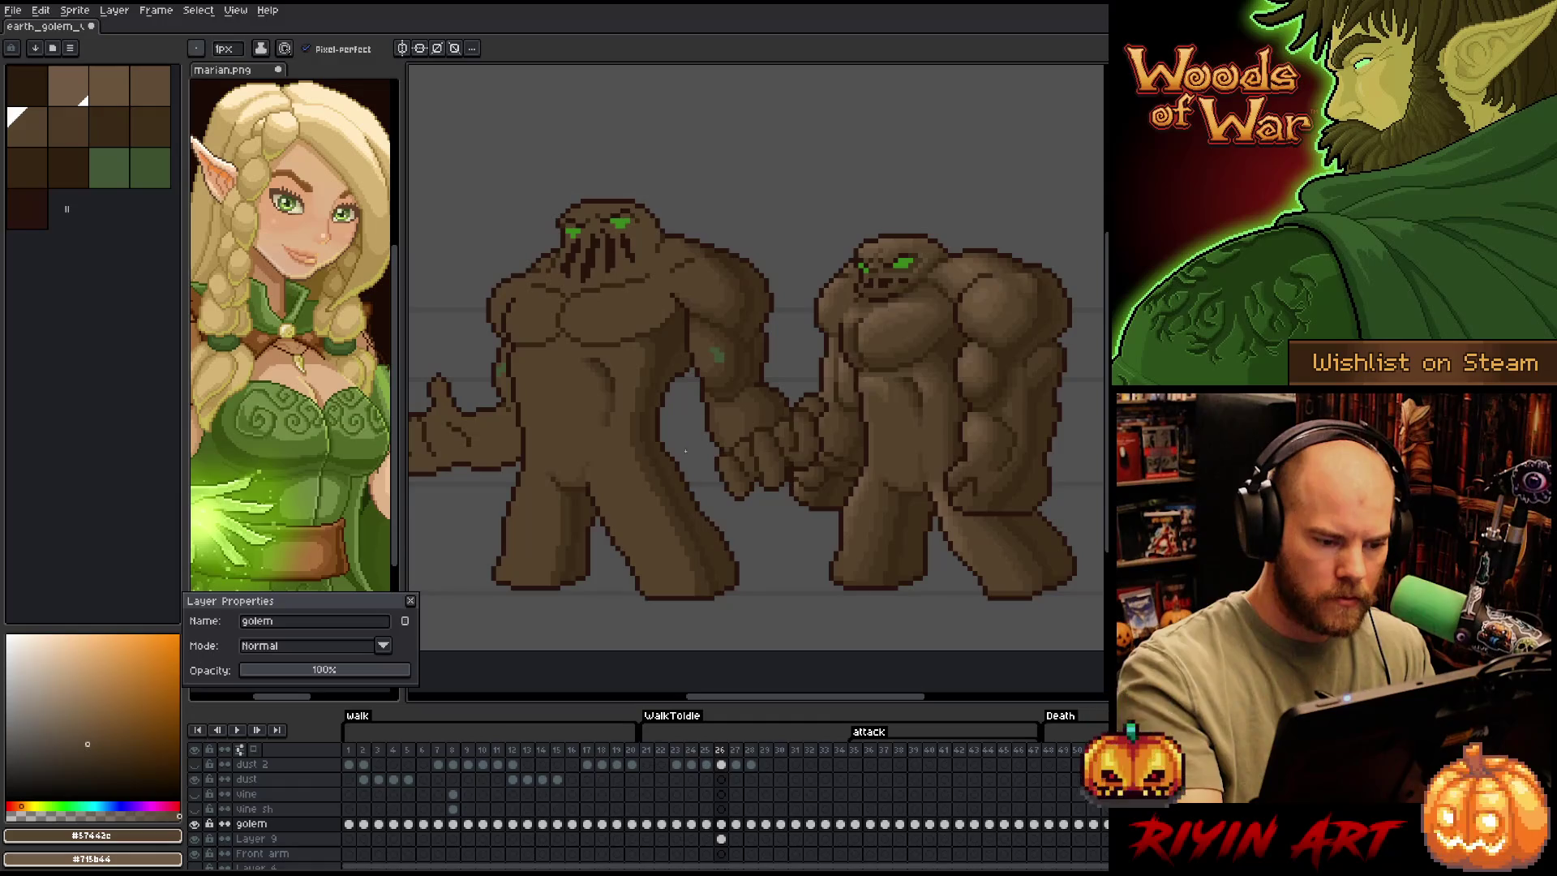
pyautogui.keyDown('alt'); pyautogui.click(645, 290); pyautogui.keyUp('alt')
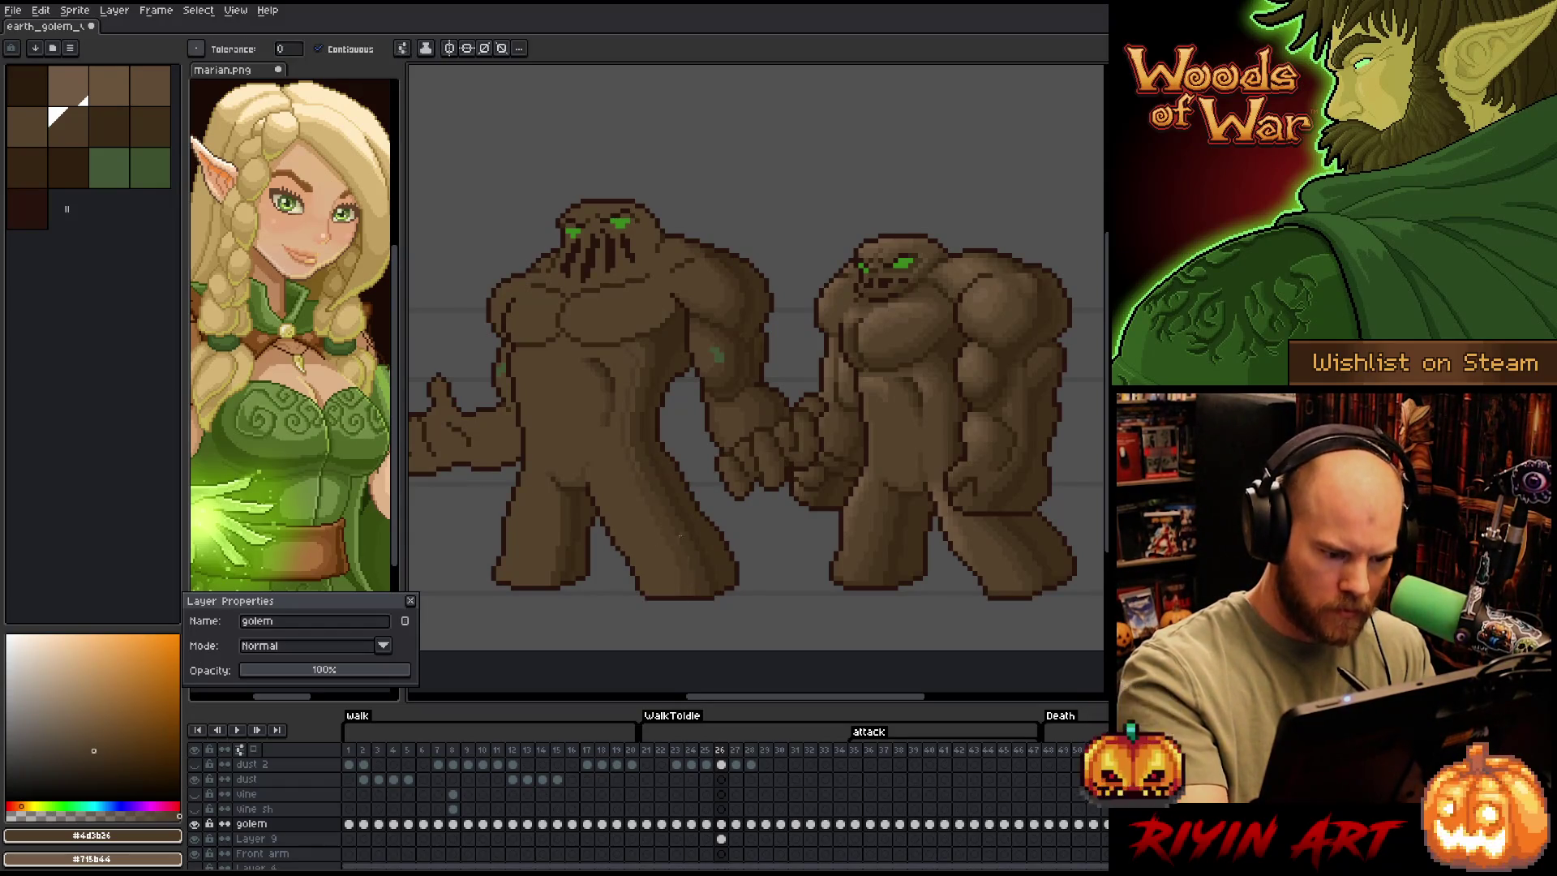
pyautogui.press('g')
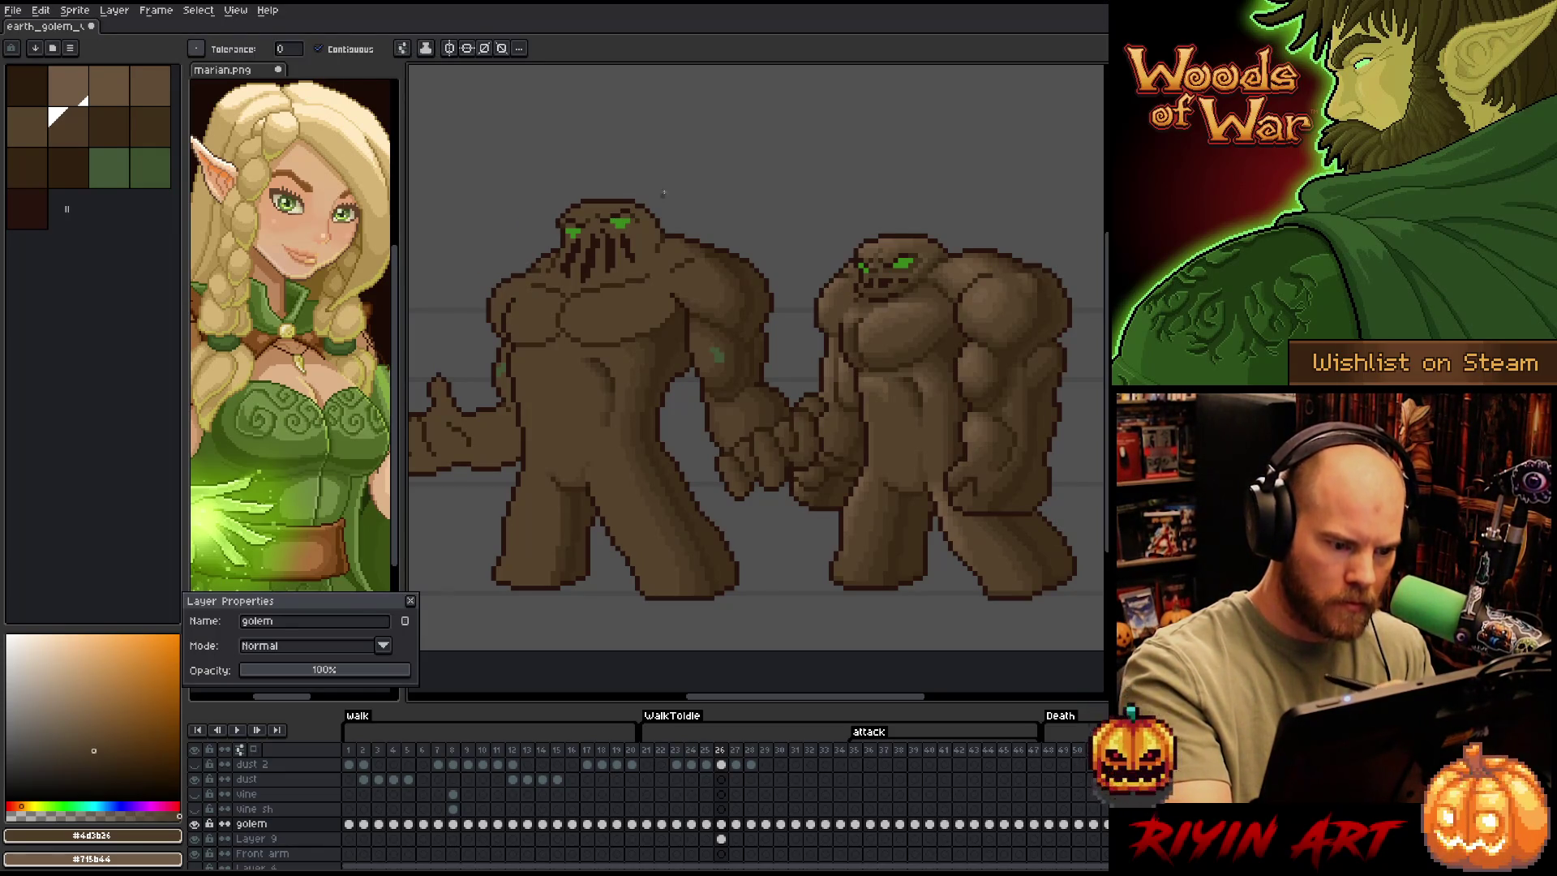
# Switch to the Pencil and sample browns #57442c, #4d3b26, #44331f and #392916 from the golem
pyautogui.press('b')
pyautogui.keyDown('alt'); pyautogui.click(658, 269); pyautogui.keyUp('alt')
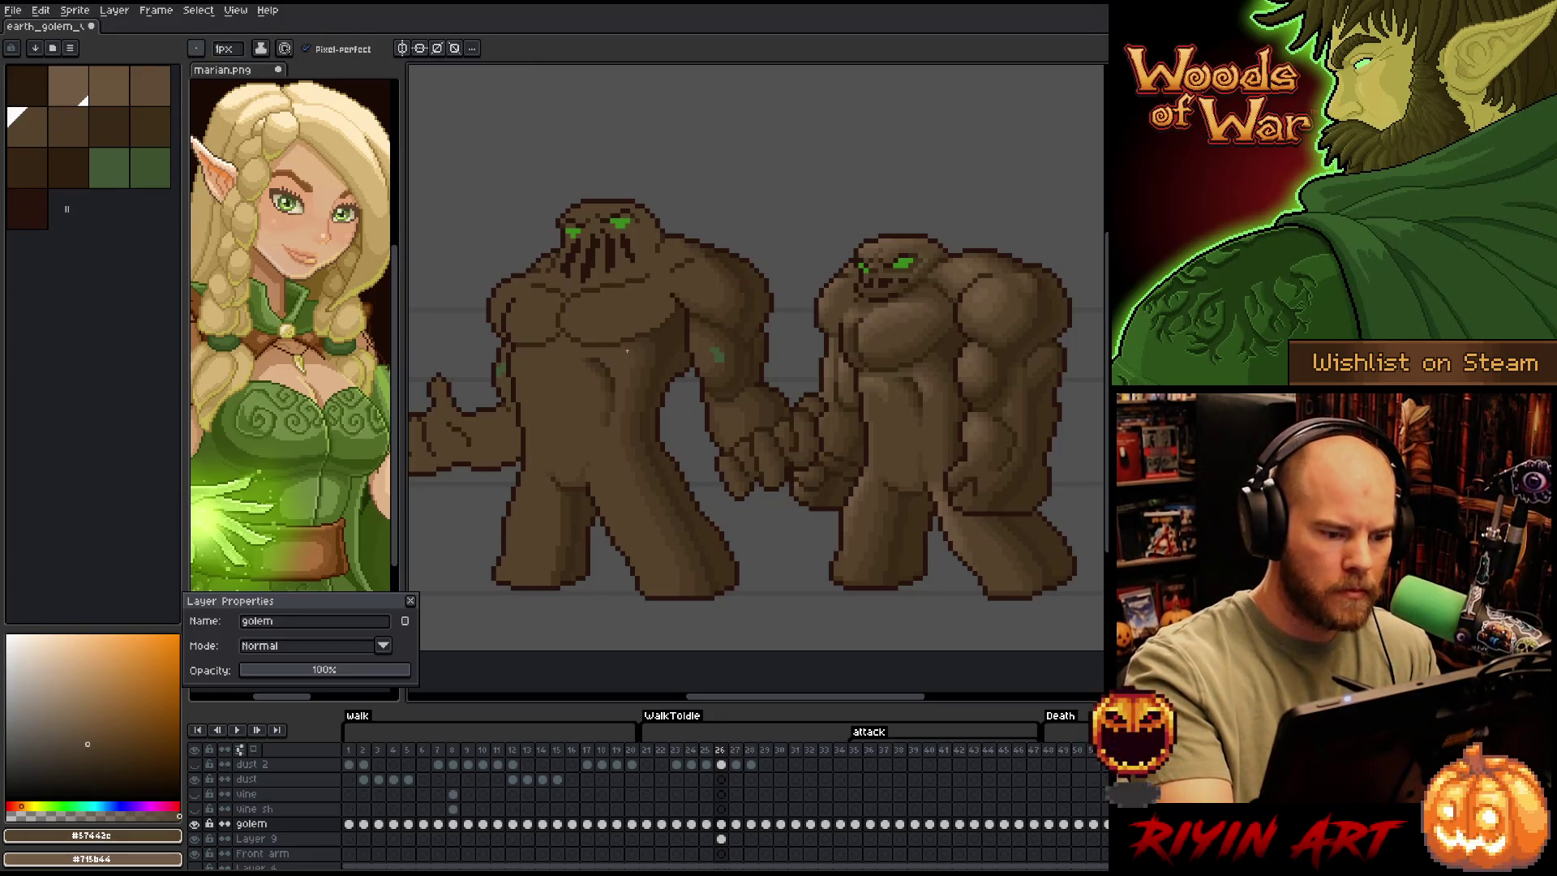
pyautogui.keyDown('alt'); pyautogui.click(644, 344); pyautogui.keyUp('alt')
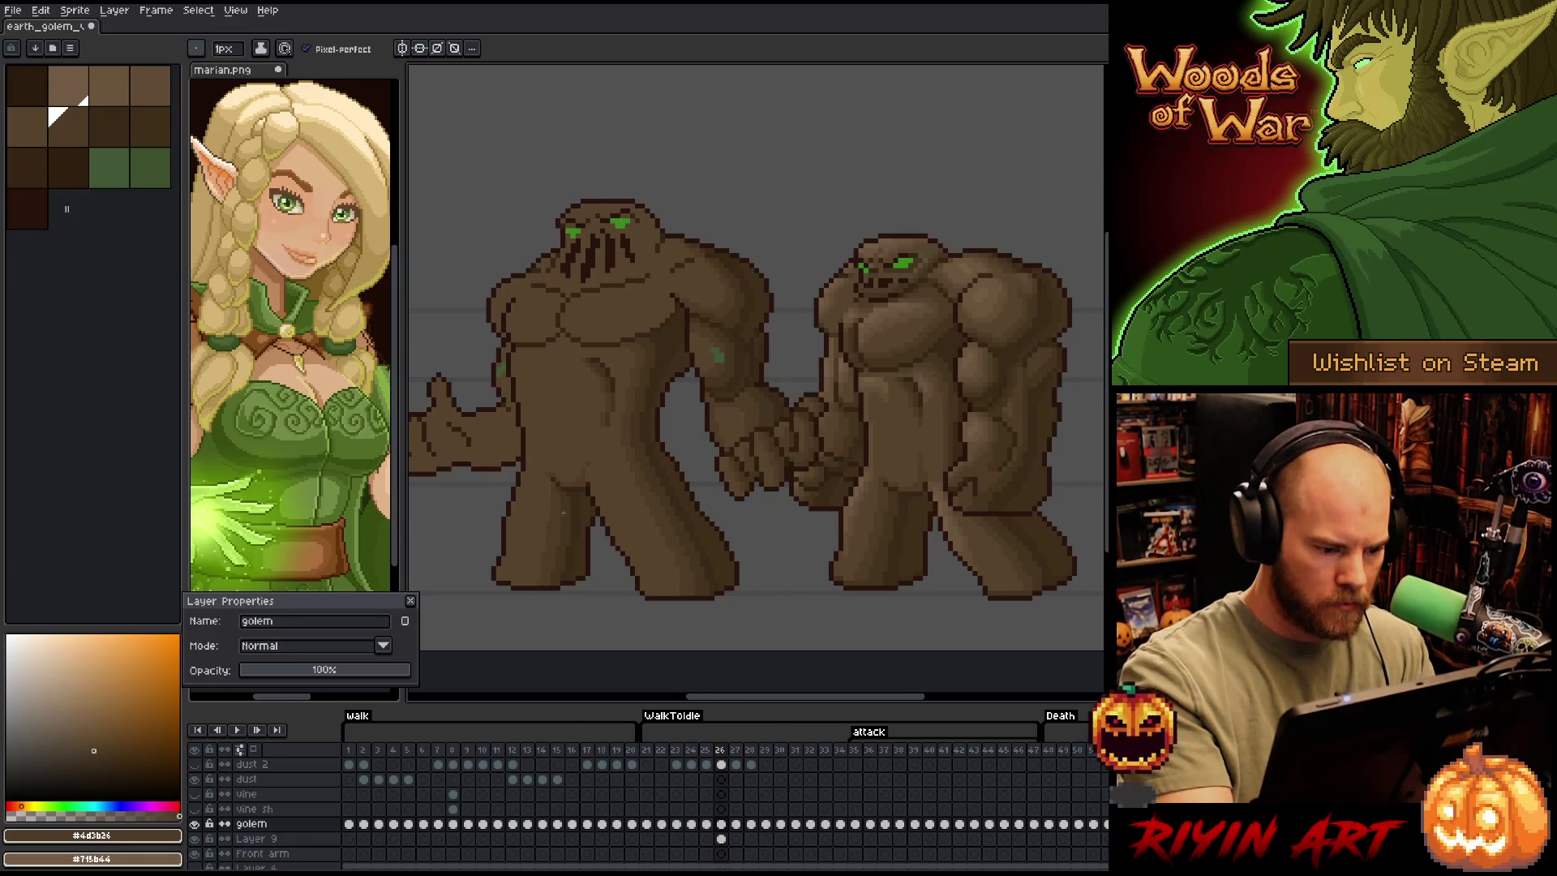
pyautogui.keyDown('alt'); pyautogui.click(591, 408); pyautogui.keyUp('alt')
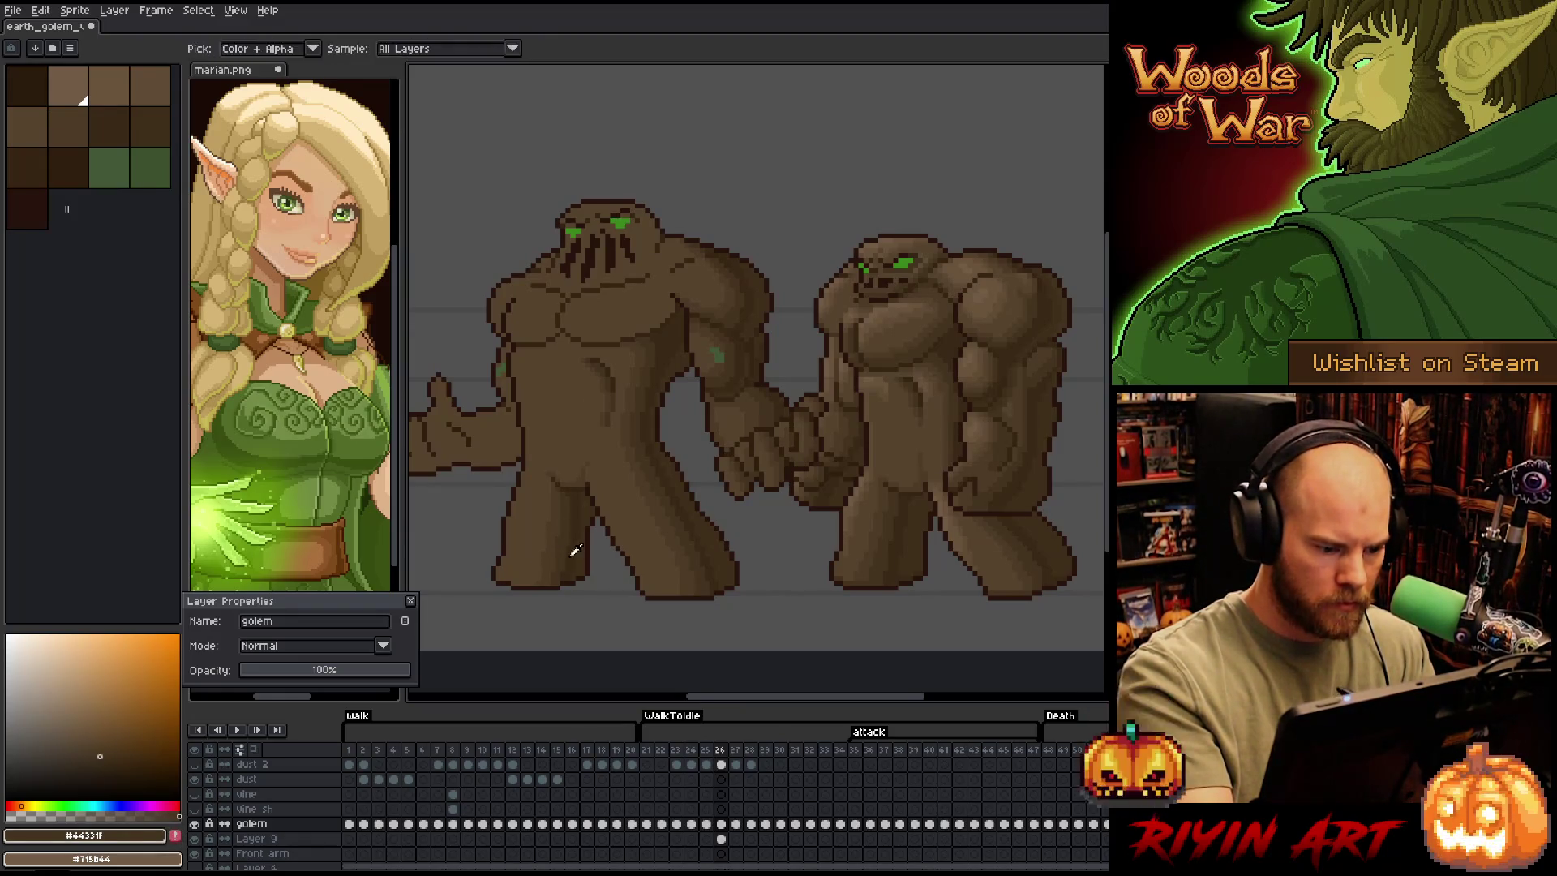
pyautogui.keyDown('alt'); pyautogui.click(570, 539); pyautogui.keyUp('alt')
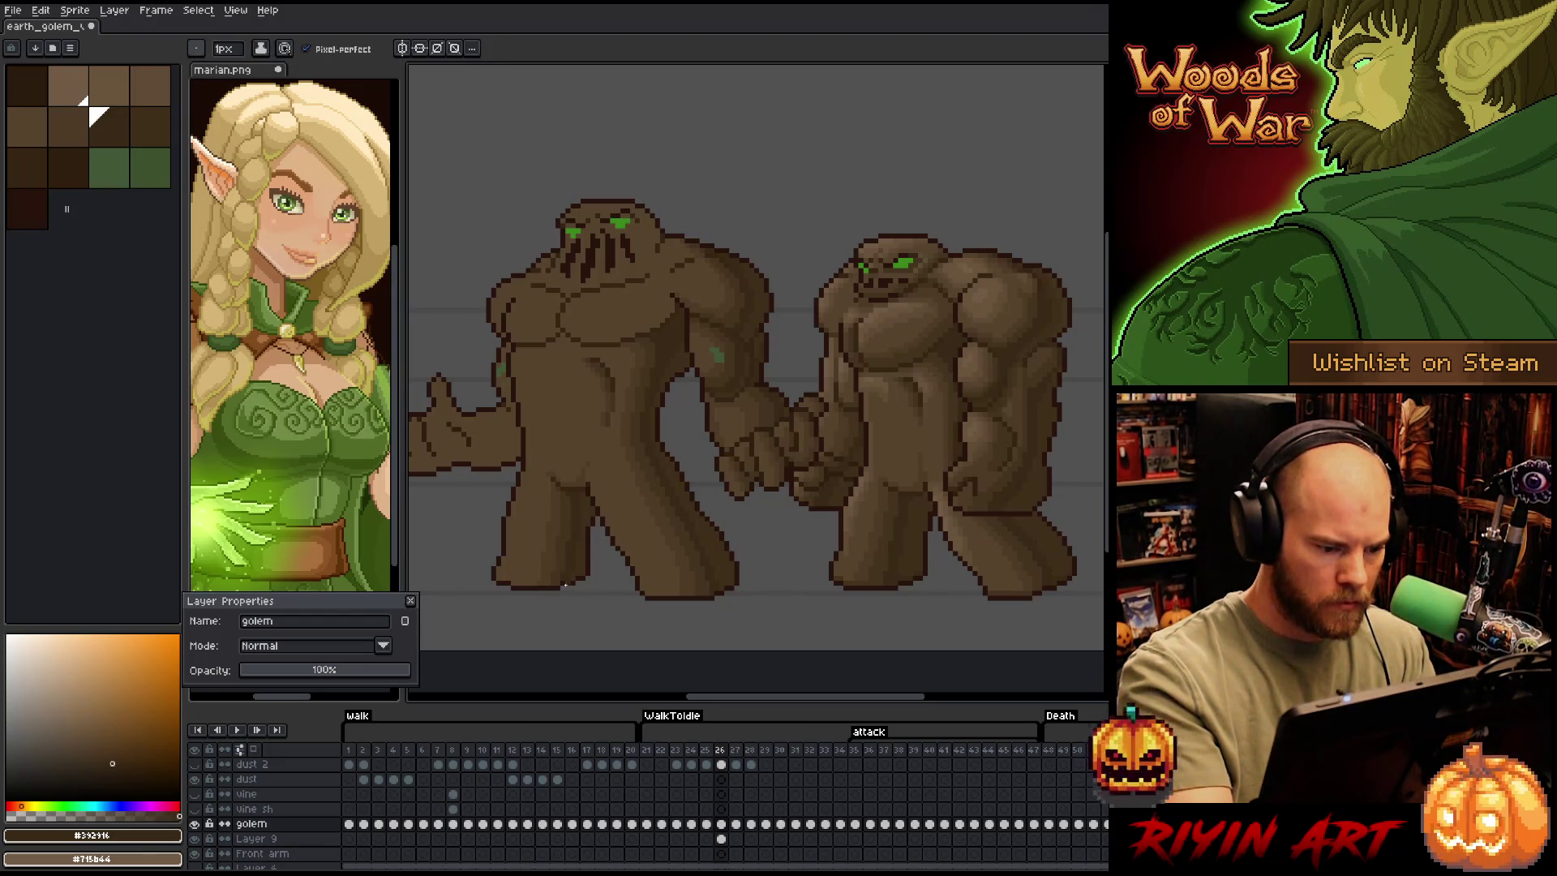
# Resample browns #44331f, #4d3b26 and #57442c from the golem, then save the sprite
pyautogui.keyDown('alt'); pyautogui.click(557, 536); pyautogui.keyUp('alt')
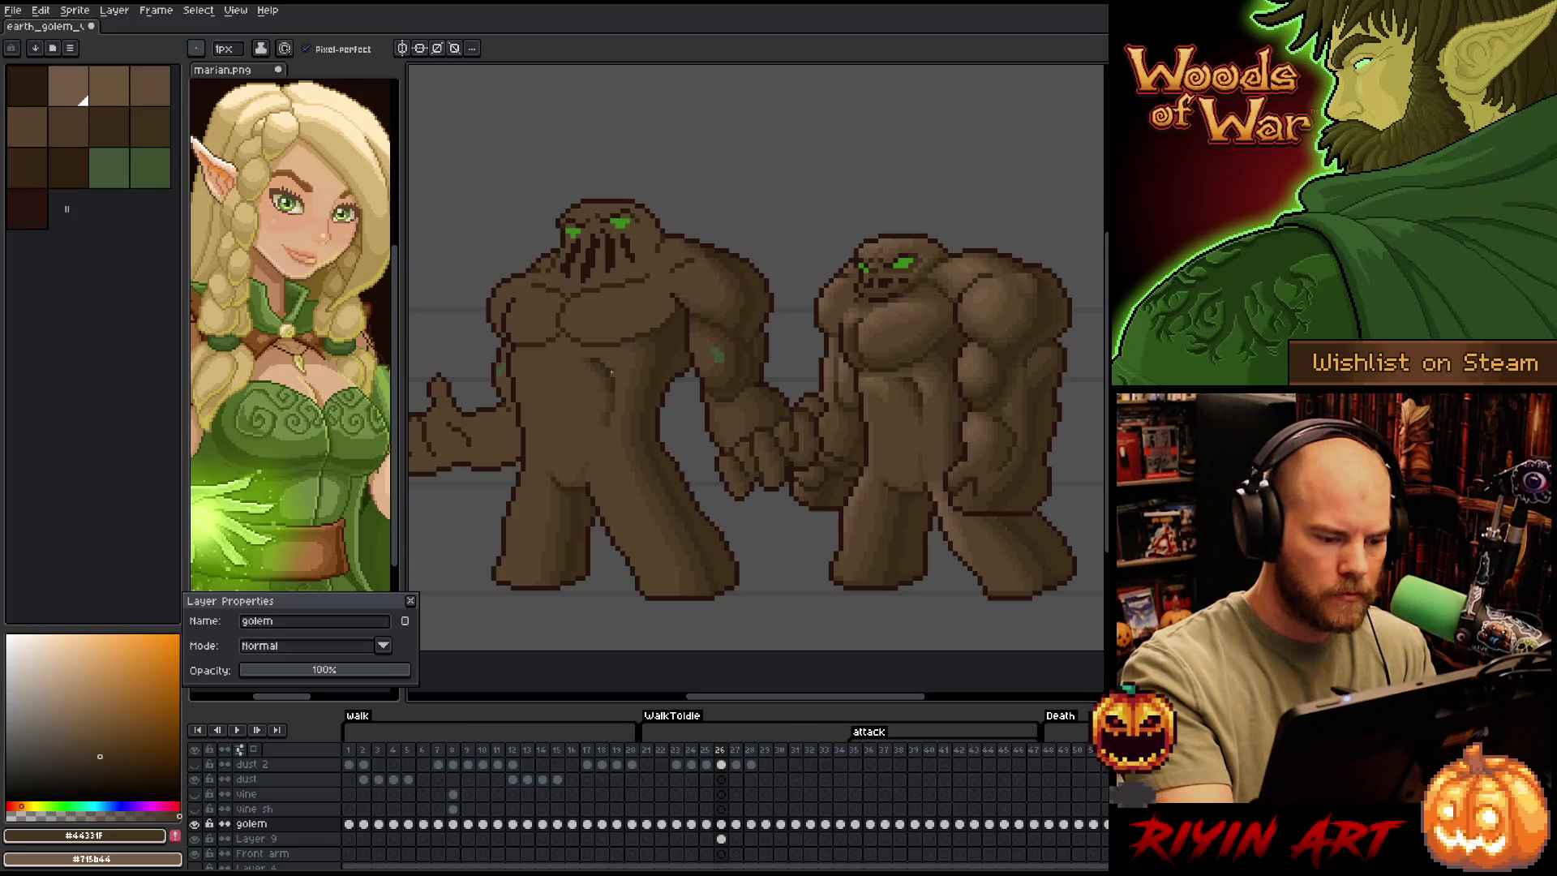
pyautogui.keyDown('alt'); pyautogui.click(592, 457); pyautogui.keyUp('alt')
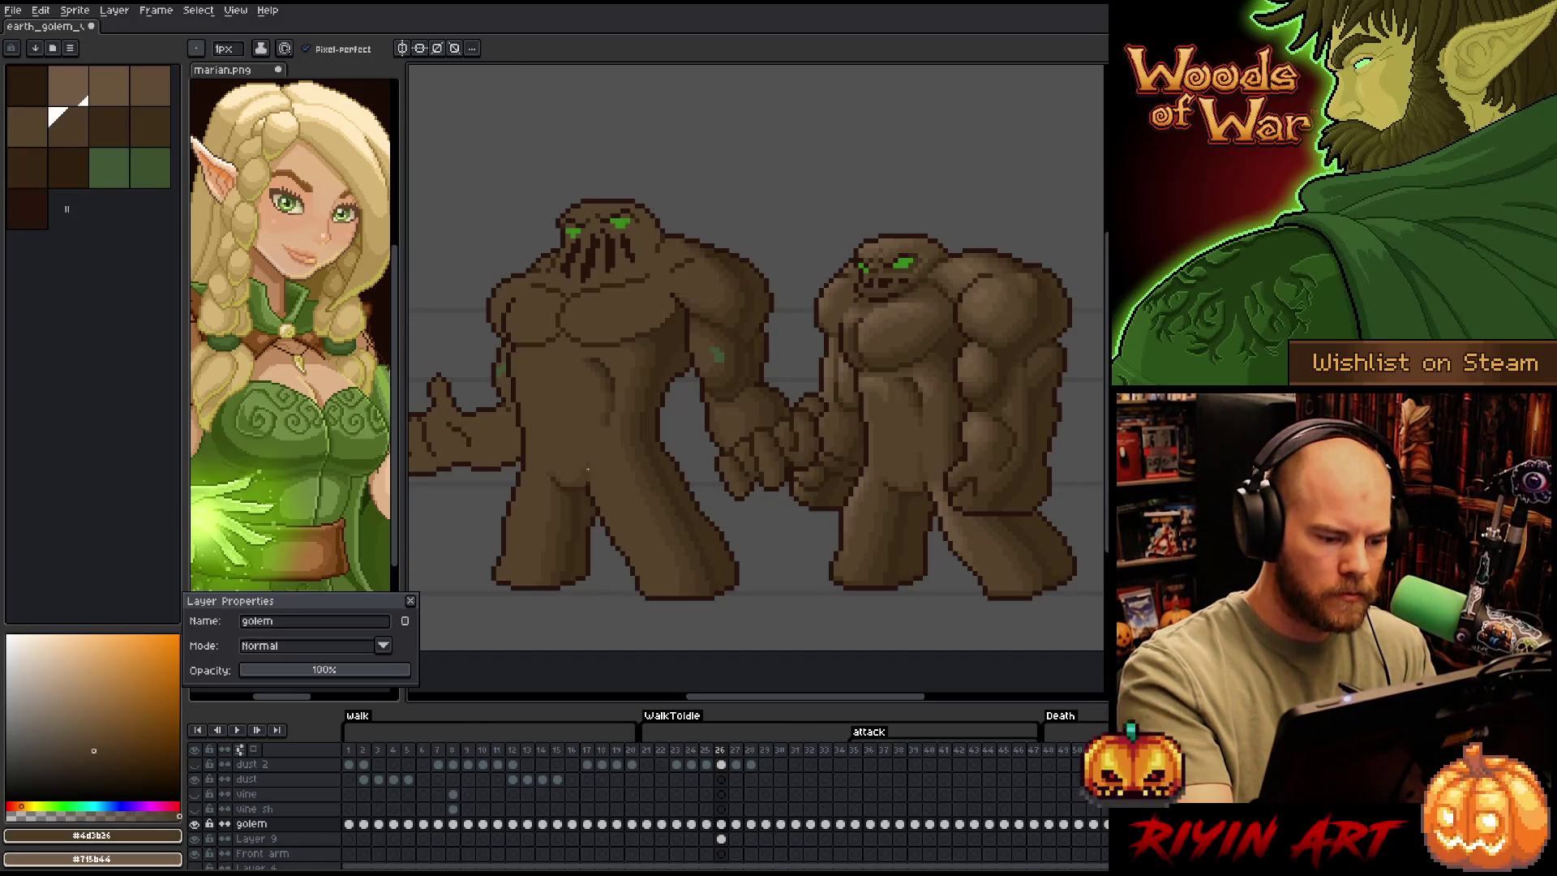
pyautogui.keyDown('alt'); pyautogui.click(589, 462); pyautogui.keyUp('alt')
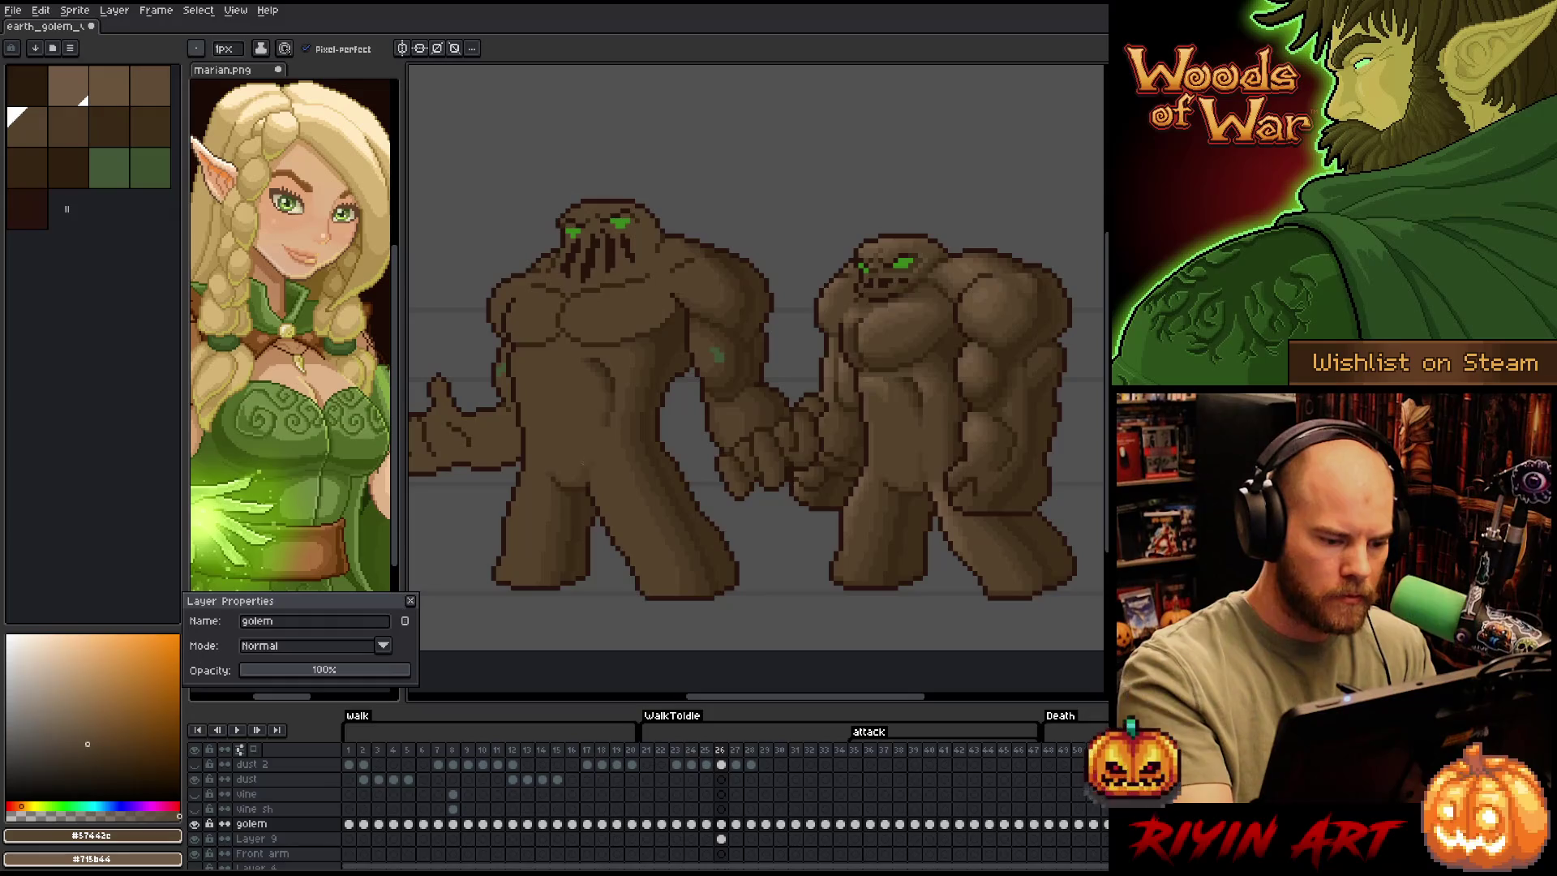
pyautogui.keyDown('alt'); pyautogui.click(639, 333); pyautogui.keyUp('alt')
pyautogui.hotkey('ctrl', 's')
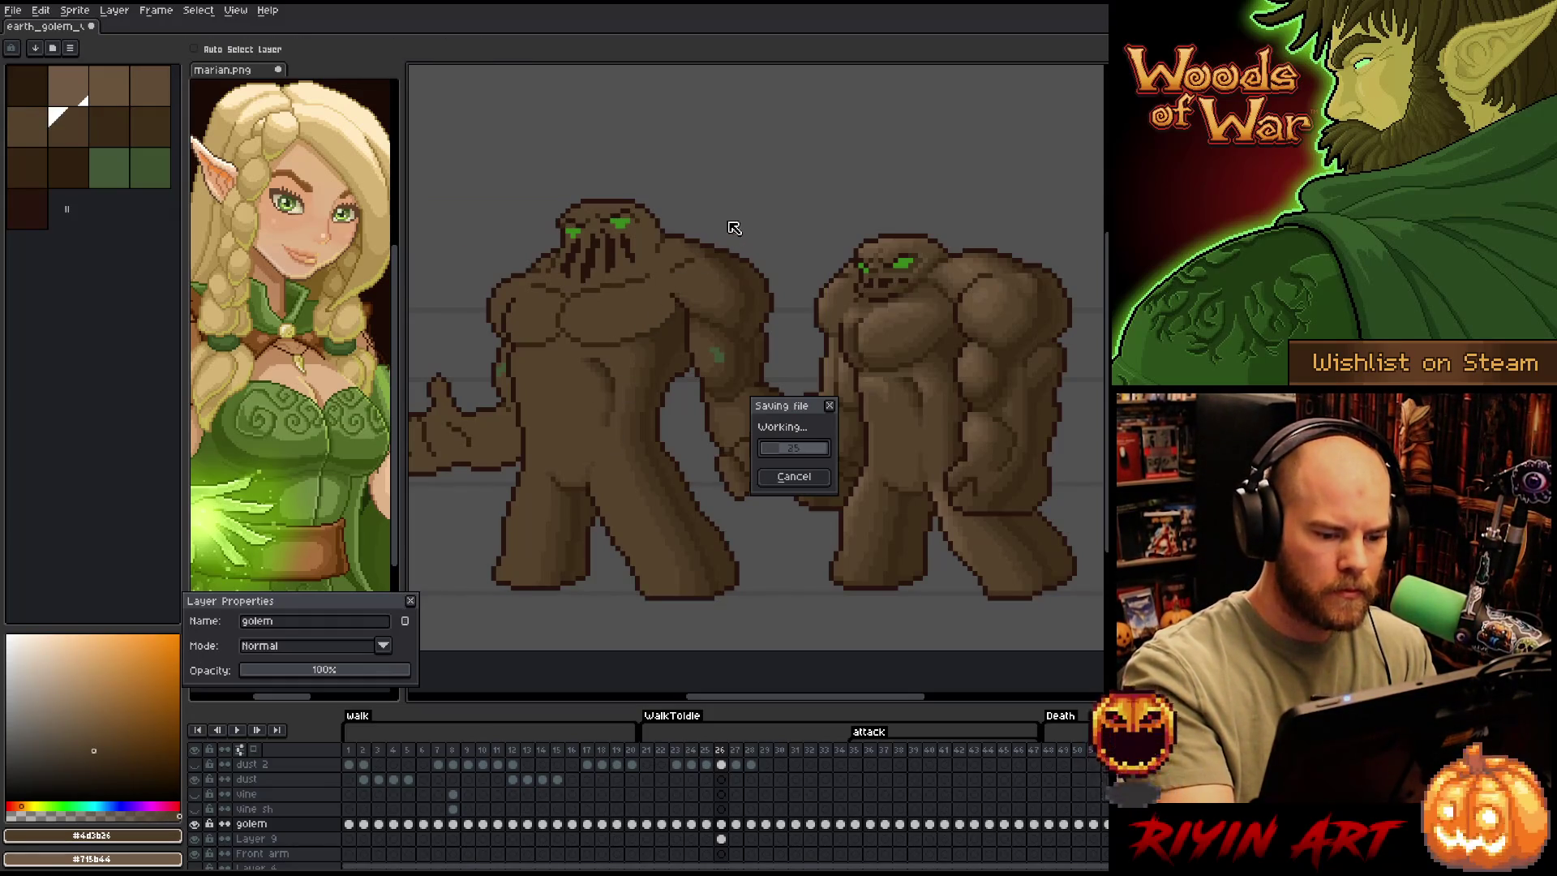
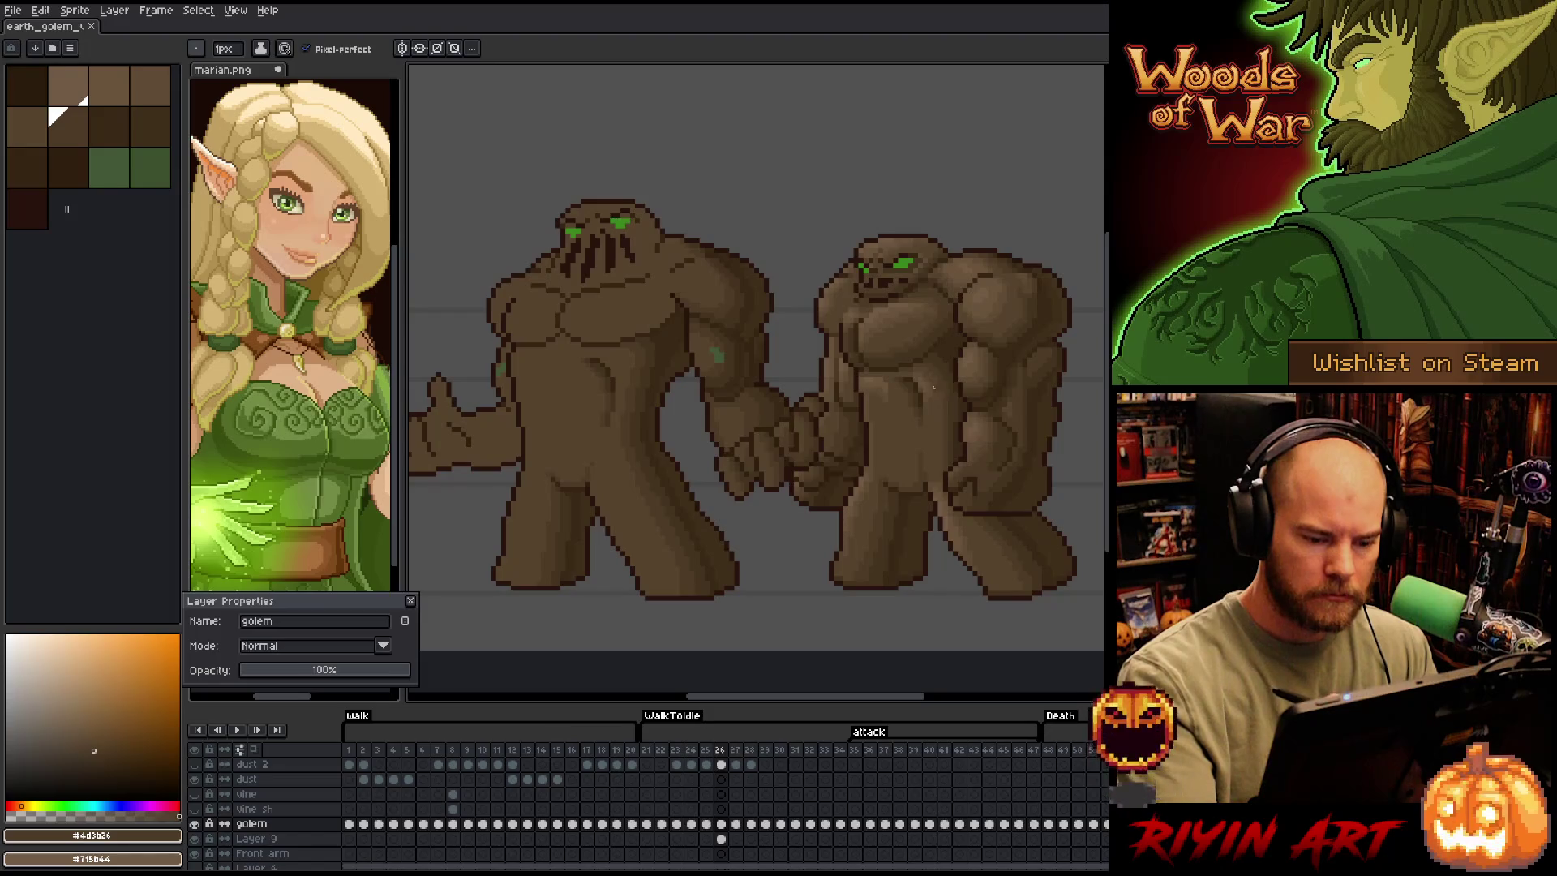
# Add a lighter-brown highlight stroke across the left golem's belly, alternating #69533b and #604c35
pyautogui.keyDown('alt'); pyautogui.click(881, 378); pyautogui.keyUp('alt')
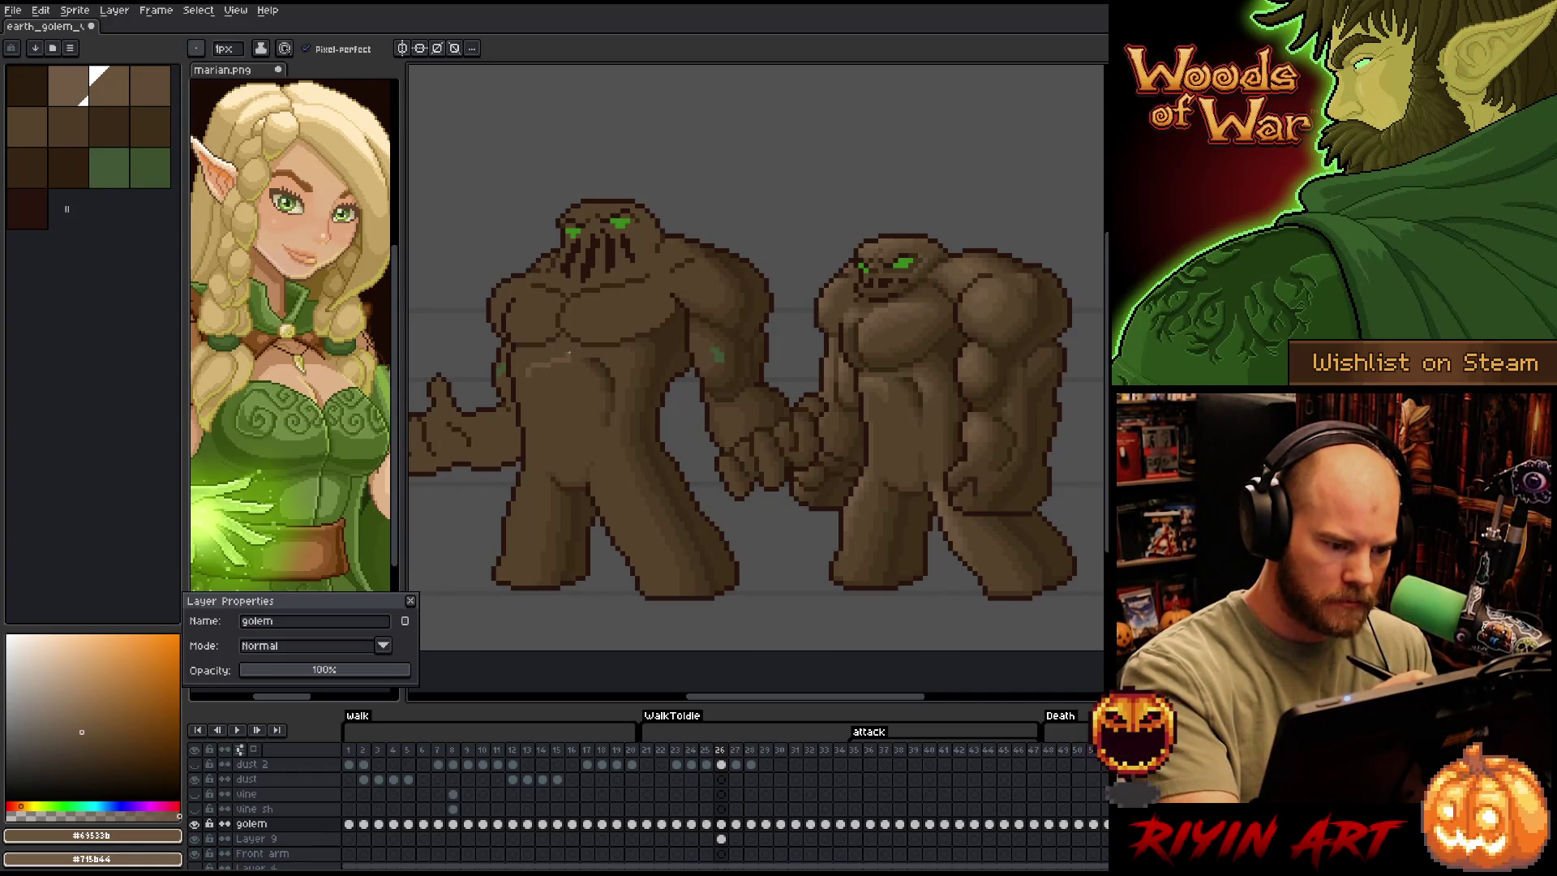
pyautogui.moveTo(539, 369); pyautogui.dragTo(572, 366)
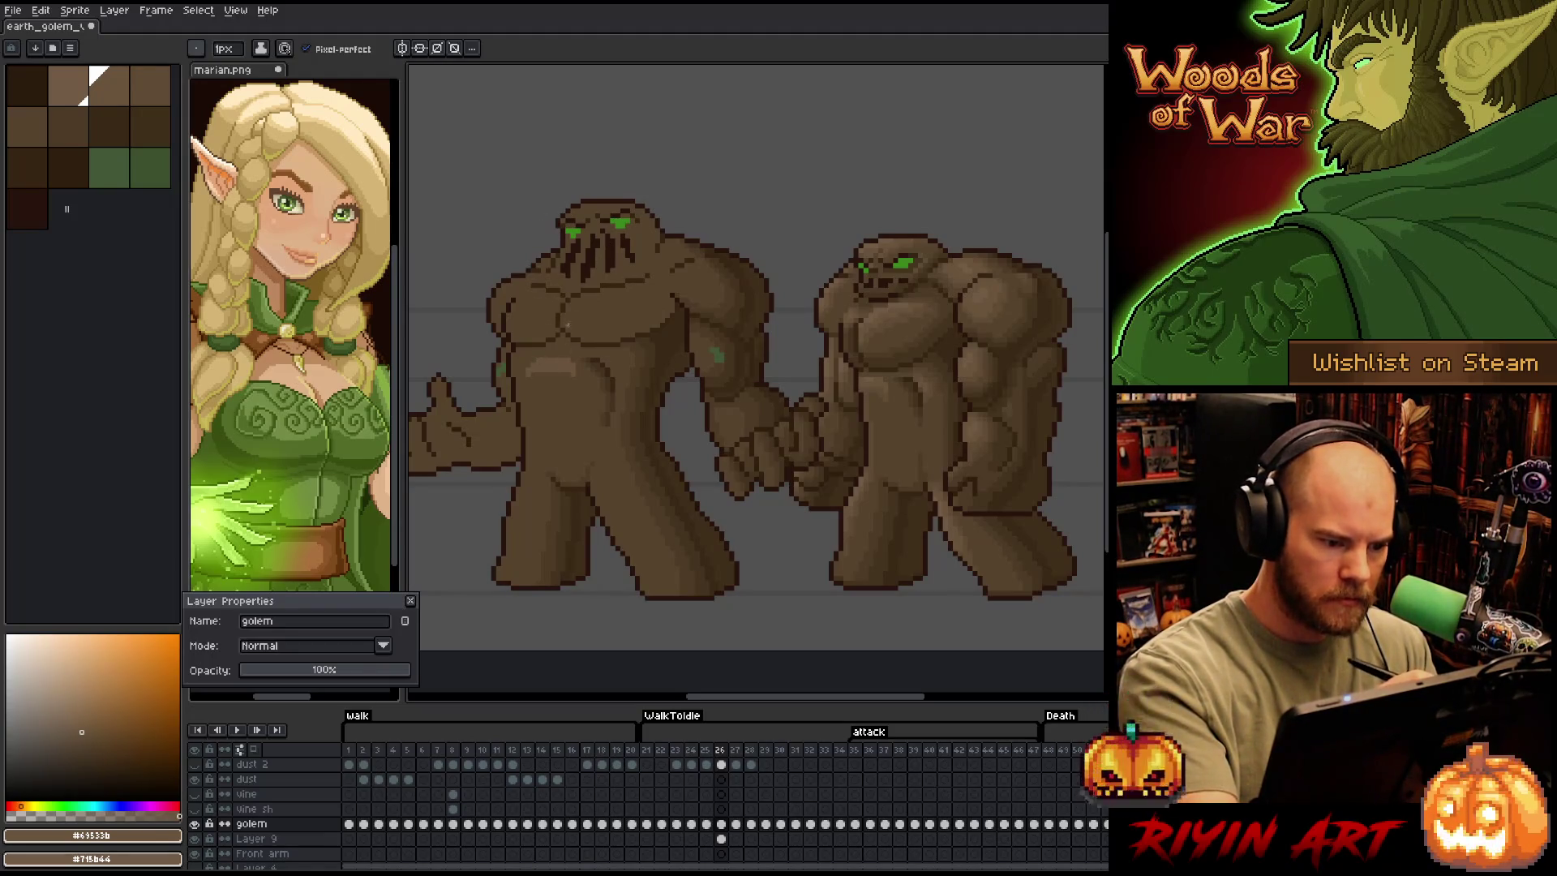
pyautogui.keyDown('alt'); pyautogui.click(569, 357); pyautogui.keyUp('alt')
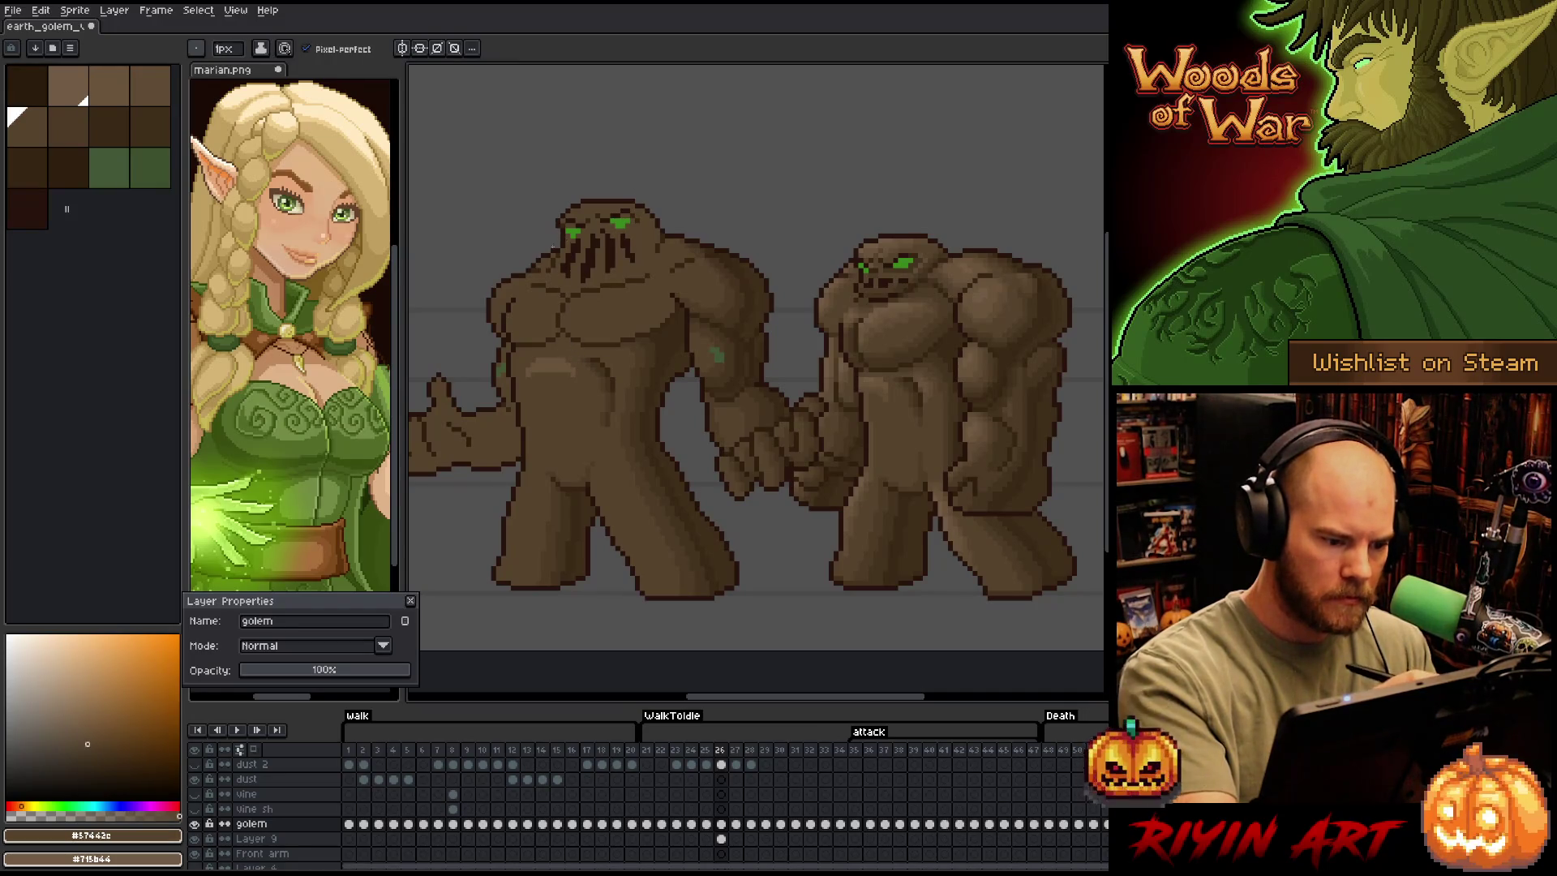
pyautogui.keyDown('alt'); pyautogui.click(534, 345); pyautogui.keyUp('alt')
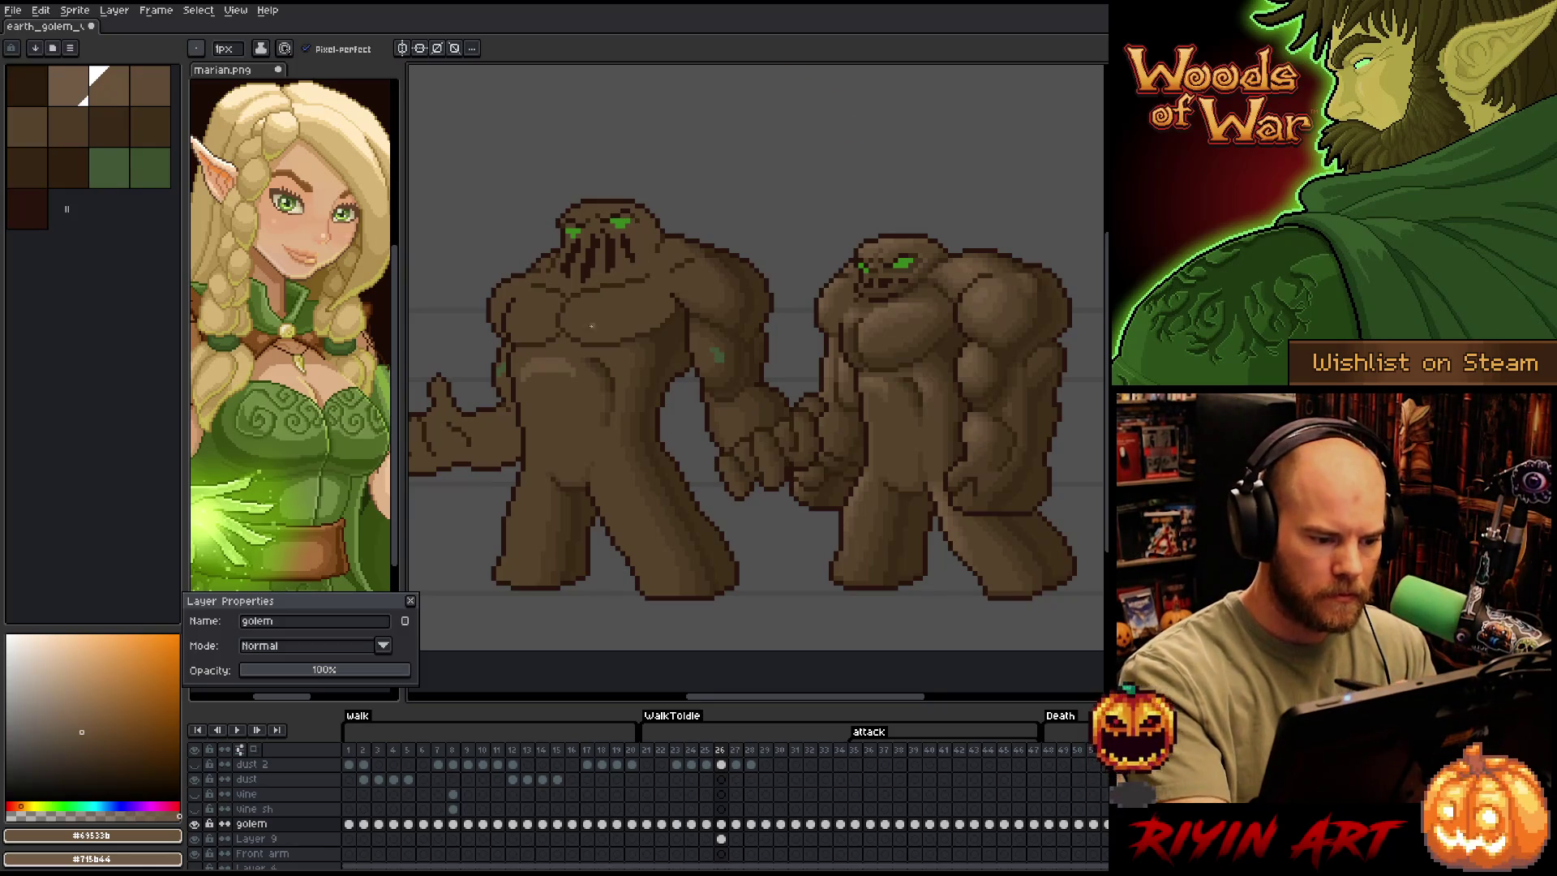
pyautogui.keyDown('alt'); pyautogui.click(575, 370); pyautogui.keyUp('alt')
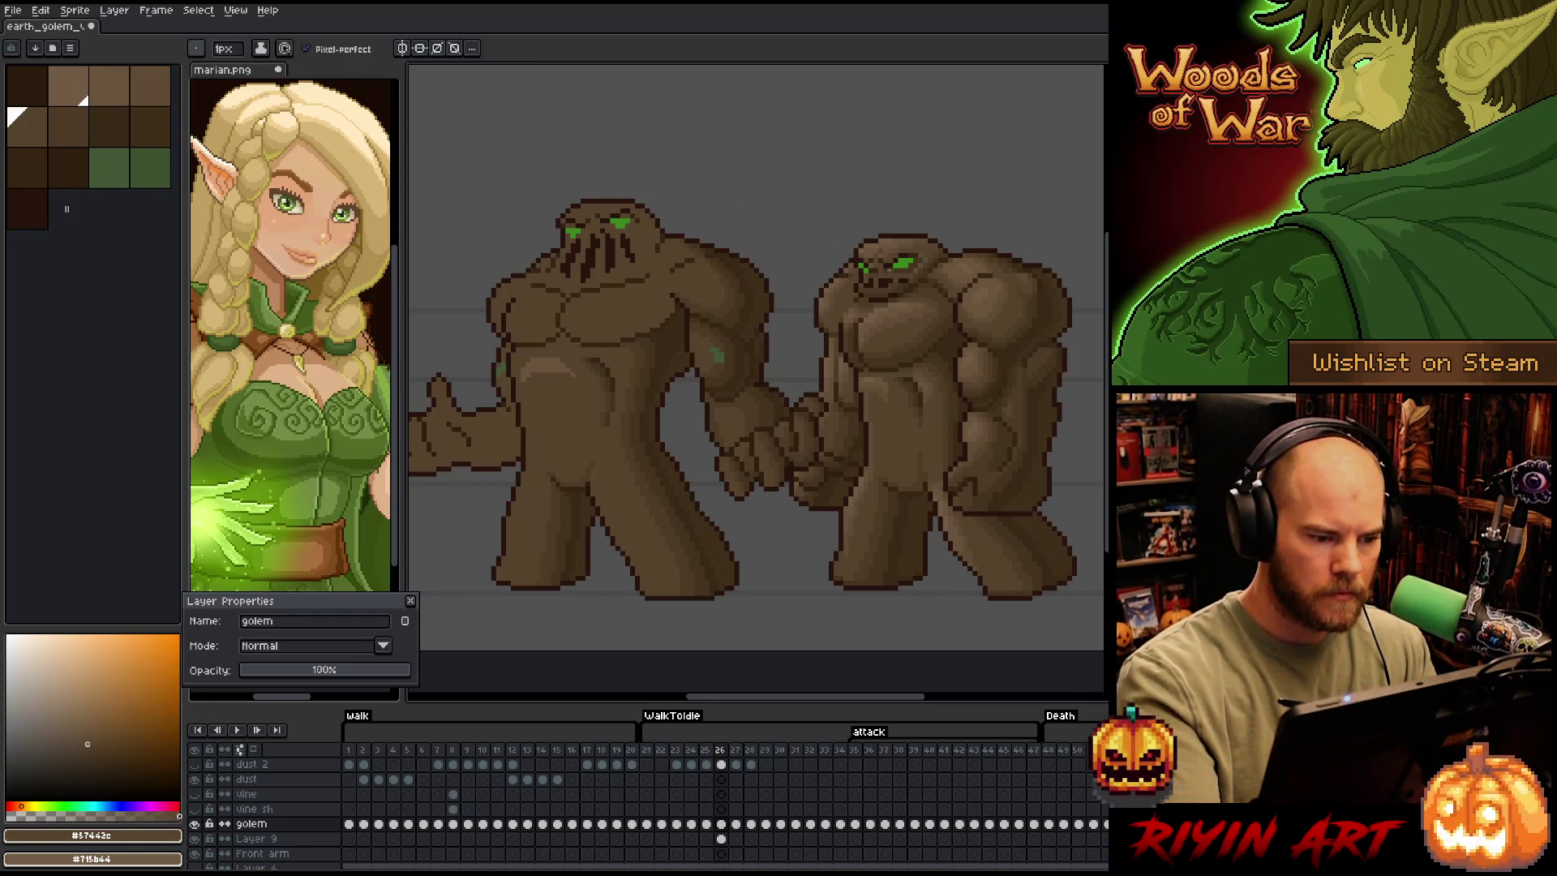
pyautogui.keyDown('alt'); pyautogui.click(563, 356); pyautogui.keyUp('alt')
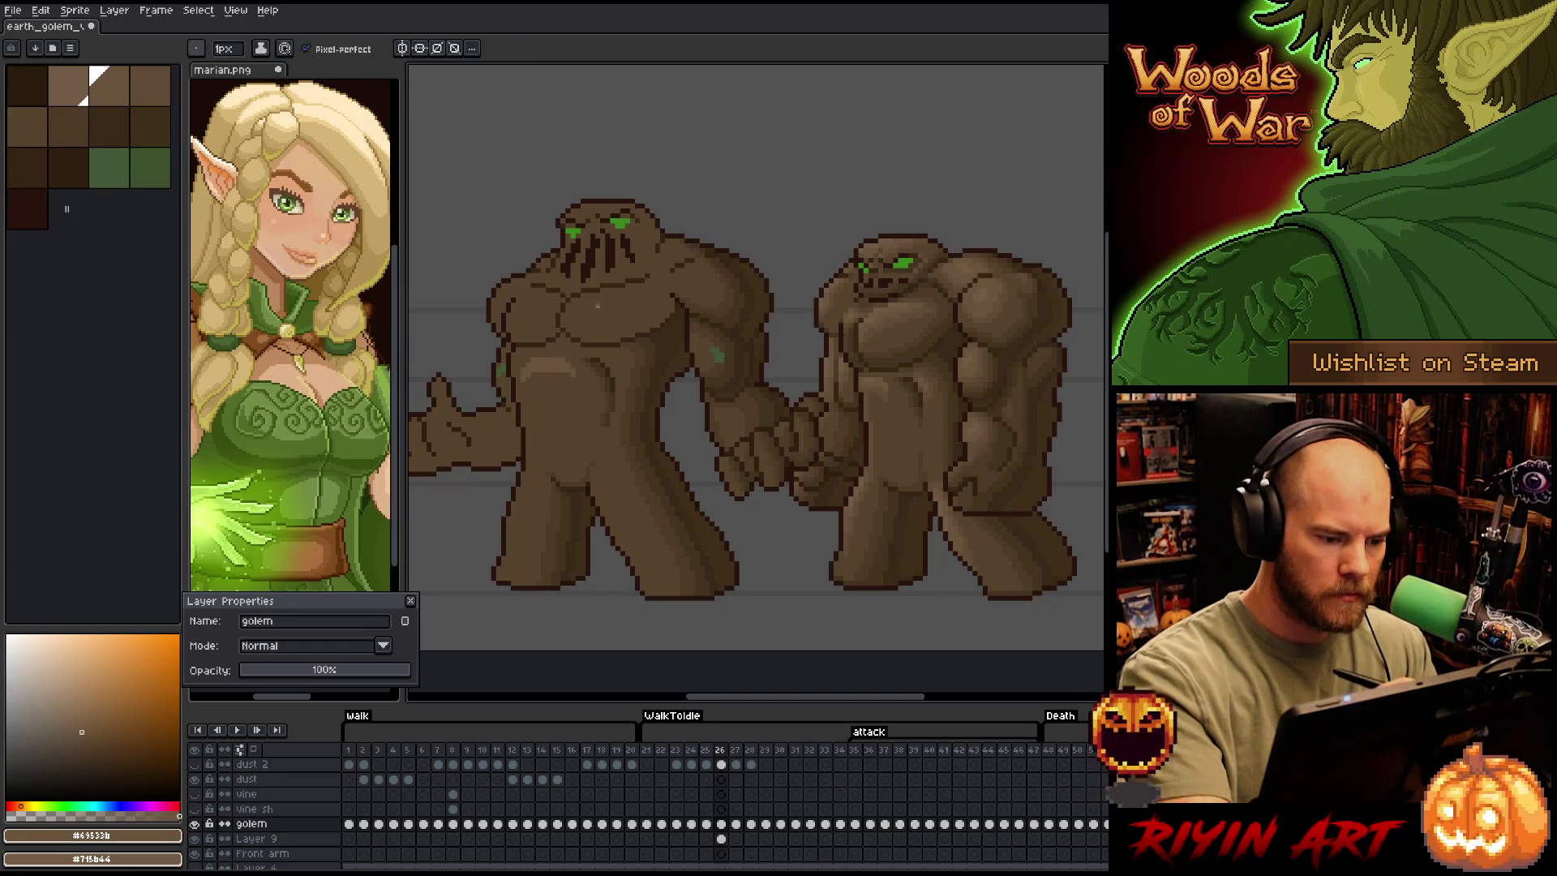
# Draw a darker shading line across the belly and sample mid and dark browns from the golem
pyautogui.keyDown('alt'); pyautogui.click(880, 377); pyautogui.keyUp('alt')
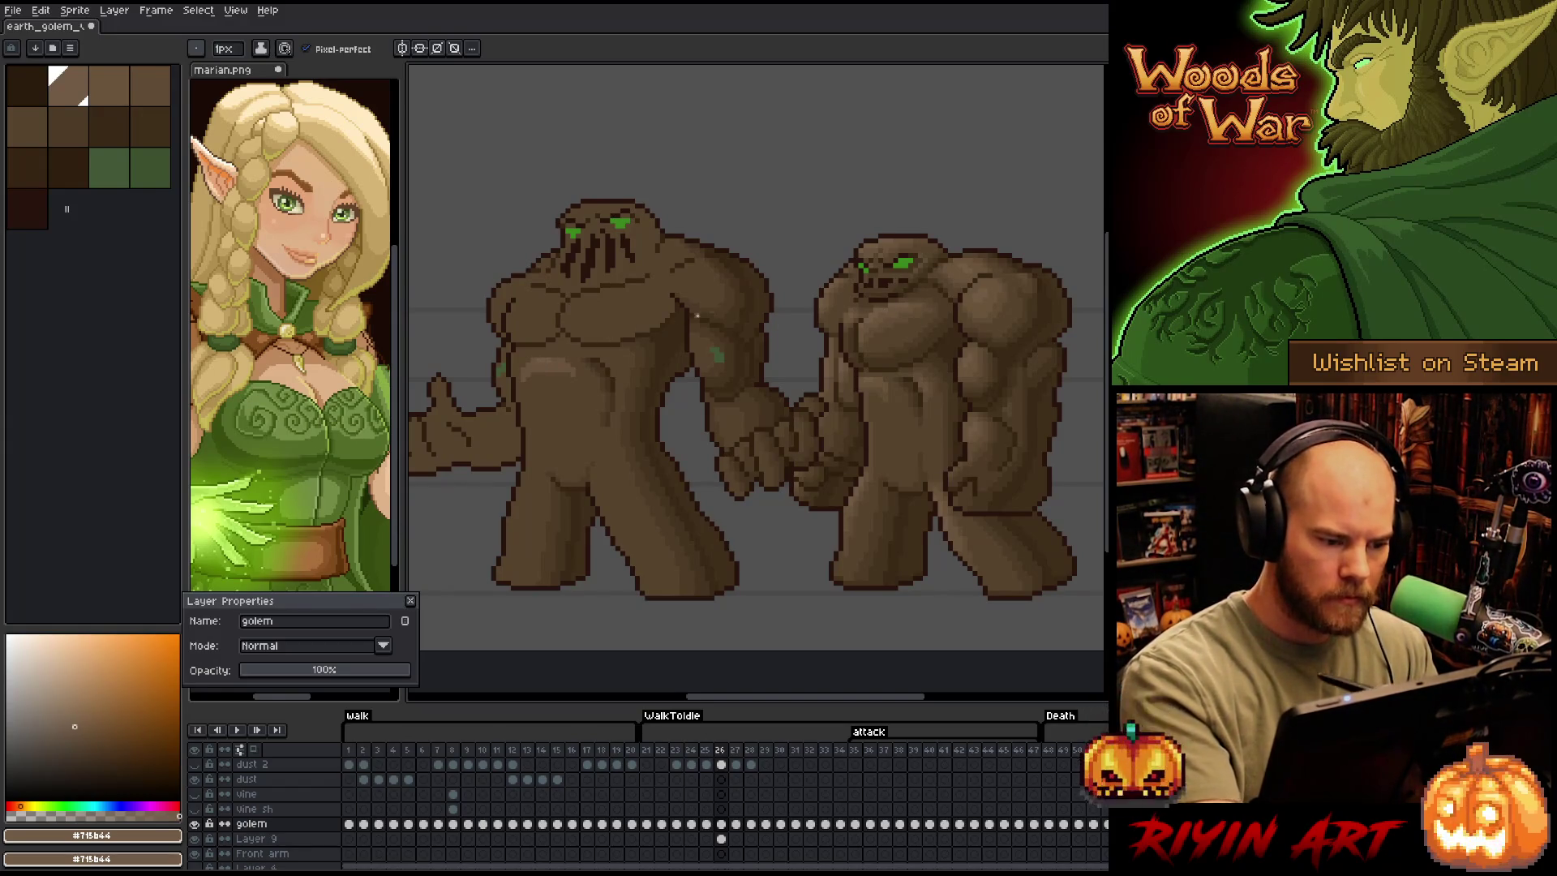
pyautogui.keyDown('alt'); pyautogui.click(735, 311); pyautogui.keyUp('alt')
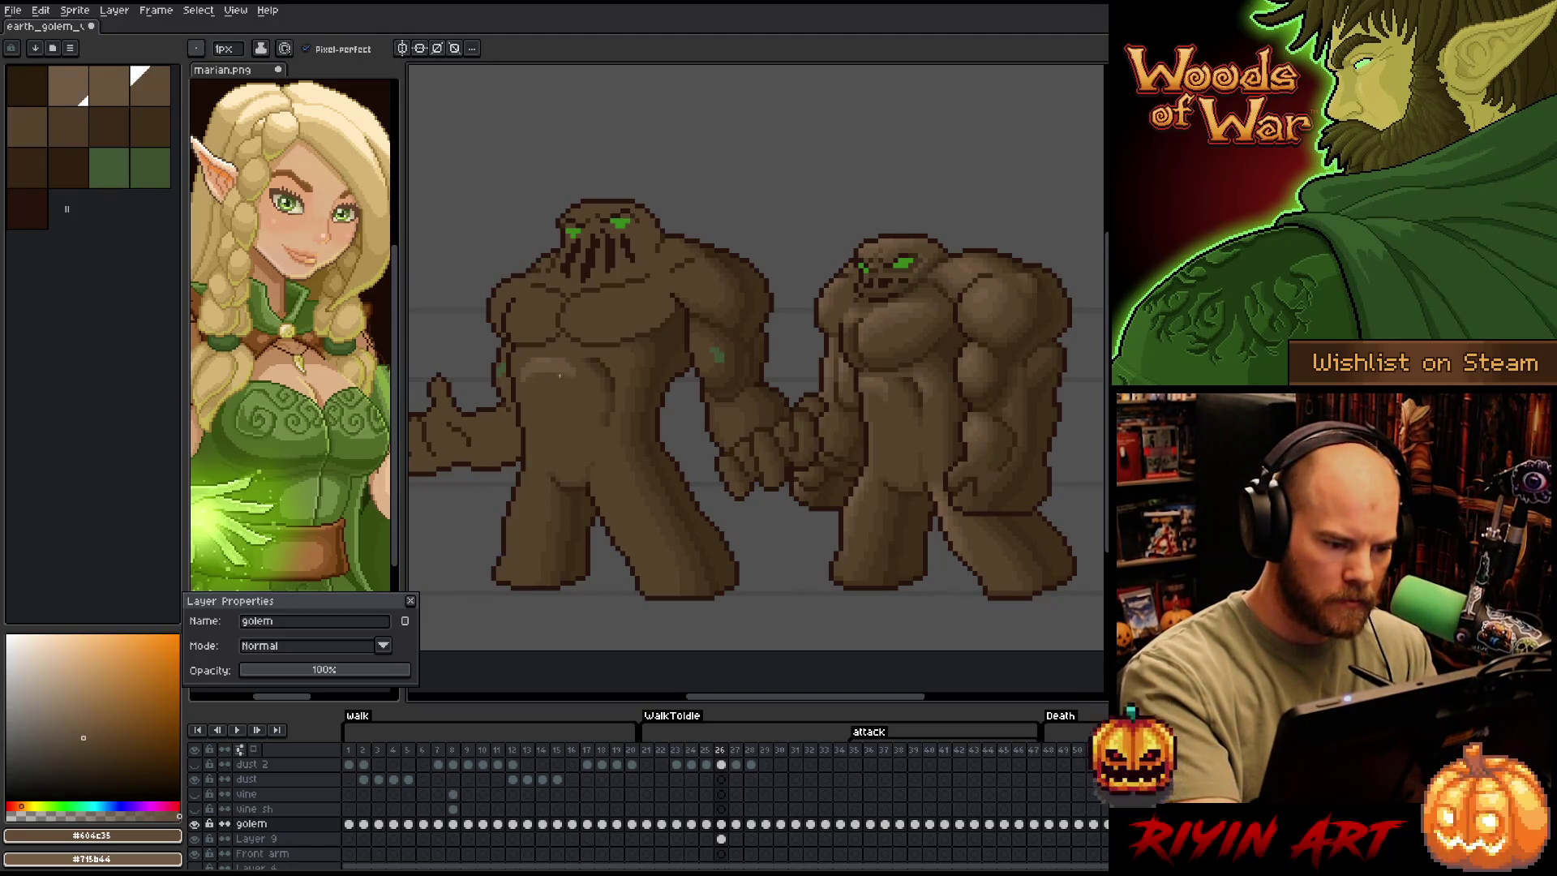
pyautogui.moveTo(532, 373); pyautogui.dragTo(568, 374)
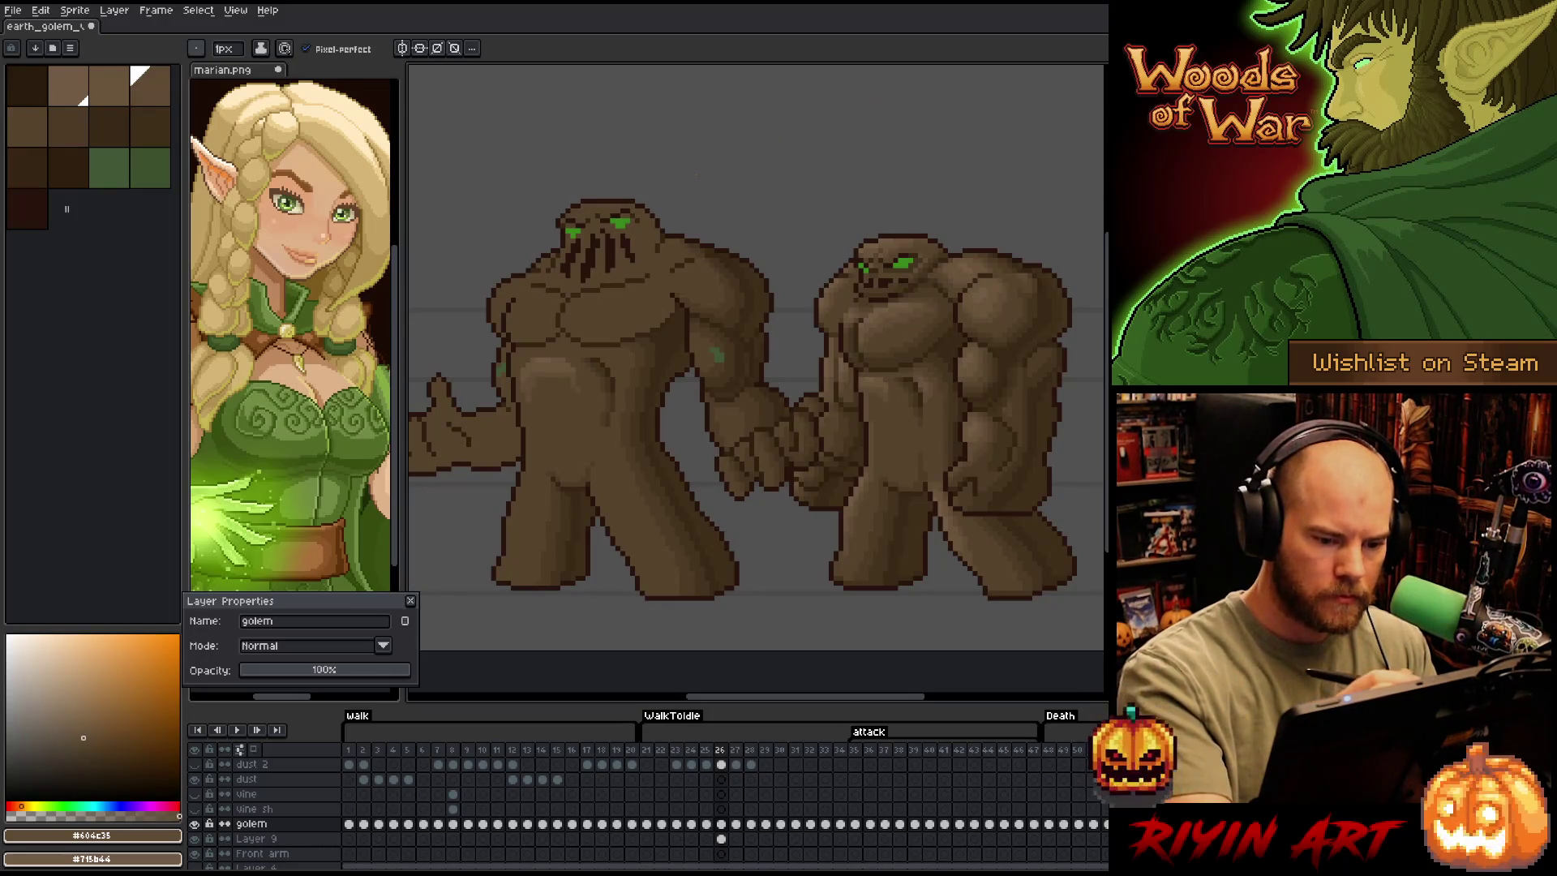
pyautogui.keyDown('alt'); pyautogui.click(579, 407); pyautogui.keyUp('alt')
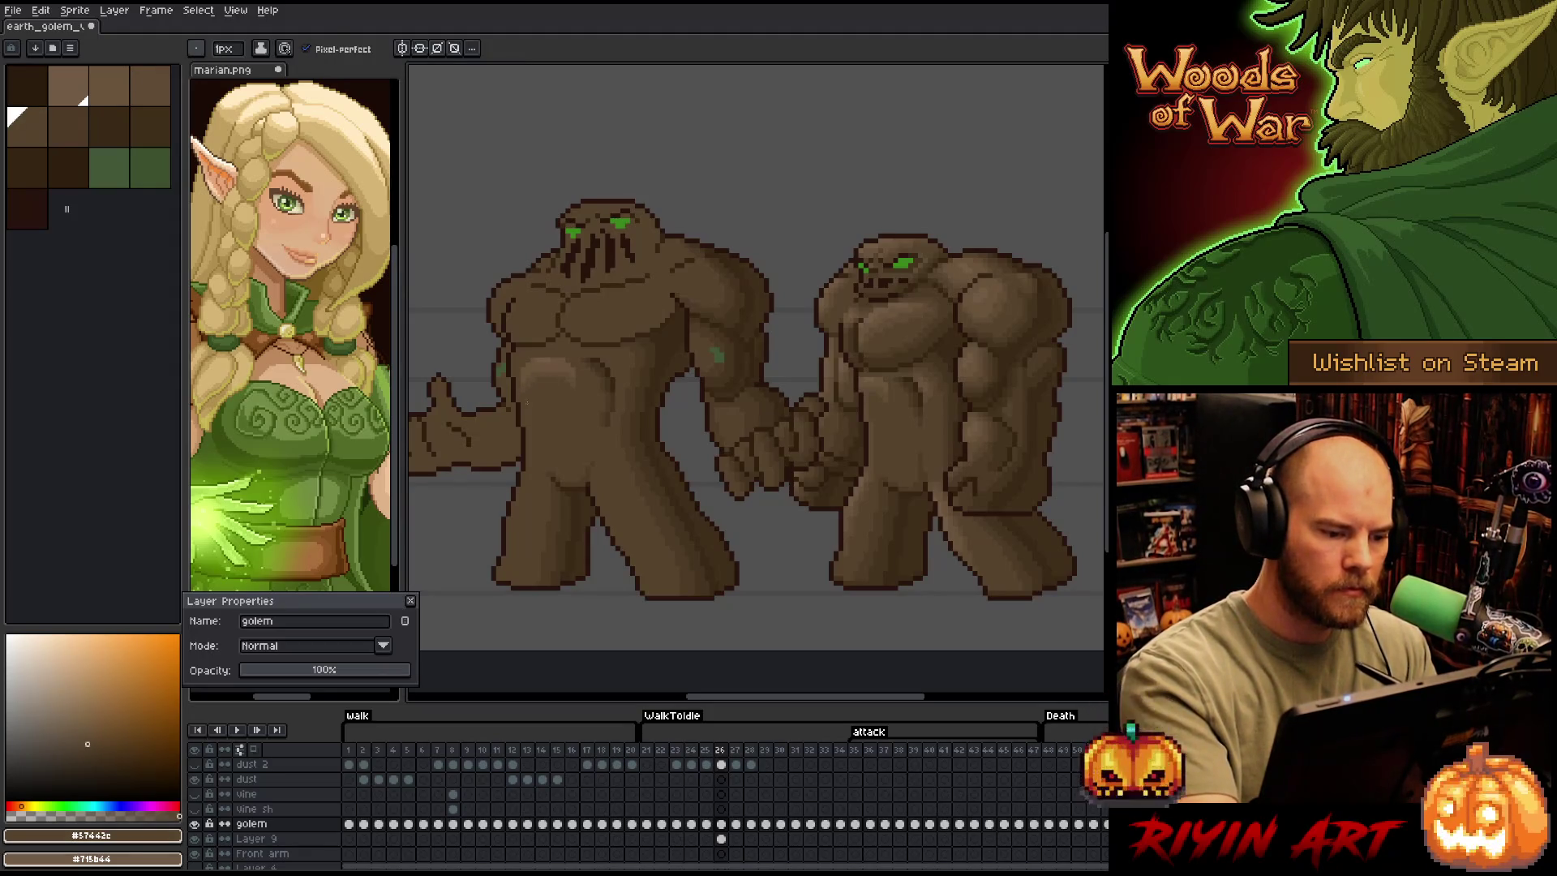
pyautogui.keyDown('alt'); pyautogui.click(540, 372); pyautogui.keyUp('alt')
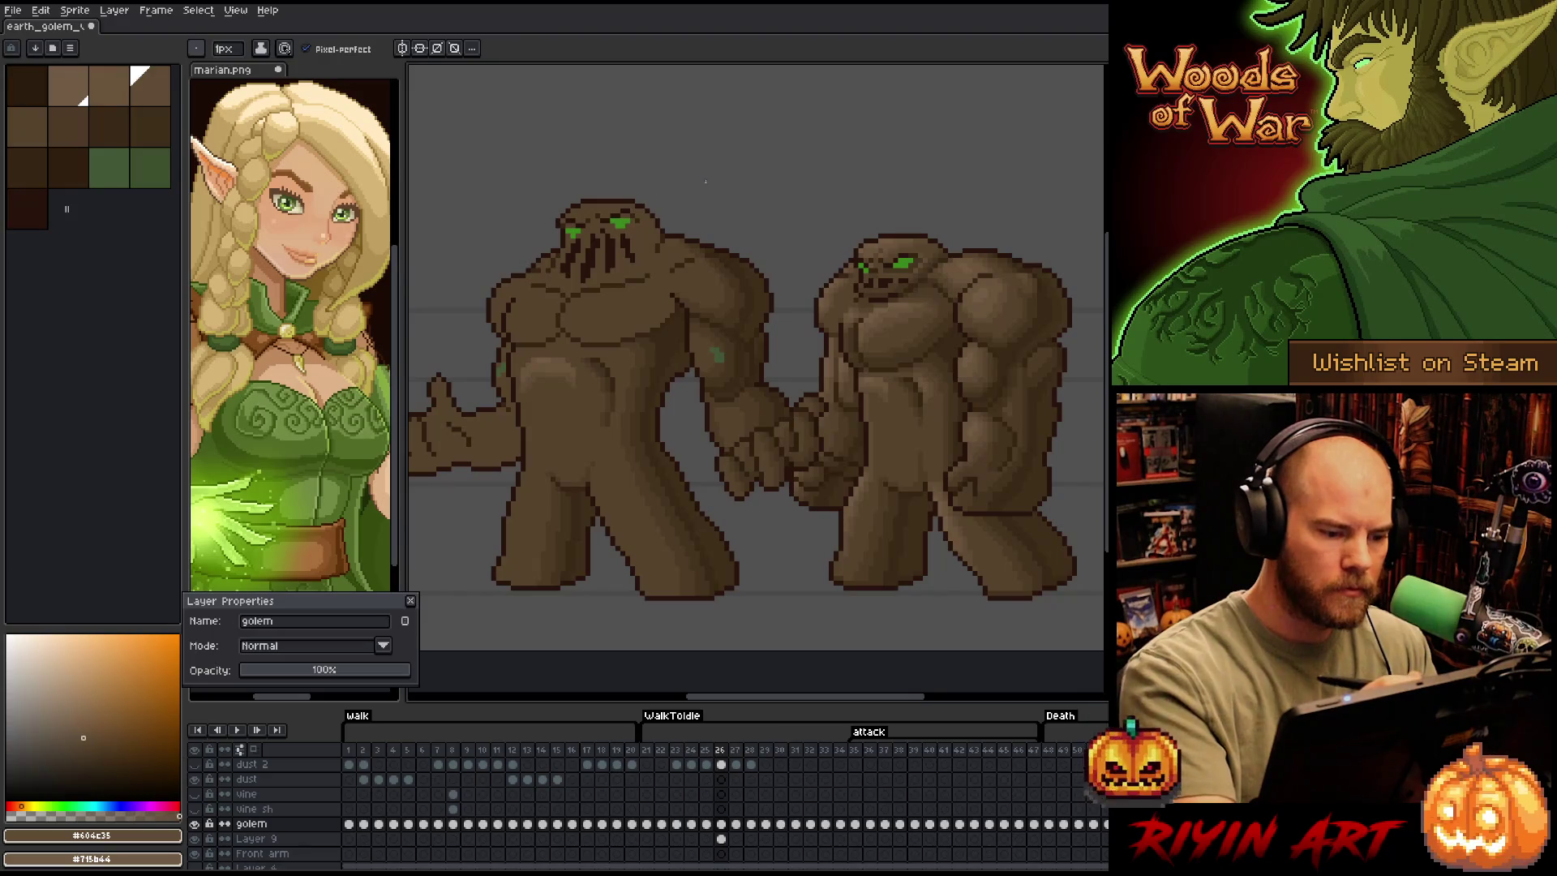
pyautogui.keyDown('alt'); pyautogui.click(536, 380); pyautogui.keyUp('alt')
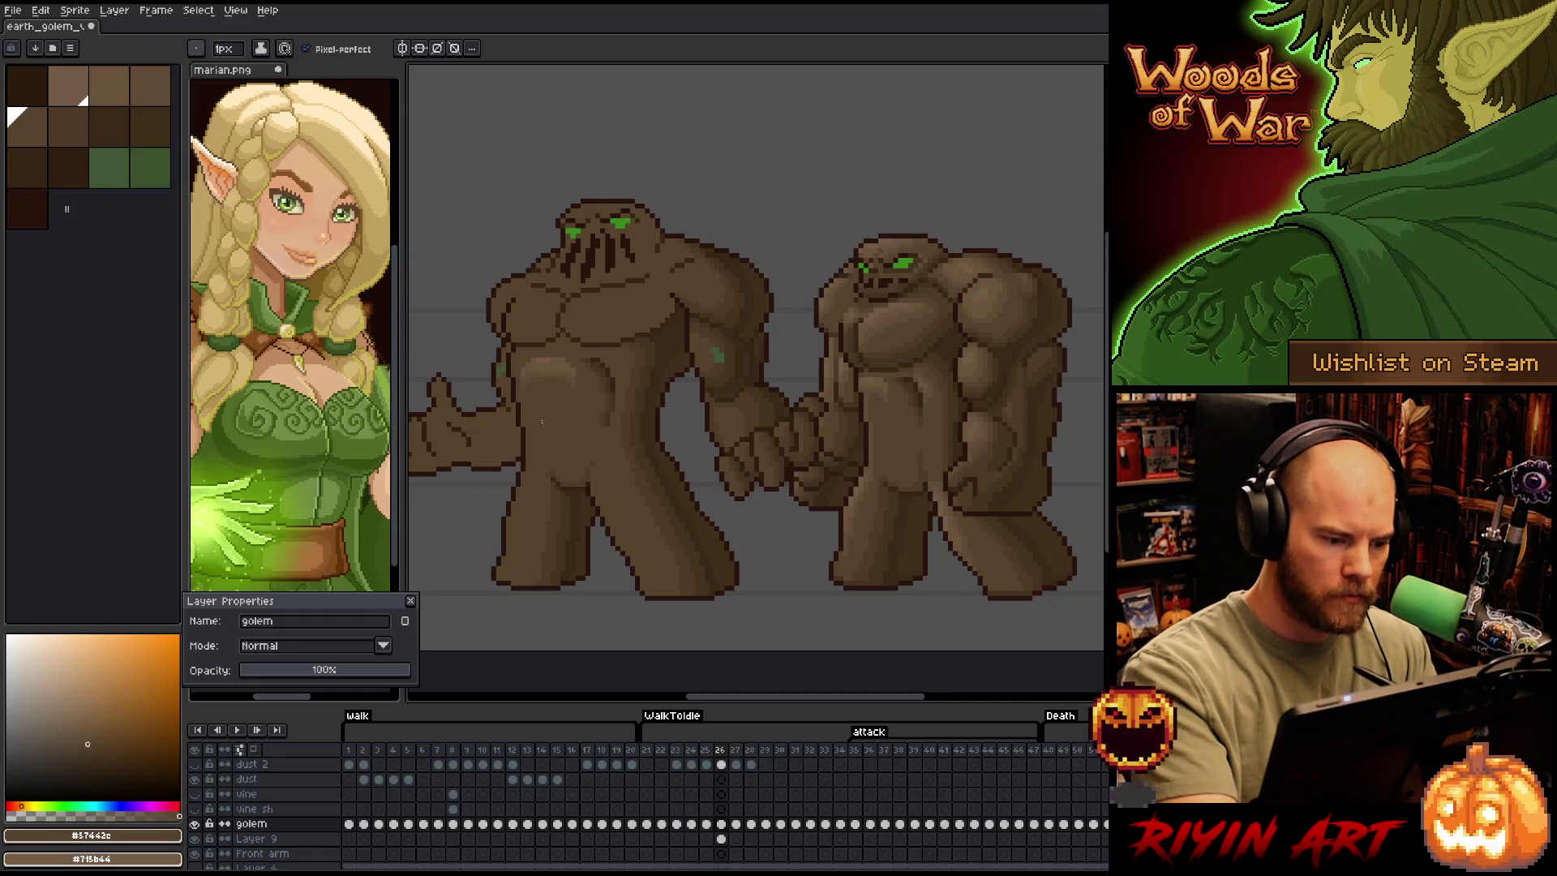
pyautogui.keyDown('alt'); pyautogui.click(528, 395); pyautogui.keyUp('alt')
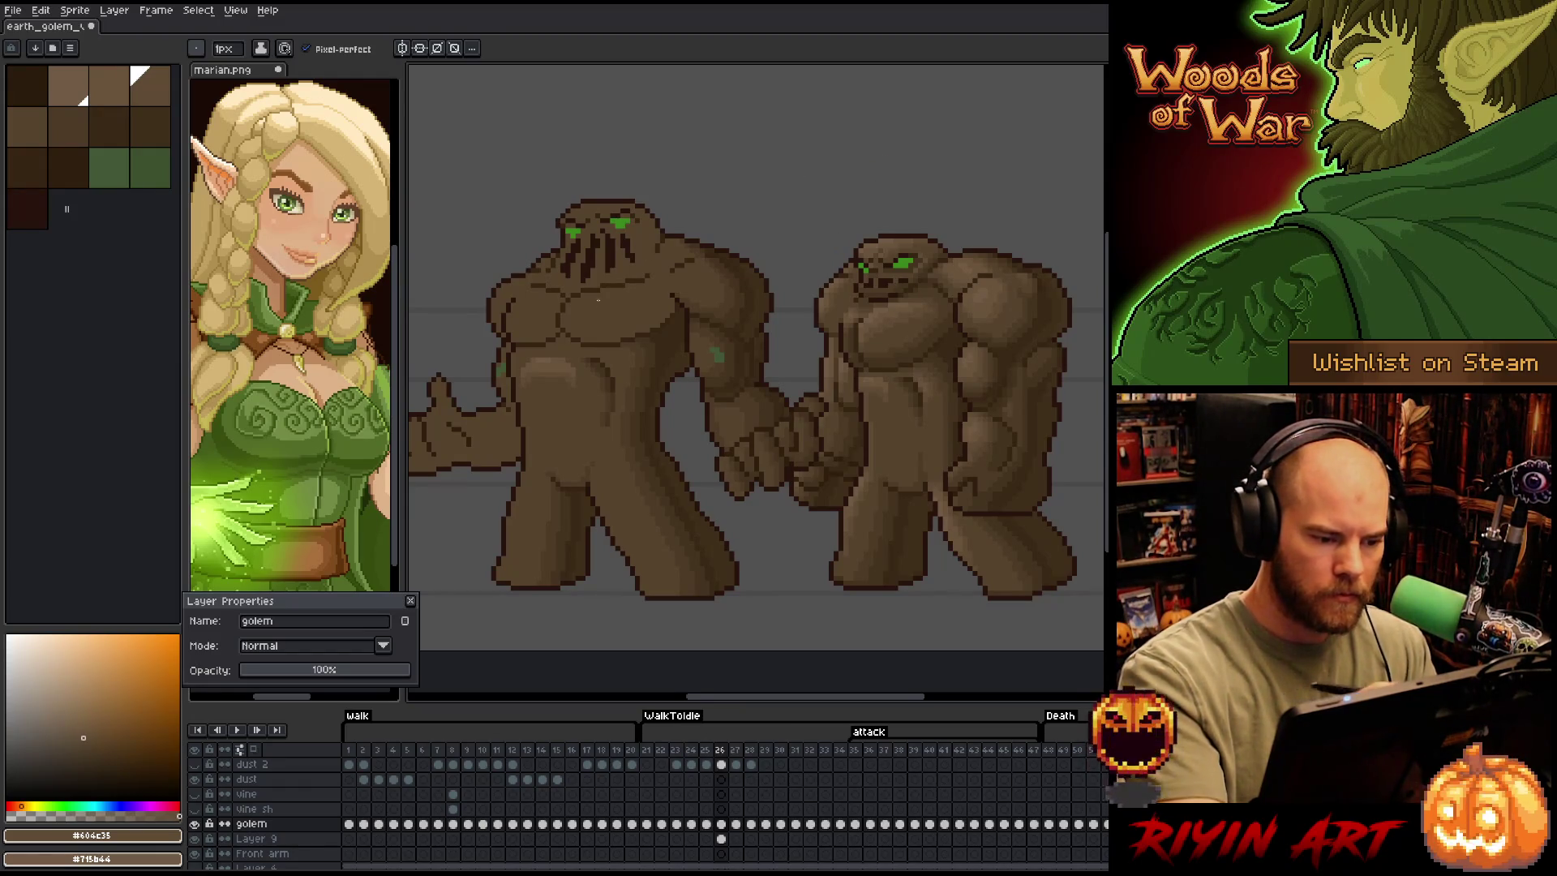
pyautogui.press('m')
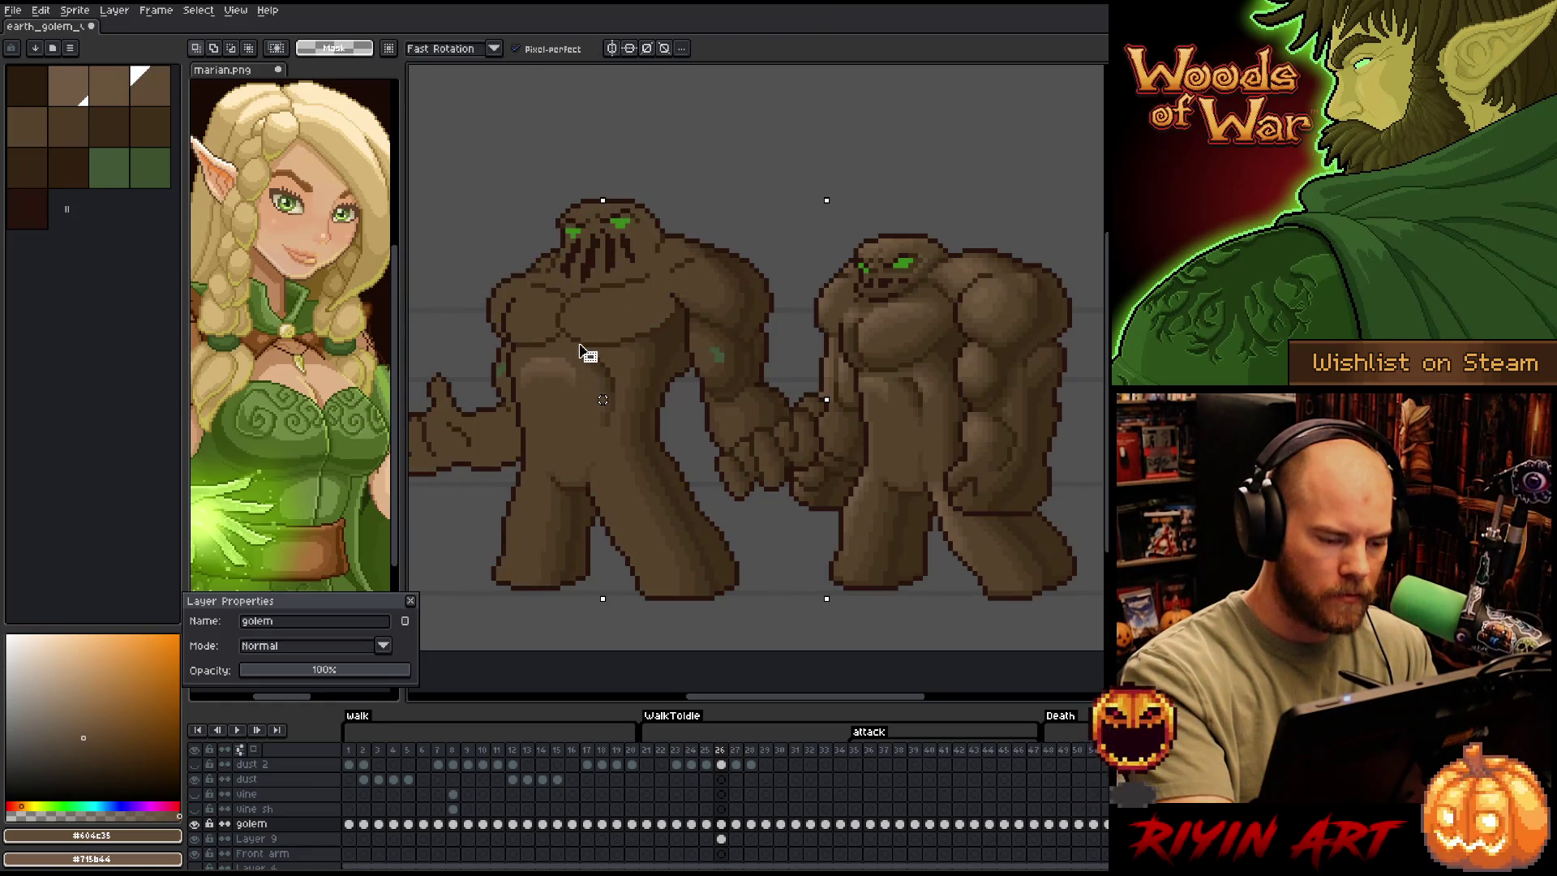
# Touch up the belly with darker and lighter palette browns, then save the sprite
pyautogui.press('b')
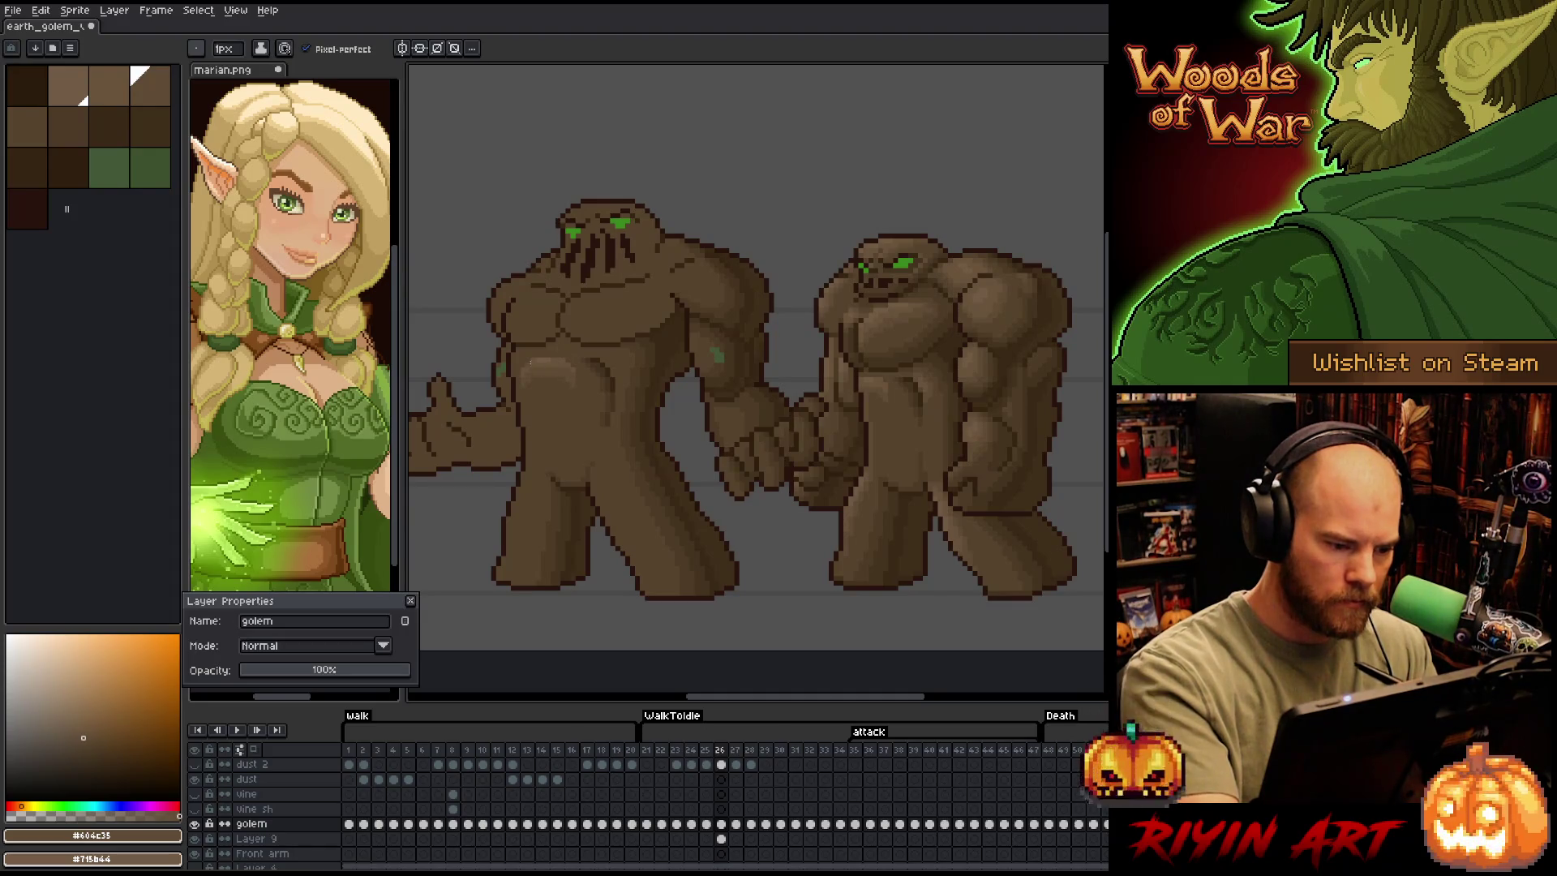
pyautogui.keyDown('alt'); pyautogui.click(570, 380); pyautogui.keyUp('alt')
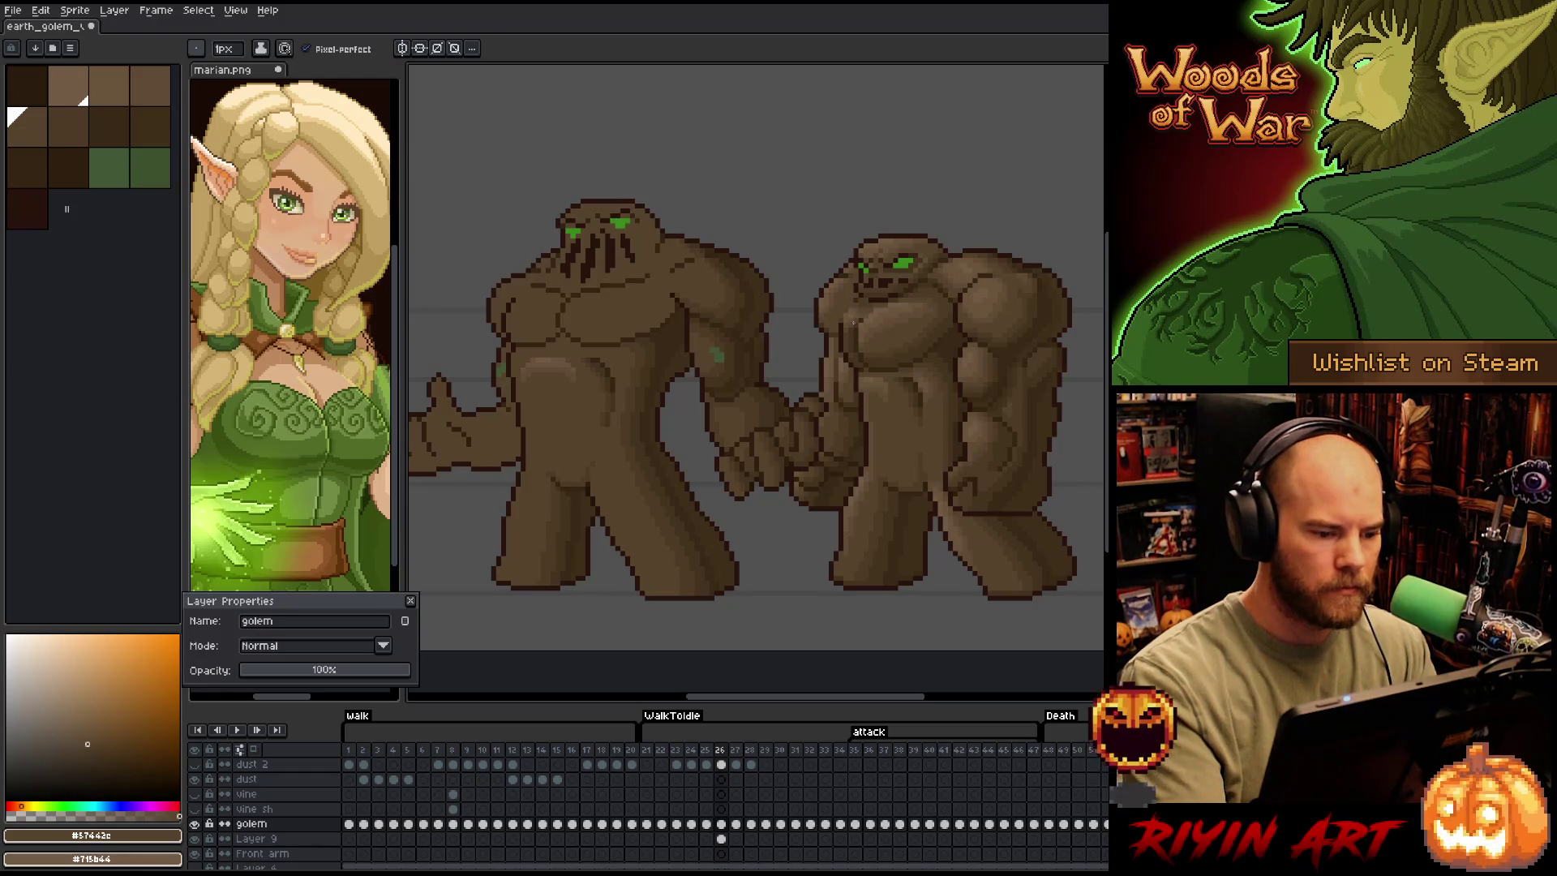
pyautogui.keyDown('alt'); pyautogui.click(527, 363); pyautogui.keyUp('alt')
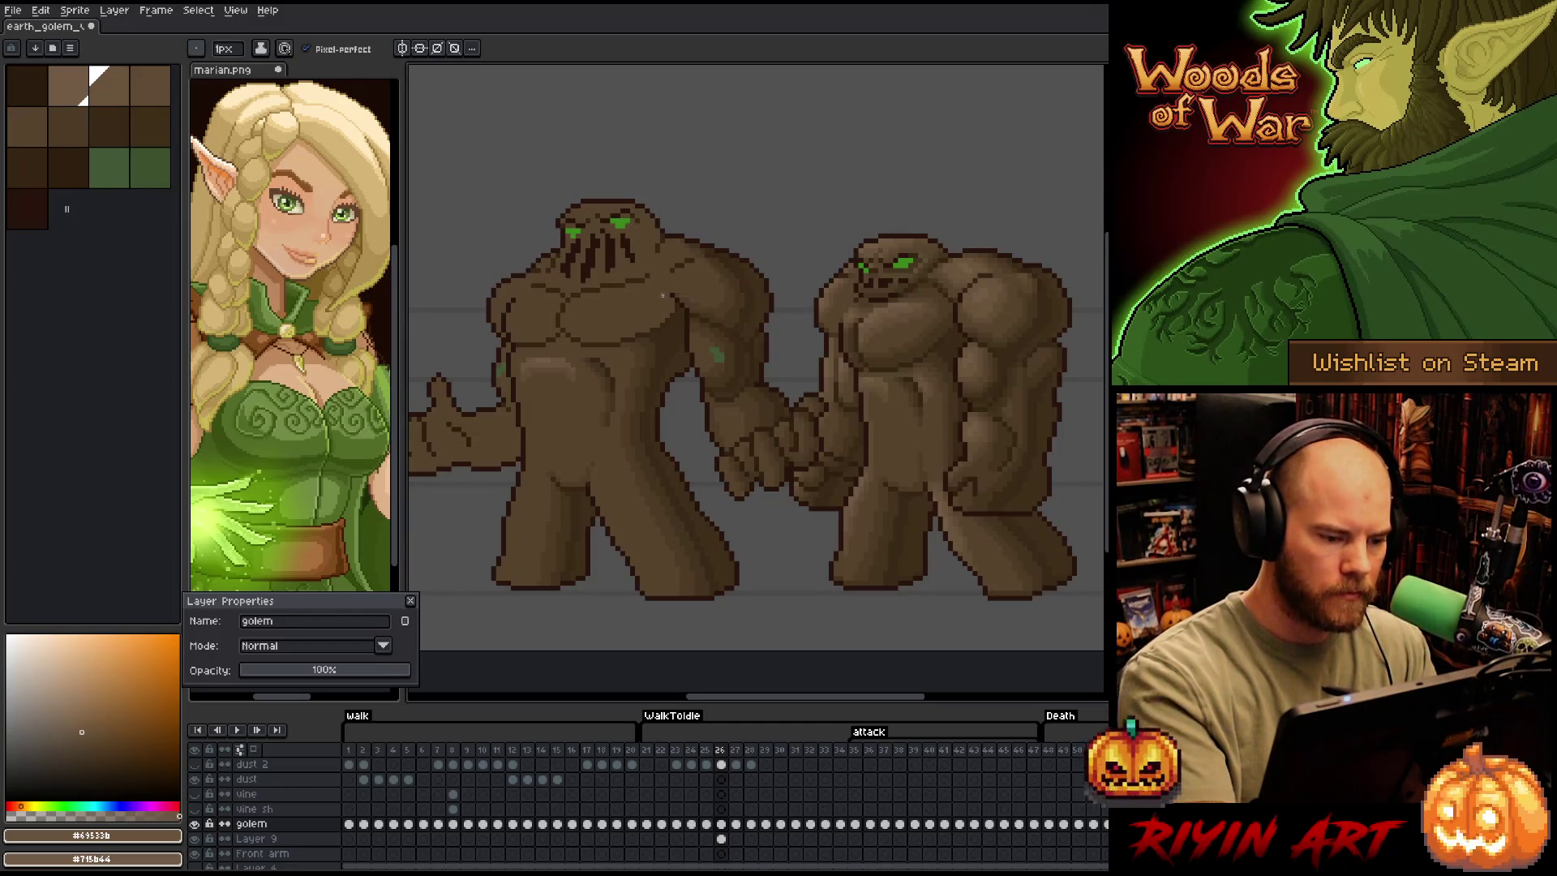
pyautogui.keyDown('alt'); pyautogui.click(565, 397); pyautogui.keyUp('alt')
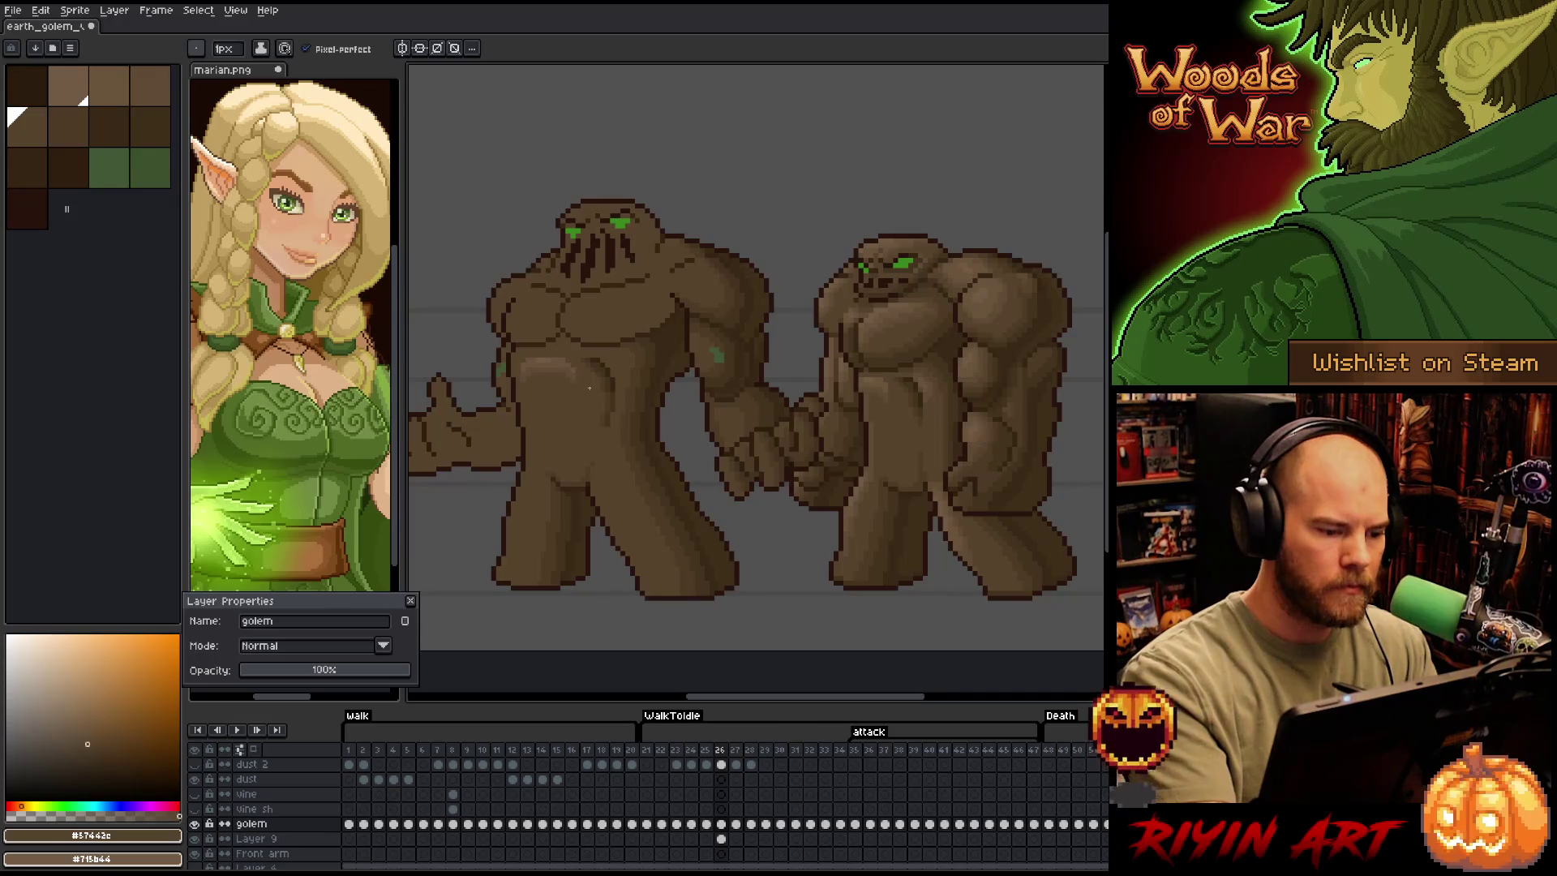
pyautogui.hotkey('ctrl', 's')
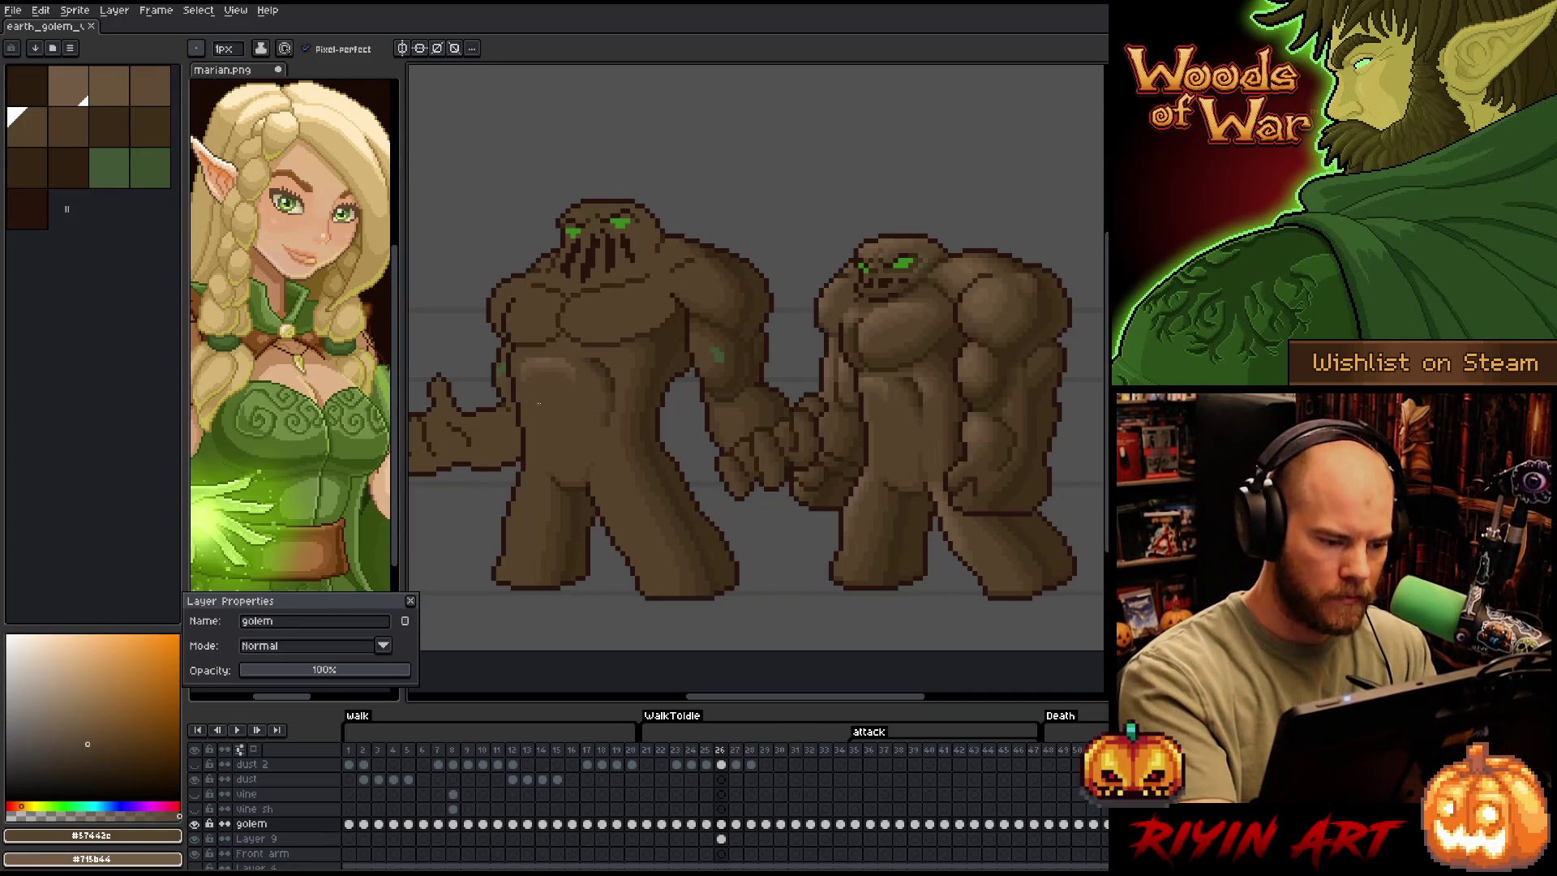
# Continue shading the left golem with the mid and darkest browns
pyautogui.keyDown('alt'); pyautogui.click(513, 355); pyautogui.keyUp('alt')
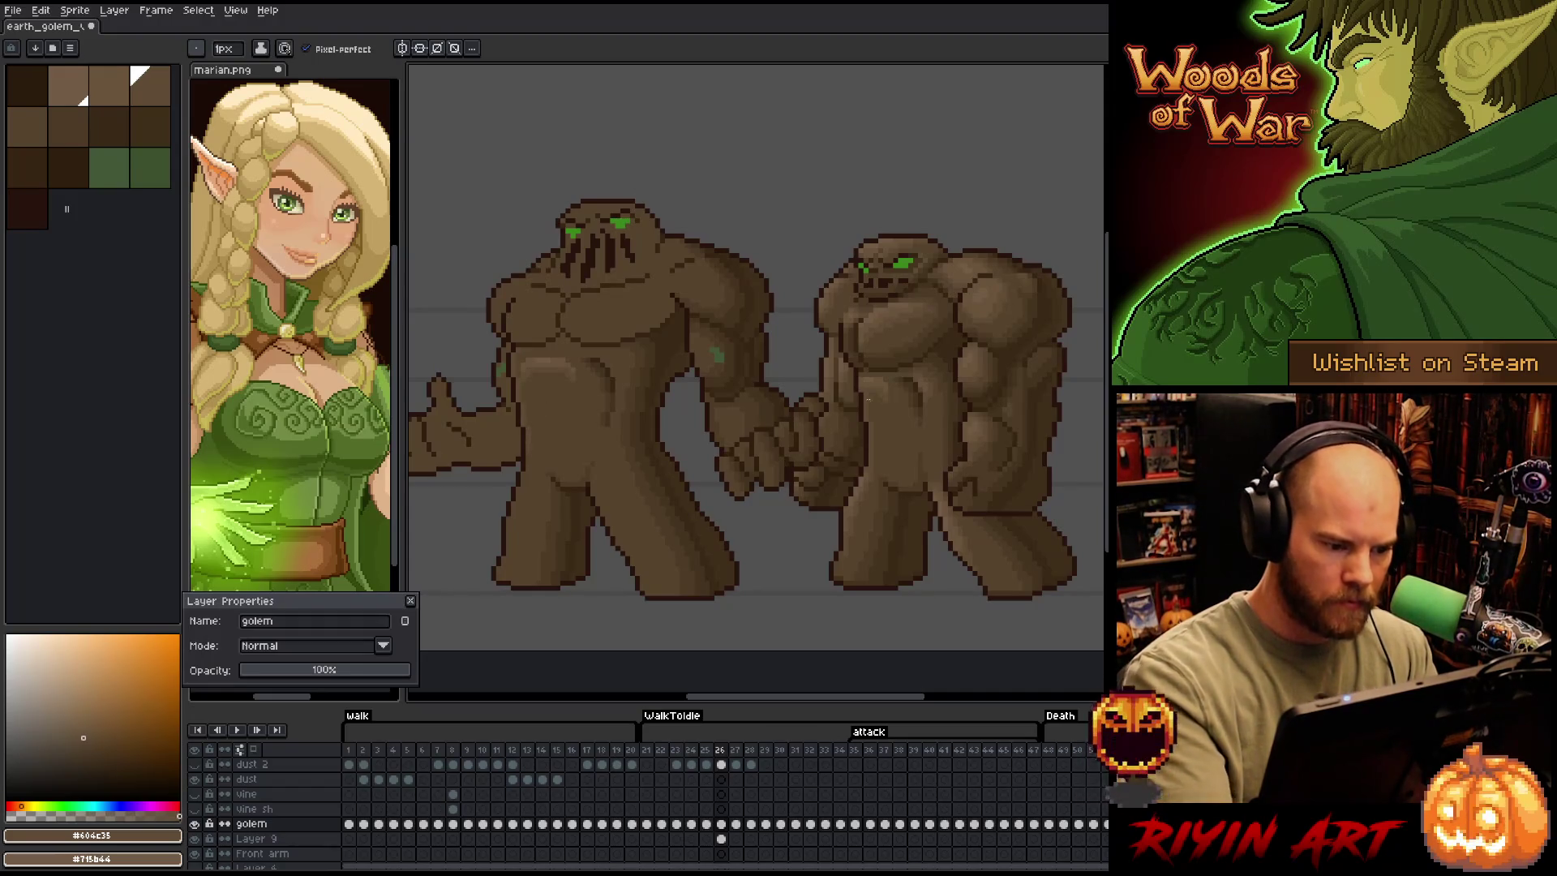
pyautogui.moveTo(831, 581); pyautogui.dragTo(860, 591)
pyautogui.keyDown('alt'); pyautogui.click(946, 347); pyautogui.keyUp('alt')
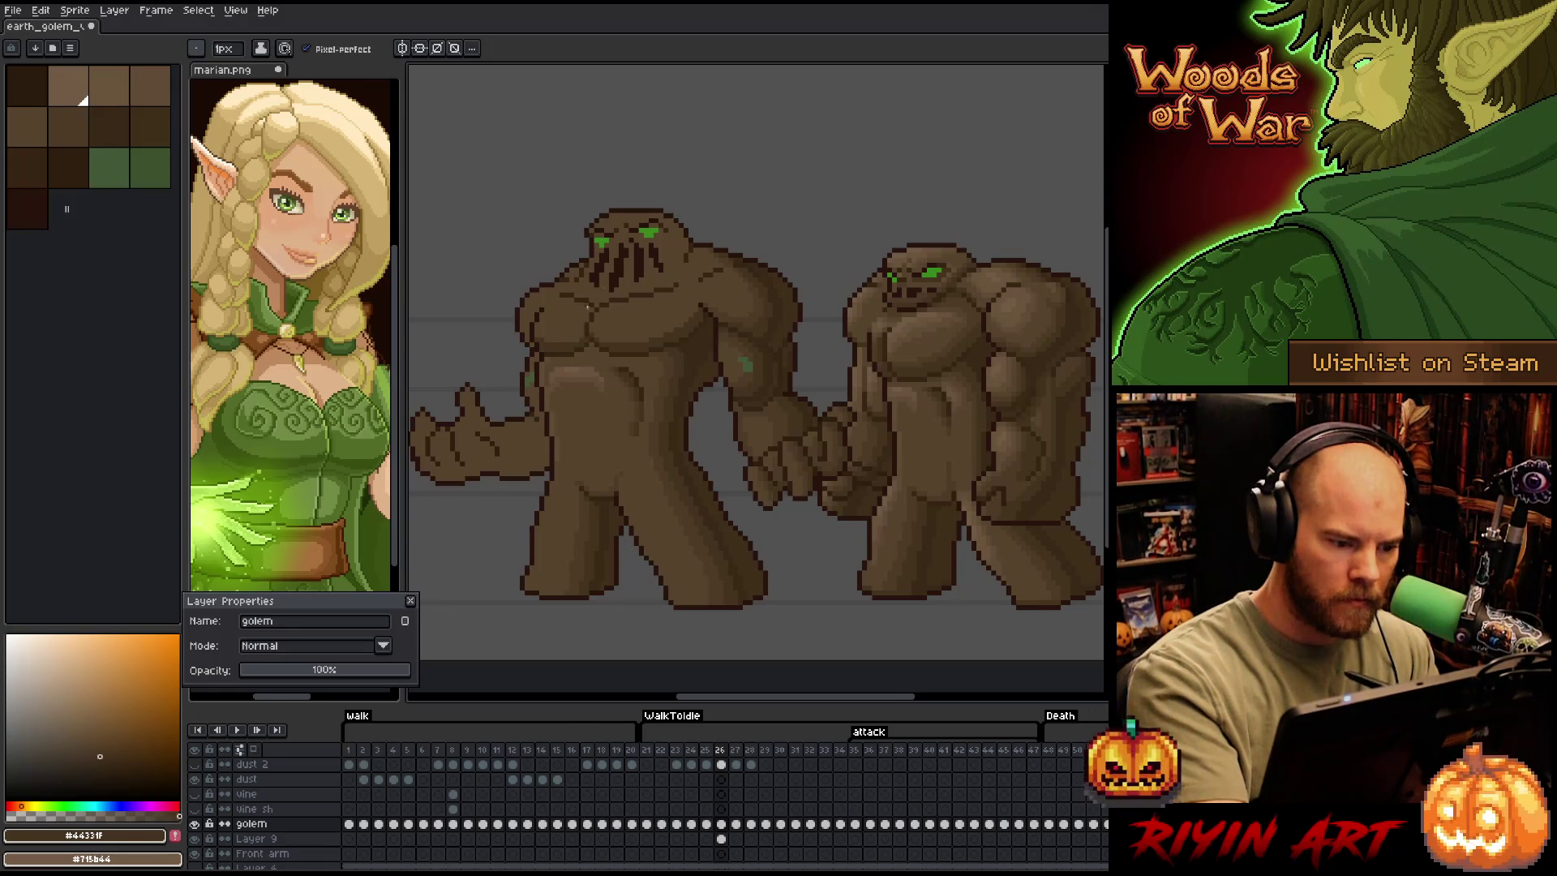
pyautogui.keyDown('alt'); pyautogui.click(964, 335); pyautogui.keyUp('alt')
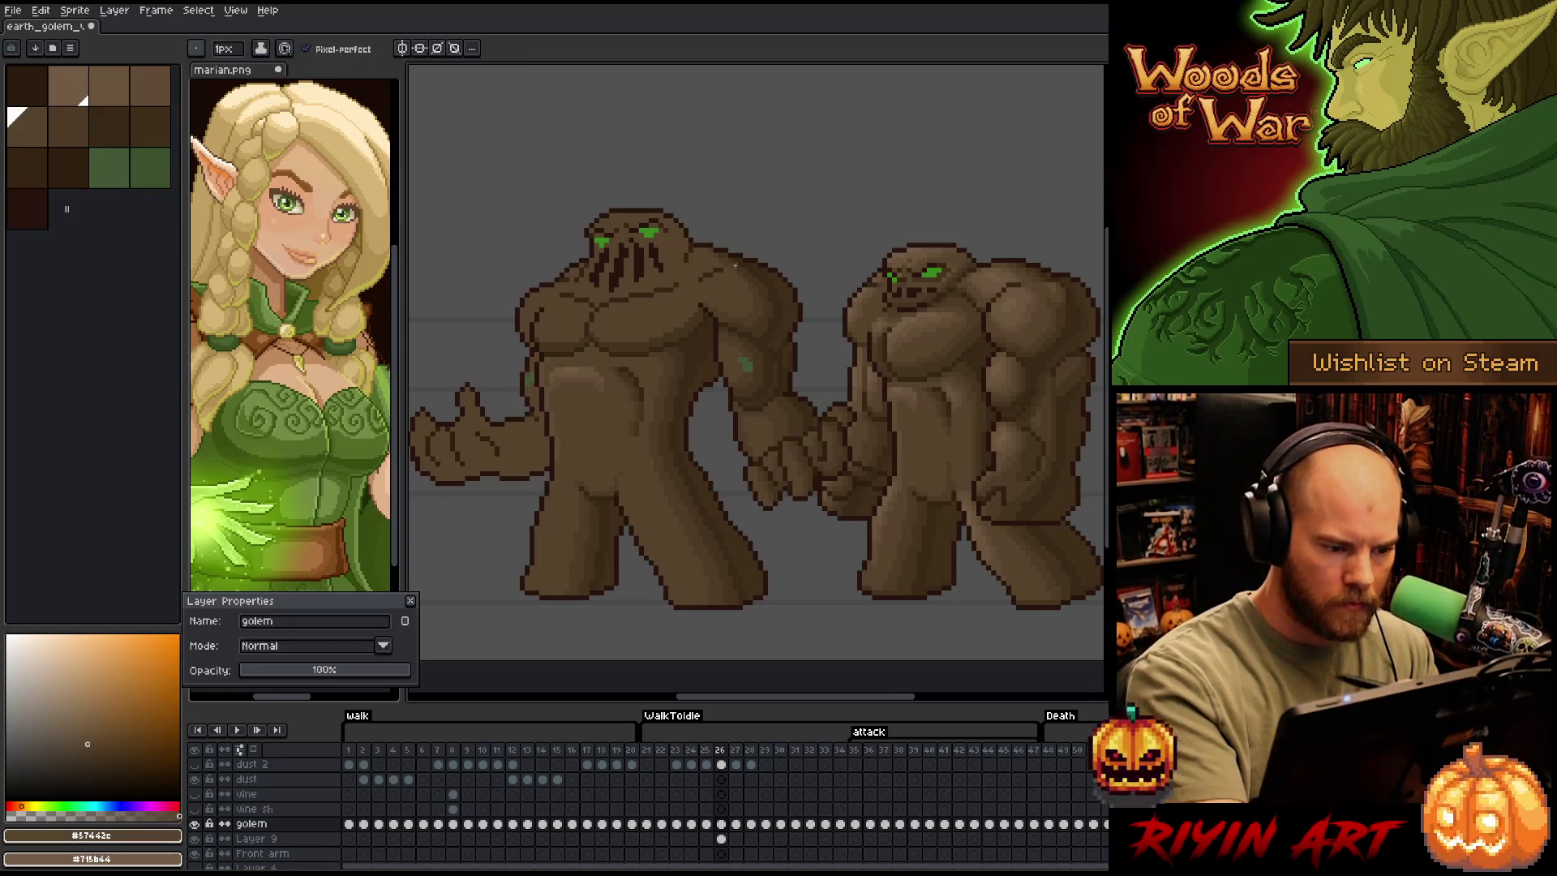
pyautogui.keyDown('alt'); pyautogui.click(964, 335); pyautogui.keyUp('alt')
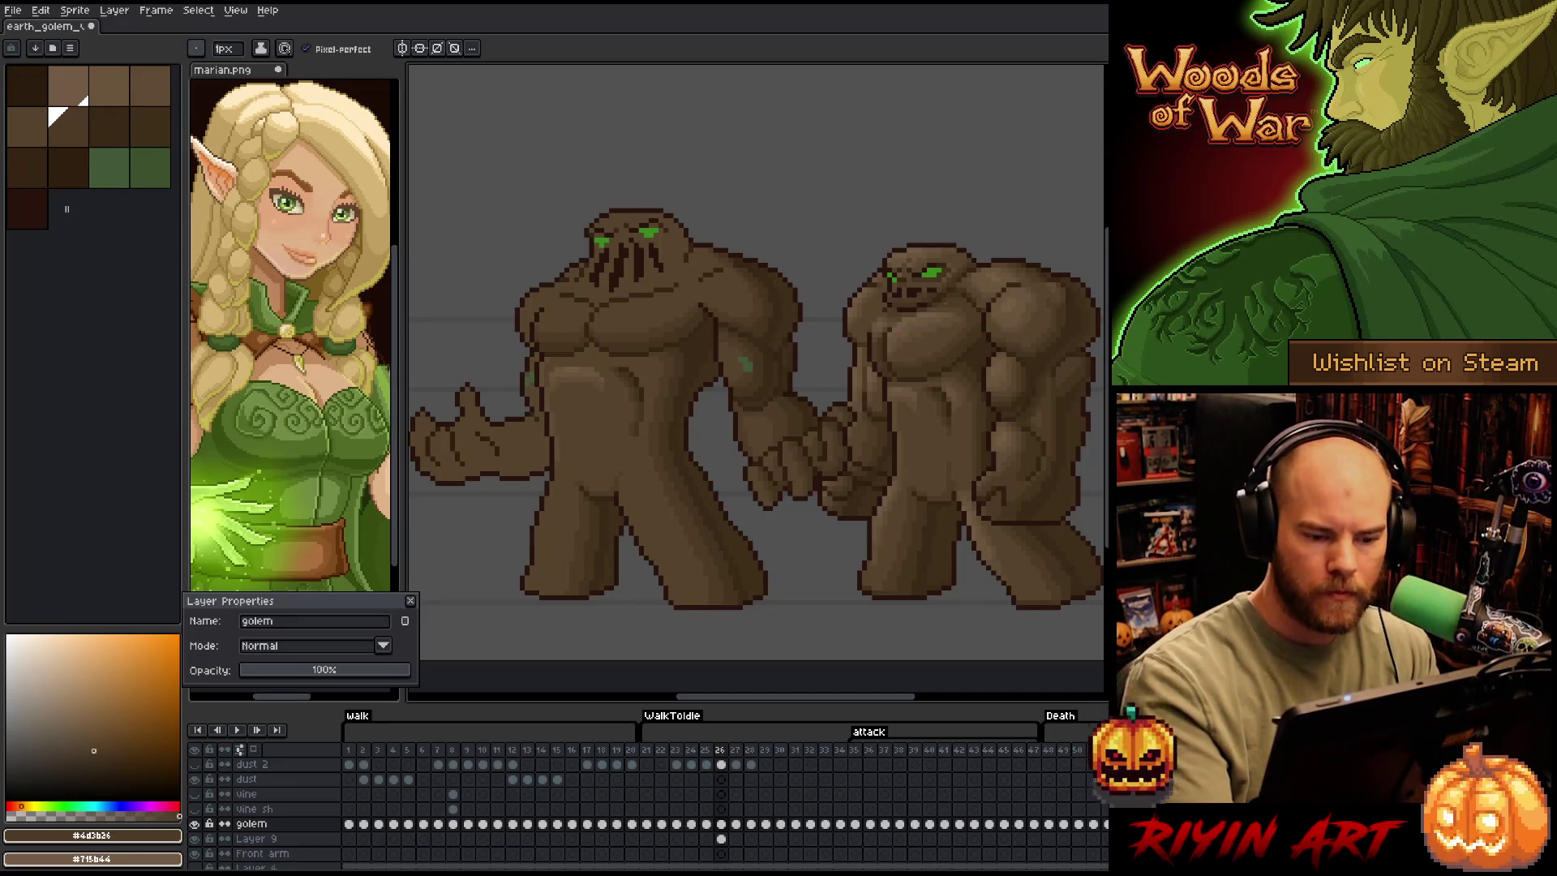
pyautogui.keyDown('alt'); pyautogui.click(925, 325); pyautogui.keyUp('alt')
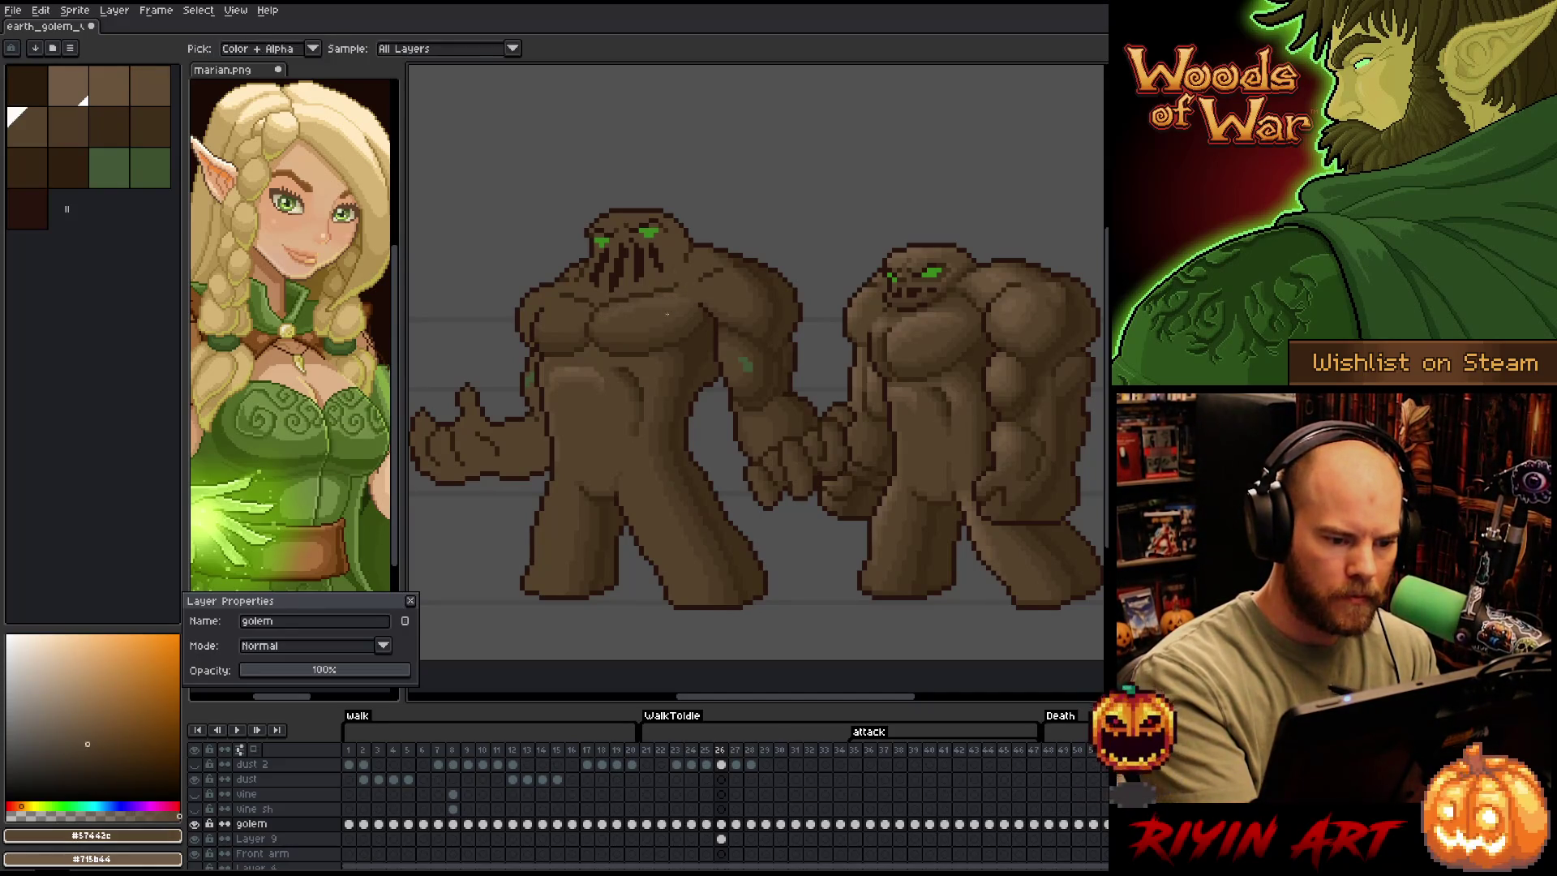
pyautogui.keyDown('alt'); pyautogui.click(706, 277); pyautogui.keyUp('alt')
pyautogui.keyDown('alt'); pyautogui.click(692, 279); pyautogui.keyUp('alt')
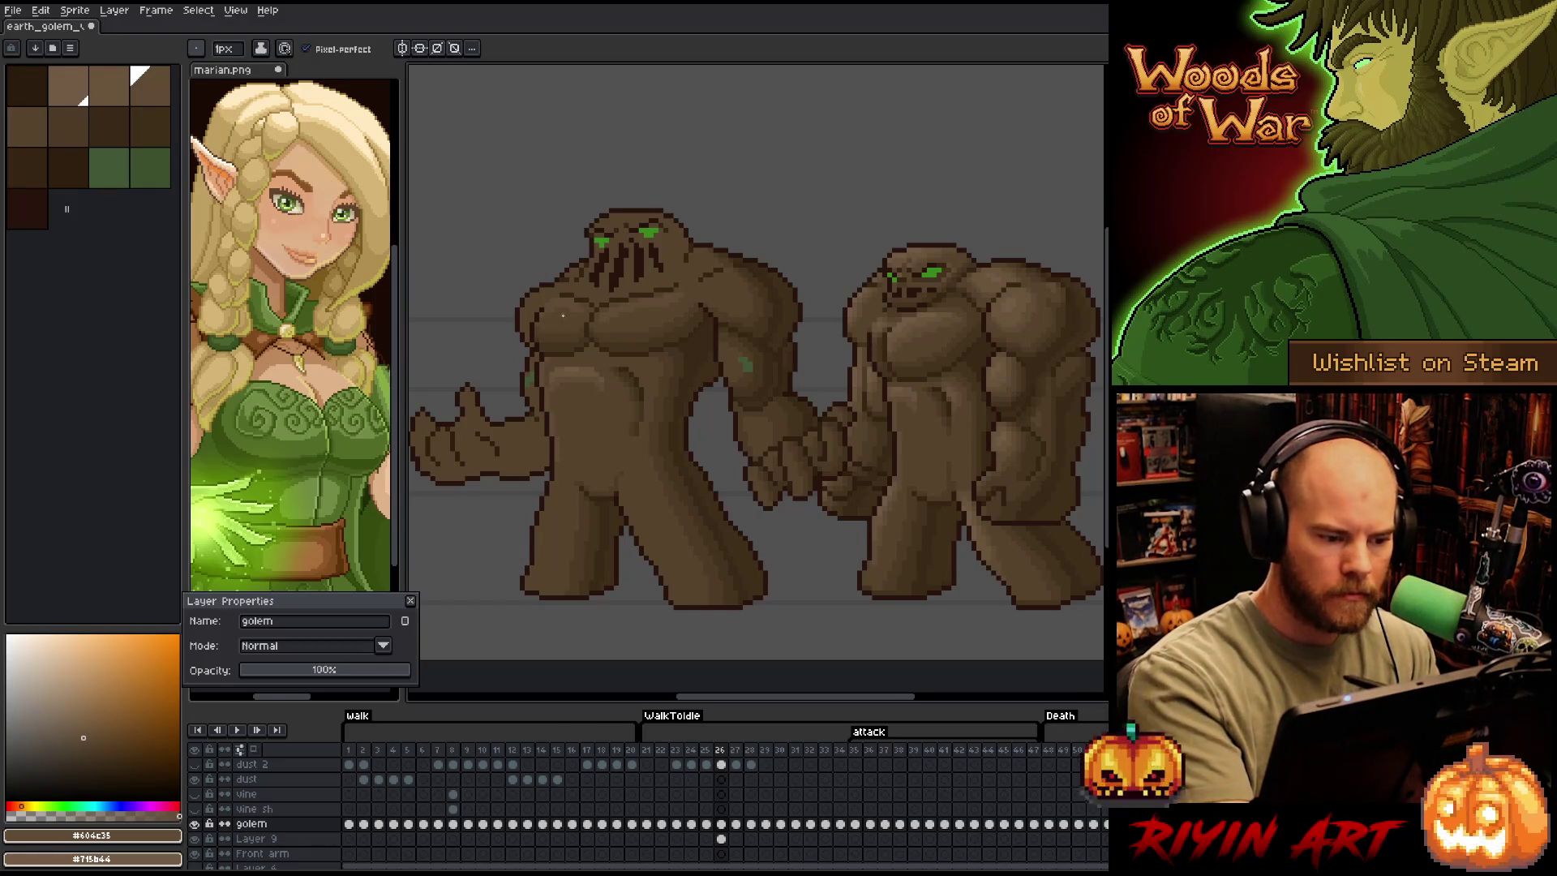
pyautogui.press(']')
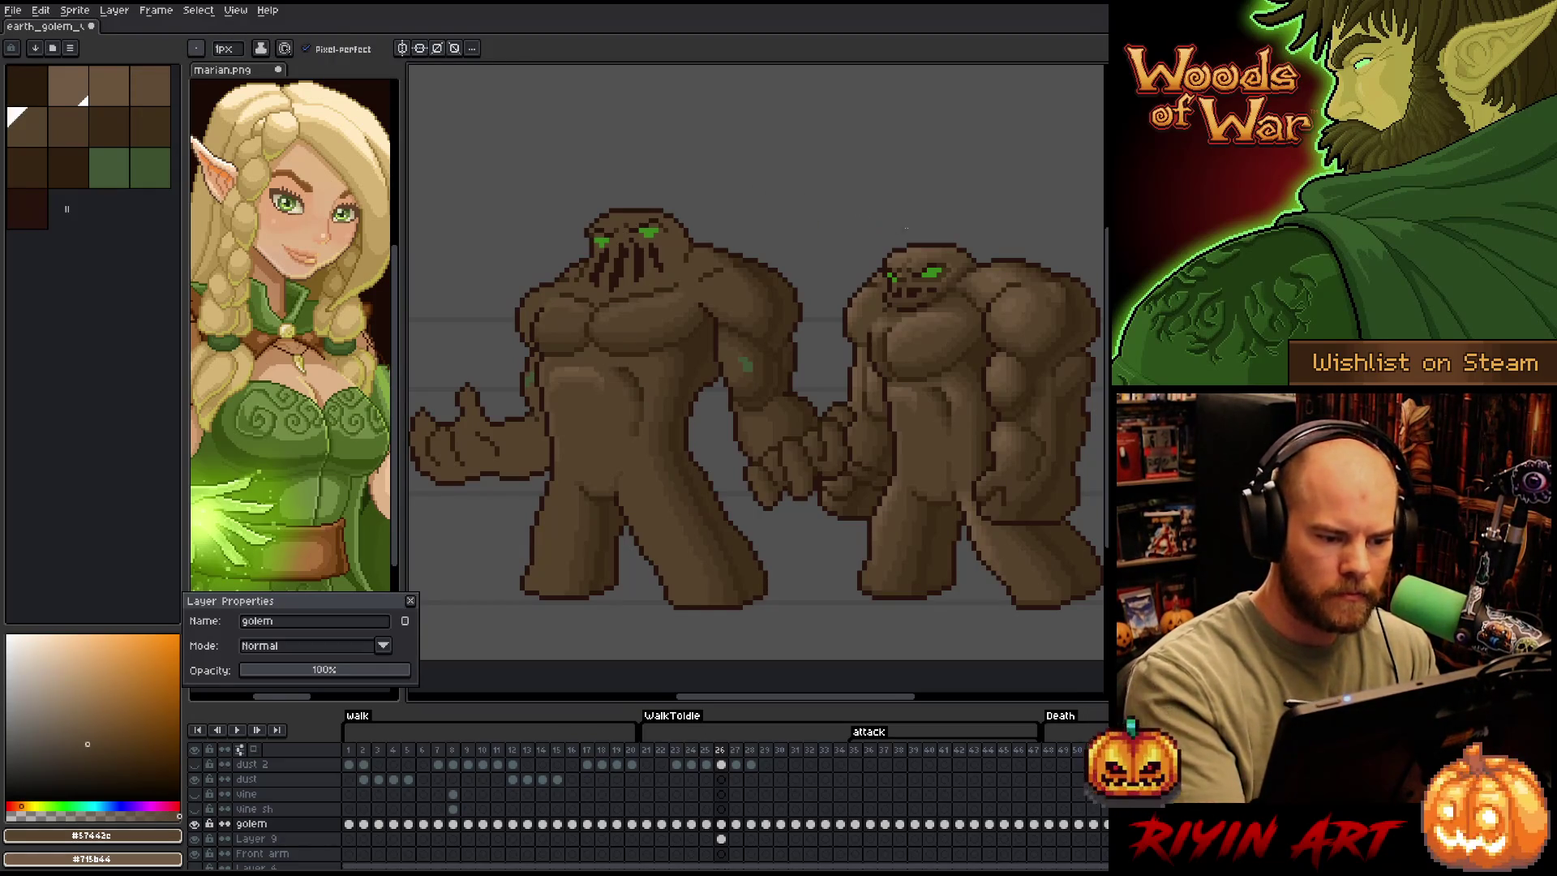
pyautogui.press('i')
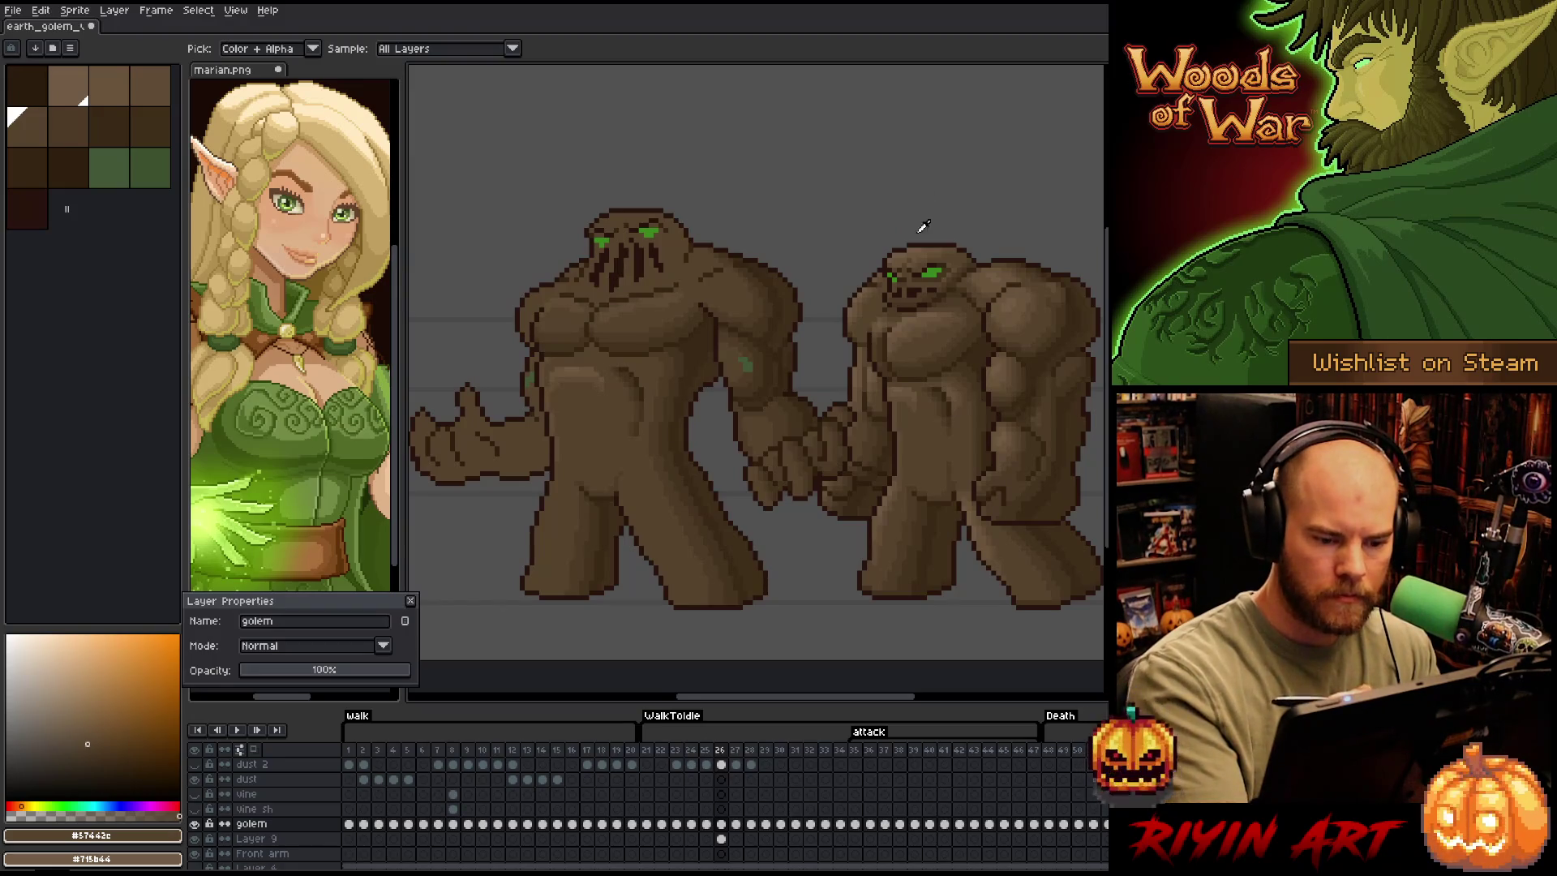
# Sample a light brown from the right golem and add a darker shading stroke on the chest
pyautogui.click(931, 306)
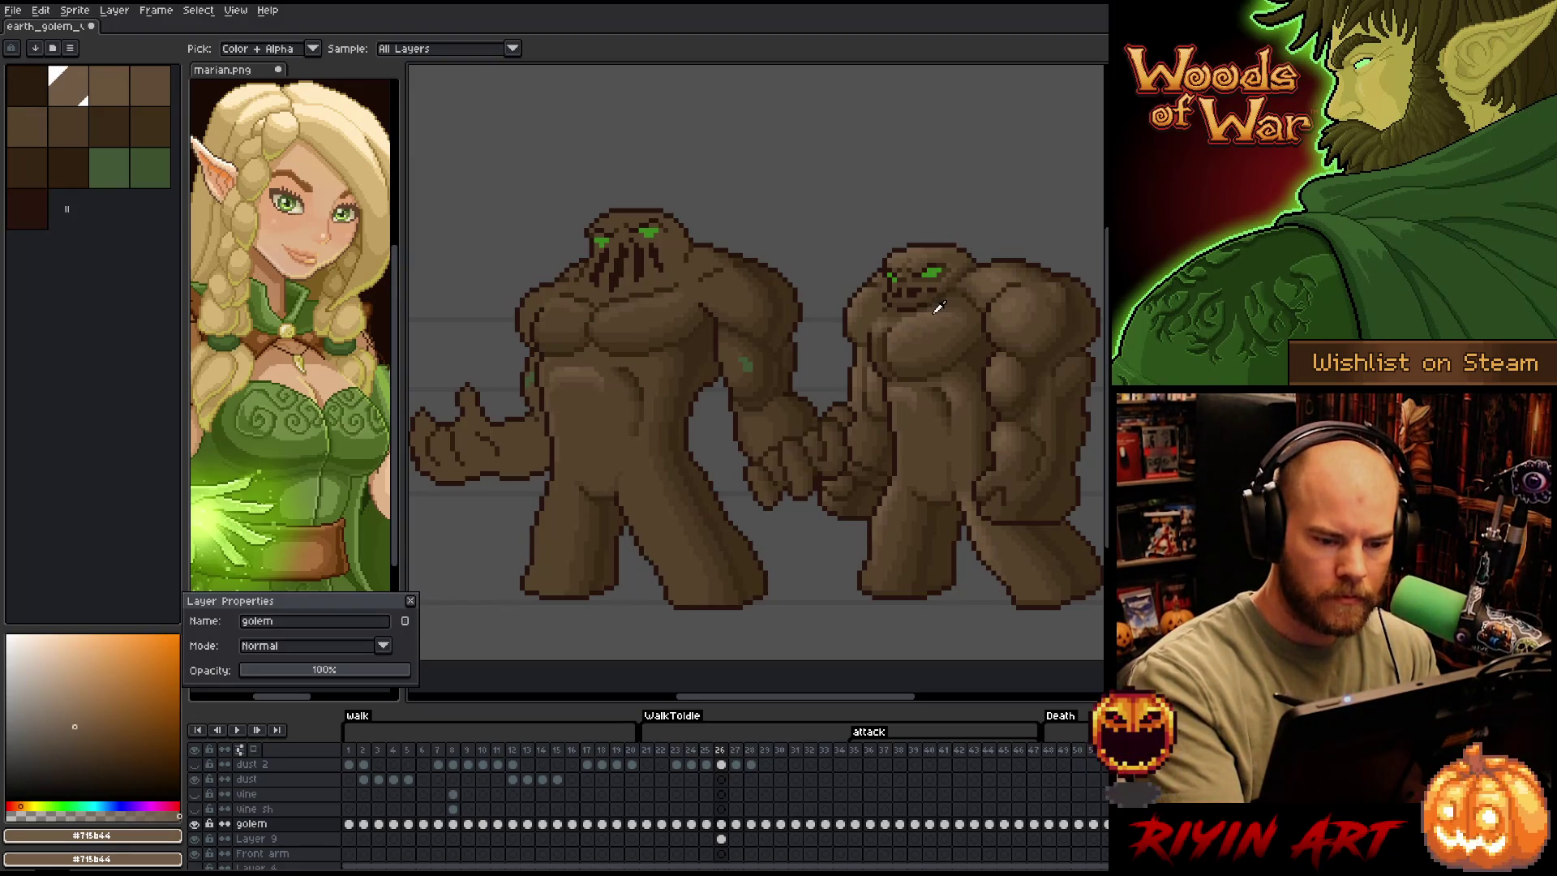
pyautogui.press(']')
pyautogui.press('b')
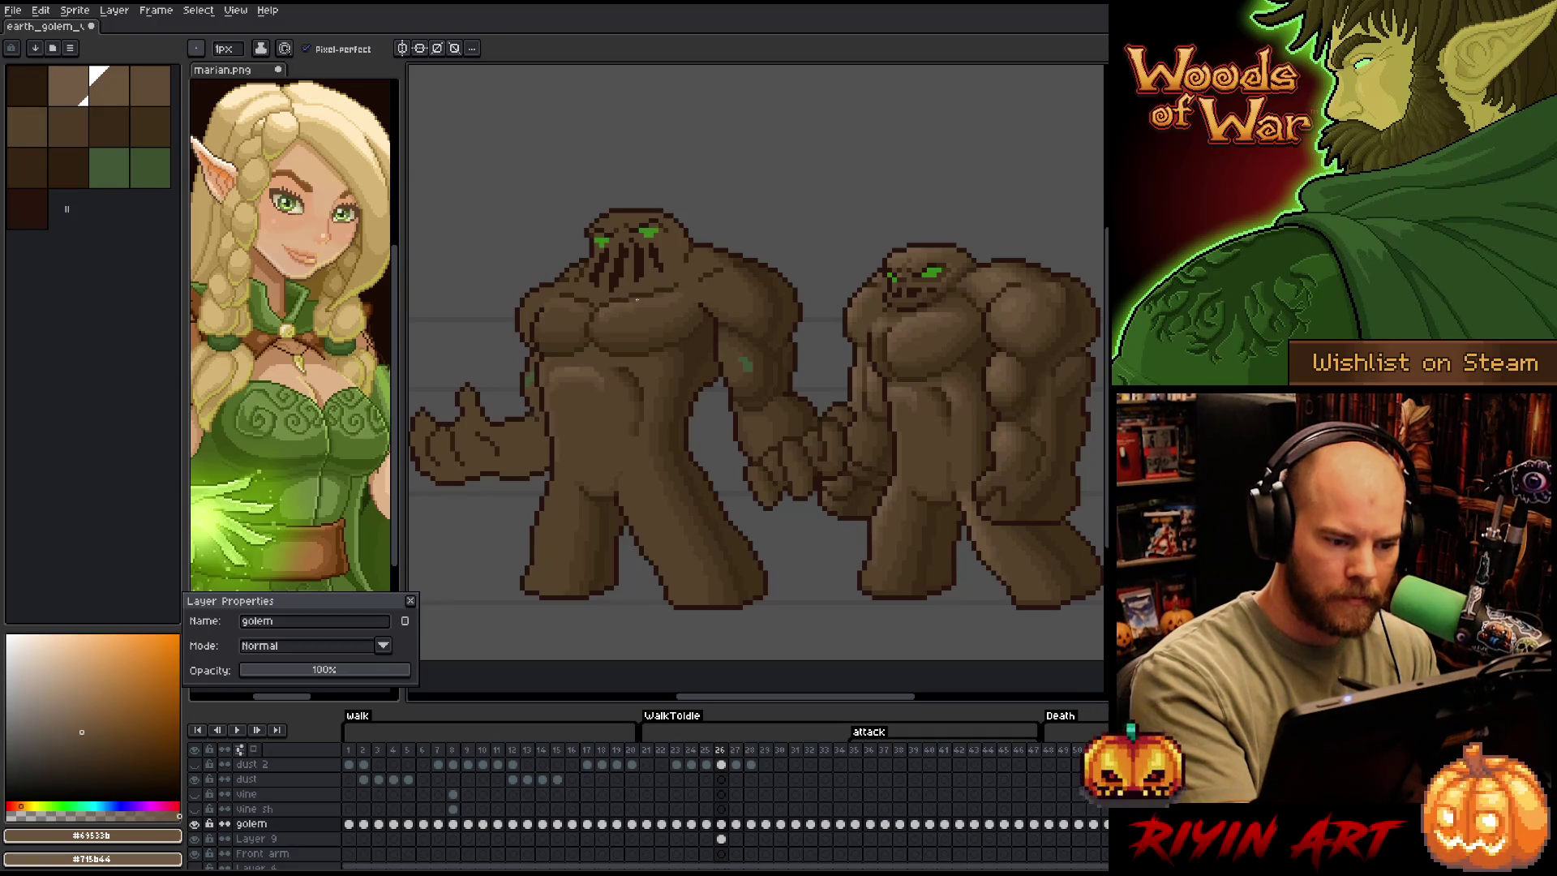
pyautogui.moveTo(664, 293); pyautogui.dragTo(648, 299)
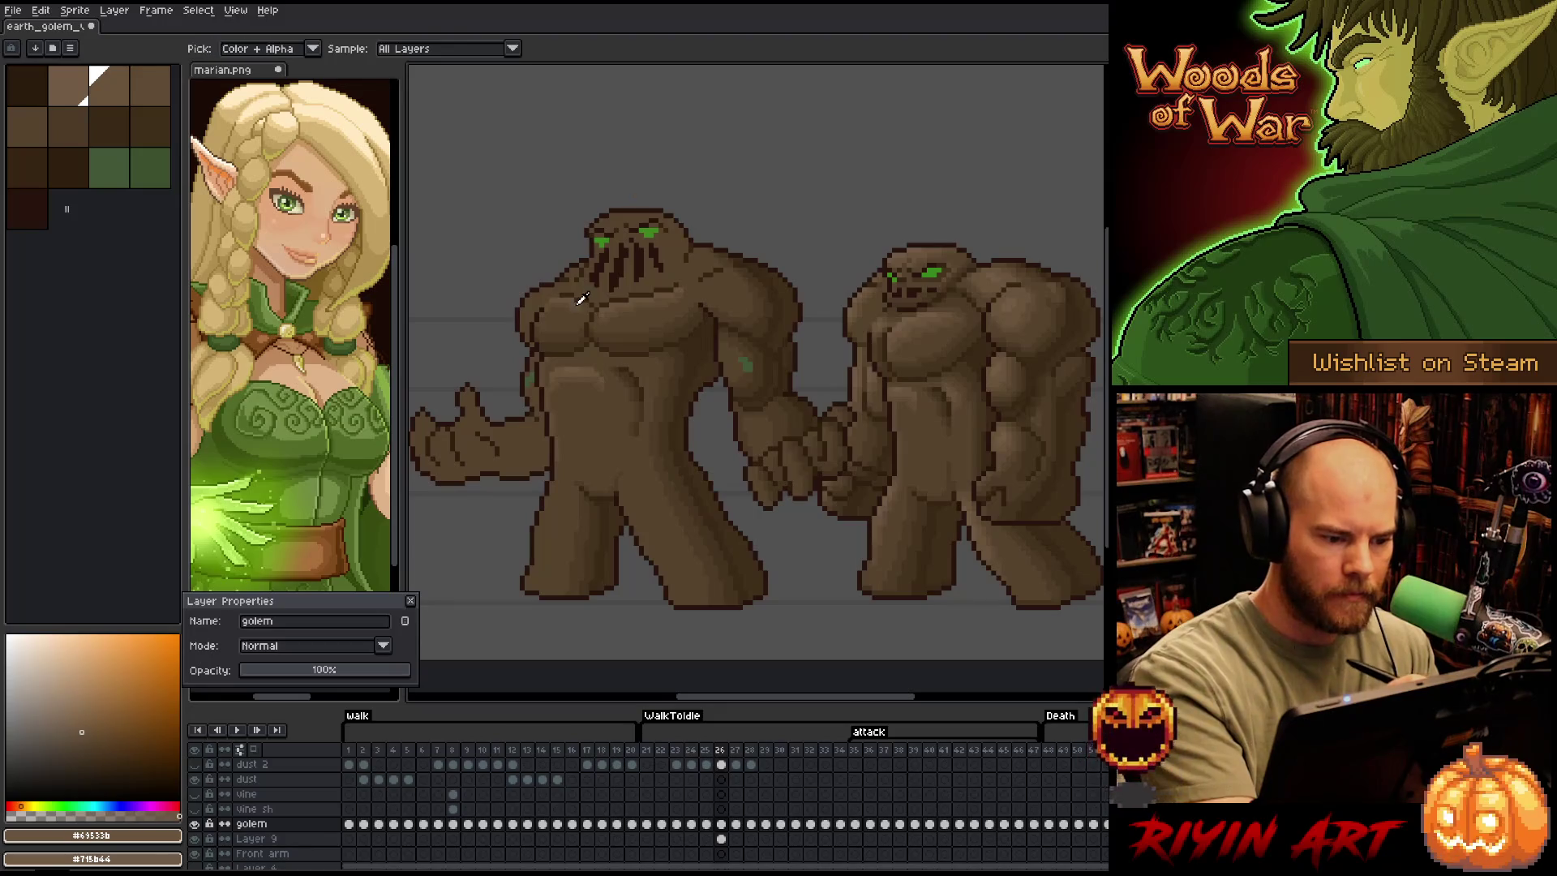
pyautogui.keyDown('alt'); pyautogui.click(567, 307); pyautogui.keyUp('alt')
pyautogui.press(']')
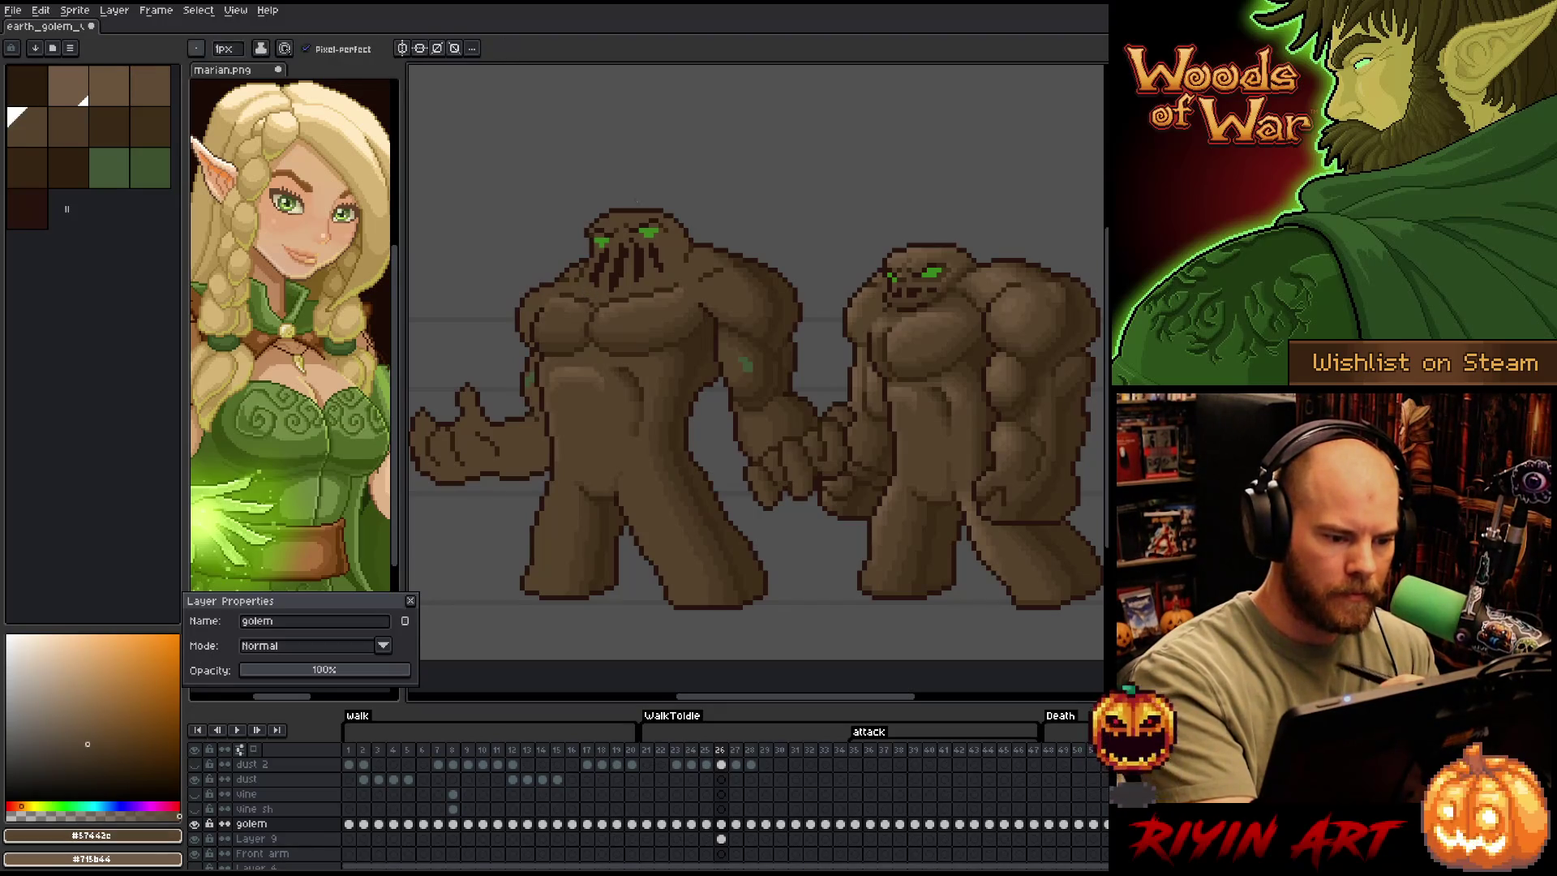
pyautogui.press('[')
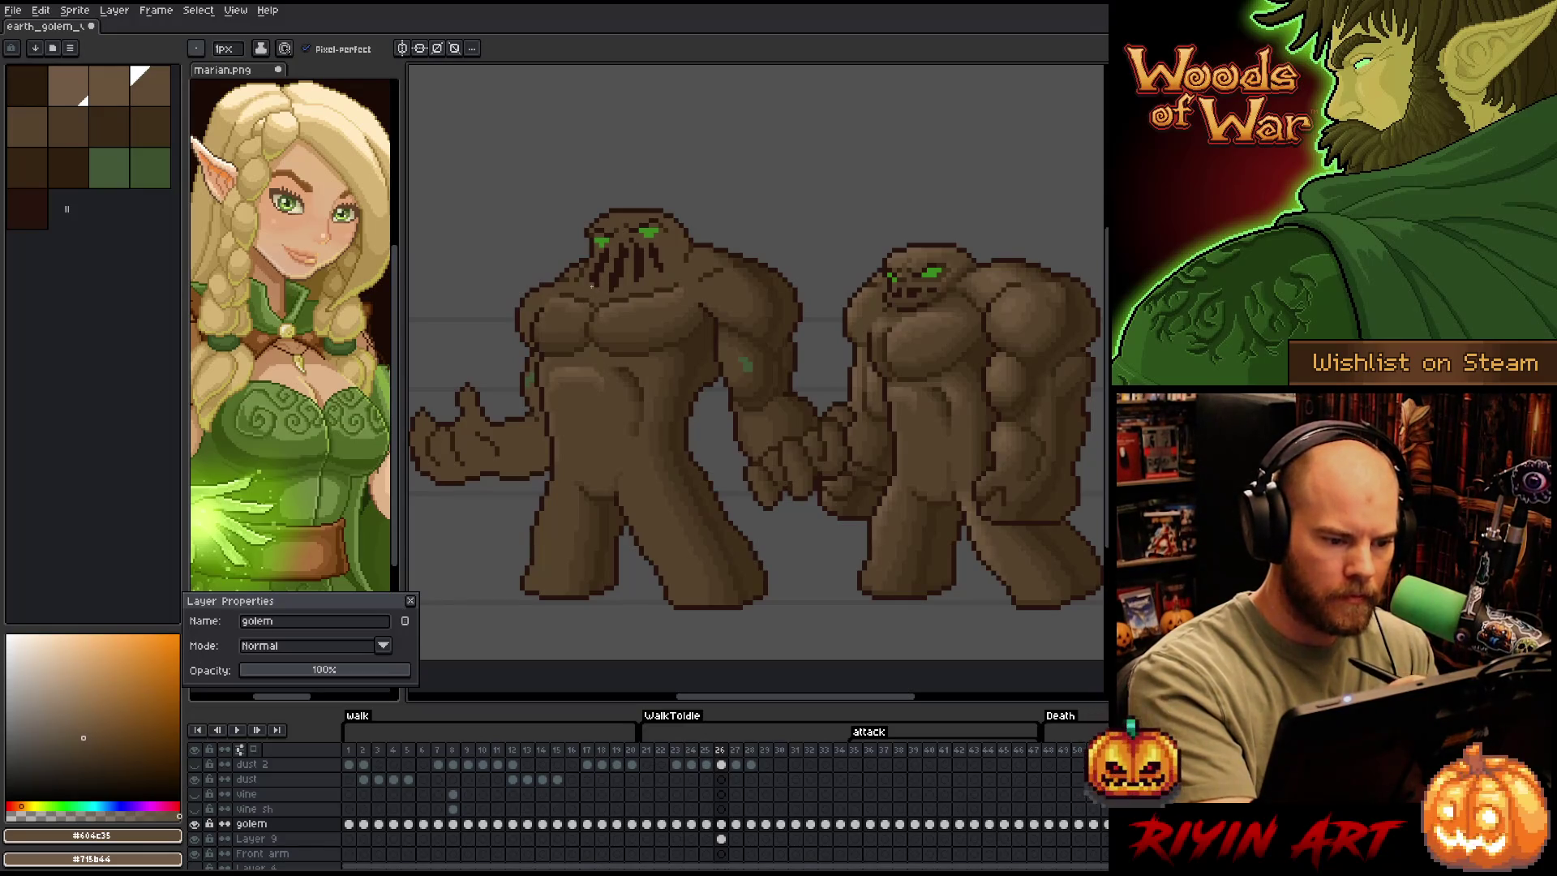
# Dab chest pixels alternating the light head brown and mid chest browns sampled from the sprite
pyautogui.press('alt')
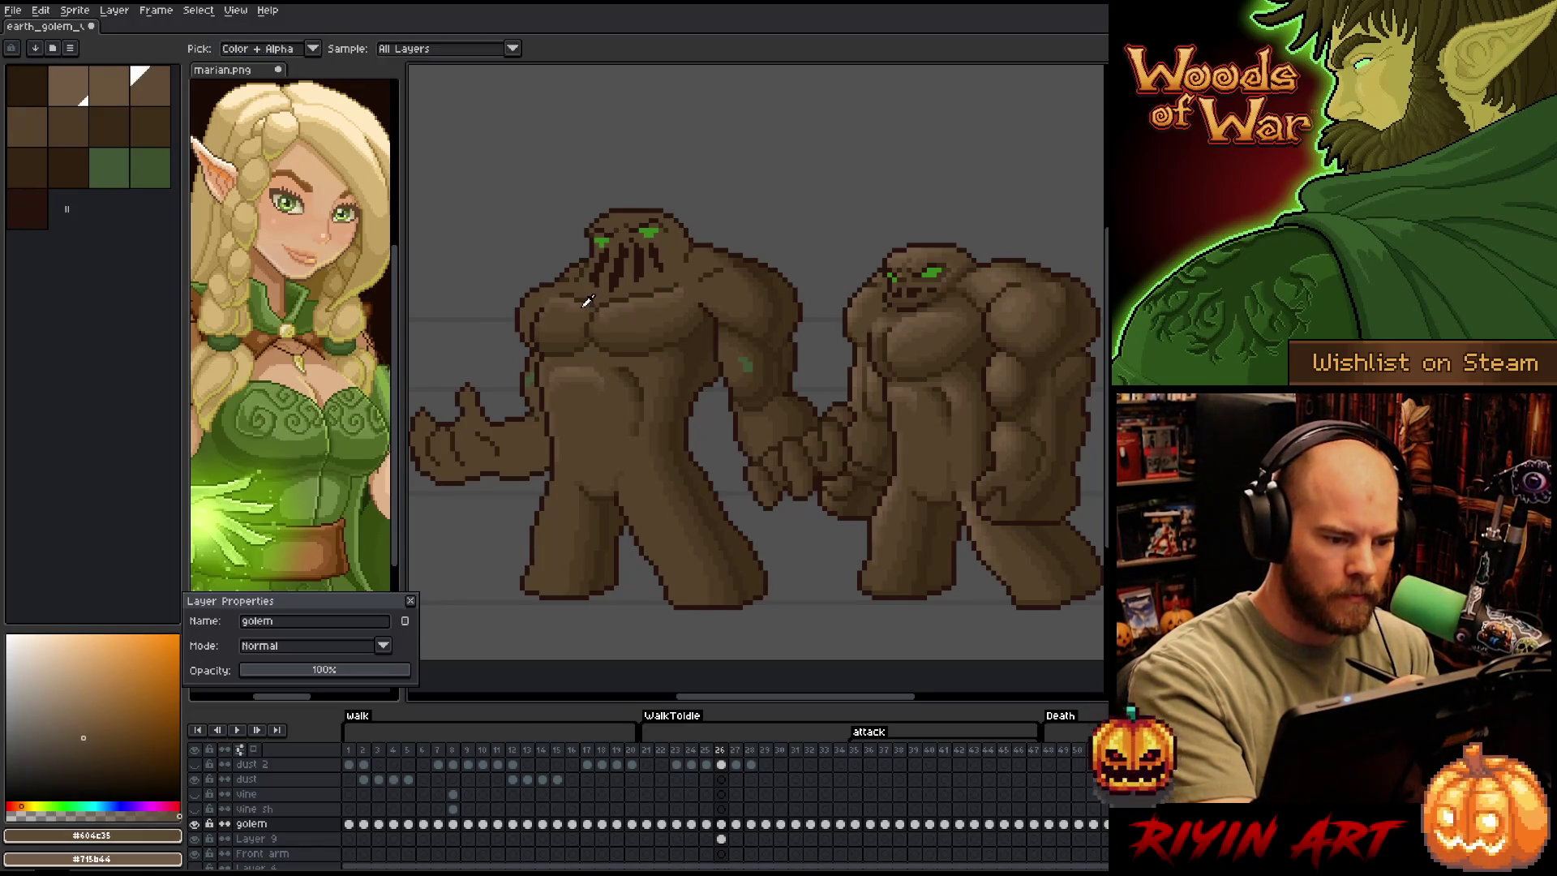
pyautogui.press('alt')
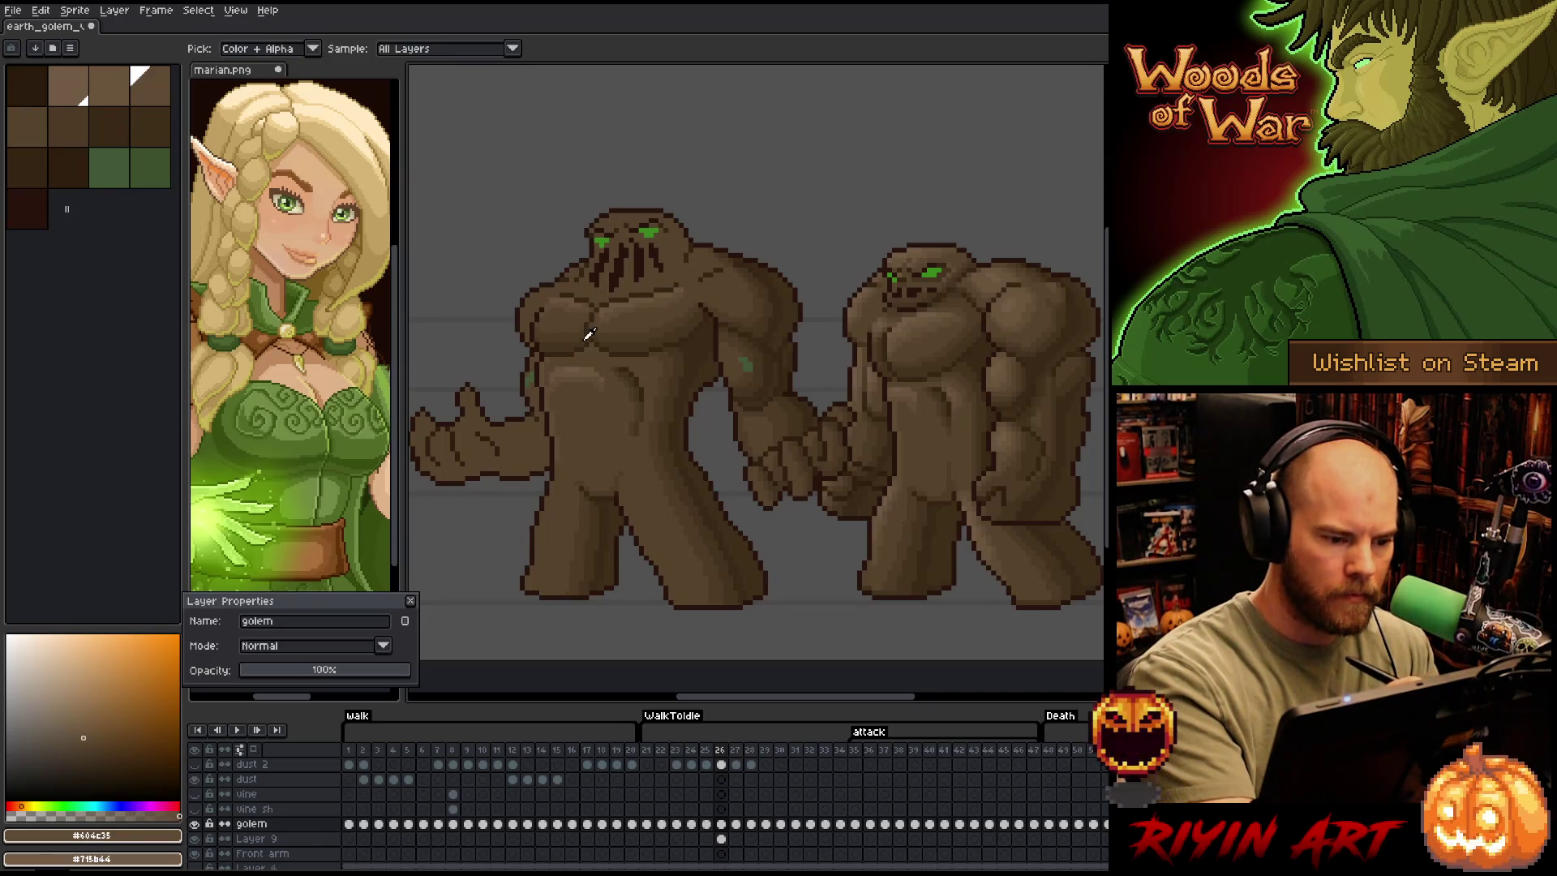
pyautogui.keyDown('alt'); pyautogui.click(589, 313); pyautogui.keyUp('alt')
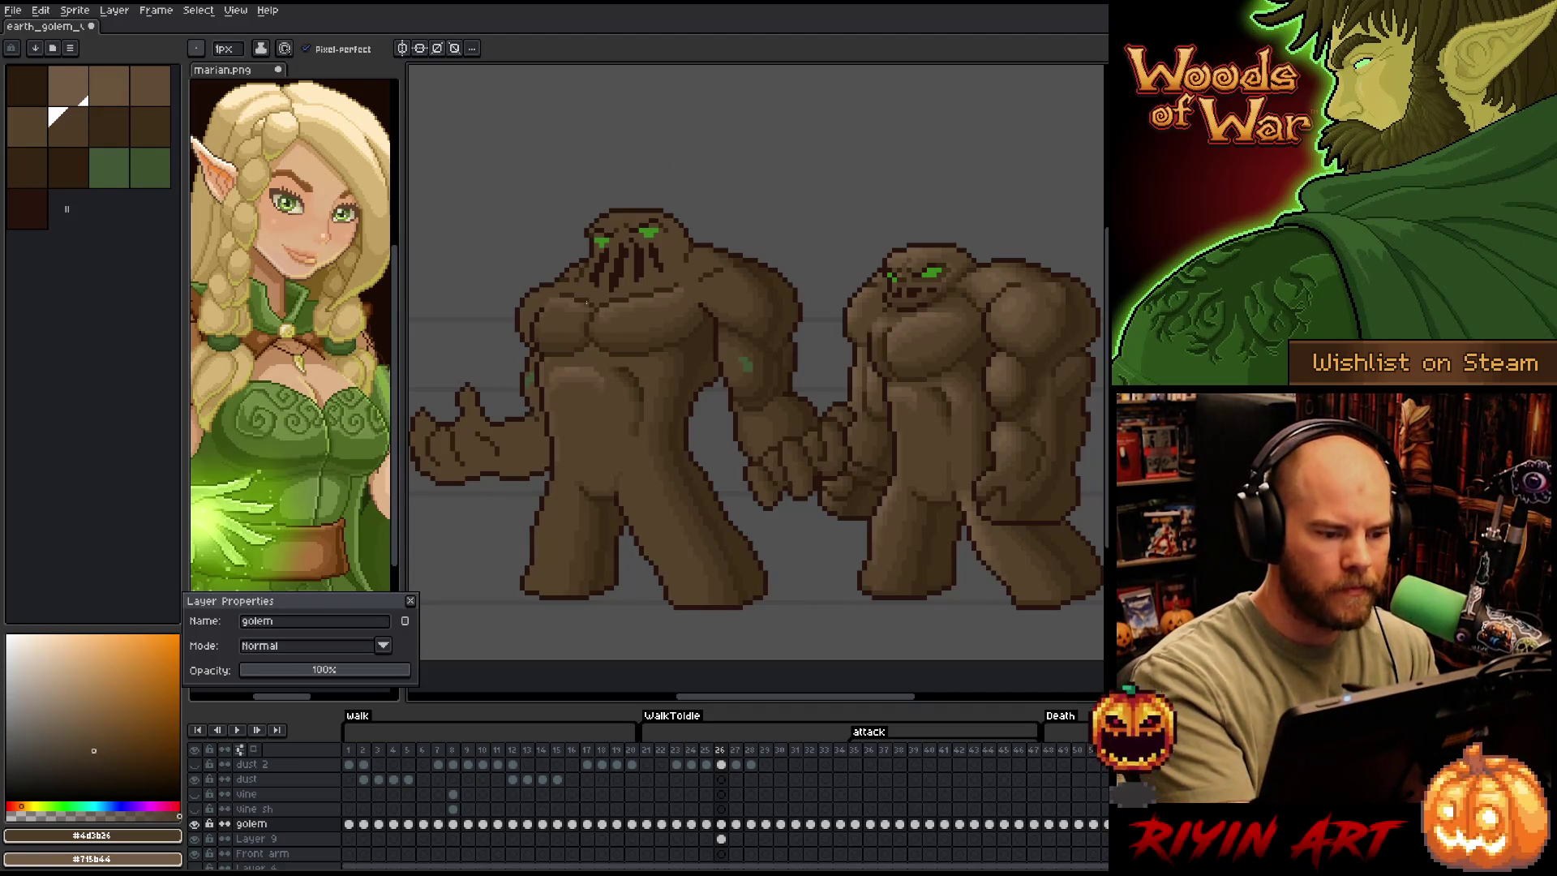
pyautogui.keyDown('alt'); pyautogui.click(928, 312); pyautogui.keyUp('alt')
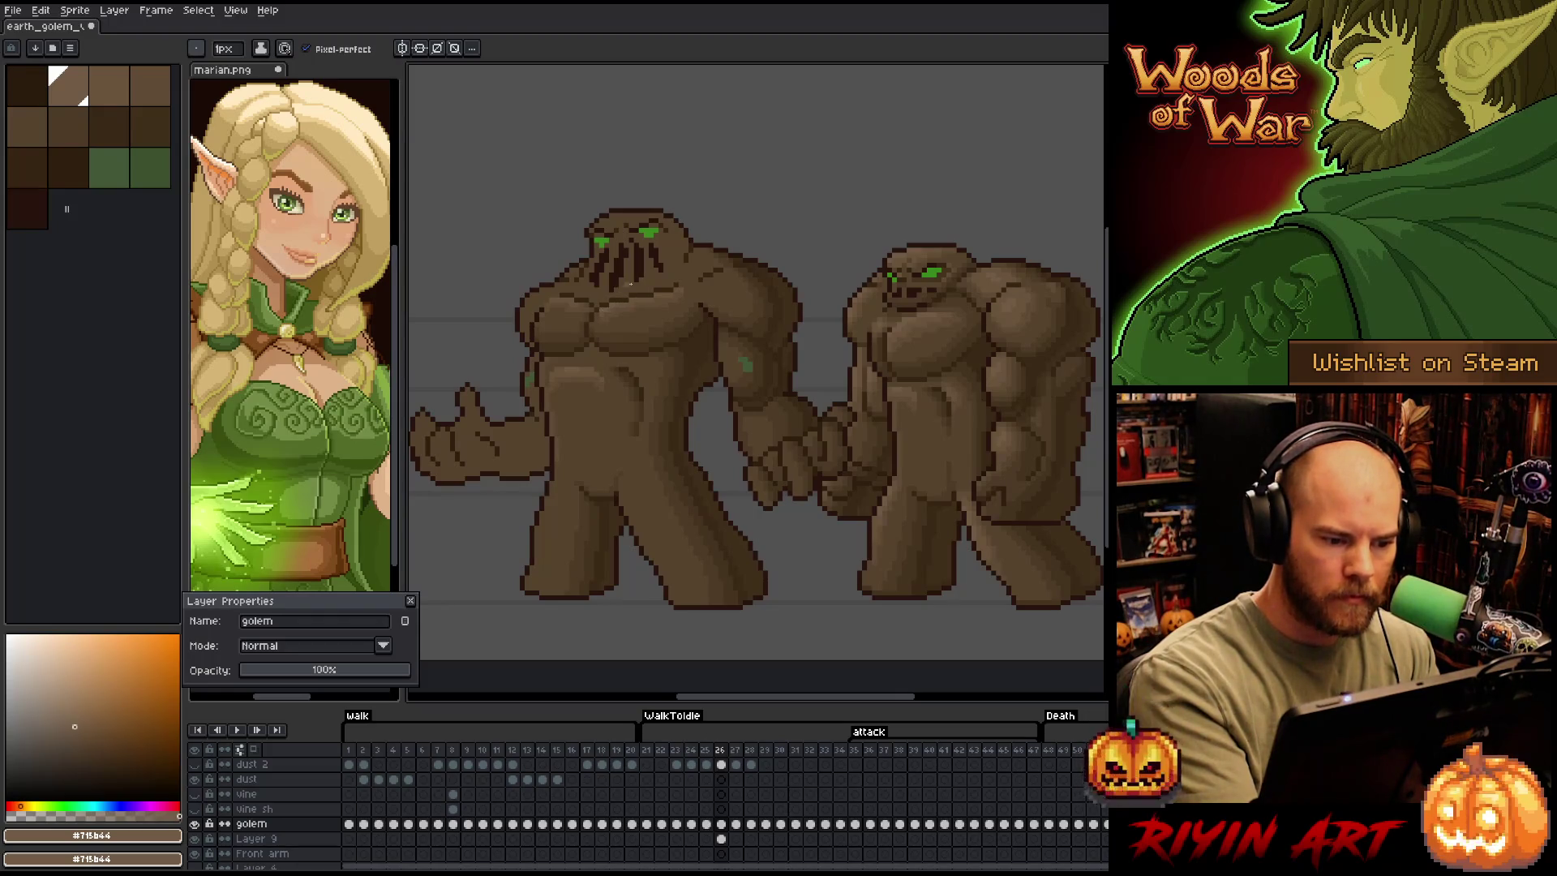
pyautogui.keyDown('alt'); pyautogui.click(652, 262); pyautogui.keyUp('alt')
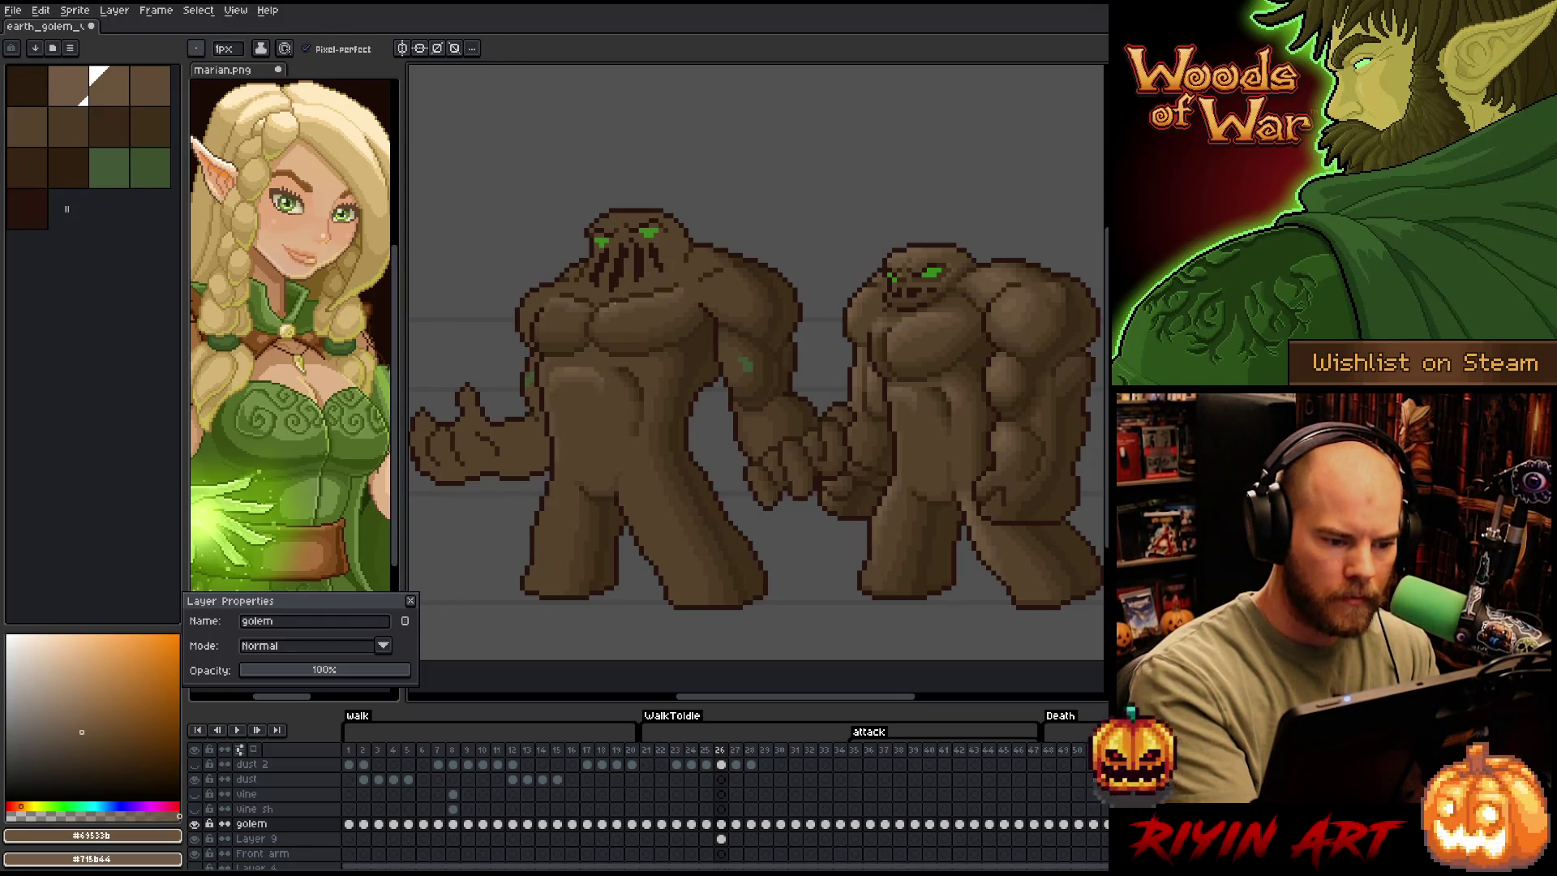
pyautogui.keyDown('alt'); pyautogui.click(928, 313); pyautogui.keyUp('alt')
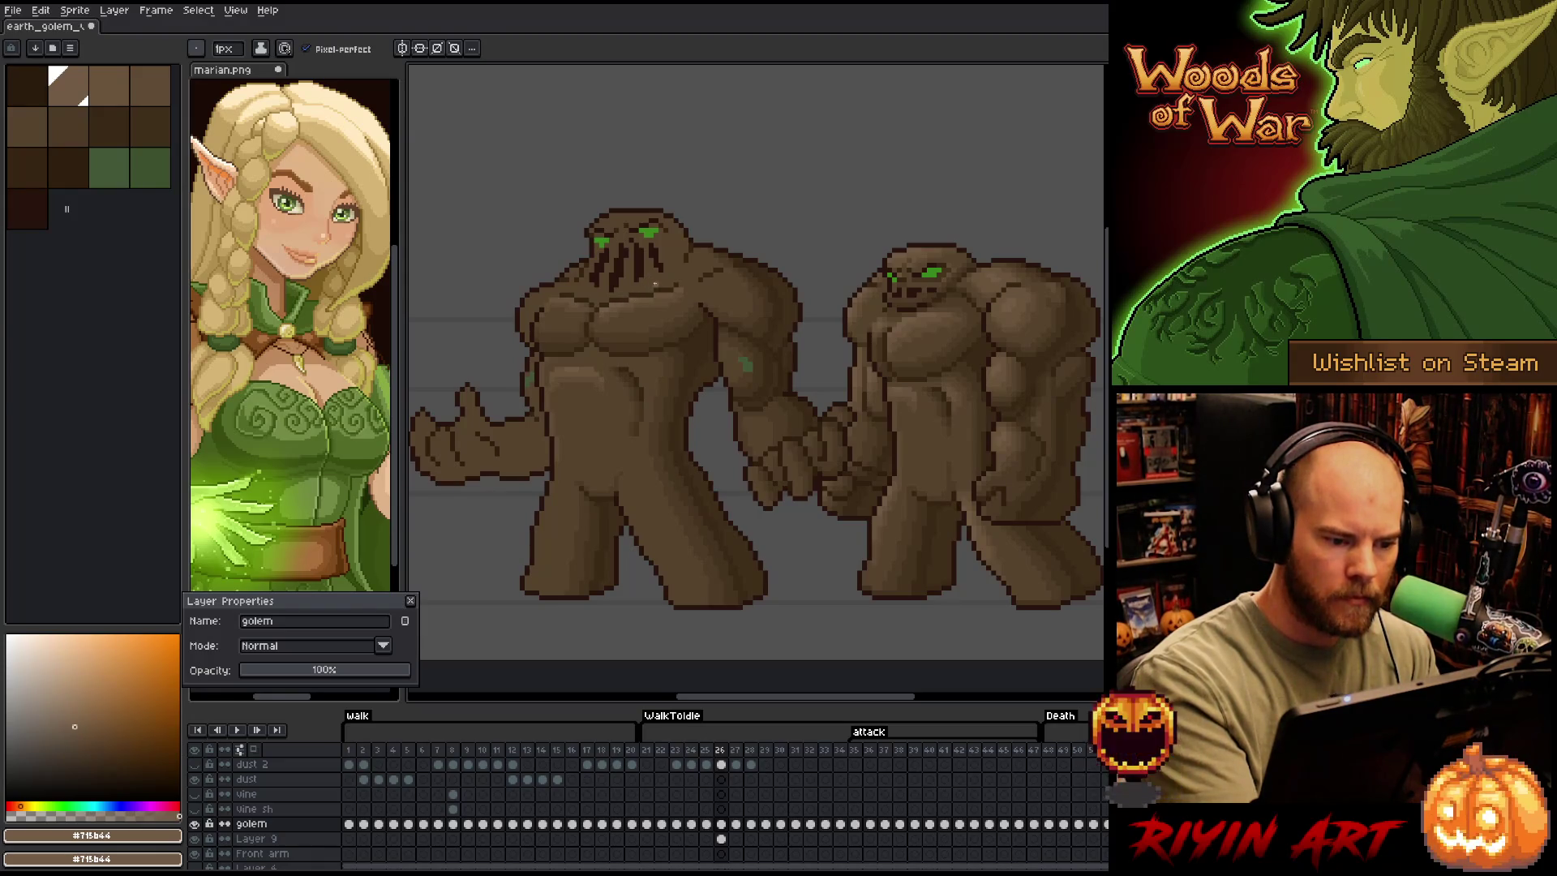
pyautogui.keyDown('alt'); pyautogui.click(644, 288); pyautogui.keyUp('alt')
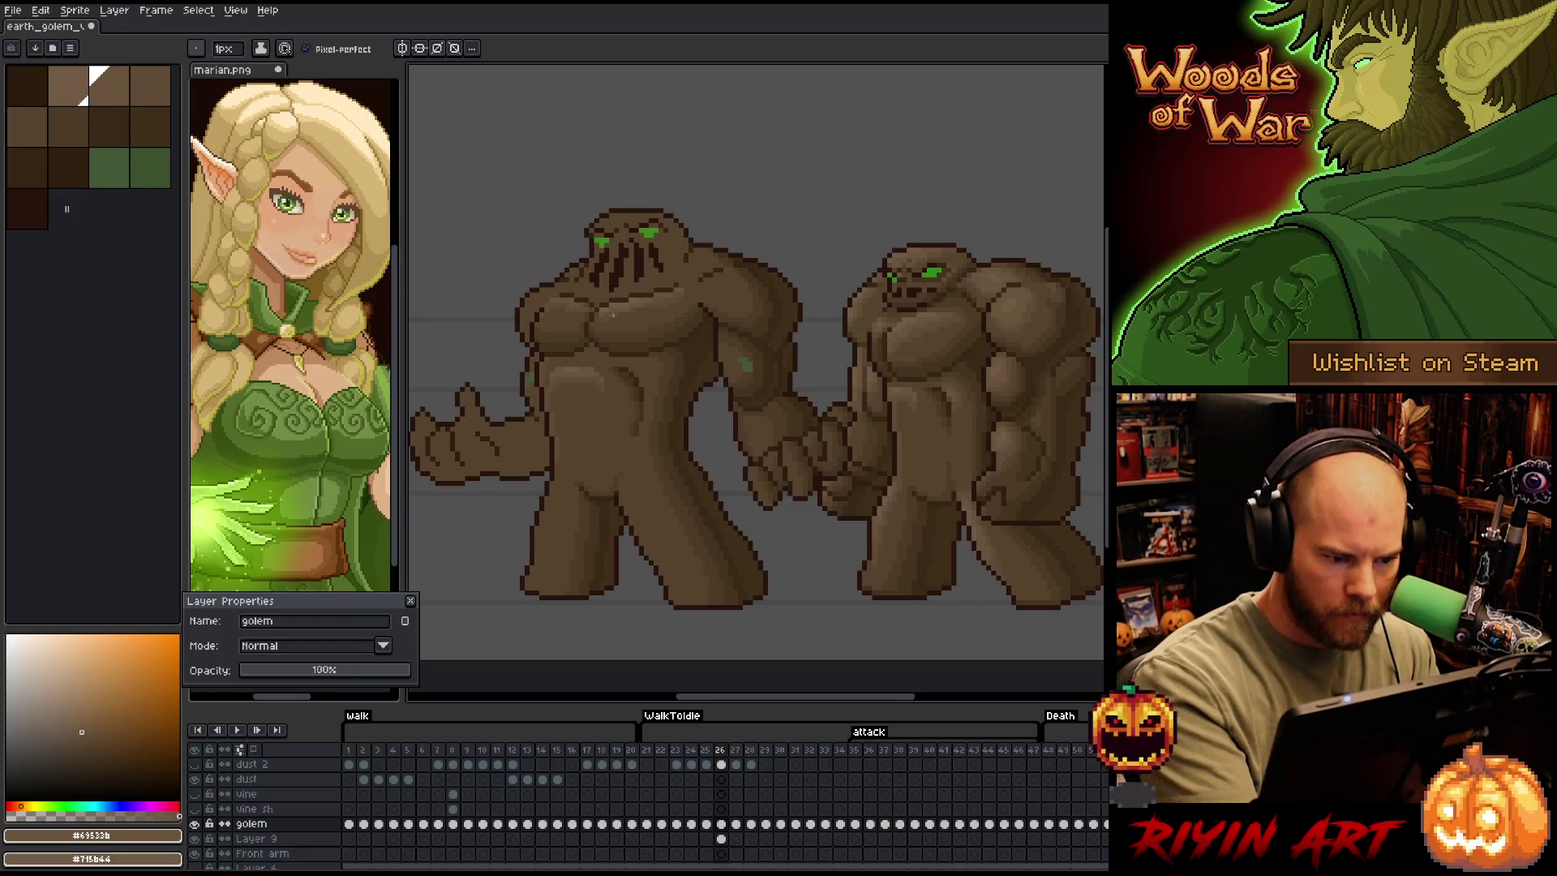
pyautogui.keyDown('alt'); pyautogui.click(634, 313); pyautogui.keyUp('alt')
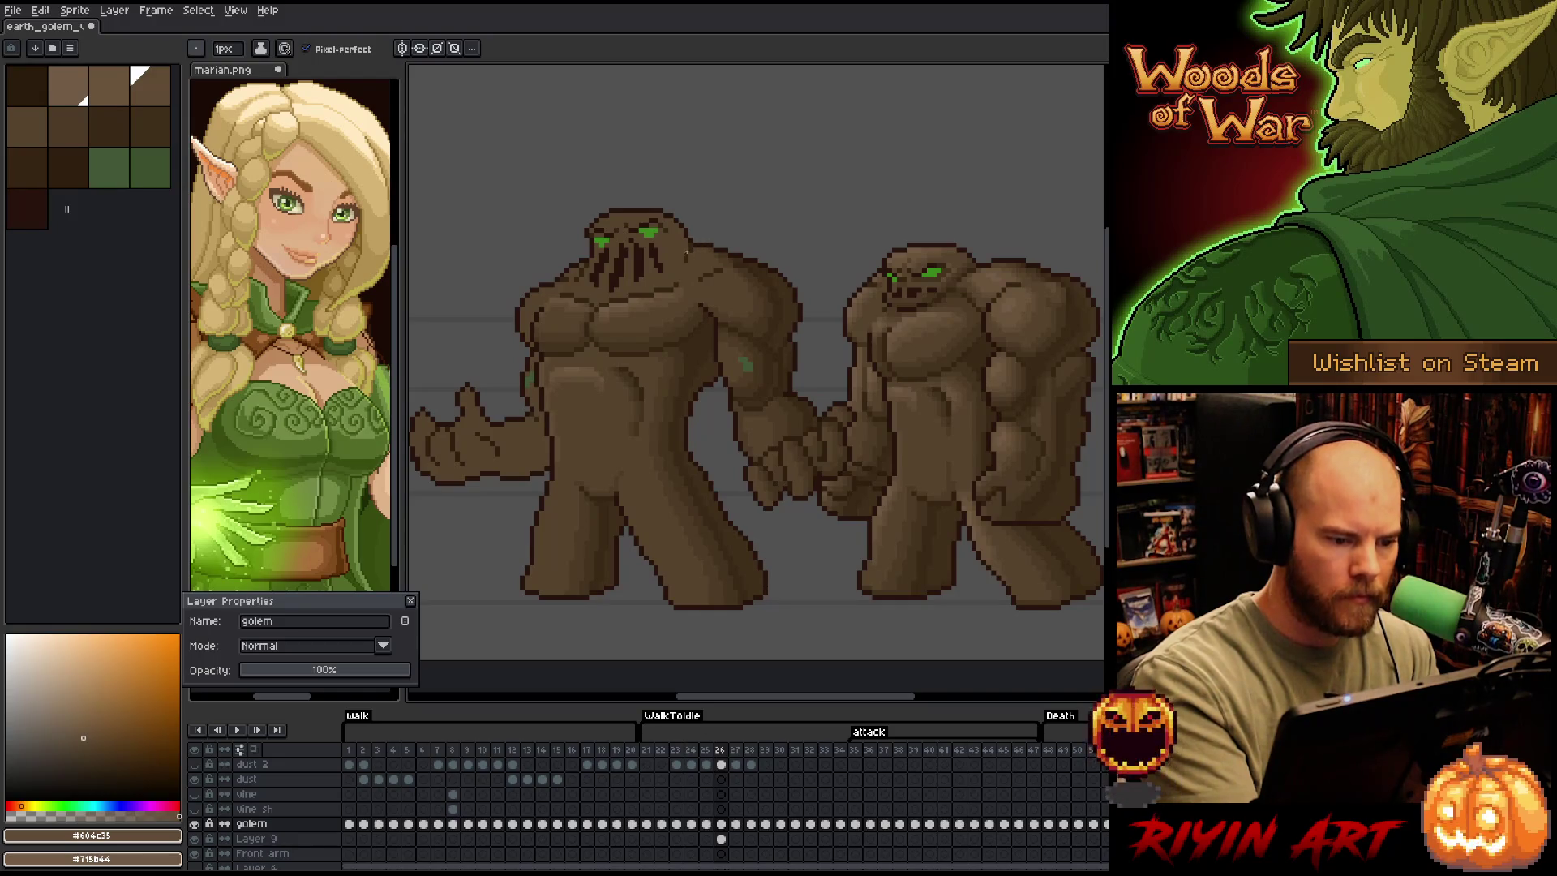
# Rework the chest highlights and shading with light, mid and darker chest browns
pyautogui.keyDown('alt'); pyautogui.click(554, 299); pyautogui.keyUp('alt')
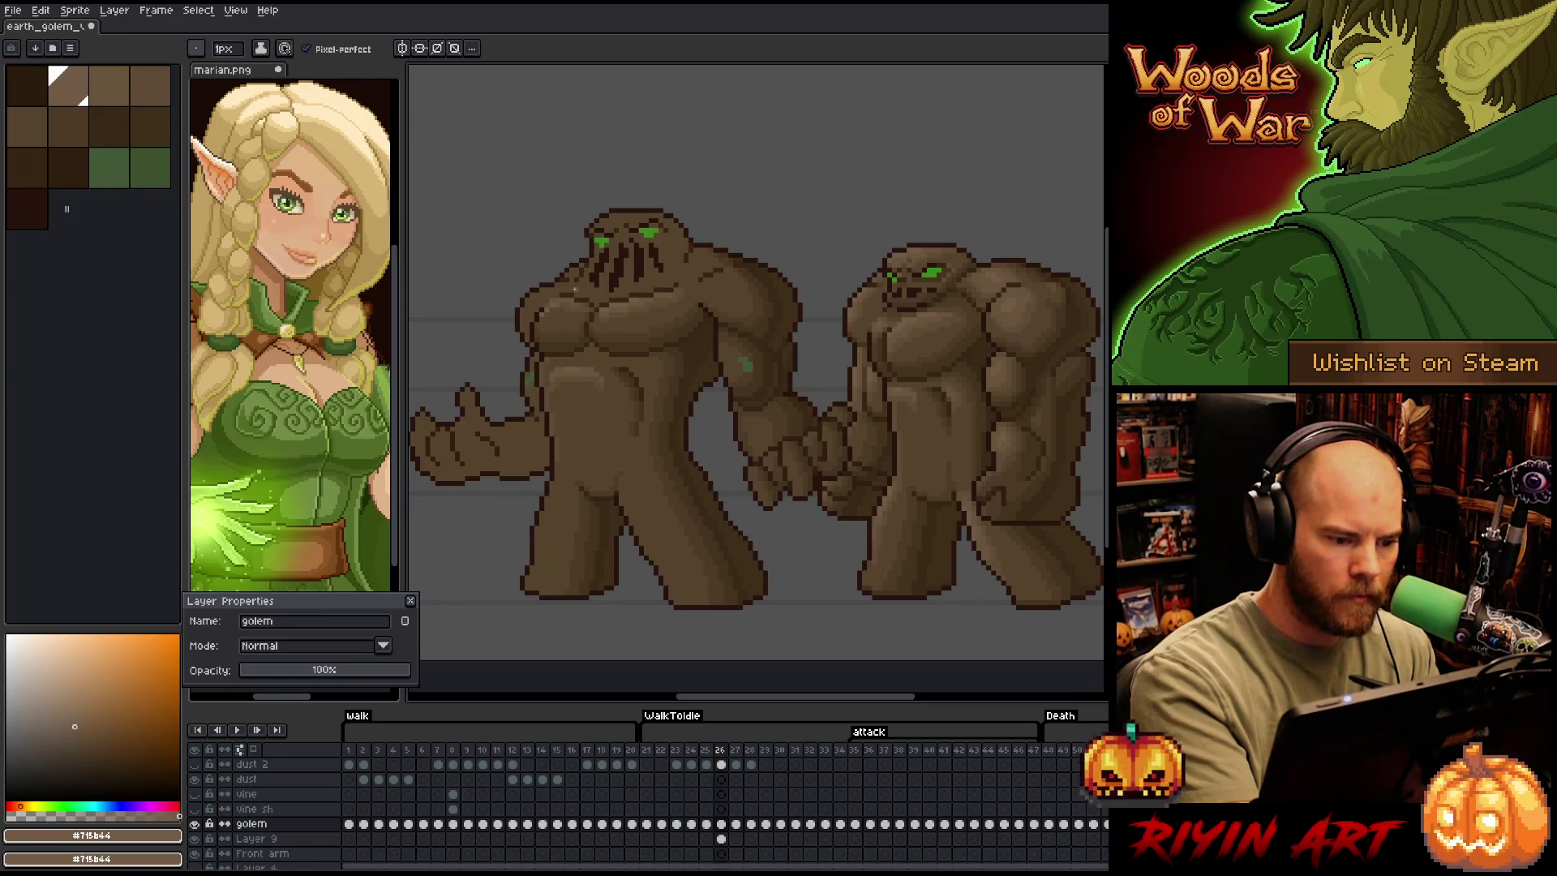
pyautogui.keyDown('alt'); pyautogui.click(557, 291); pyautogui.keyUp('alt')
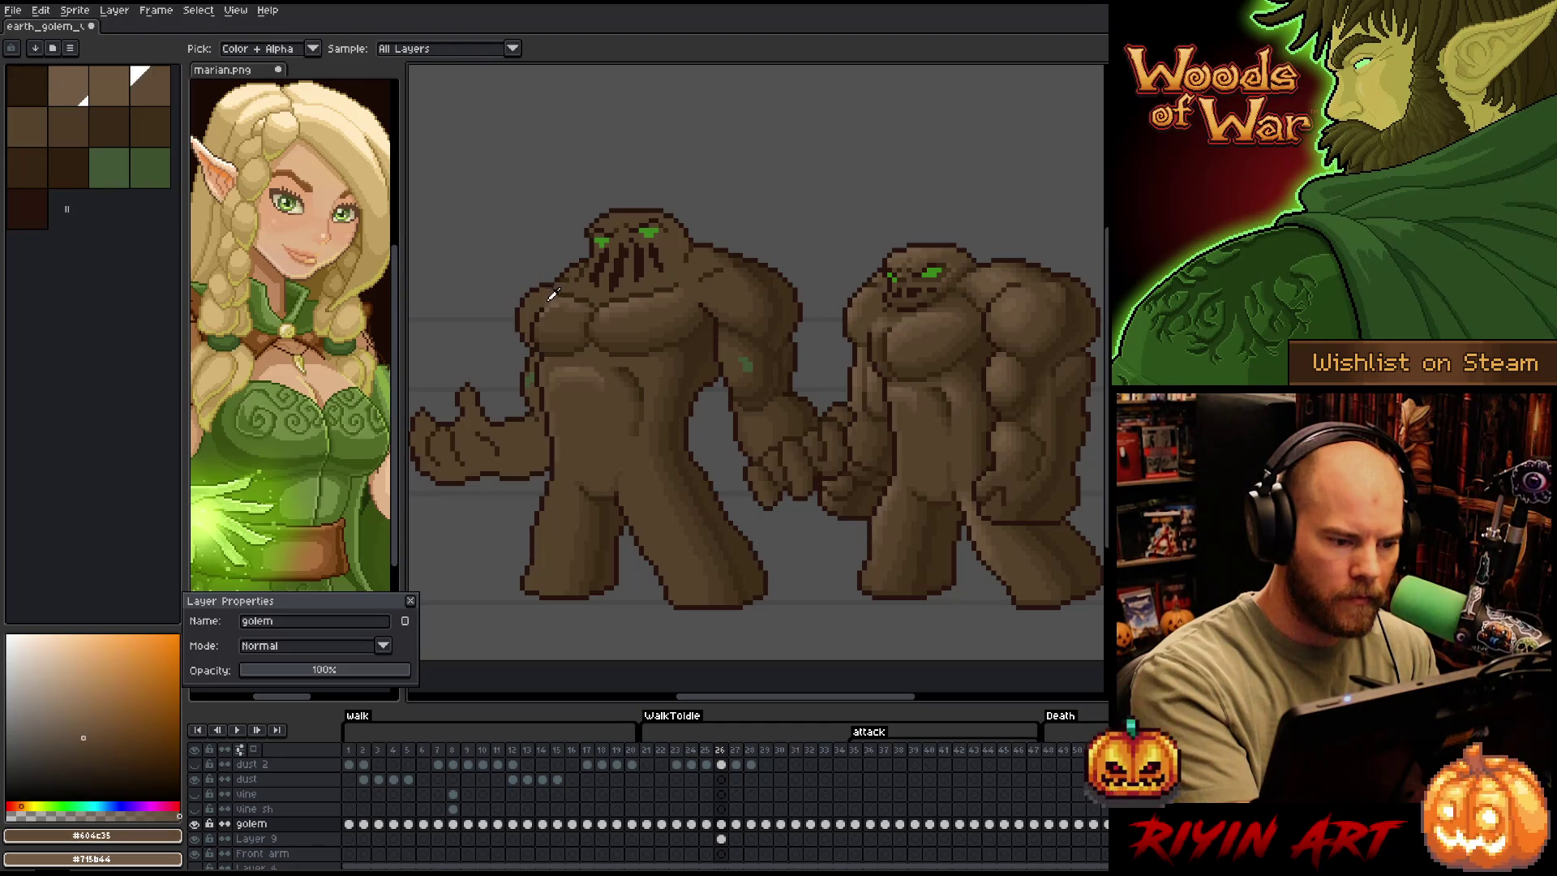
pyautogui.keyDown('alt'); pyautogui.click(586, 289); pyautogui.keyUp('alt')
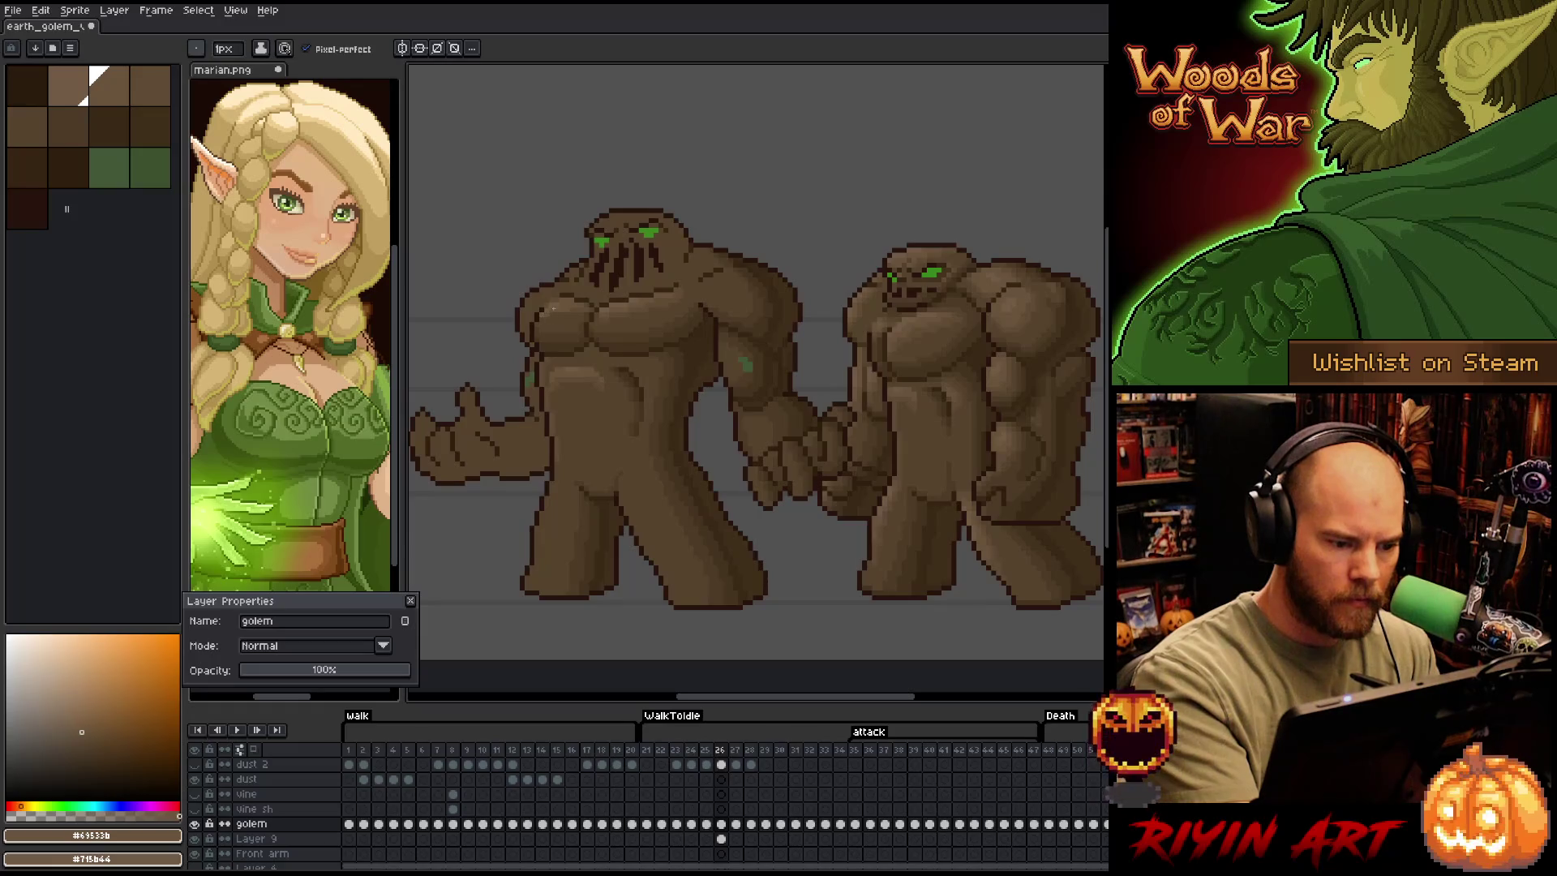
pyautogui.keyDown('alt'); pyautogui.click(567, 308); pyautogui.keyUp('alt')
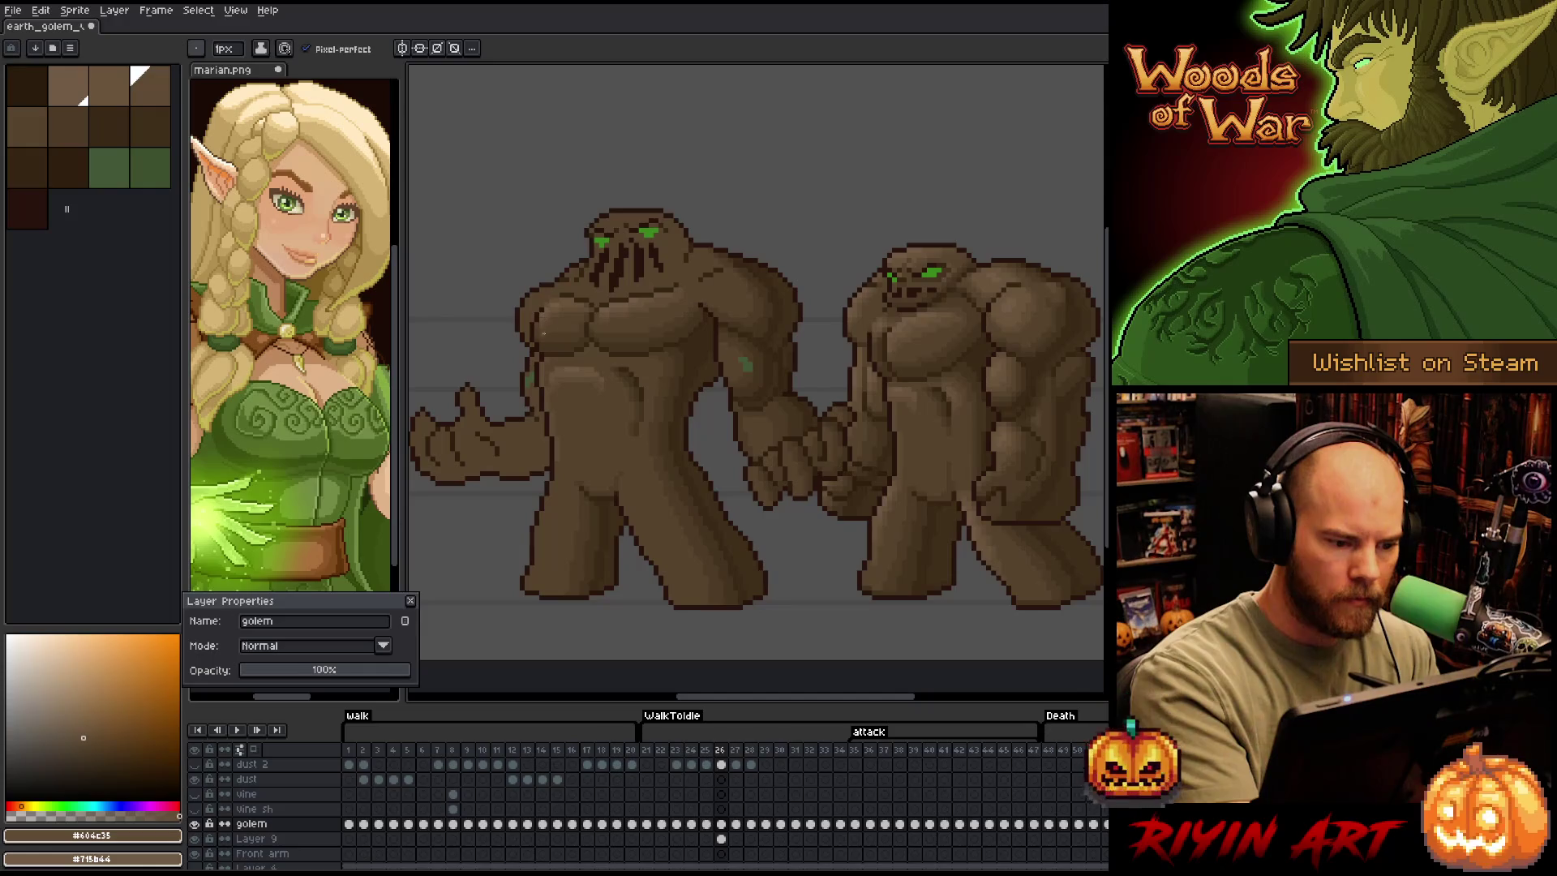
pyautogui.keyDown('alt'); pyautogui.click(535, 333); pyautogui.keyUp('alt')
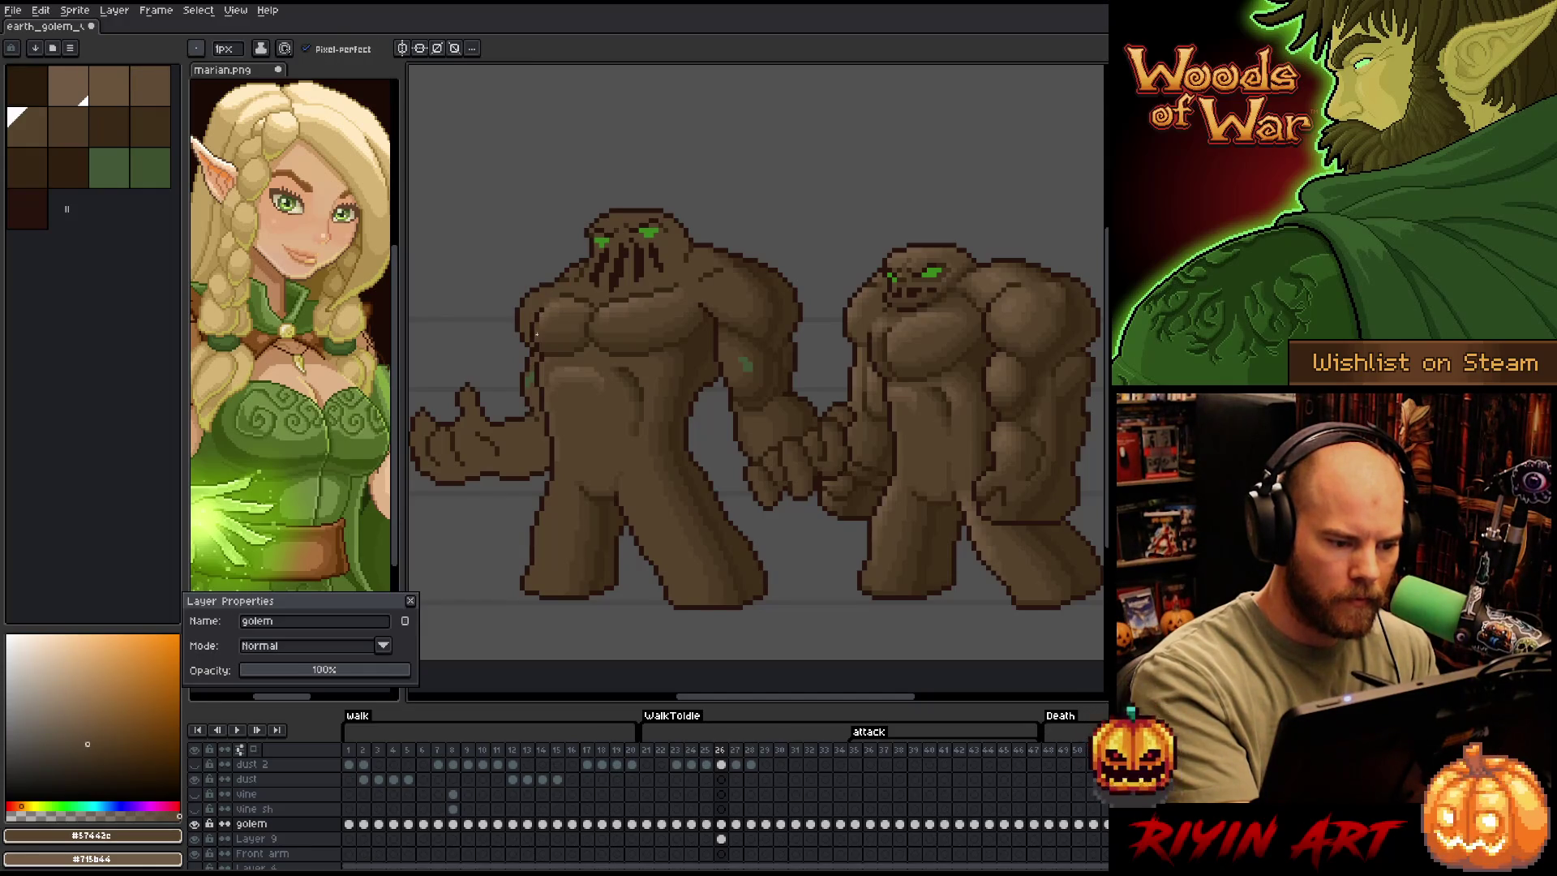
pyautogui.keyDown('alt'); pyautogui.click(544, 320); pyautogui.keyUp('alt')
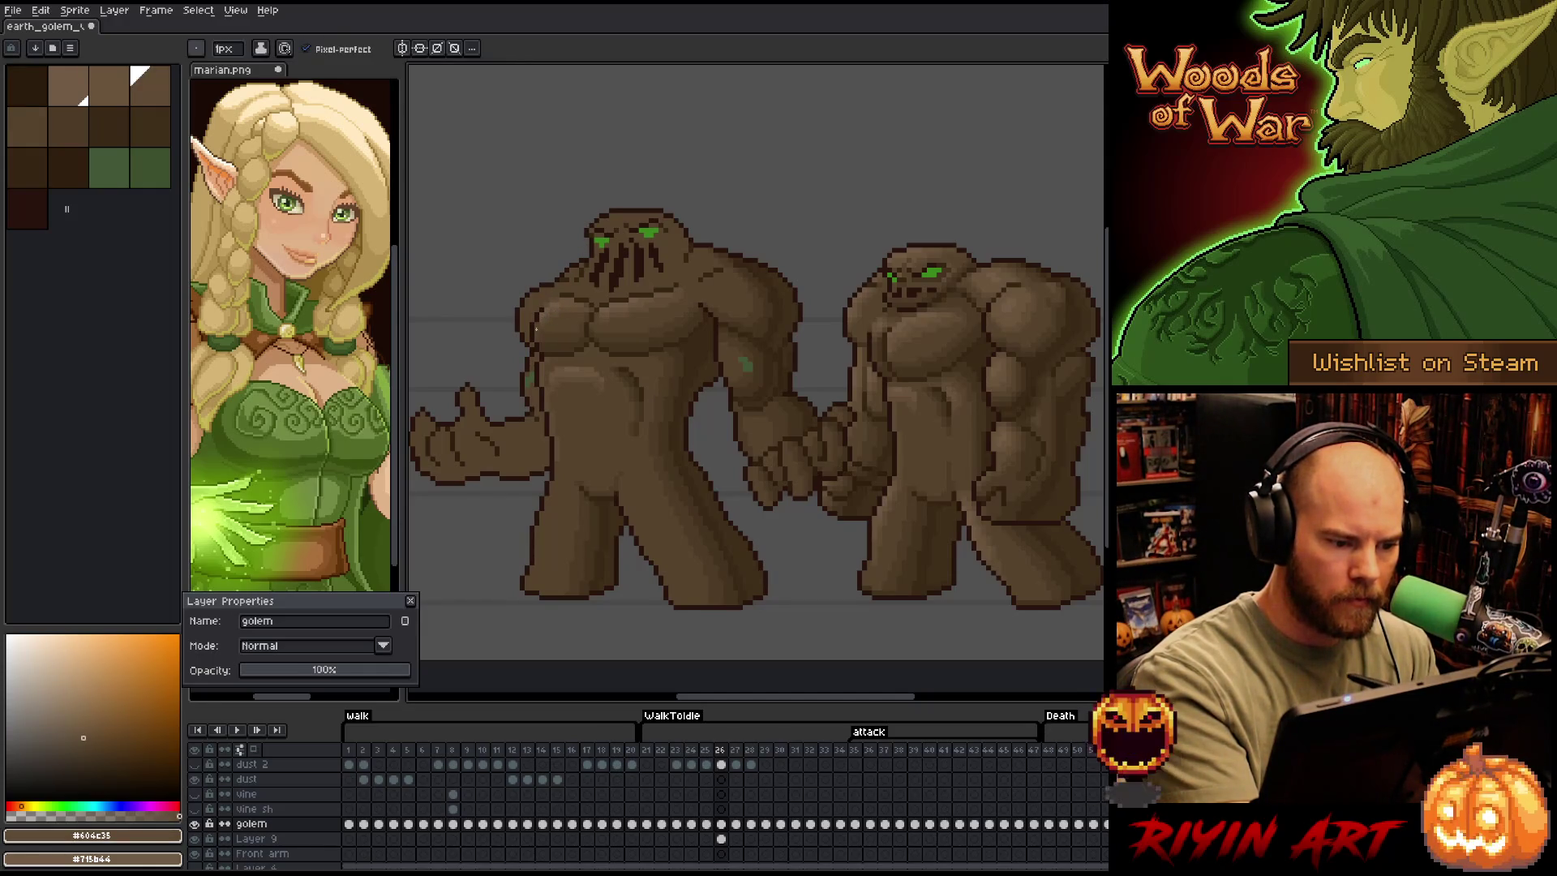
# Paint deep shadow pixels on the chest and shoulder using the darkest sampled browns
pyautogui.keyDown('alt'); pyautogui.click(542, 344); pyautogui.keyUp('alt')
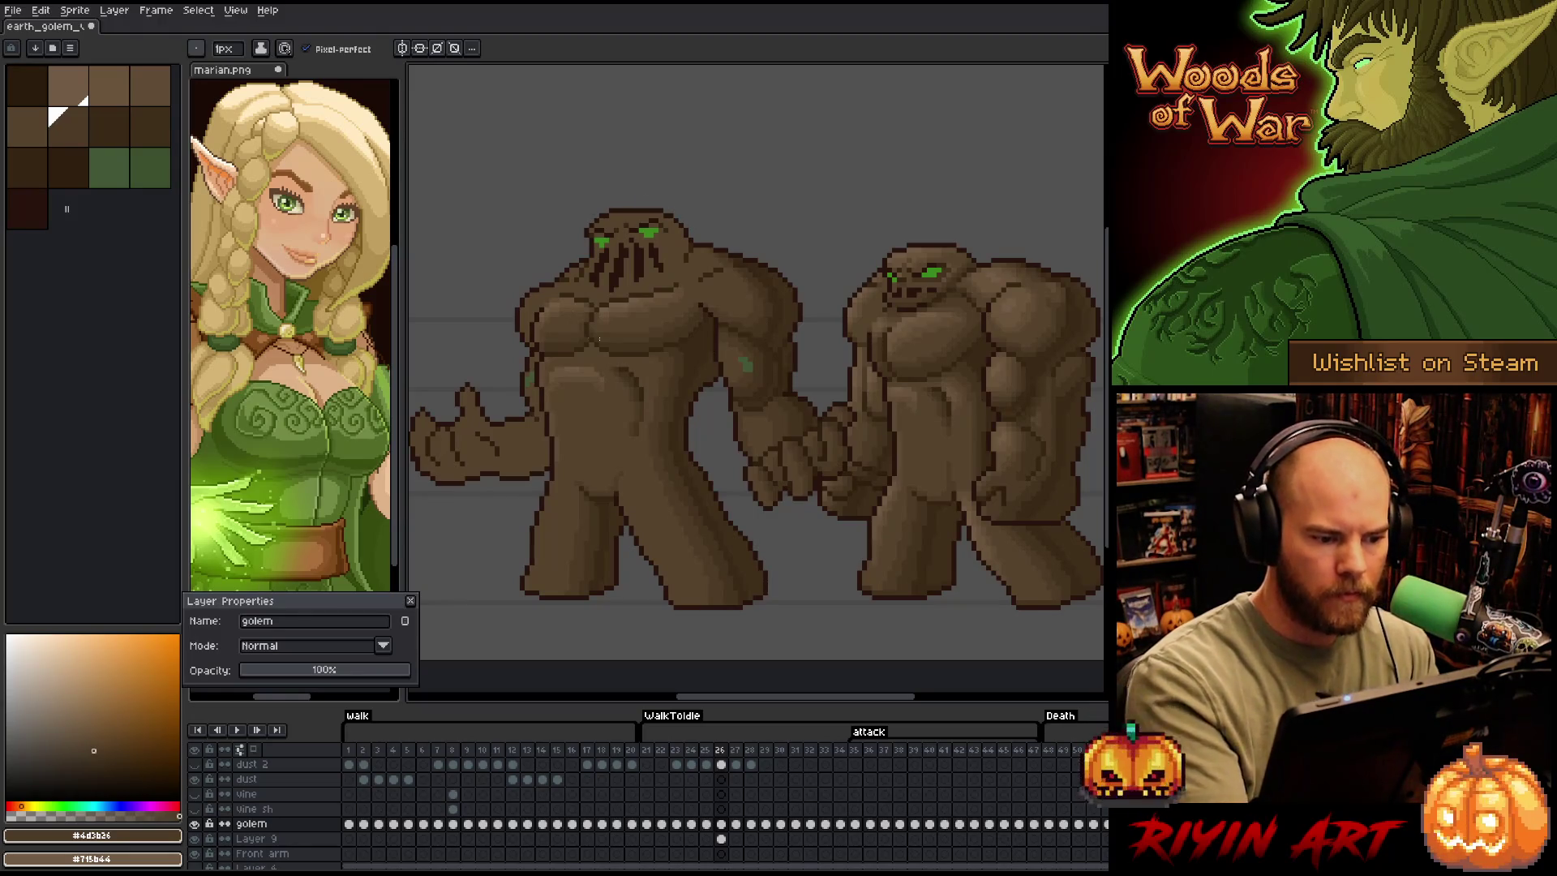
pyautogui.keyDown('alt'); pyautogui.click(546, 333); pyautogui.keyUp('alt')
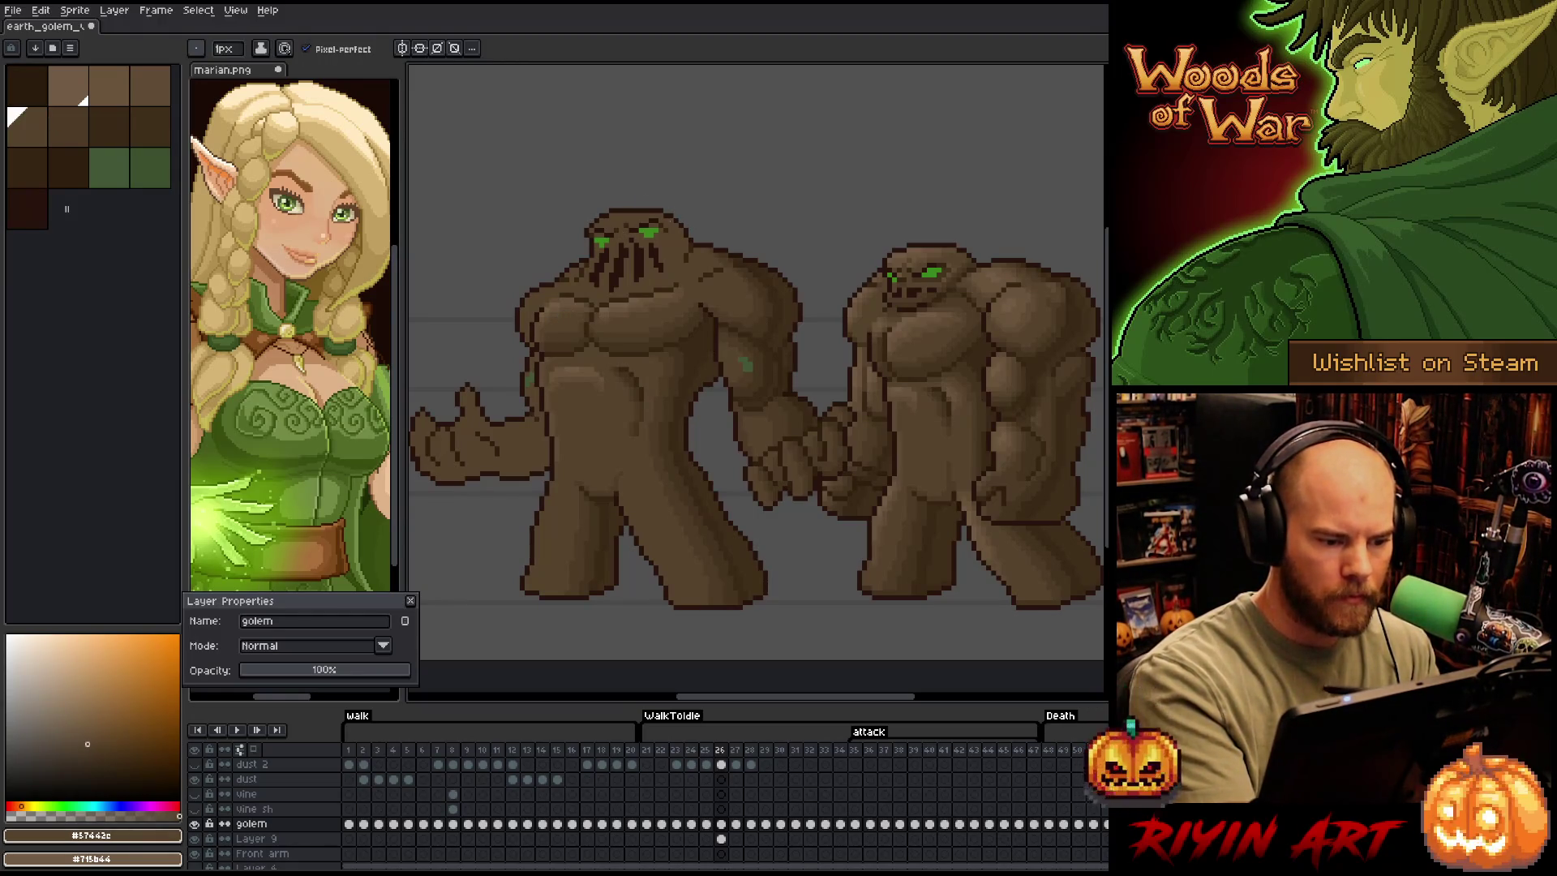
pyautogui.keyDown('alt'); pyautogui.click(537, 333); pyautogui.keyUp('alt')
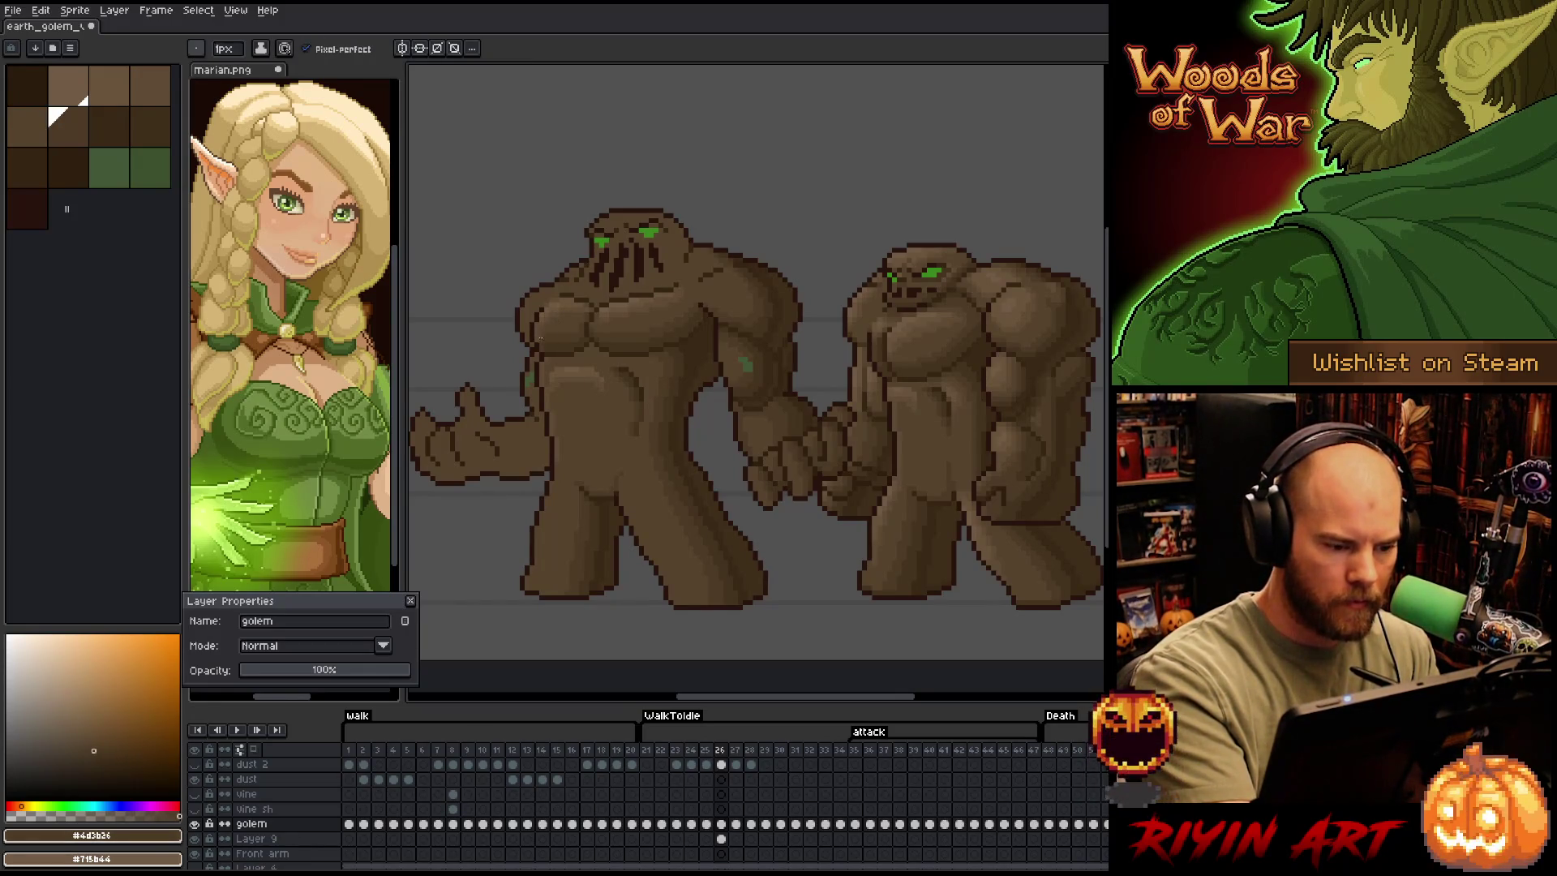
pyautogui.keyDown('alt'); pyautogui.click(544, 335); pyautogui.keyUp('alt')
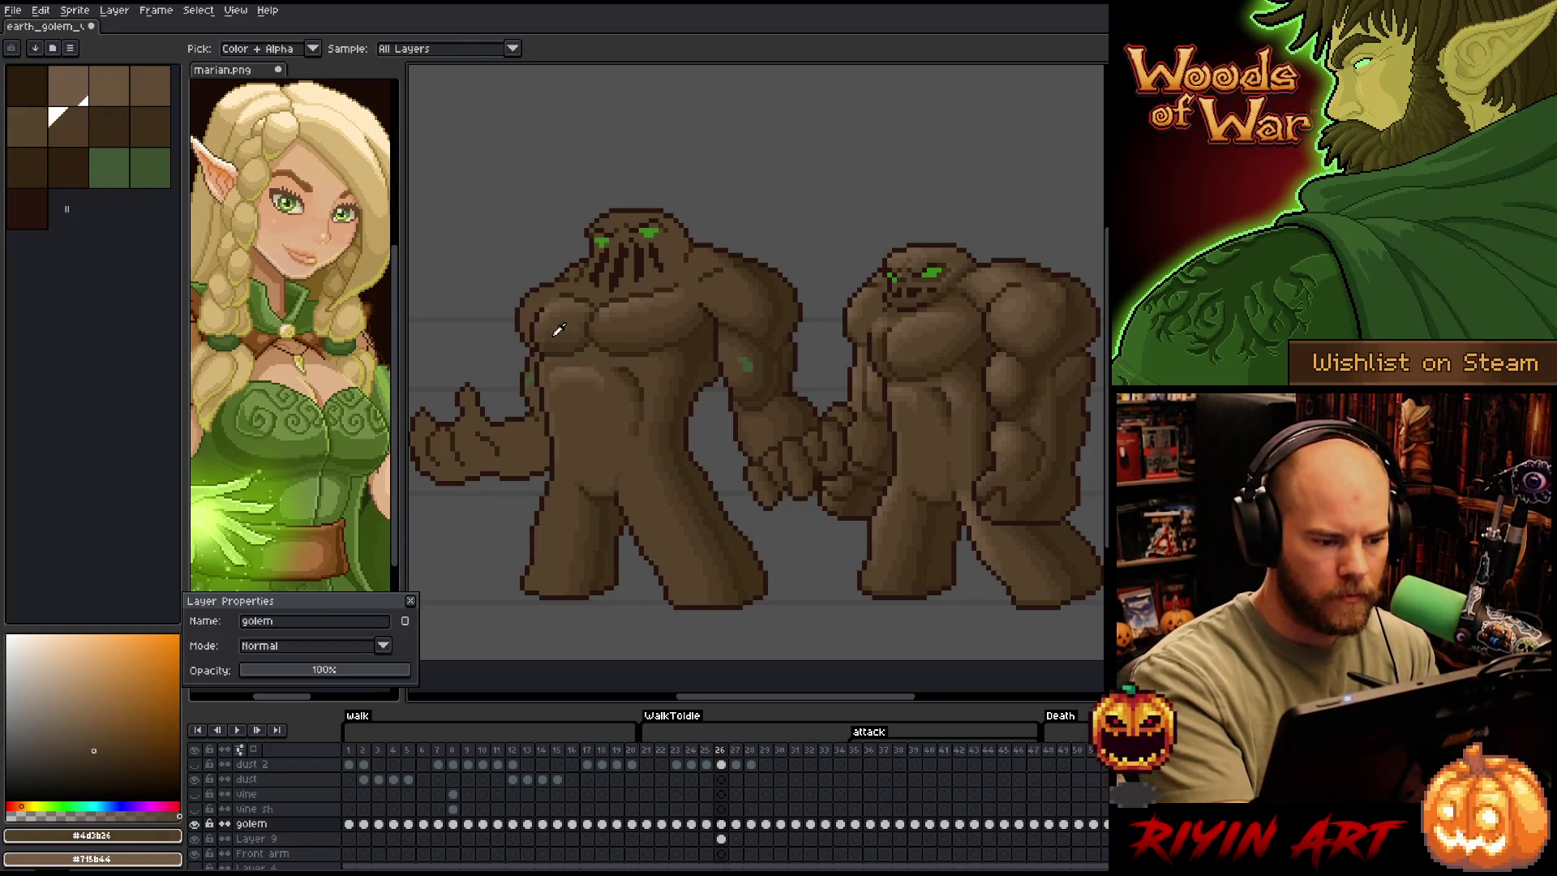
pyautogui.keyDown('alt'); pyautogui.click(666, 380); pyautogui.keyUp('alt')
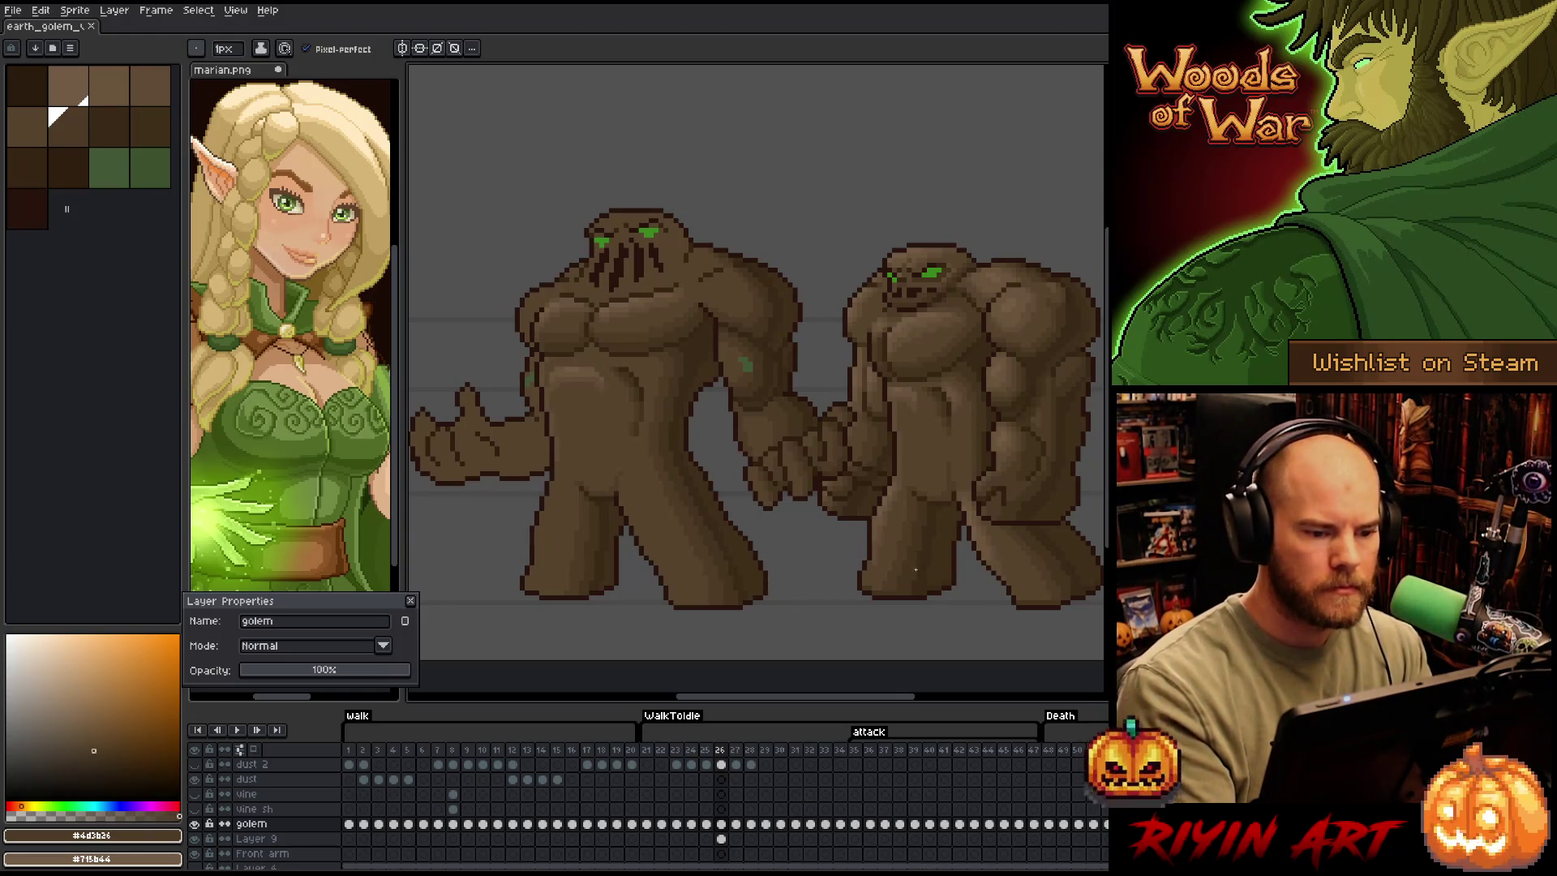
pyautogui.keyDown('alt'); pyautogui.click(931, 244); pyautogui.keyUp('alt')
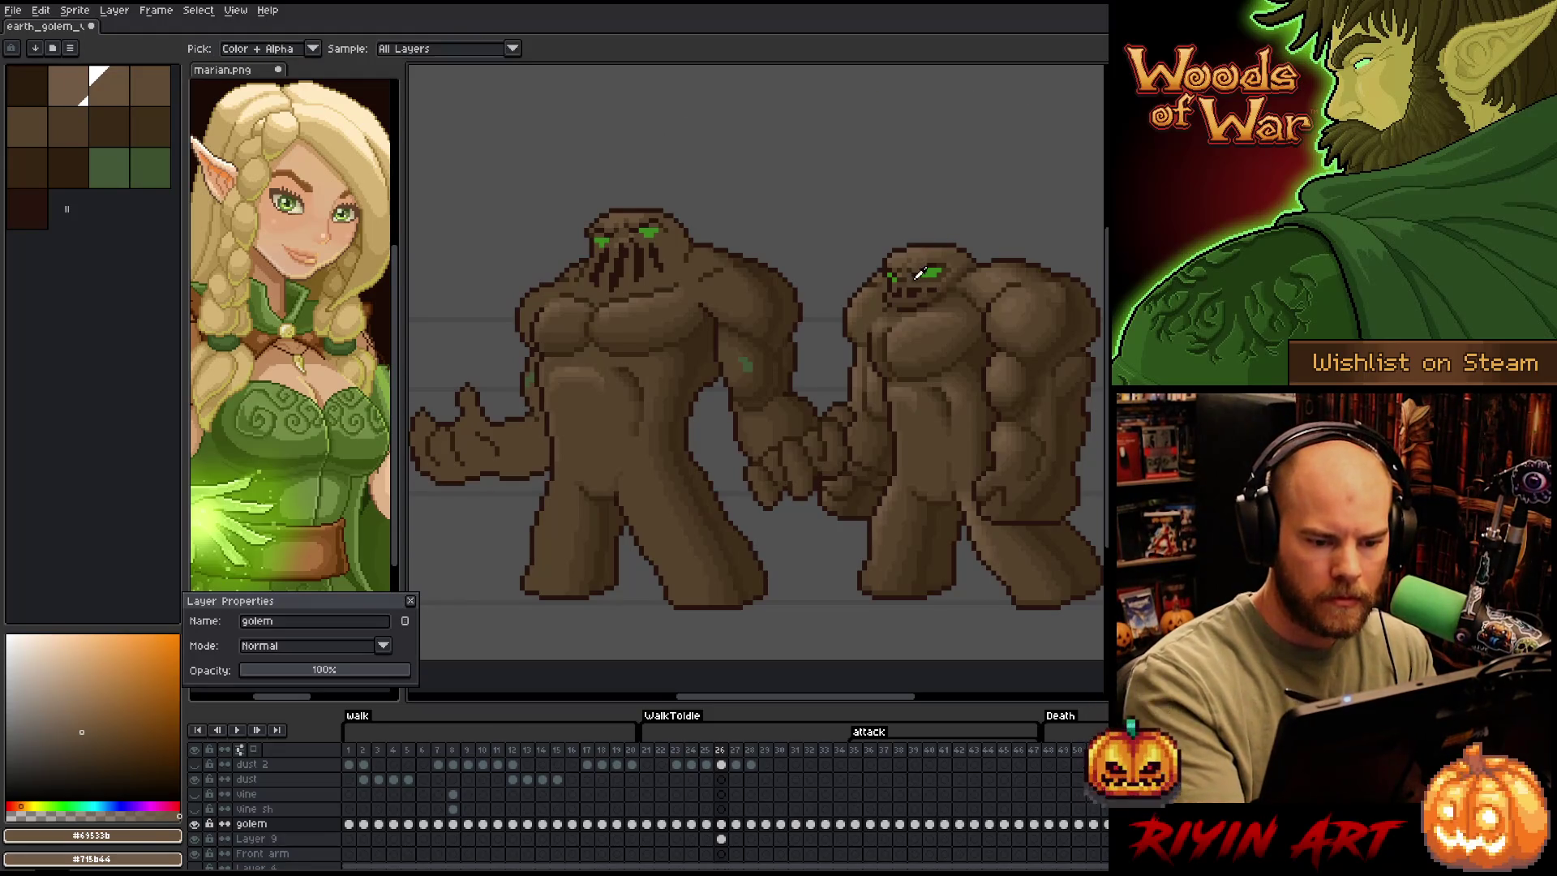
pyautogui.keyDown('alt'); pyautogui.click(910, 277); pyautogui.keyUp('alt')
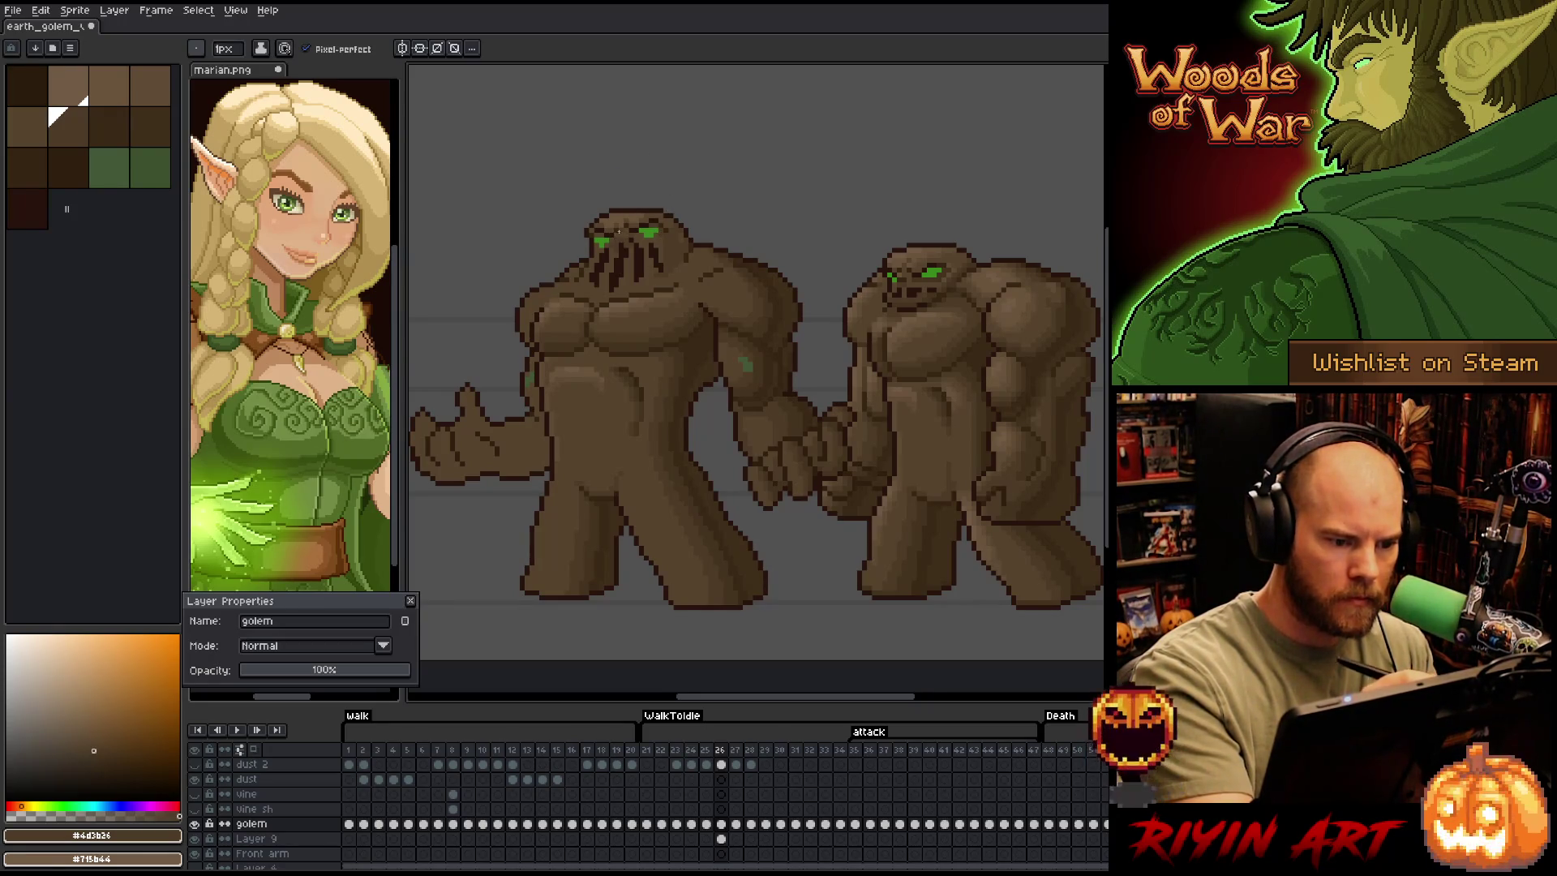
pyautogui.keyDown('alt'); pyautogui.click(617, 240); pyautogui.keyUp('alt')
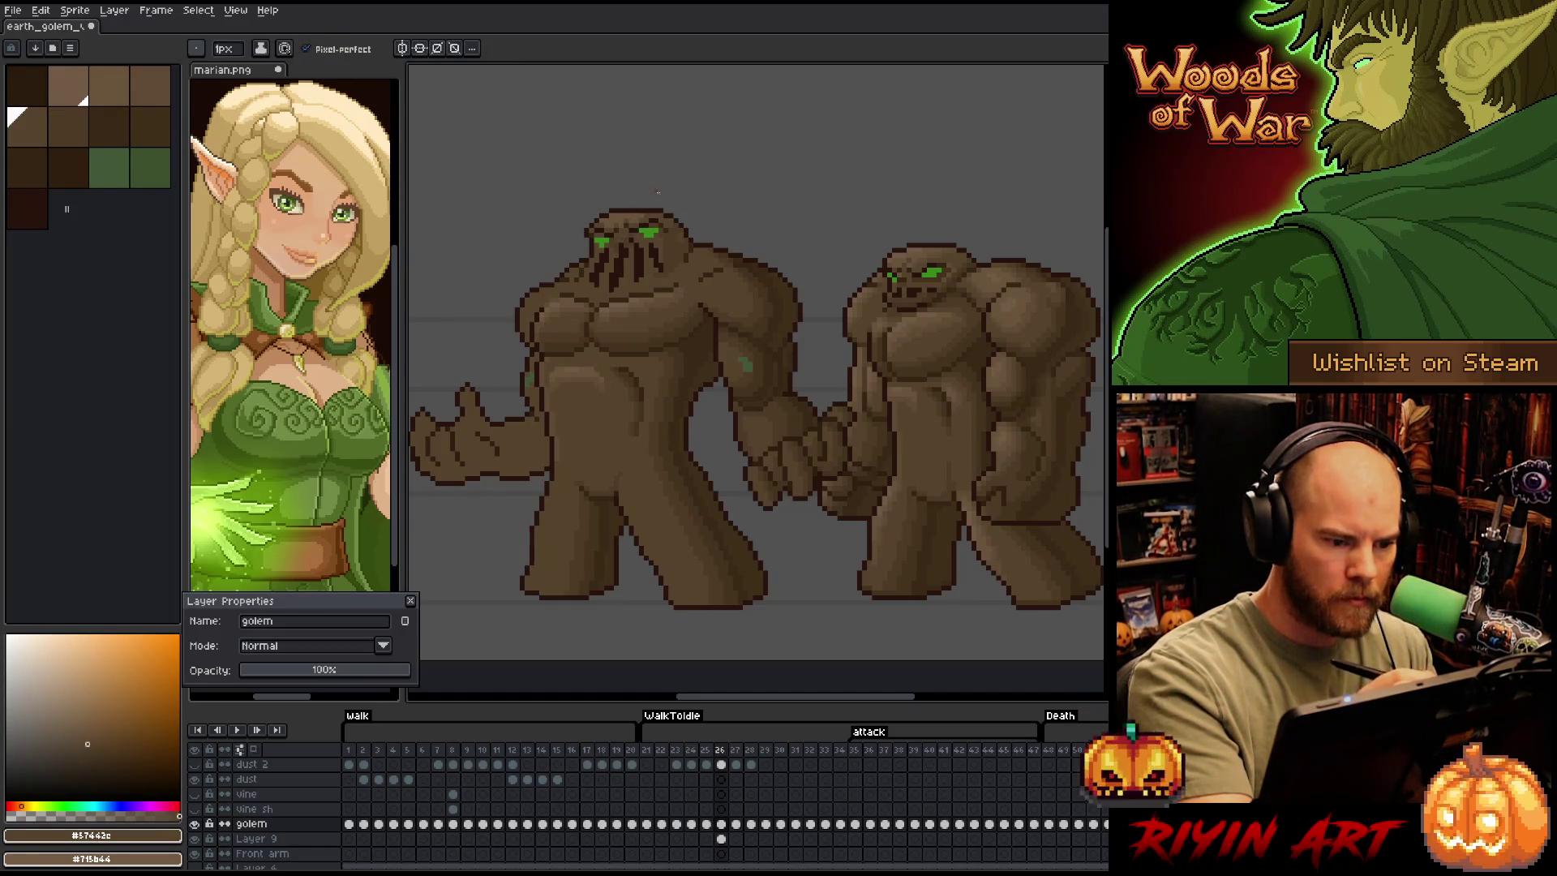
pyautogui.press(']')
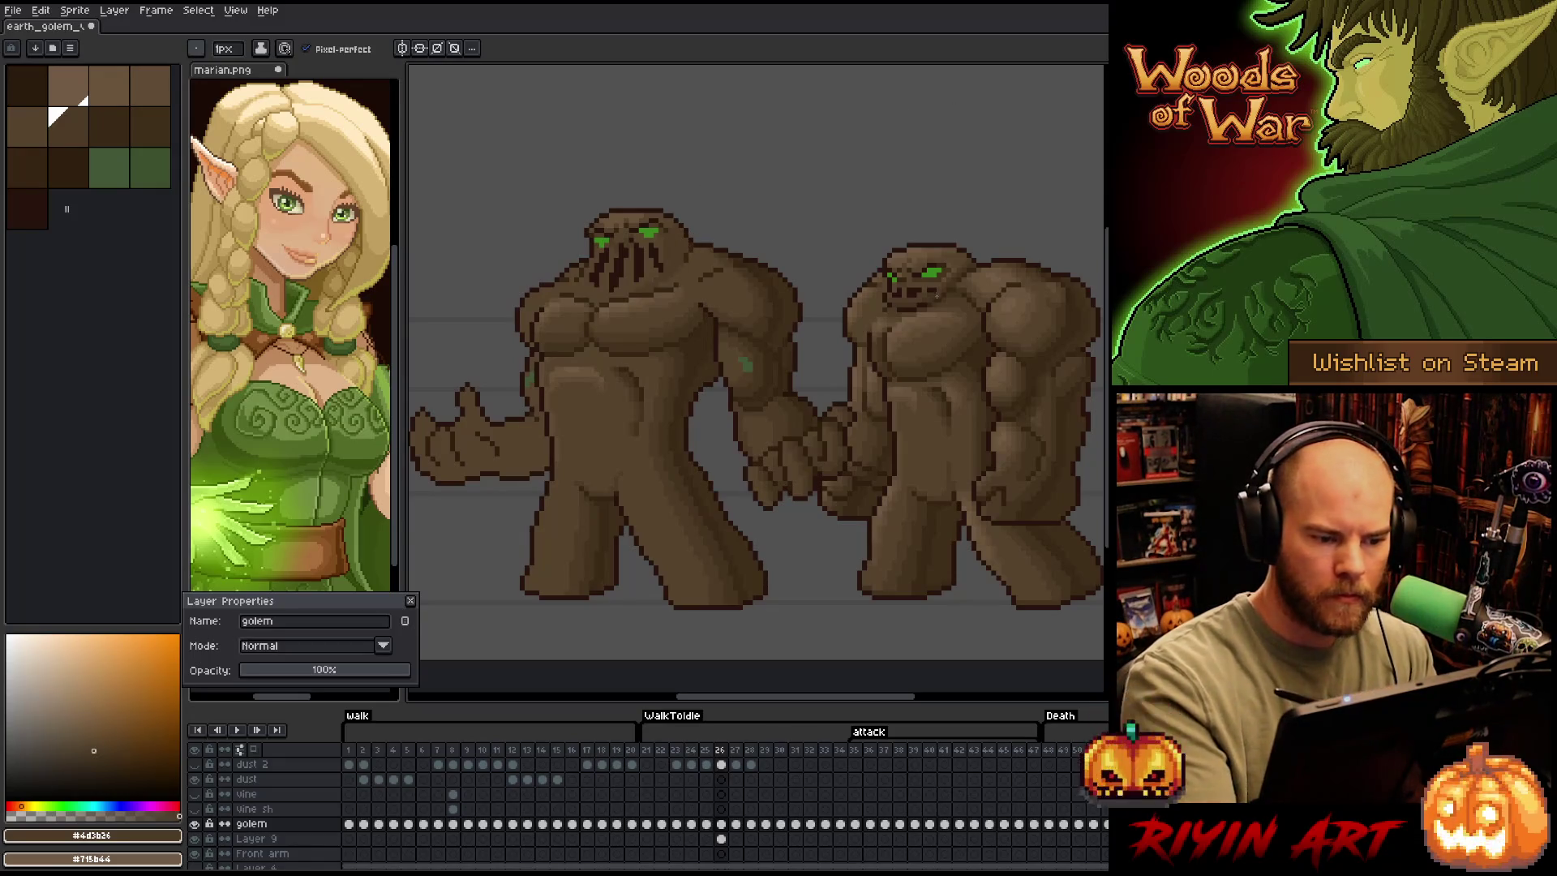
pyautogui.keyDown('alt'); pyautogui.click(945, 239); pyautogui.keyUp('alt')
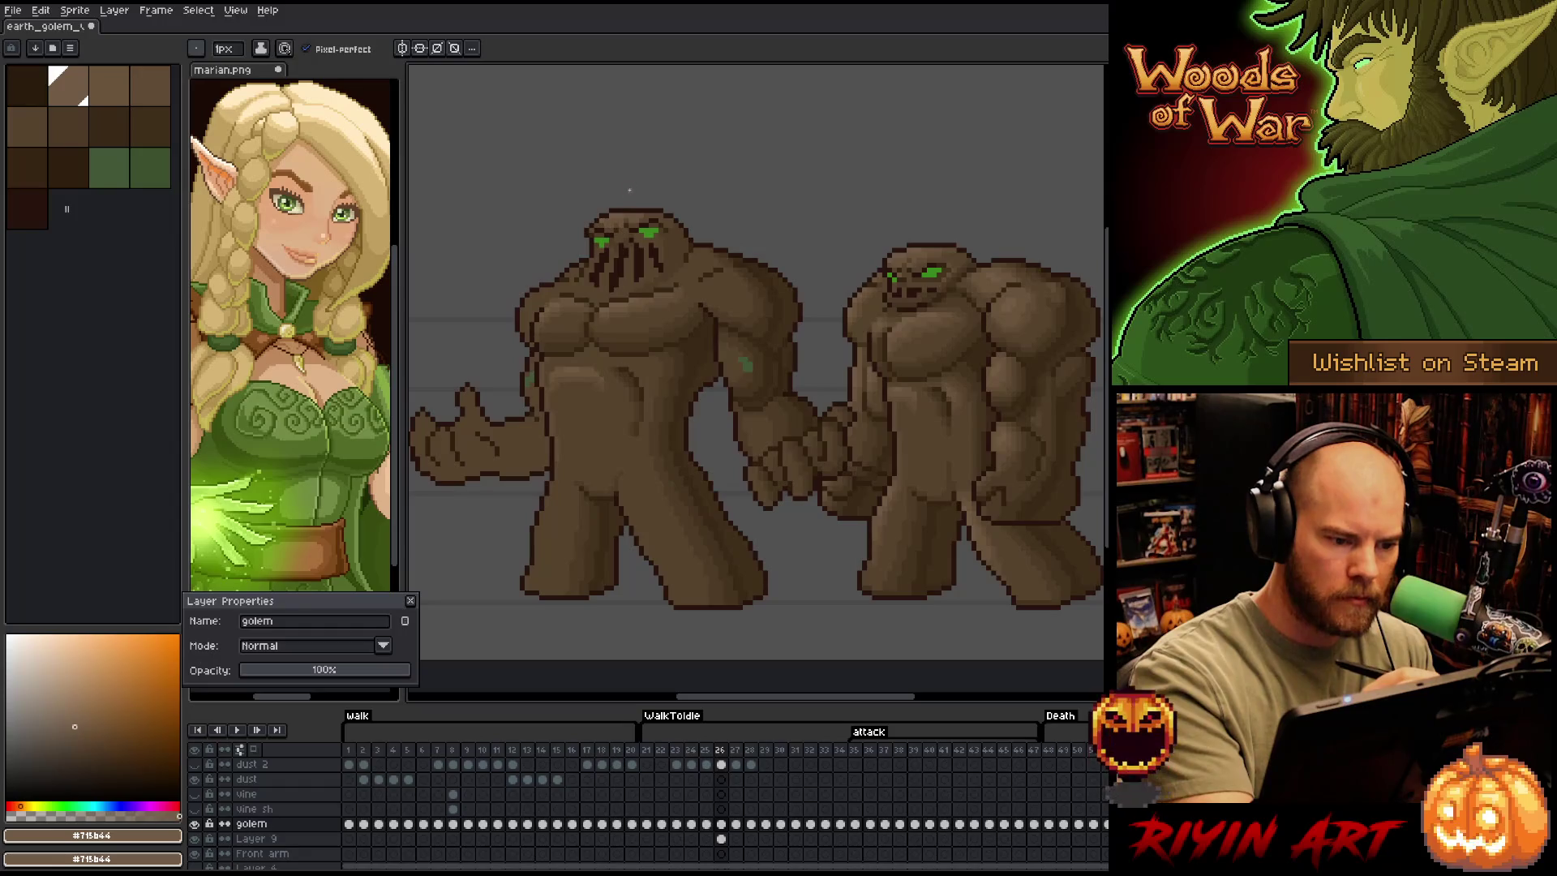
pyautogui.keyDown('alt'); pyautogui.click(653, 219); pyautogui.keyUp('alt')
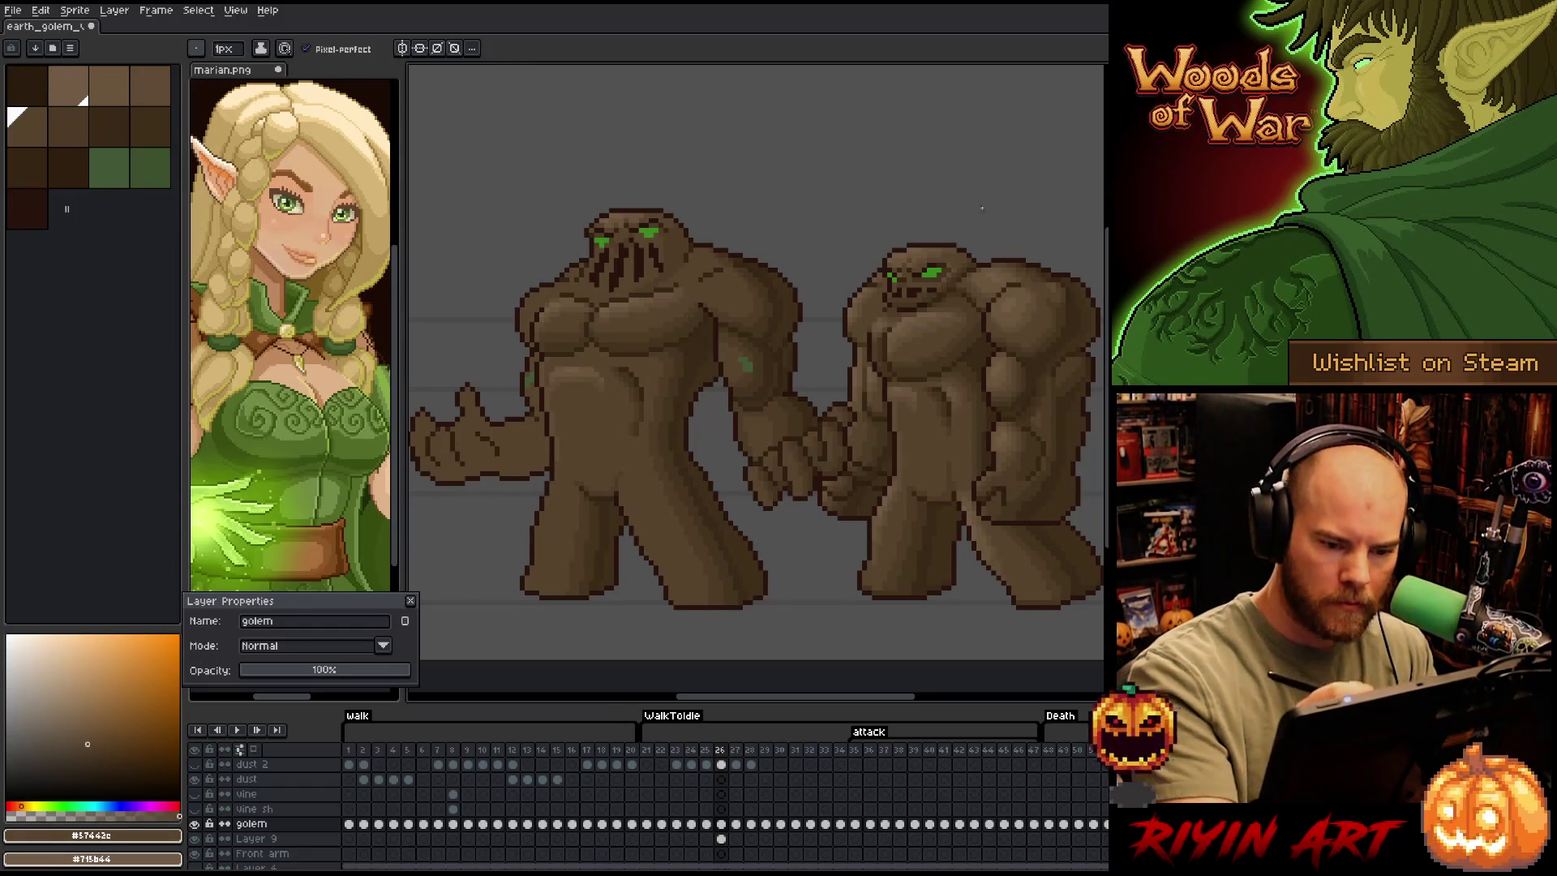
pyautogui.keyDown('alt'); pyautogui.click(643, 214); pyautogui.keyUp('alt')
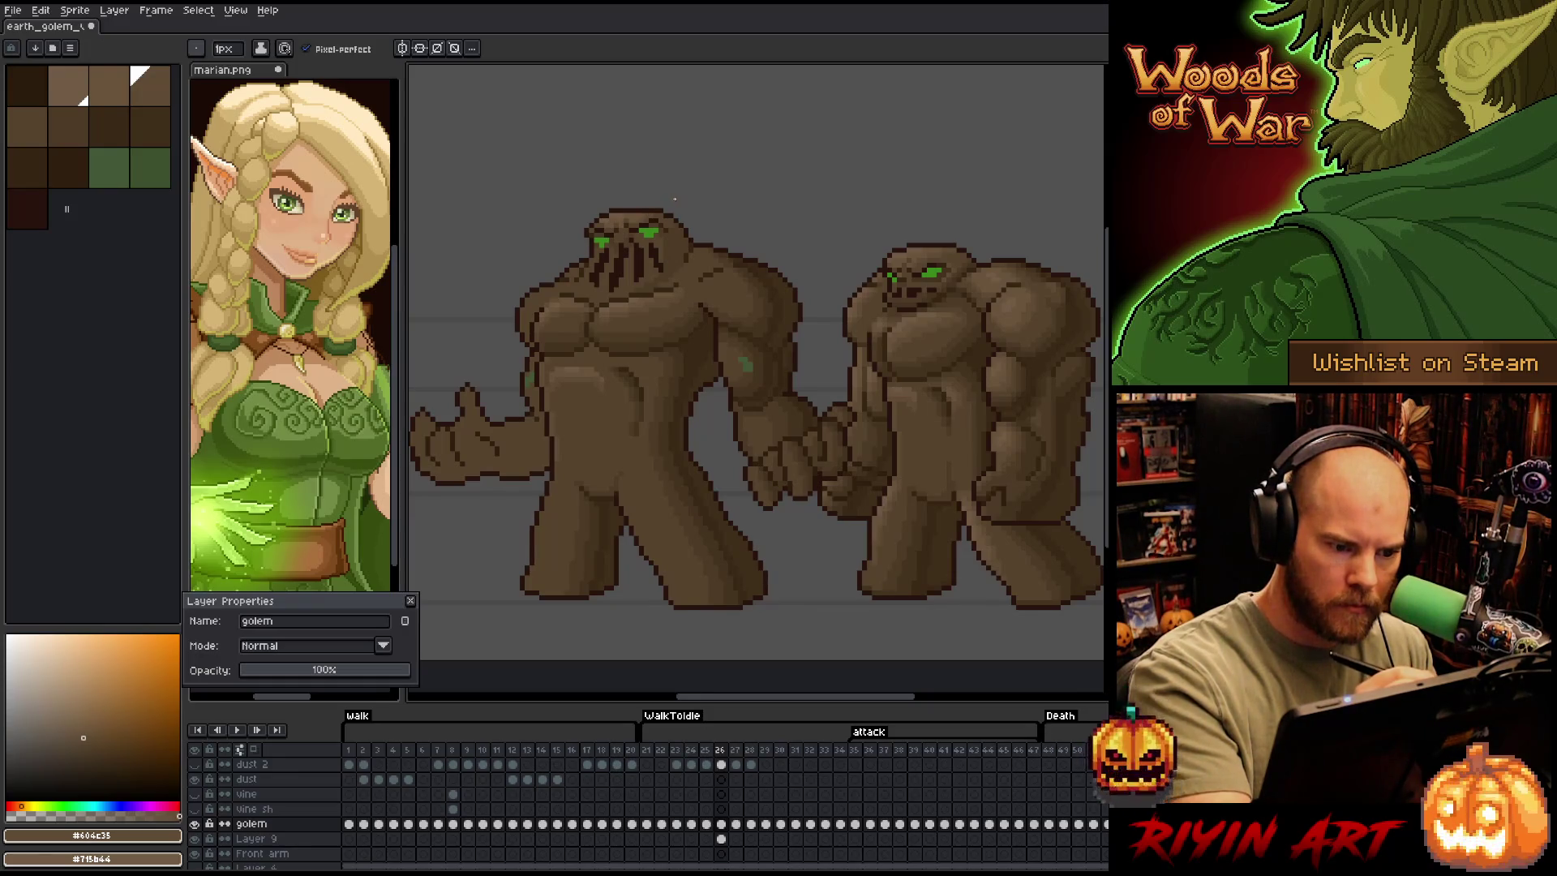
pyautogui.press('alt')
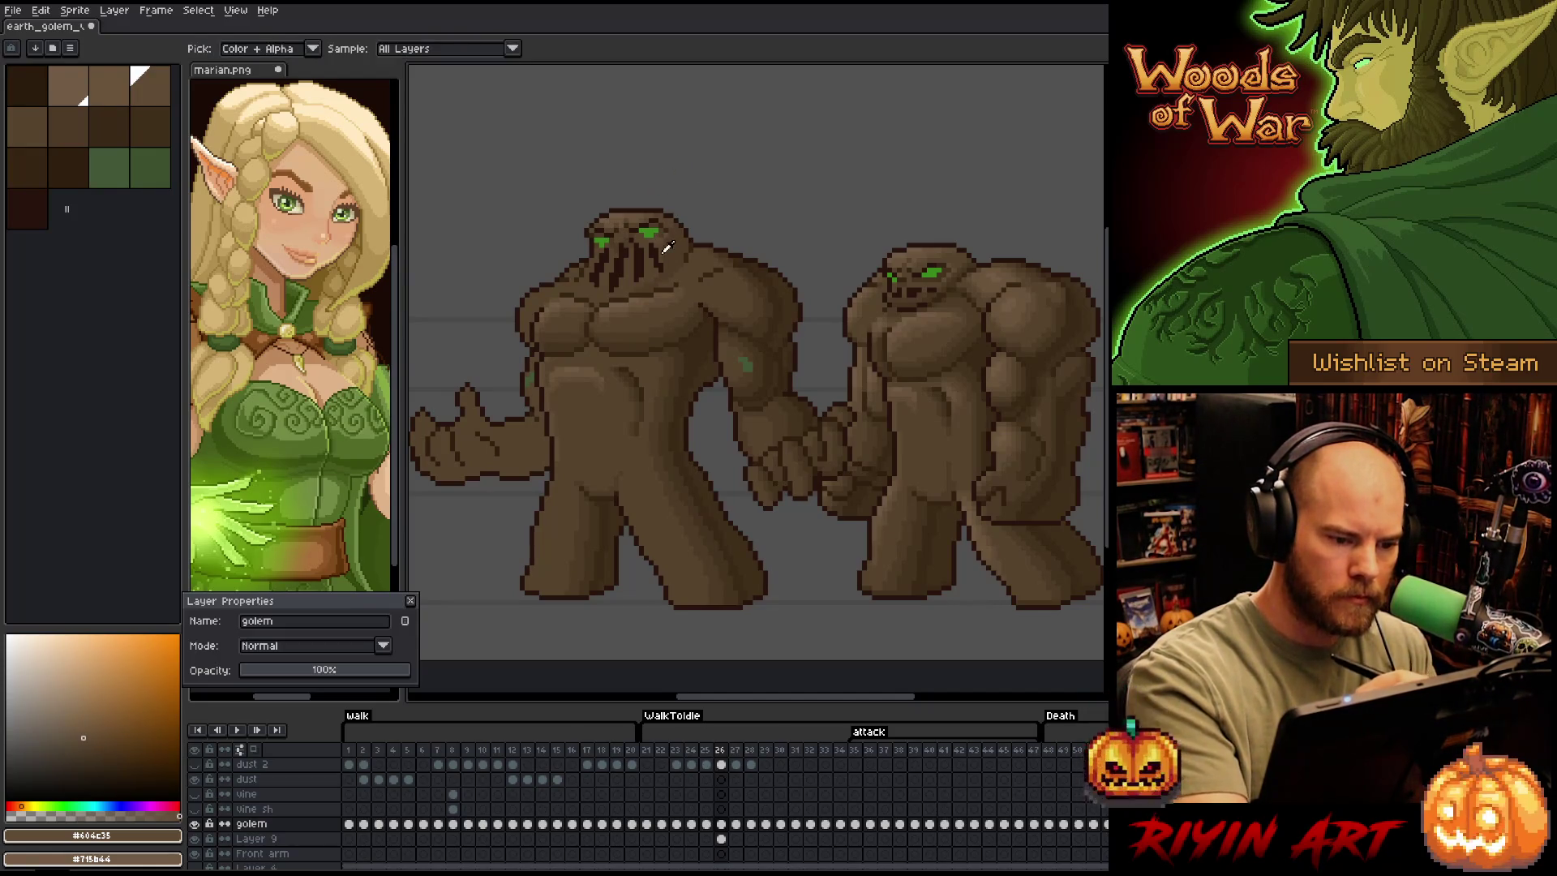
pyautogui.keyDown('alt'); pyautogui.click(665, 241); pyautogui.keyUp('alt')
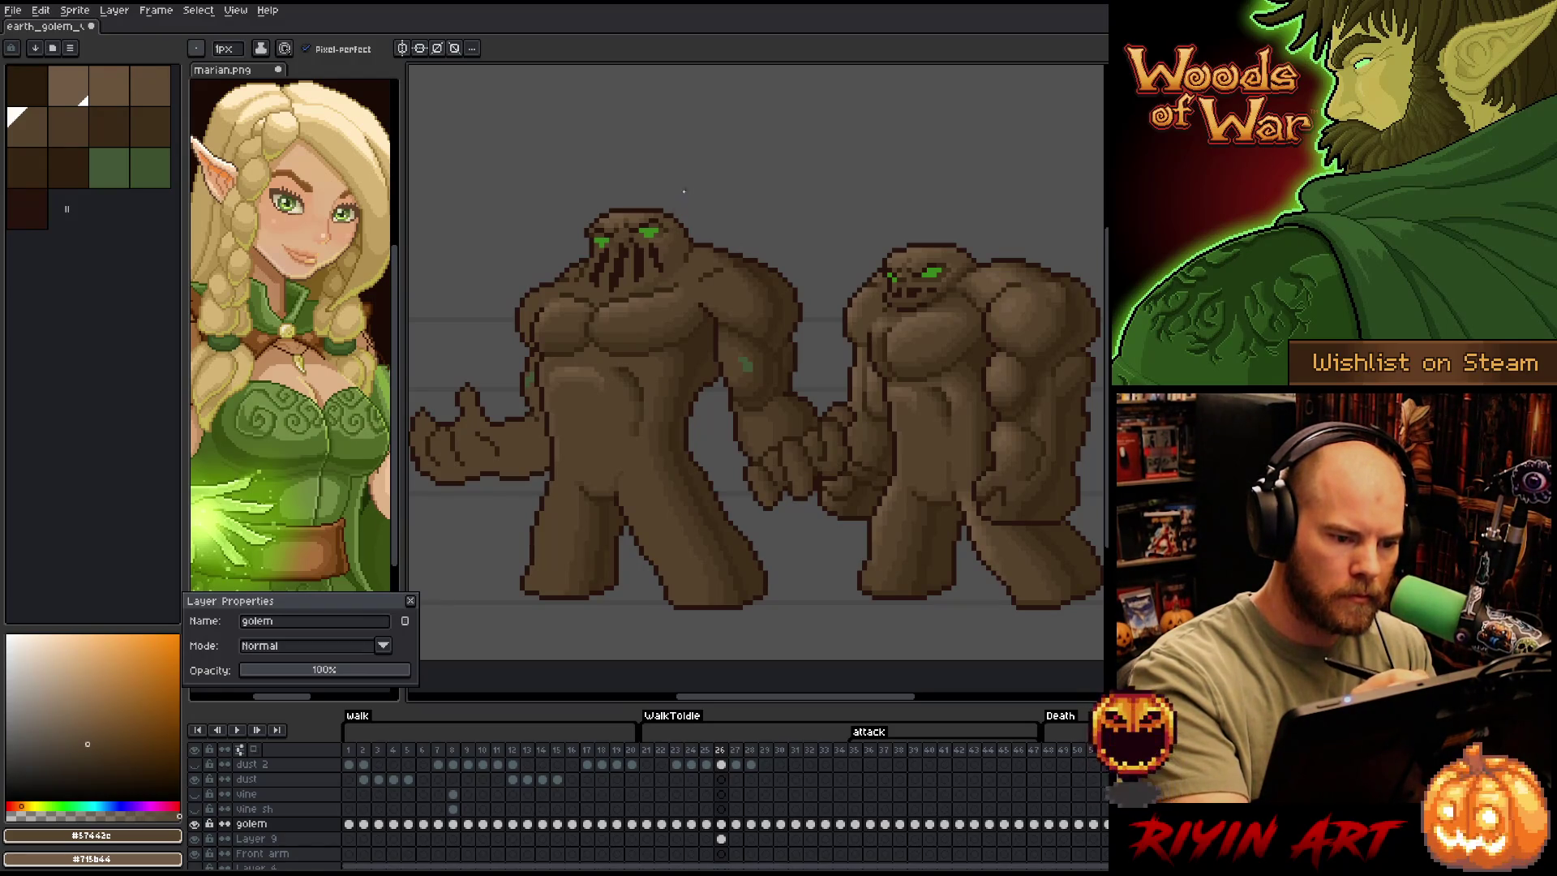
pyautogui.keyDown('alt'); pyautogui.click(670, 229); pyautogui.keyUp('alt')
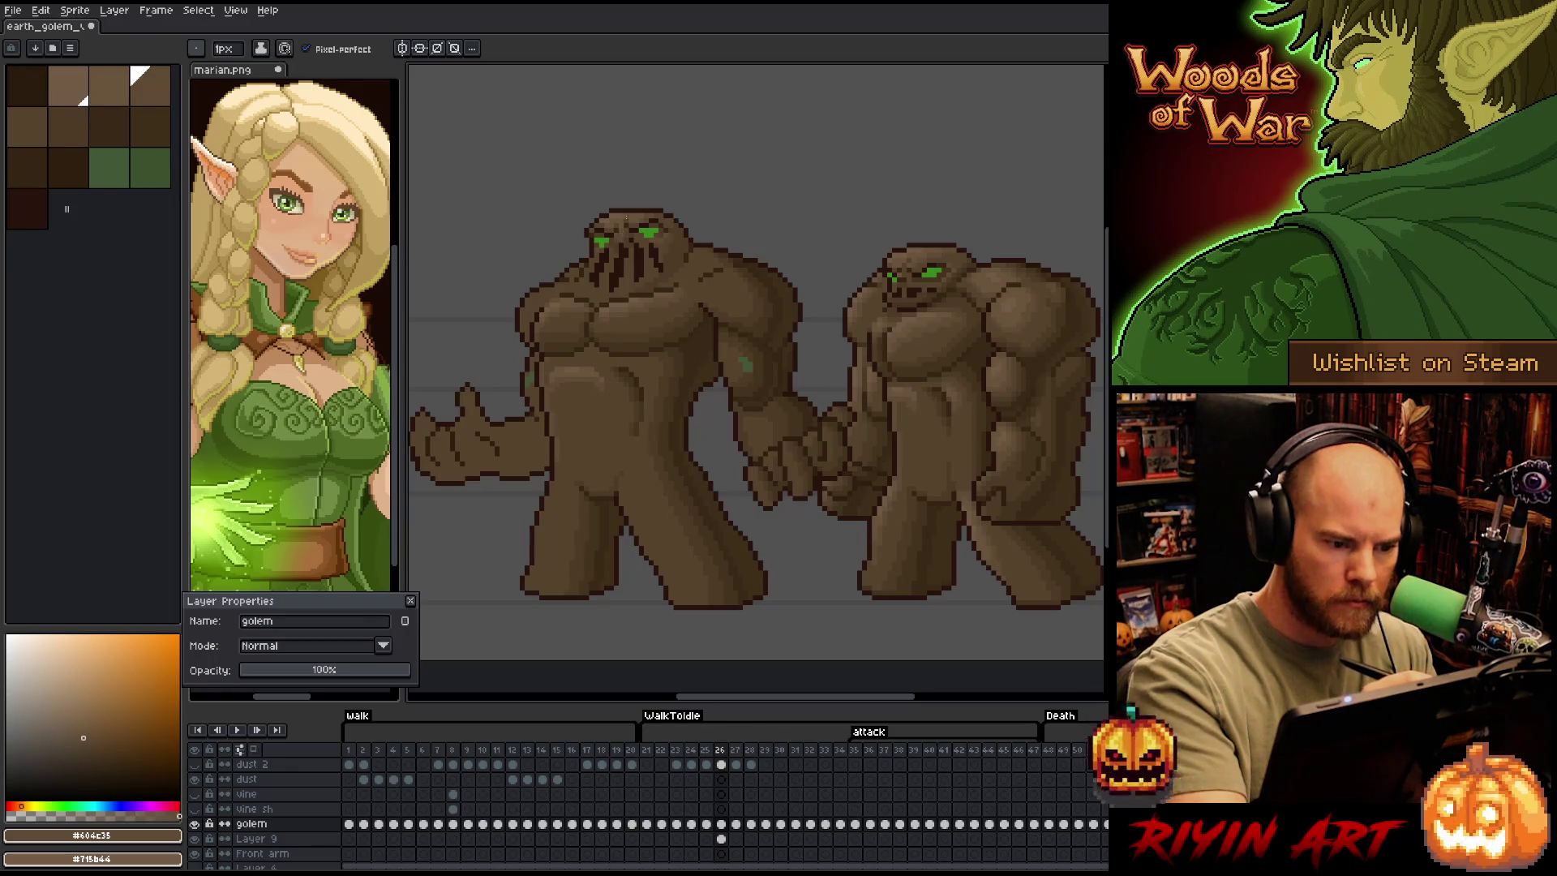
pyautogui.press('[')
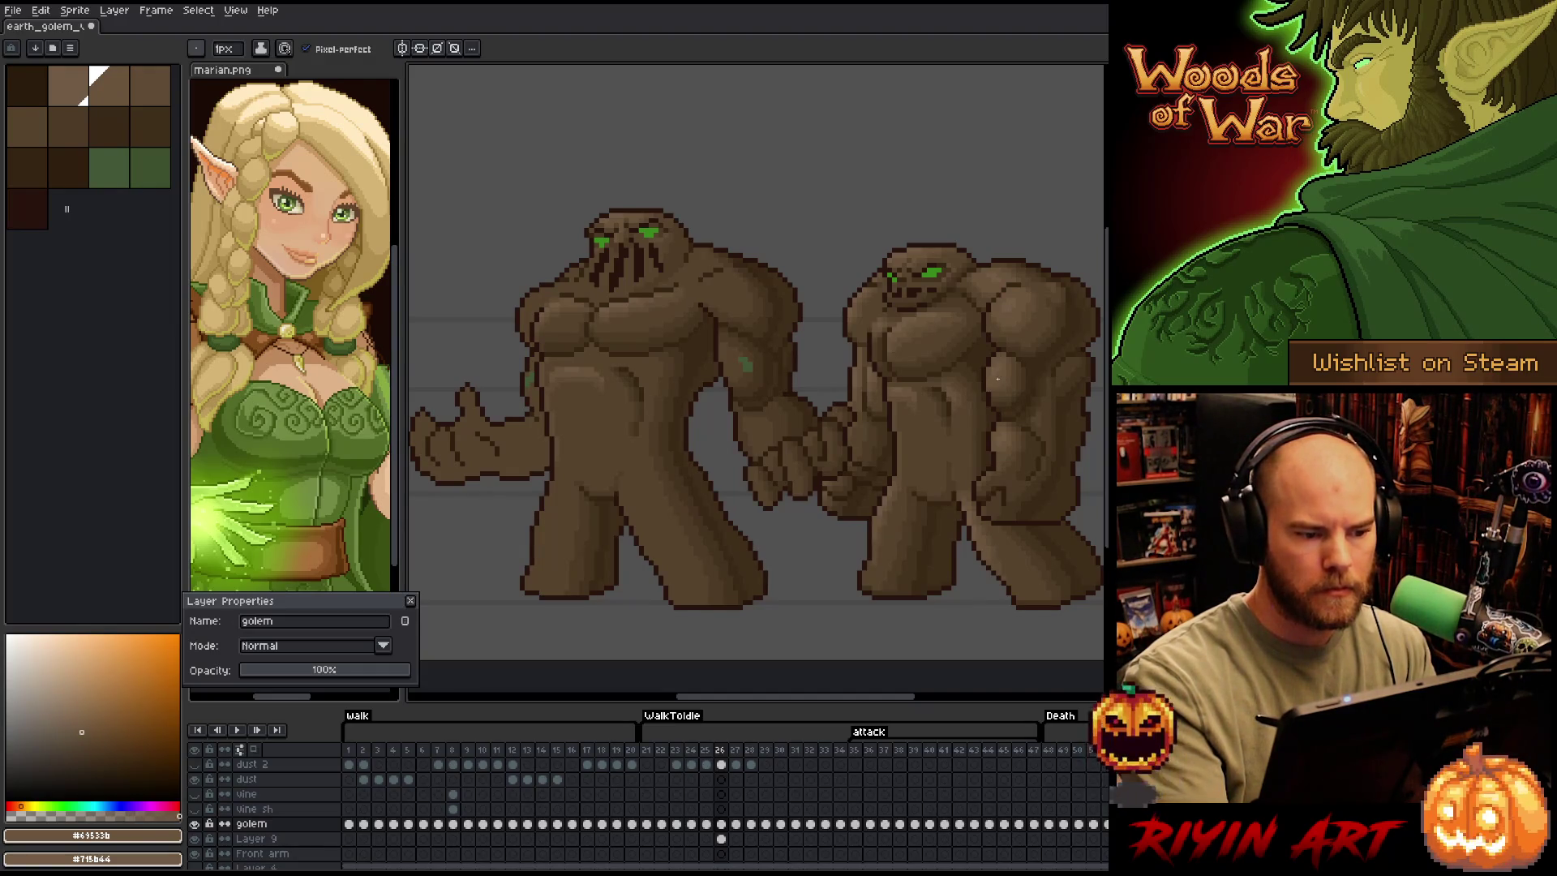
pyautogui.keyDown('alt'); pyautogui.click(623, 242); pyautogui.keyUp('alt')
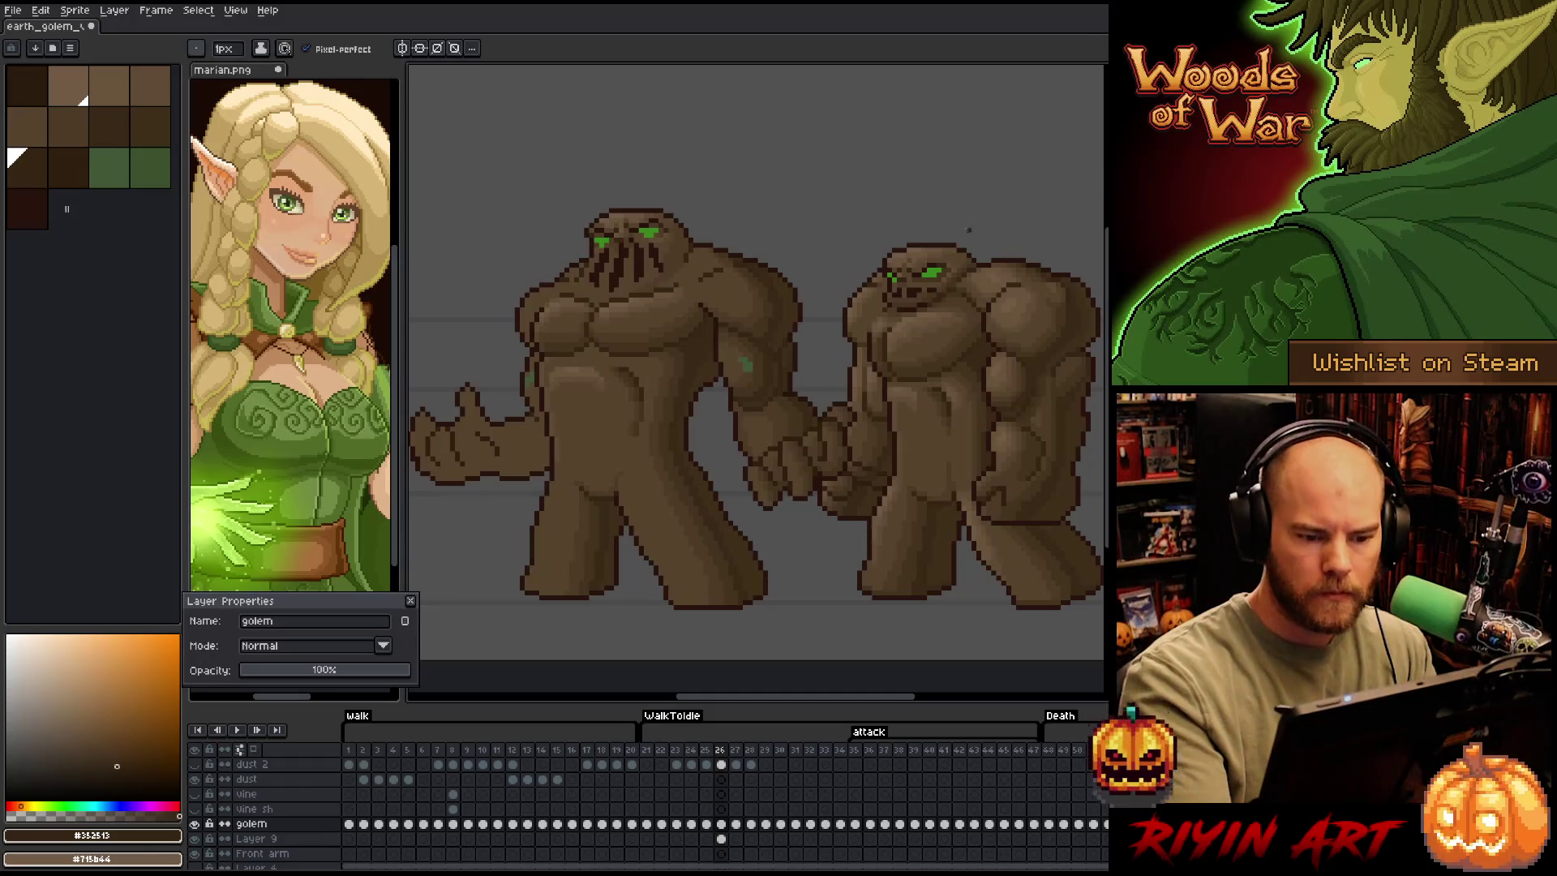
pyautogui.keyDown('alt'); pyautogui.click(967, 258); pyautogui.keyUp('alt')
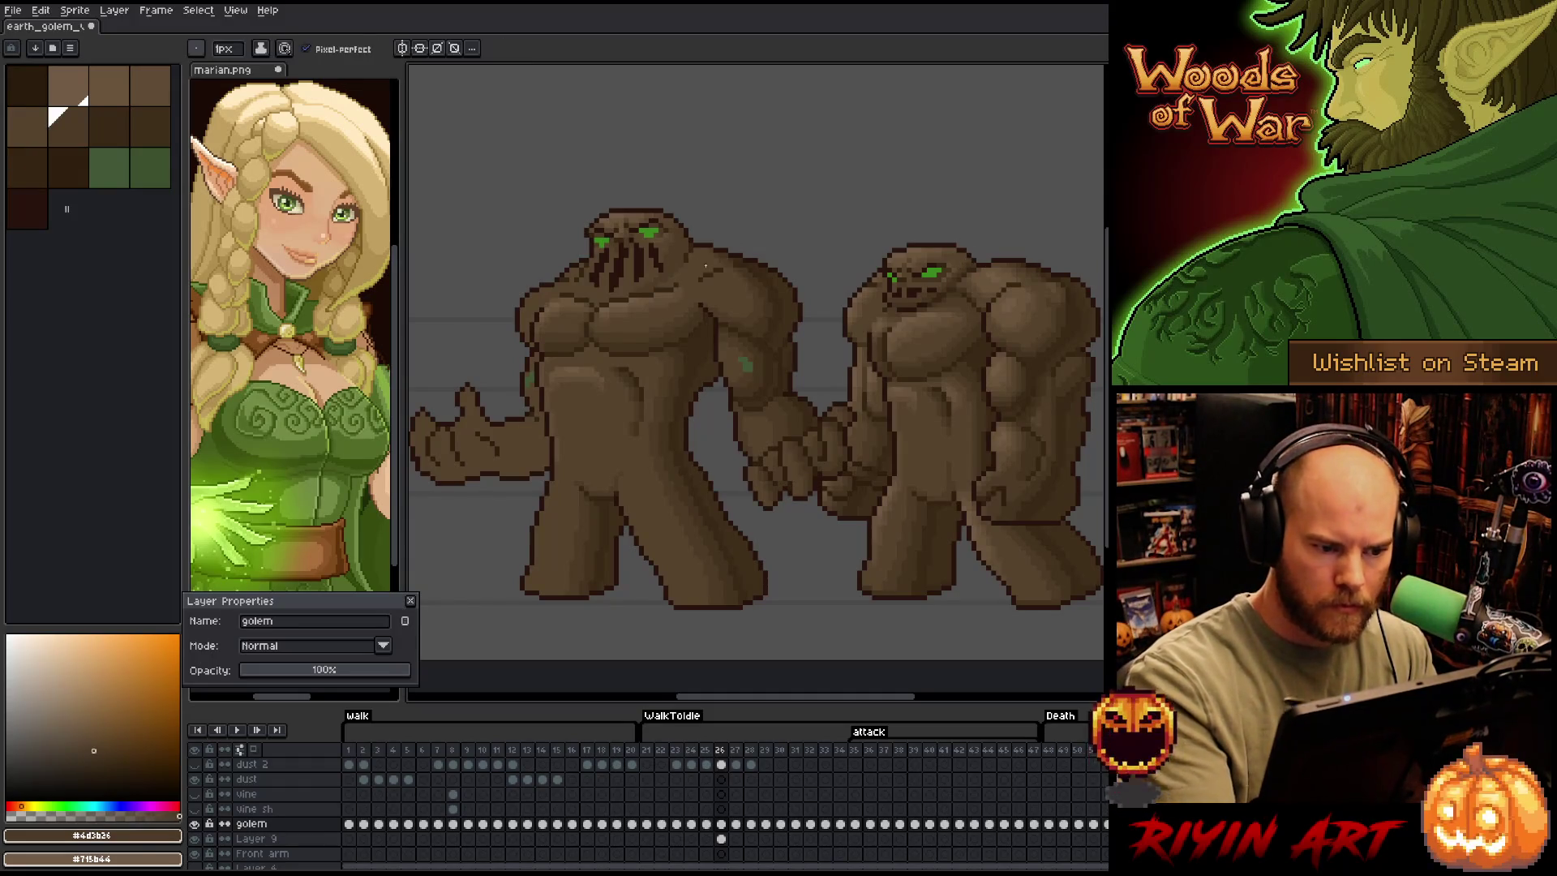
pyautogui.keyDown('alt'); pyautogui.click(974, 257); pyautogui.keyUp('alt')
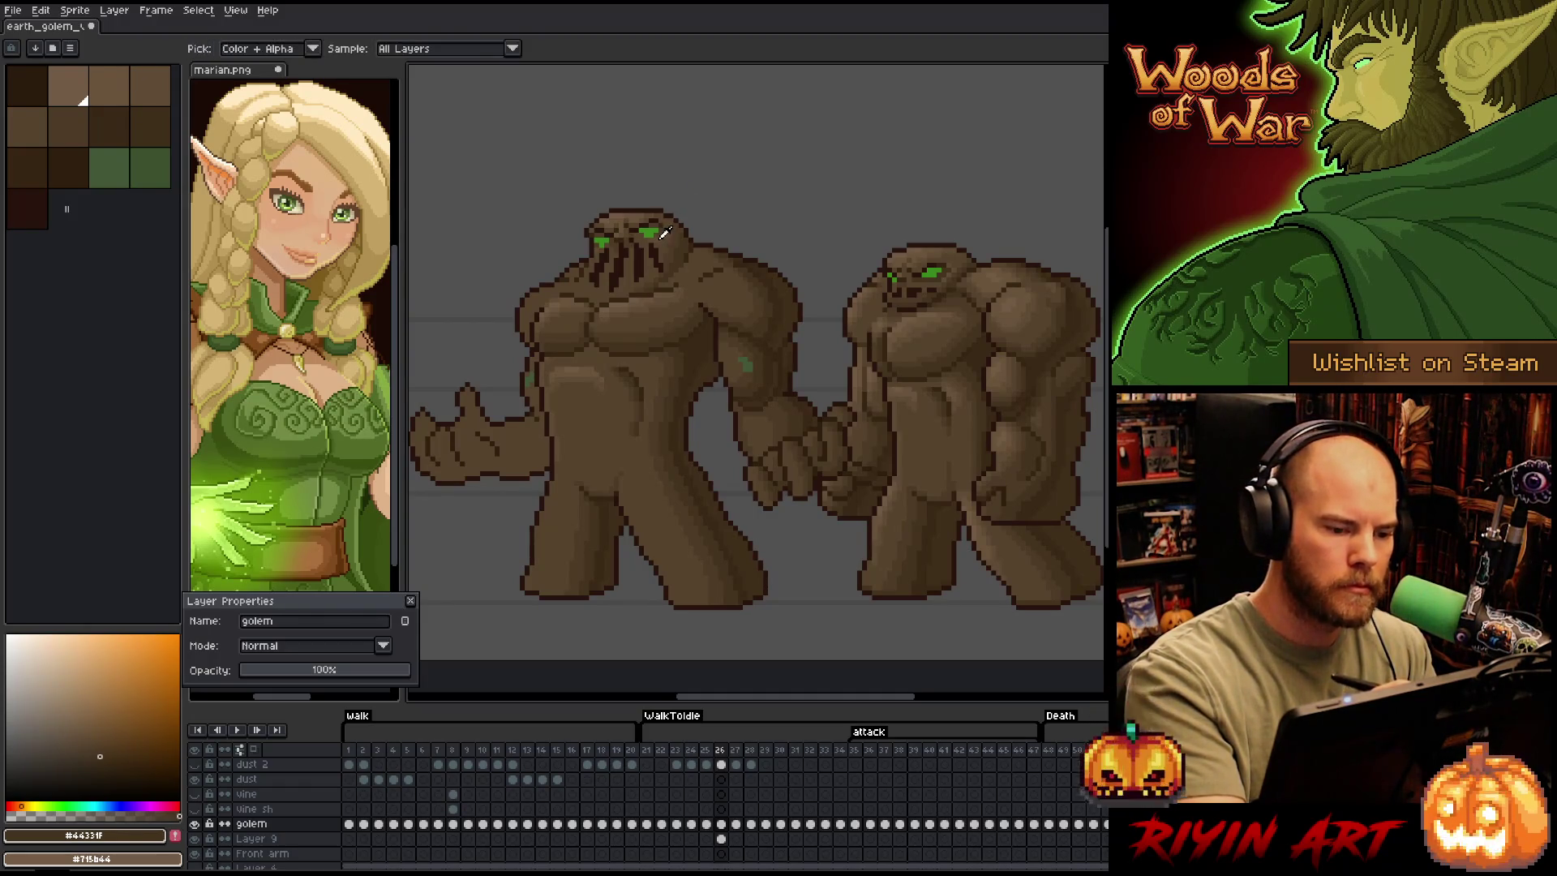
pyautogui.keyDown('alt'); pyautogui.click(637, 254); pyautogui.keyUp('alt')
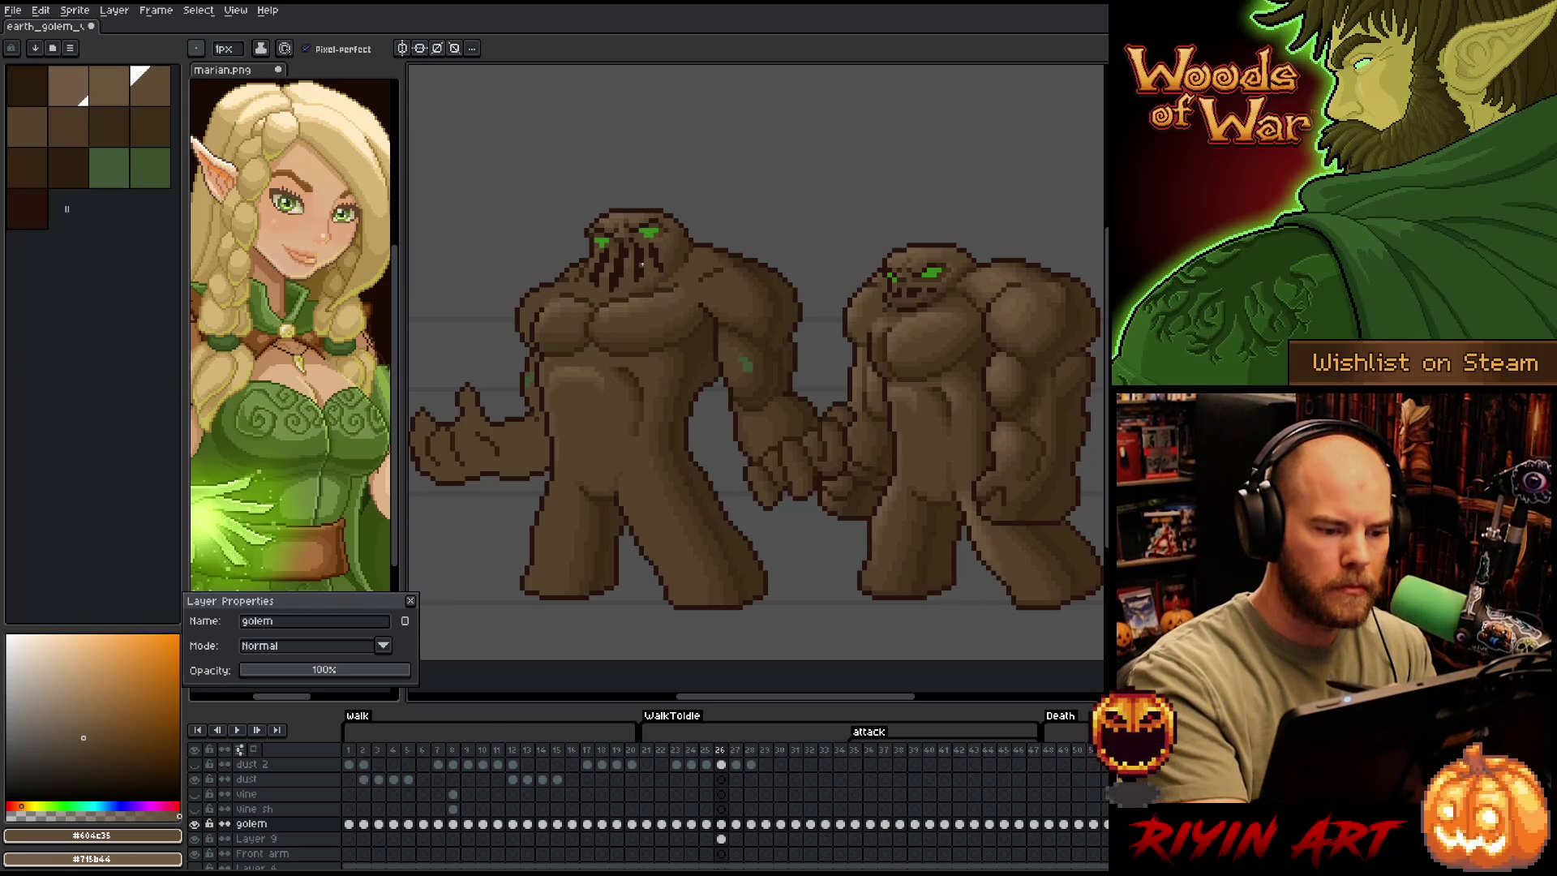
pyautogui.keyDown('alt'); pyautogui.click(611, 274); pyautogui.keyUp('alt')
pyautogui.keyDown('alt'); pyautogui.click(695, 225); pyautogui.keyUp('alt')
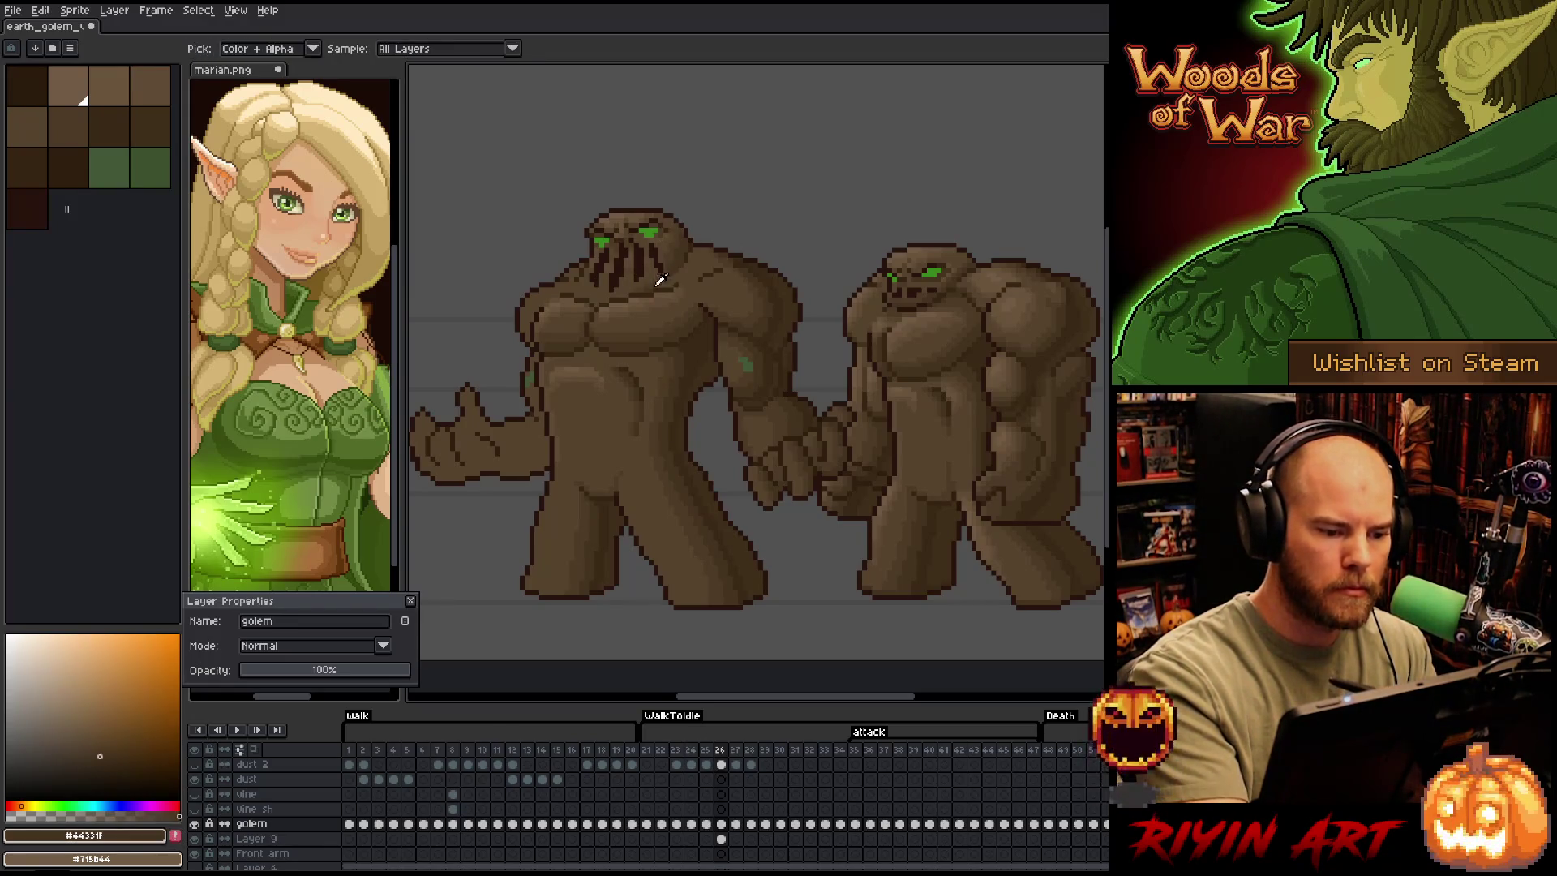
pyautogui.keyDown('alt'); pyautogui.click(584, 288); pyautogui.keyUp('alt')
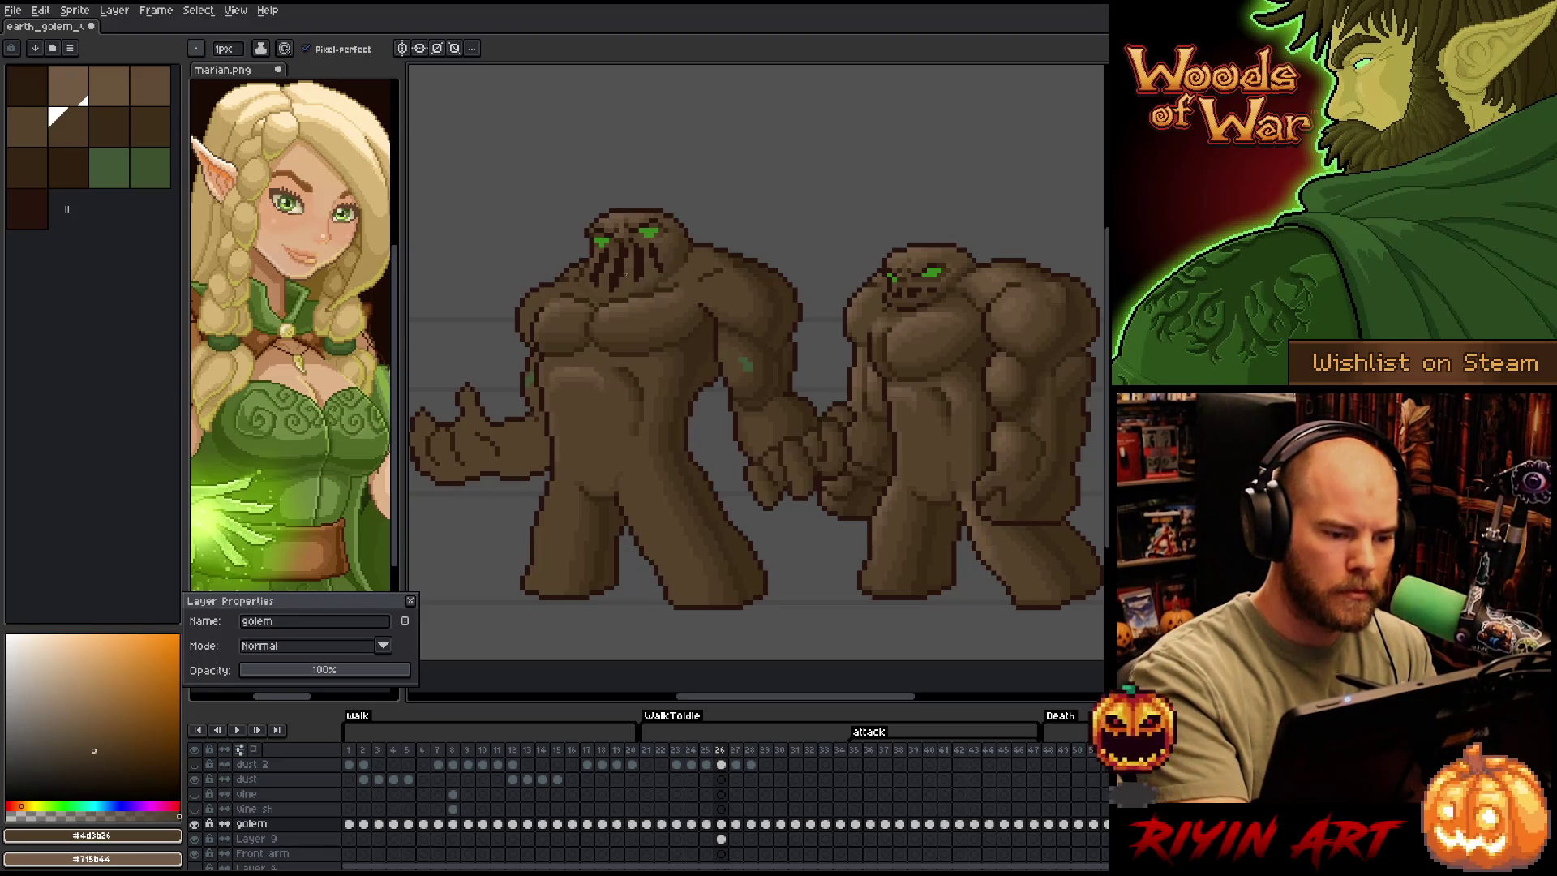
pyautogui.moveTo(588, 299); pyautogui.dragTo(597, 287)
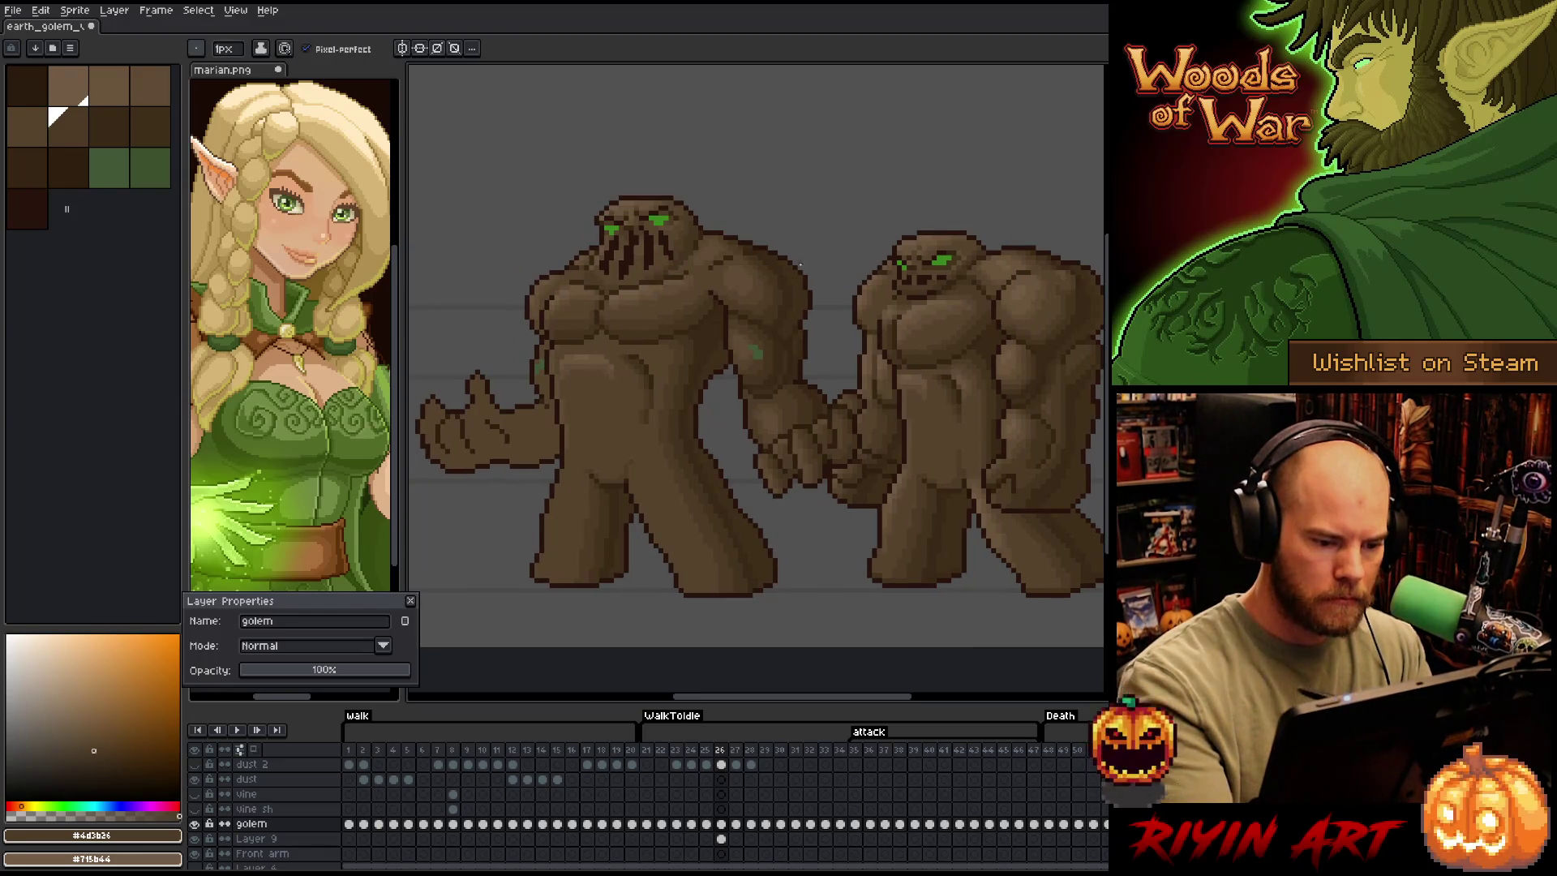
# Darken pixels on the left golem's outstretched arm with the darkest brown
pyautogui.keyDown('alt'); pyautogui.click(759, 412); pyautogui.keyUp('alt')
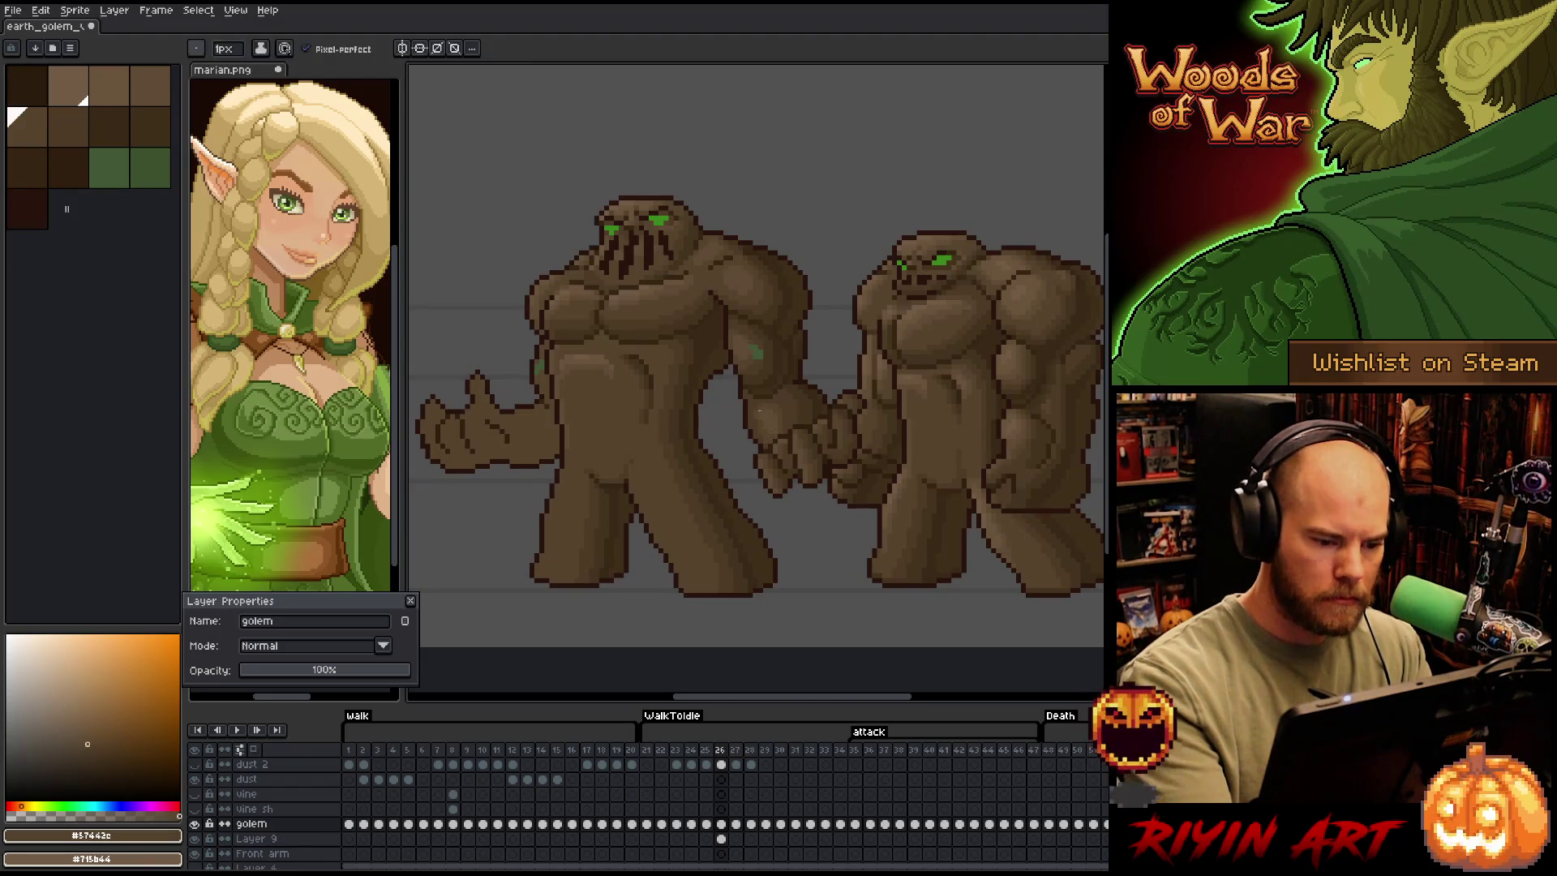
pyautogui.keyDown('alt'); pyautogui.click(760, 414); pyautogui.keyUp('alt')
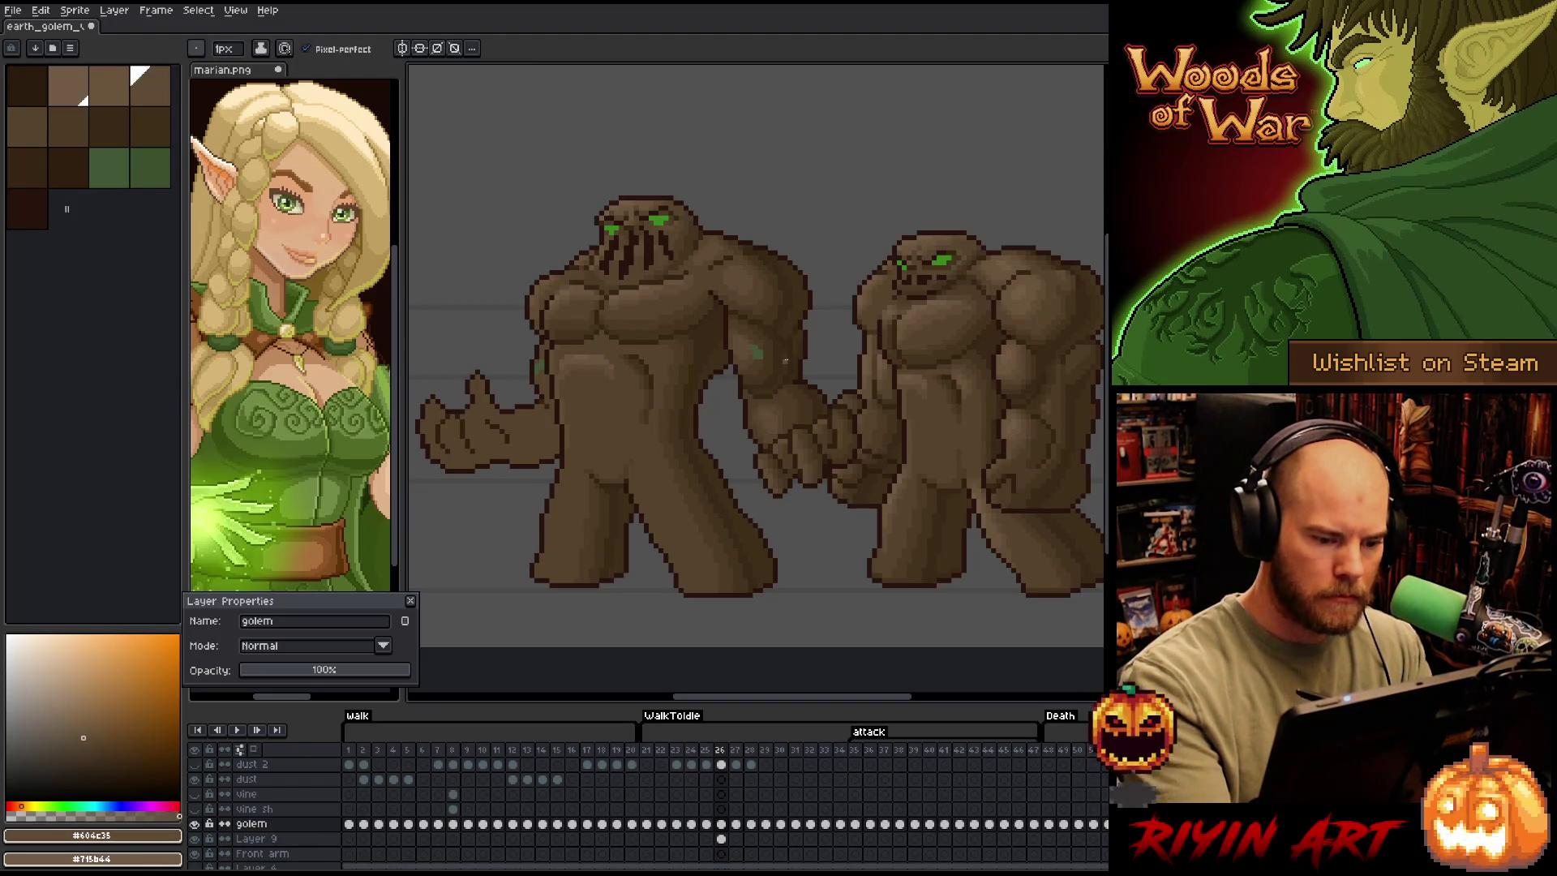
pyautogui.keyDown('alt'); pyautogui.click(758, 406); pyautogui.keyUp('alt')
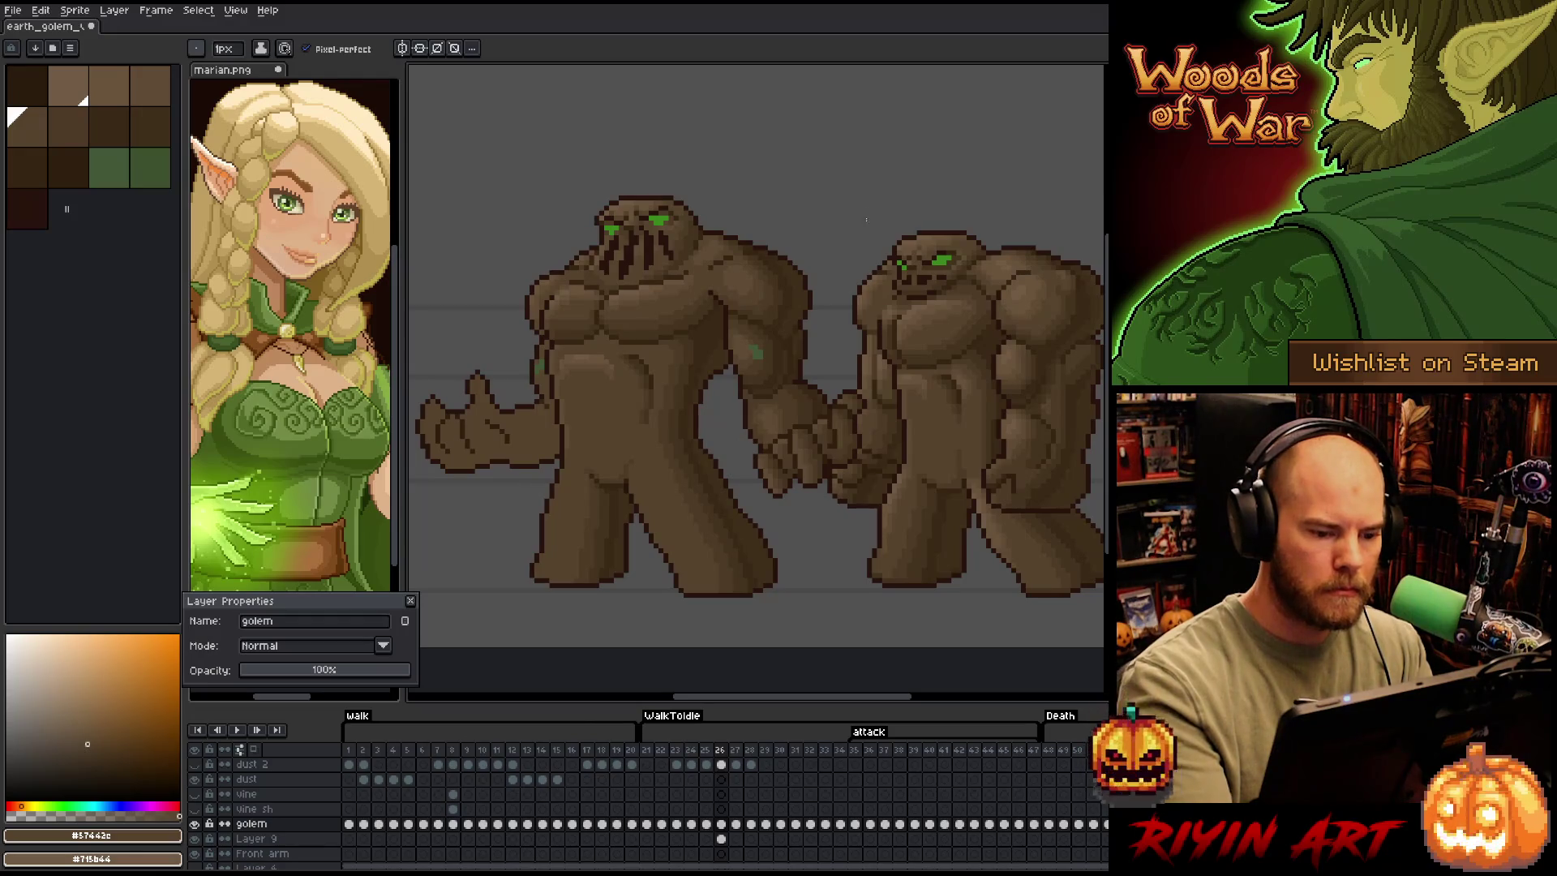
pyautogui.keyDown('alt'); pyautogui.click(784, 366); pyautogui.keyUp('alt')
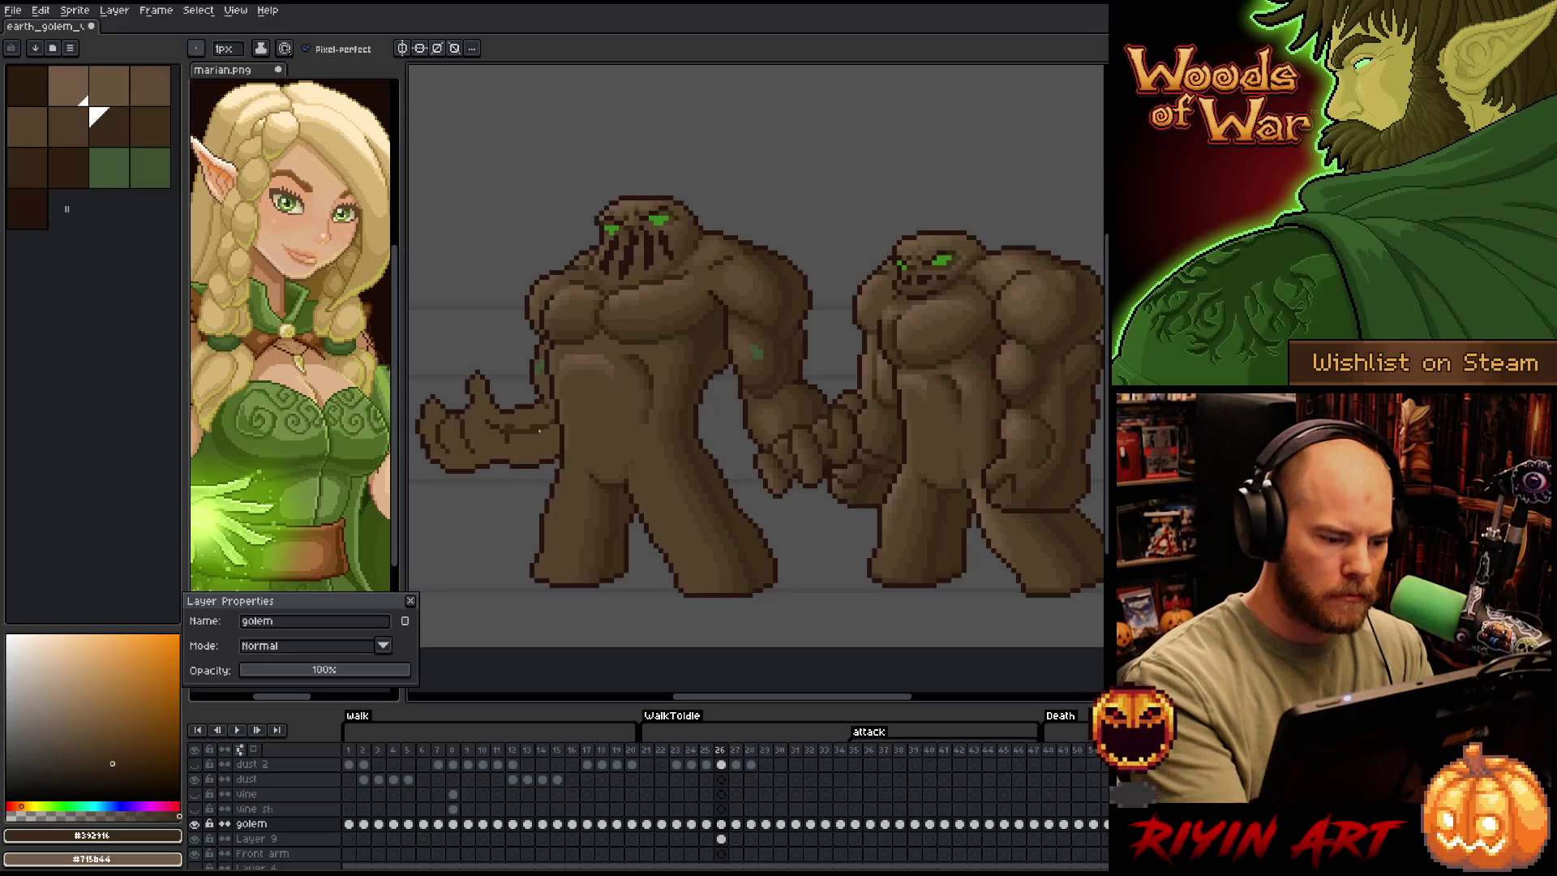
pyautogui.moveTo(516, 435); pyautogui.dragTo(511, 443)
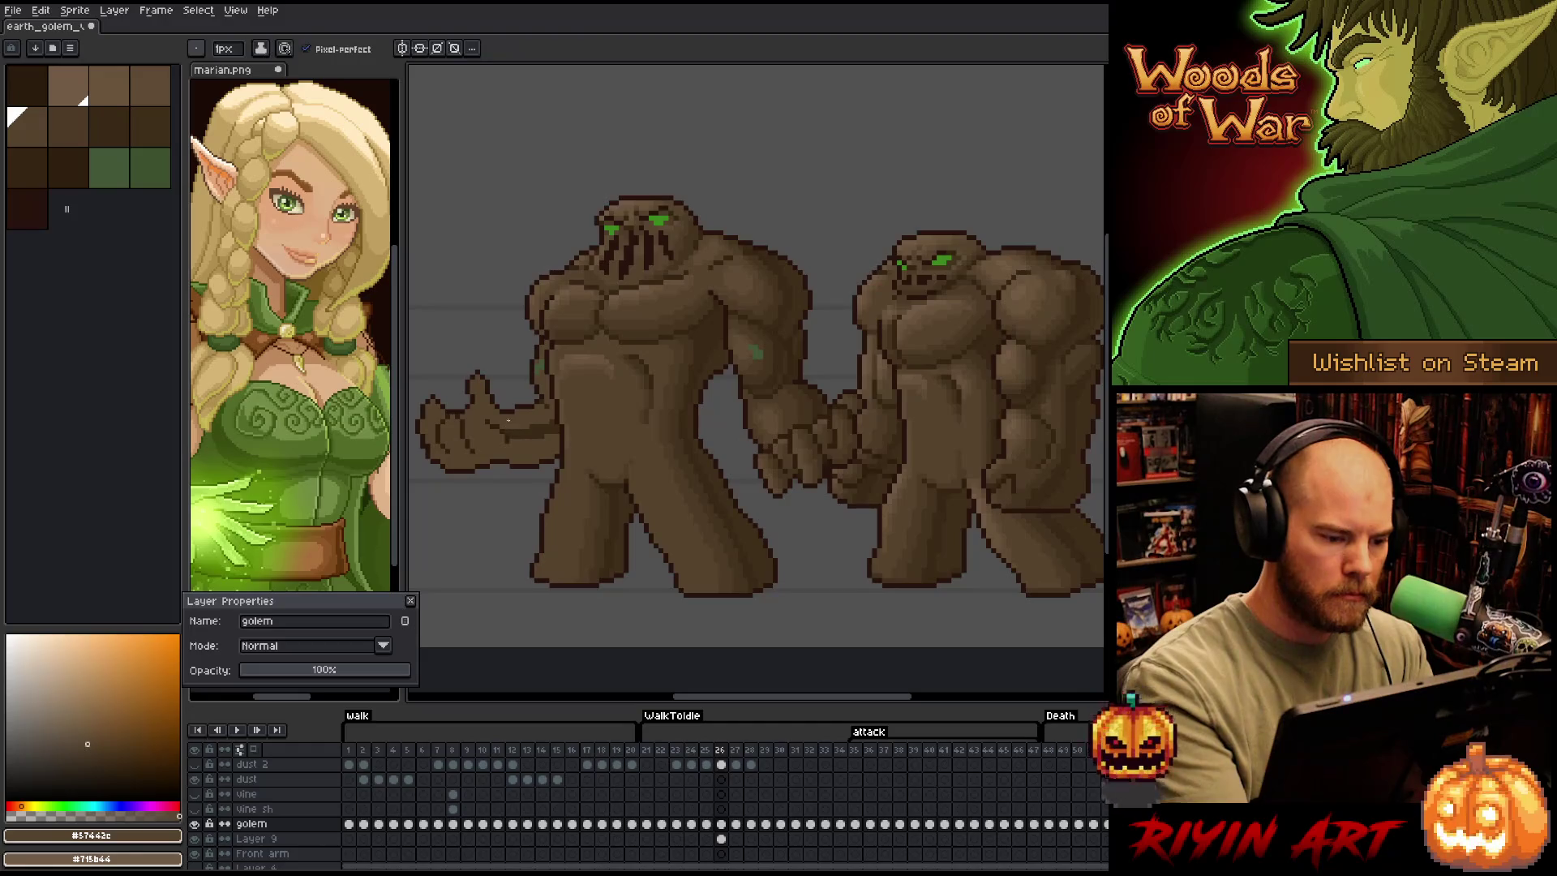
# Pick further dark browns from the golem's arm for more shading
pyautogui.press('alt')
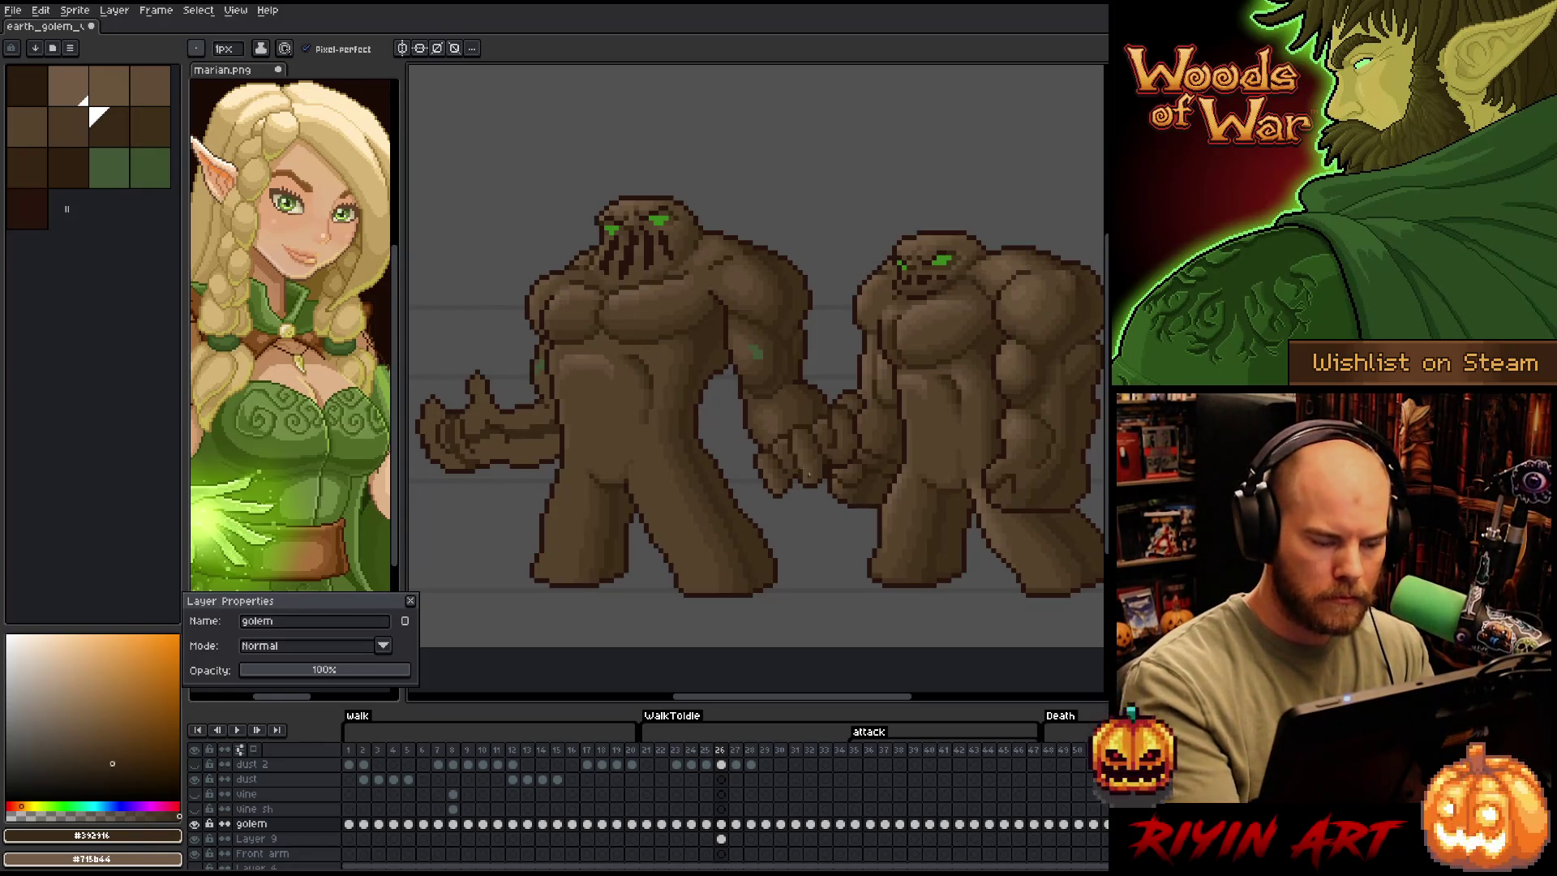
pyautogui.keyDown('alt'); pyautogui.click(726, 495); pyautogui.keyUp('alt')
pyautogui.press('g')
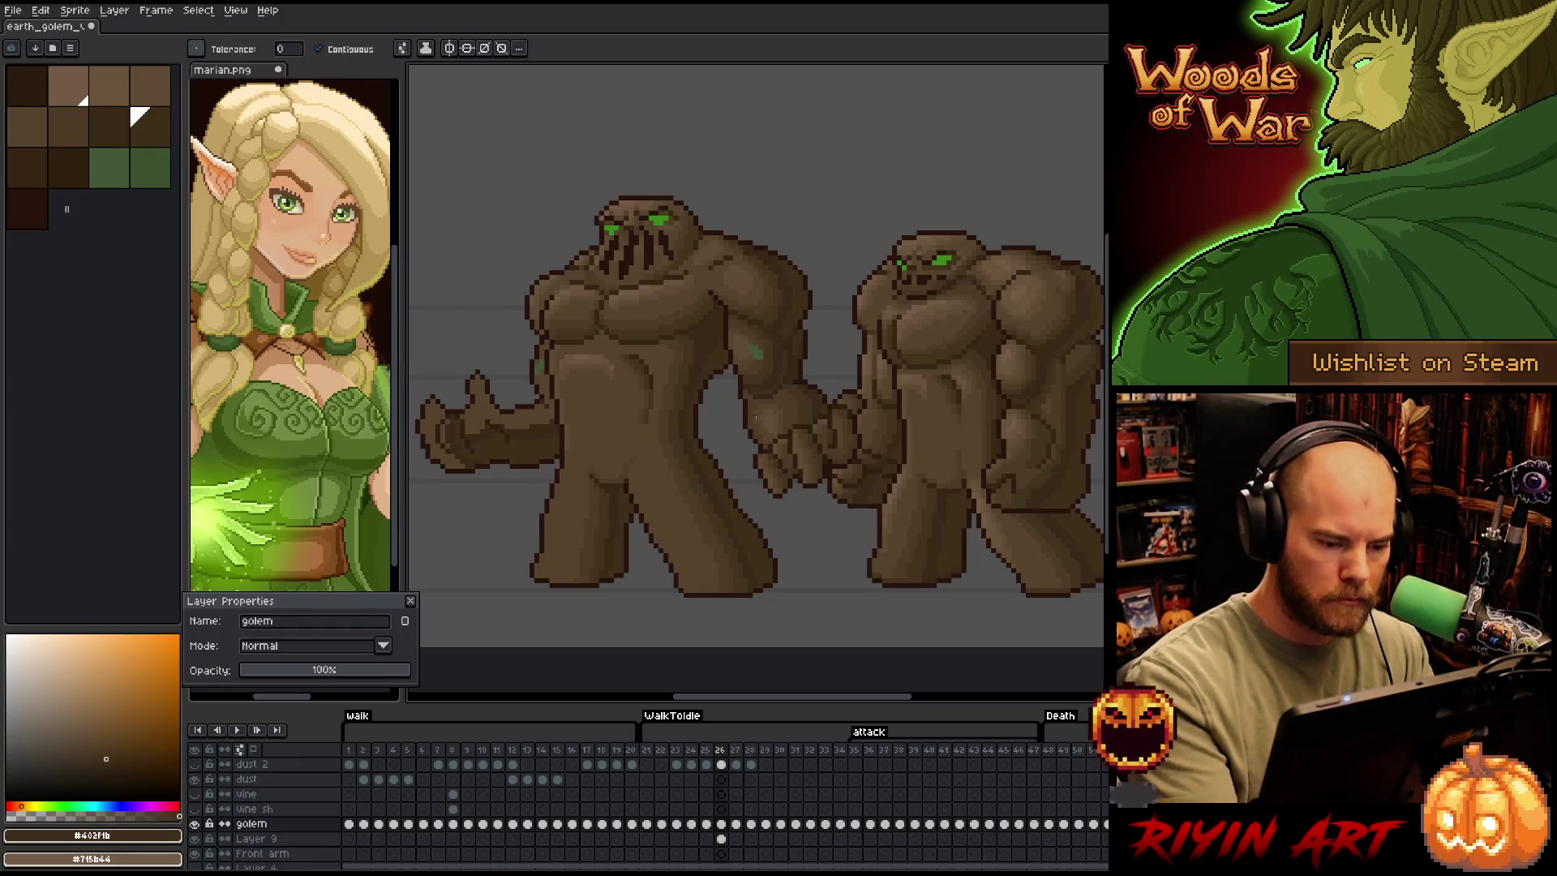
pyautogui.press('i')
pyautogui.click(733, 553)
pyautogui.press('b')
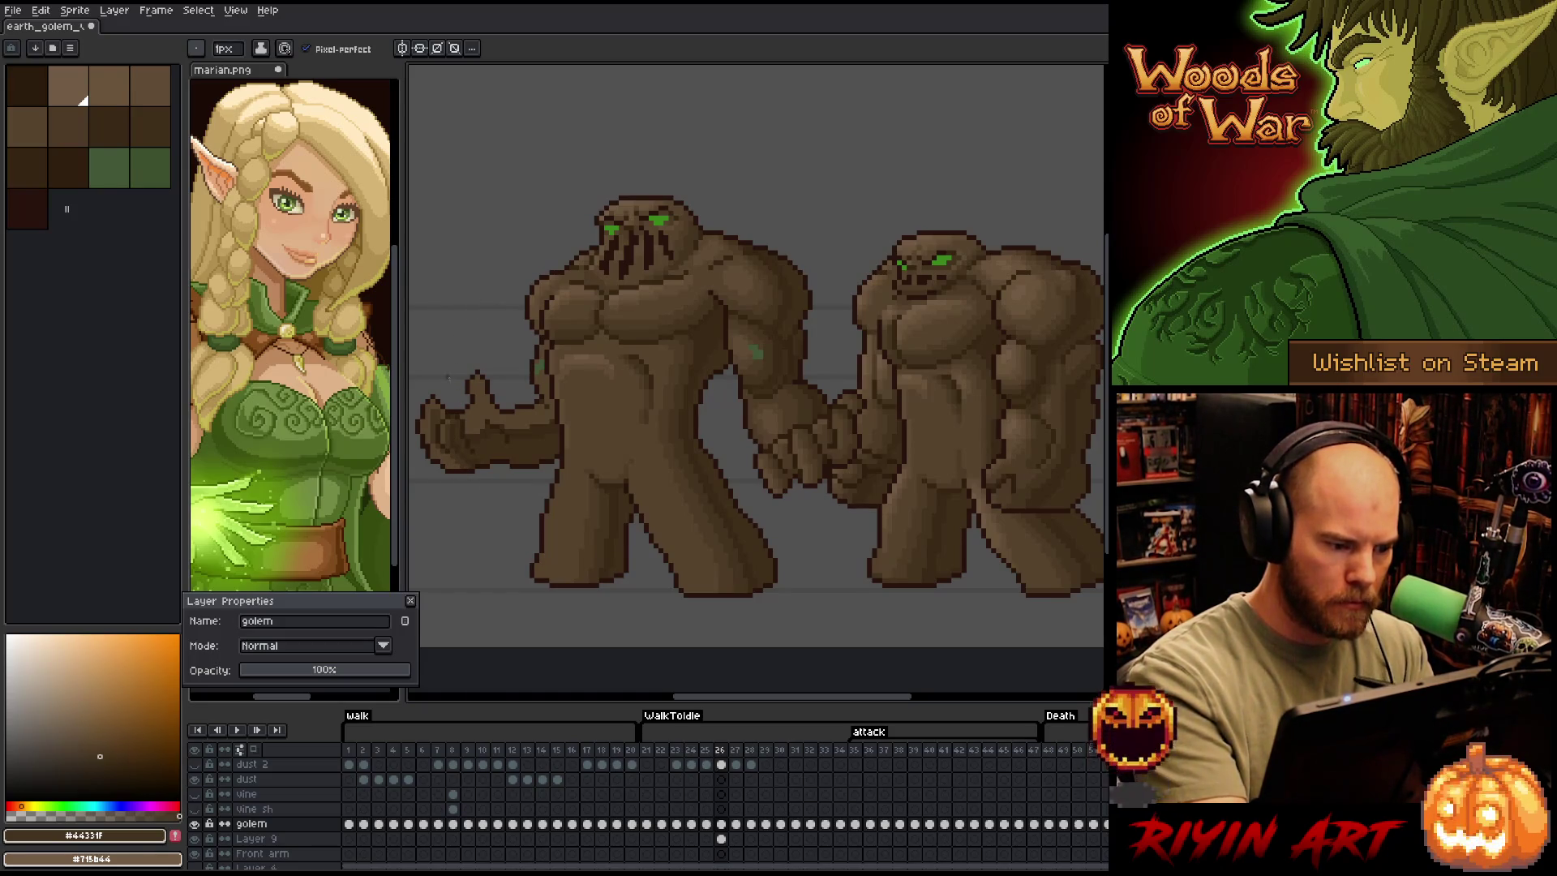
pyautogui.keyDown('alt'); pyautogui.click(458, 422); pyautogui.keyUp('alt')
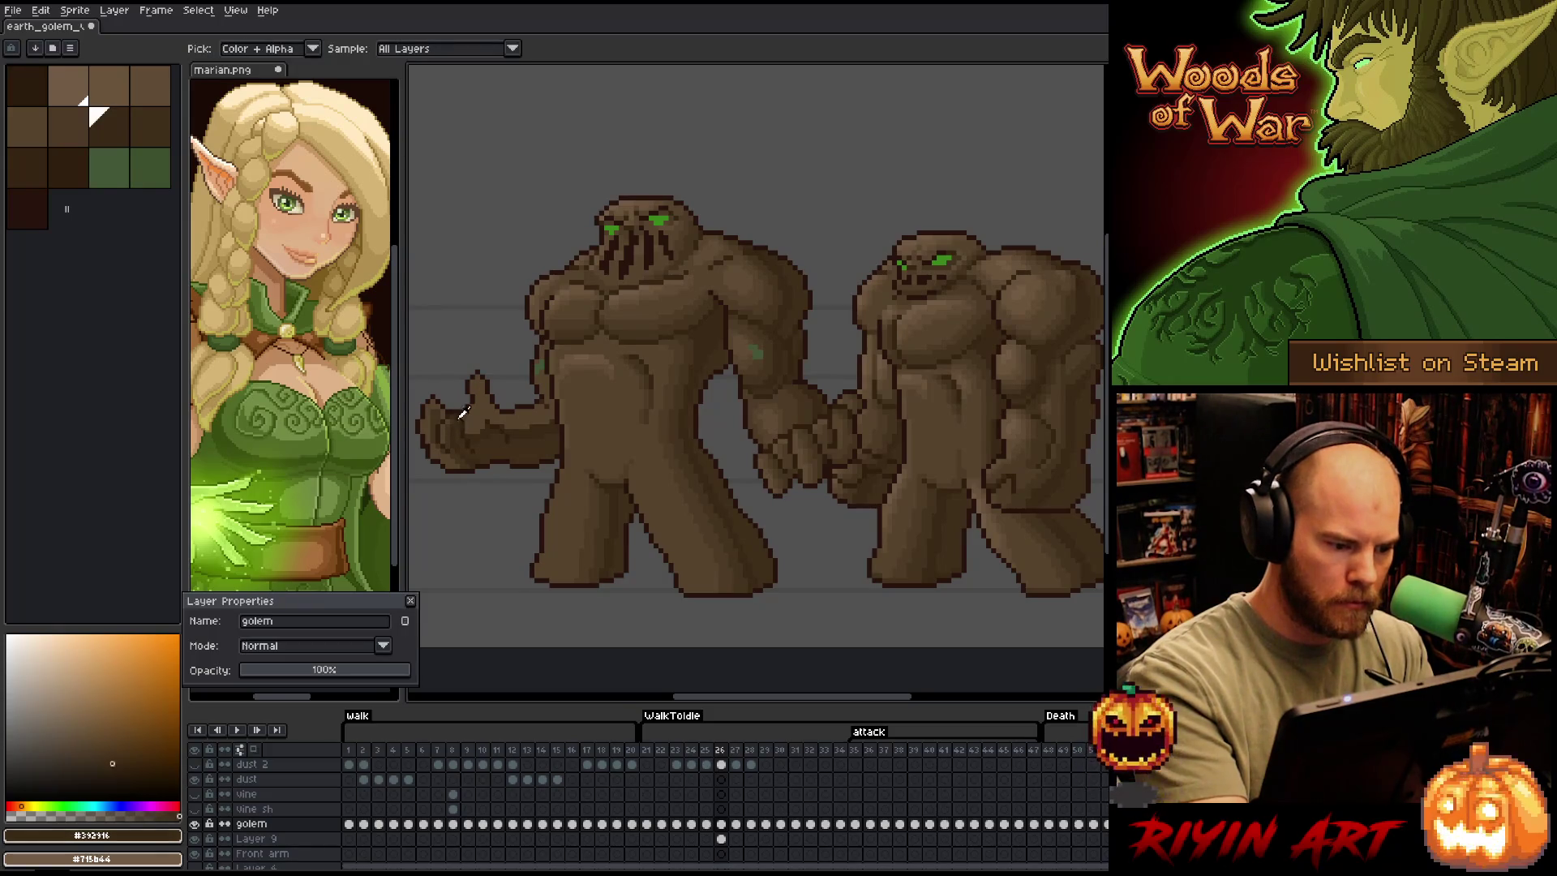
# Darken the right golem's leg contour and draw a long brown stroke across the torso
pyautogui.keyDown('alt'); pyautogui.click(438, 420); pyautogui.keyUp('alt')
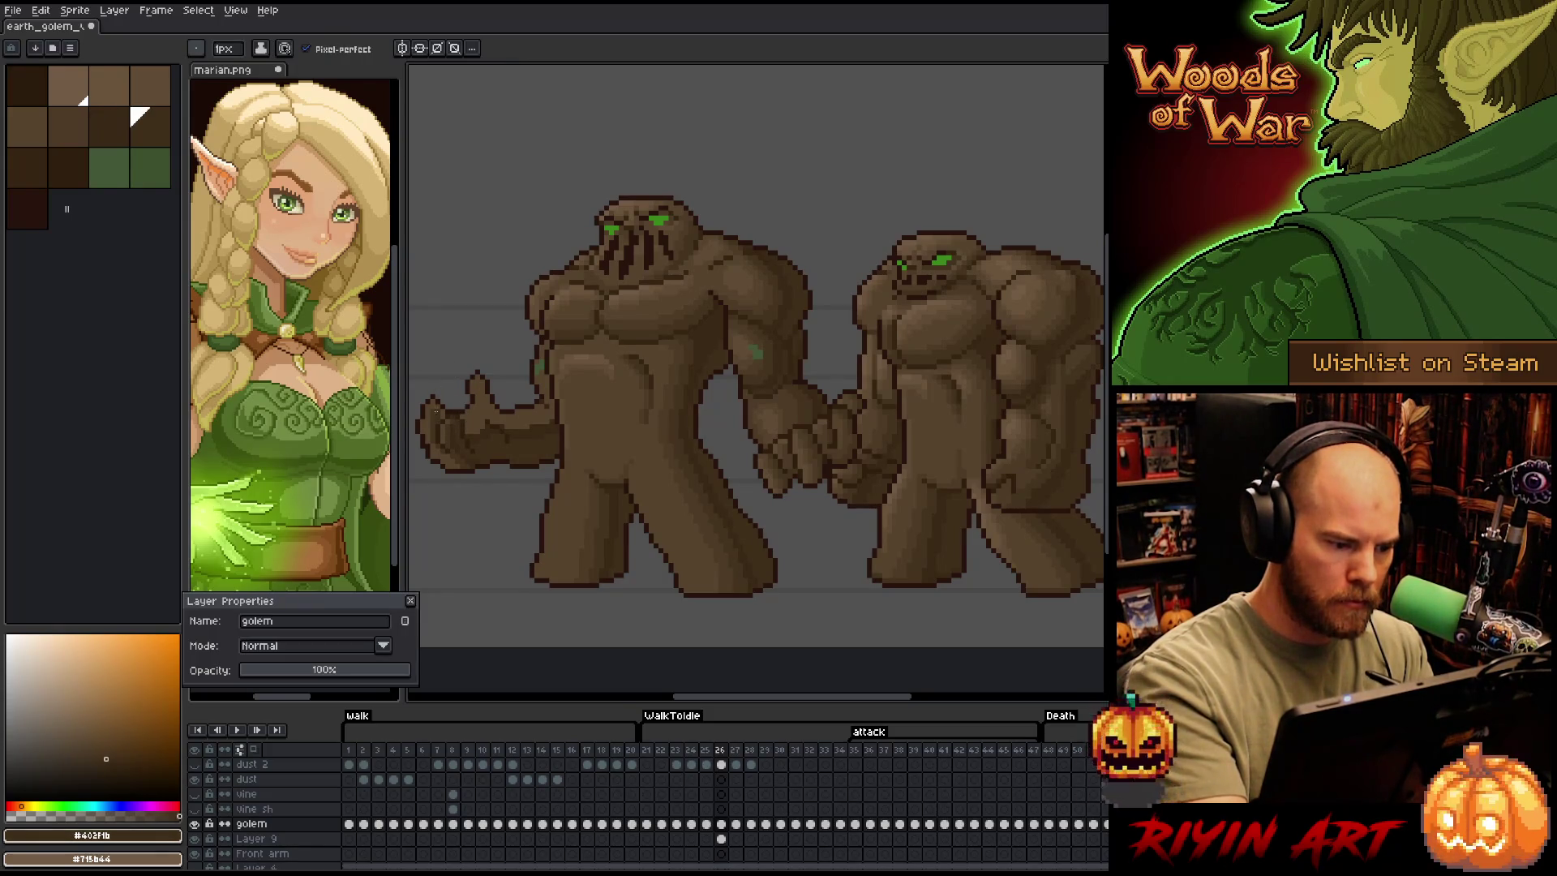
pyautogui.keyDown('alt'); pyautogui.click(487, 390); pyautogui.keyUp('alt')
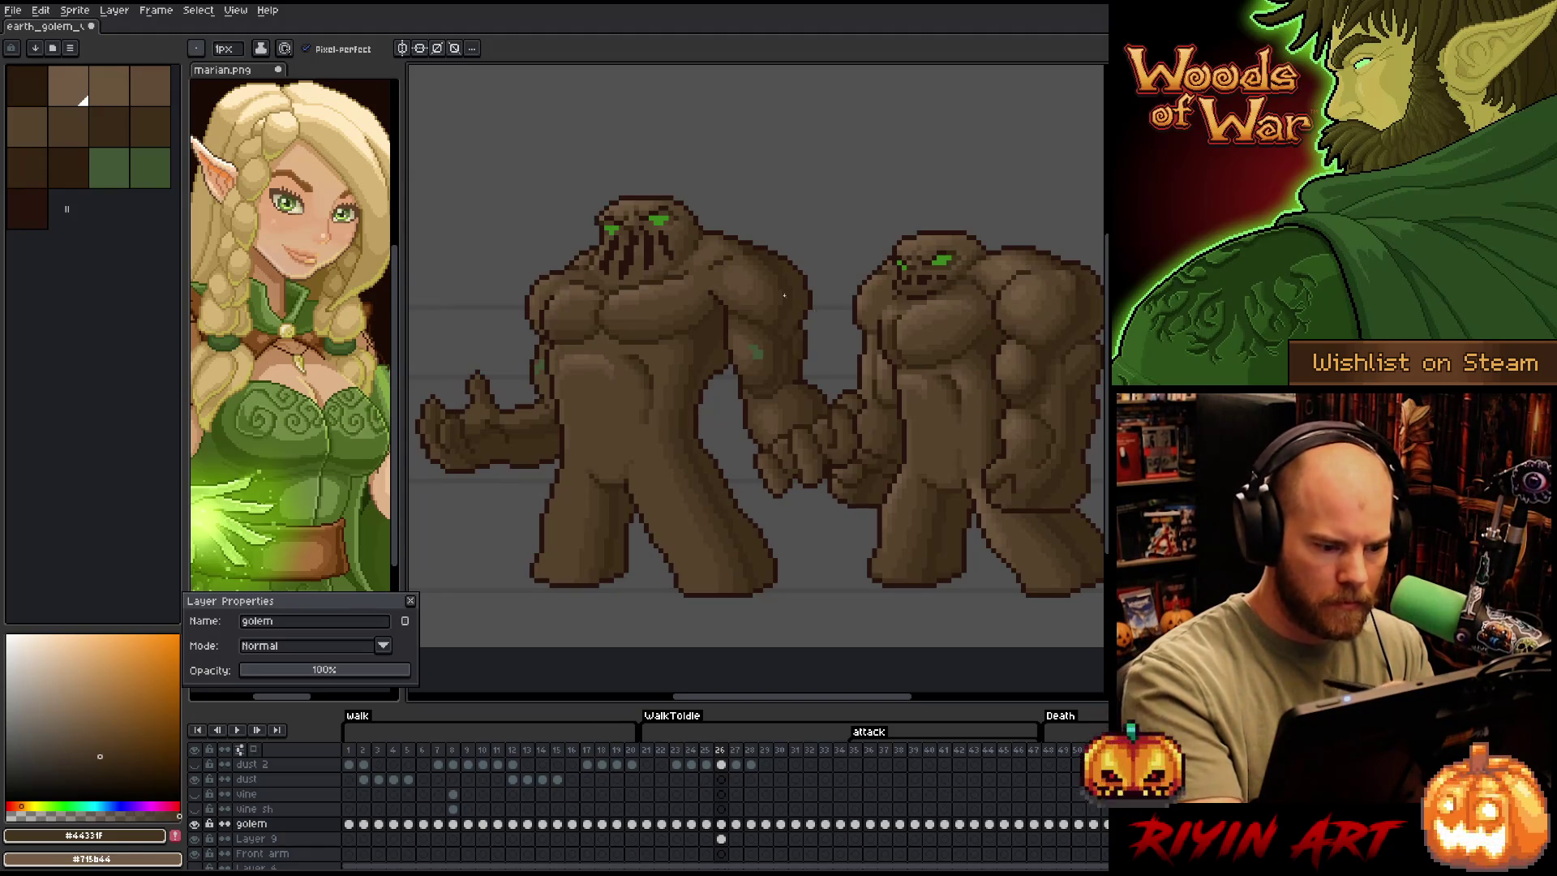
pyautogui.moveTo(987, 498); pyautogui.dragTo(983, 511)
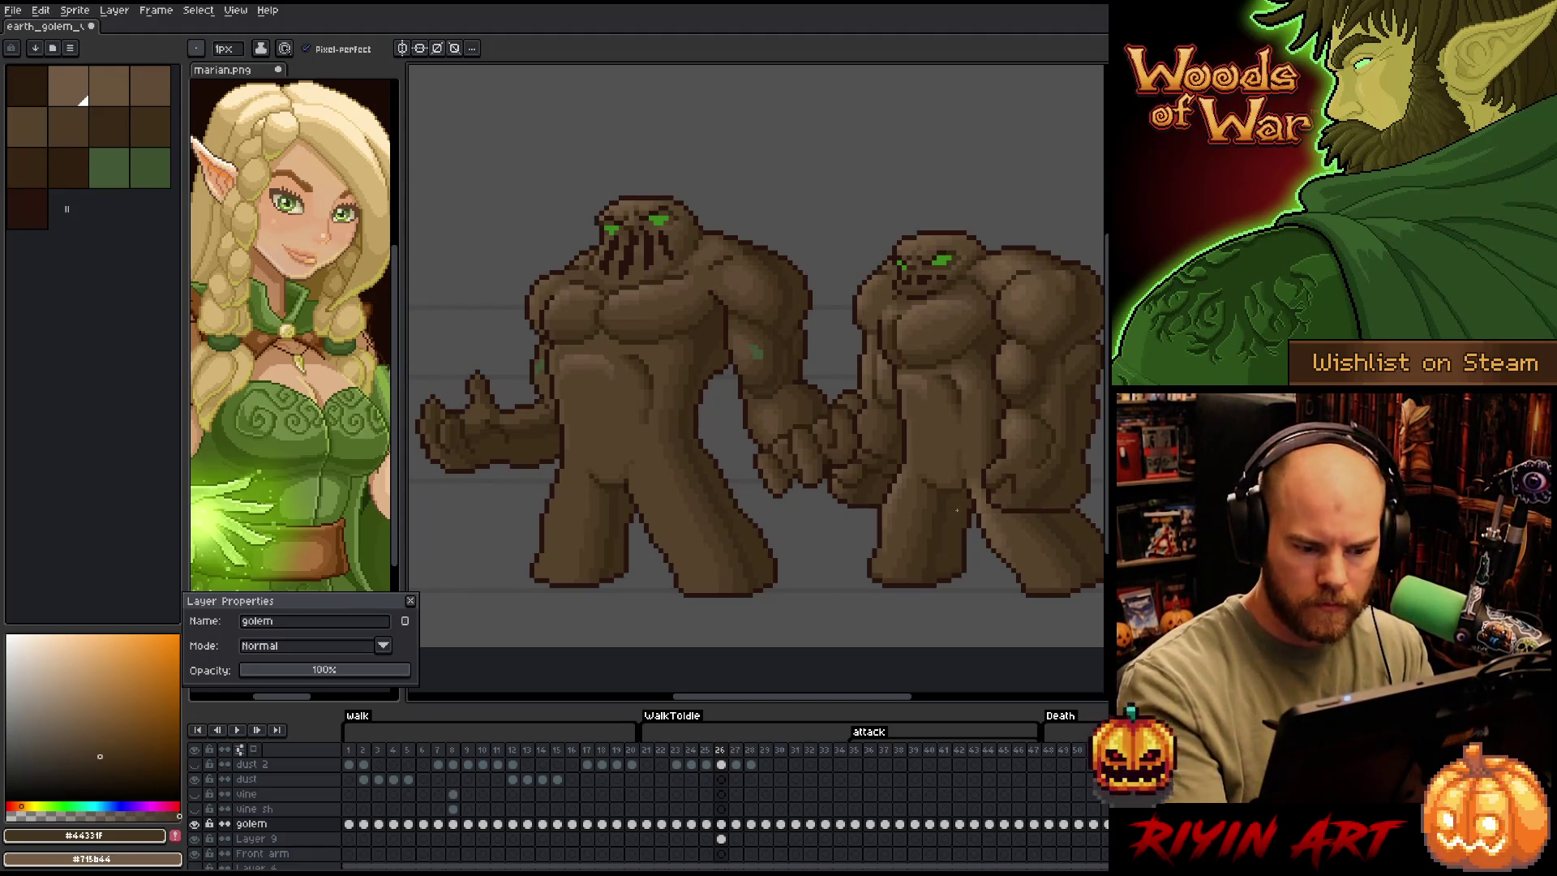
pyautogui.keyDown('alt'); pyautogui.click(891, 422); pyautogui.keyUp('alt')
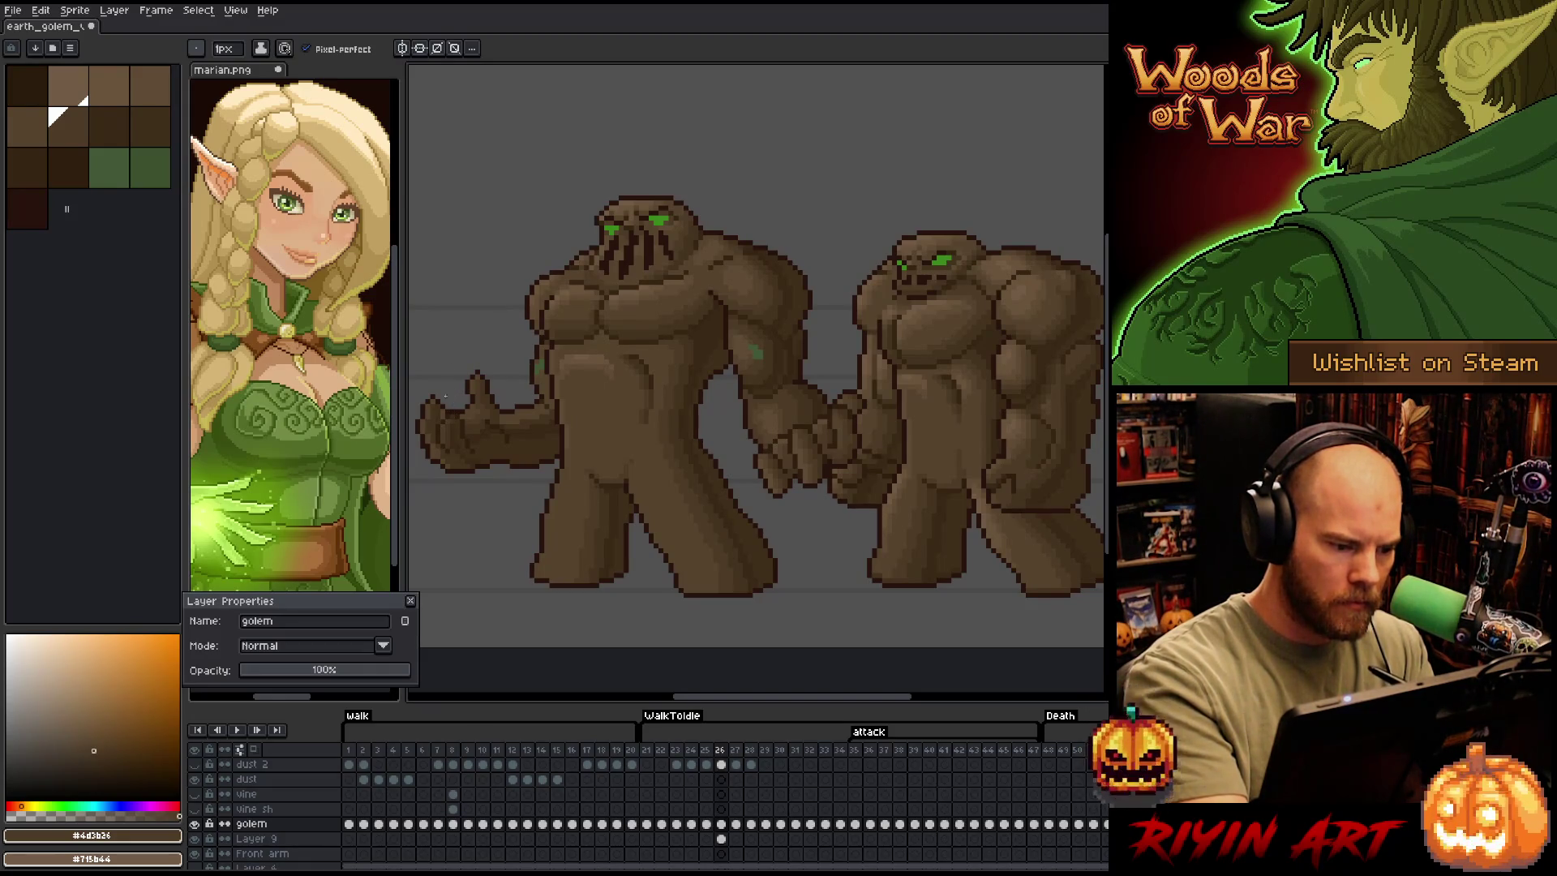
pyautogui.moveTo(445, 396); pyautogui.dragTo(559, 402)
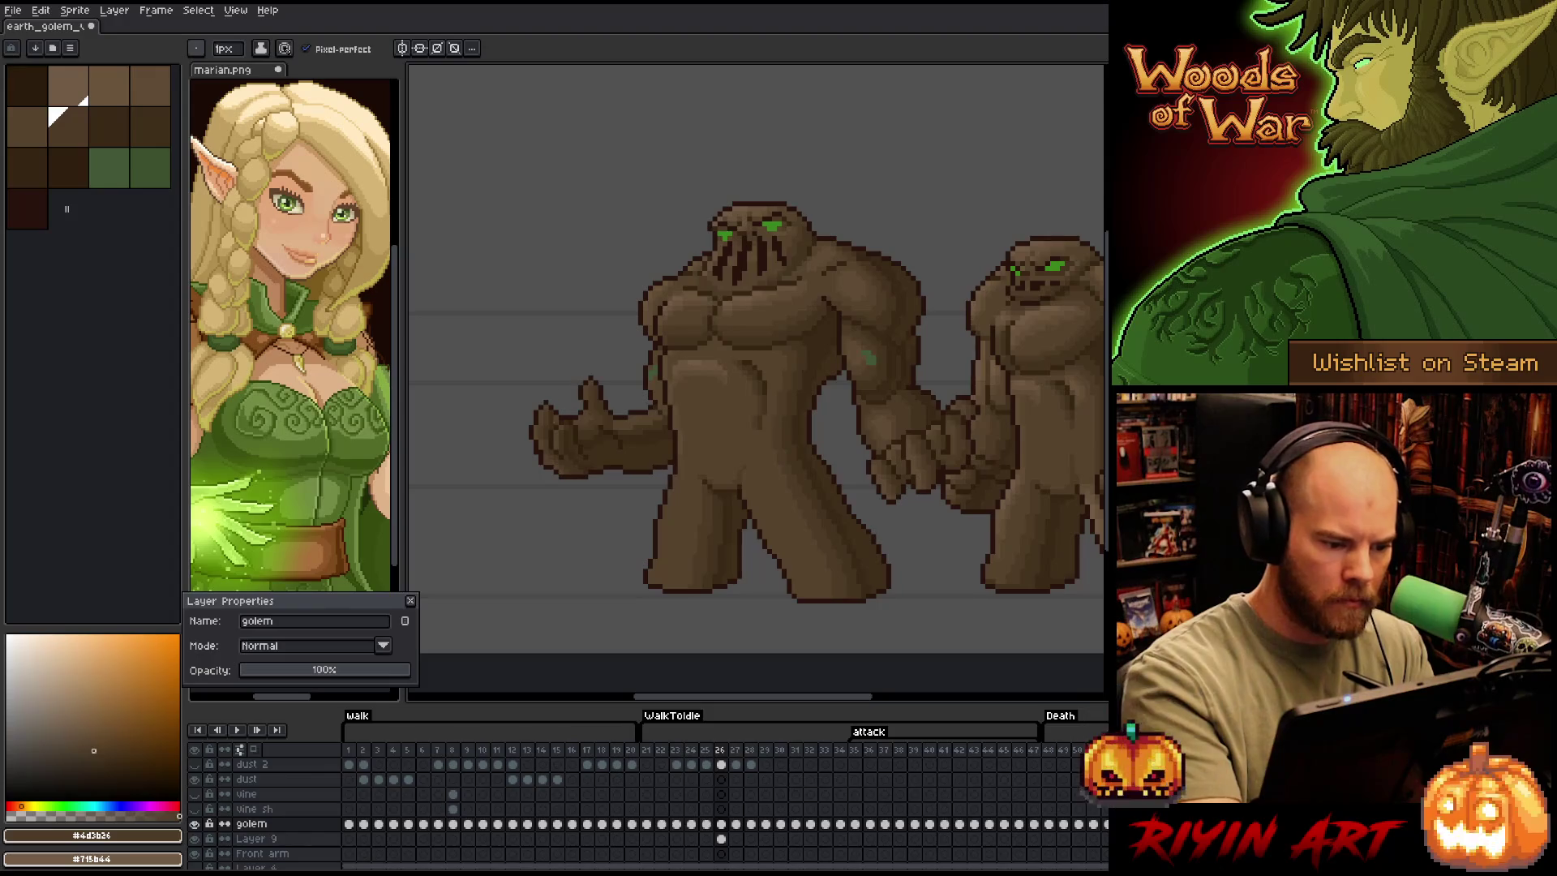
# Recentre on the left golem and pick mid and lighter browns for shading
pyautogui.keyDown('alt'); pyautogui.click(552, 415); pyautogui.keyUp('alt')
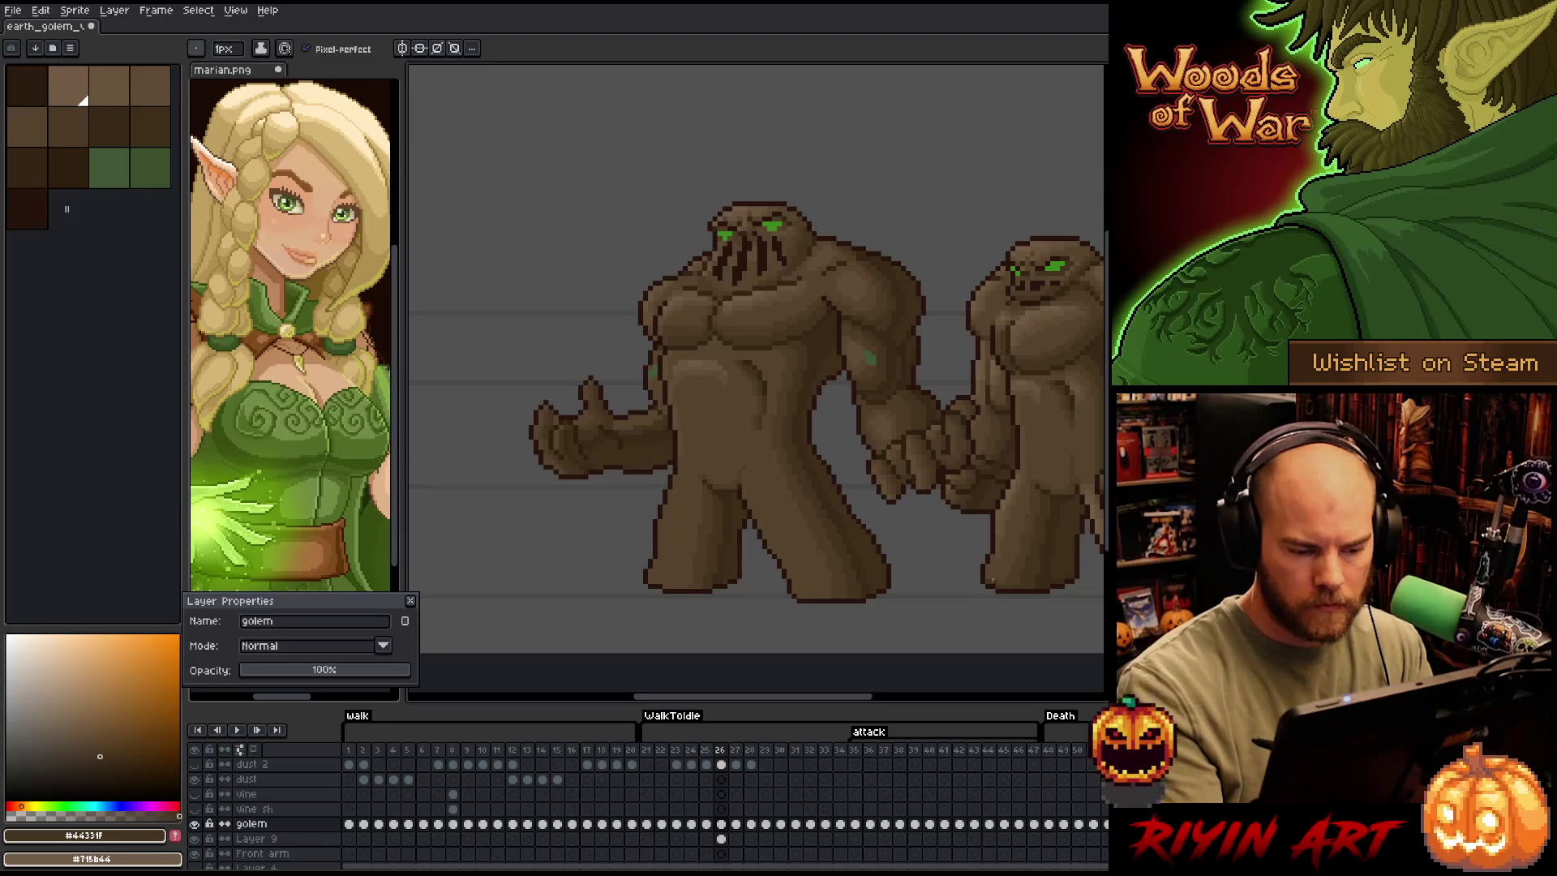
pyautogui.moveTo(870, 566)
pyautogui.mouseDown()
pyautogui.moveTo(824, 557)
pyautogui.moveTo(754, 607)
pyautogui.mouseUp()
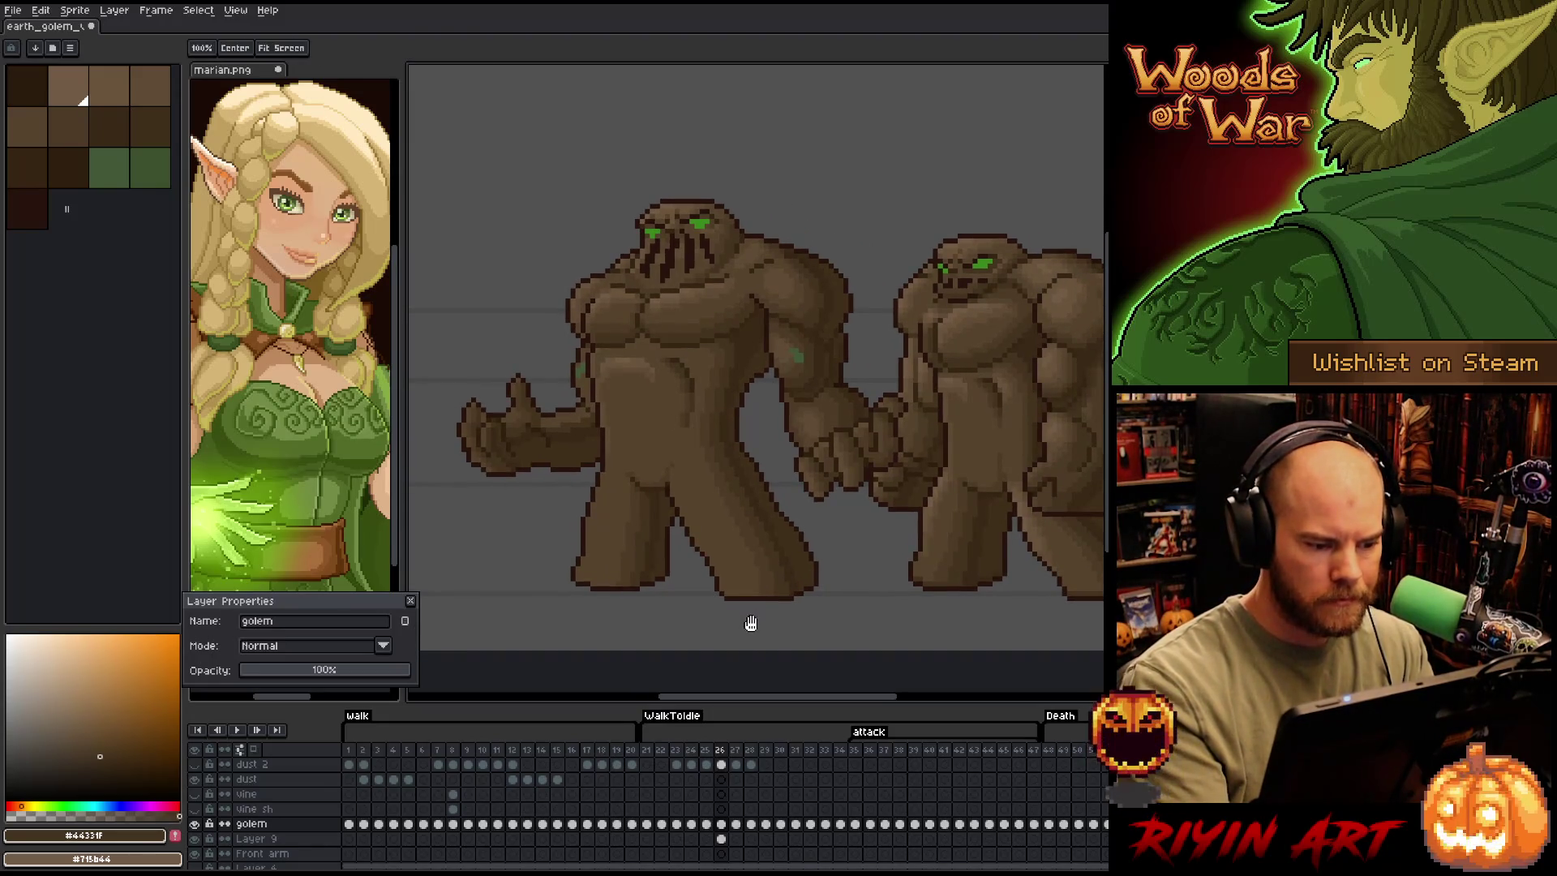
pyautogui.press('b')
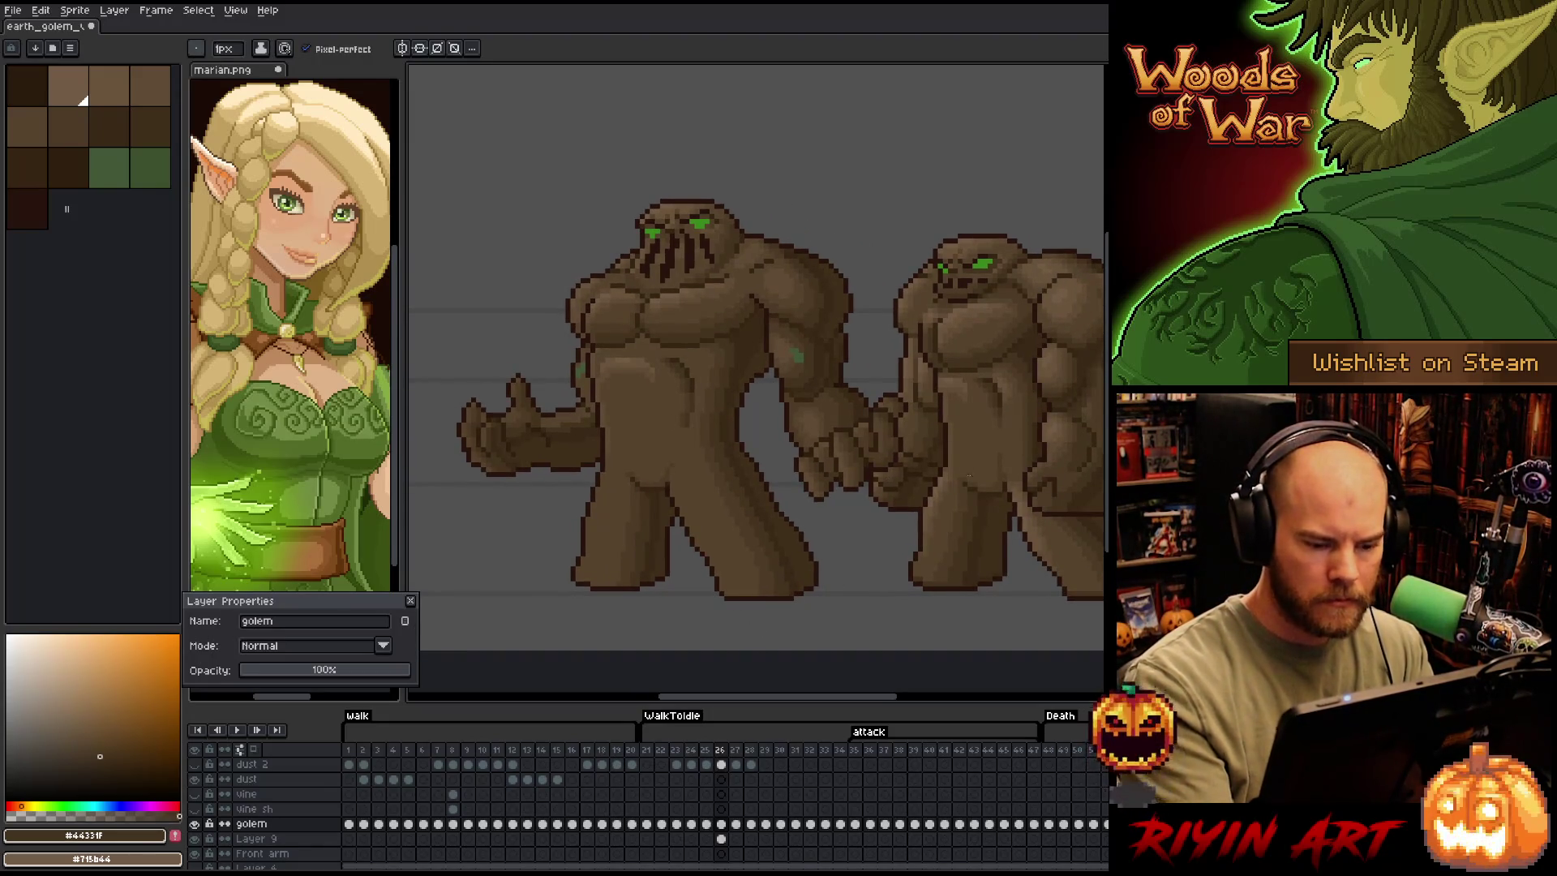
pyautogui.click(52, 112)
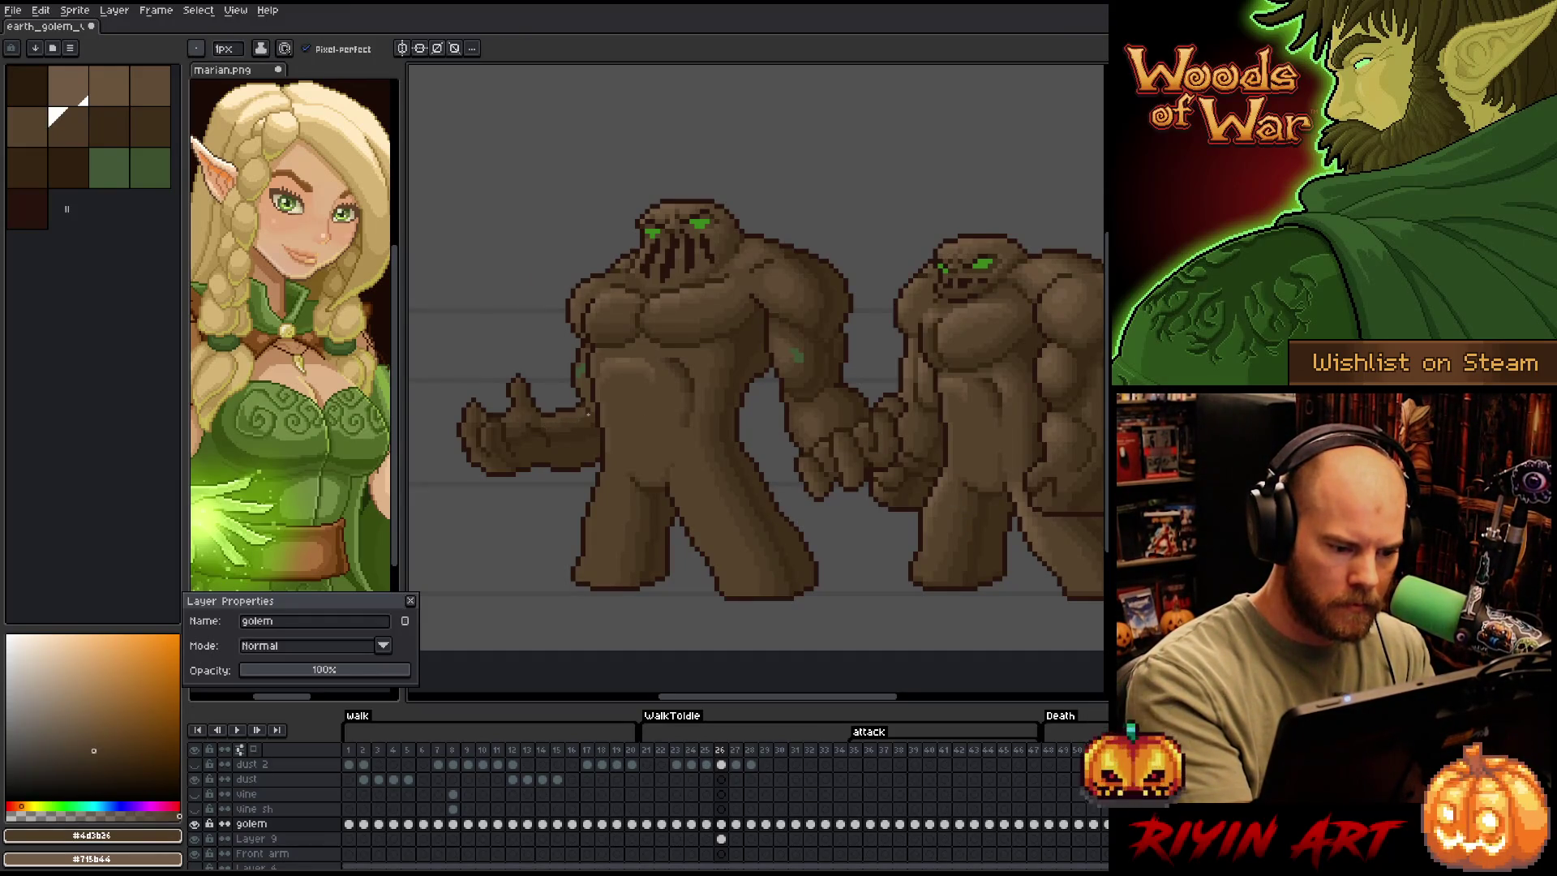
pyautogui.press('i')
pyautogui.click(940, 502)
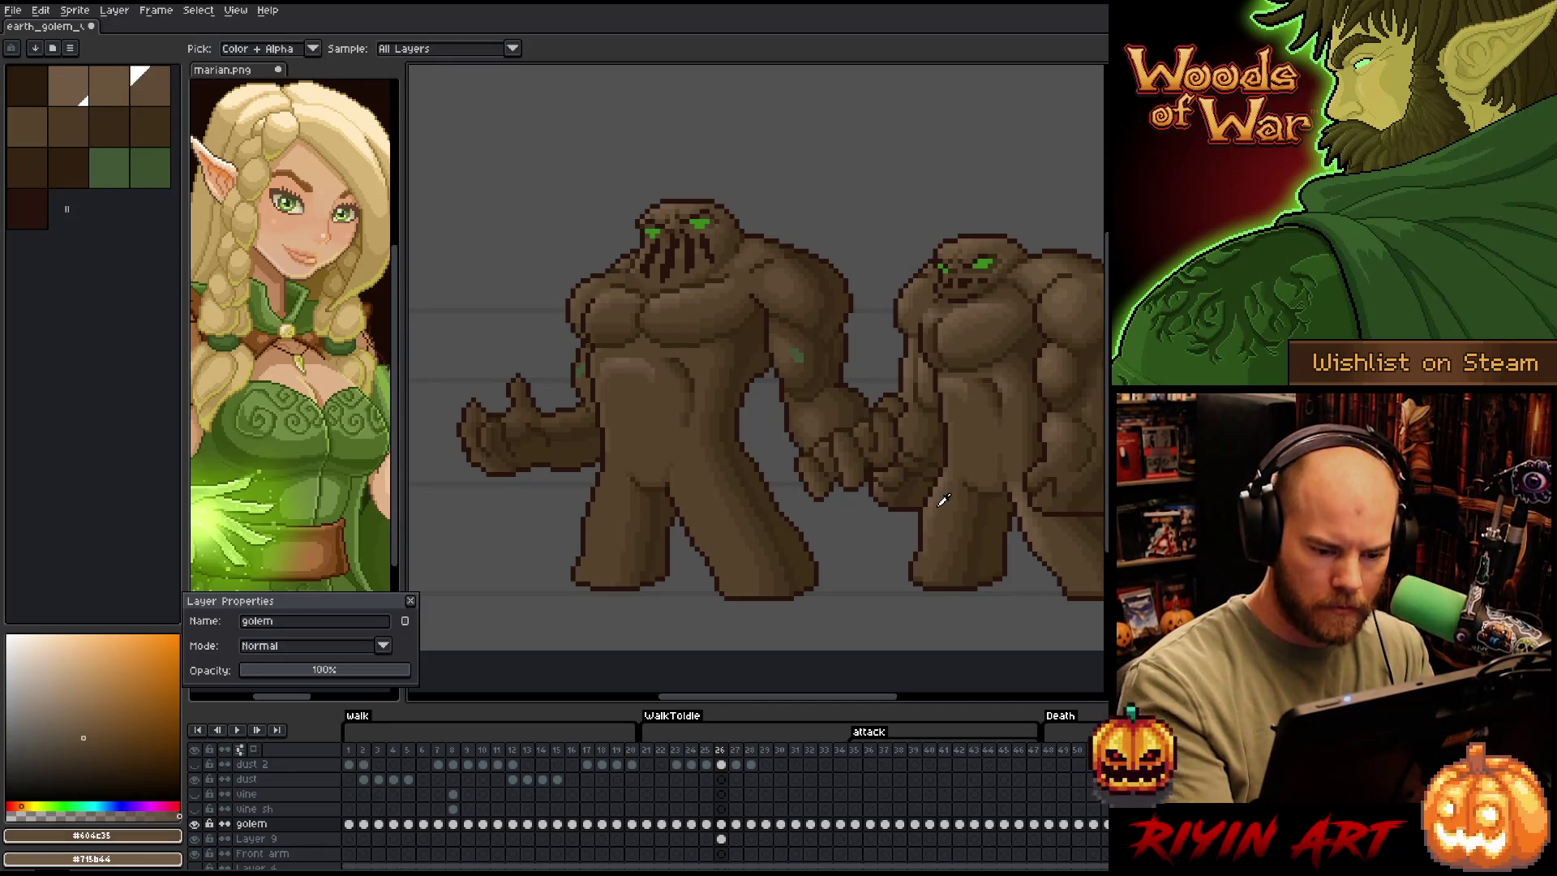
pyautogui.press('b')
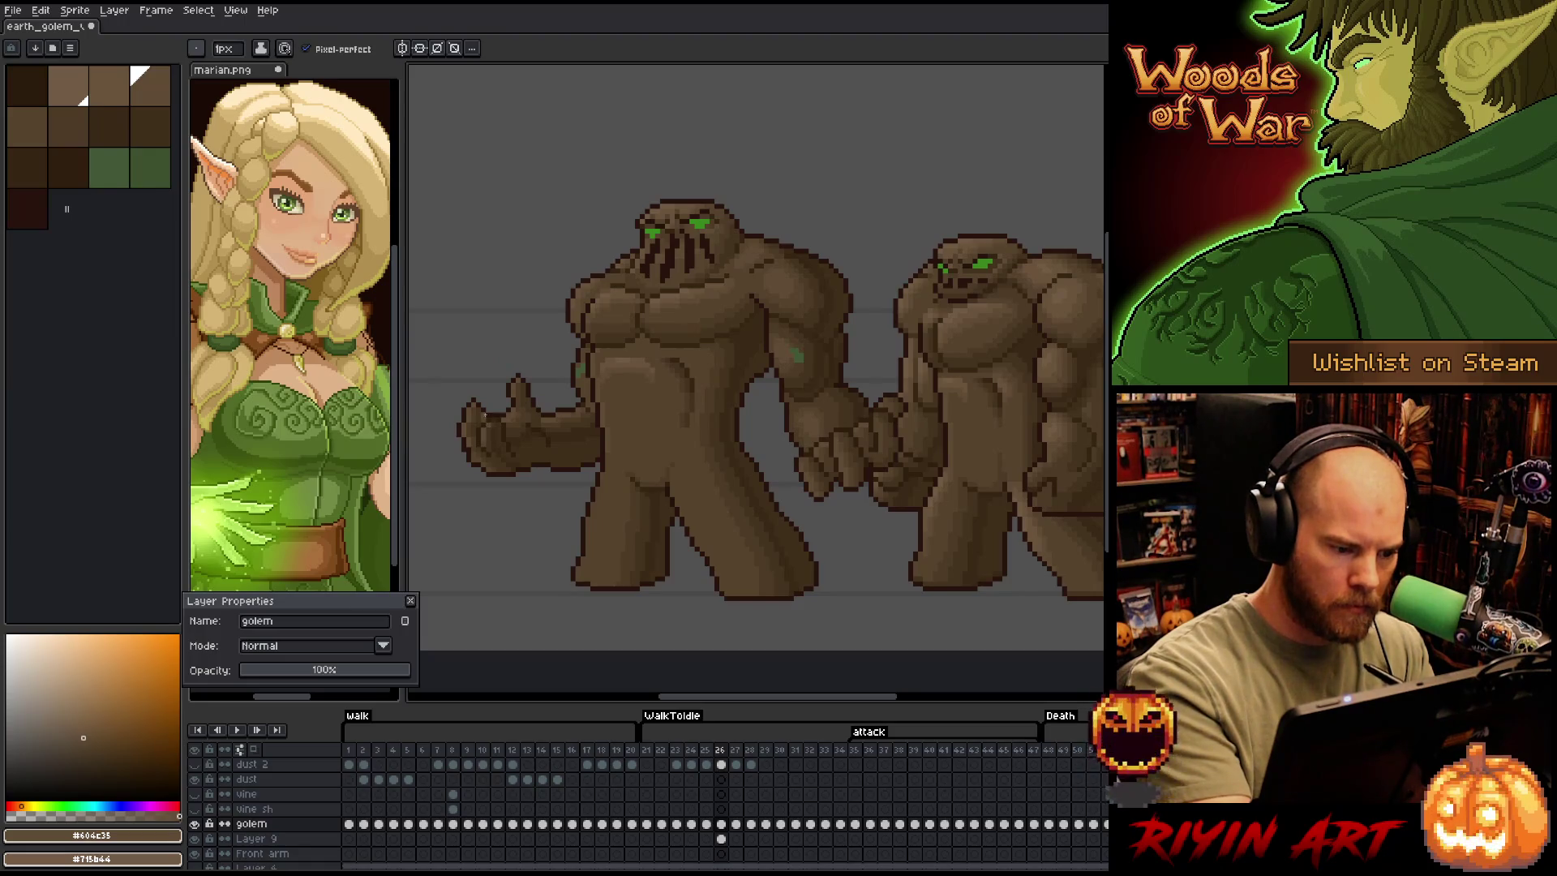
# Repaint torso shading pixels with mid and darker browns sampled from the golem
pyautogui.keyDown('alt'); pyautogui.click(480, 406); pyautogui.keyUp('alt')
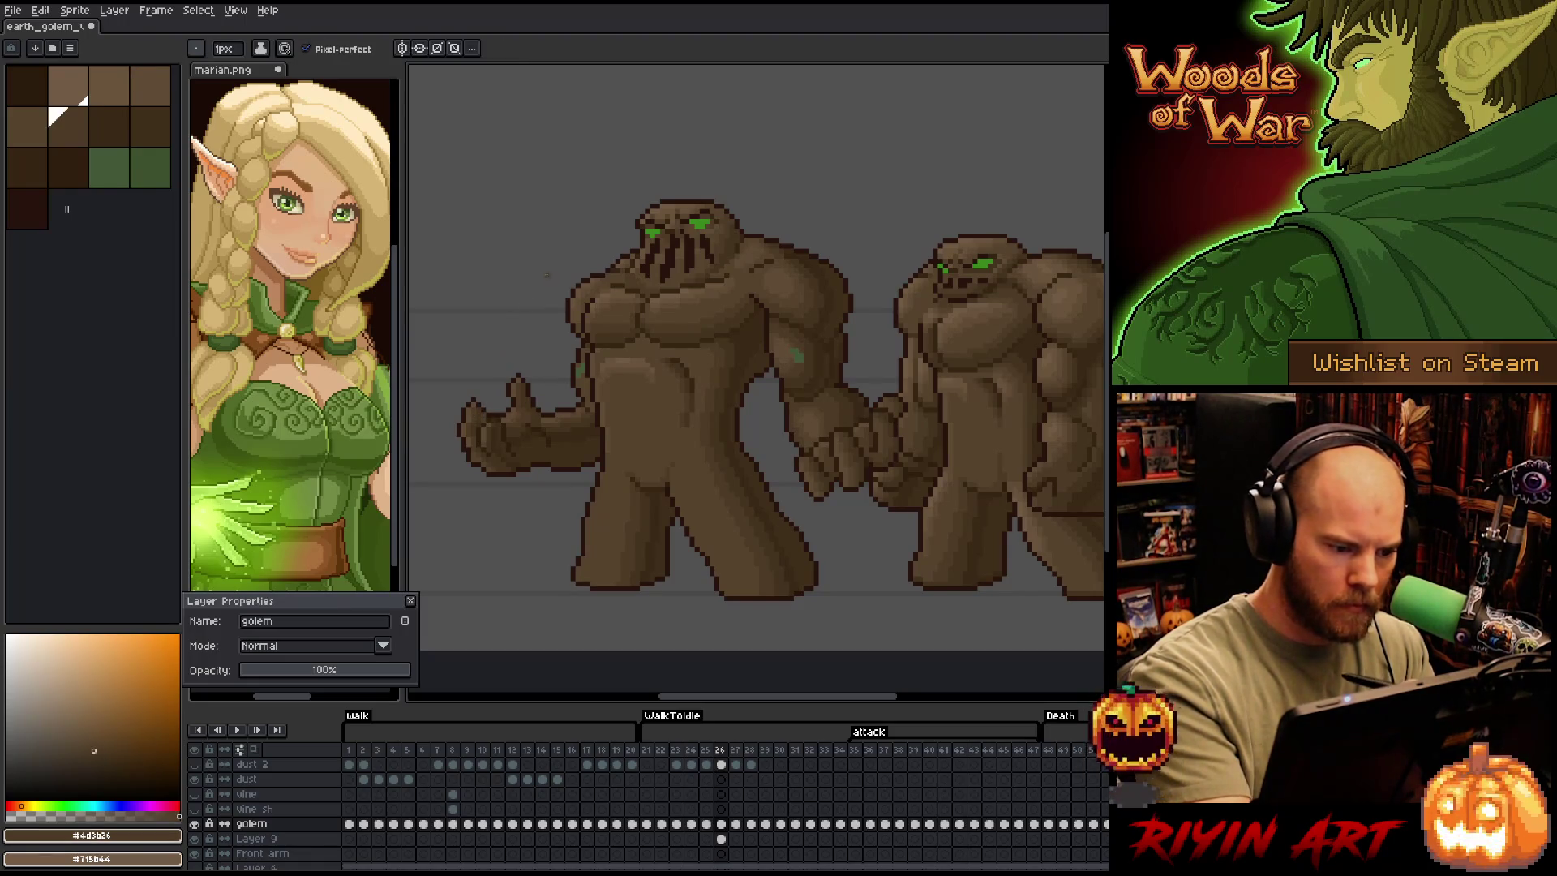
pyautogui.keyDown('alt'); pyautogui.click(485, 412); pyautogui.keyUp('alt')
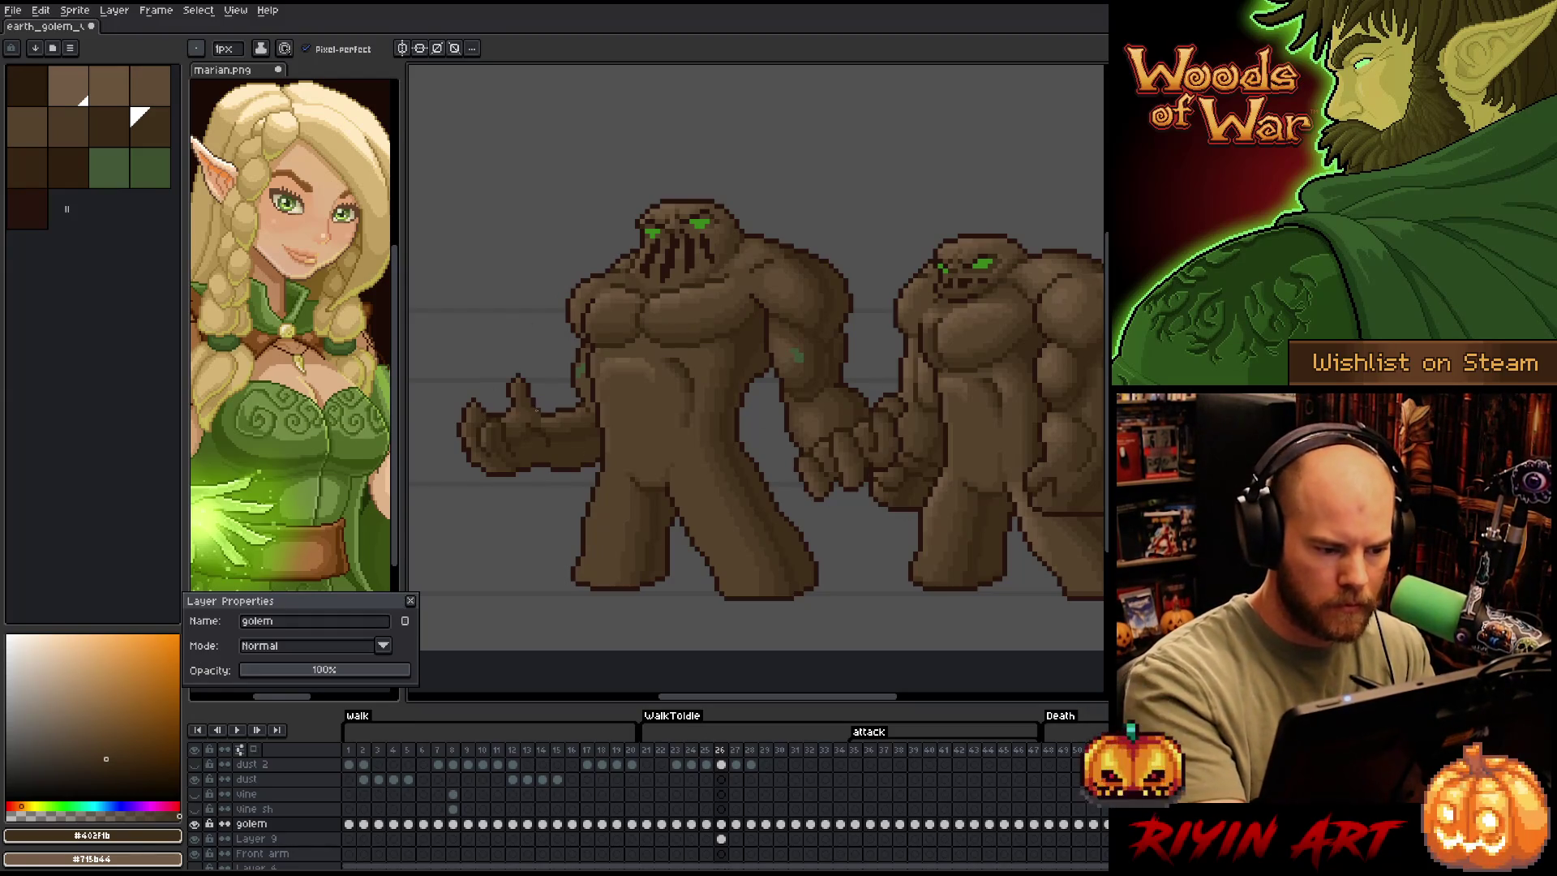
pyautogui.keyDown('alt'); pyautogui.click(940, 491); pyautogui.keyUp('alt')
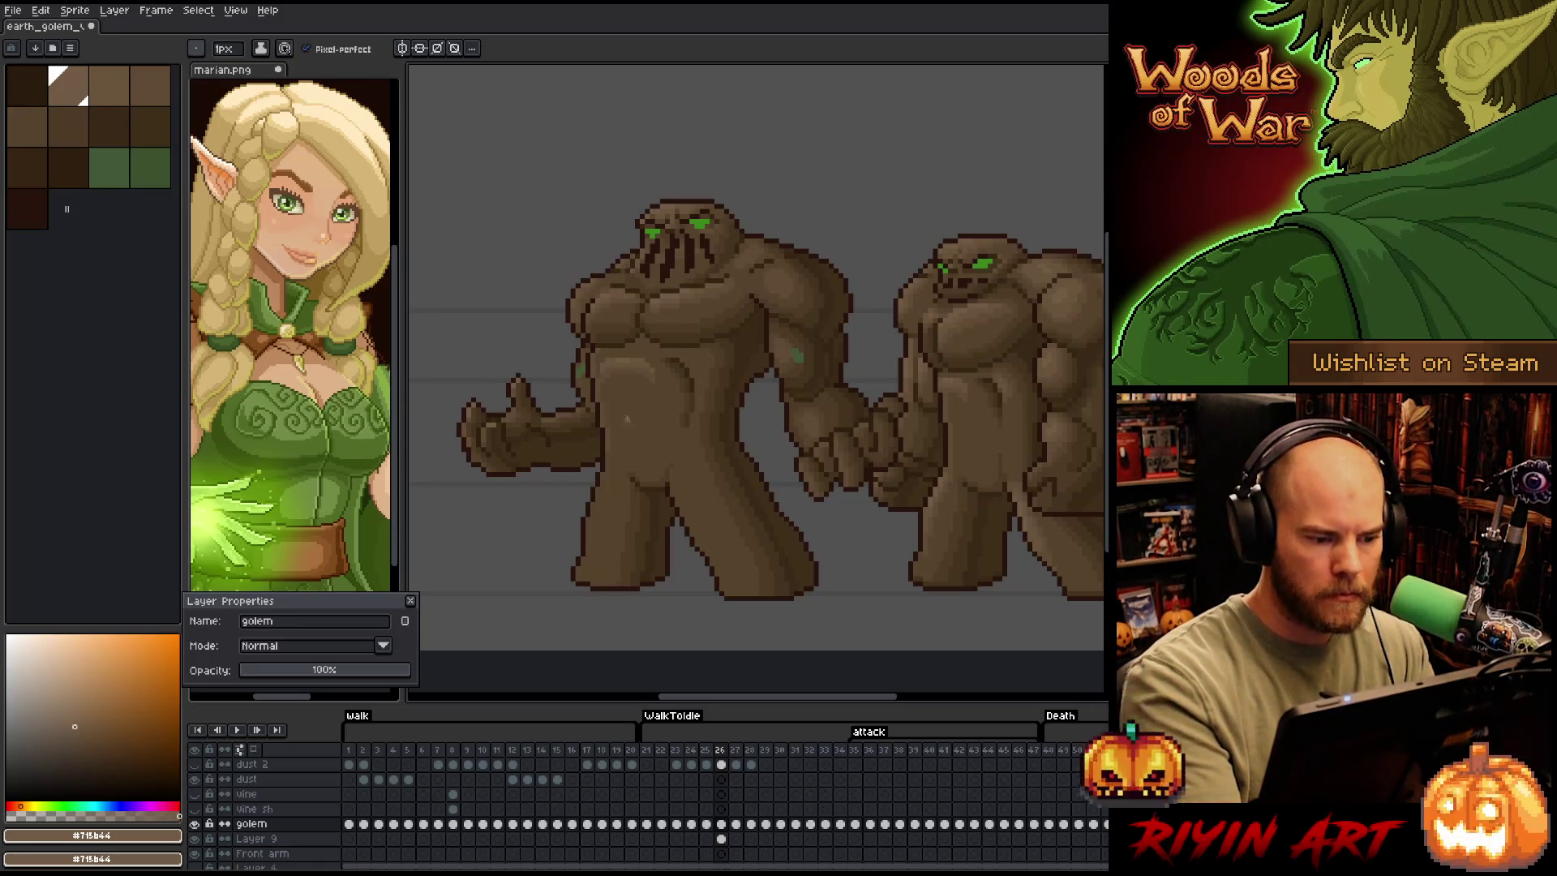
pyautogui.press('i')
pyautogui.click(584, 409)
pyautogui.click(573, 409)
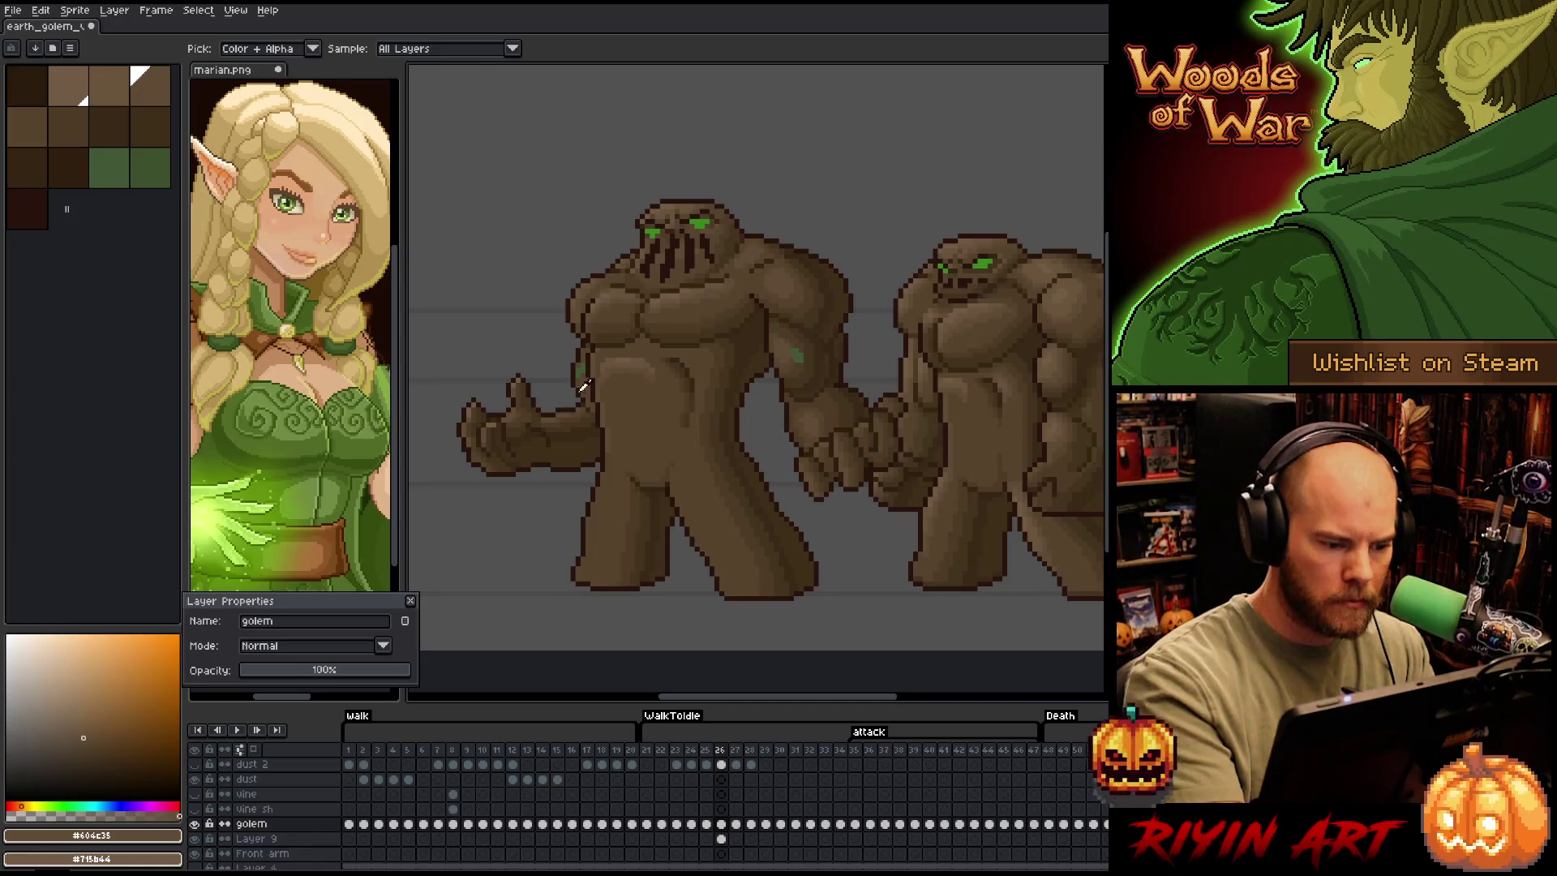
pyautogui.press('b')
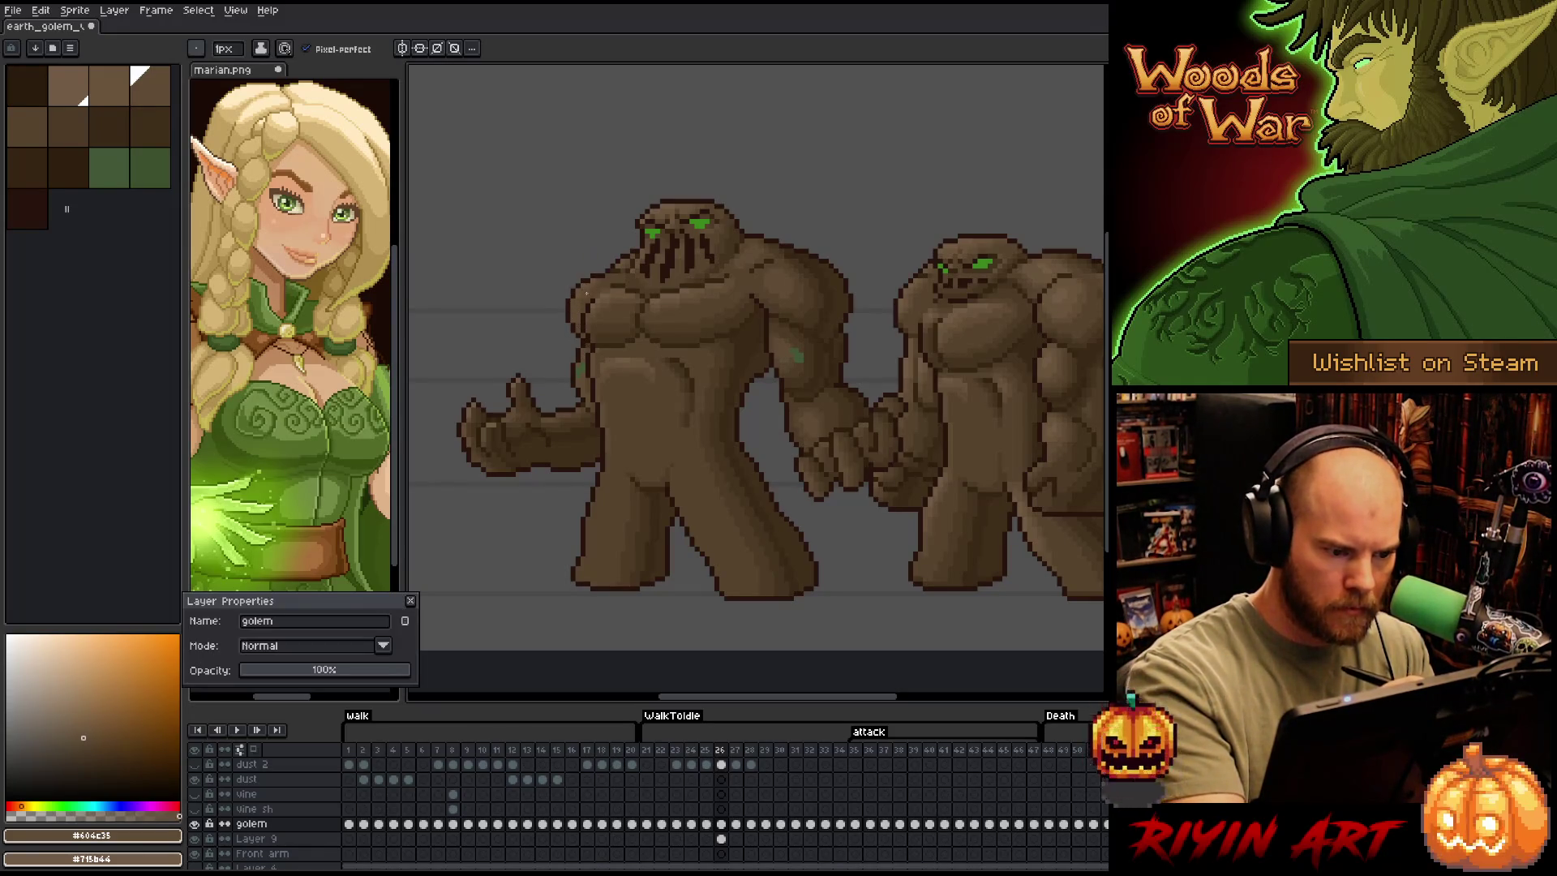
# Alternate #69533b and #604c35 shading, then add a muted green moss accent on the chest
pyautogui.keyDown('alt'); pyautogui.click(573, 307); pyautogui.keyUp('alt')
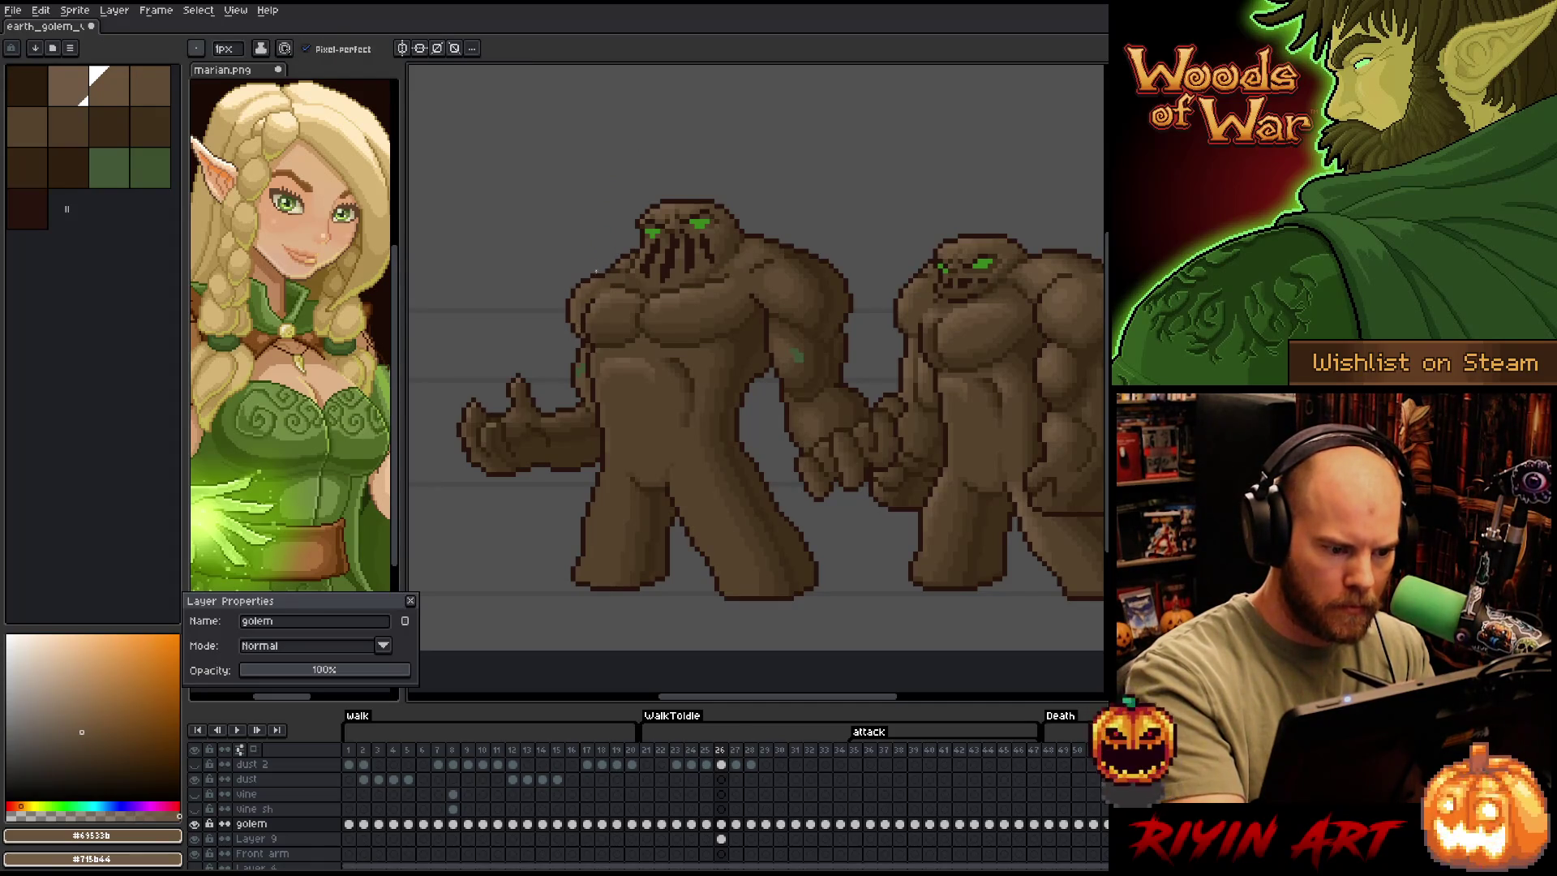
pyautogui.keyDown('alt'); pyautogui.click(577, 300); pyautogui.keyUp('alt')
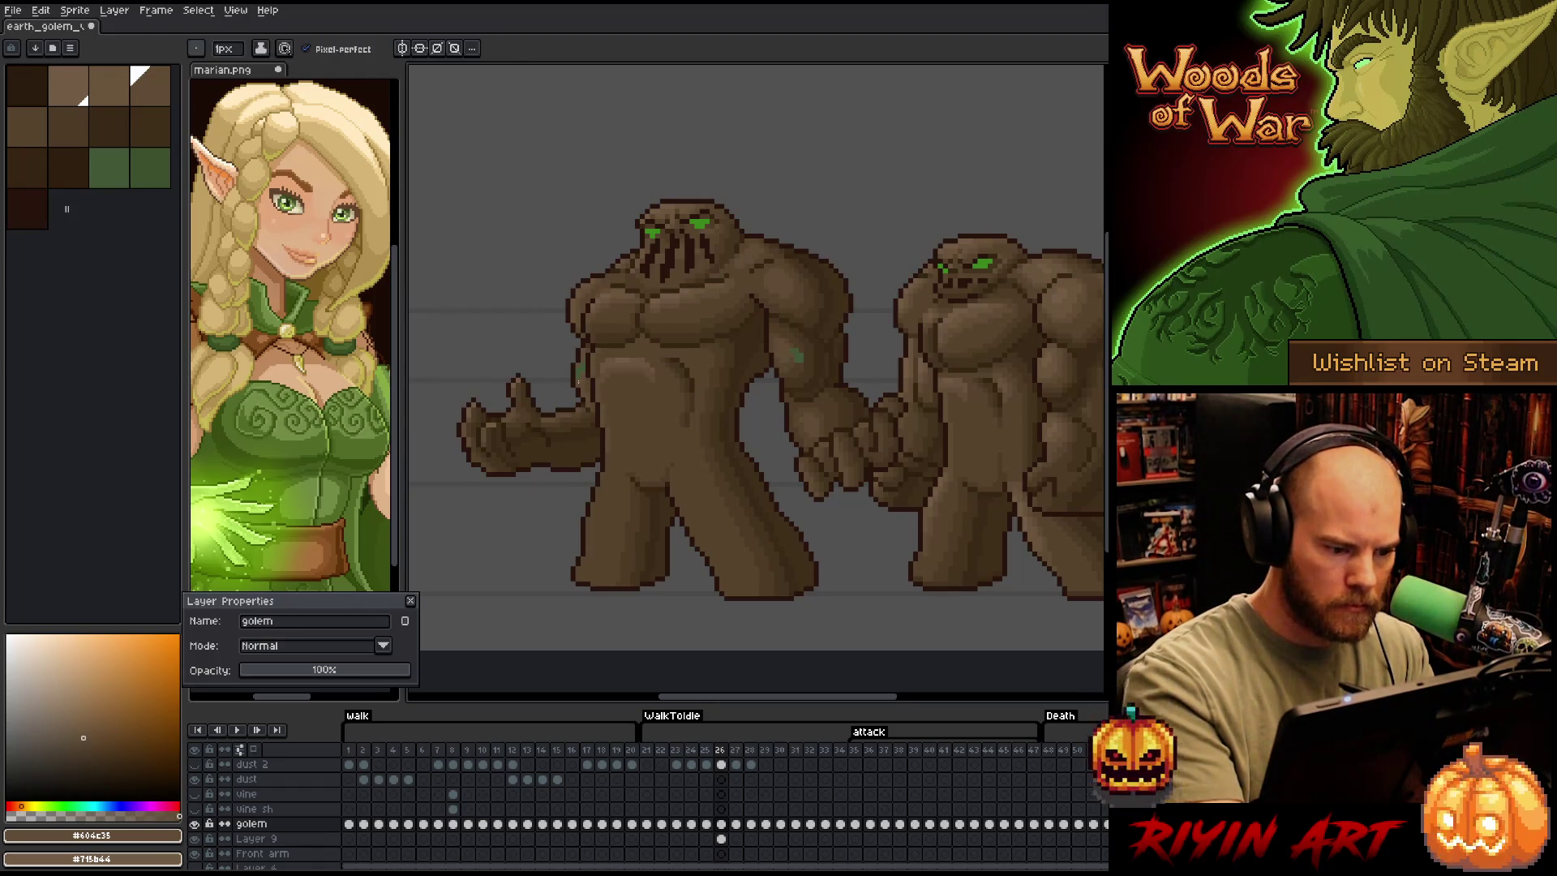
pyautogui.press('[')
pyautogui.press('[')
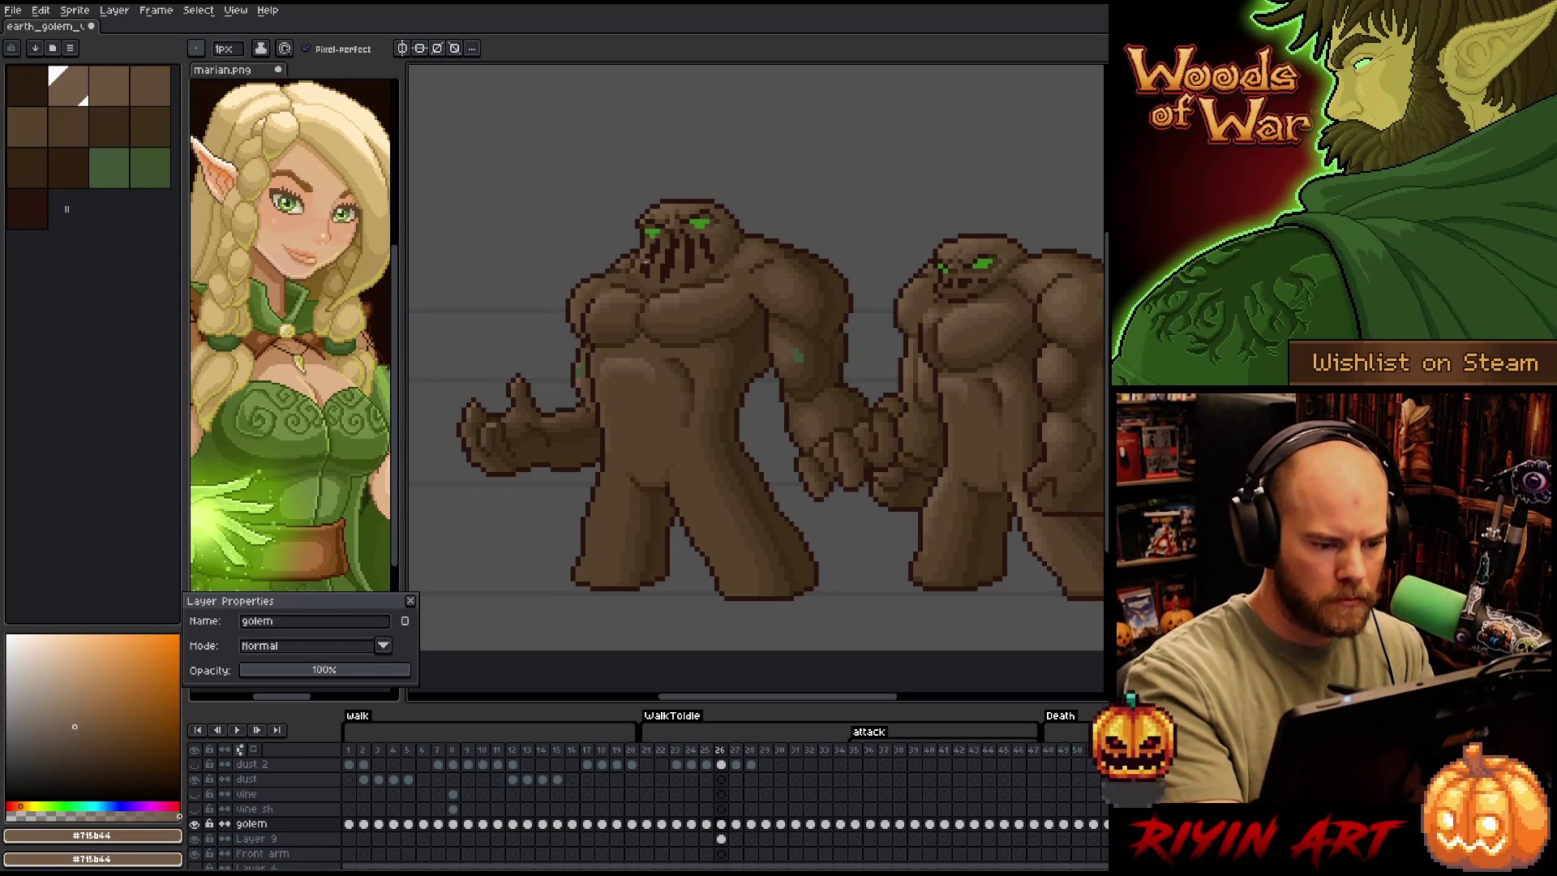
pyautogui.keyDown('alt'); pyautogui.click(581, 365); pyautogui.keyUp('alt')
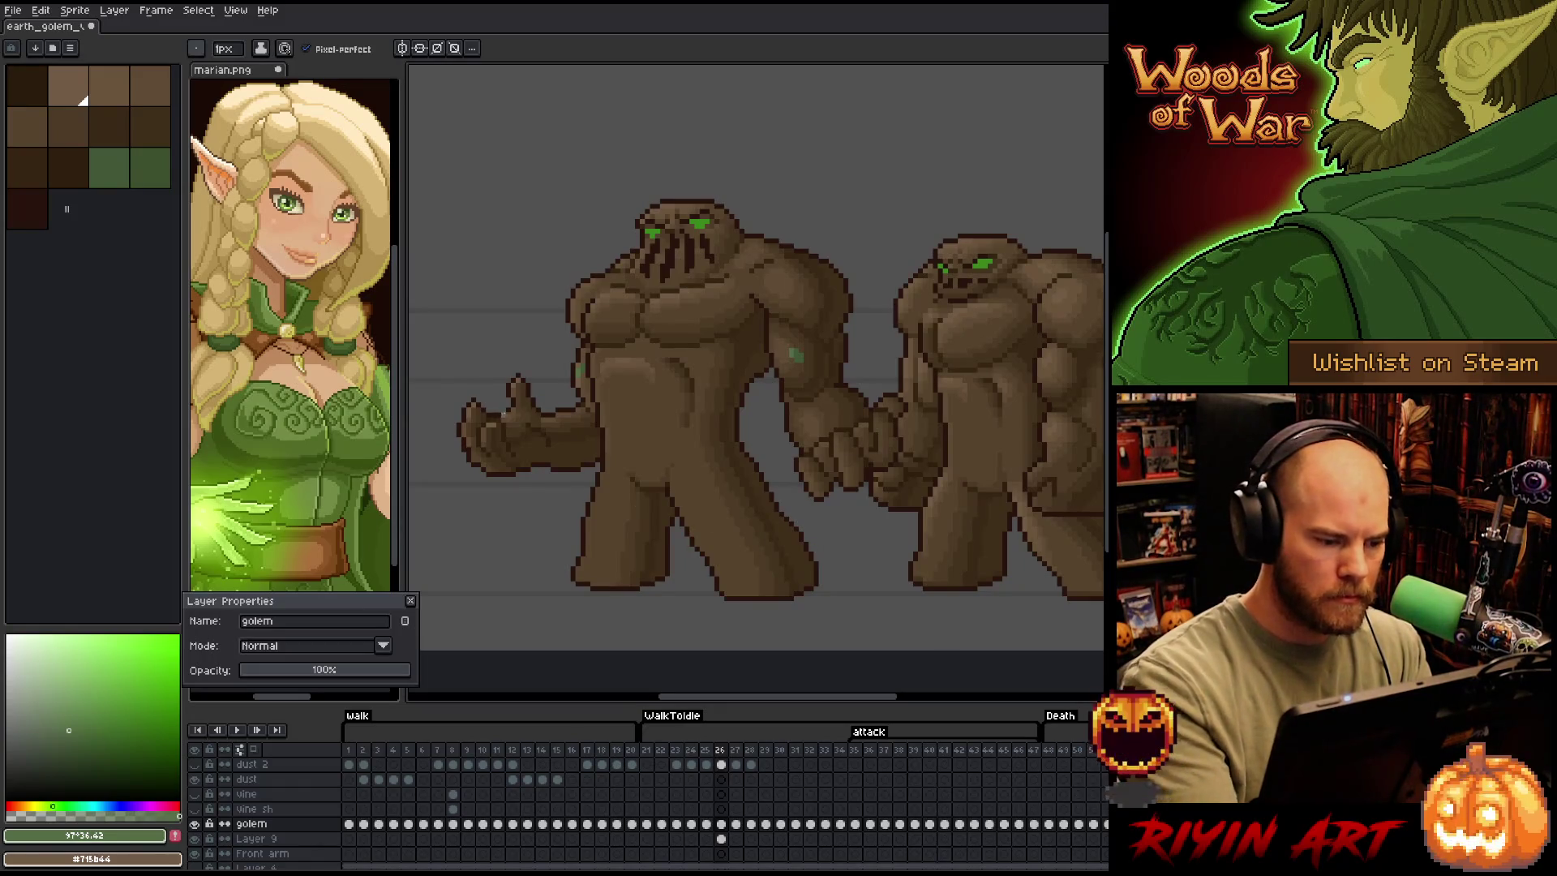
pyautogui.keyDown('alt'); pyautogui.click(491, 421); pyautogui.keyUp('alt')
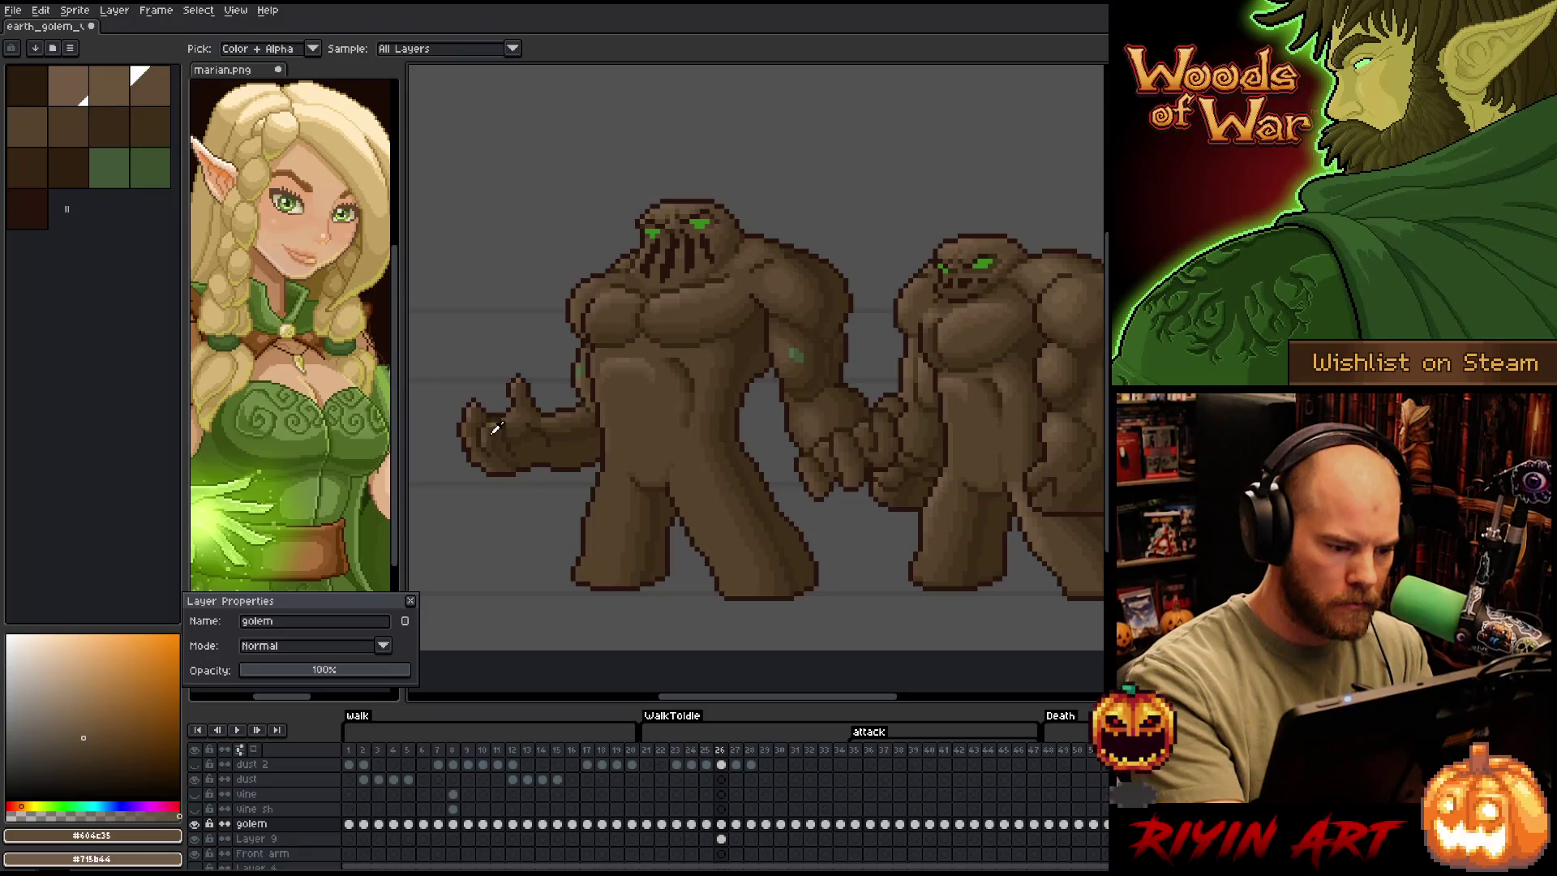
# Reshade the outstretched hand with dark, light and mid browns, and add a green moss speck on the side
pyautogui.keyDown('alt'); pyautogui.click(505, 391); pyautogui.keyUp('alt')
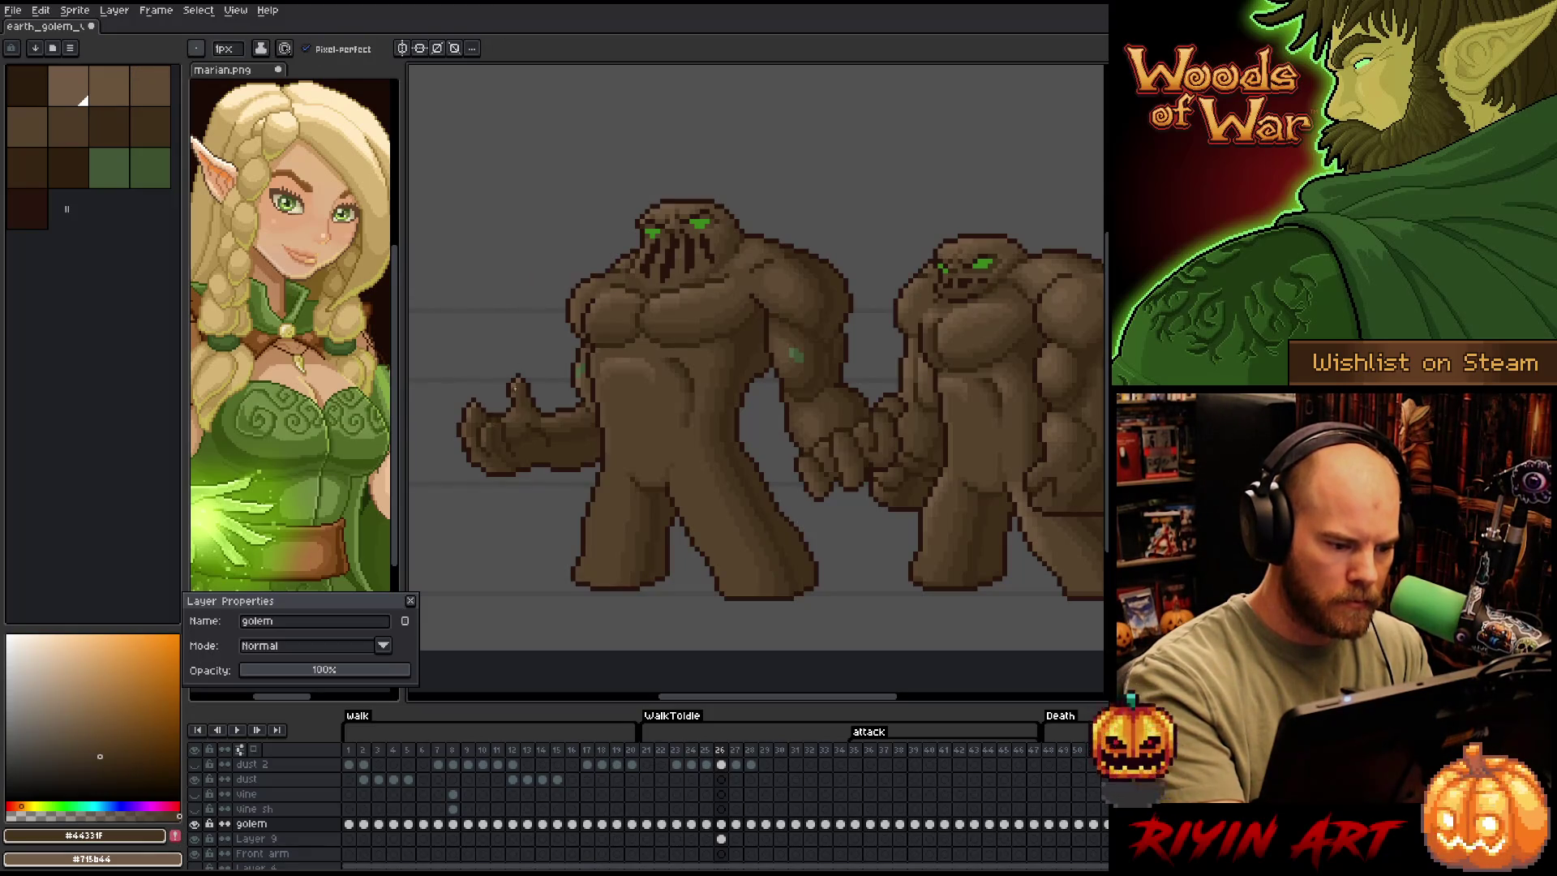
pyautogui.keyDown('alt'); pyautogui.click(505, 468); pyautogui.keyUp('alt')
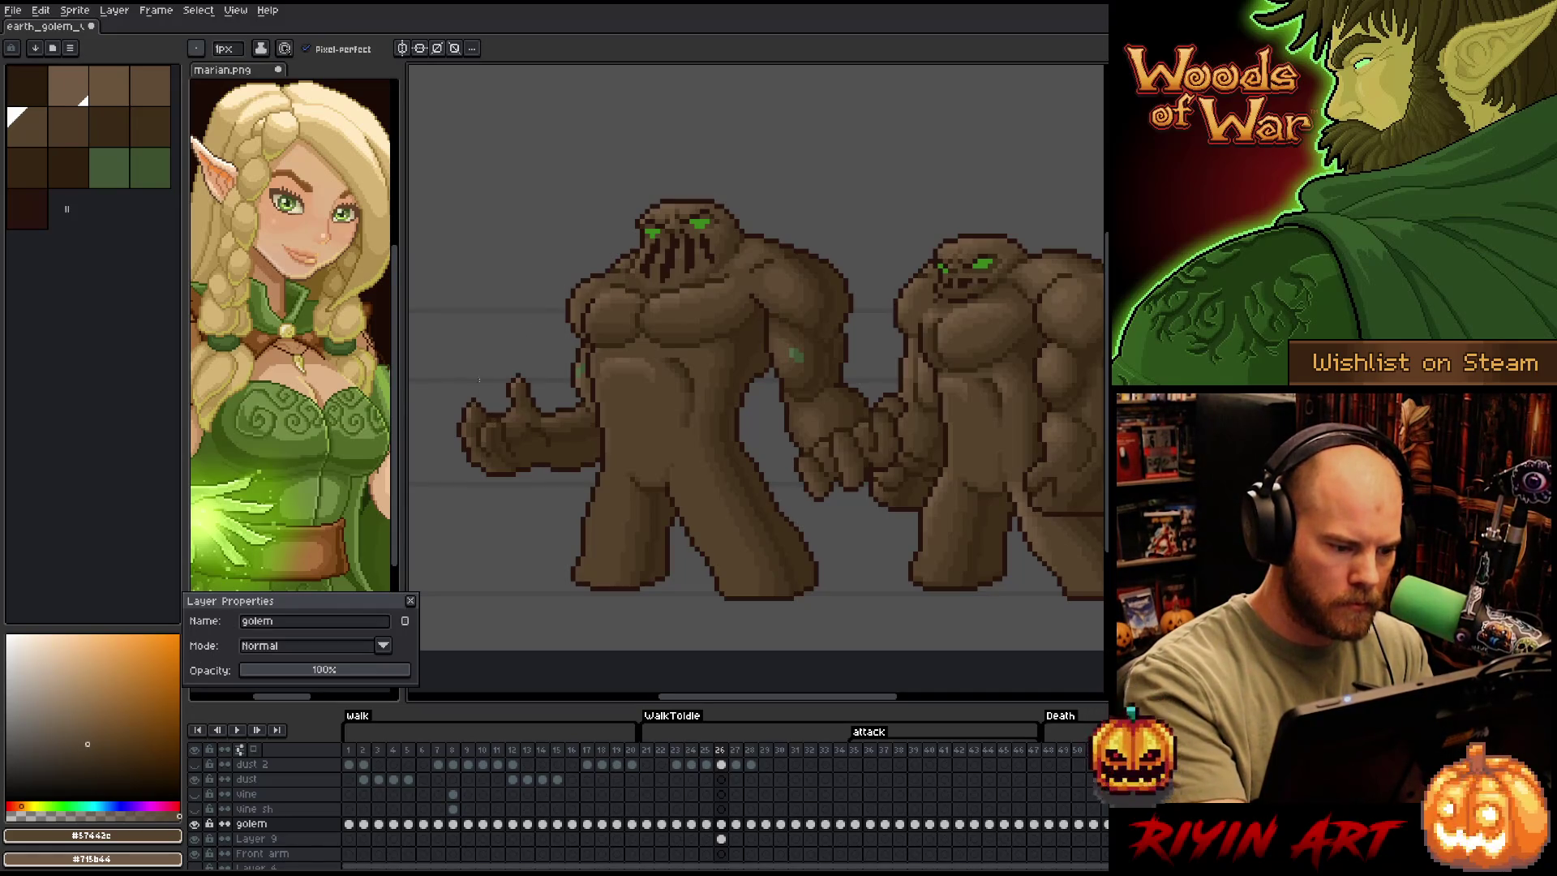
pyautogui.keyDown('alt'); pyautogui.click(492, 421); pyautogui.keyUp('alt')
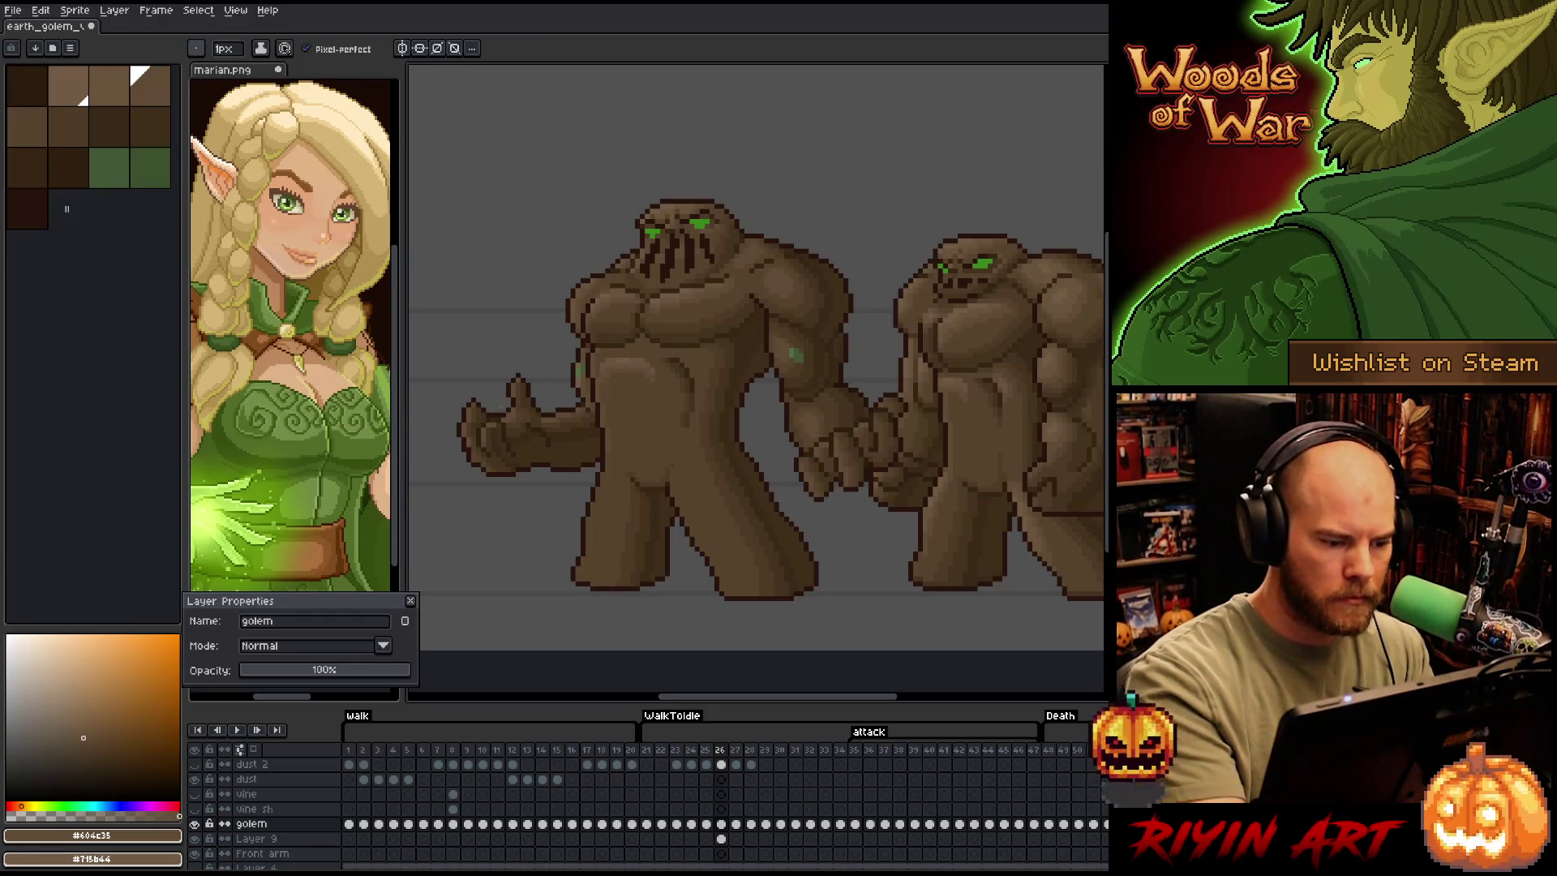
pyautogui.keyDown('alt'); pyautogui.click(496, 422); pyautogui.keyUp('alt')
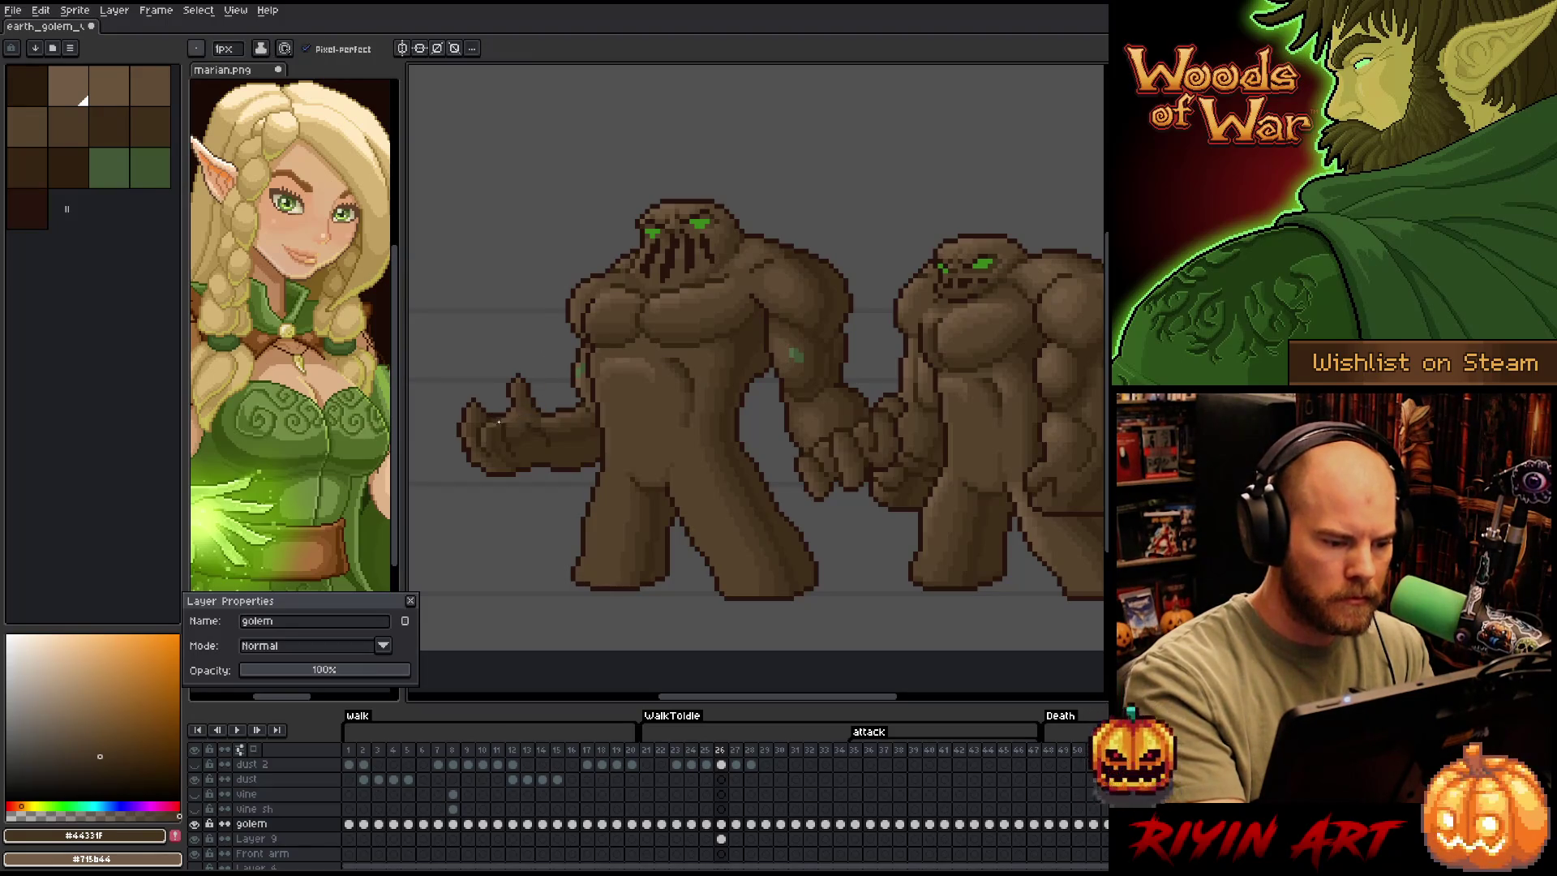
pyautogui.keyDown('alt'); pyautogui.click(498, 426); pyautogui.keyUp('alt')
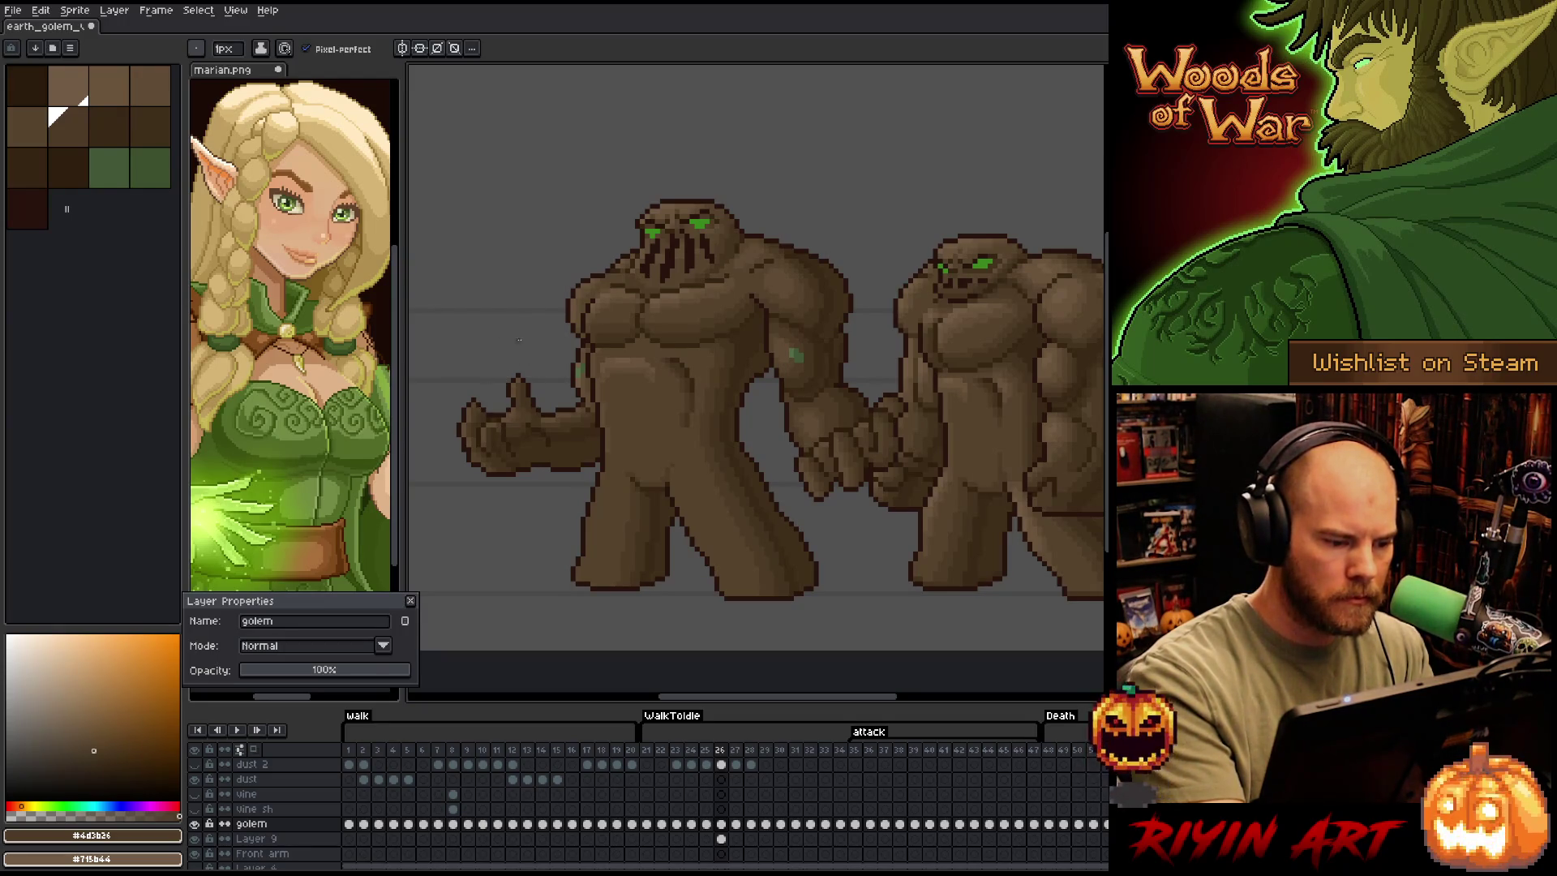
pyautogui.rightClick(672, 424)
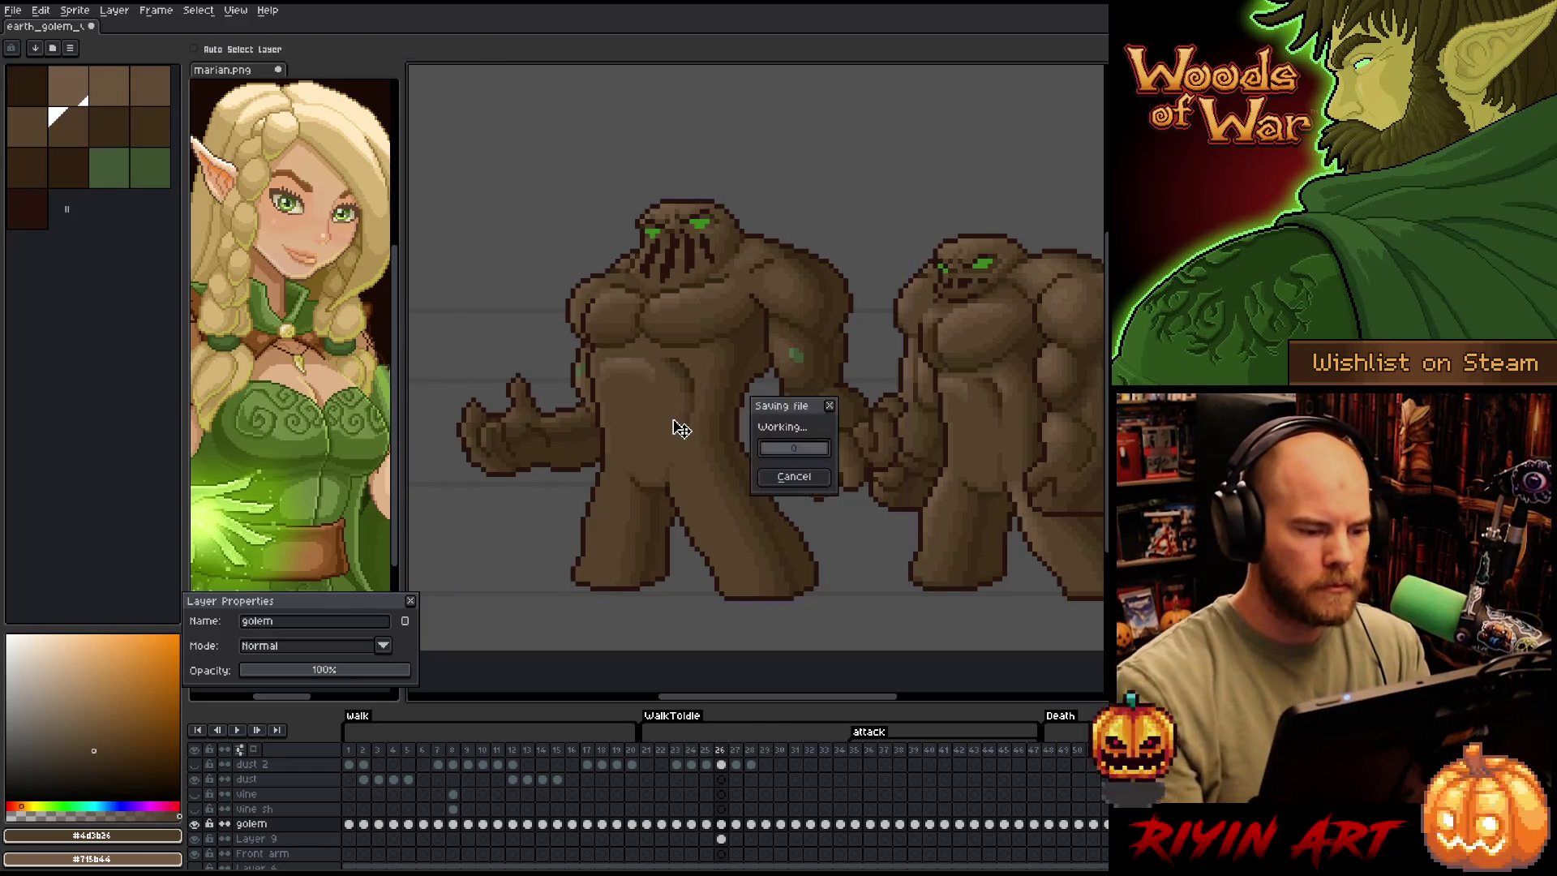
# Touch up the chest with sampled mid and darker browns, then step to frame 27 to compare
pyautogui.click(673, 419)
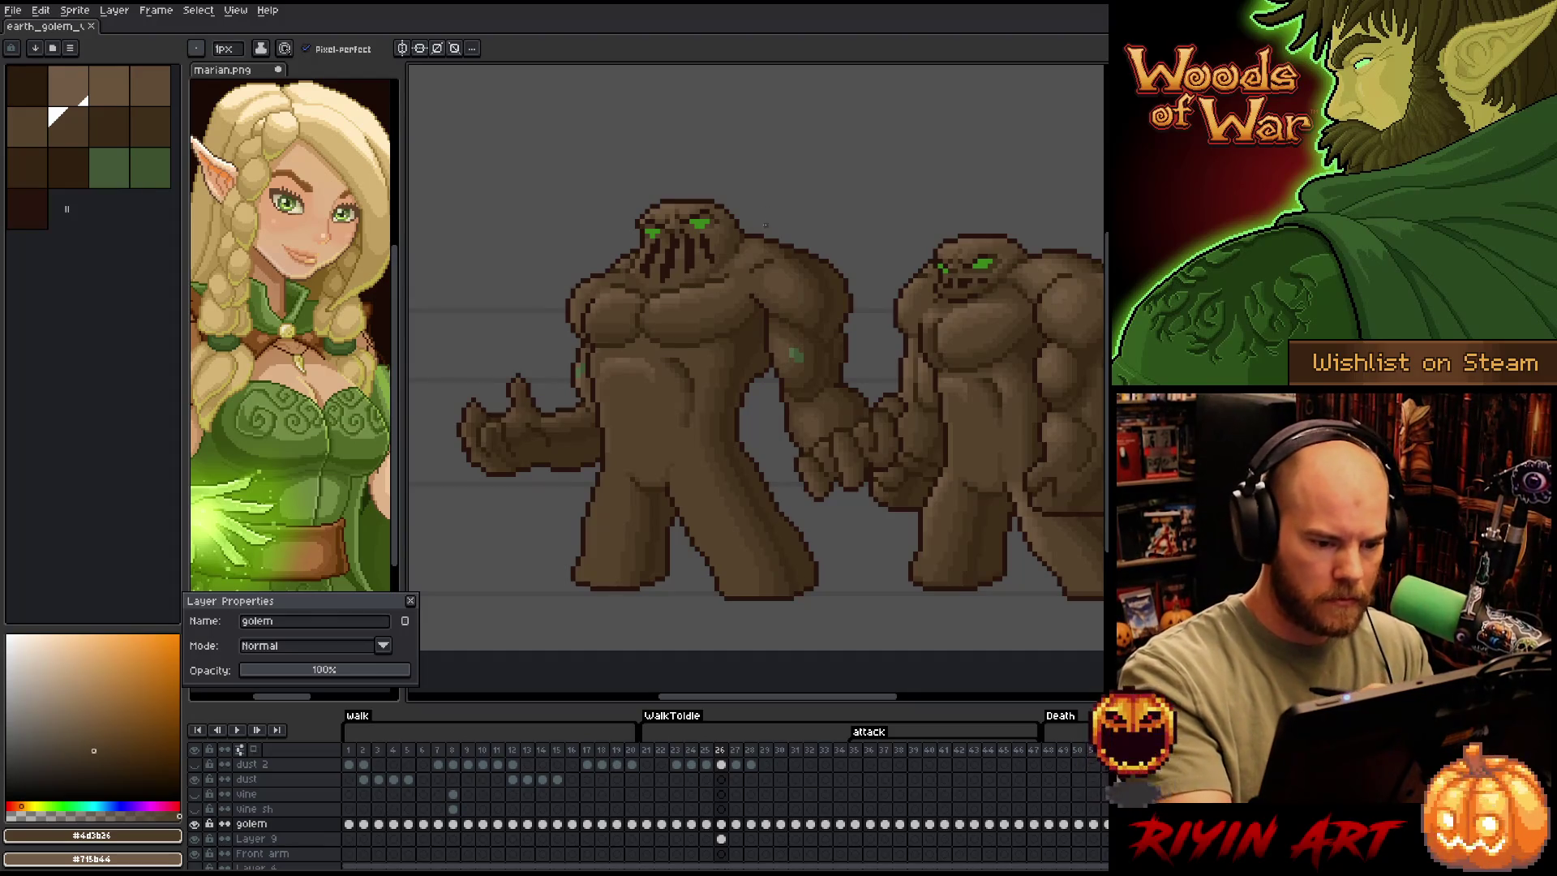
pyautogui.press('i')
pyautogui.click(687, 295)
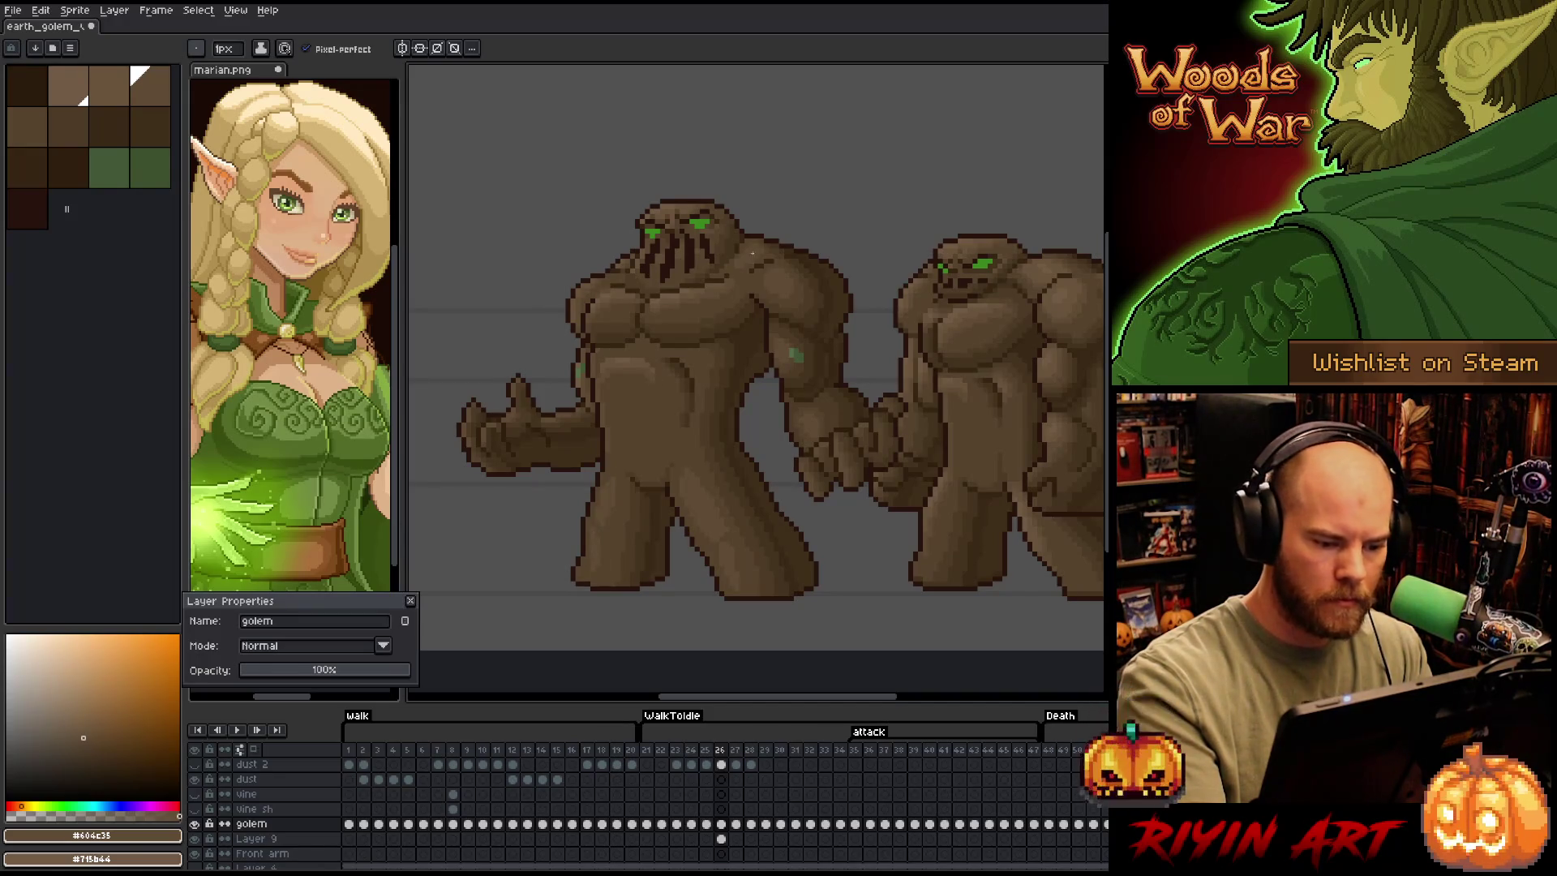
pyautogui.keyDown('alt'); pyautogui.click(731, 585); pyautogui.keyUp('alt')
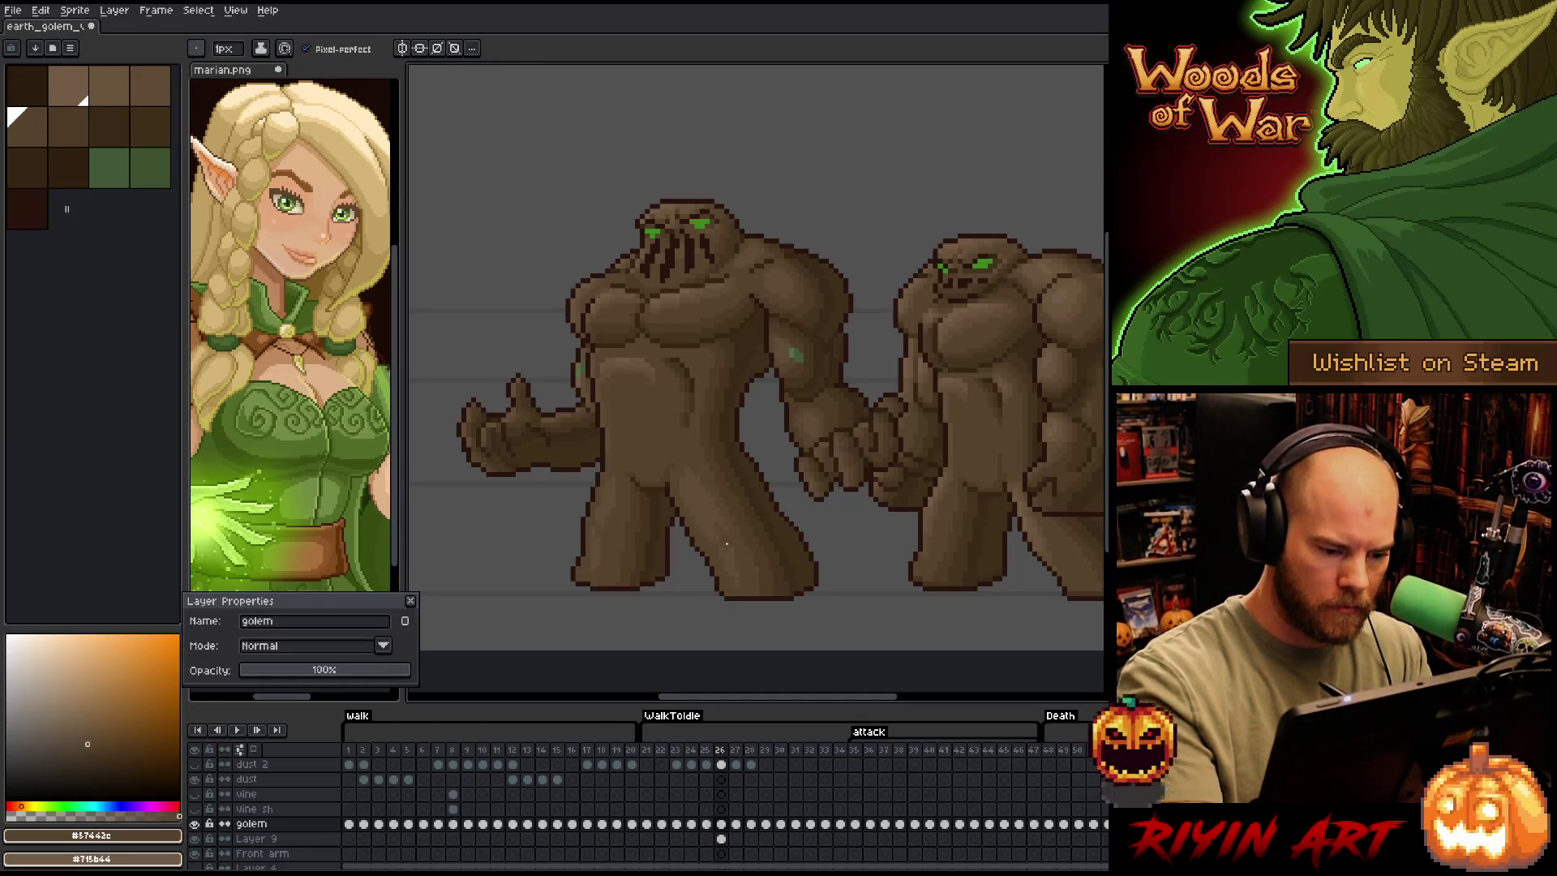
pyautogui.press('.')
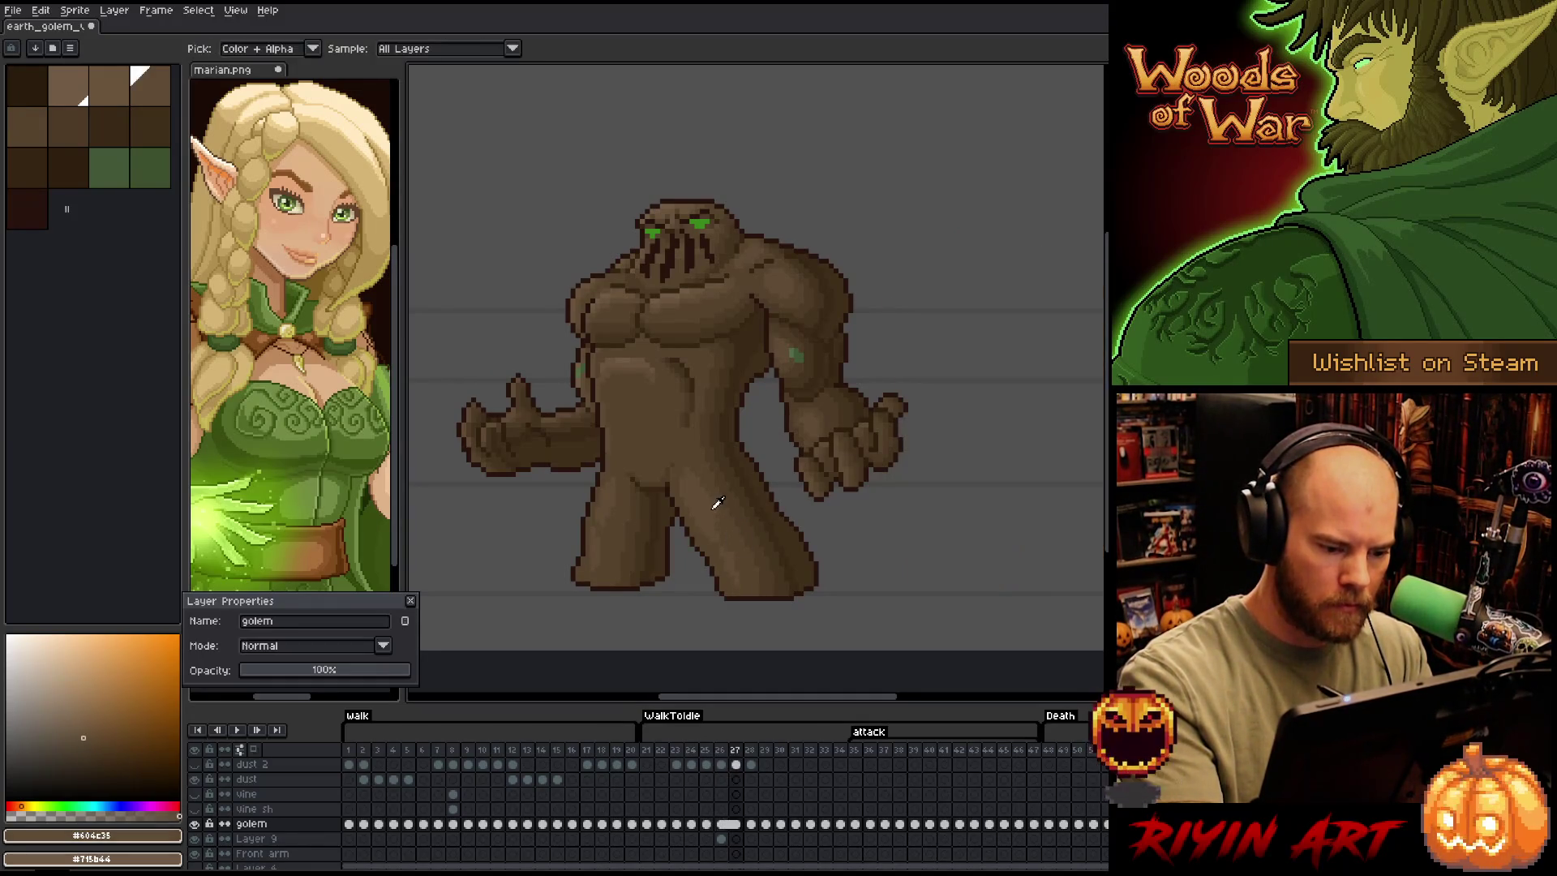
# Return to frame 26 and shade the golem's leg with darker, mid and shadow browns
pyautogui.keyDown('alt'); pyautogui.click(717, 509); pyautogui.keyUp('alt')
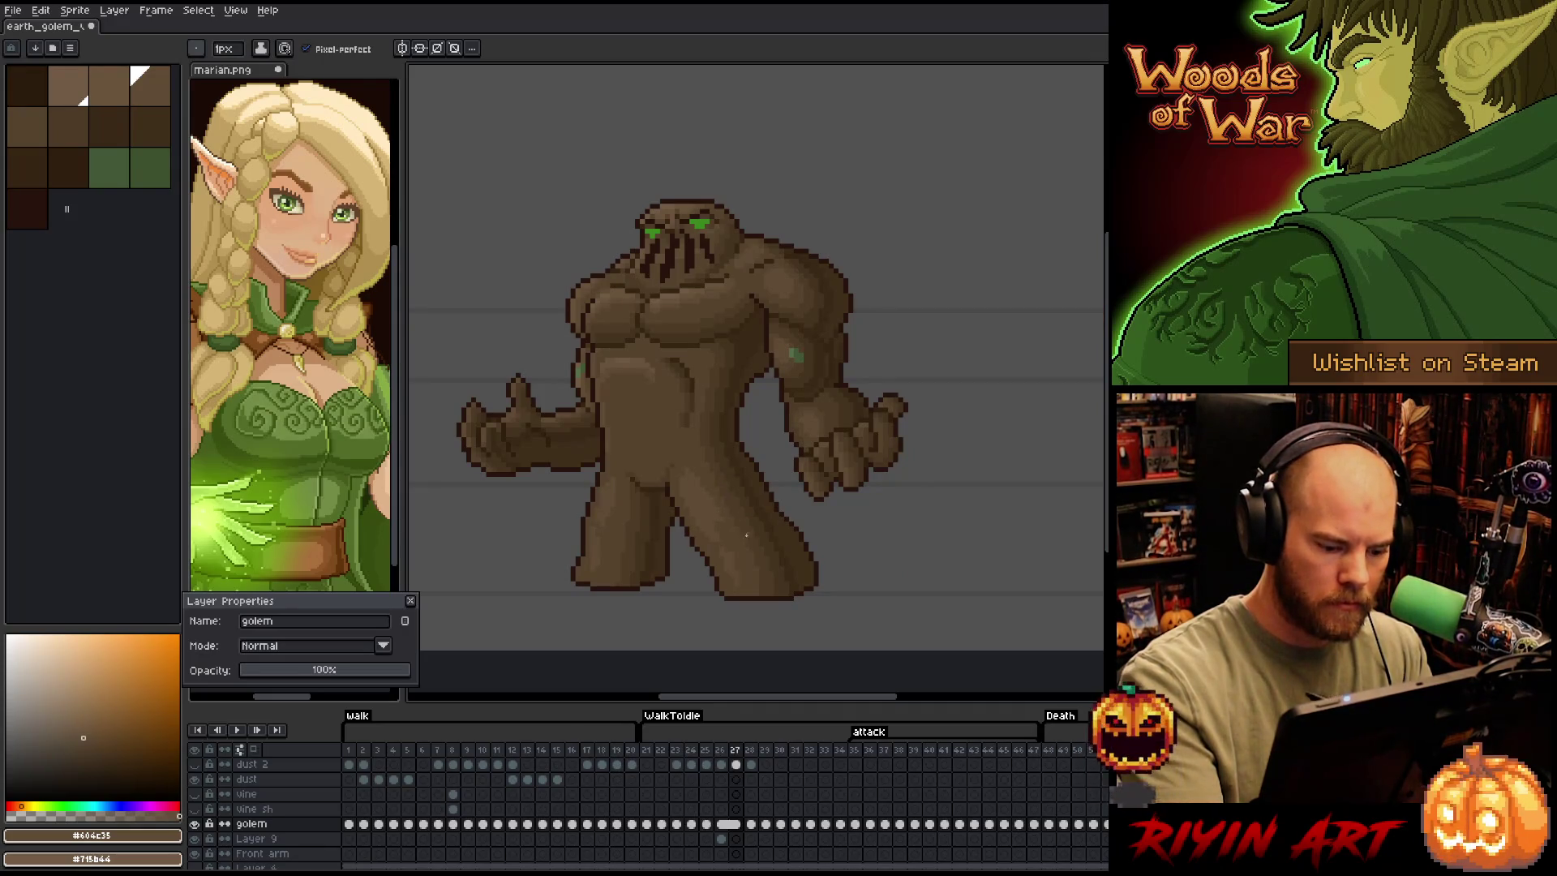
pyautogui.press(',')
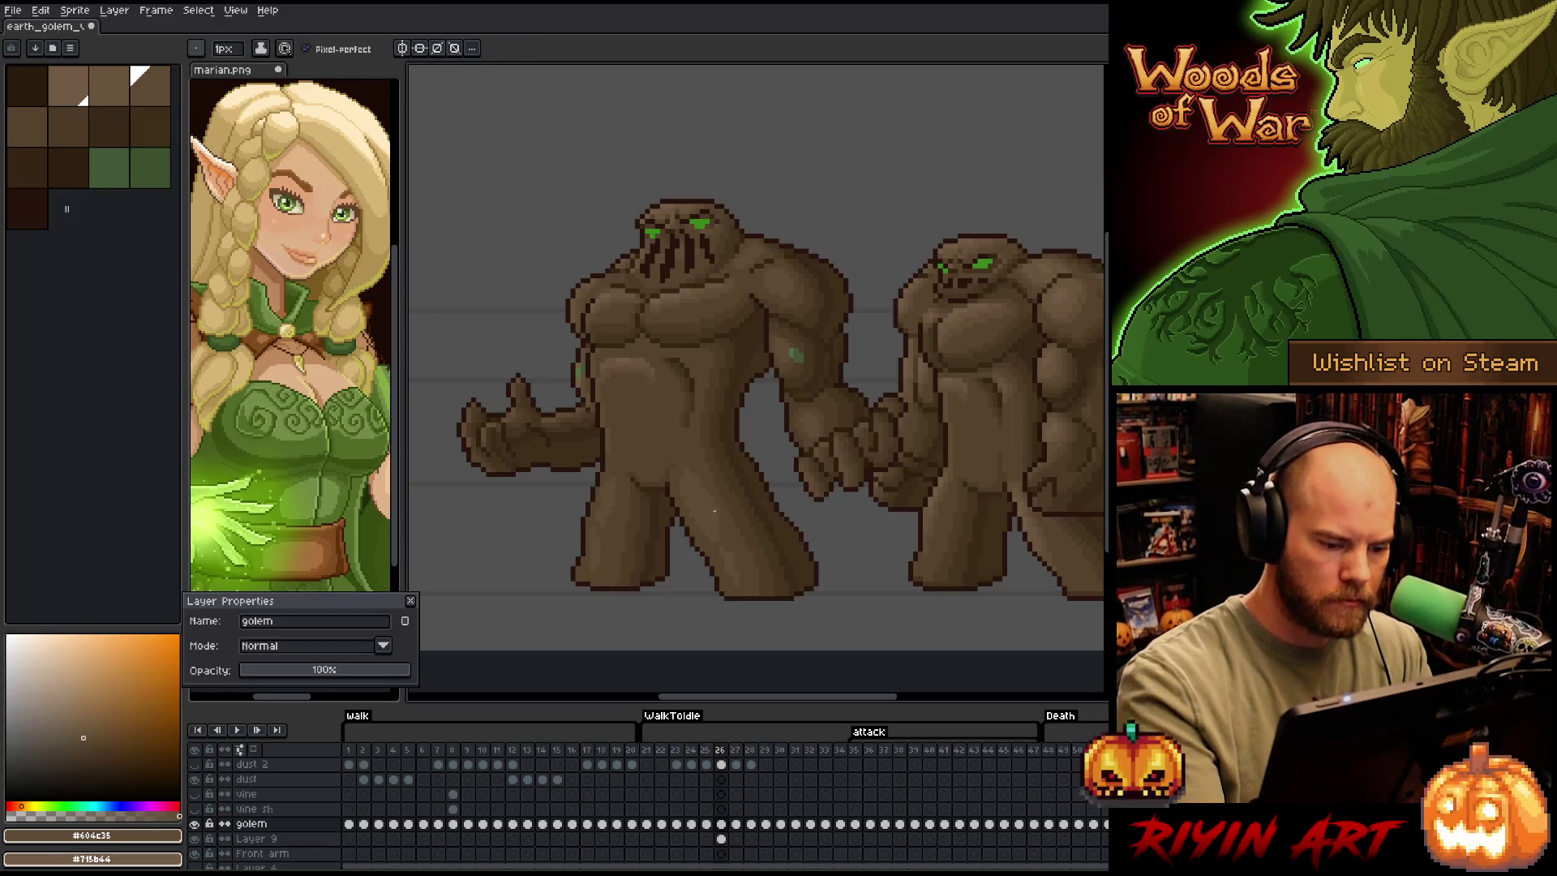
pyautogui.keyDown('alt'); pyautogui.click(726, 529); pyautogui.keyUp('alt')
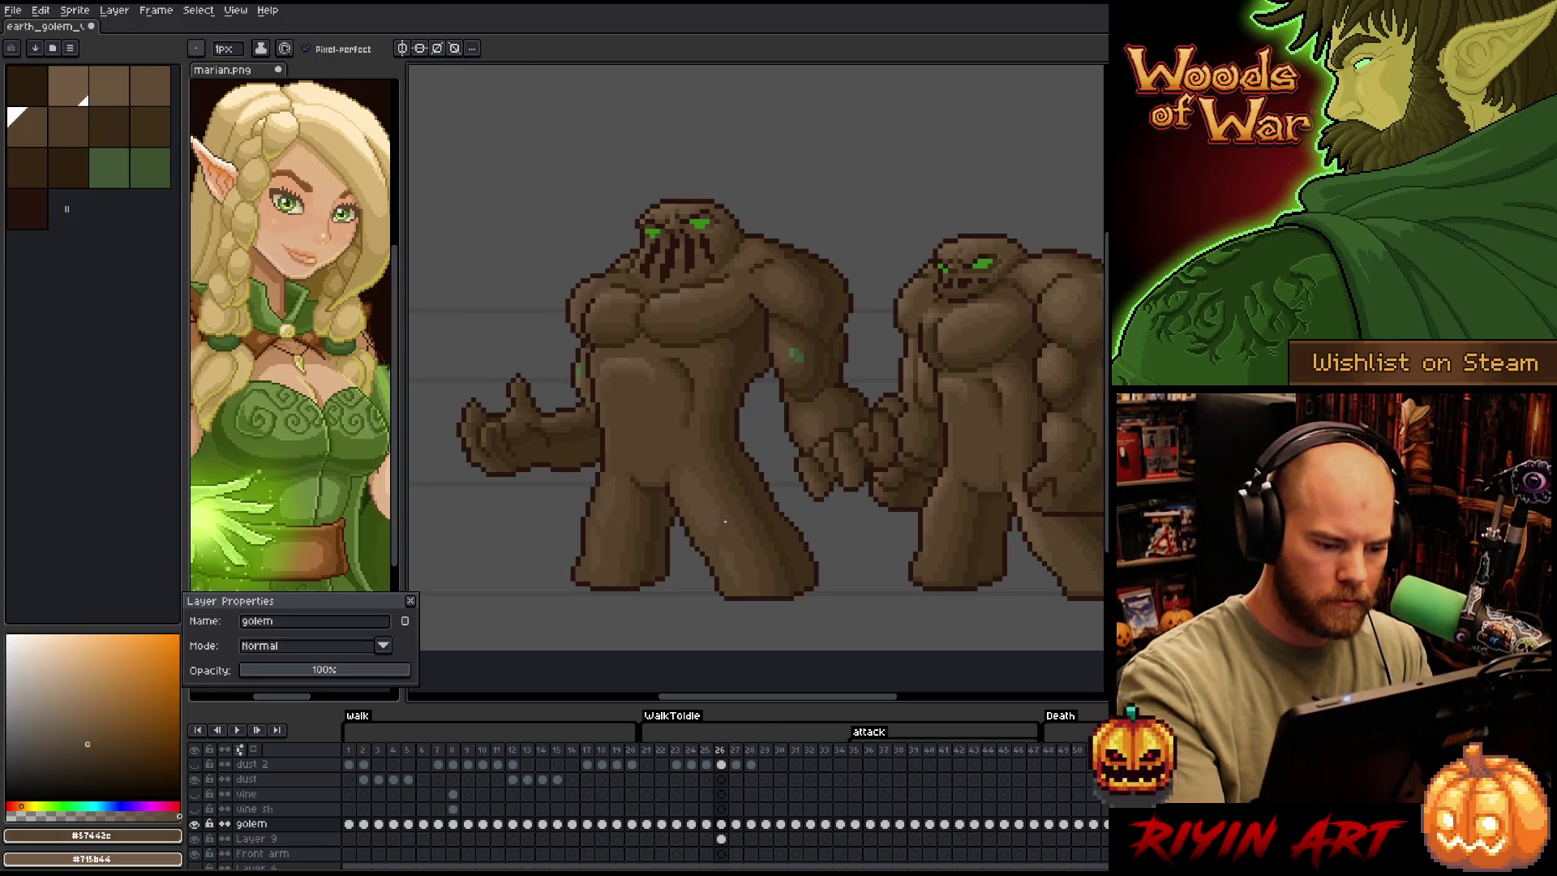
pyautogui.keyDown('alt'); pyautogui.click(717, 548); pyautogui.keyUp('alt')
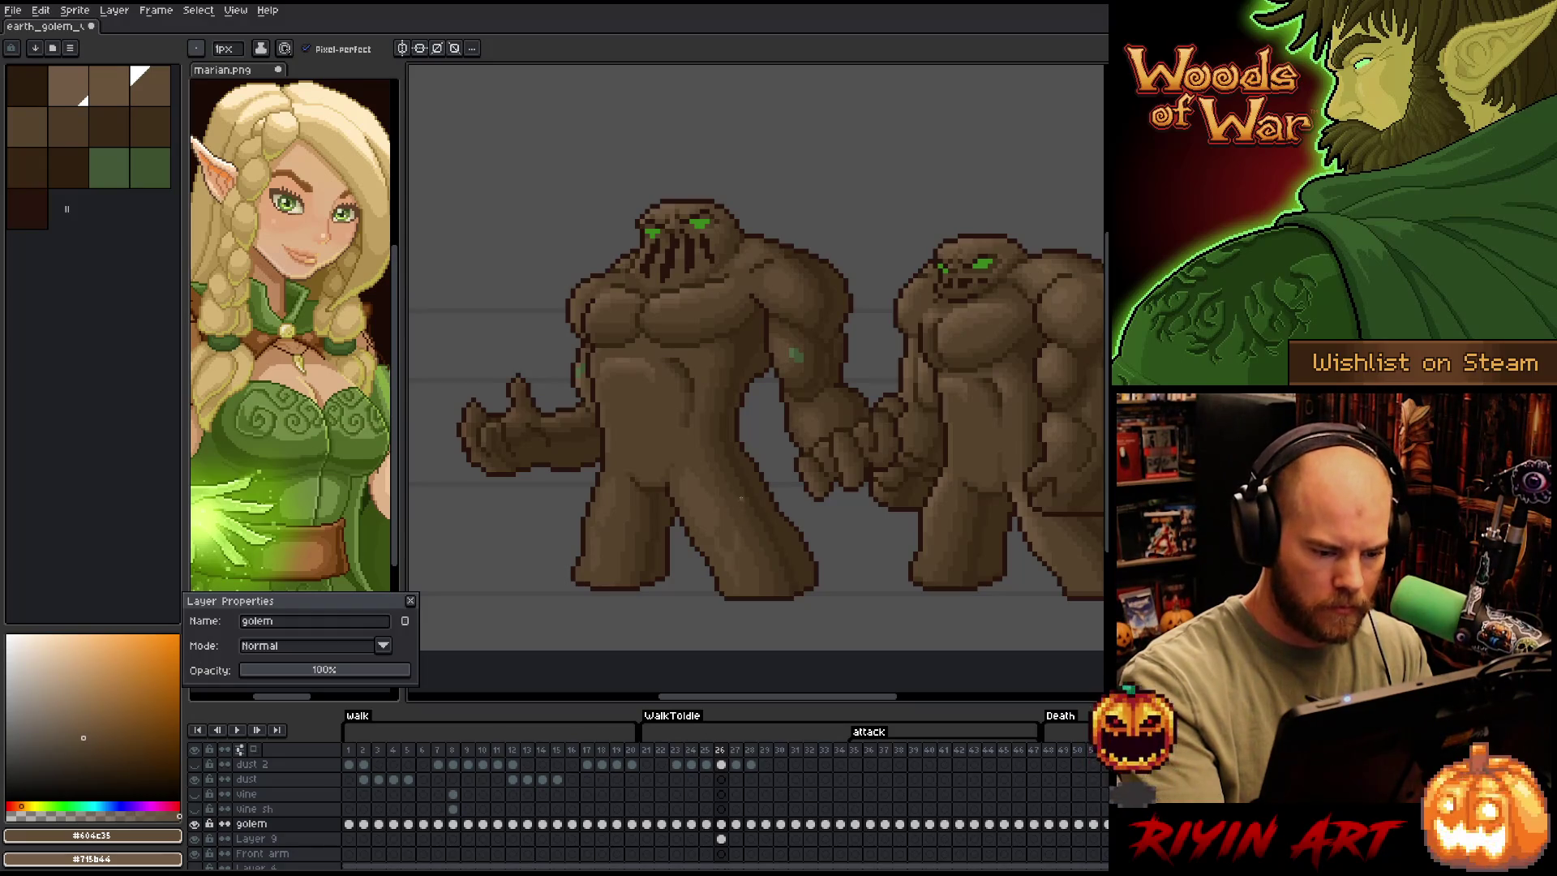
pyautogui.keyDown('alt'); pyautogui.click(747, 521); pyautogui.keyUp('alt')
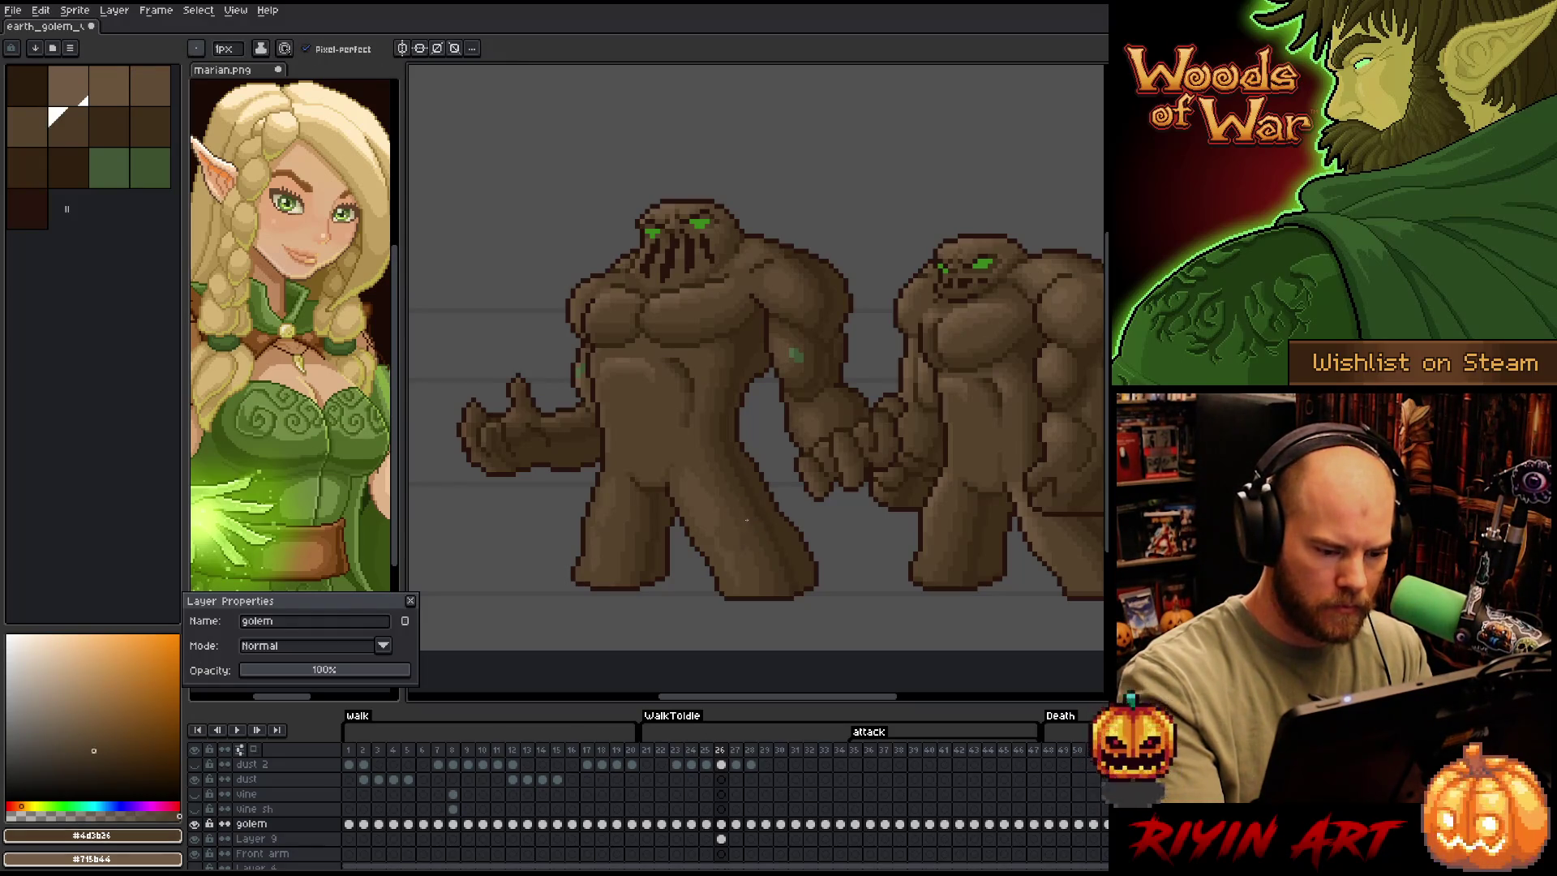
pyautogui.keyDown('alt'); pyautogui.click(742, 551); pyautogui.keyUp('alt')
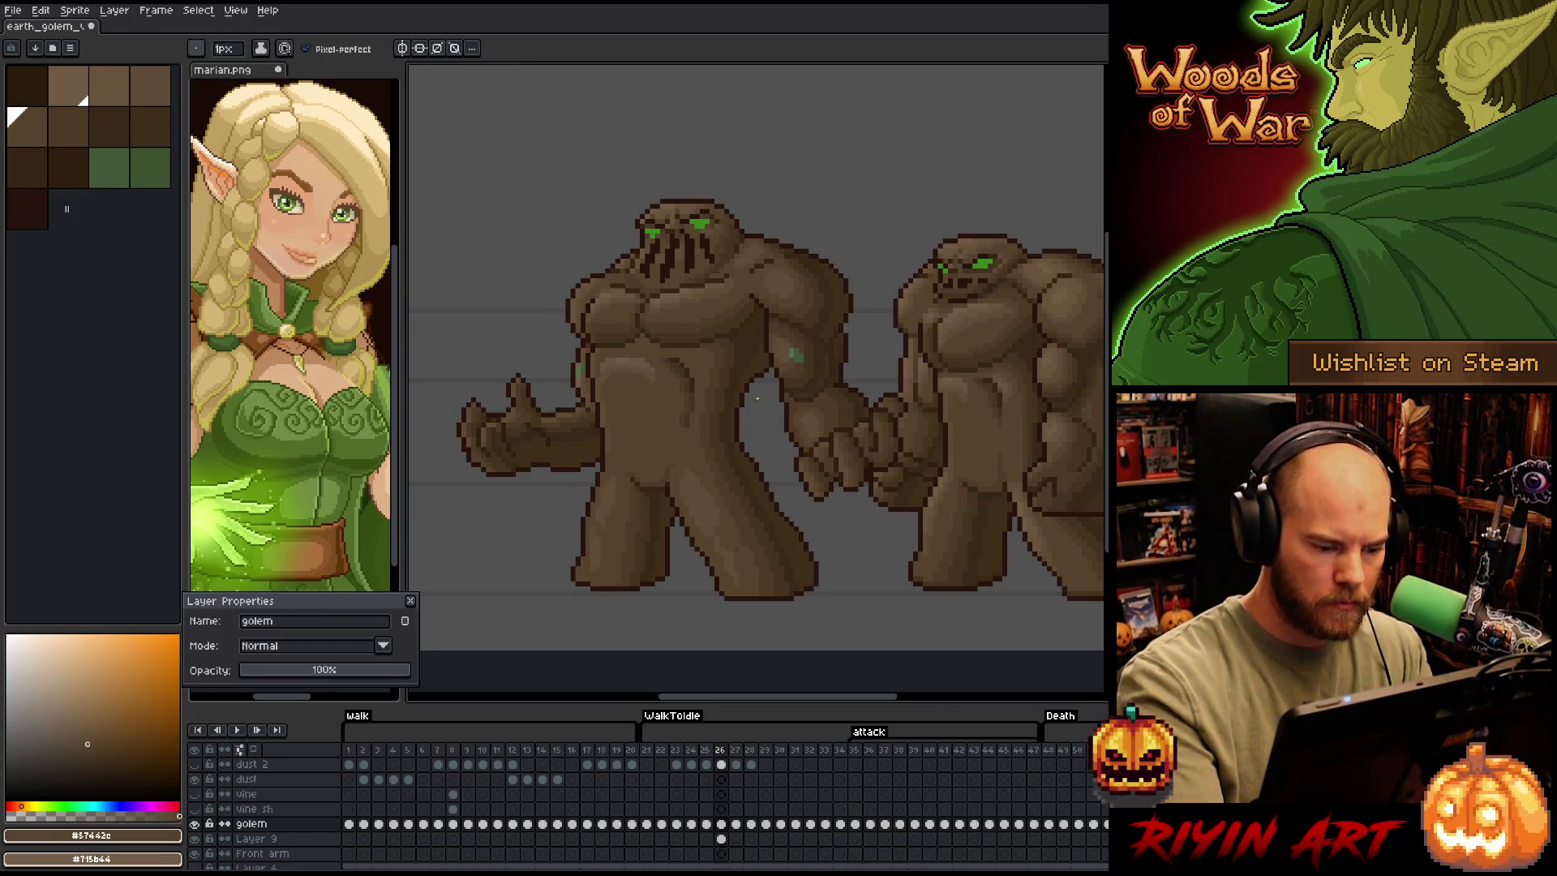
# Continue alternating the leg's shadow, darker and mid browns, then save the sprite
pyautogui.keyDown('alt'); pyautogui.click(616, 541); pyautogui.keyUp('alt')
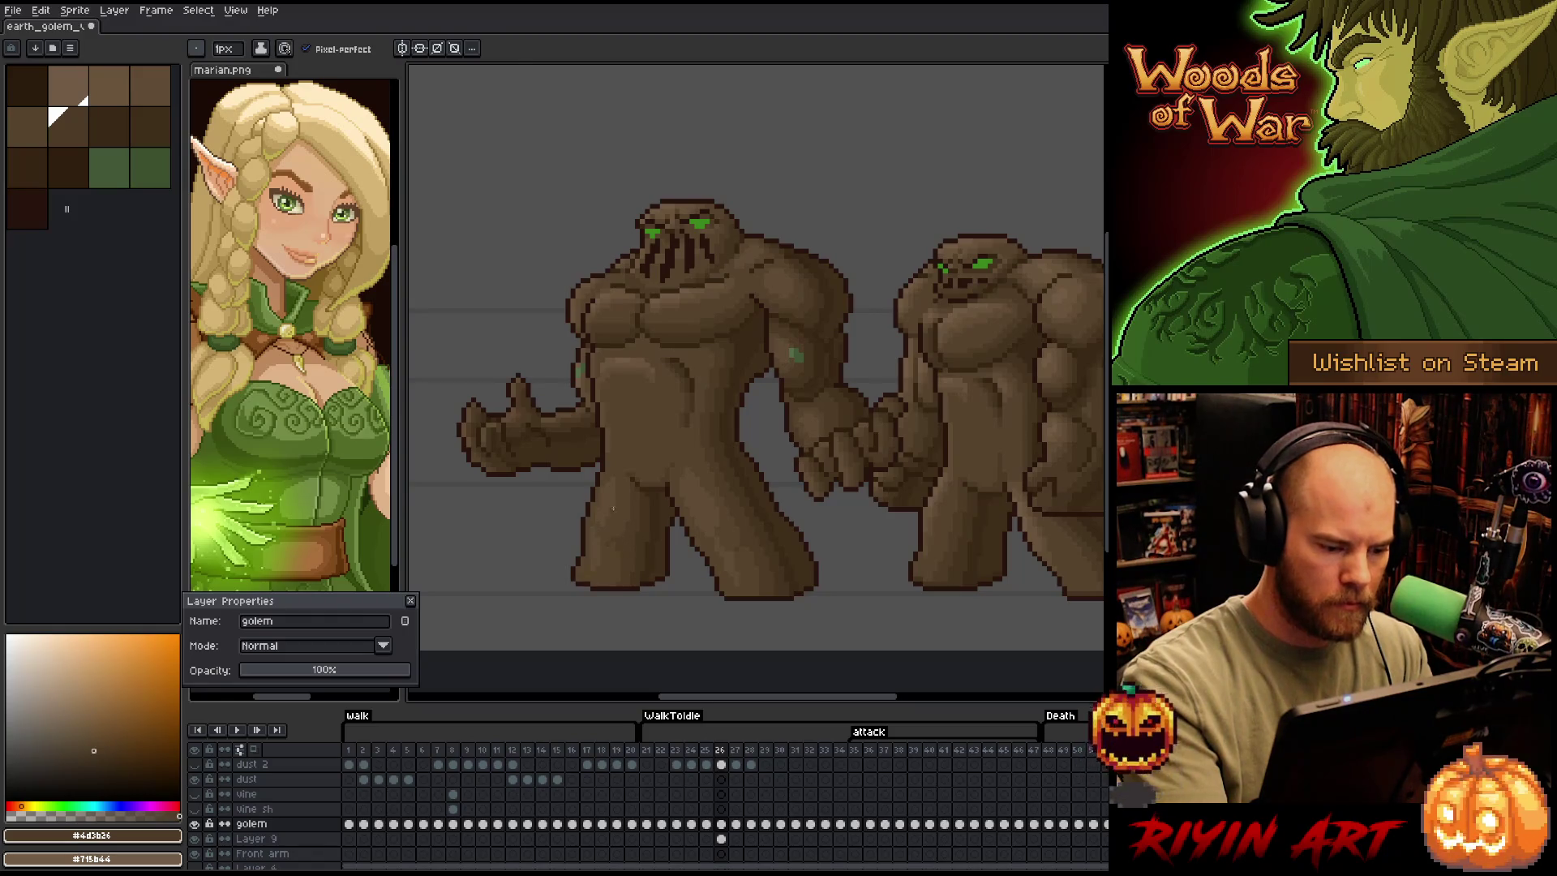
pyautogui.keyDown('alt'); pyautogui.click(601, 523); pyautogui.keyUp('alt')
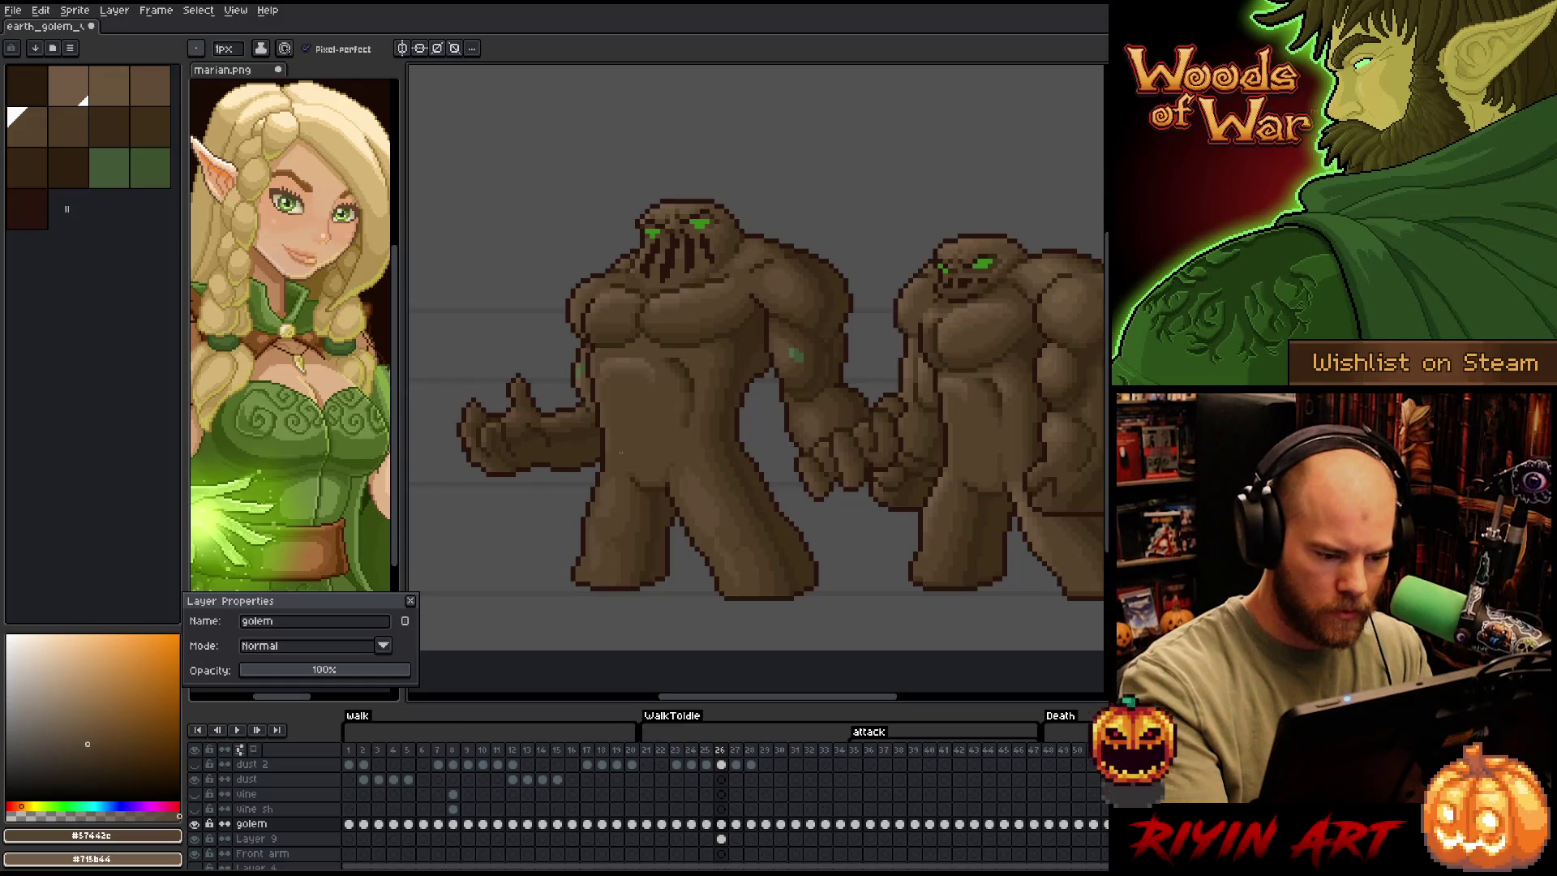
pyautogui.keyDown('alt'); pyautogui.click(603, 515); pyautogui.keyUp('alt')
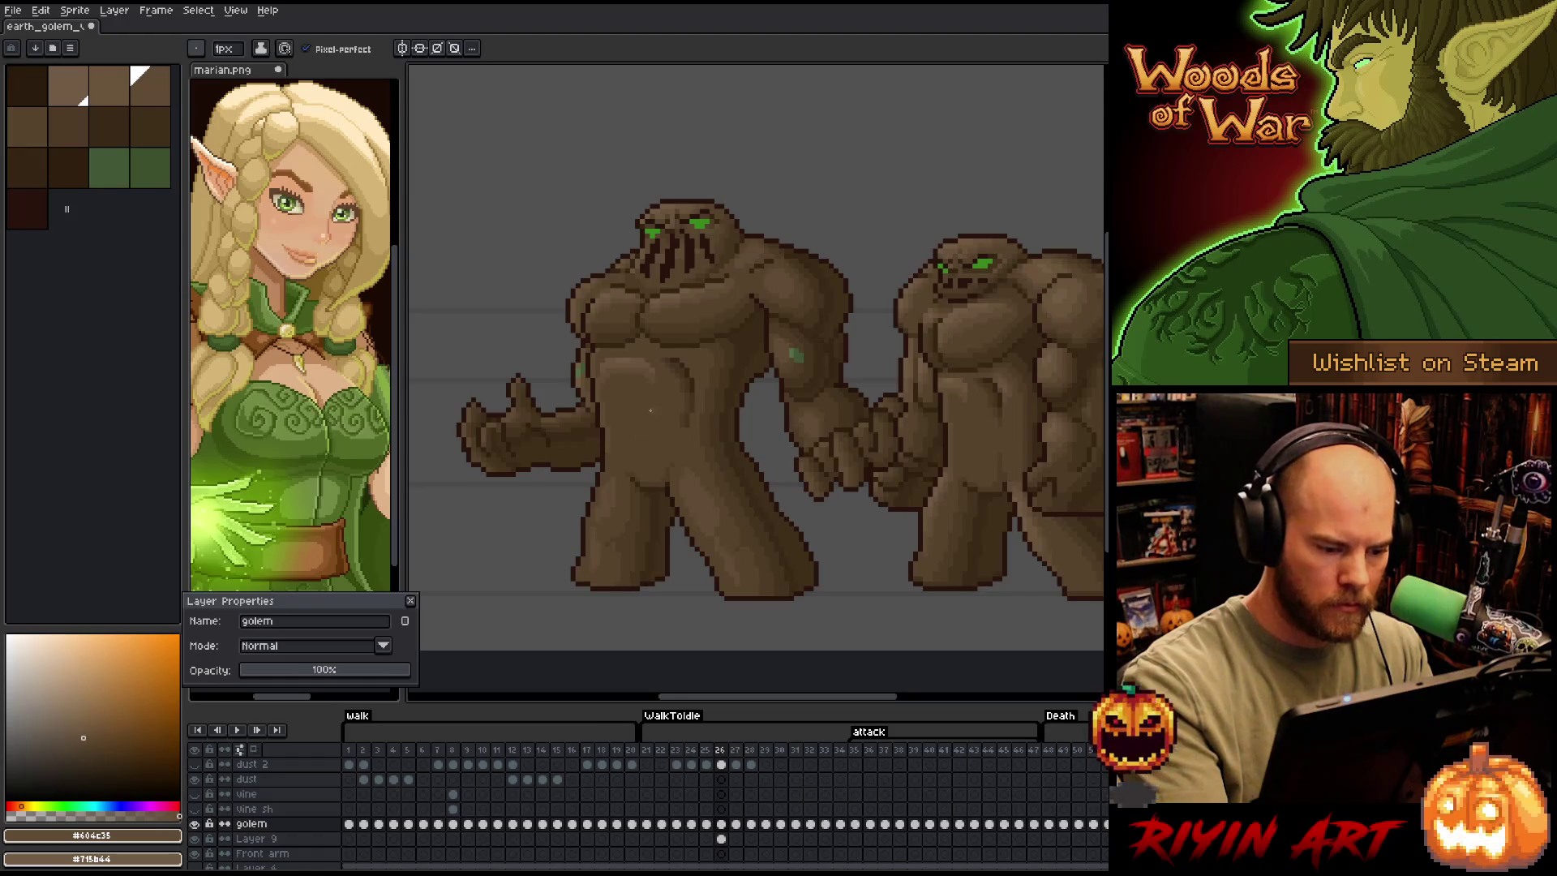
pyautogui.keyDown('alt'); pyautogui.click(610, 516); pyautogui.keyUp('alt')
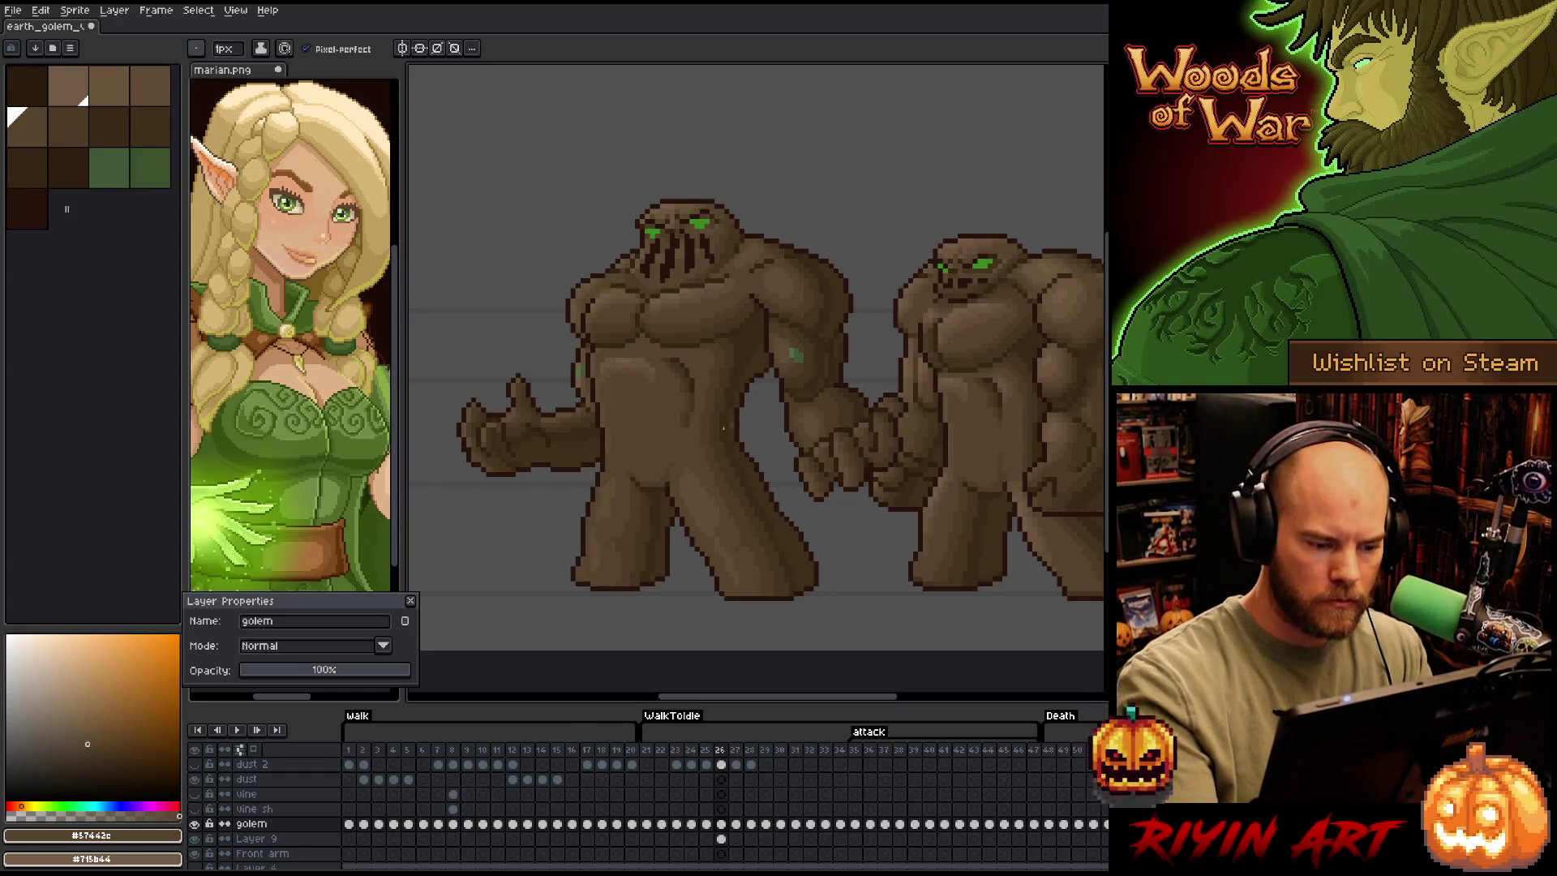
pyautogui.keyDown('alt'); pyautogui.click(608, 486); pyautogui.keyUp('alt')
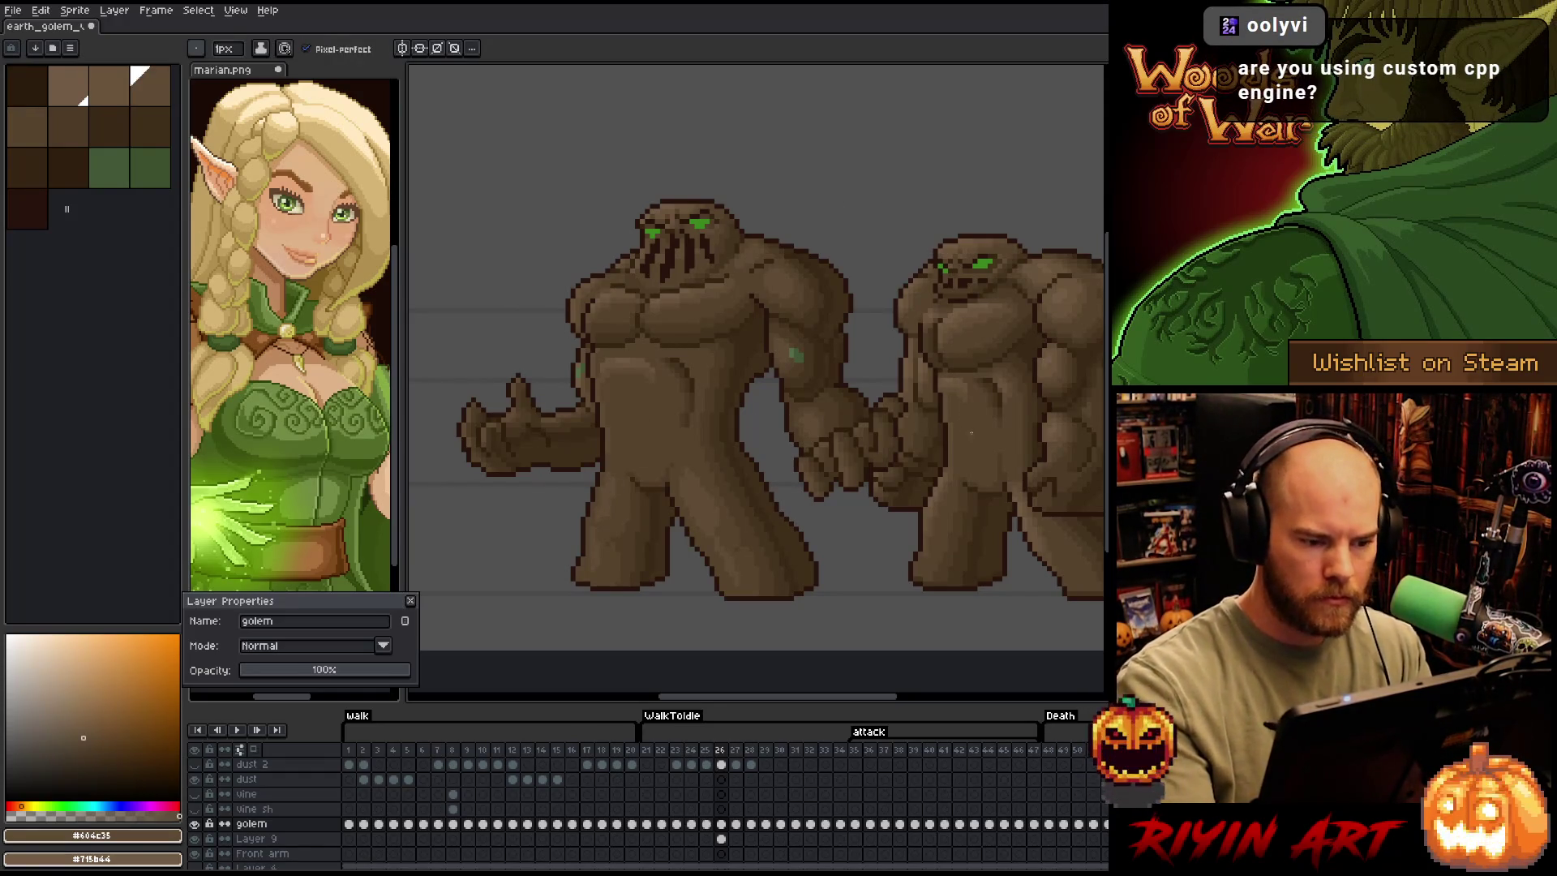
pyautogui.hotkey('ctrl', 's')
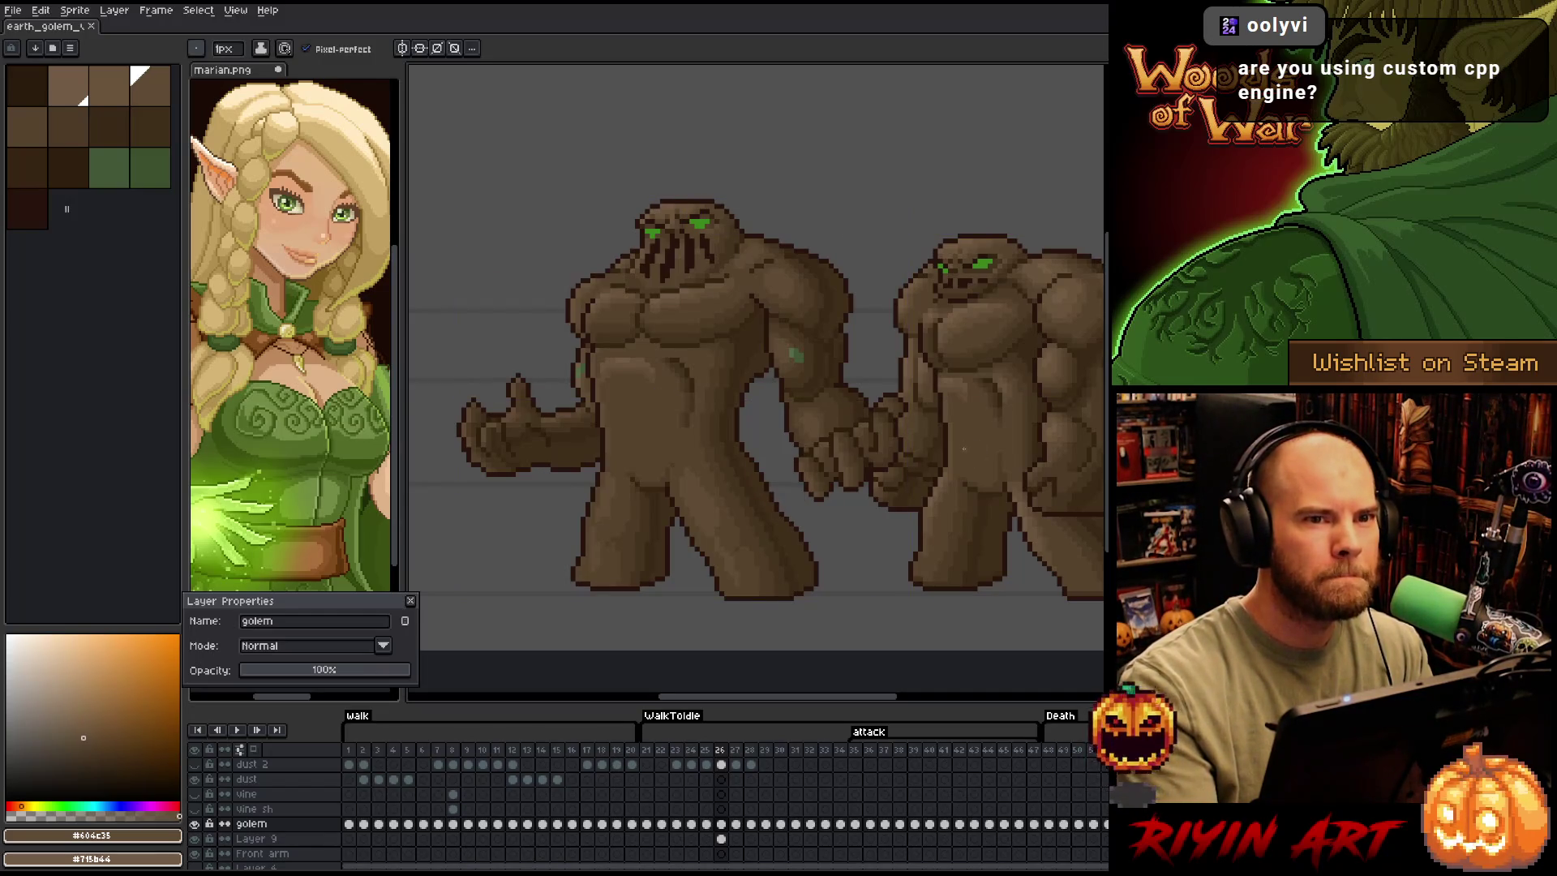
pyautogui.moveTo(932, 485); pyautogui.dragTo(910, 488)
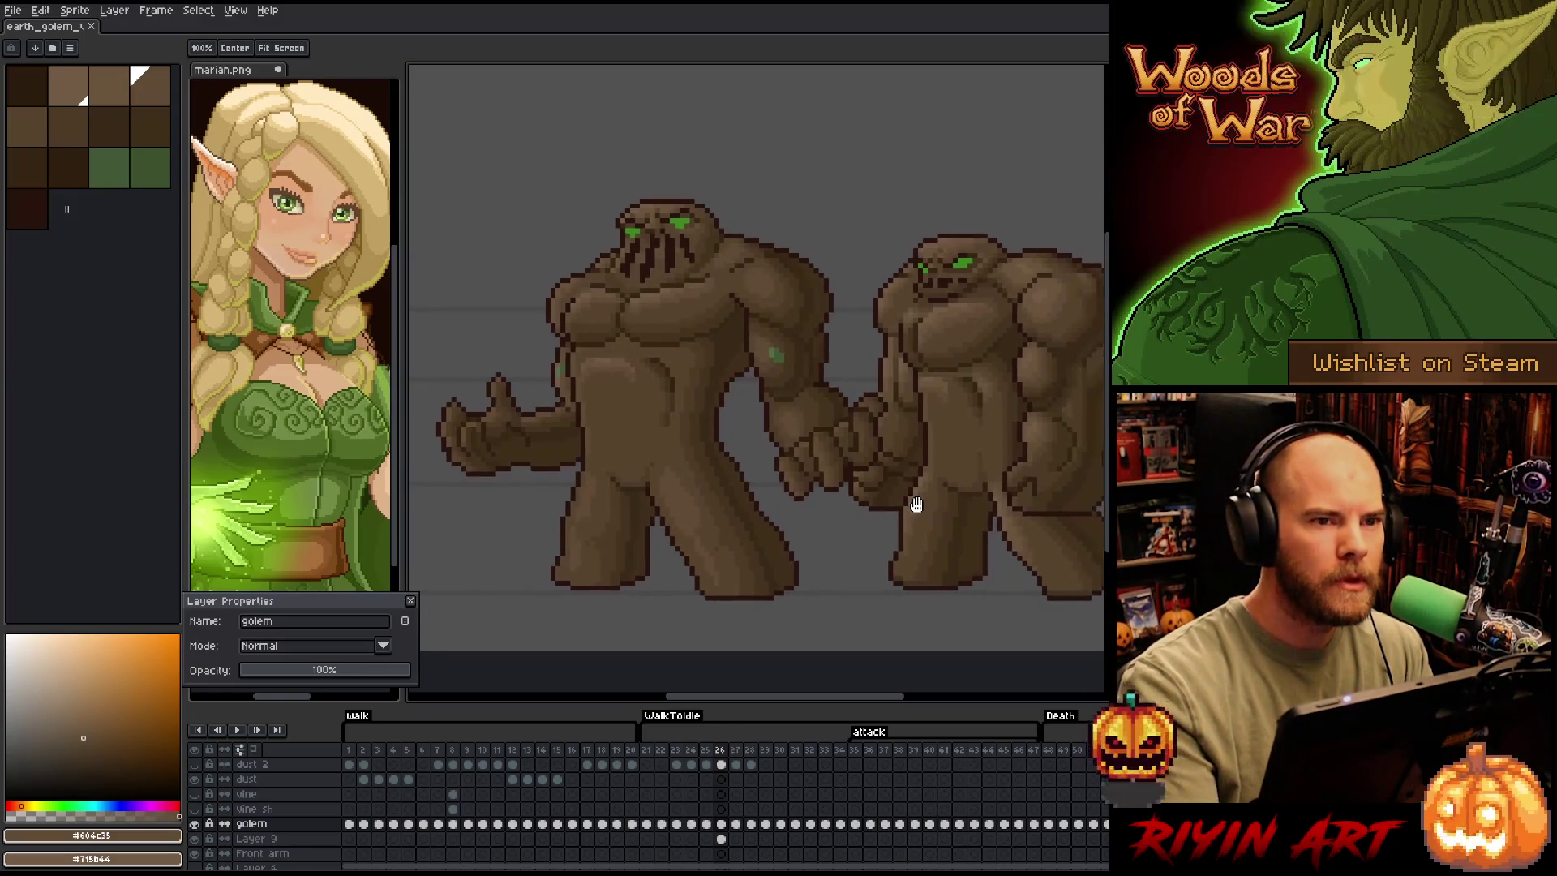
# Add lighter-brown highlights on the front golem's legs, alternating with the mid brown
pyautogui.press('b')
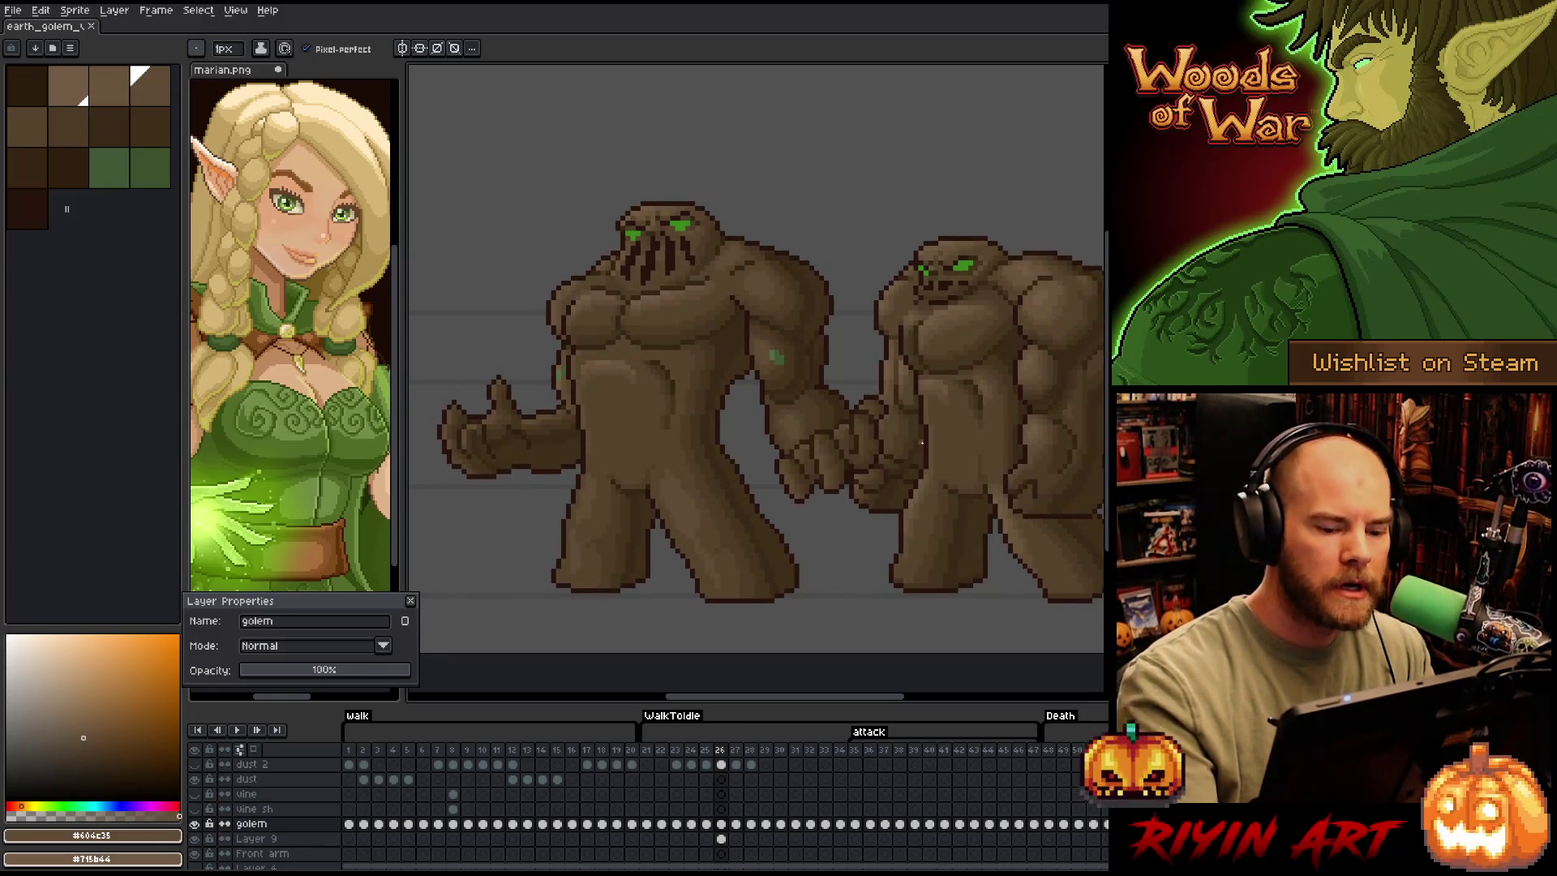
pyautogui.keyDown('alt'); pyautogui.click(911, 513); pyautogui.keyUp('alt')
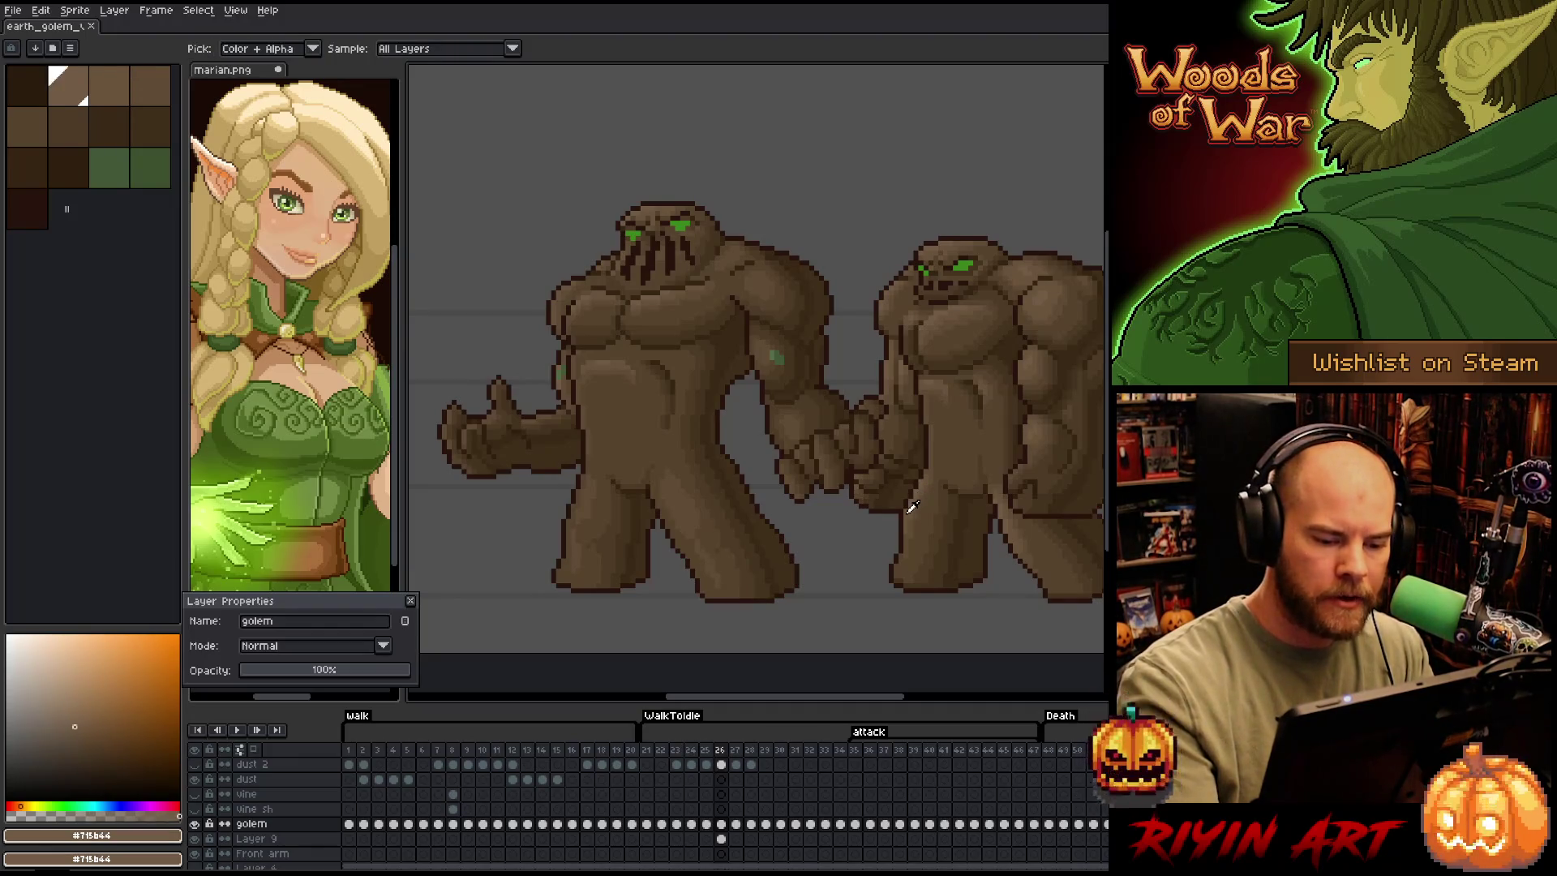
pyautogui.keyDown('alt'); pyautogui.click(913, 505); pyautogui.keyUp('alt')
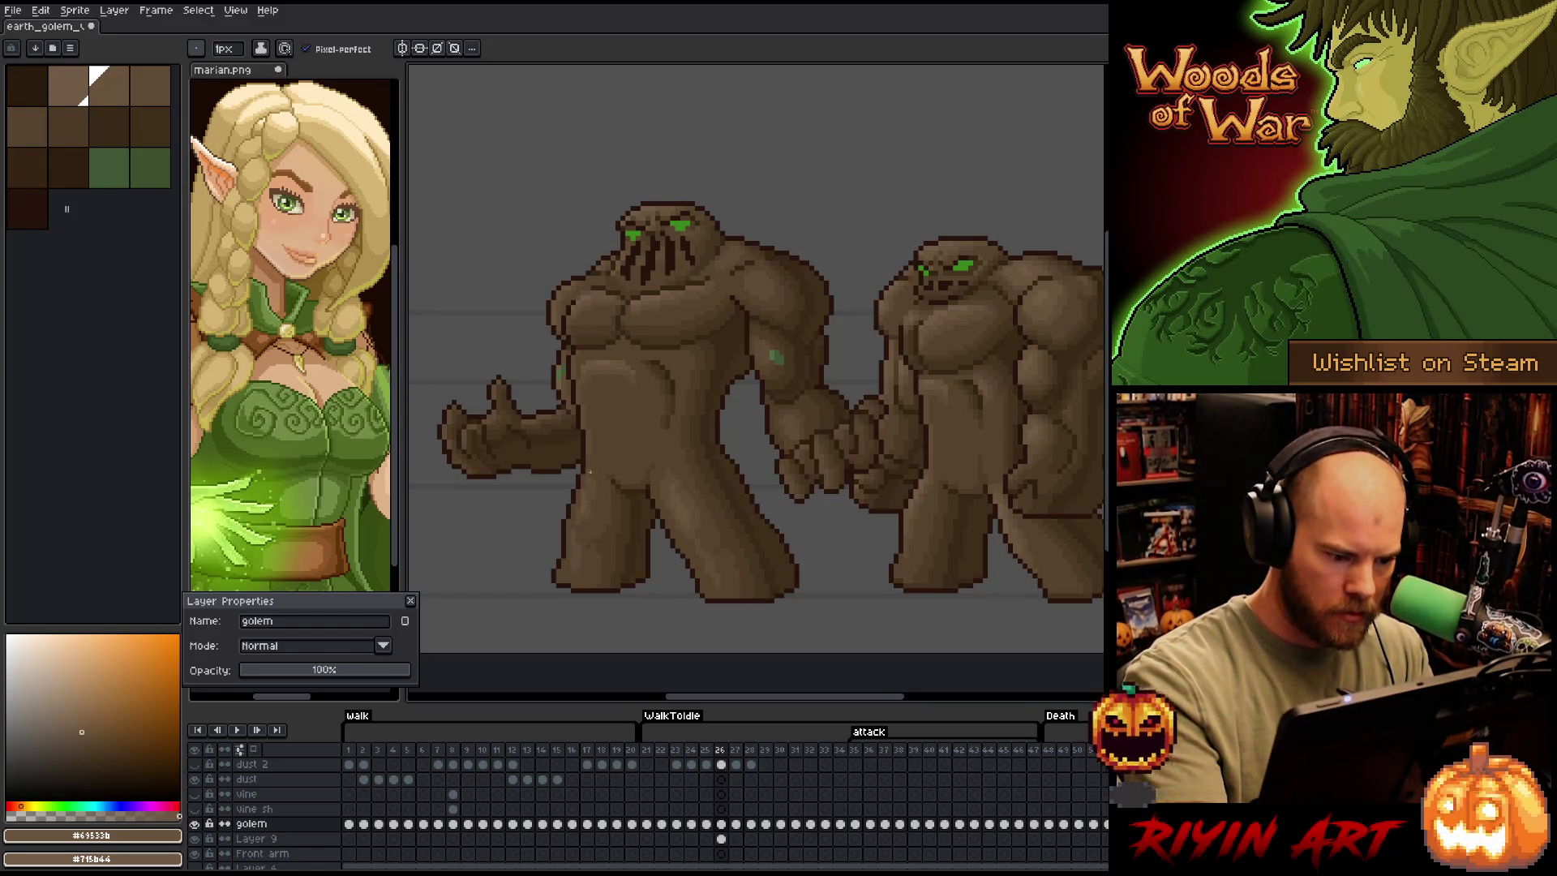
pyautogui.keyDown('alt'); pyautogui.click(578, 505); pyautogui.keyUp('alt')
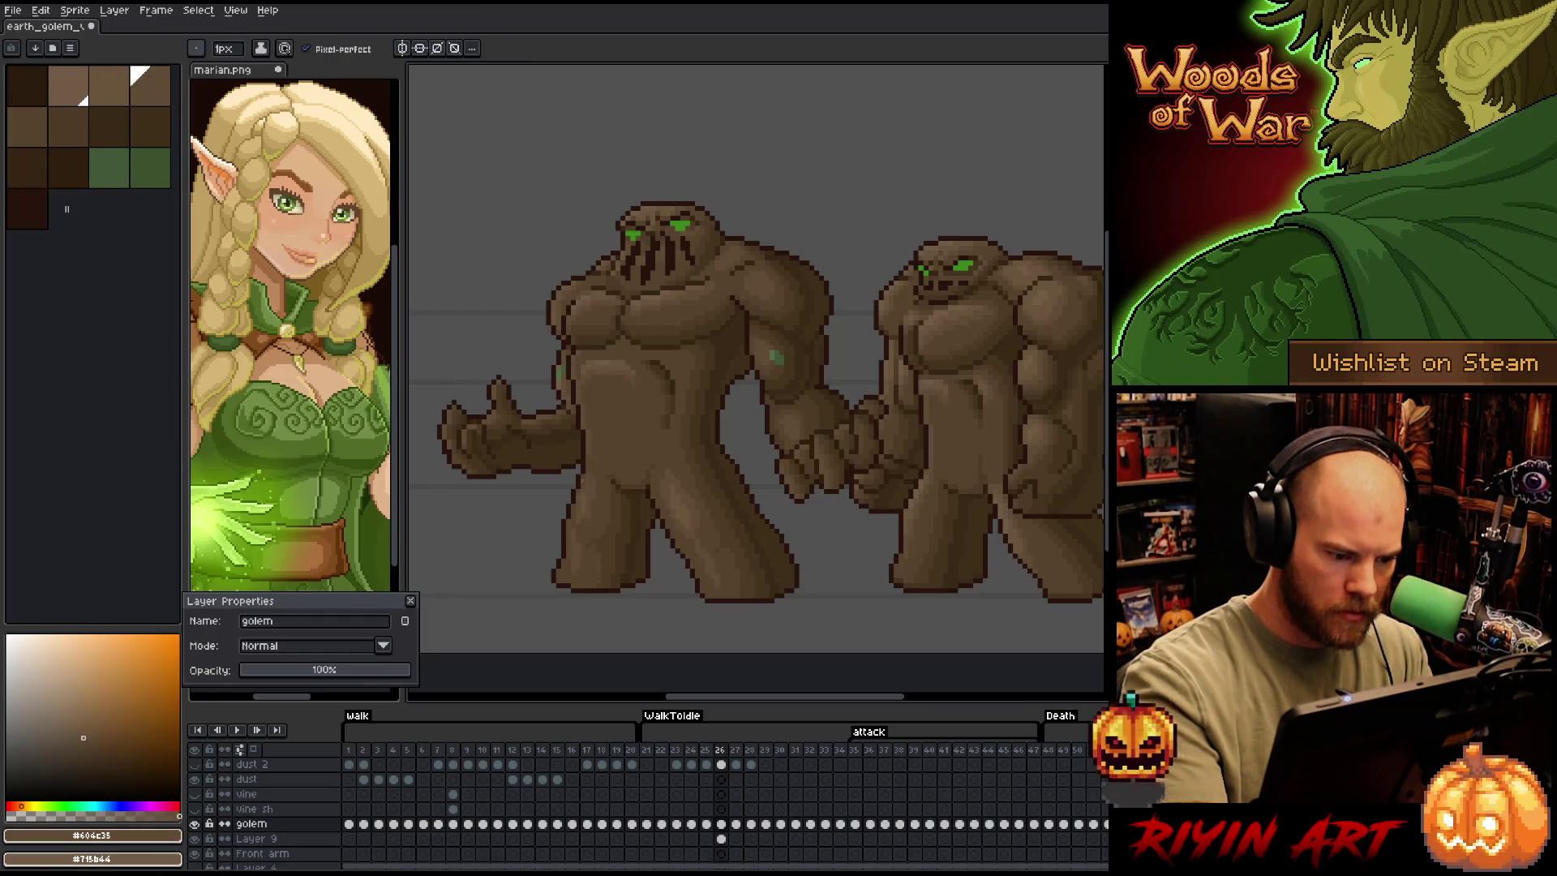
pyautogui.keyDown('alt'); pyautogui.click(587, 483); pyautogui.keyUp('alt')
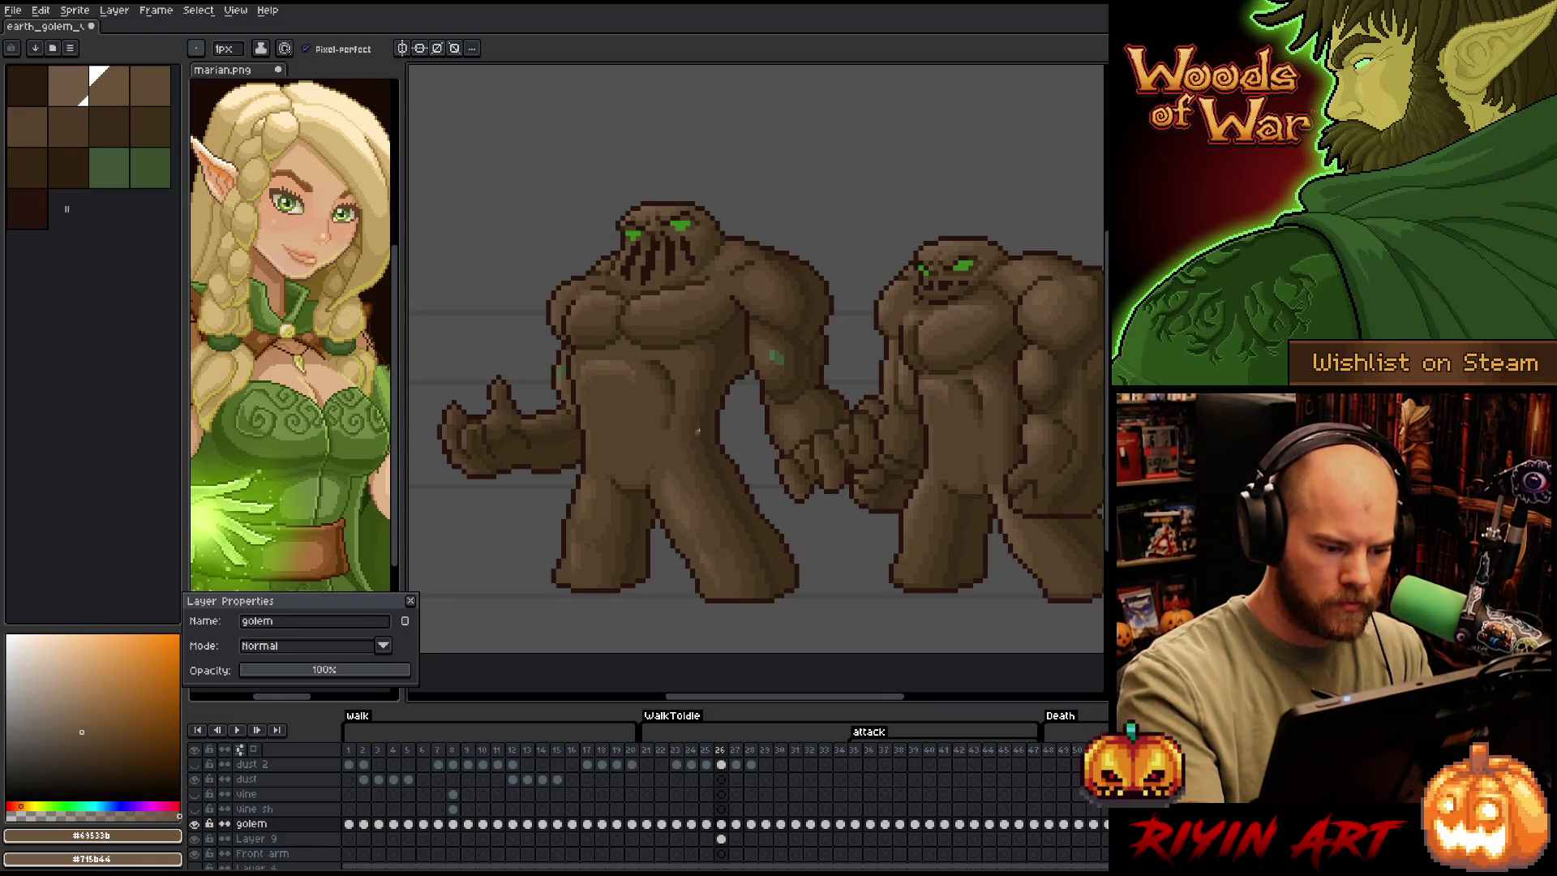
pyautogui.press('i')
pyautogui.click(1006, 487)
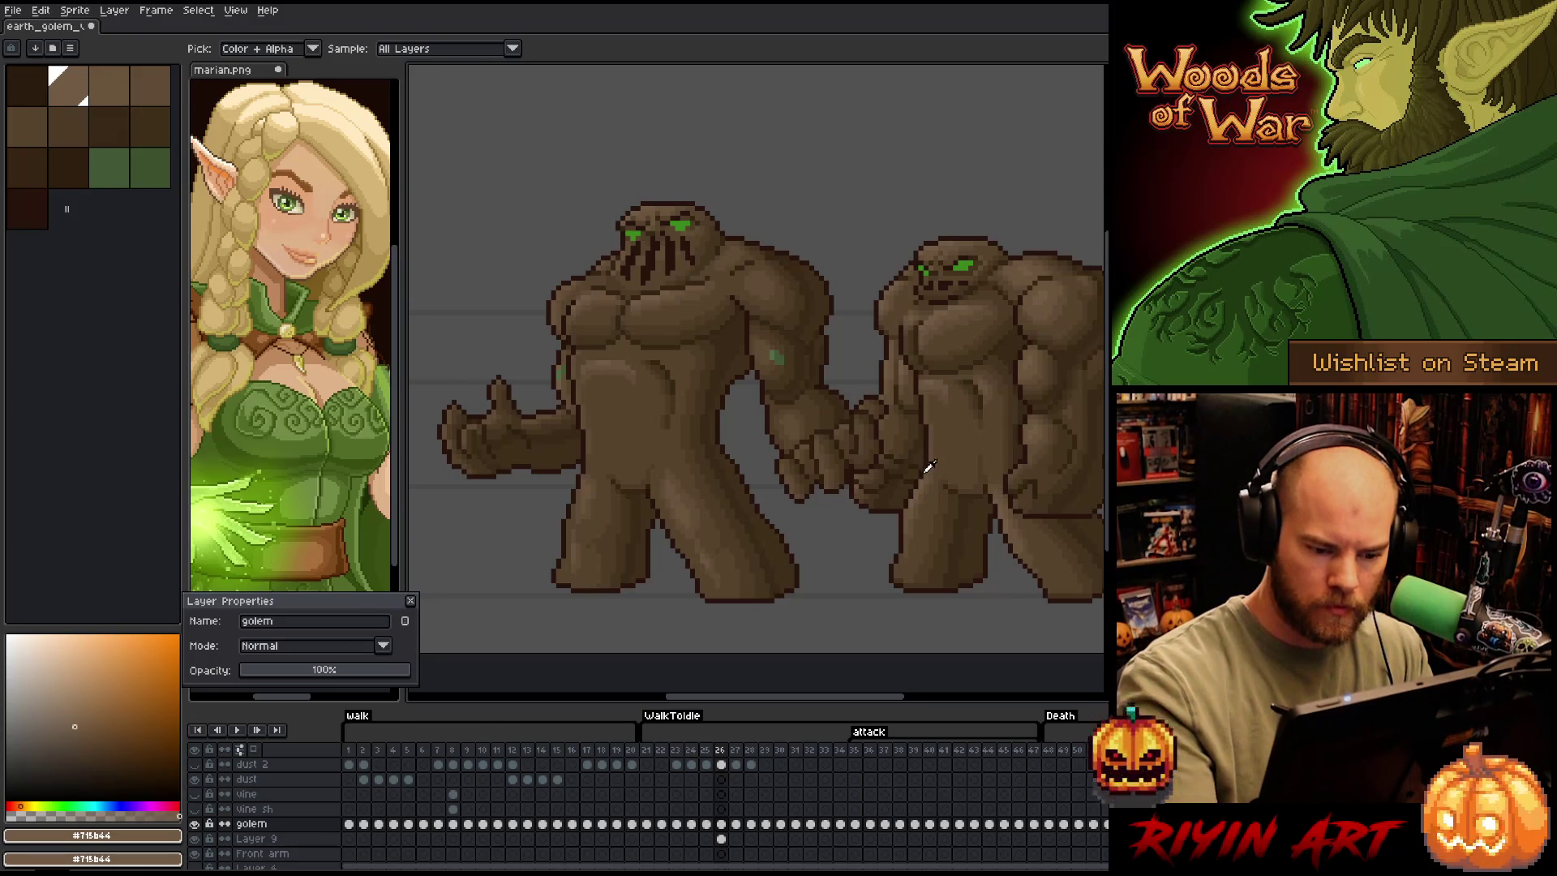
pyautogui.press('b')
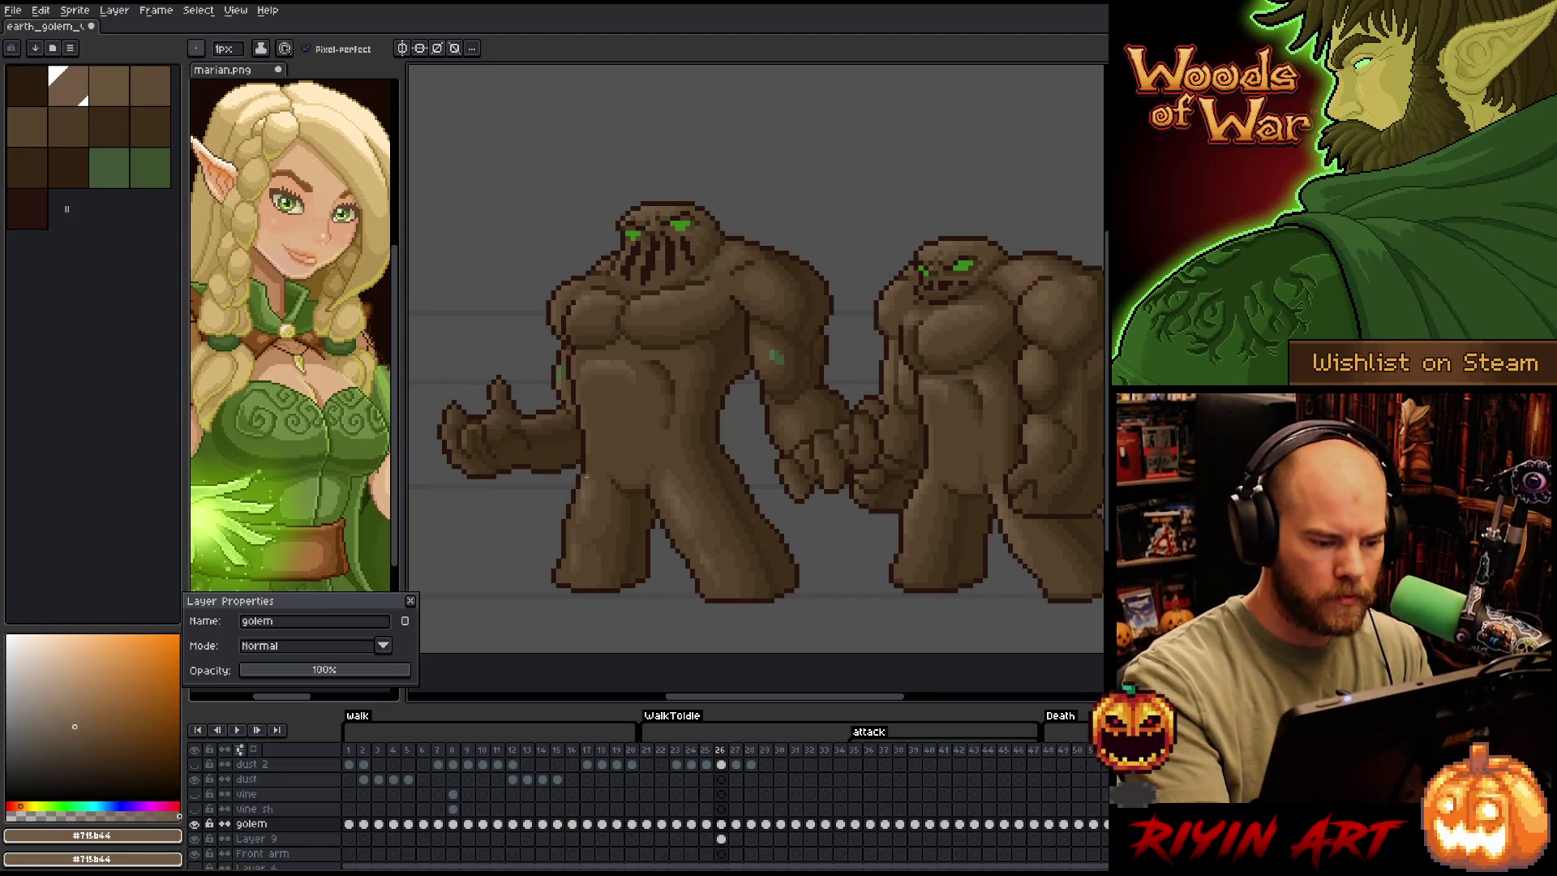
# Paint darker leg shadows with deep and mid shadow browns sampled from both golems
pyautogui.keyDown('alt'); pyautogui.click(588, 488); pyautogui.keyUp('alt')
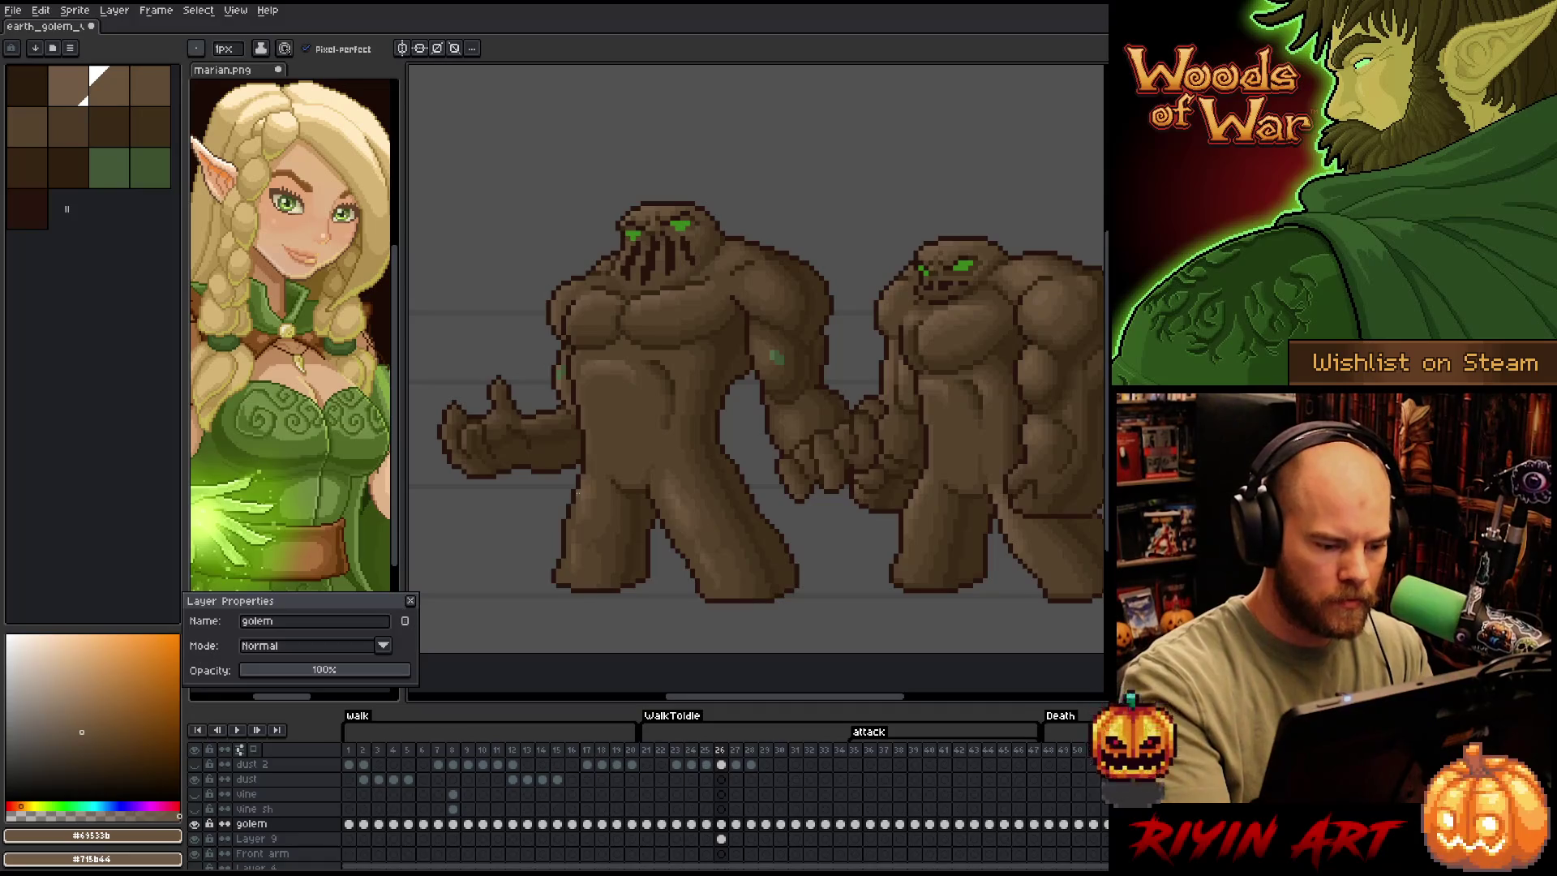
pyautogui.keyDown('alt'); pyautogui.click(569, 557); pyautogui.keyUp('alt')
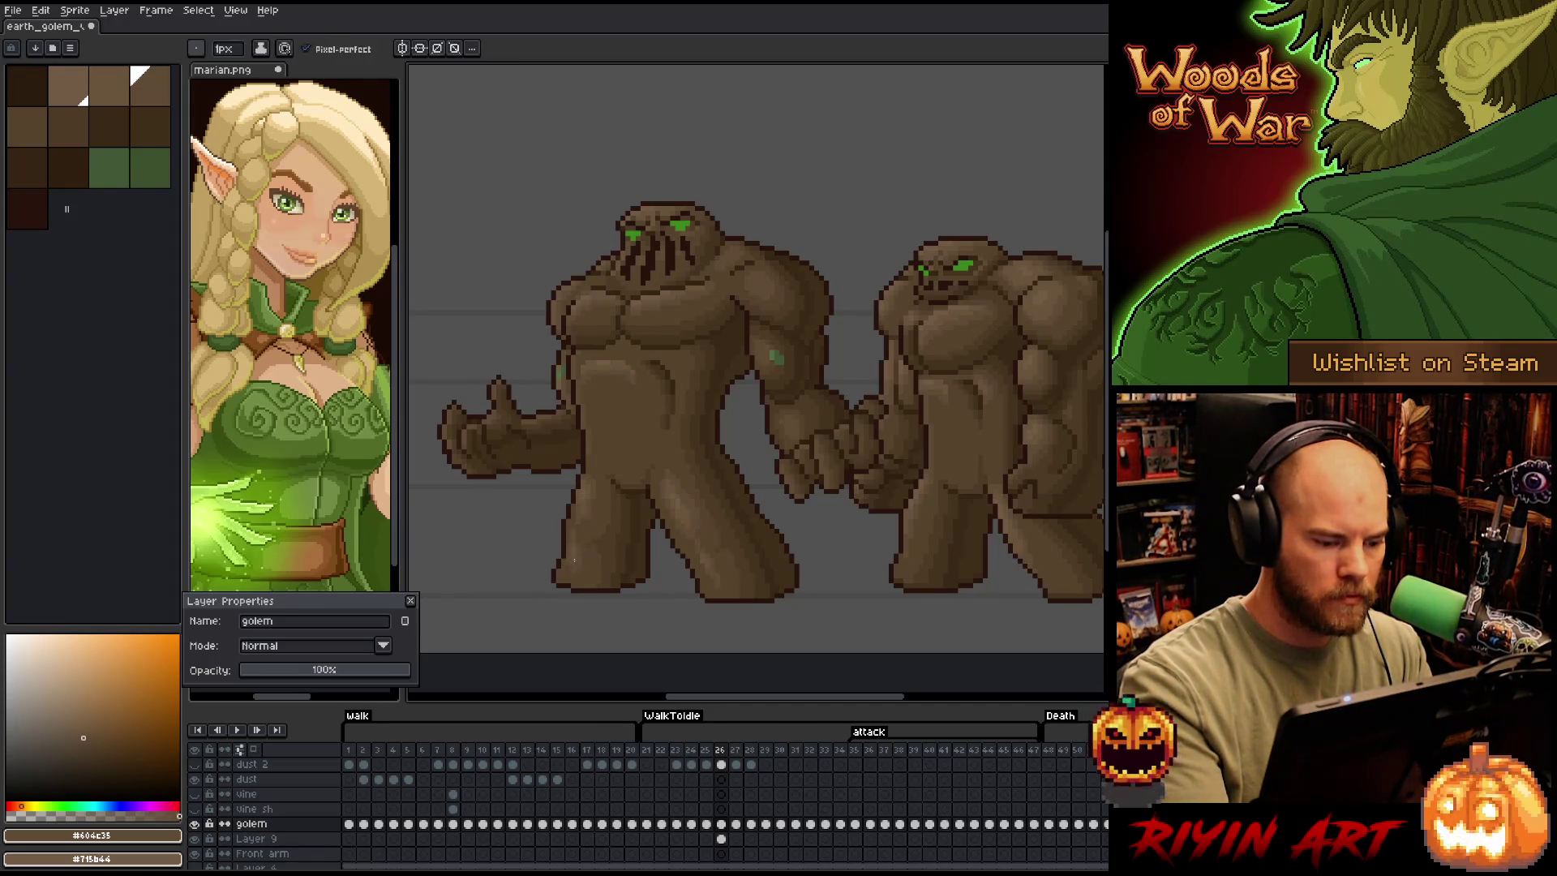
pyautogui.keyDown('alt'); pyautogui.click(585, 496); pyautogui.keyUp('alt')
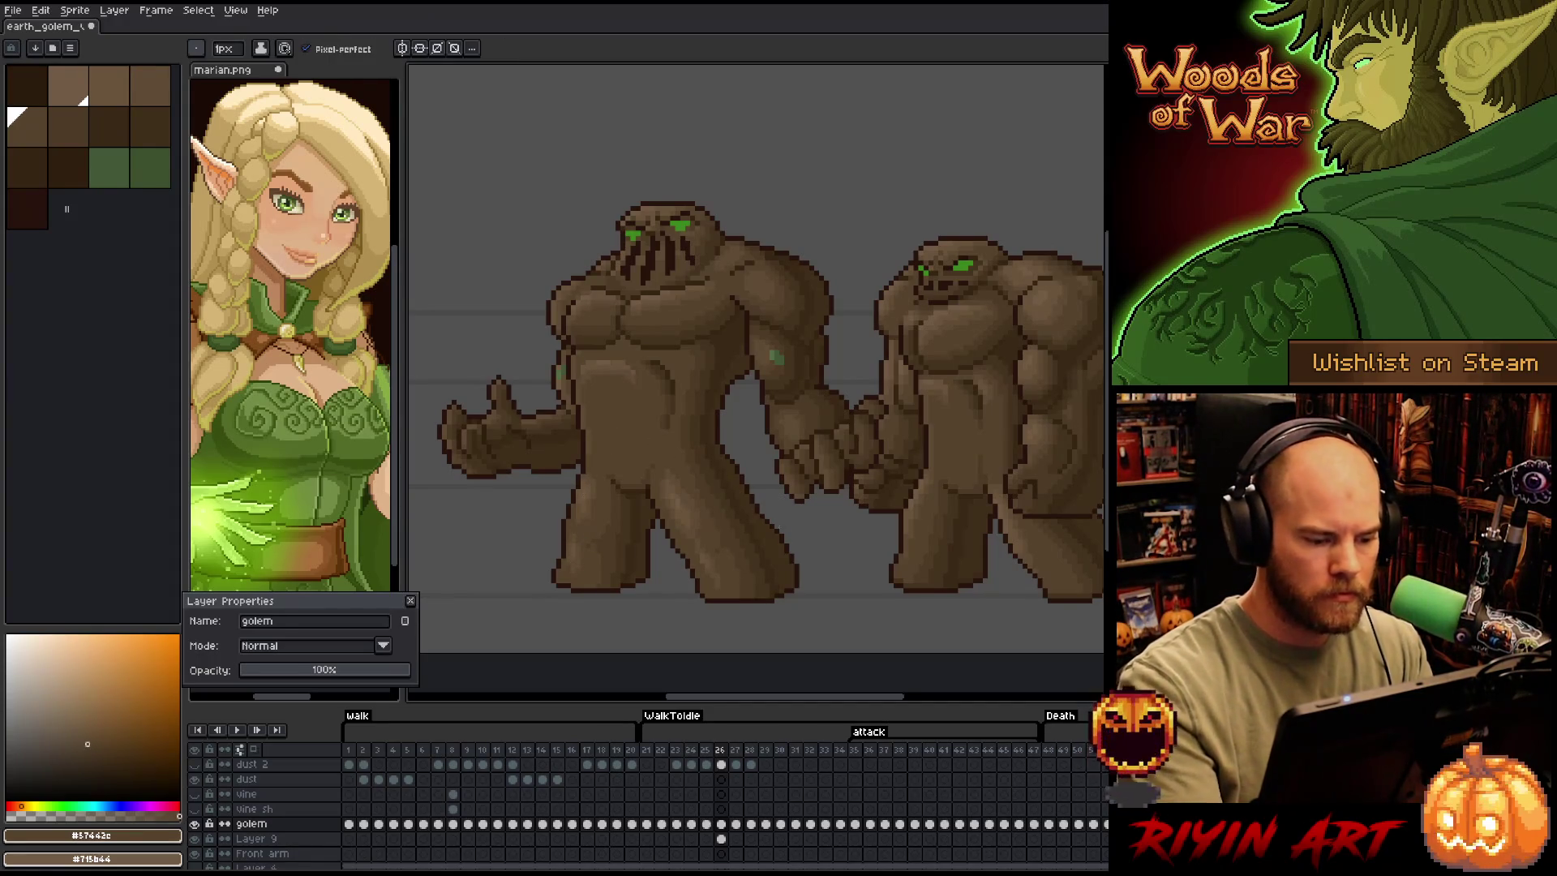
pyautogui.keyDown('alt'); pyautogui.click(575, 528); pyautogui.keyUp('alt')
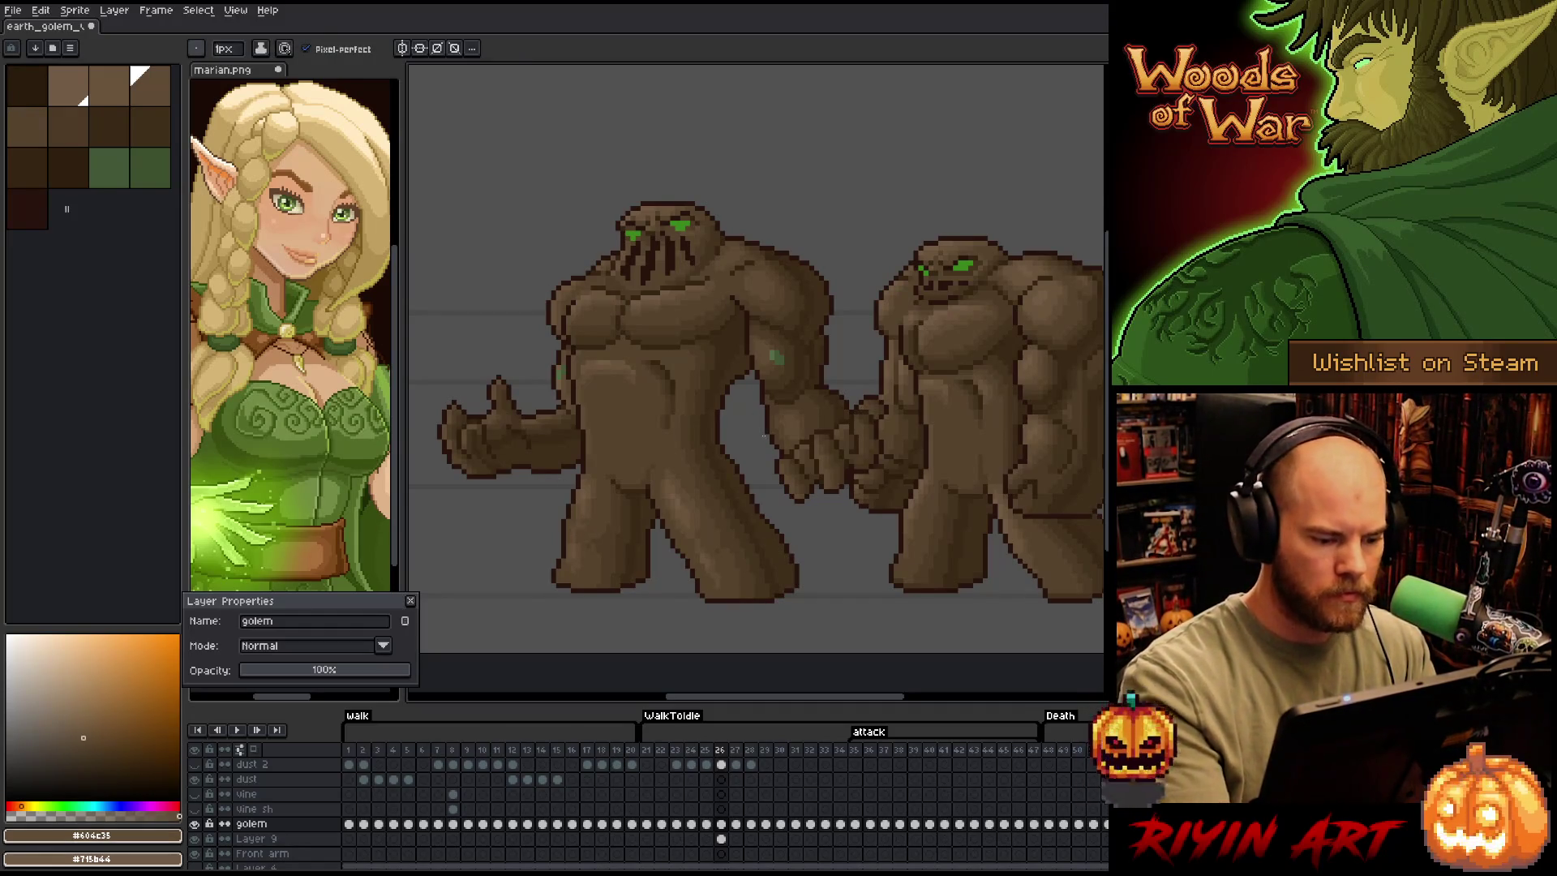
pyautogui.keyDown('alt'); pyautogui.click(625, 455); pyautogui.keyUp('alt')
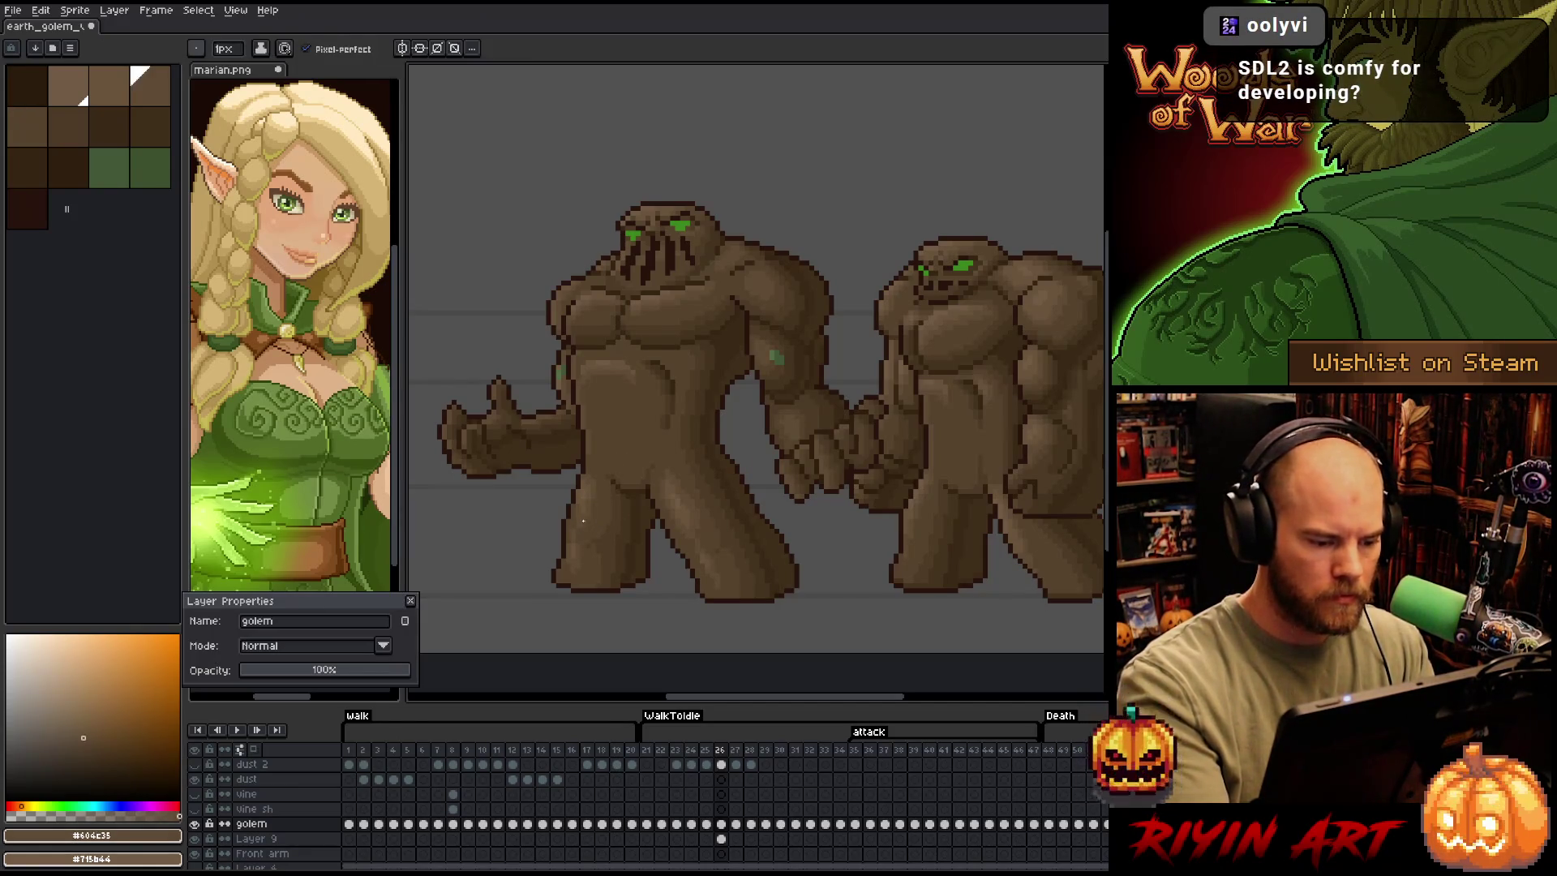
pyautogui.keyDown('alt'); pyautogui.click(796, 529); pyautogui.keyUp('alt')
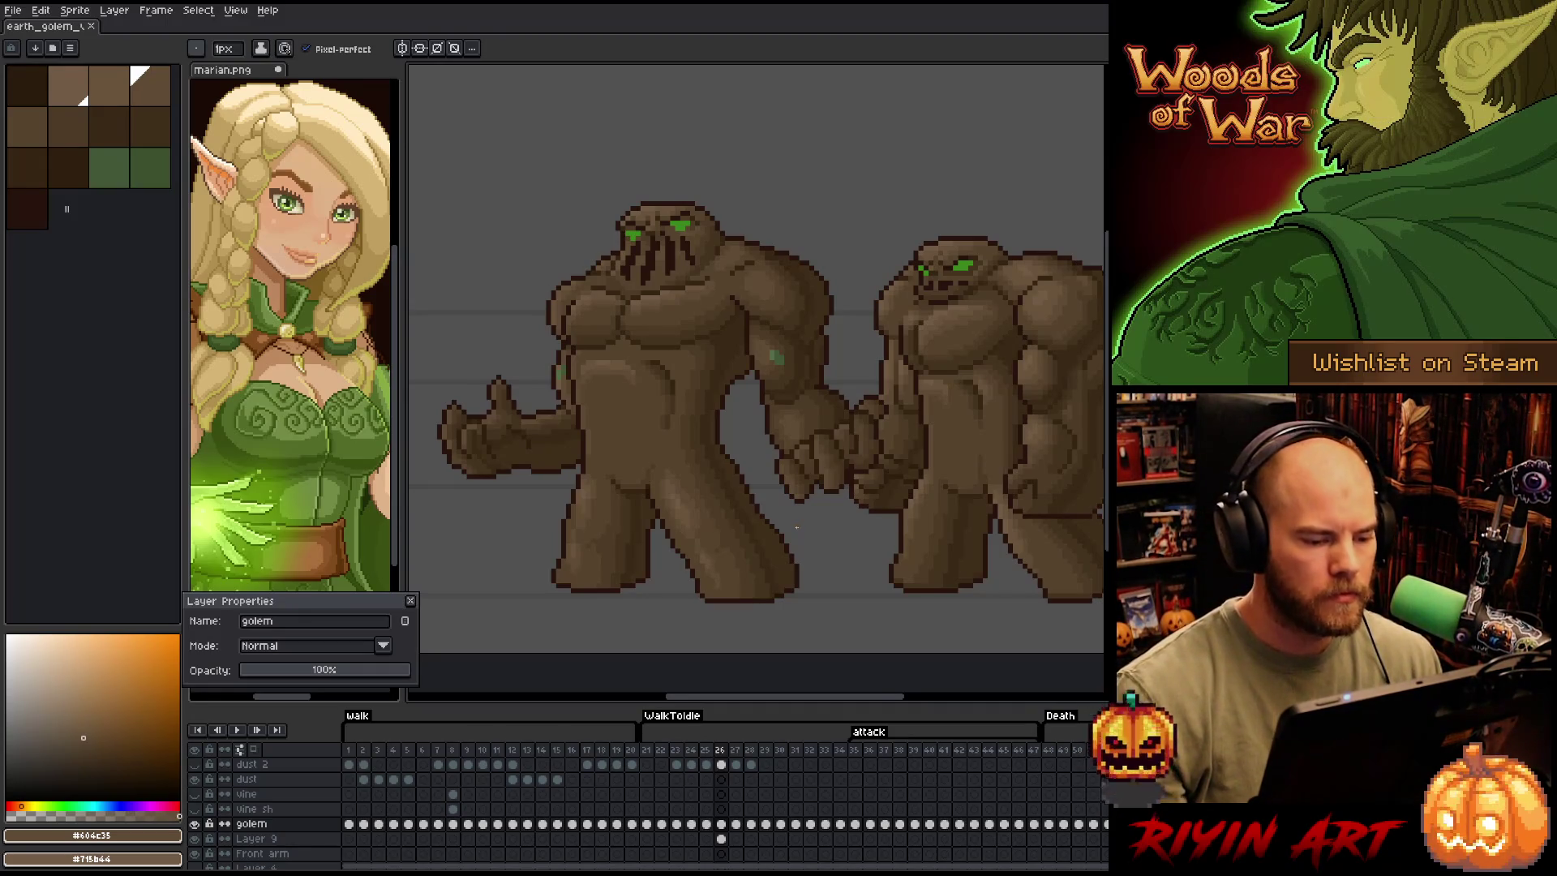
# Zoom in and paint the deepest shadow browns along the chest and arm
pyautogui.scroll(-2, 797, 528)
pyautogui.scroll(1, 725, 436)
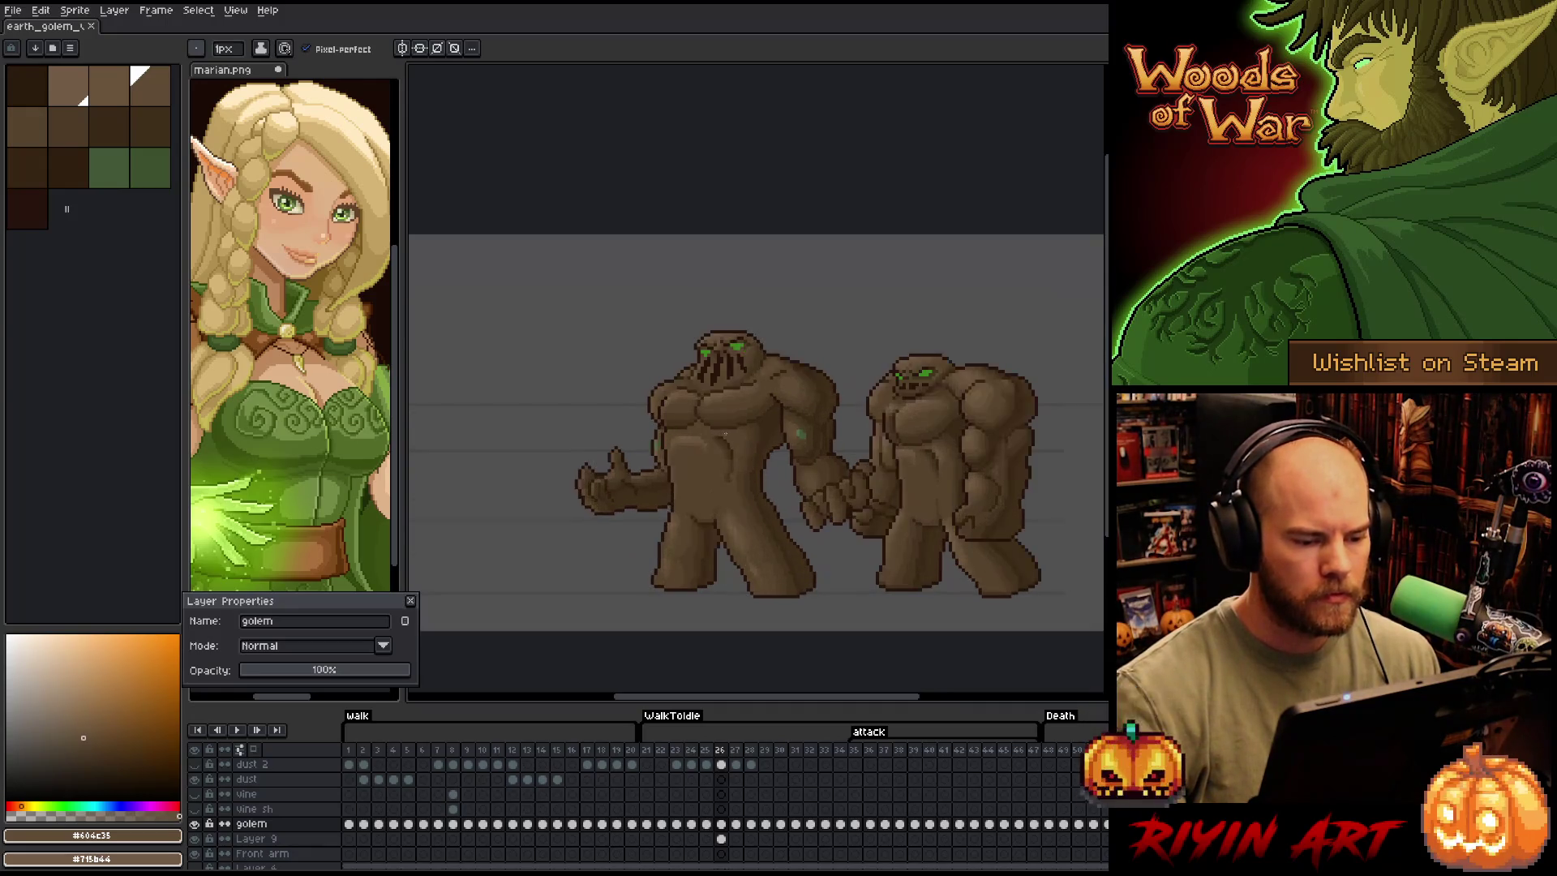
pyautogui.scroll(-1, 725, 436)
pyautogui.scroll(1, 730, 438)
pyautogui.scroll(-1, 730, 438)
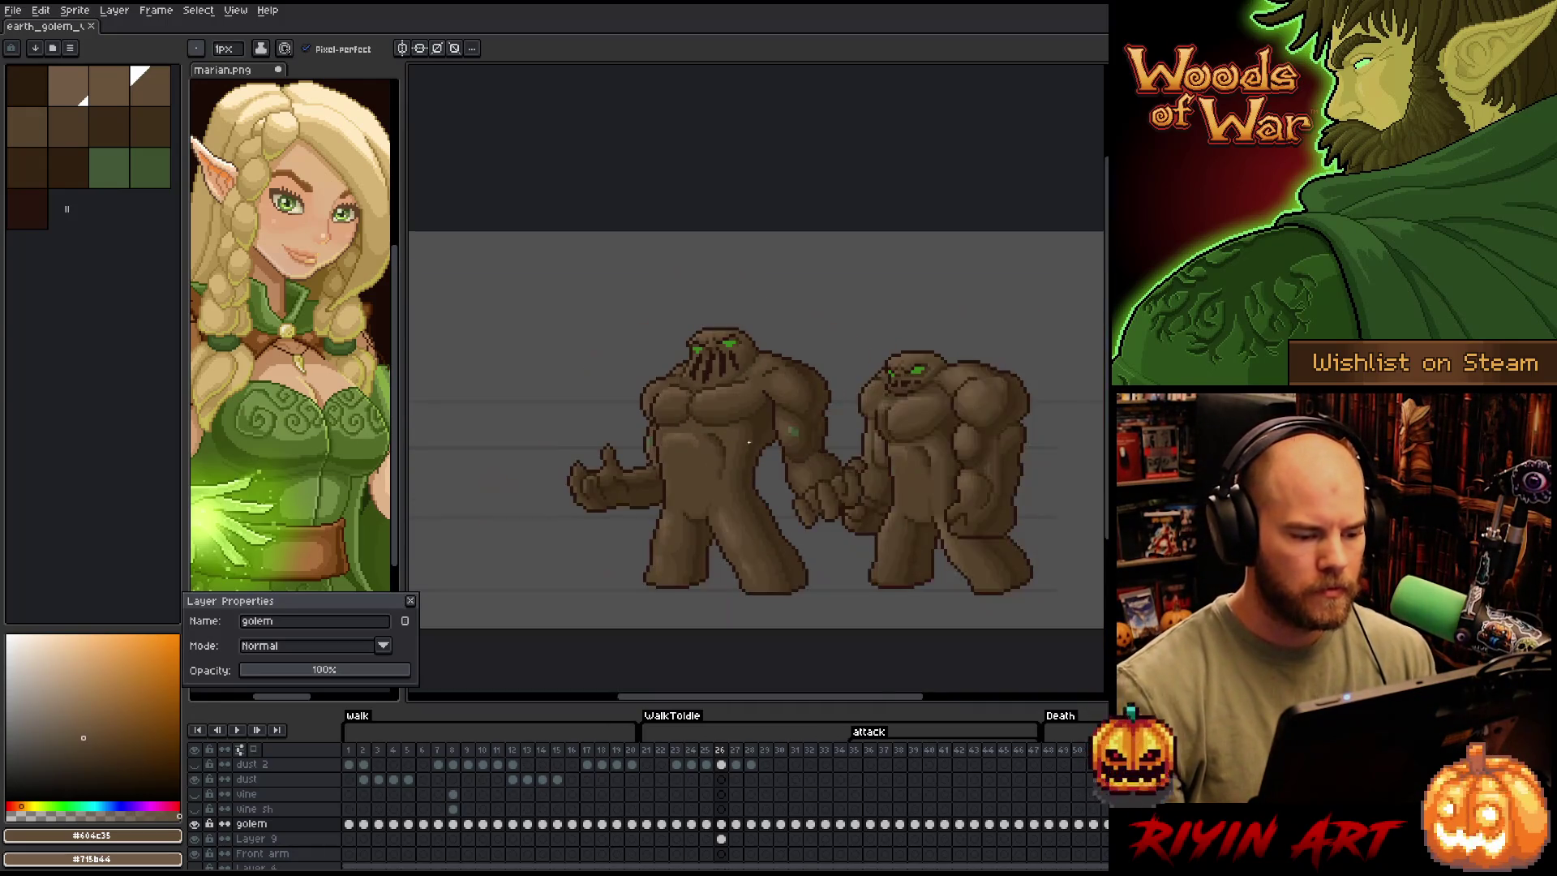
pyautogui.scroll(1, 746, 444)
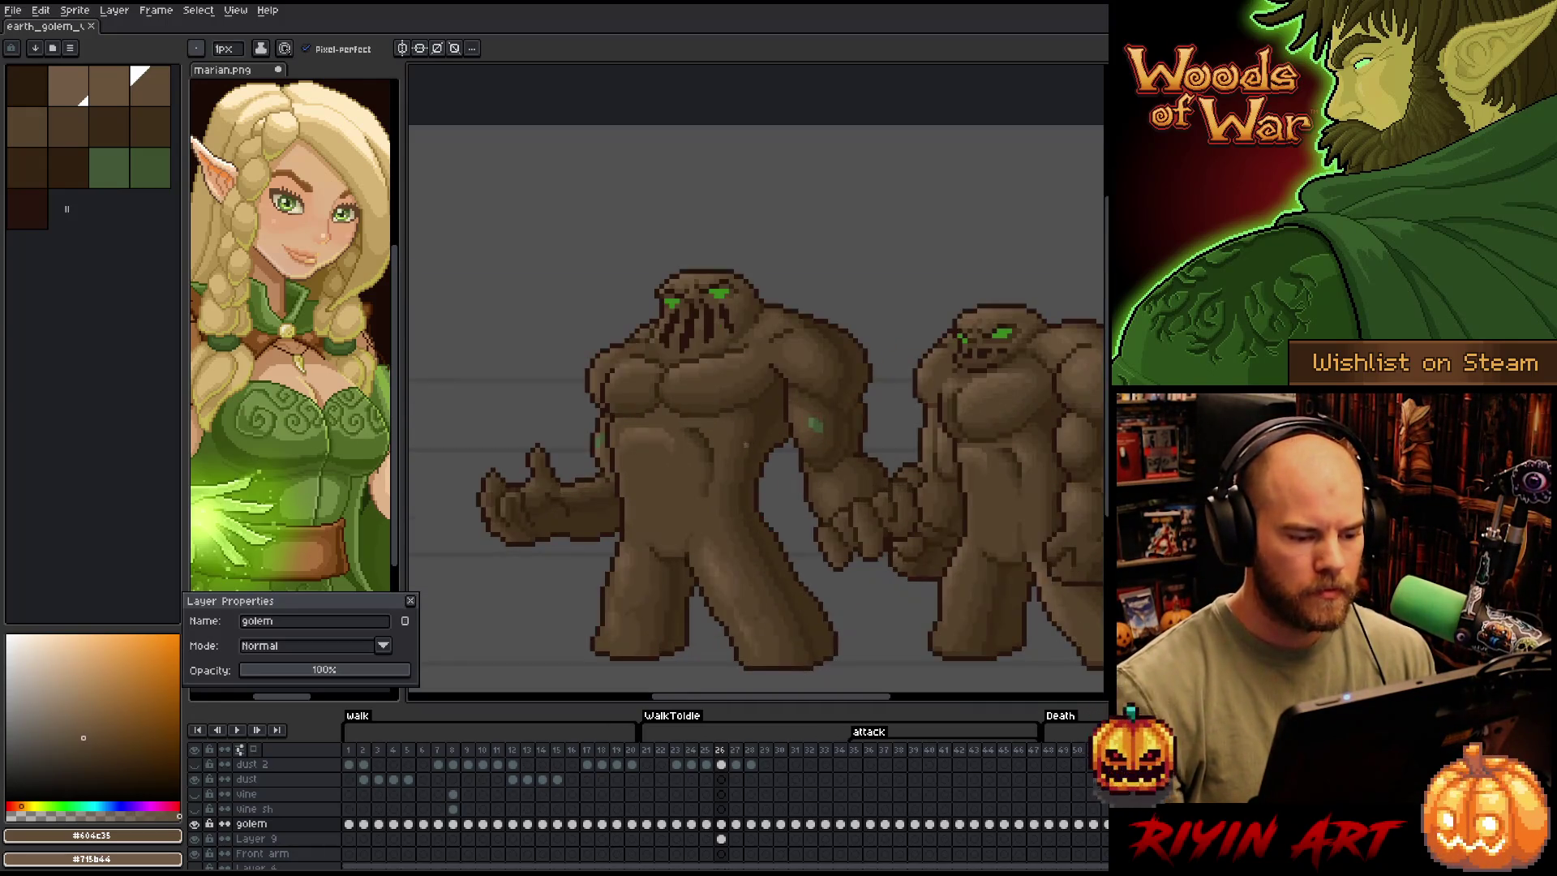
pyautogui.keyDown('alt'); pyautogui.click(609, 476); pyautogui.keyUp('alt')
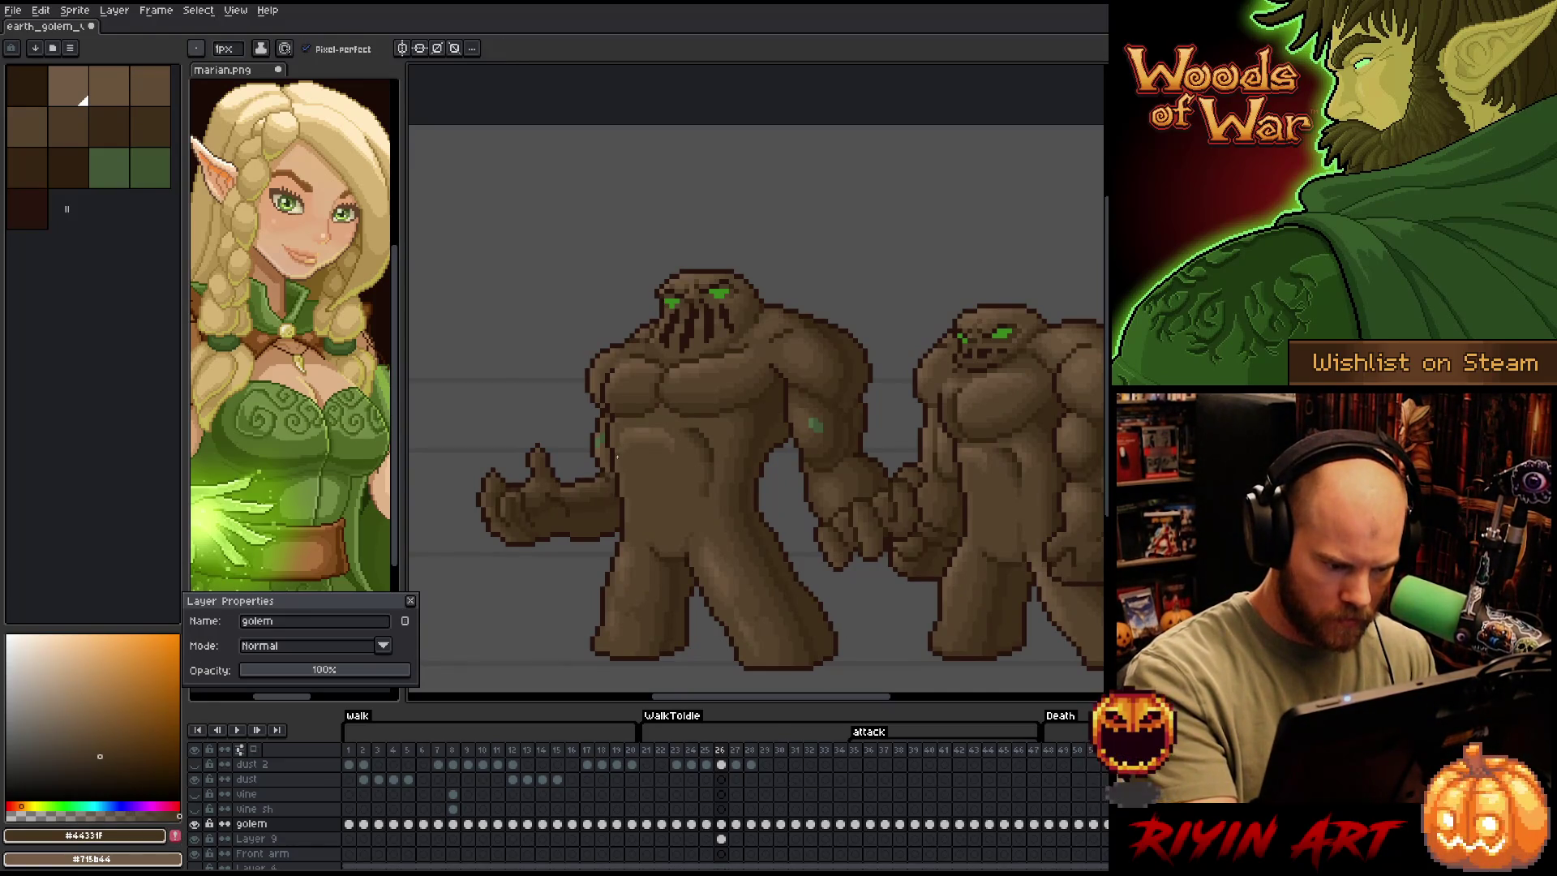
pyautogui.keyDown('alt'); pyautogui.click(612, 477); pyautogui.keyUp('alt')
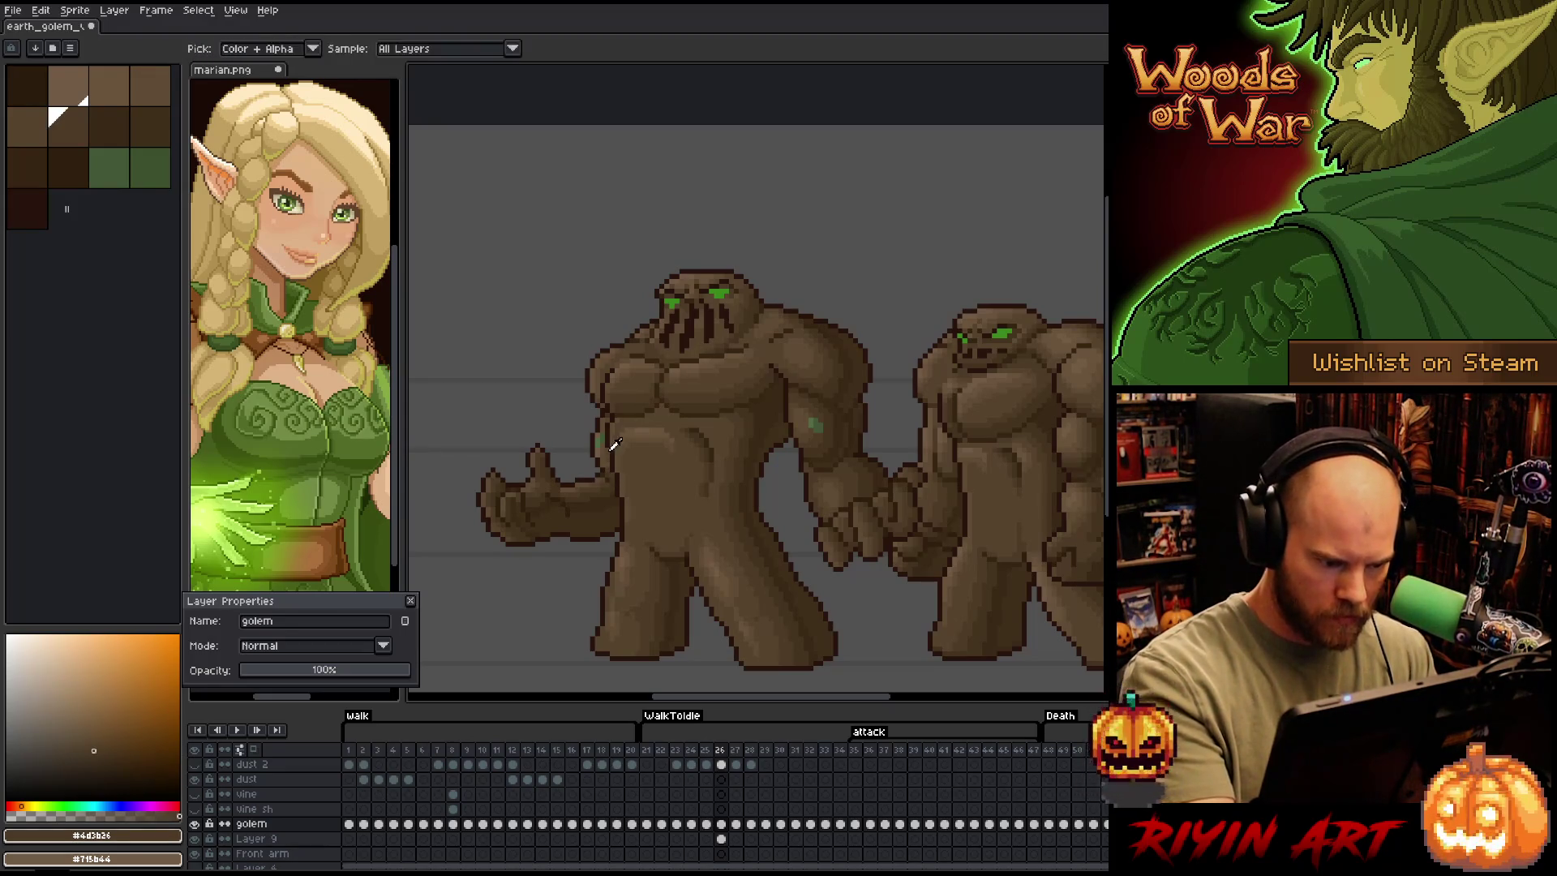
# Add mid-dark shadows to the torso and arm, then save the sprite
pyautogui.keyDown('alt'); pyautogui.click(609, 451); pyautogui.keyUp('alt')
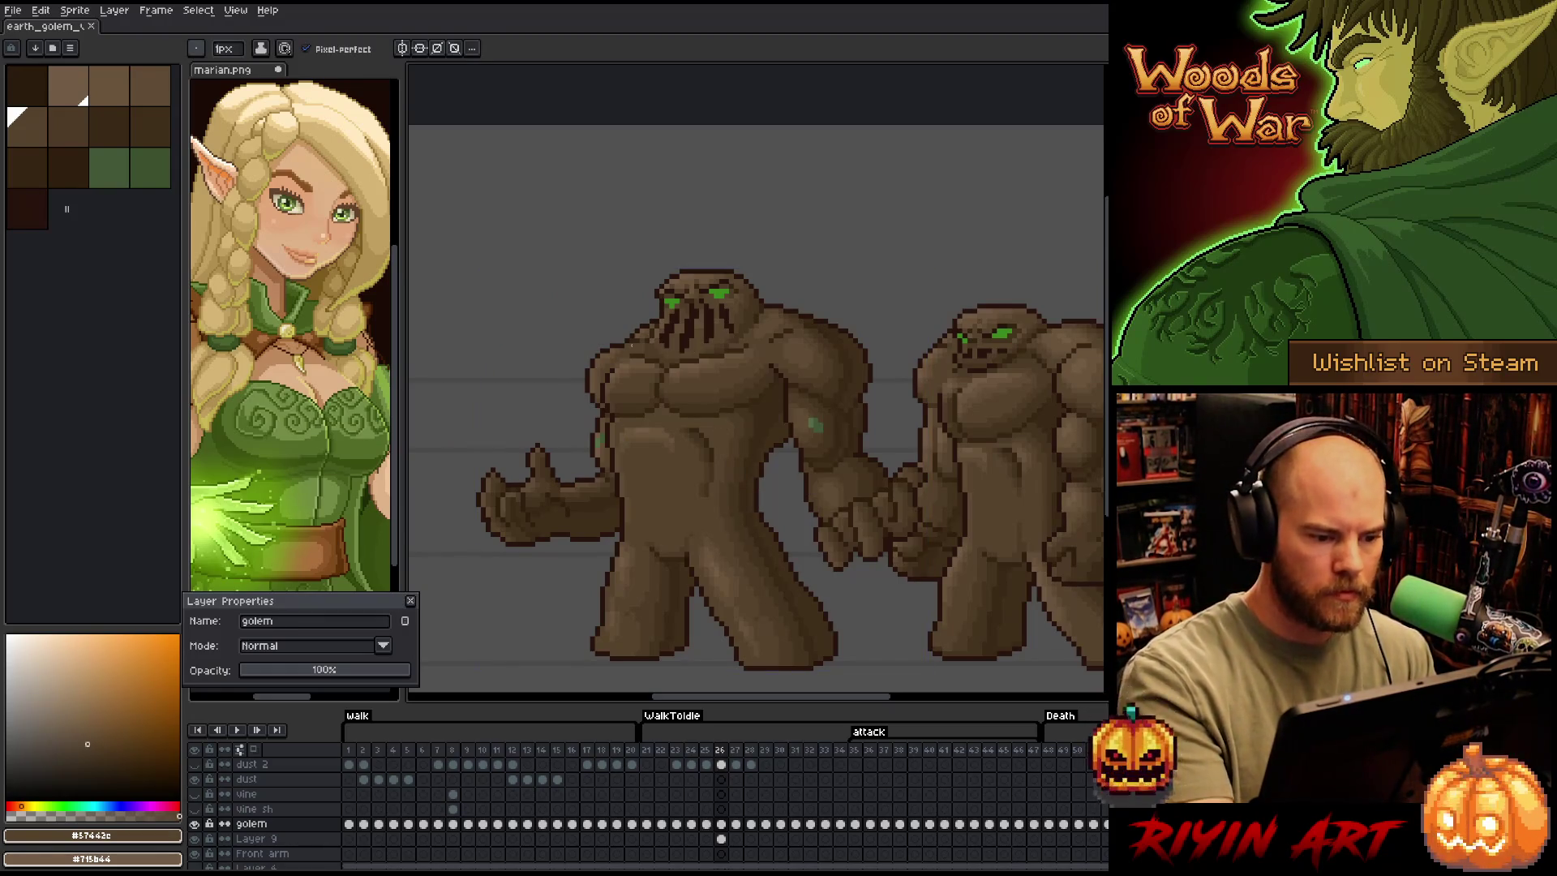
pyautogui.keyDown('alt'); pyautogui.click(619, 482); pyautogui.keyUp('alt')
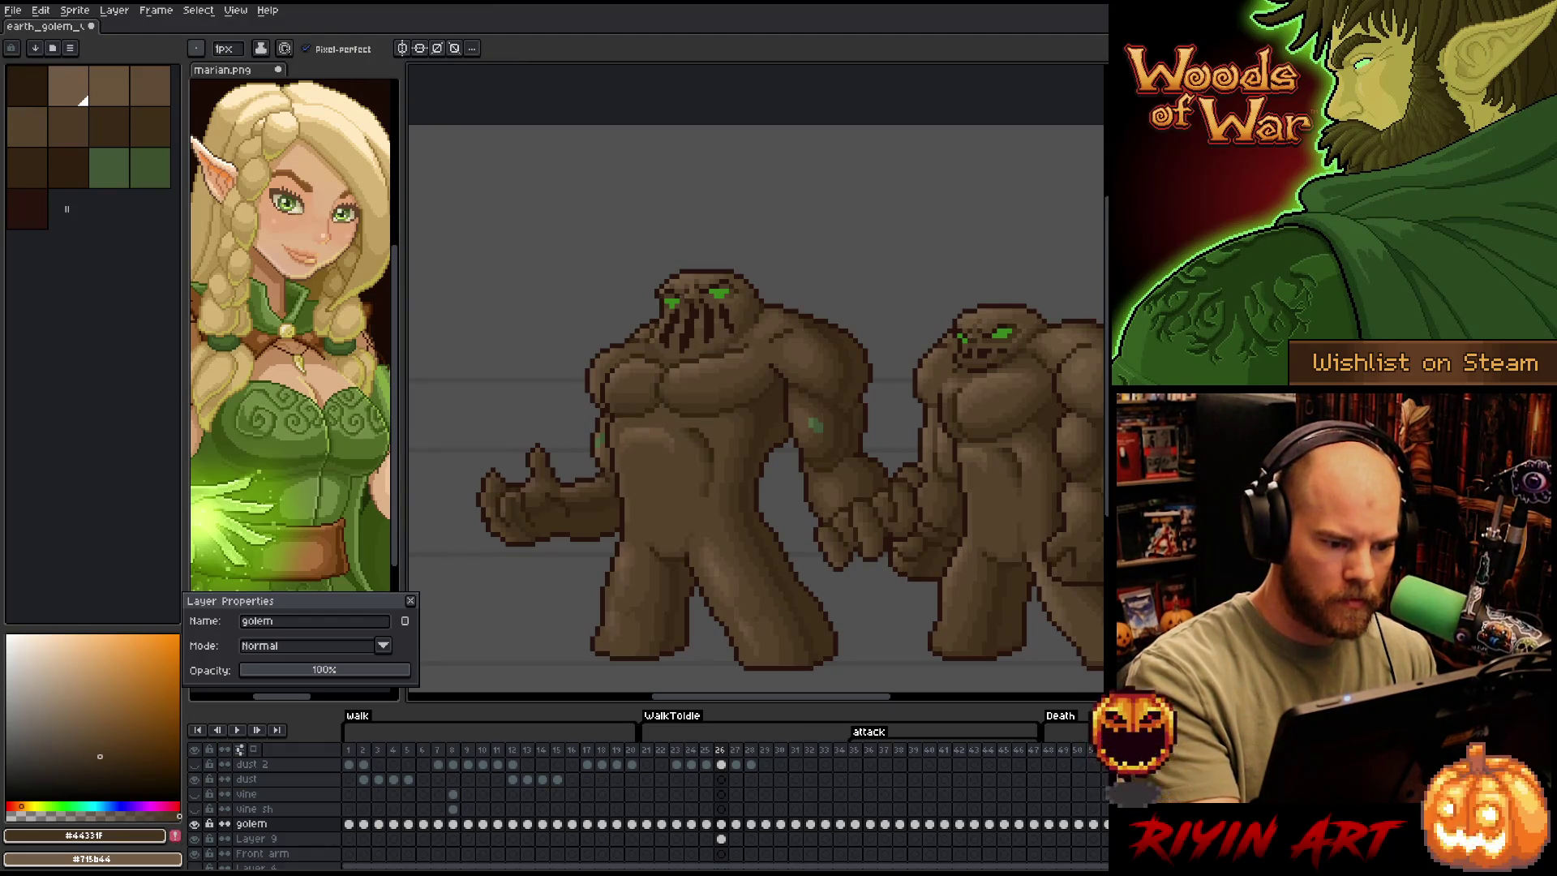
pyautogui.keyDown('alt'); pyautogui.click(606, 477); pyautogui.keyUp('alt')
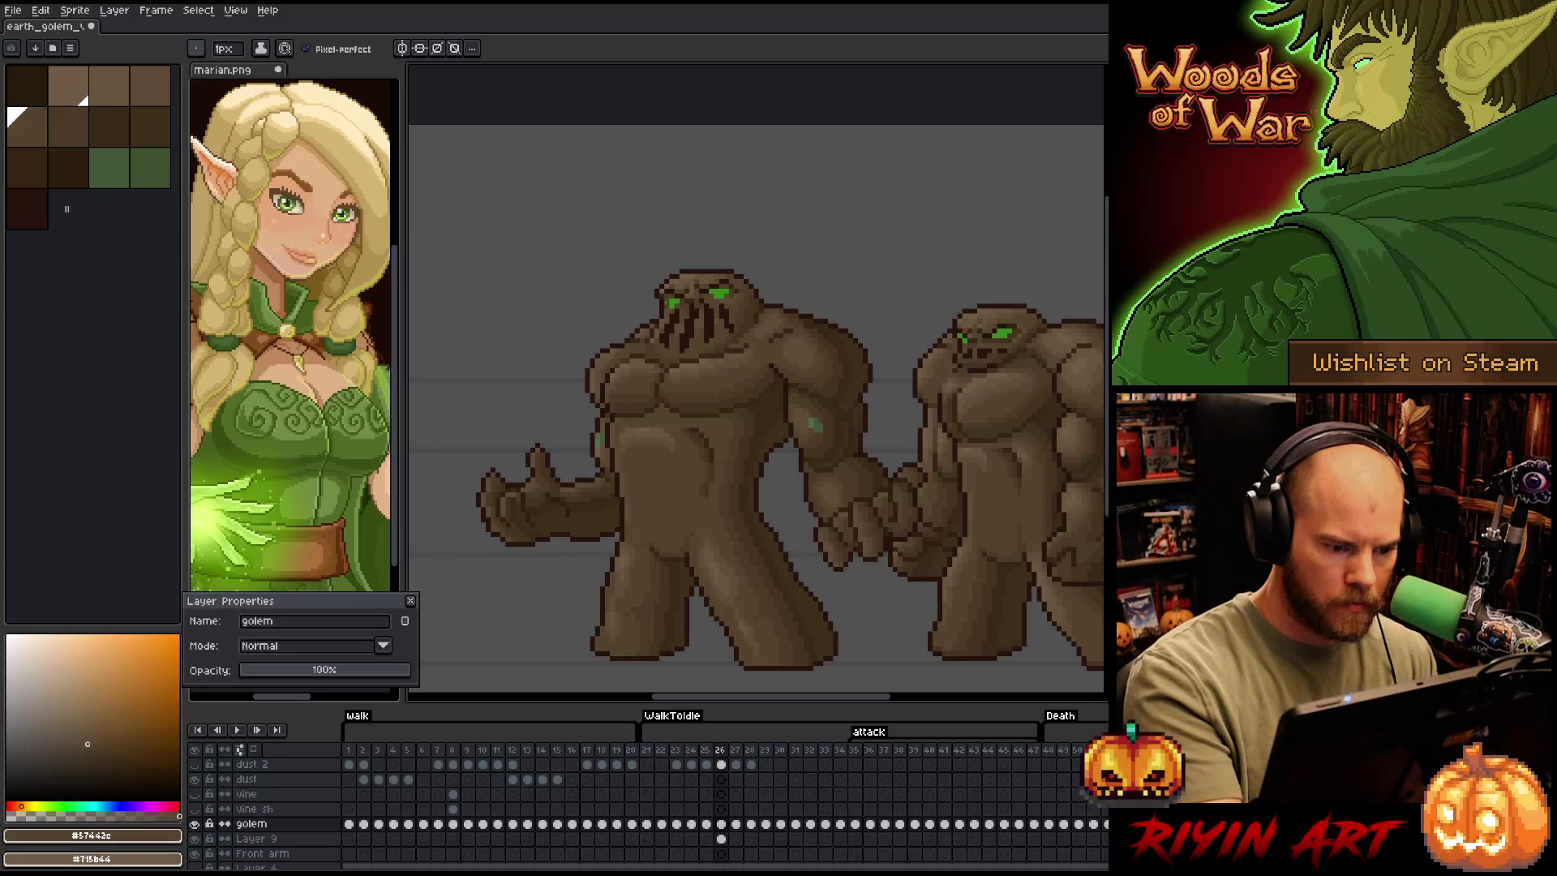
pyautogui.press('0')
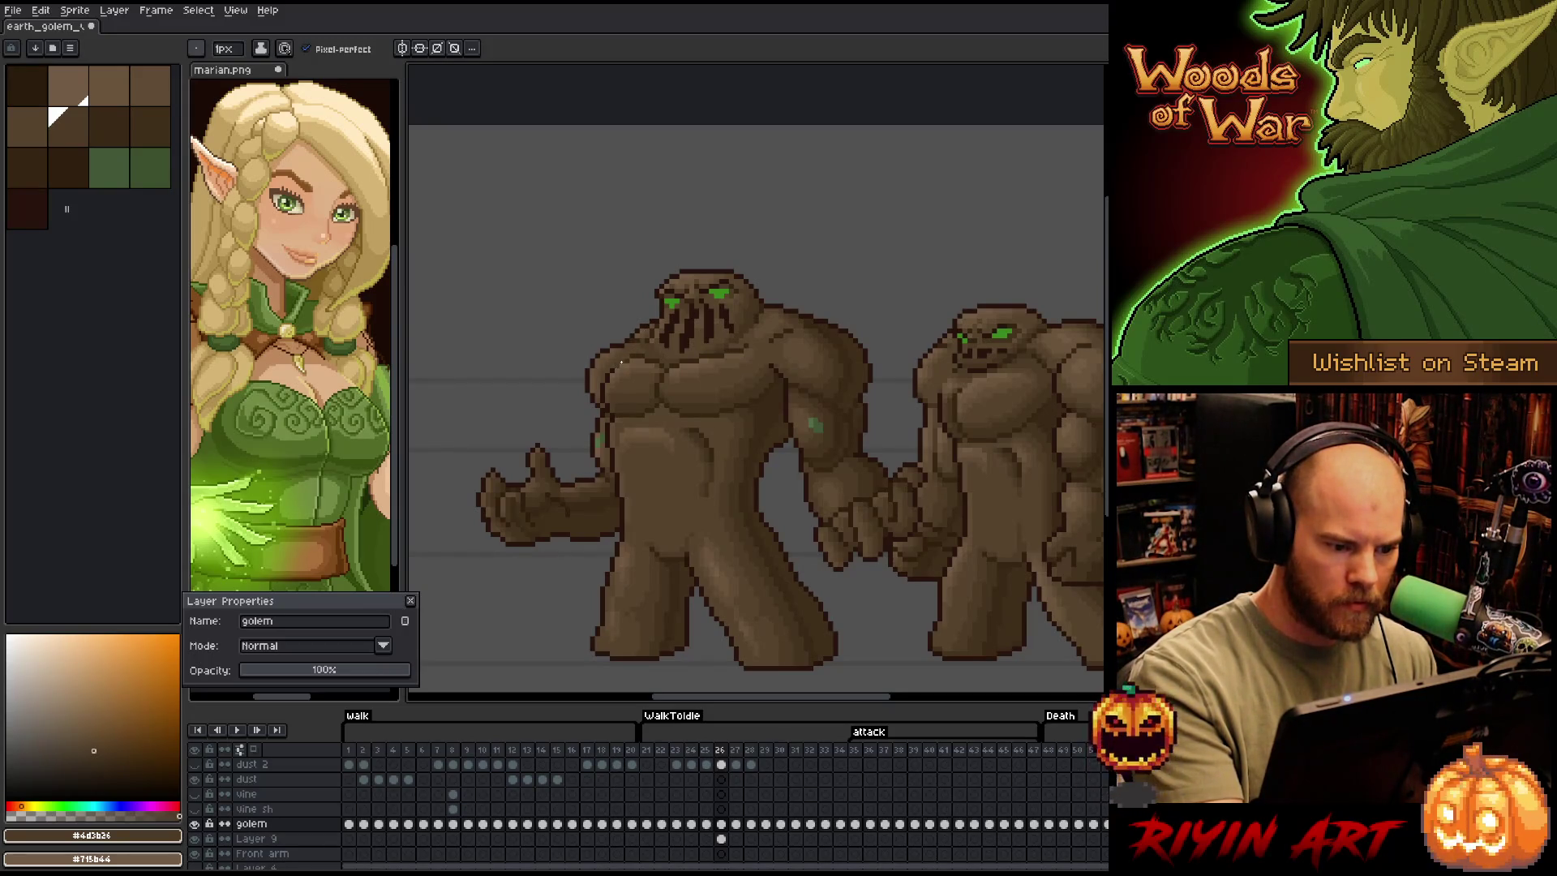
pyautogui.hotkey('ctrl', 's')
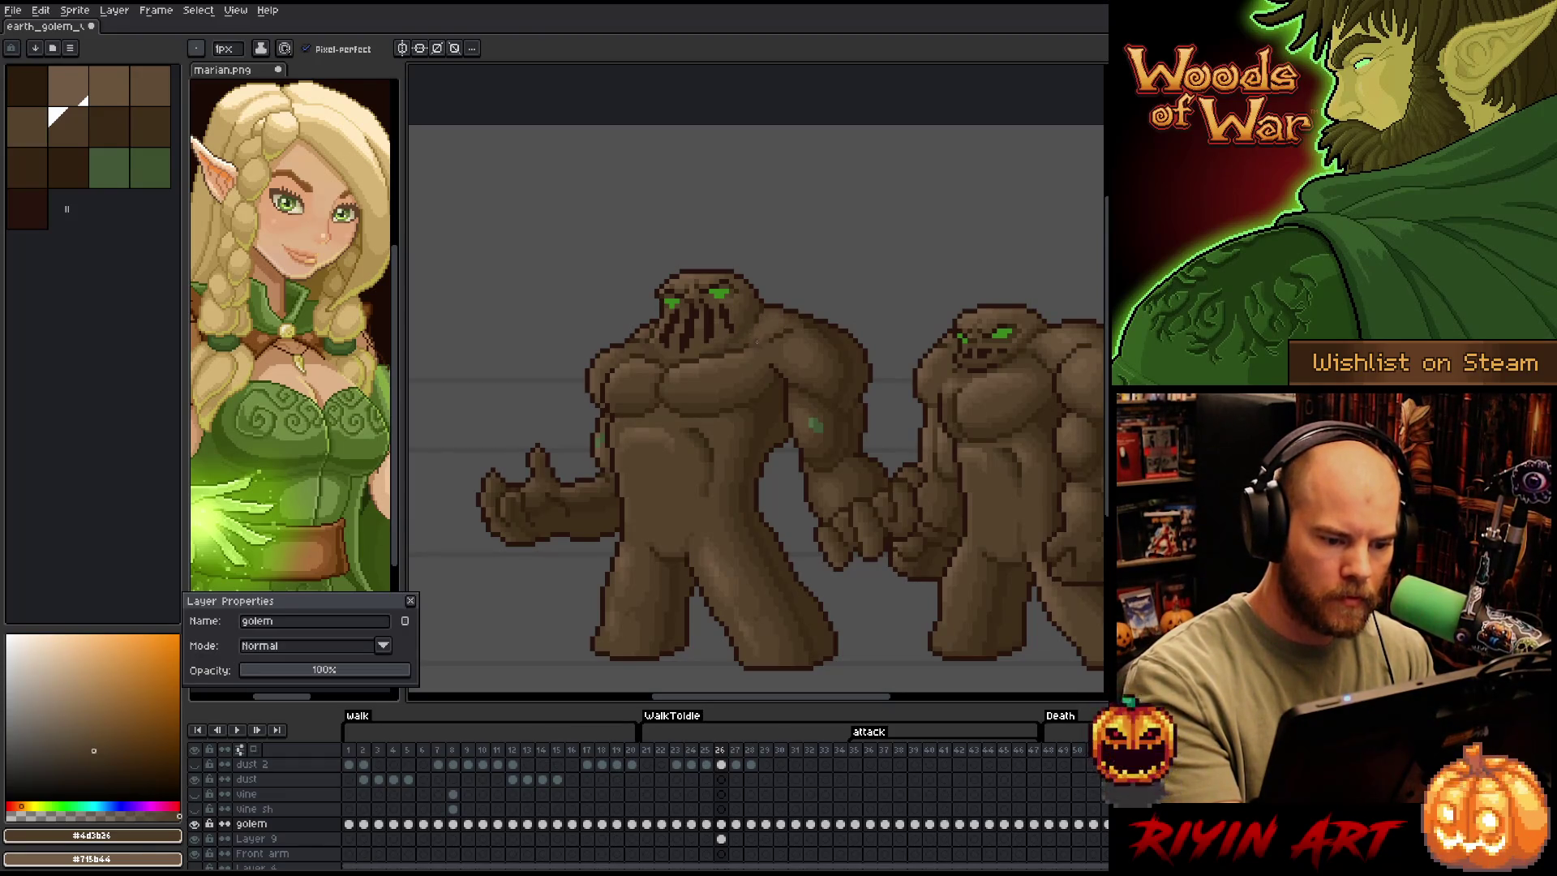
pyautogui.keyDown('alt'); pyautogui.click(667, 355); pyautogui.keyUp('alt')
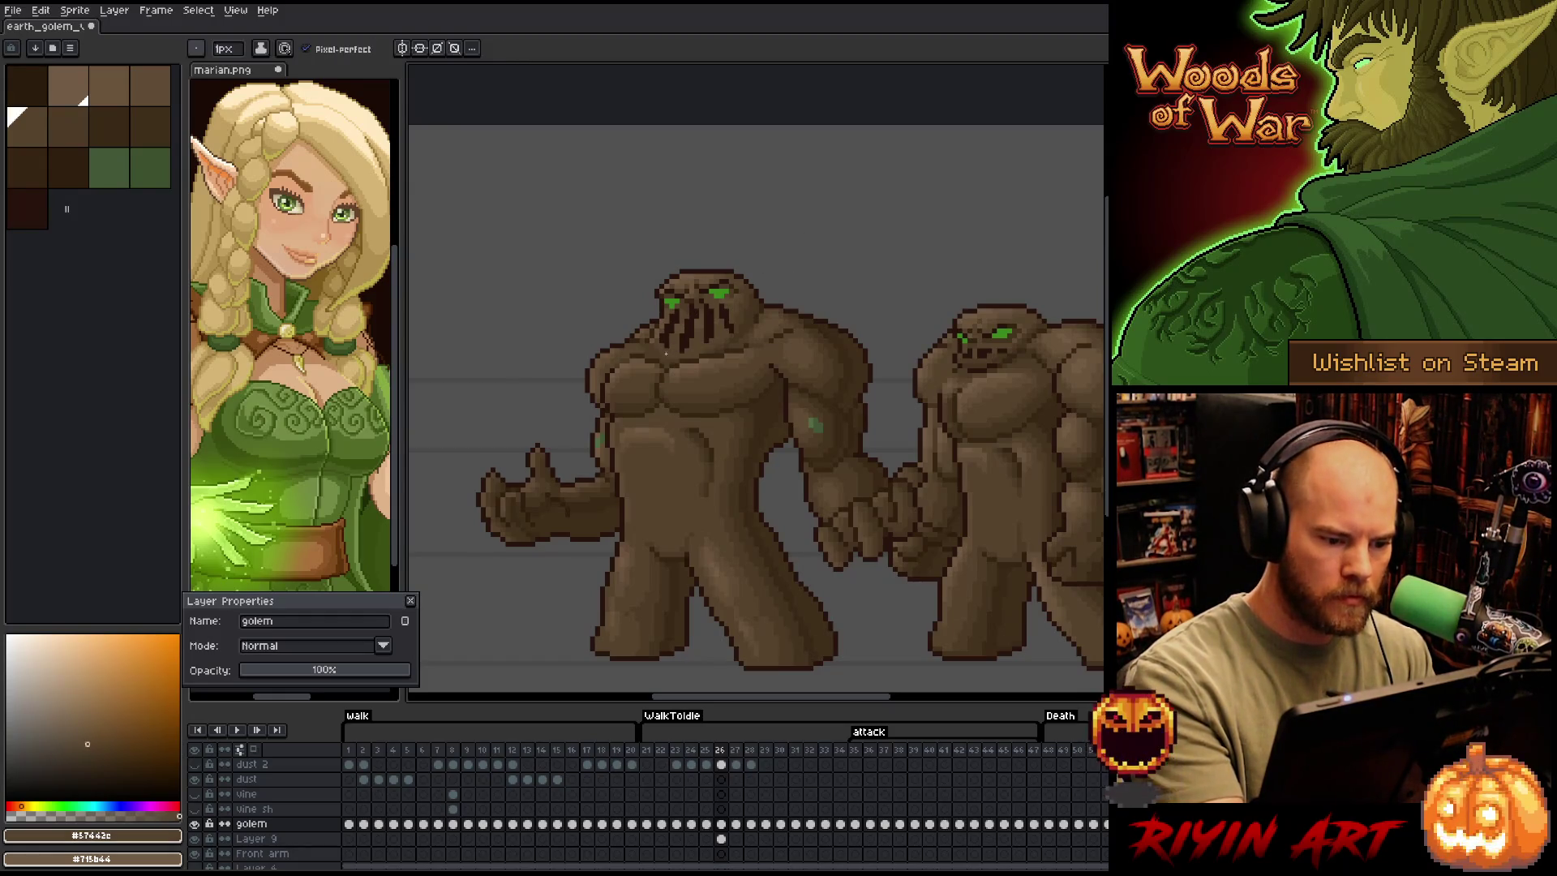
pyautogui.hotkey('ctrl', 's')
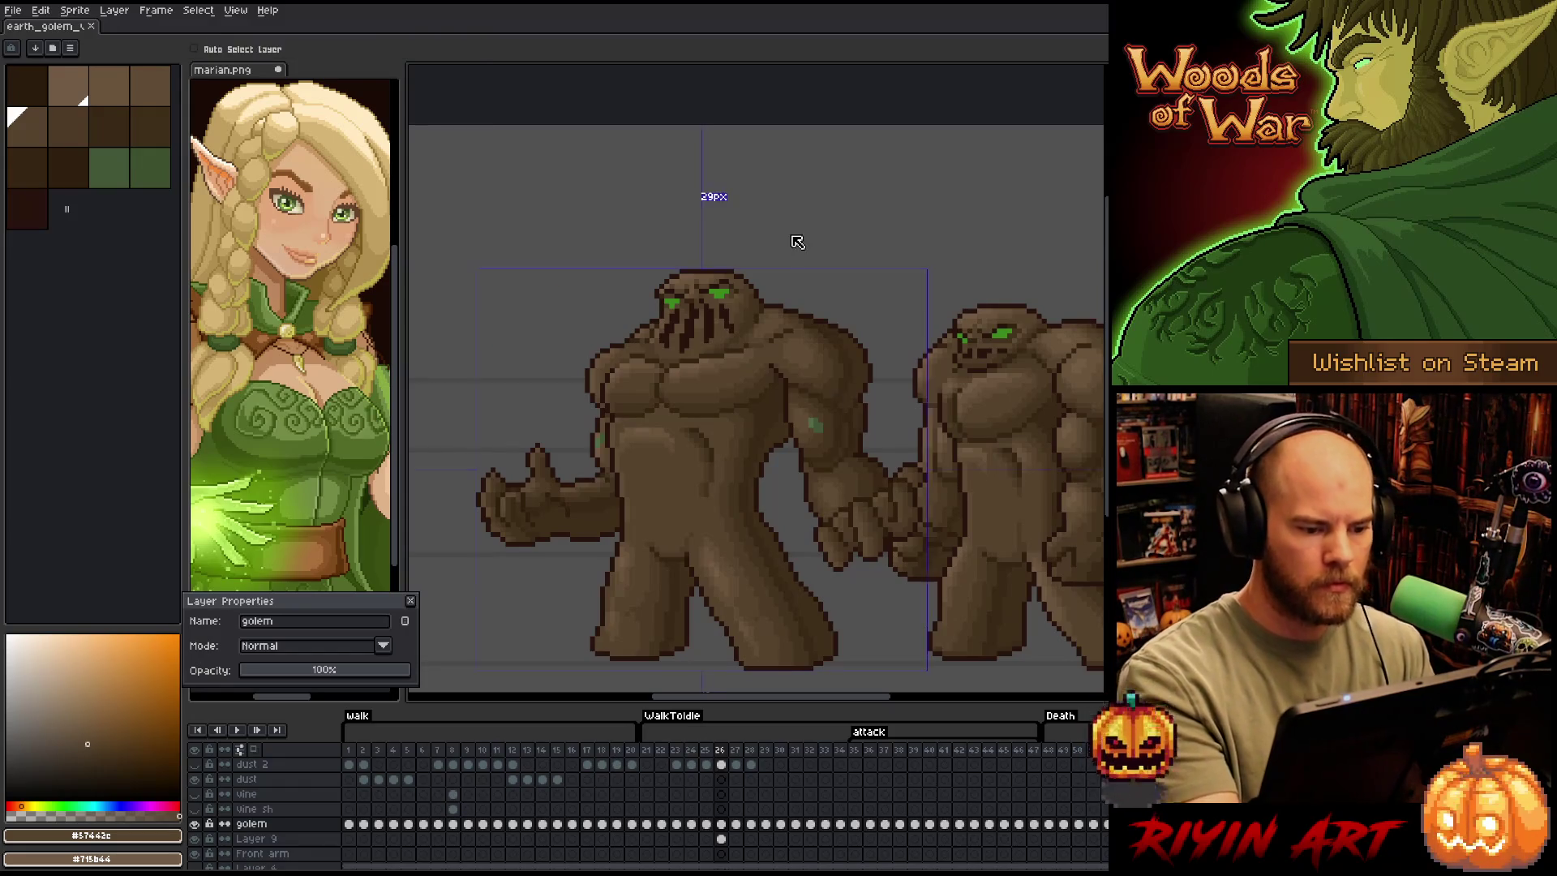
# Pan slightly and zoom out until both golems fit side by side on the canvas
pyautogui.moveTo(761, 429)
pyautogui.mouseDown()
pyautogui.moveTo(758, 375)
pyautogui.moveTo(730, 422)
pyautogui.mouseUp()
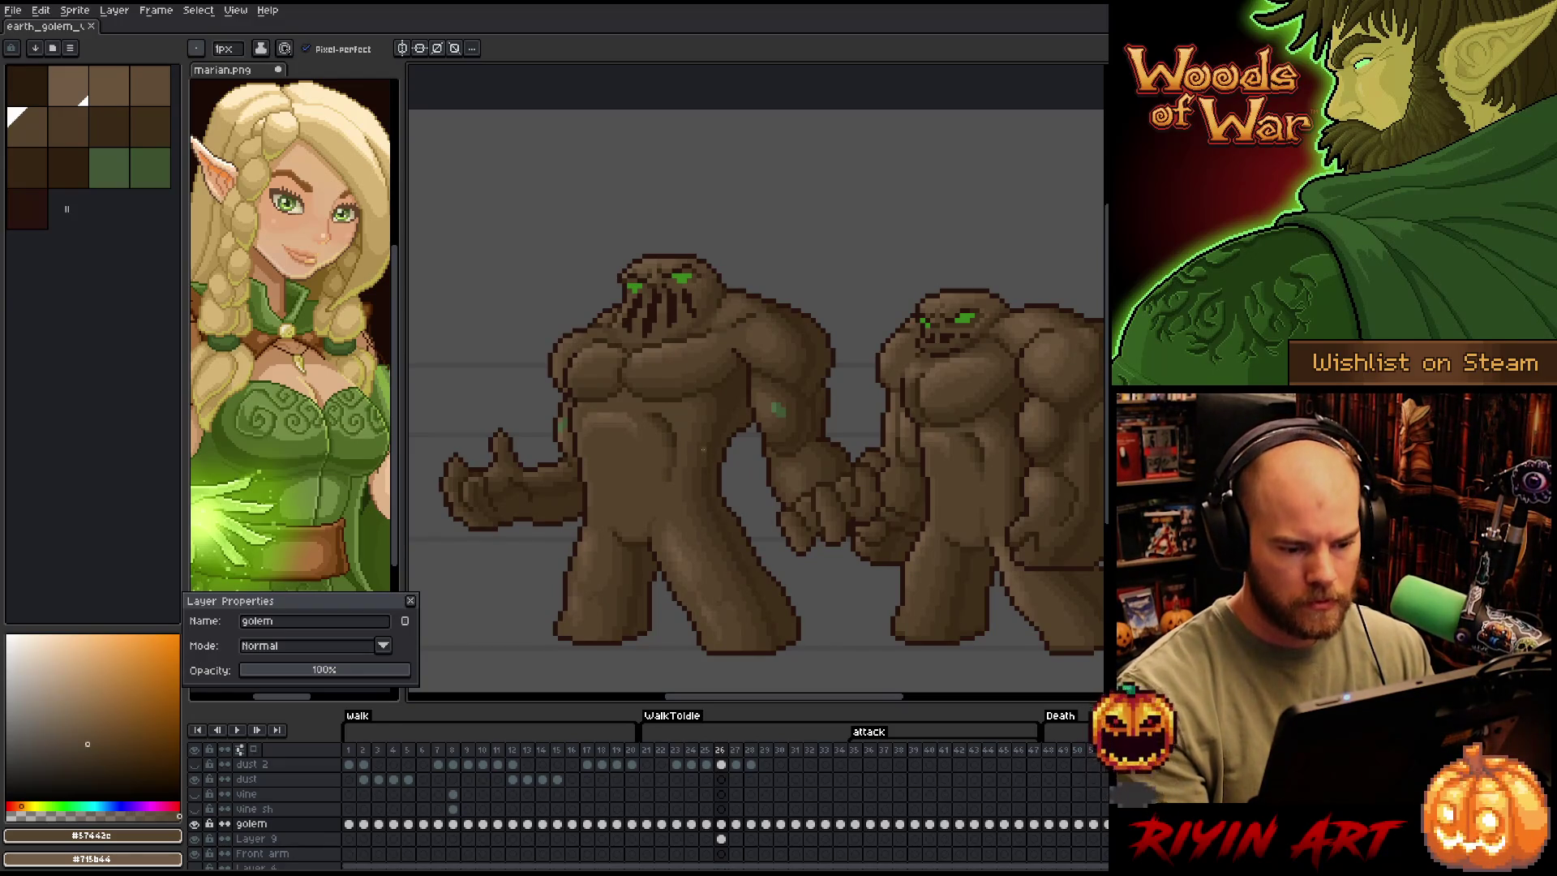
pyautogui.scroll(-1, 703, 449)
pyautogui.scroll(-1, 742, 470)
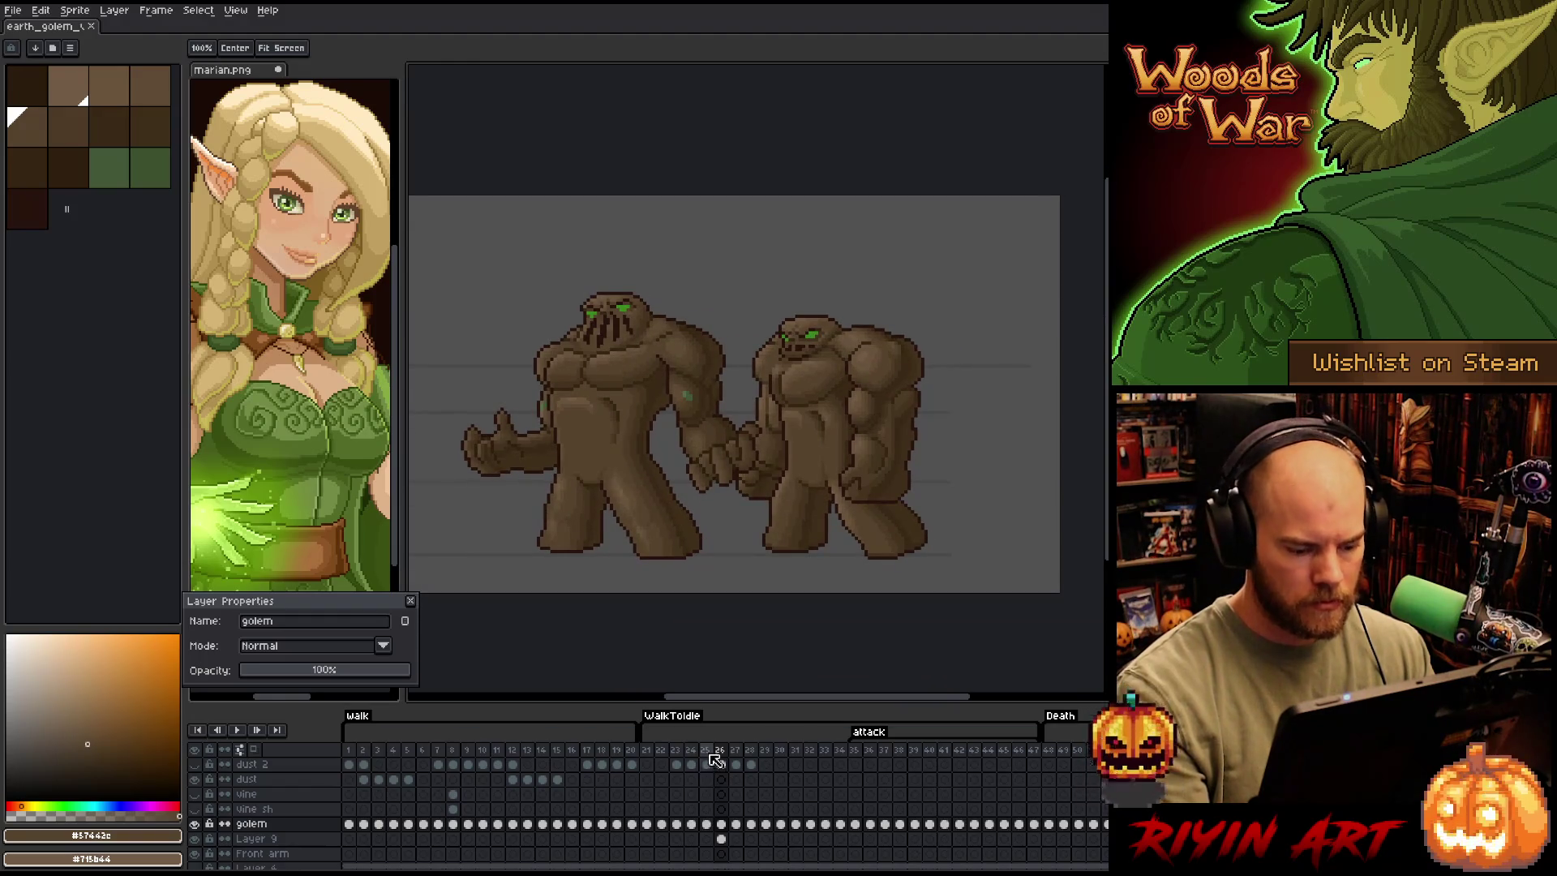
# Delete the second golem from Layer 9, then reselect the golem layer
pyautogui.click(721, 839)
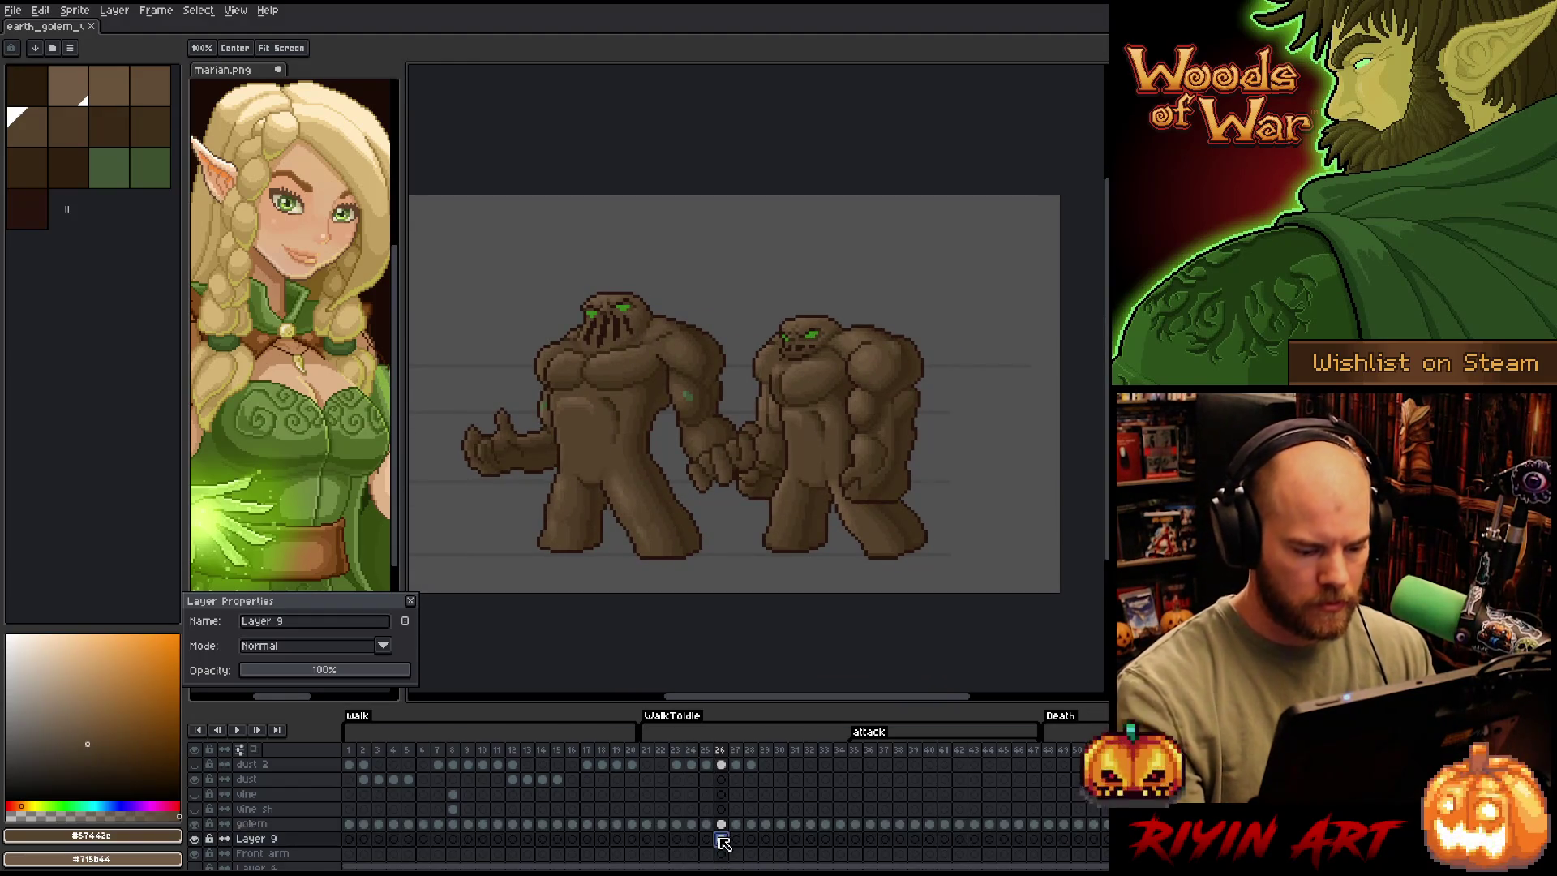
pyautogui.press('Delete')
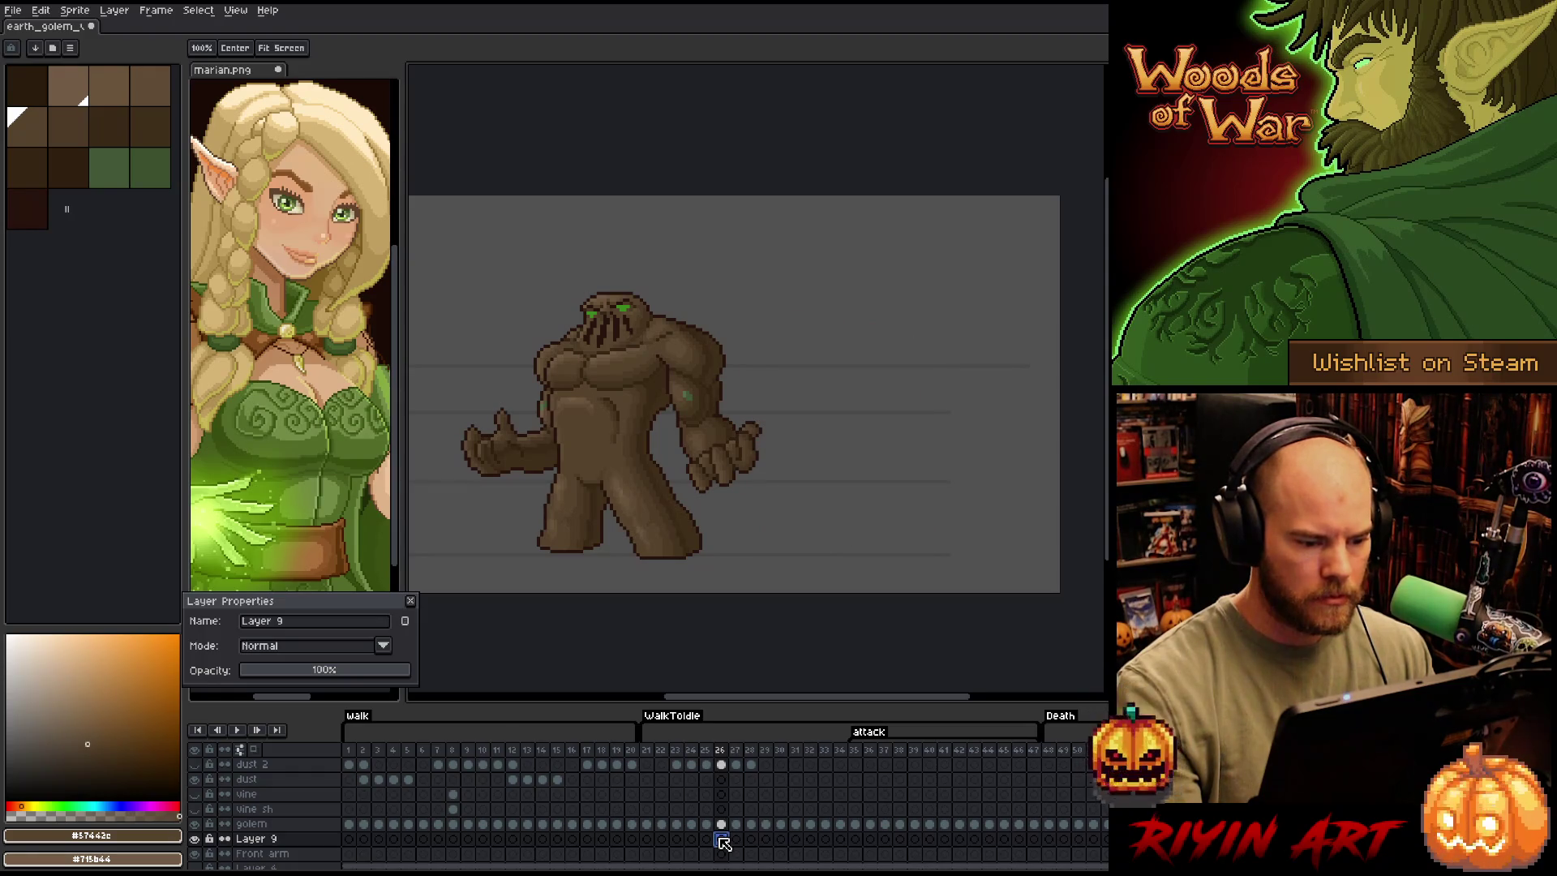
pyautogui.click(721, 825)
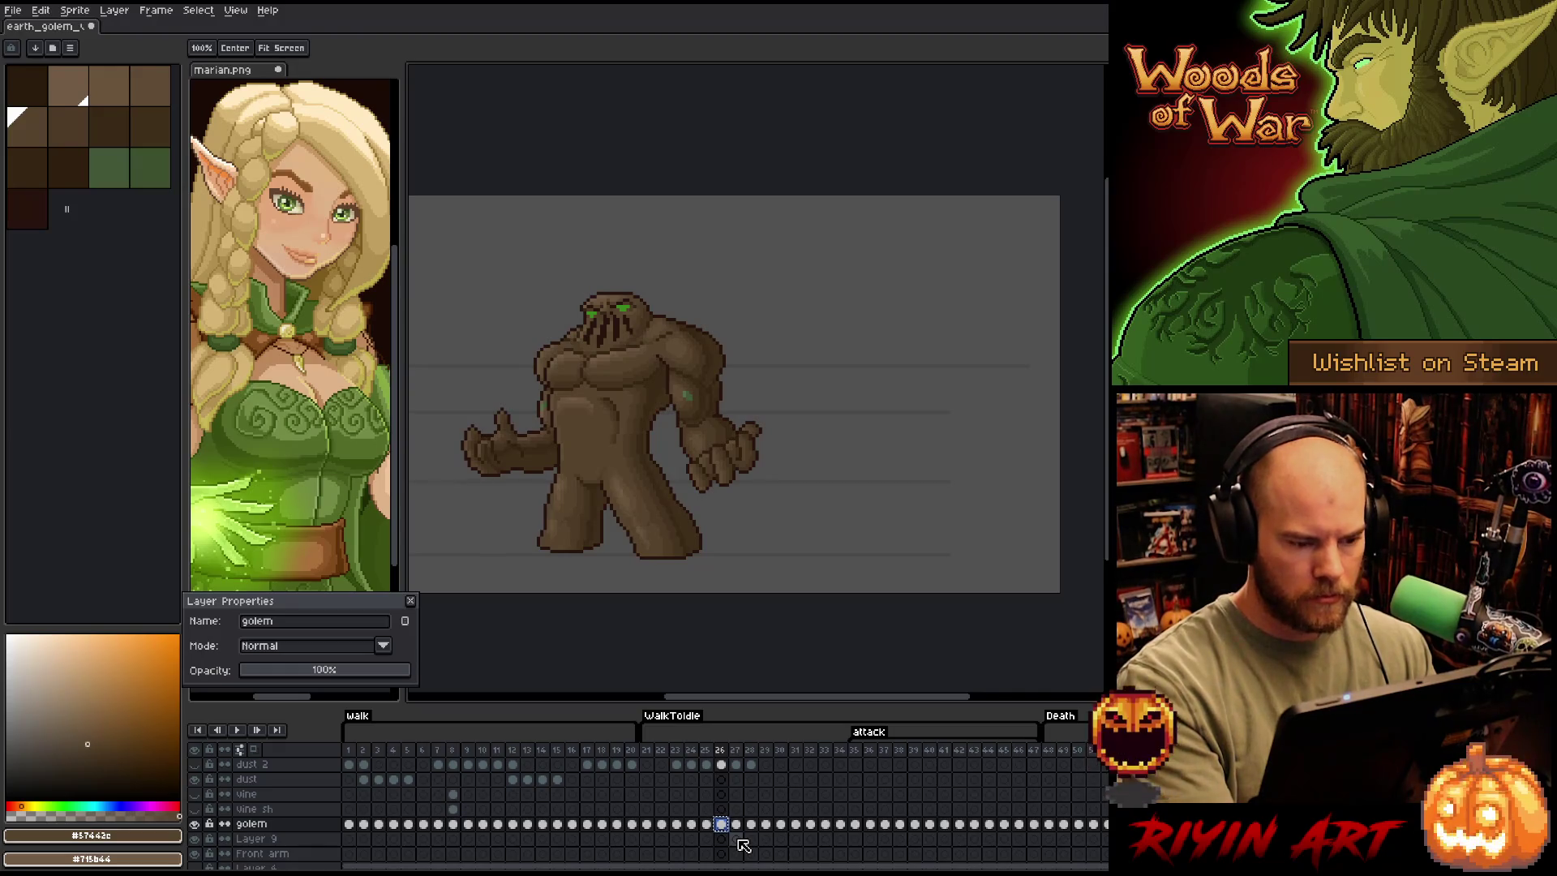
# Flip between frames 26, 27 and 28 on Layer 9 and the vine sh layer to compare poses
pyautogui.click(752, 842)
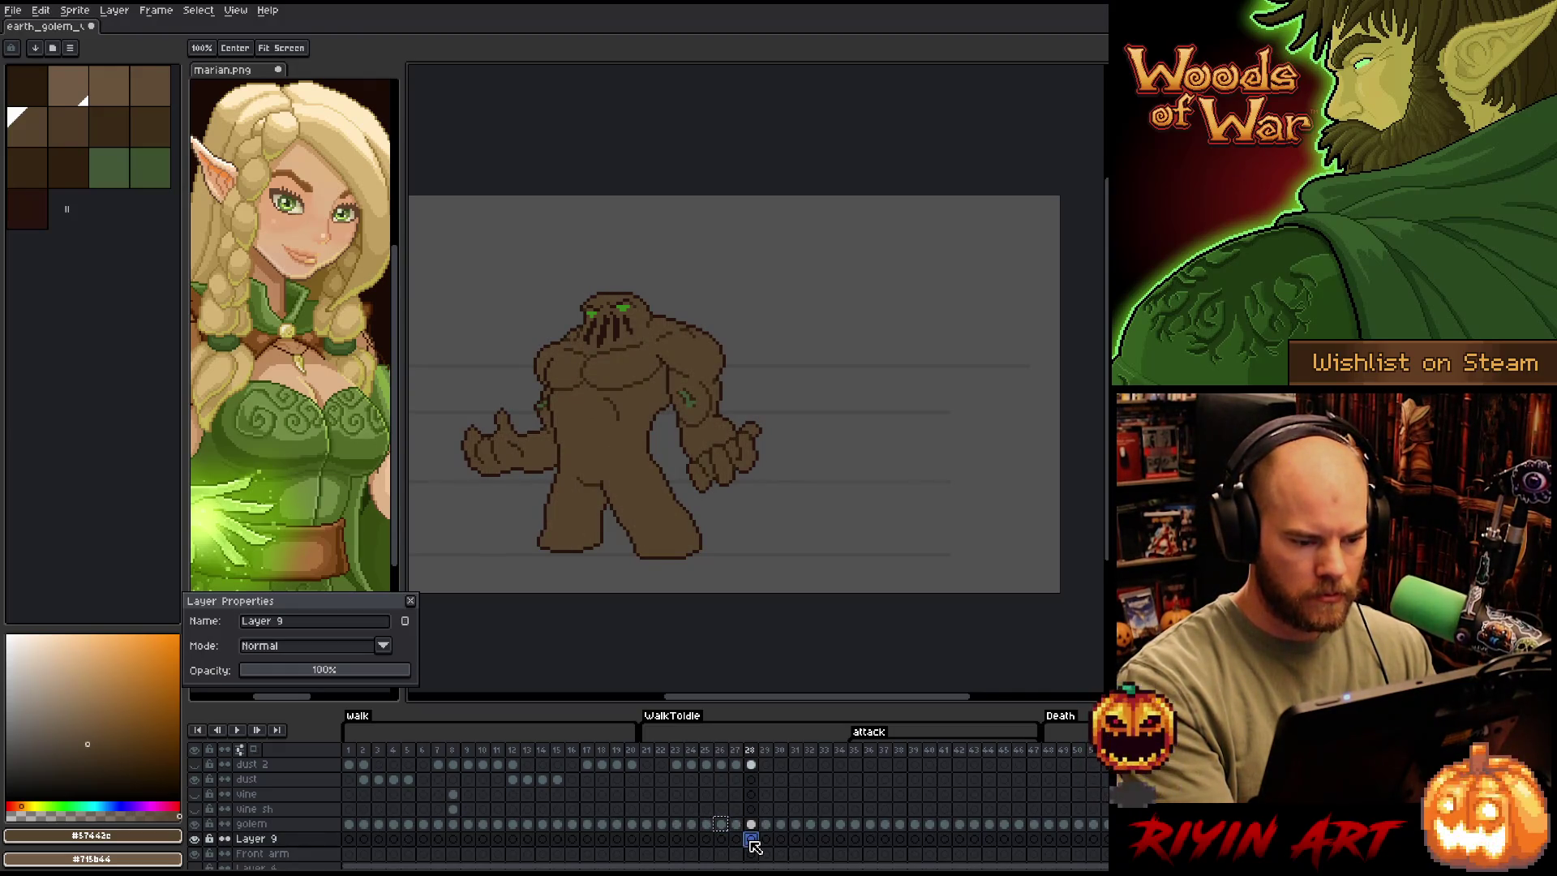
pyautogui.click(721, 838)
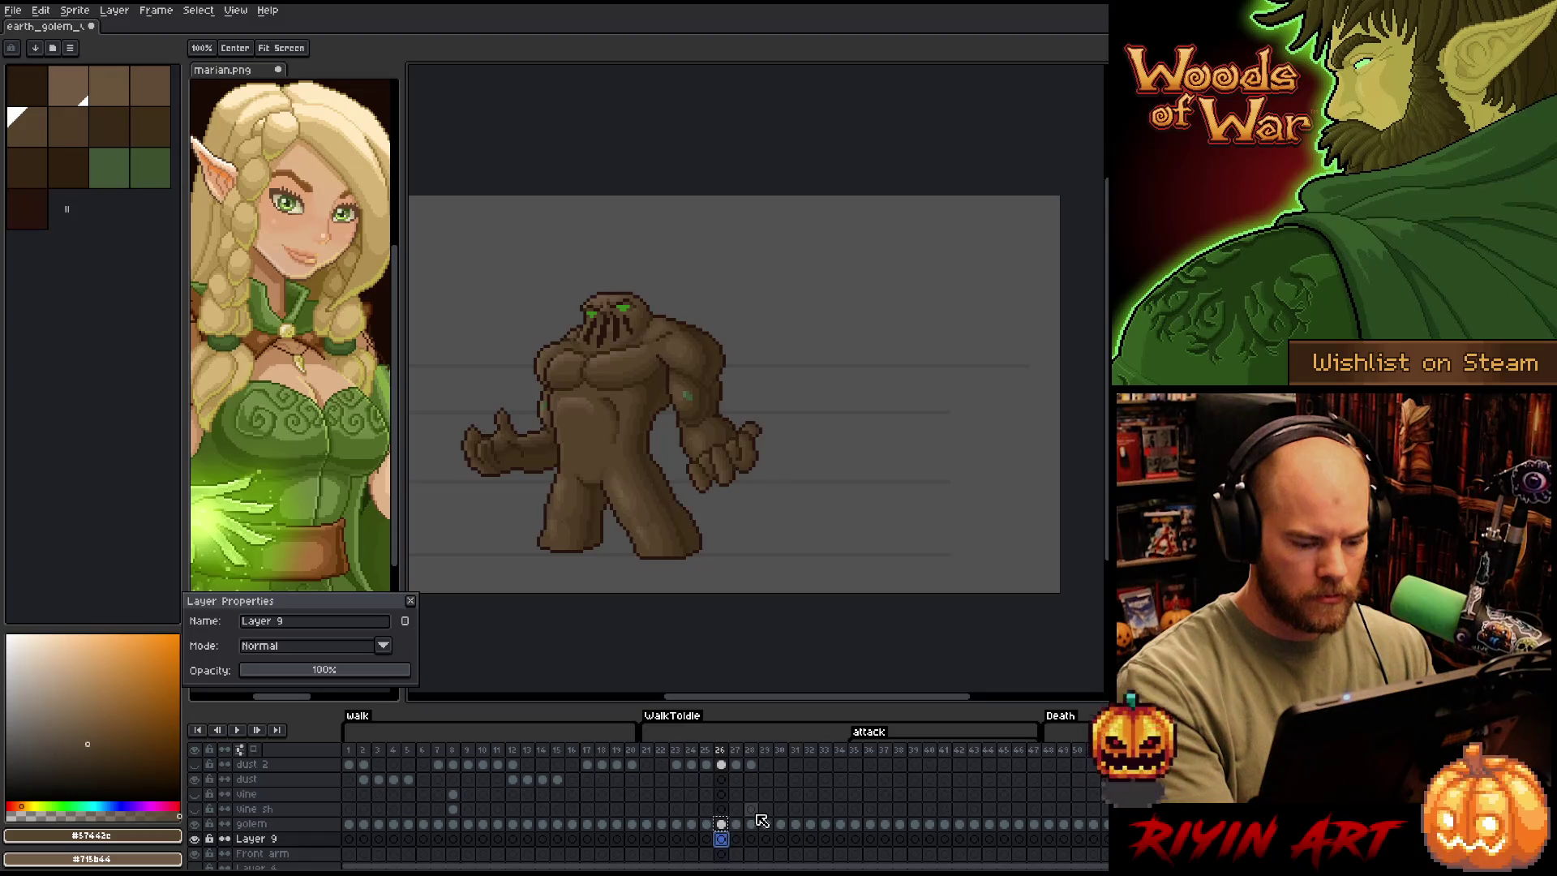
pyautogui.click(752, 810)
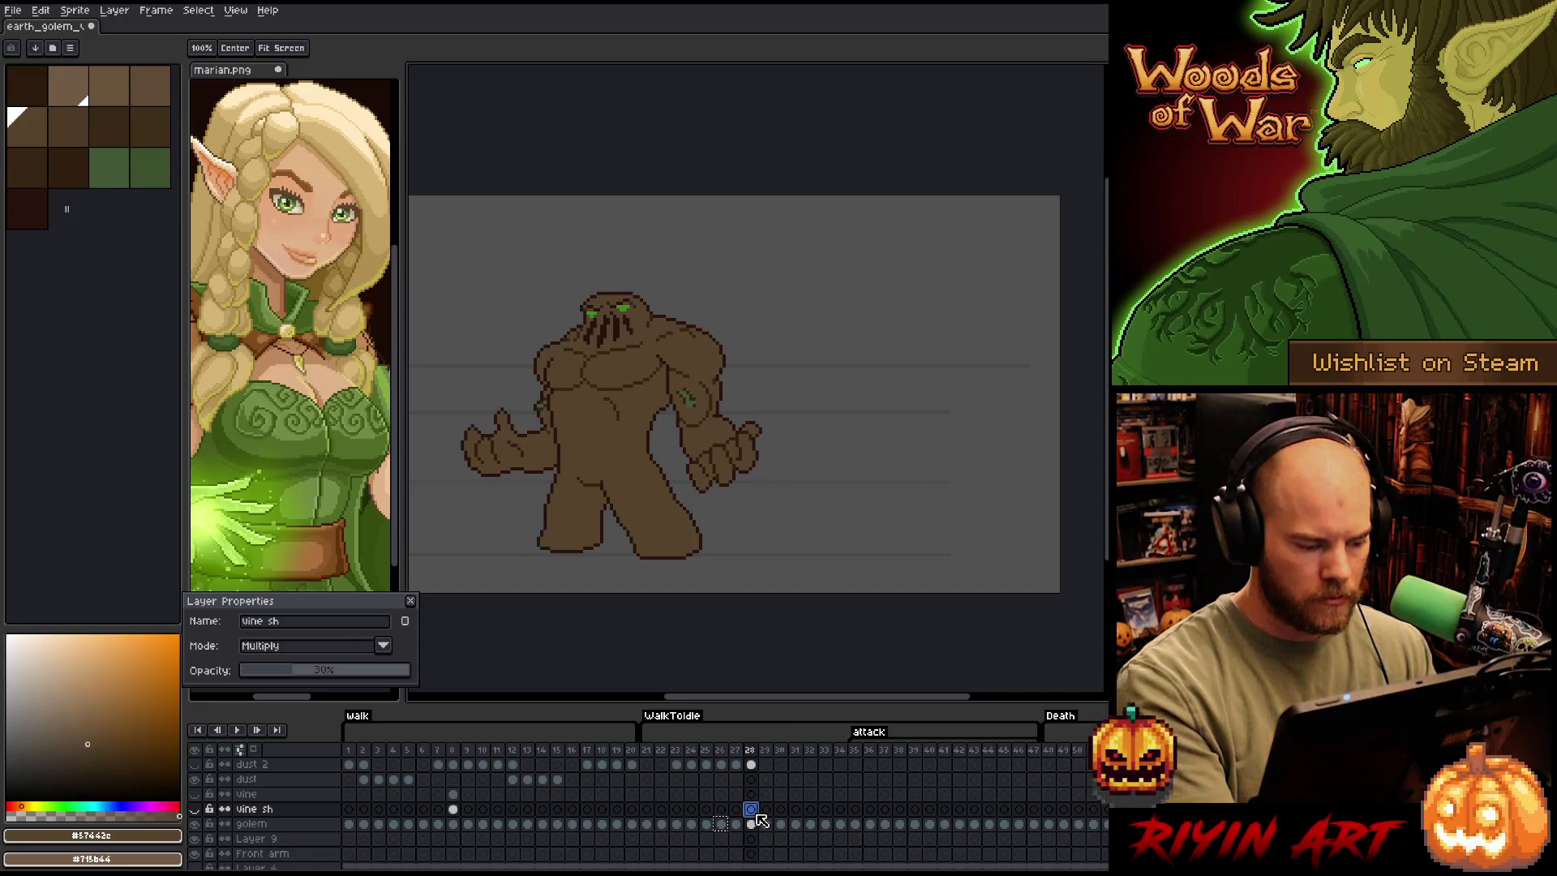
pyautogui.click(751, 840)
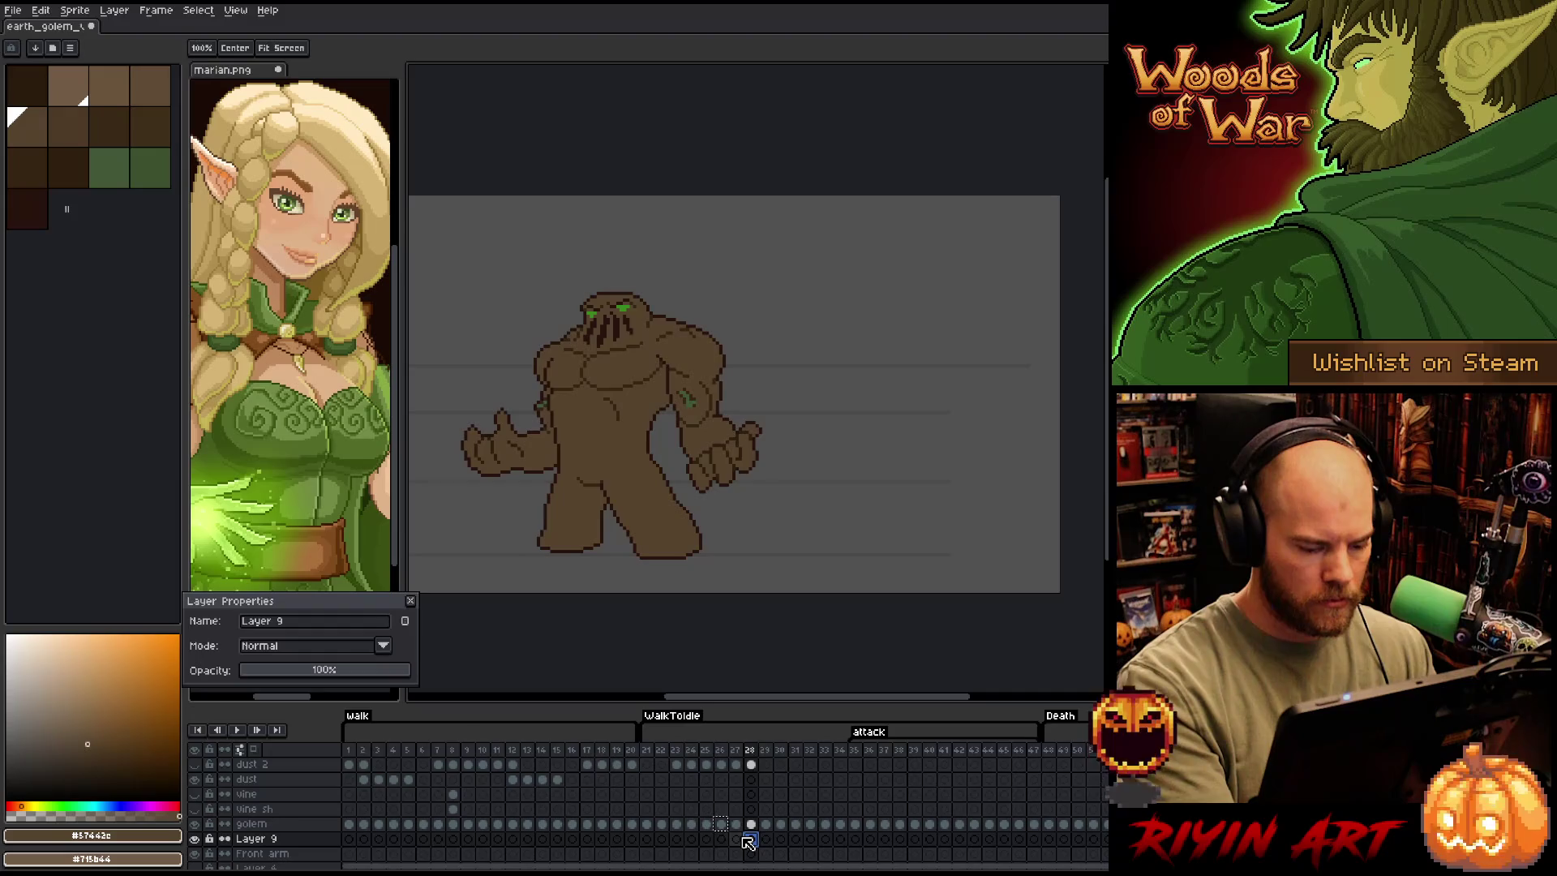
pyautogui.click(737, 840)
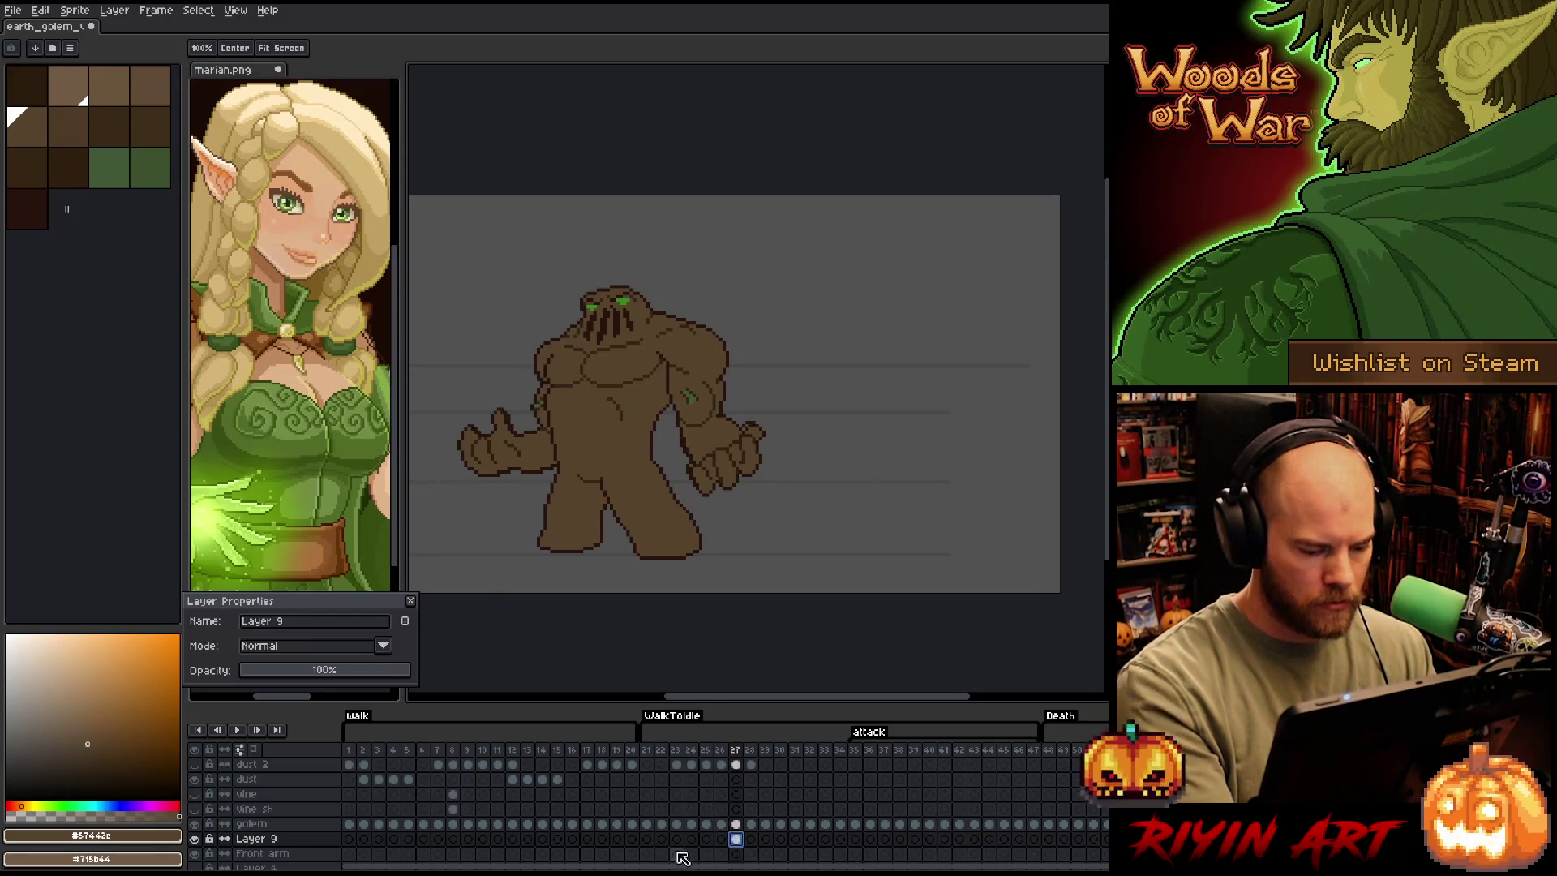
pyautogui.click(751, 840)
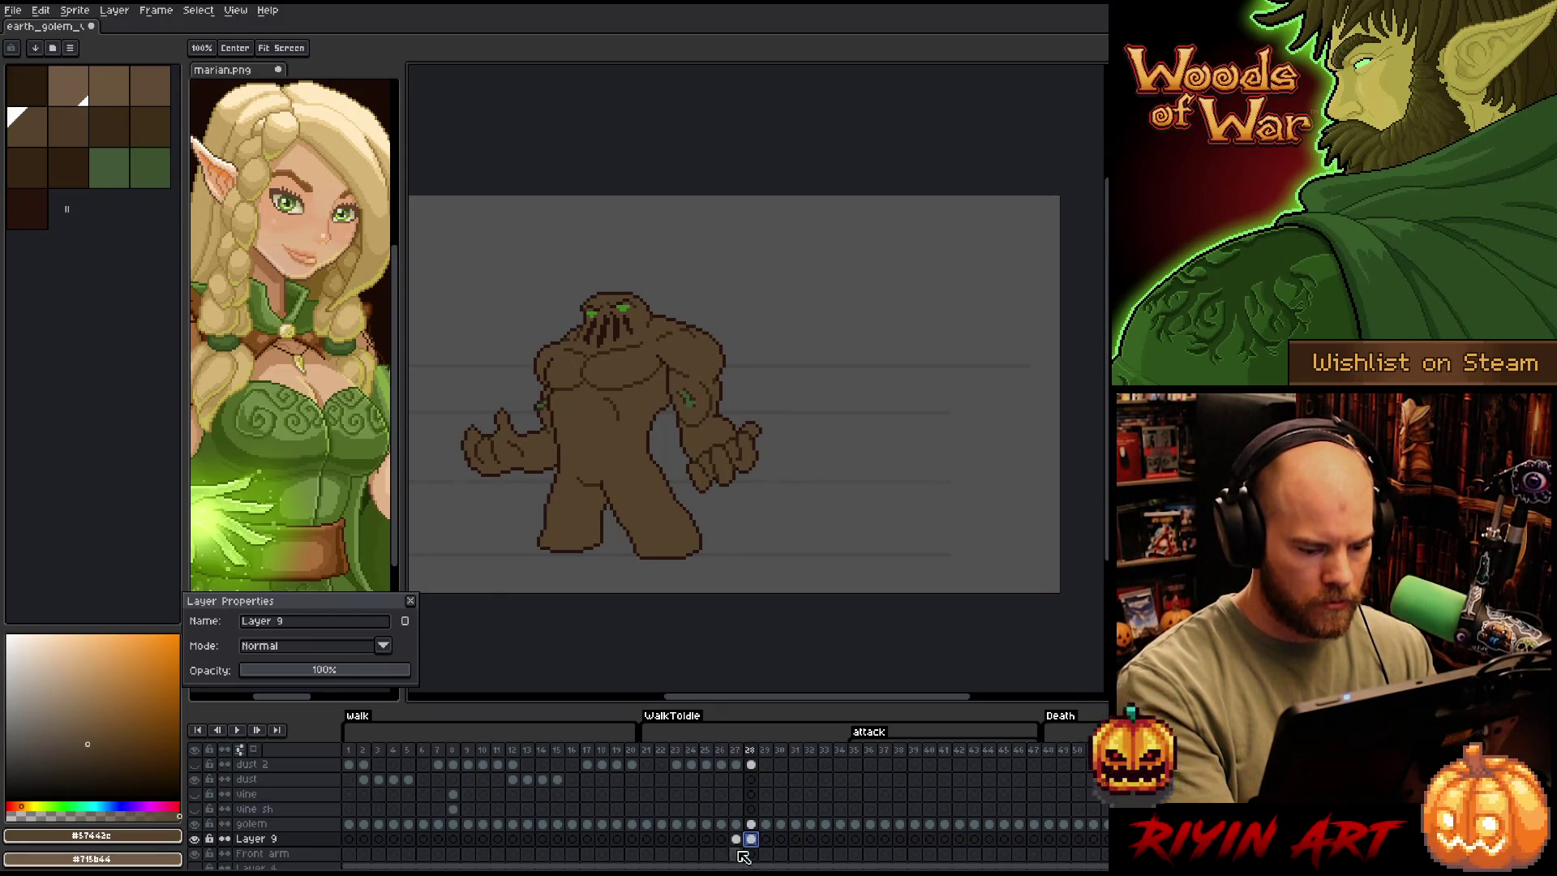
# Move Layer 9 above the golem layer and go to frame 27 with the Pencil
pyautogui.click(267, 840)
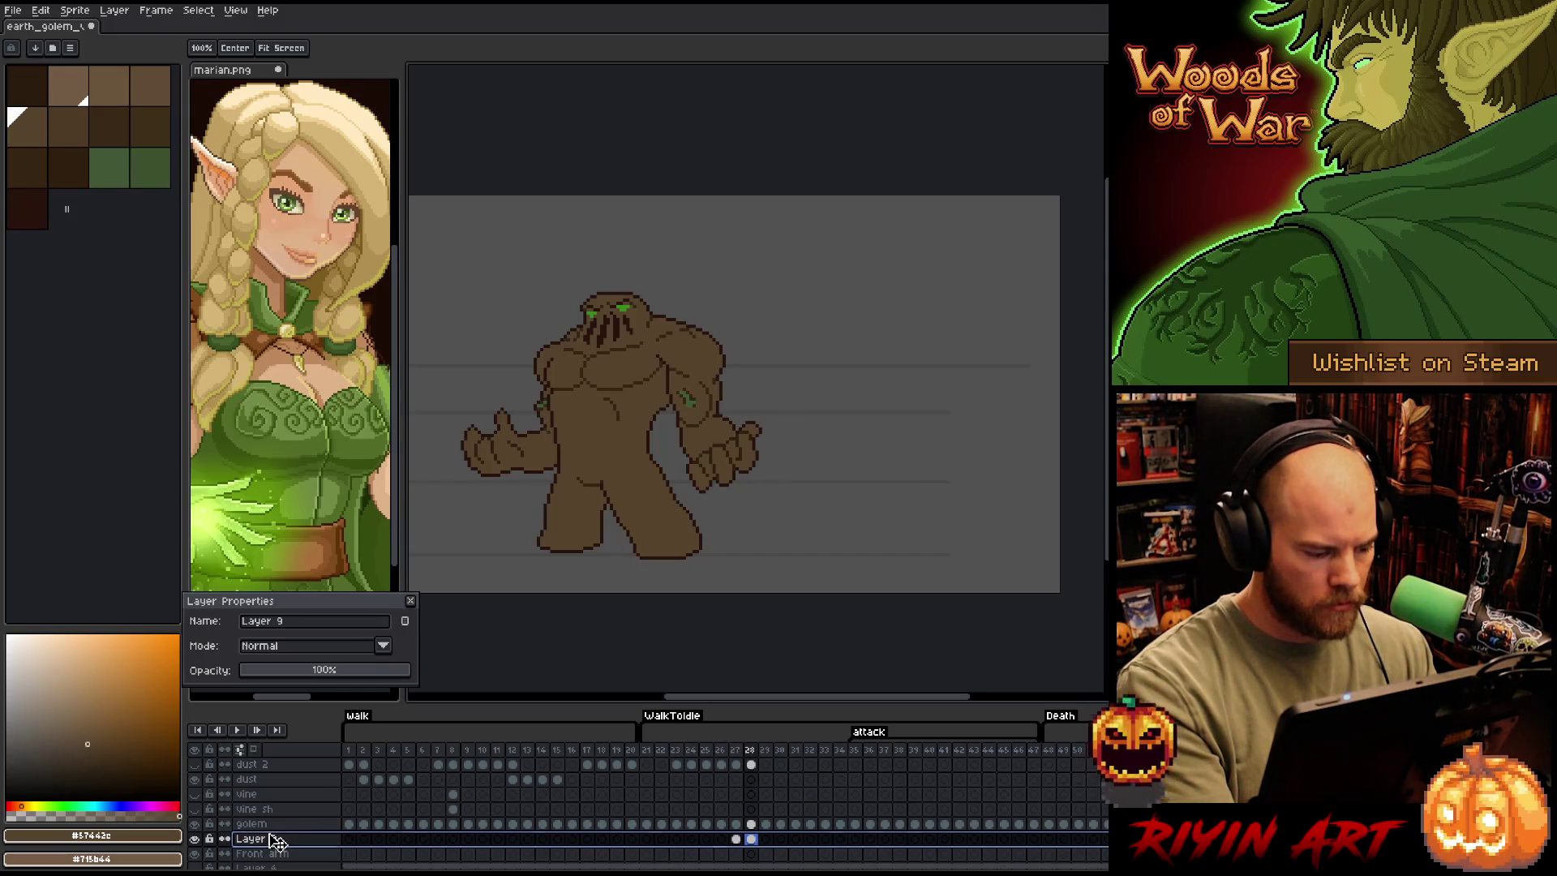
pyautogui.moveTo(275, 842); pyautogui.dragTo(276, 825)
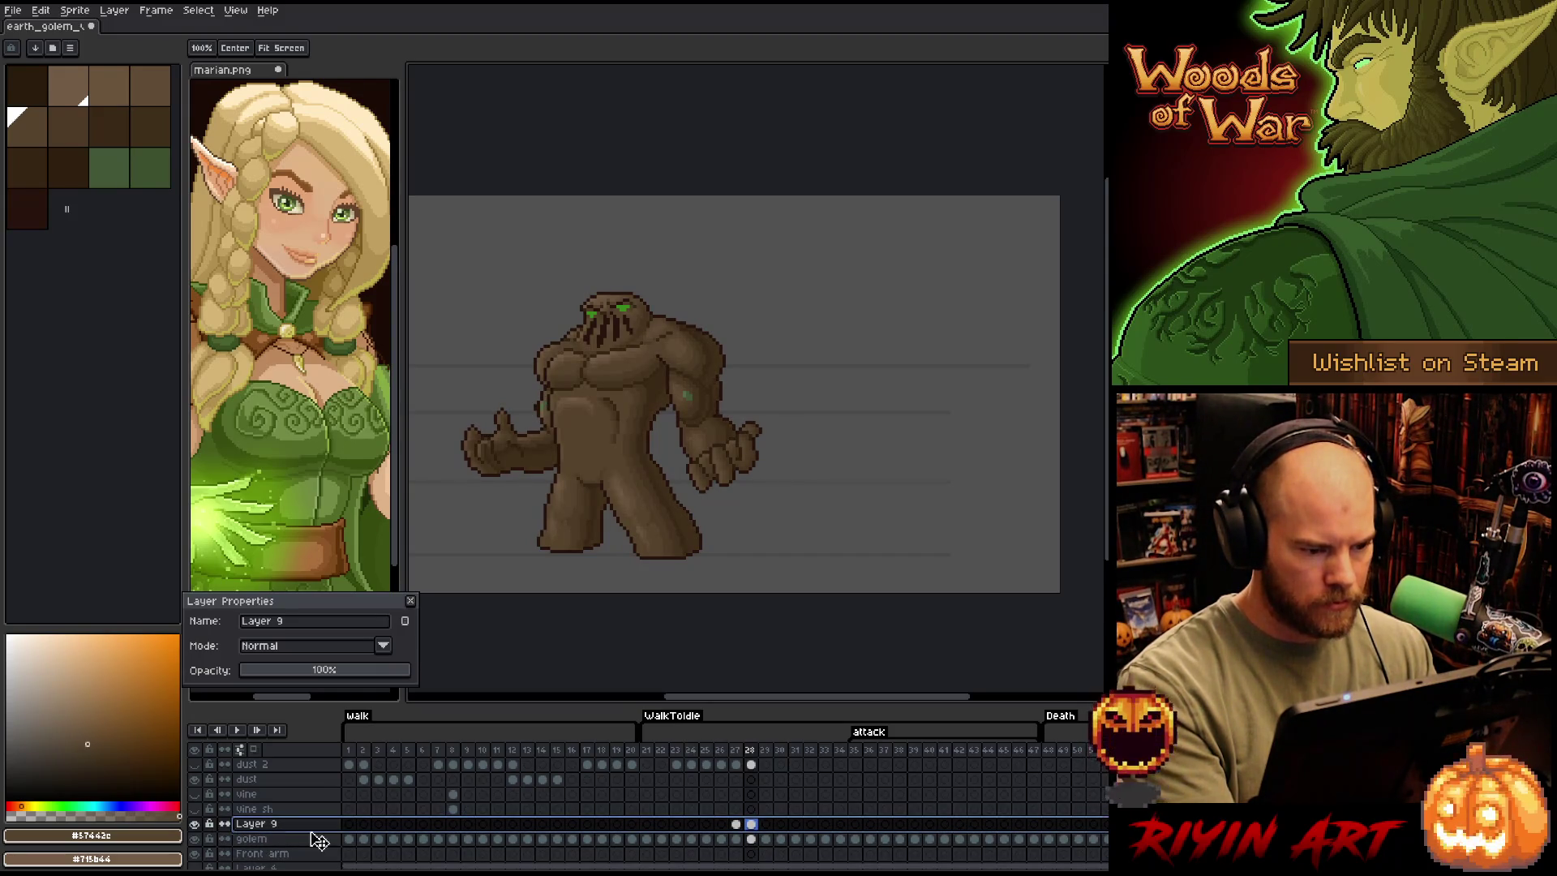
pyautogui.click(736, 824)
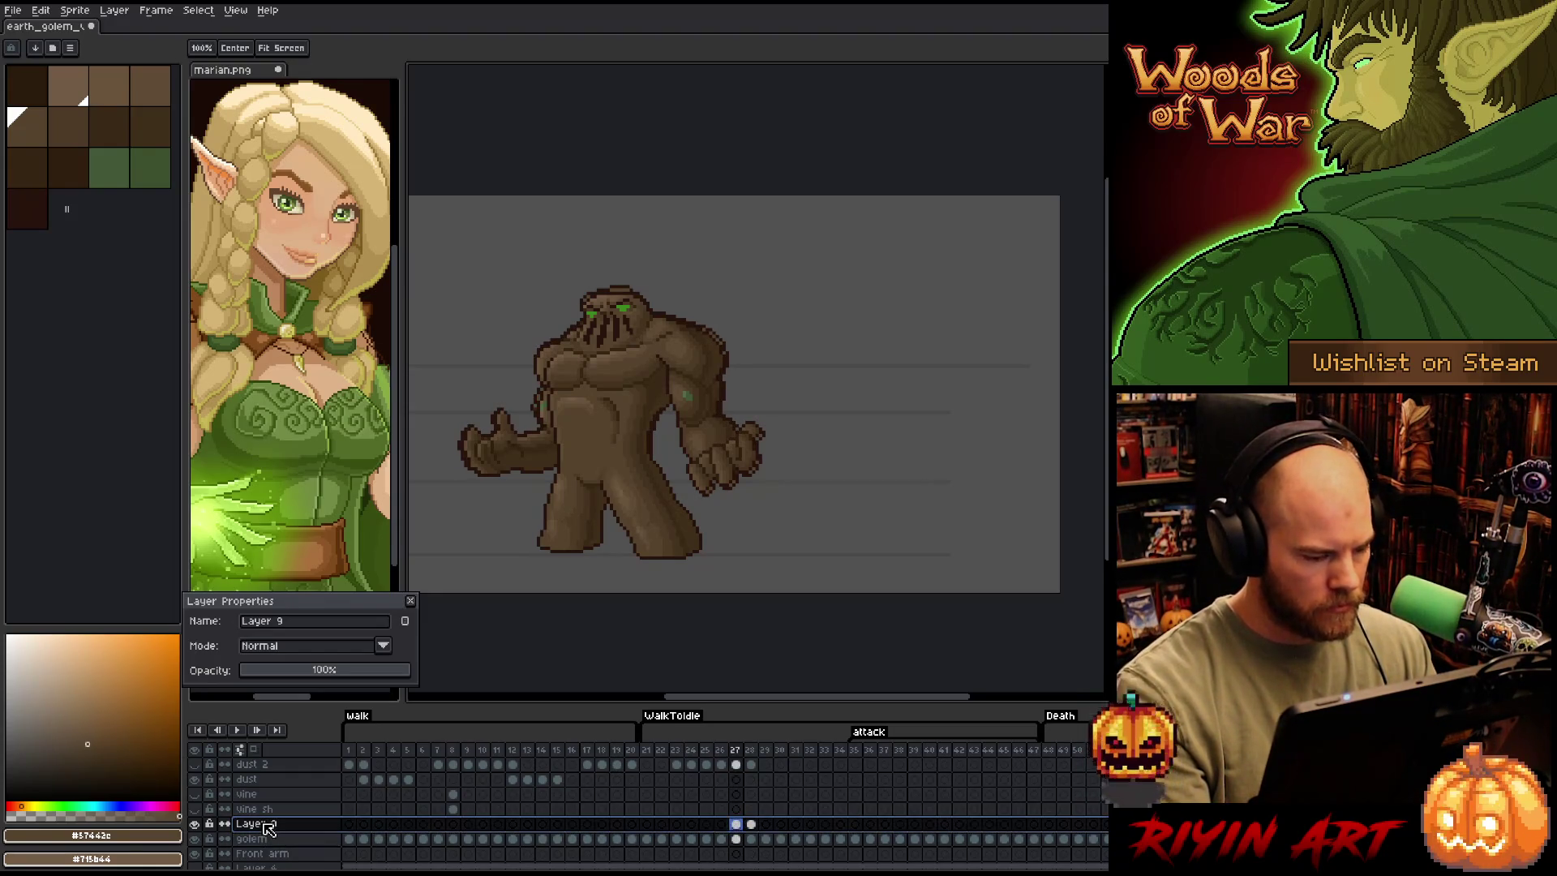
pyautogui.press('b')
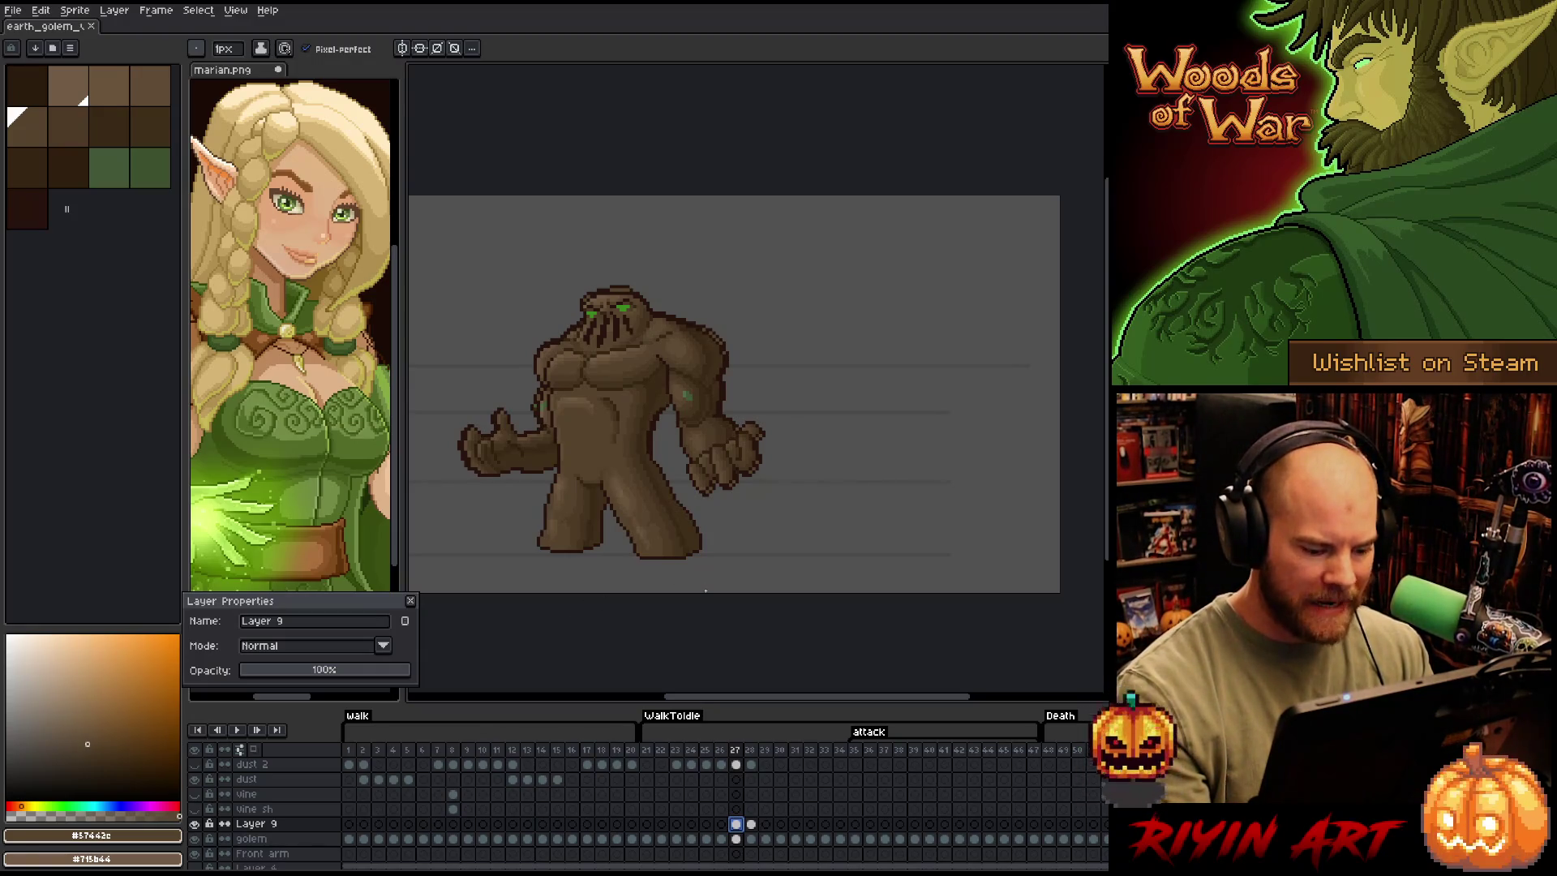
# Switch to the Lasso tool and hide the background layer to see transparency
pyautogui.press('m')
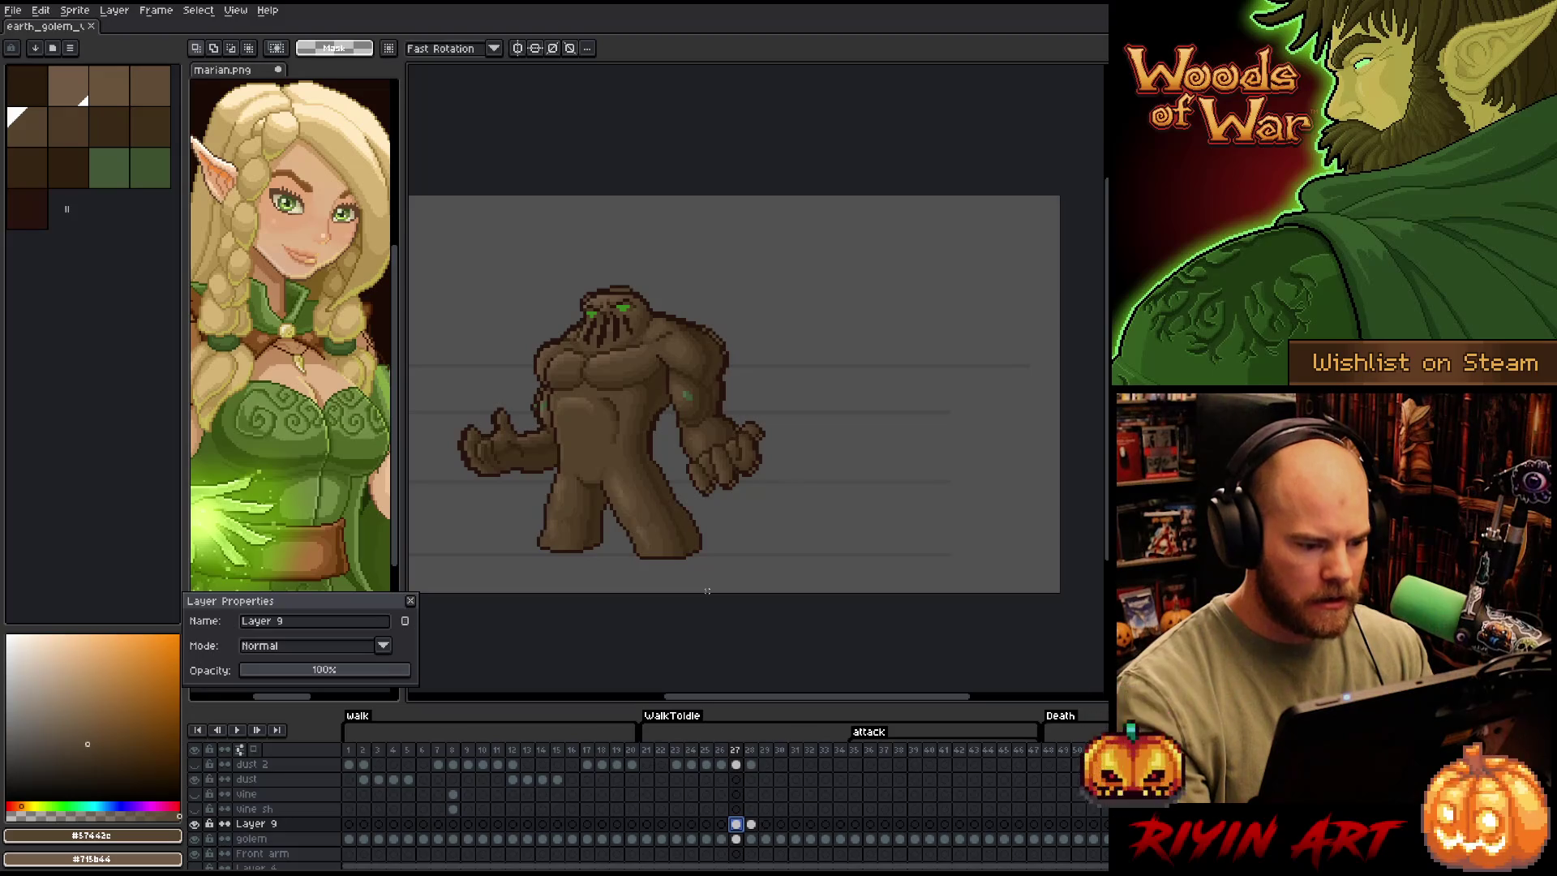
pyautogui.click(194, 825)
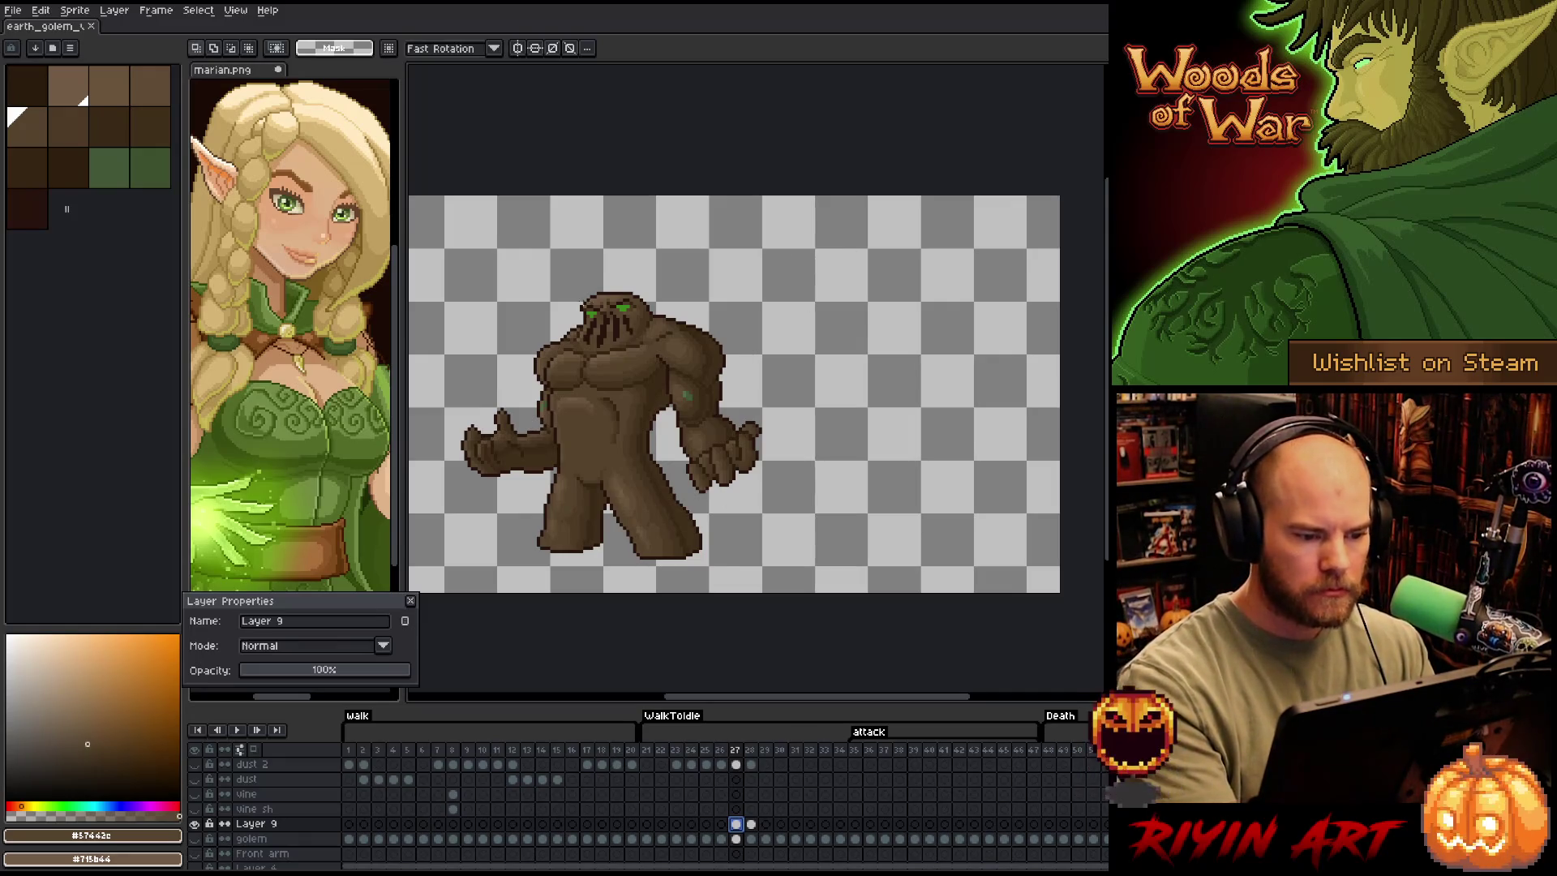
pyautogui.scroll(2, 592, 280)
# Use Replace Color to swap the dark outline colour #28130d on Layer 9 for a new colour
pyautogui.hotkey('shift', 'r')
pyautogui.moveTo(485, 641); pyautogui.dragTo(709, 251)
pyautogui.click(740, 294)
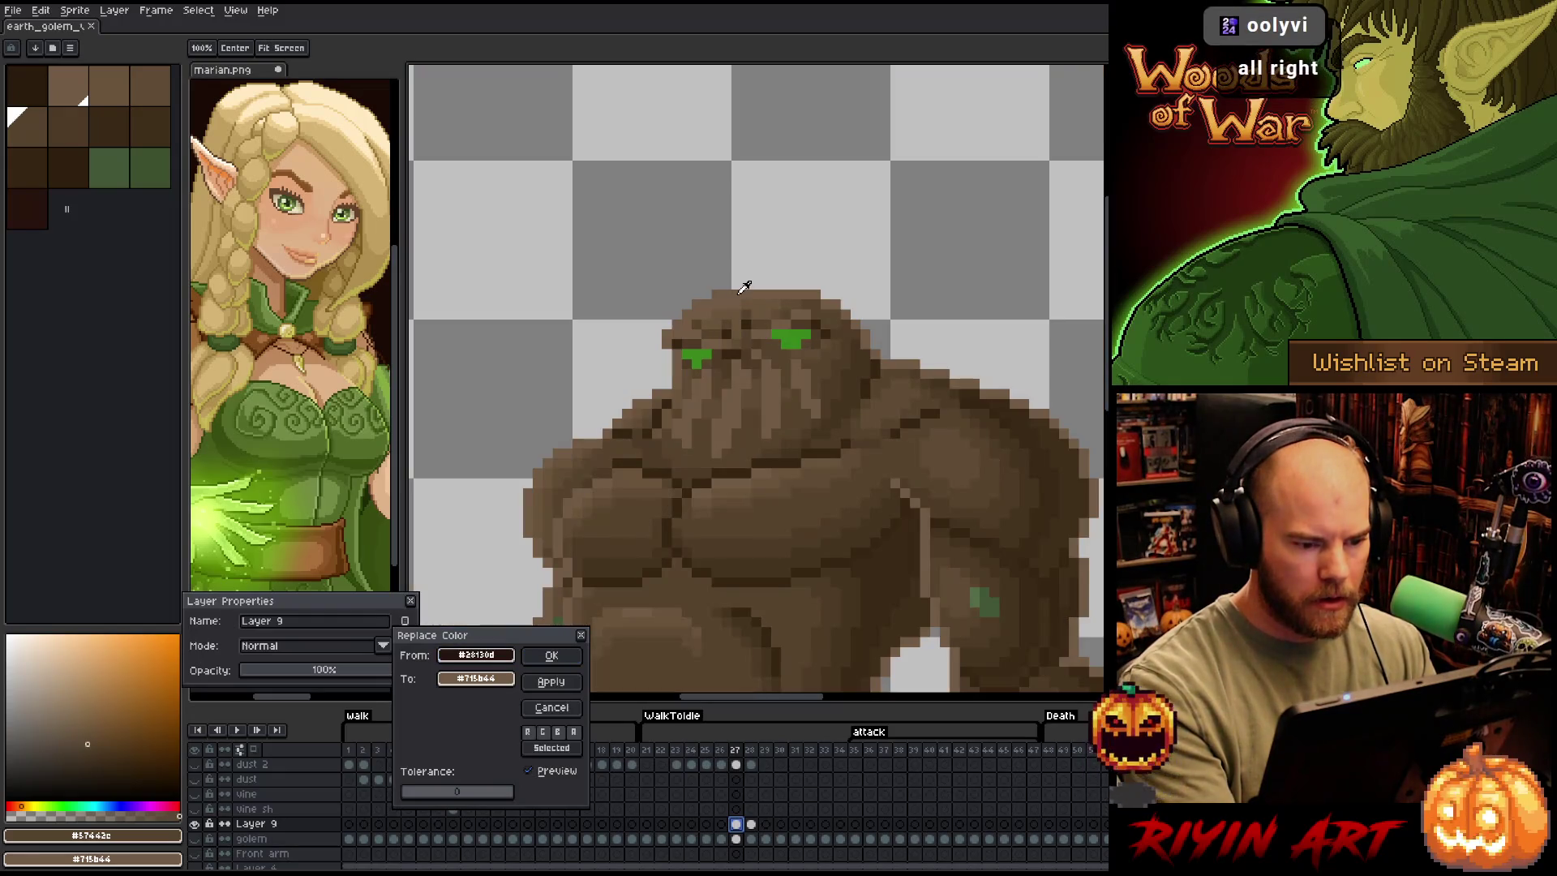
pyautogui.click(491, 681)
pyautogui.click(491, 681)
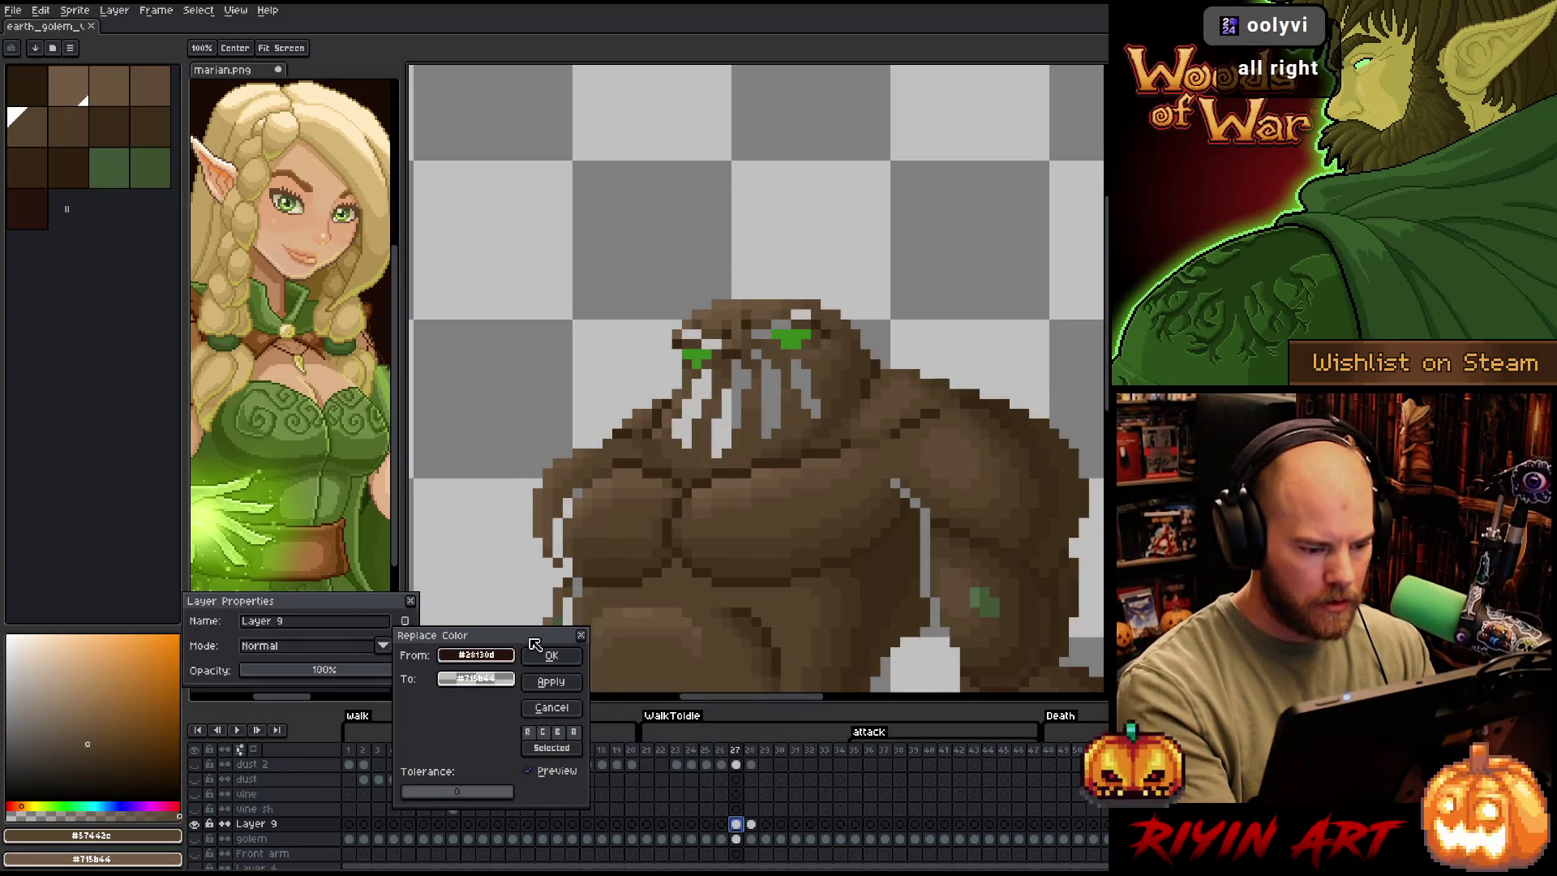
pyautogui.click(551, 656)
pyautogui.scroll(-4, 694, 465)
pyautogui.scroll(1, 693, 466)
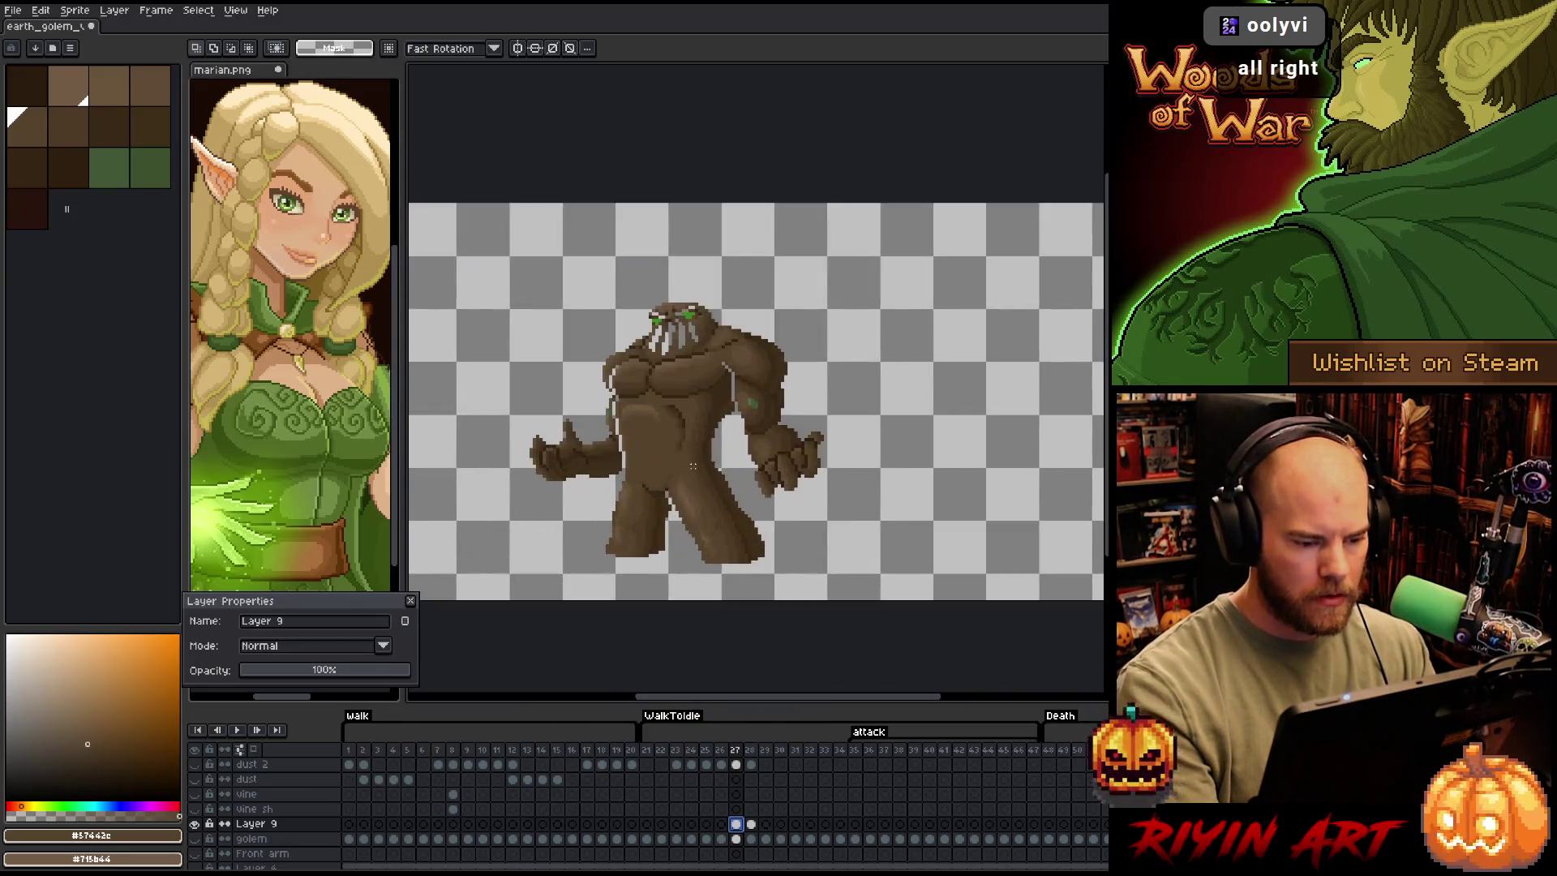
# Show the grey background again and toggle Layer 9 several times to compare the shading
pyautogui.click(195, 824)
pyautogui.click(196, 824)
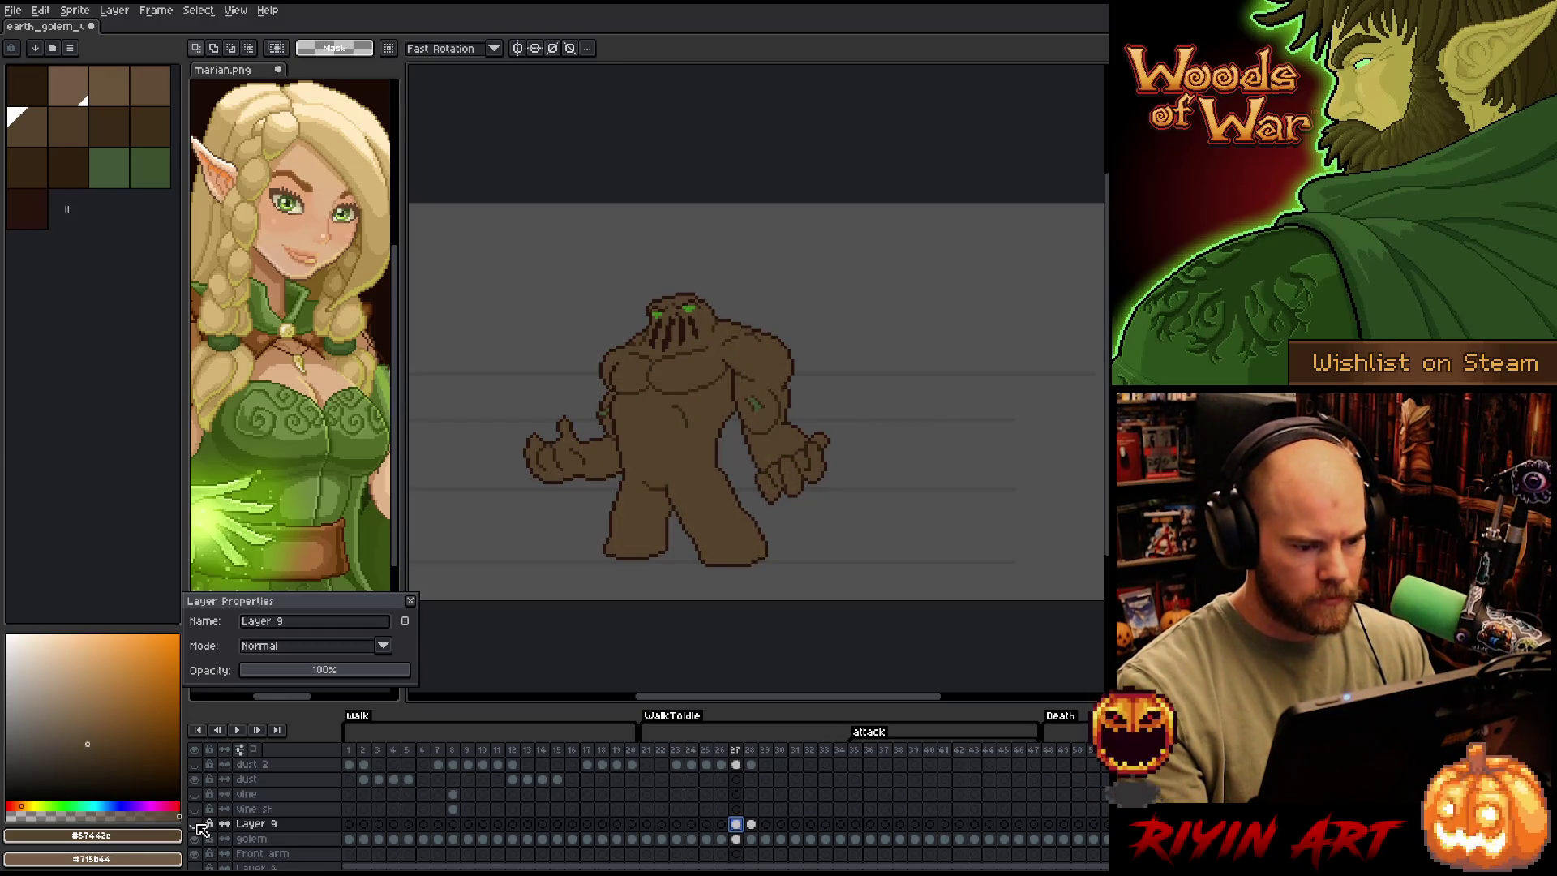
pyautogui.click(196, 824)
pyautogui.click(195, 824)
pyautogui.click(195, 824)
pyautogui.click(196, 824)
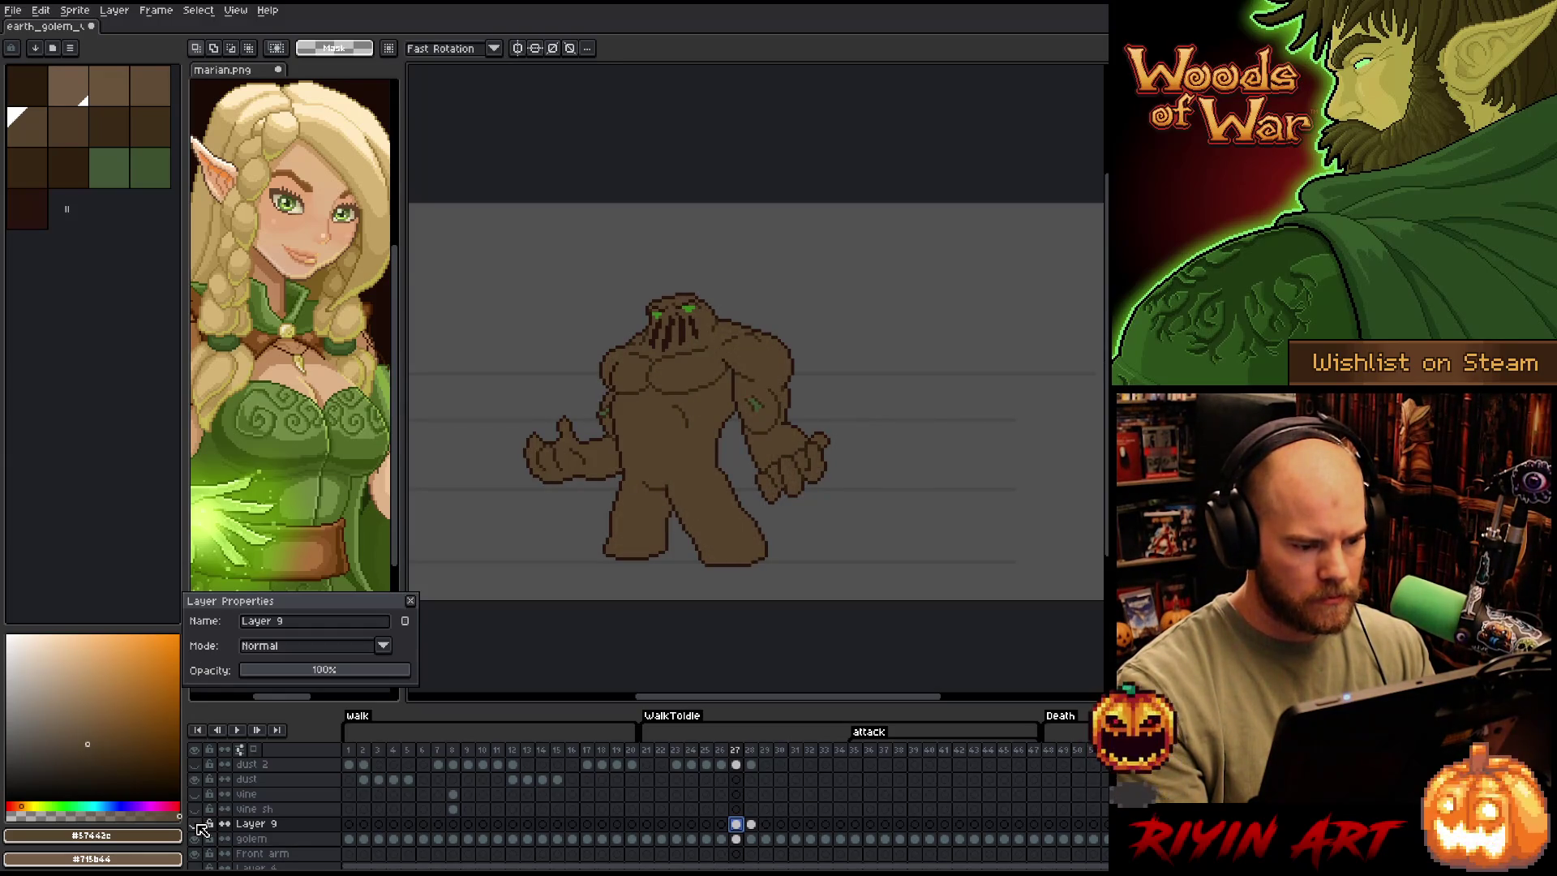
pyautogui.click(195, 824)
pyautogui.click(195, 824)
pyautogui.click(196, 824)
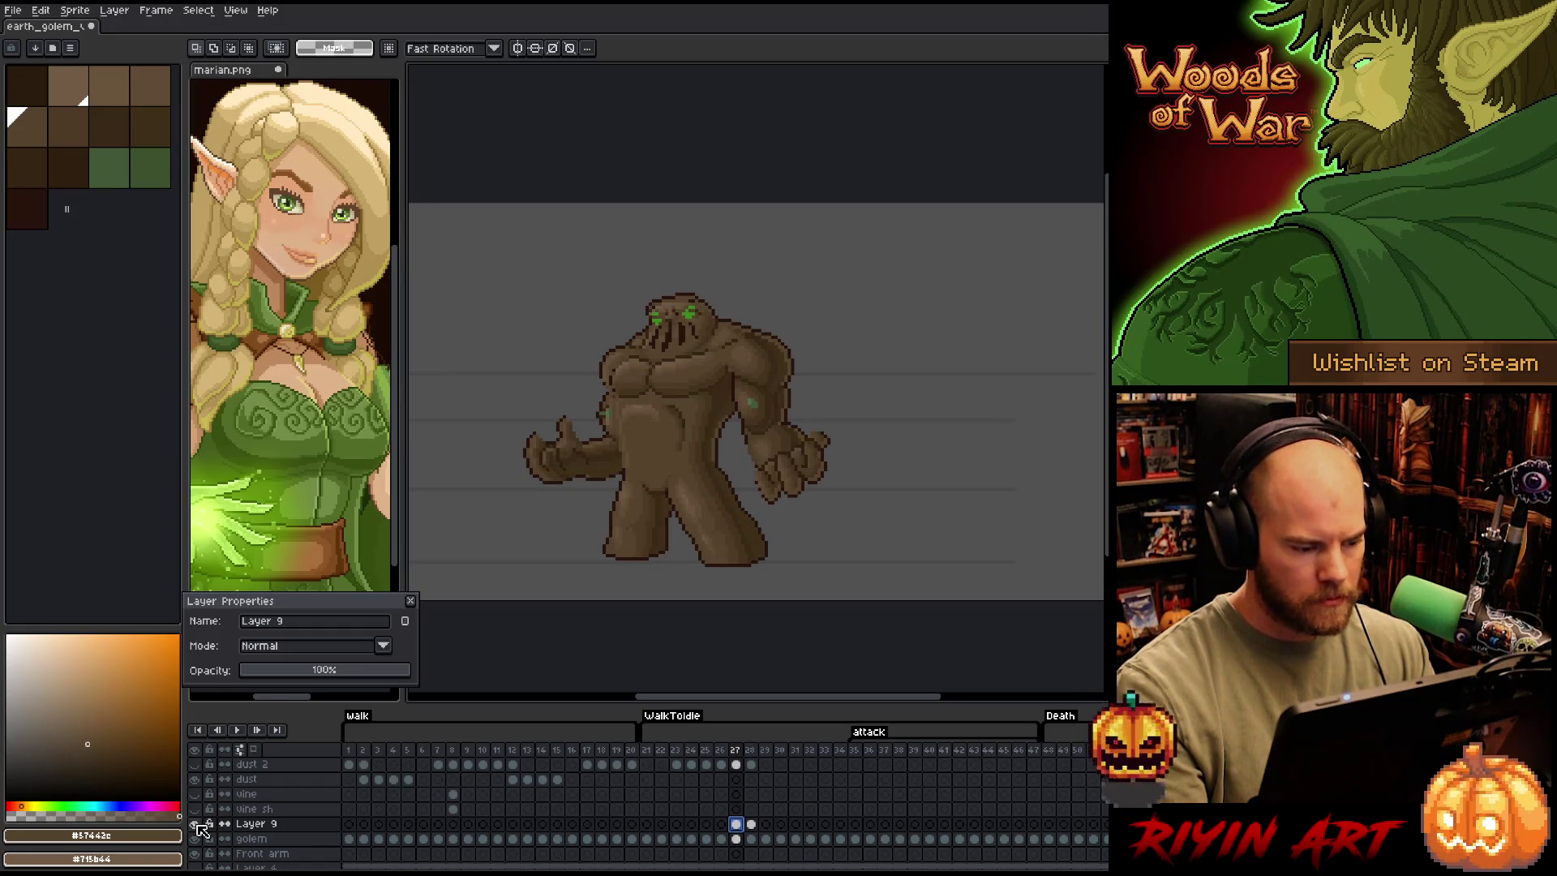
pyautogui.scroll(2, 696, 406)
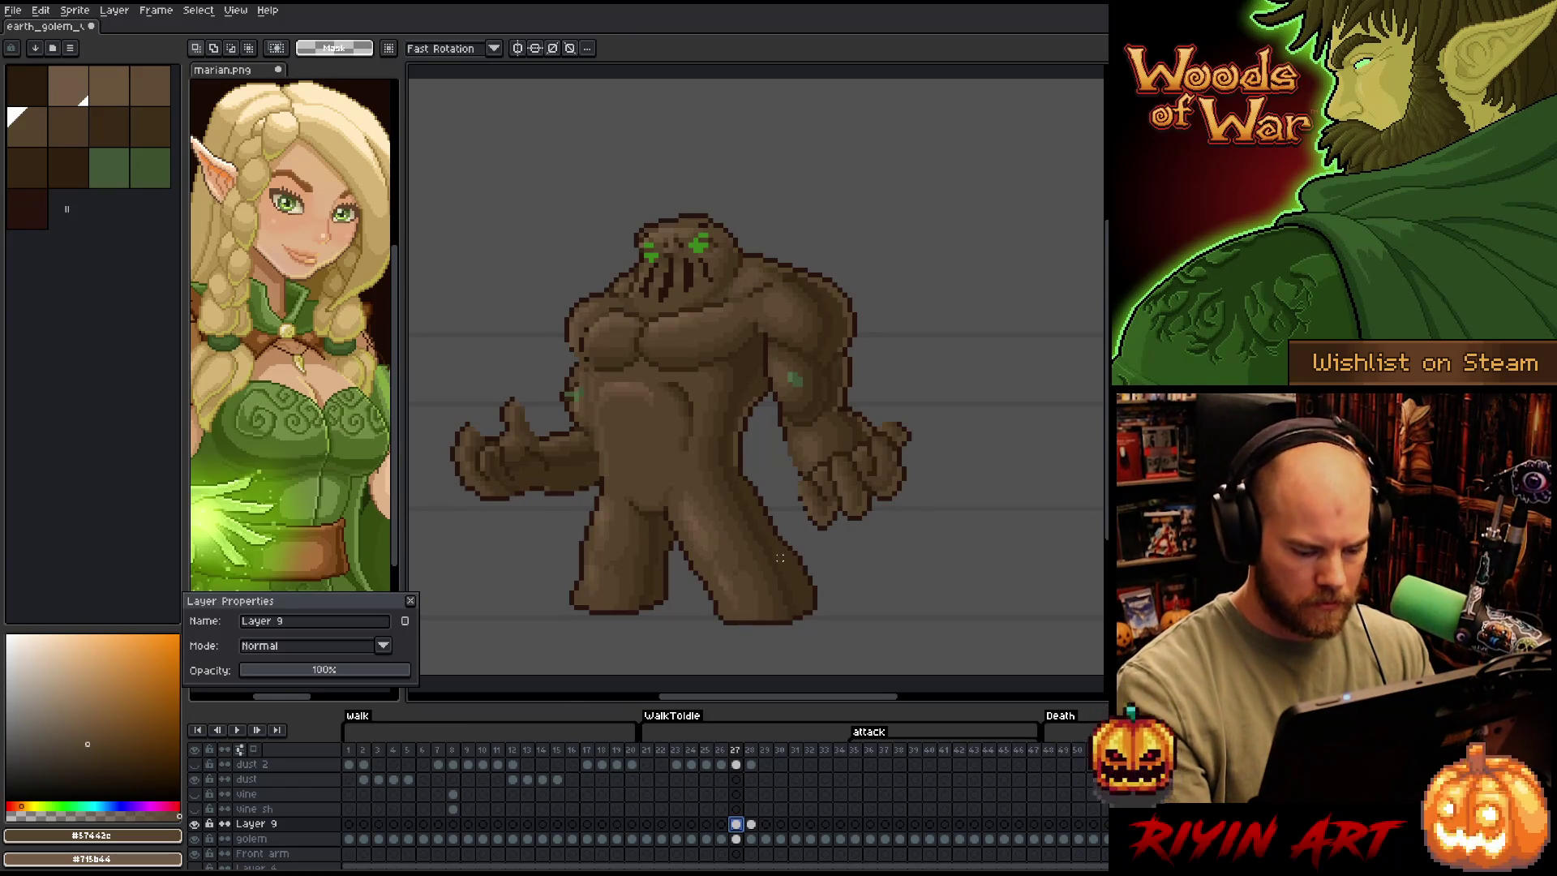
# Play the animation while toggling Layer 9's shading on and off, ending with it visible
pyautogui.click(196, 824)
pyautogui.press('Return')
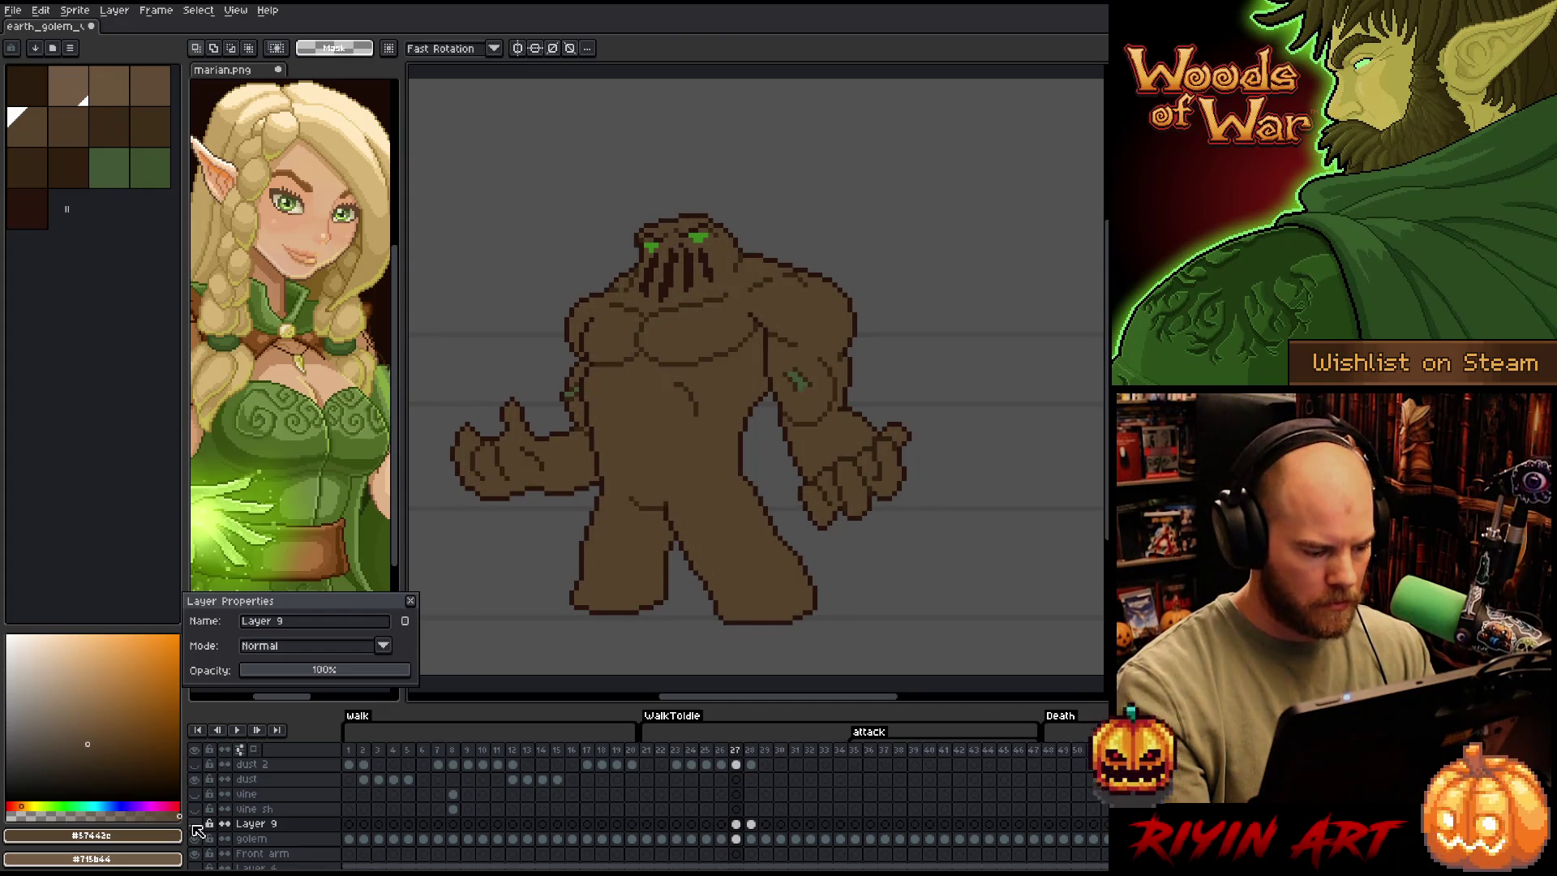
pyautogui.click(196, 824)
pyautogui.click(197, 823)
pyautogui.click(200, 824)
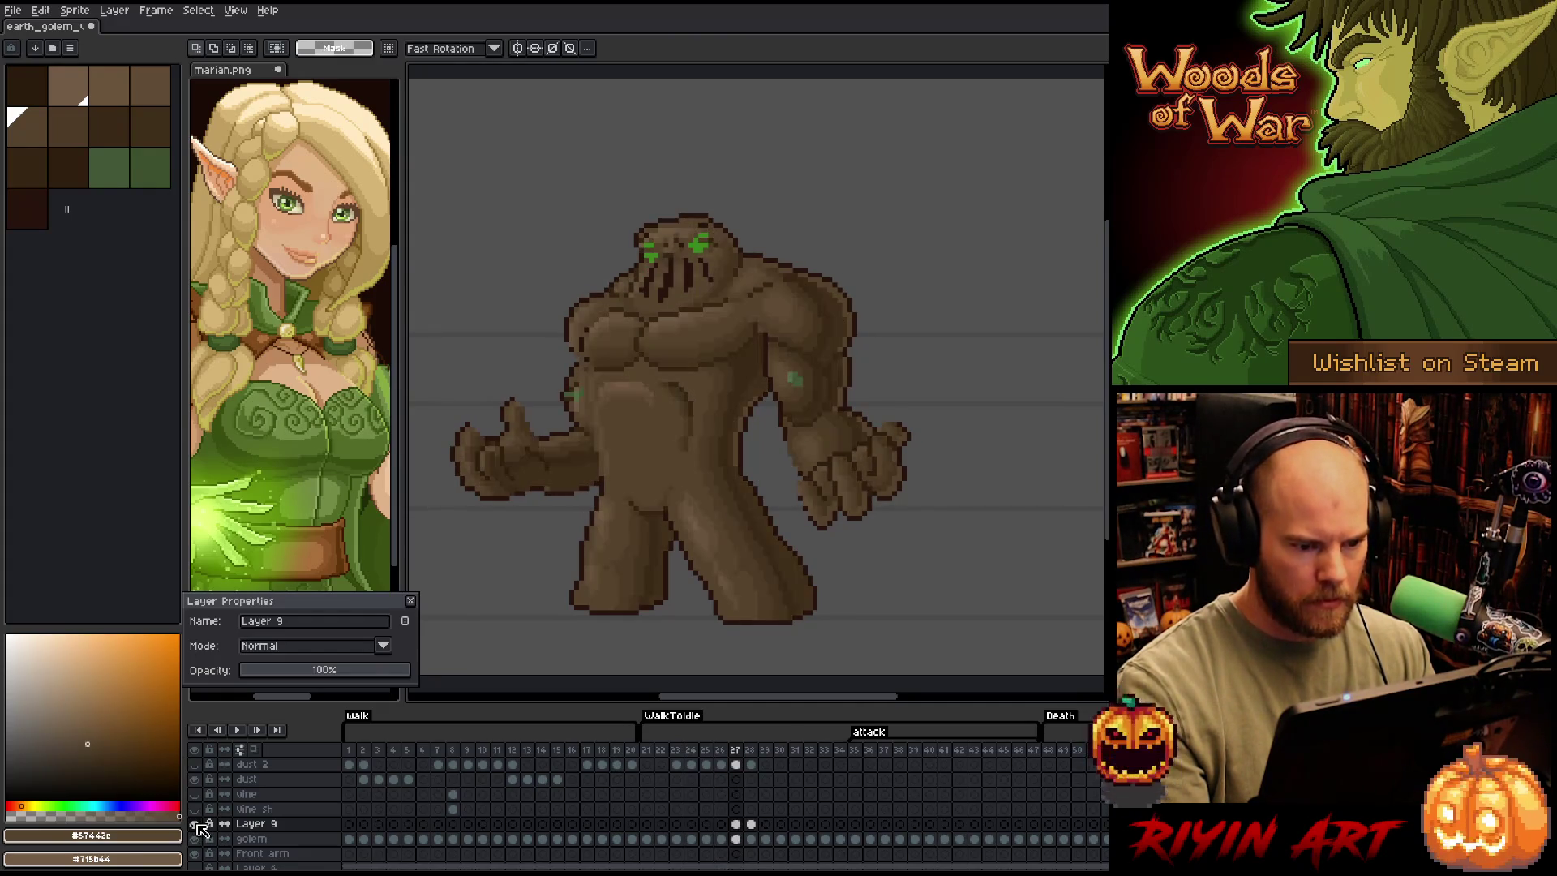
pyautogui.click(200, 824)
pyautogui.click(196, 823)
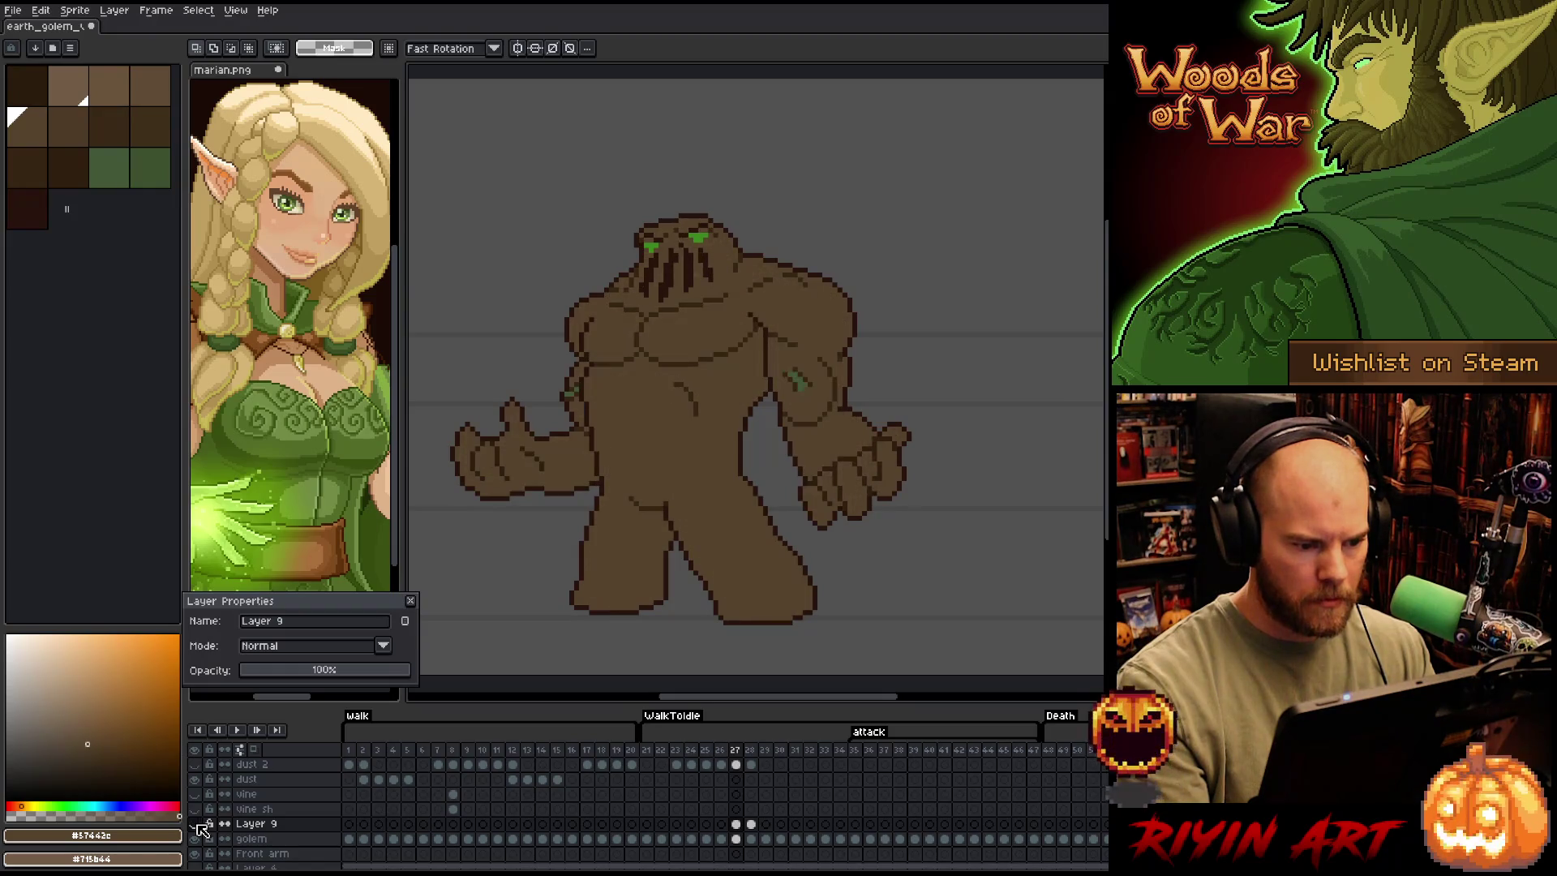
pyautogui.click(196, 823)
pyautogui.click(197, 824)
pyautogui.click(196, 823)
pyautogui.click(197, 824)
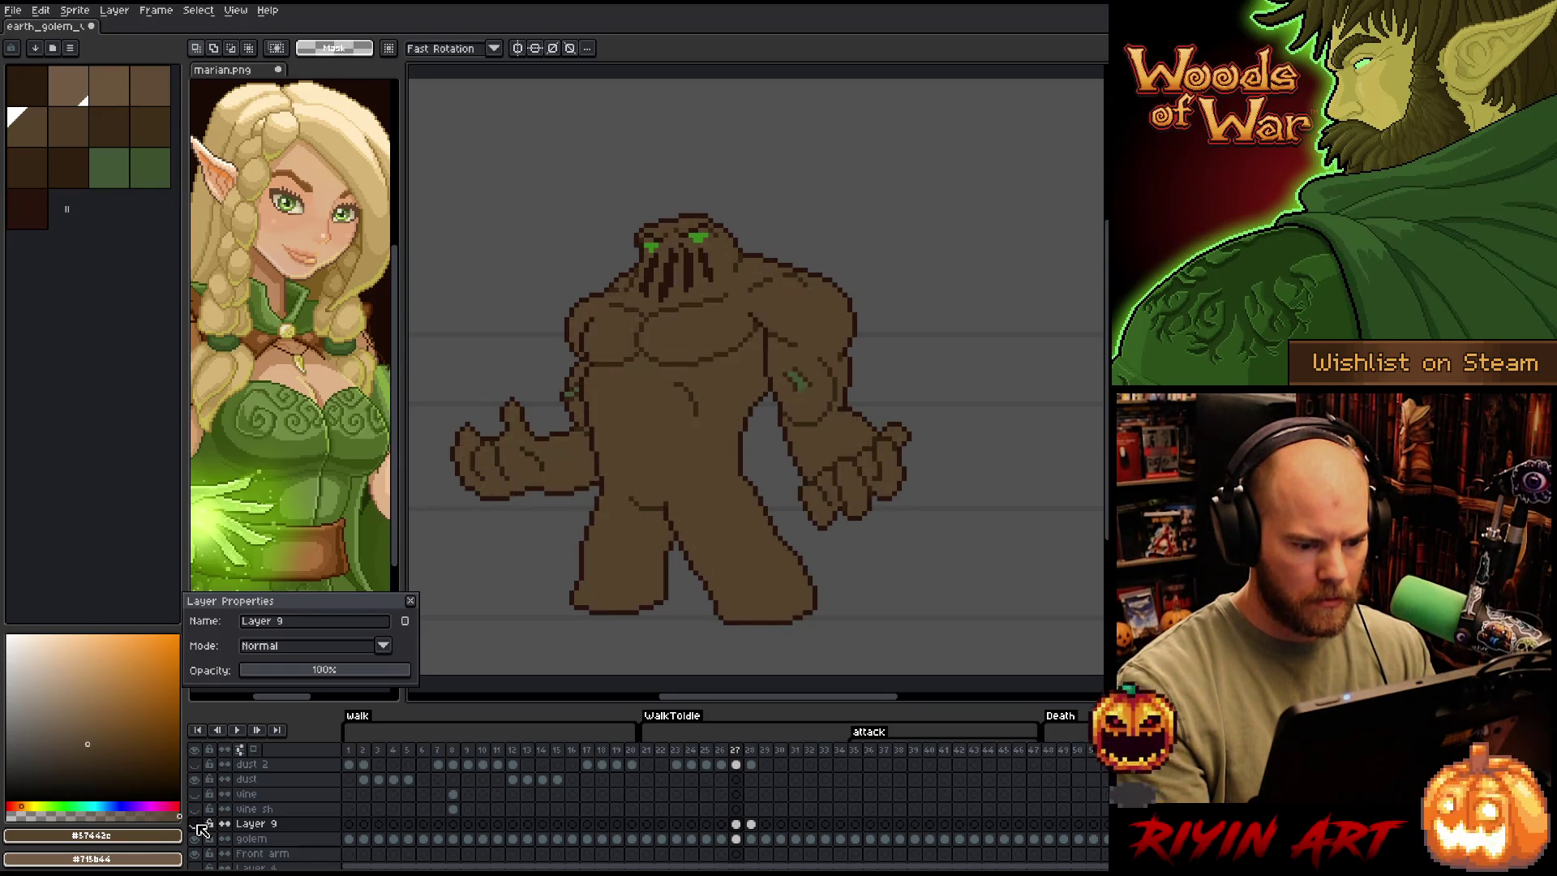
pyautogui.click(197, 823)
pyautogui.click(197, 823)
pyautogui.click(196, 824)
pyautogui.click(197, 824)
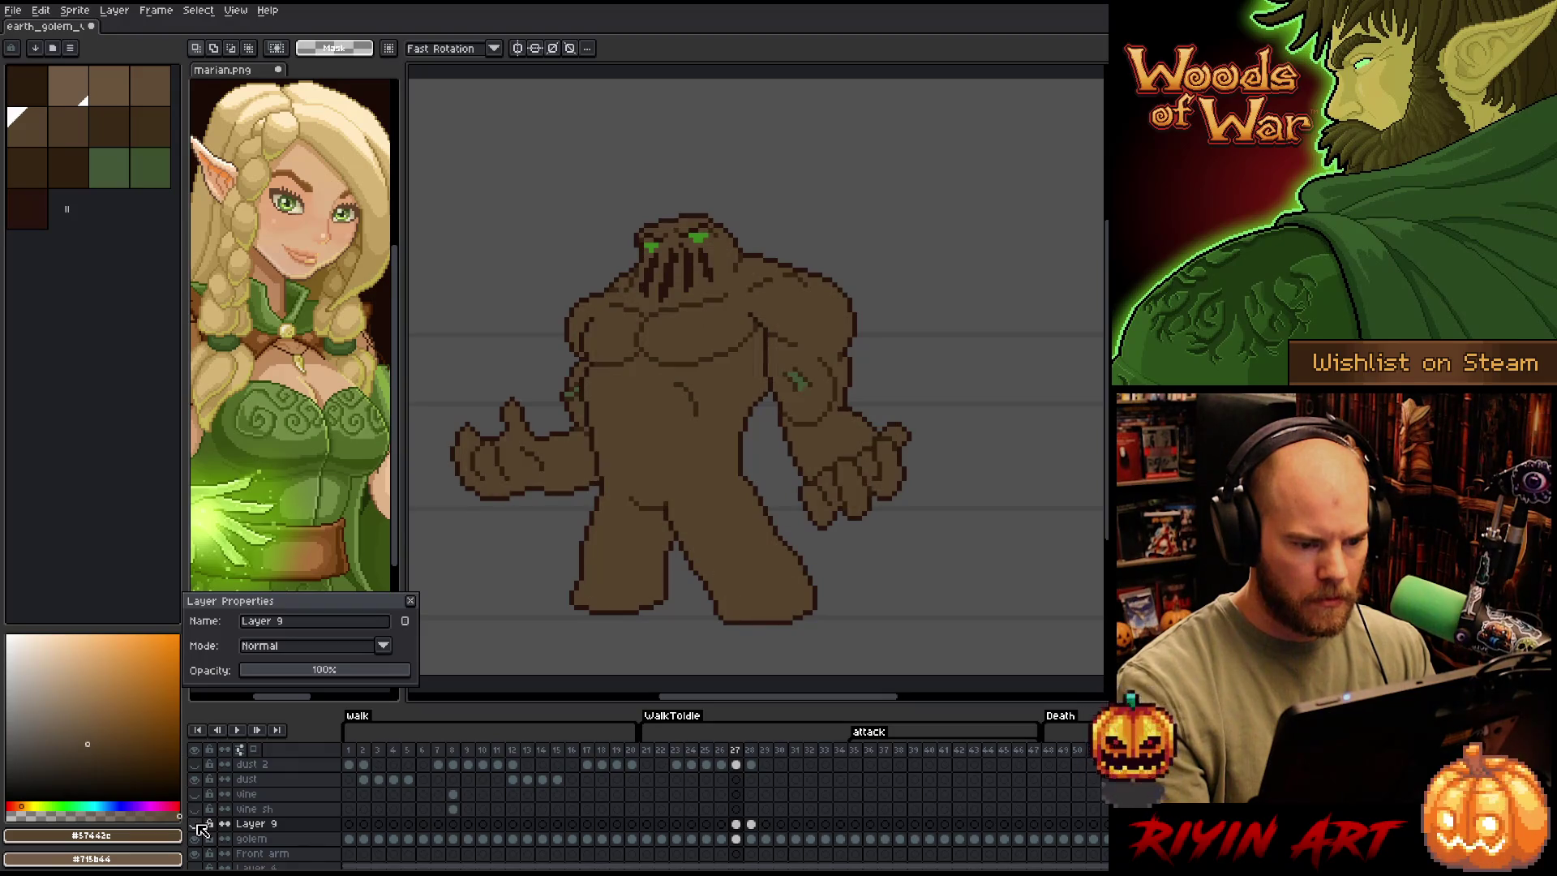
pyautogui.click(196, 823)
pyautogui.click(196, 823)
pyautogui.click(196, 823)
pyautogui.click(197, 823)
pyautogui.click(196, 824)
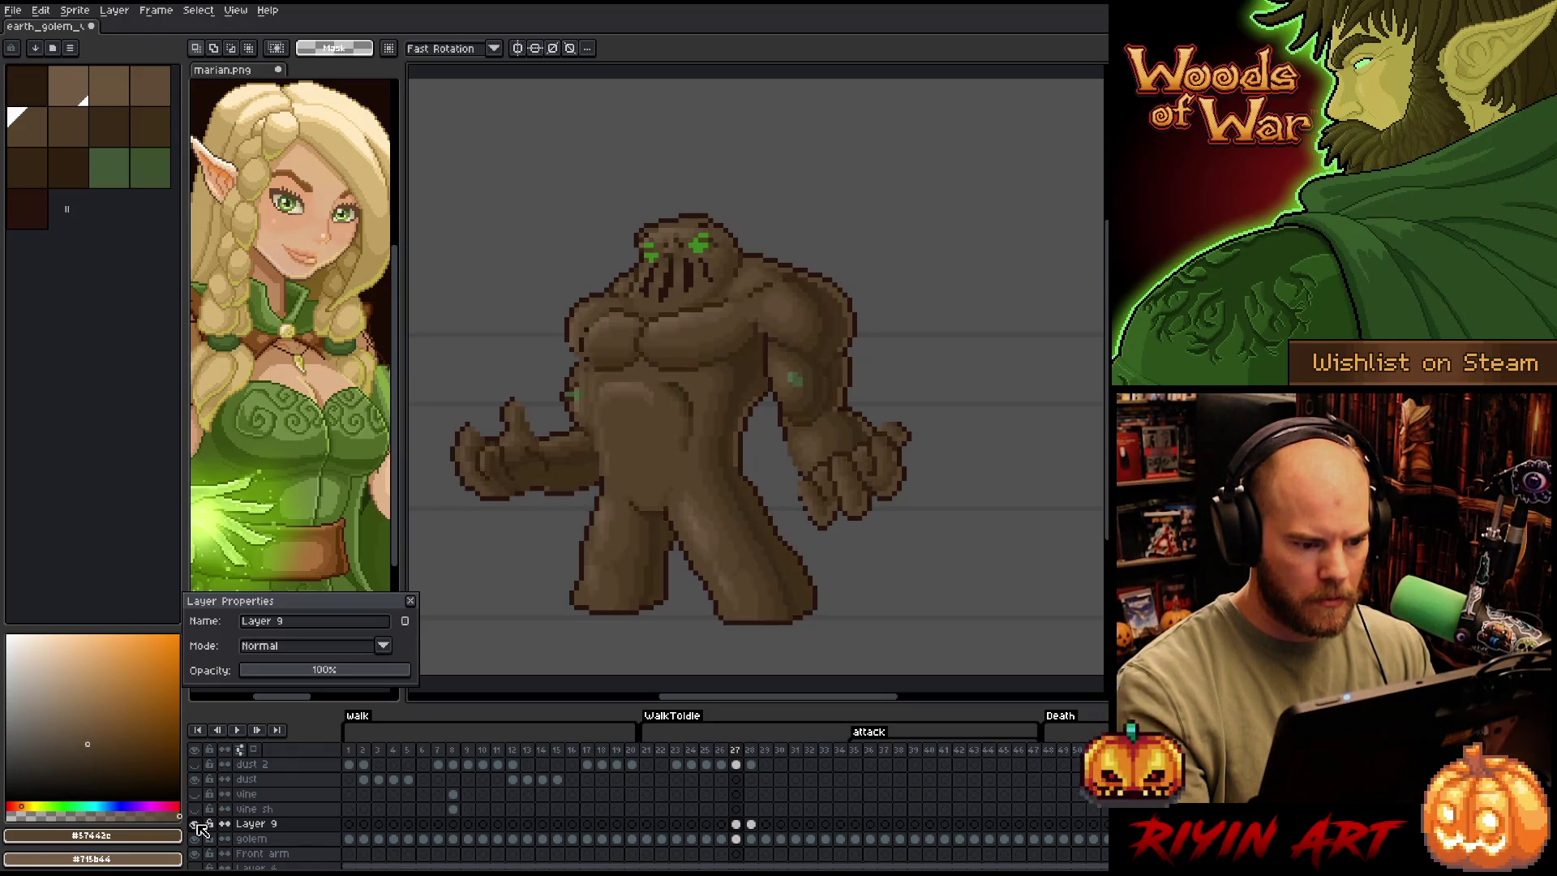
pyautogui.click(196, 823)
pyautogui.click(196, 823)
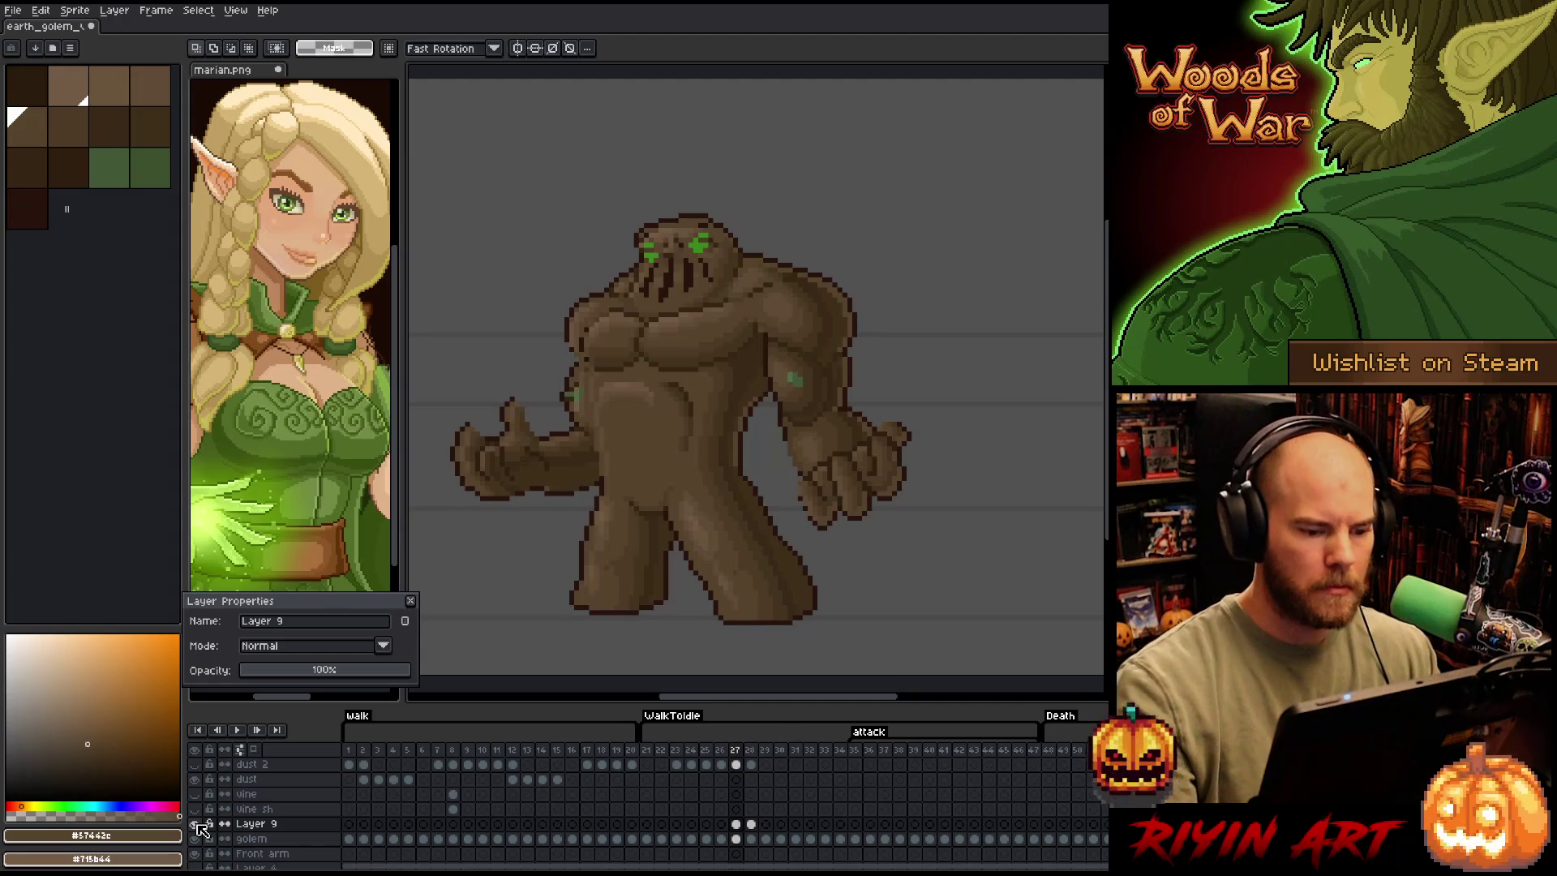
# Lasso-select the golem's head and upper body, then drop the selection
pyautogui.press('b')
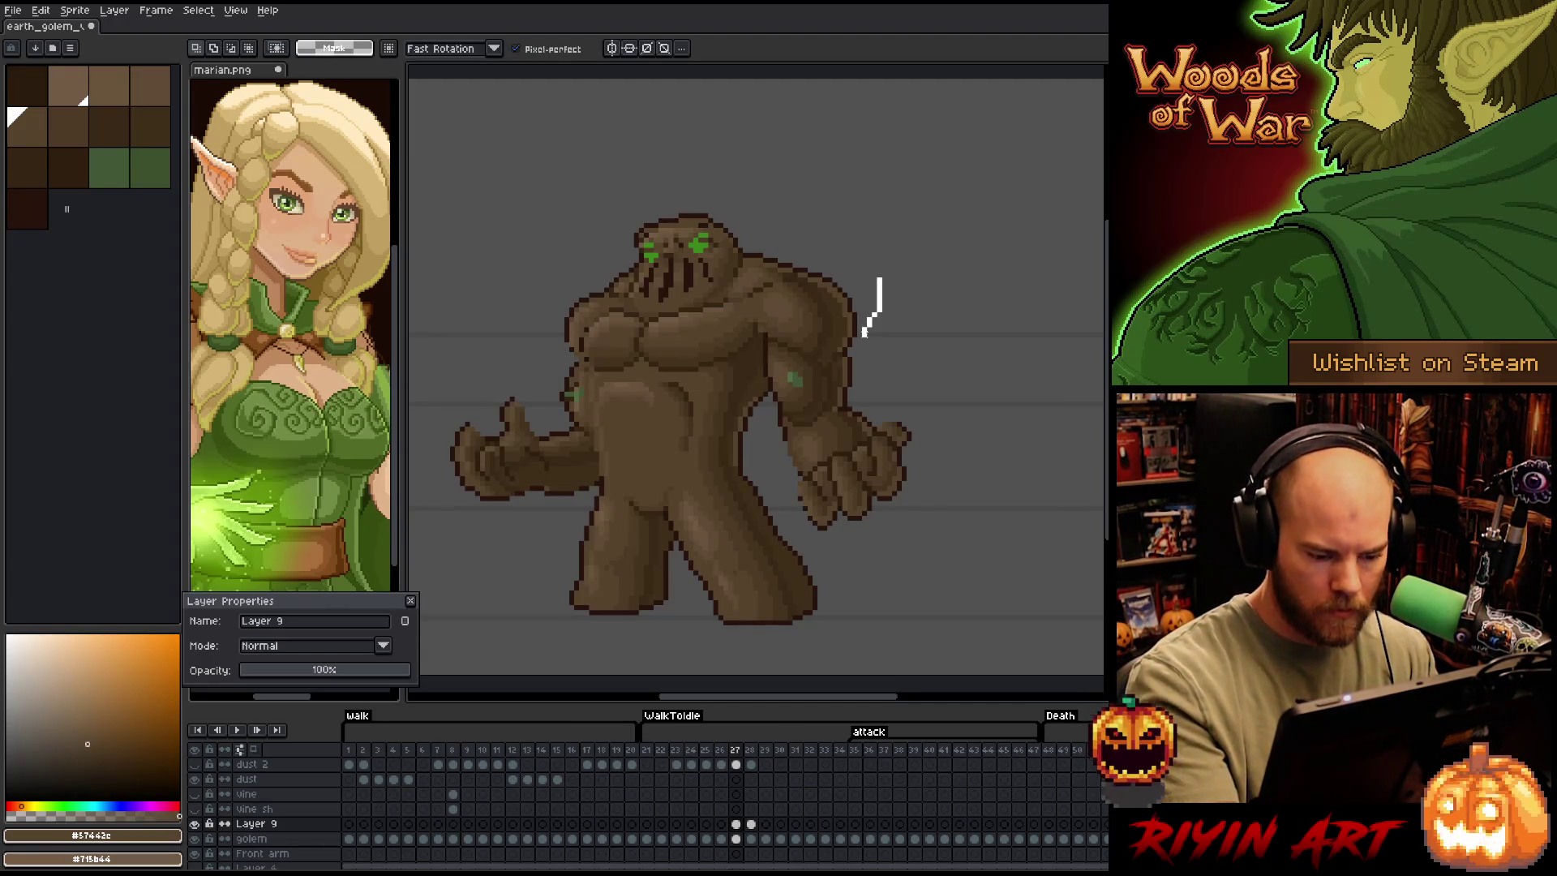
pyautogui.moveTo(864, 339)
pyautogui.mouseDown()
pyautogui.moveTo(826, 365)
pyautogui.moveTo(762, 332)
pyautogui.mouseUp()
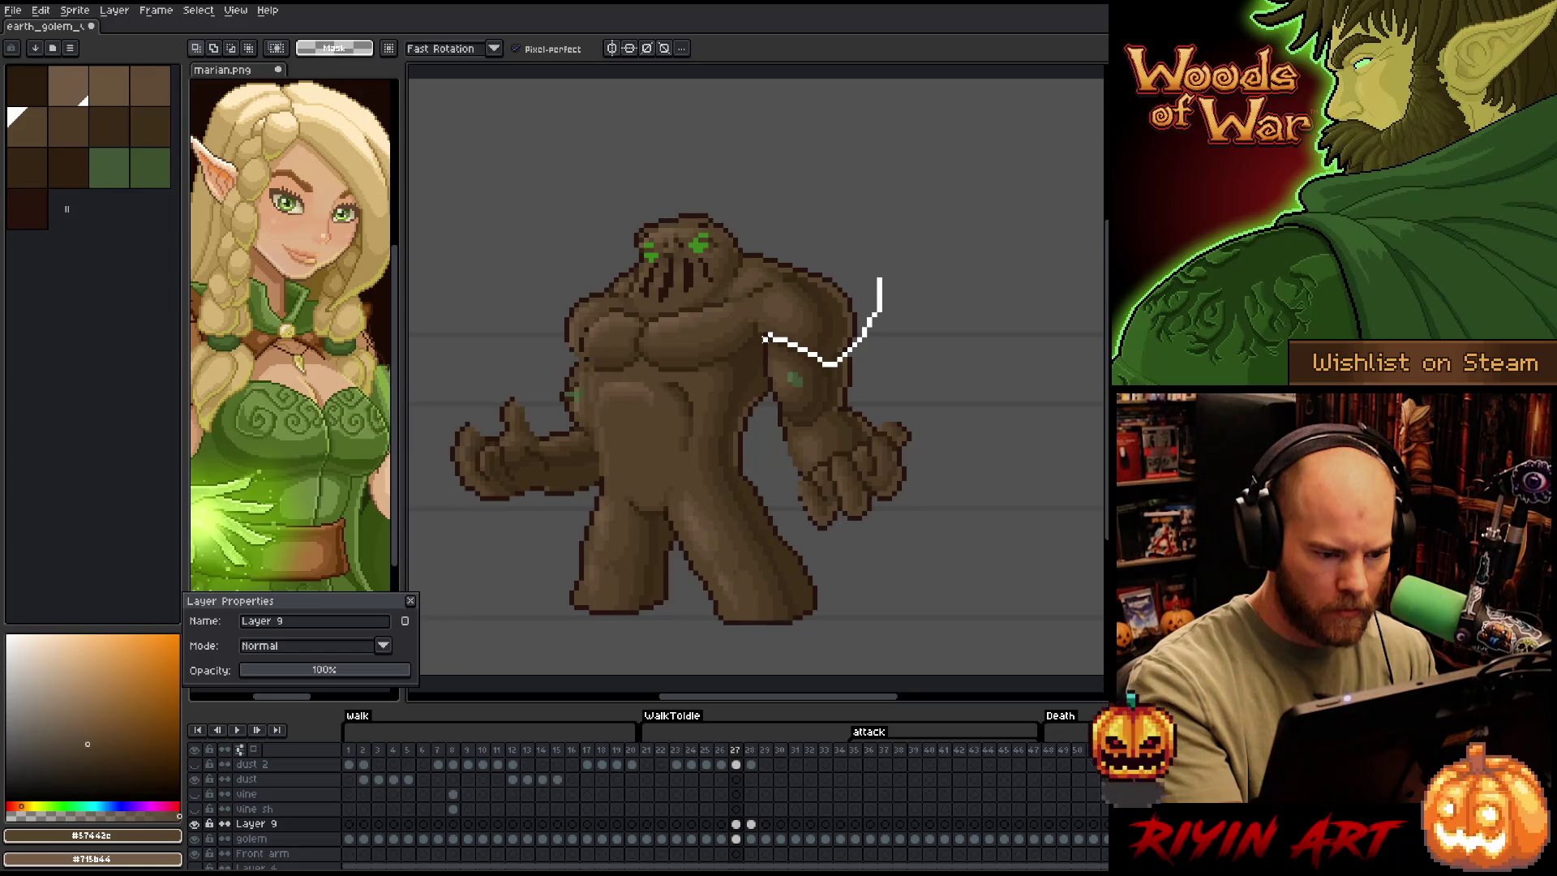
pyautogui.moveTo(765, 340)
pyautogui.mouseDown()
pyautogui.moveTo(707, 380)
pyautogui.moveTo(690, 457)
pyautogui.moveTo(610, 414)
pyautogui.moveTo(582, 339)
pyautogui.moveTo(519, 336)
pyautogui.moveTo(892, 268)
pyautogui.mouseUp()
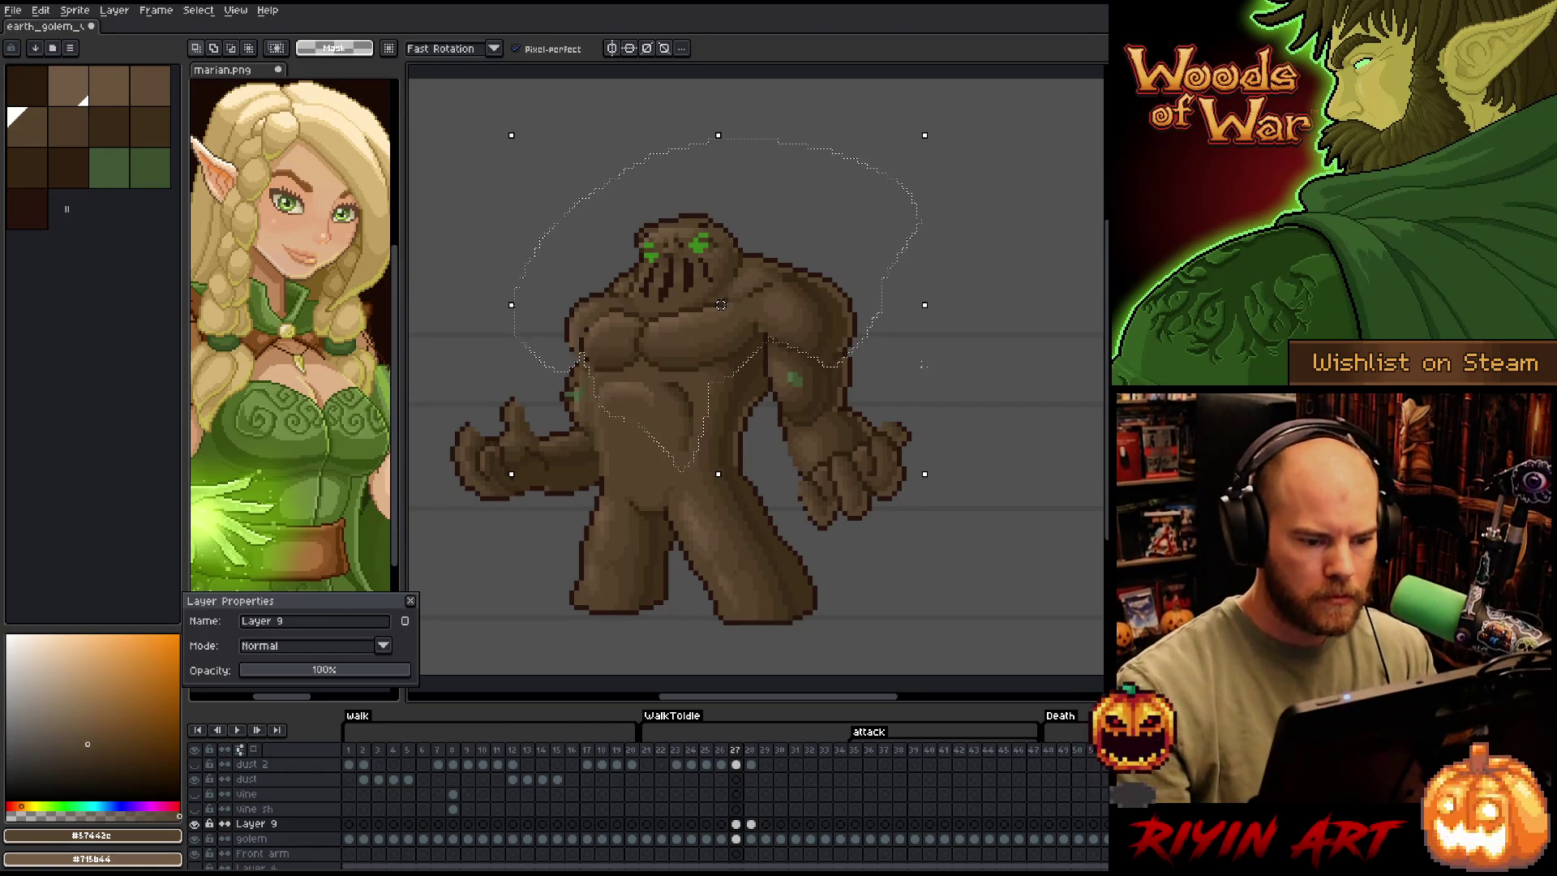
pyautogui.keyDown('ctrl'); pyautogui.click(720, 300); pyautogui.keyUp('ctrl')
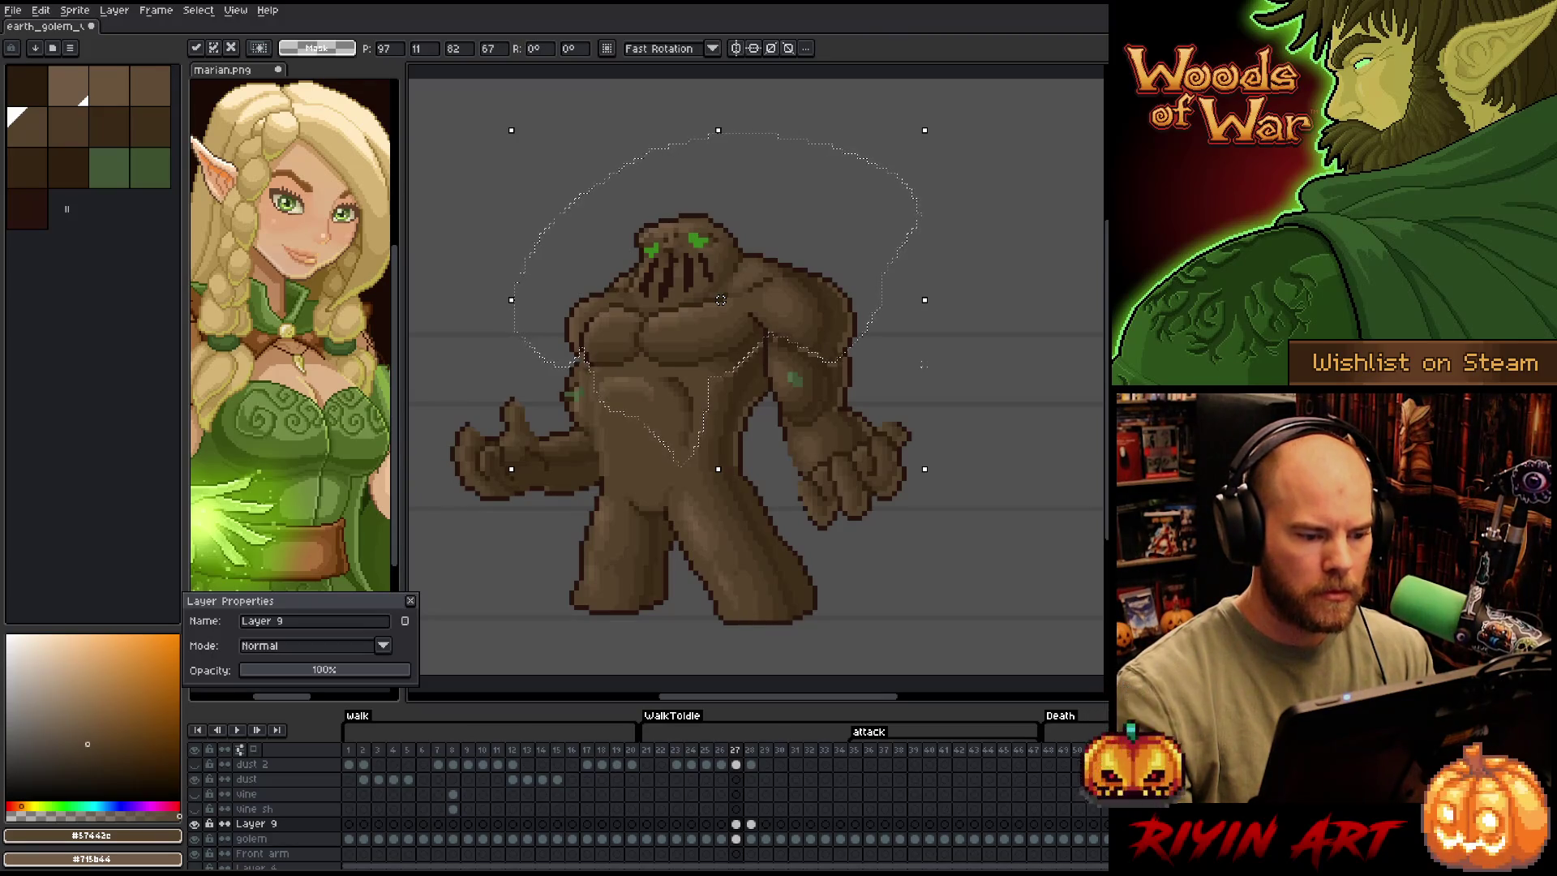
pyautogui.press('b')
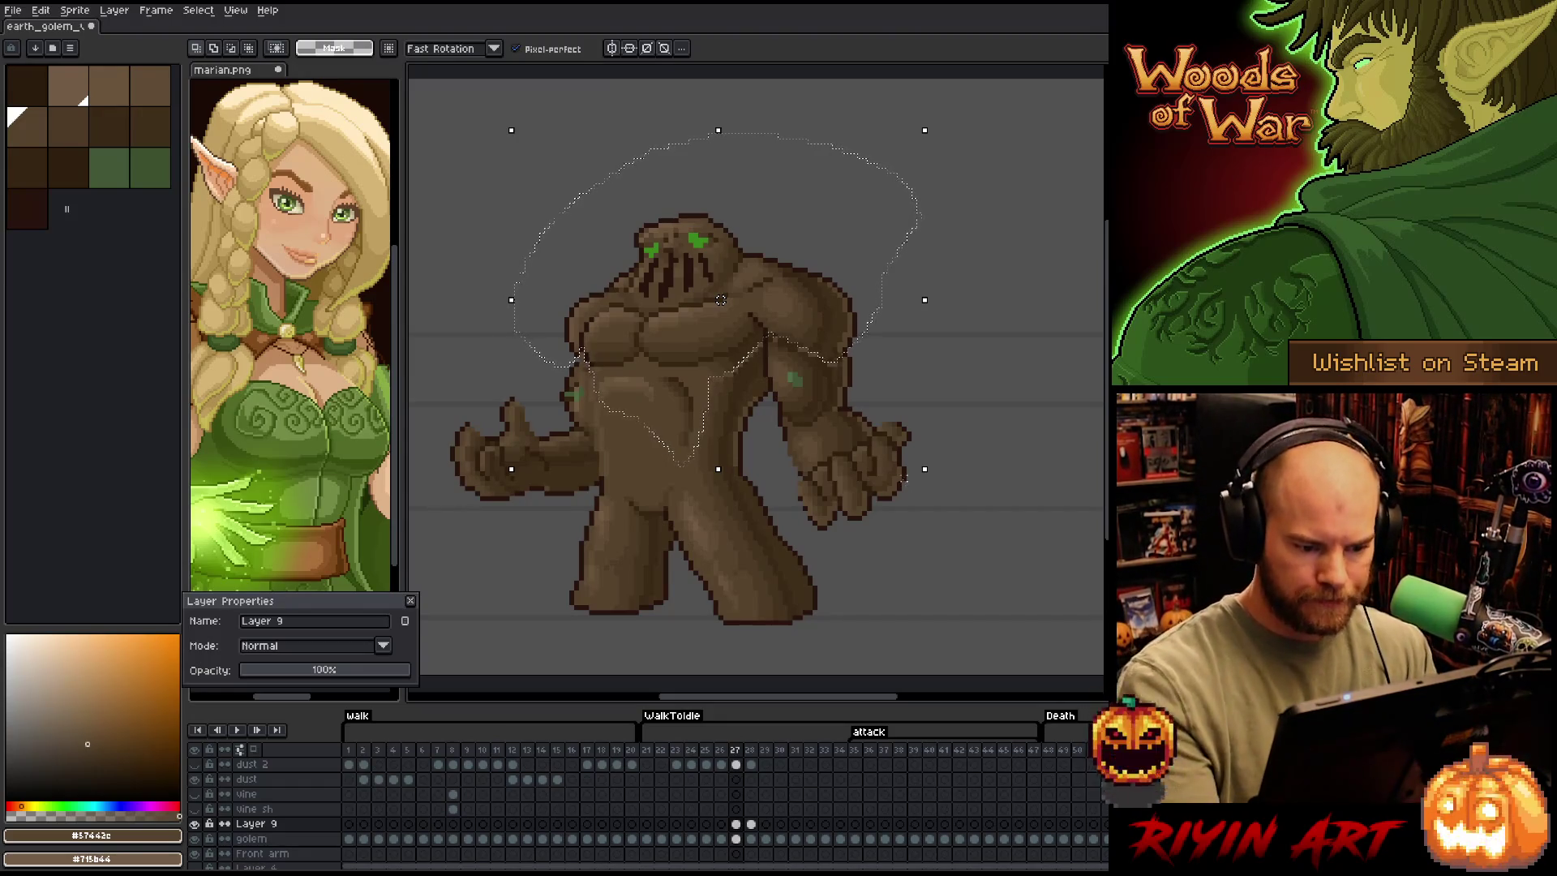
pyautogui.click(921, 508)
# Select the golem's right arm, nudge it down one pixel, and compare frames 26 and 27
pyautogui.moveTo(935, 469); pyautogui.dragTo(858, 369)
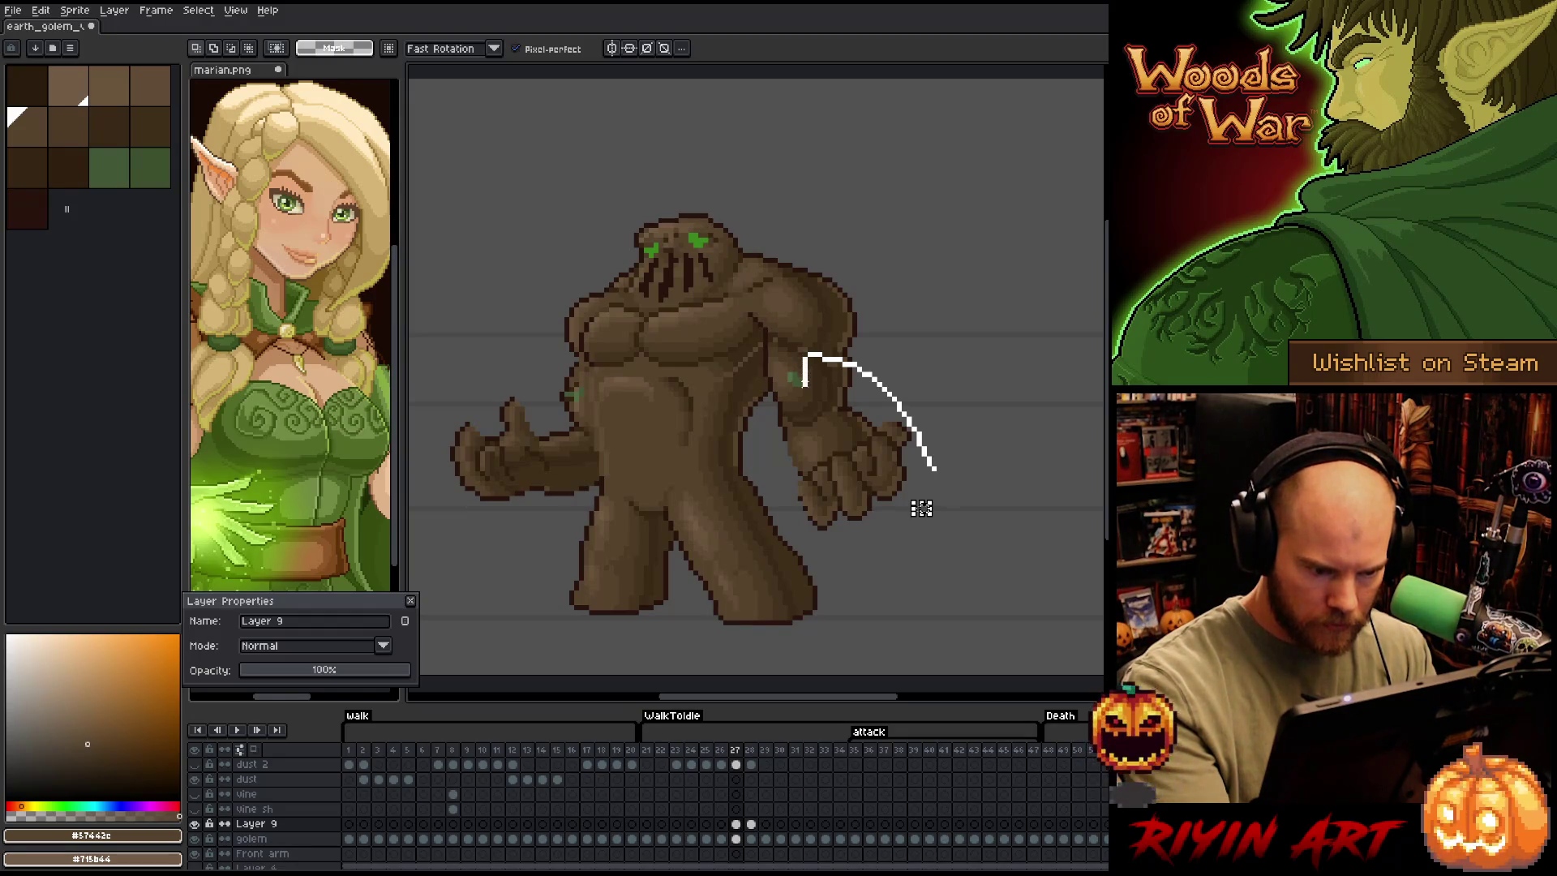
pyautogui.moveTo(921, 509); pyautogui.dragTo(985, 577)
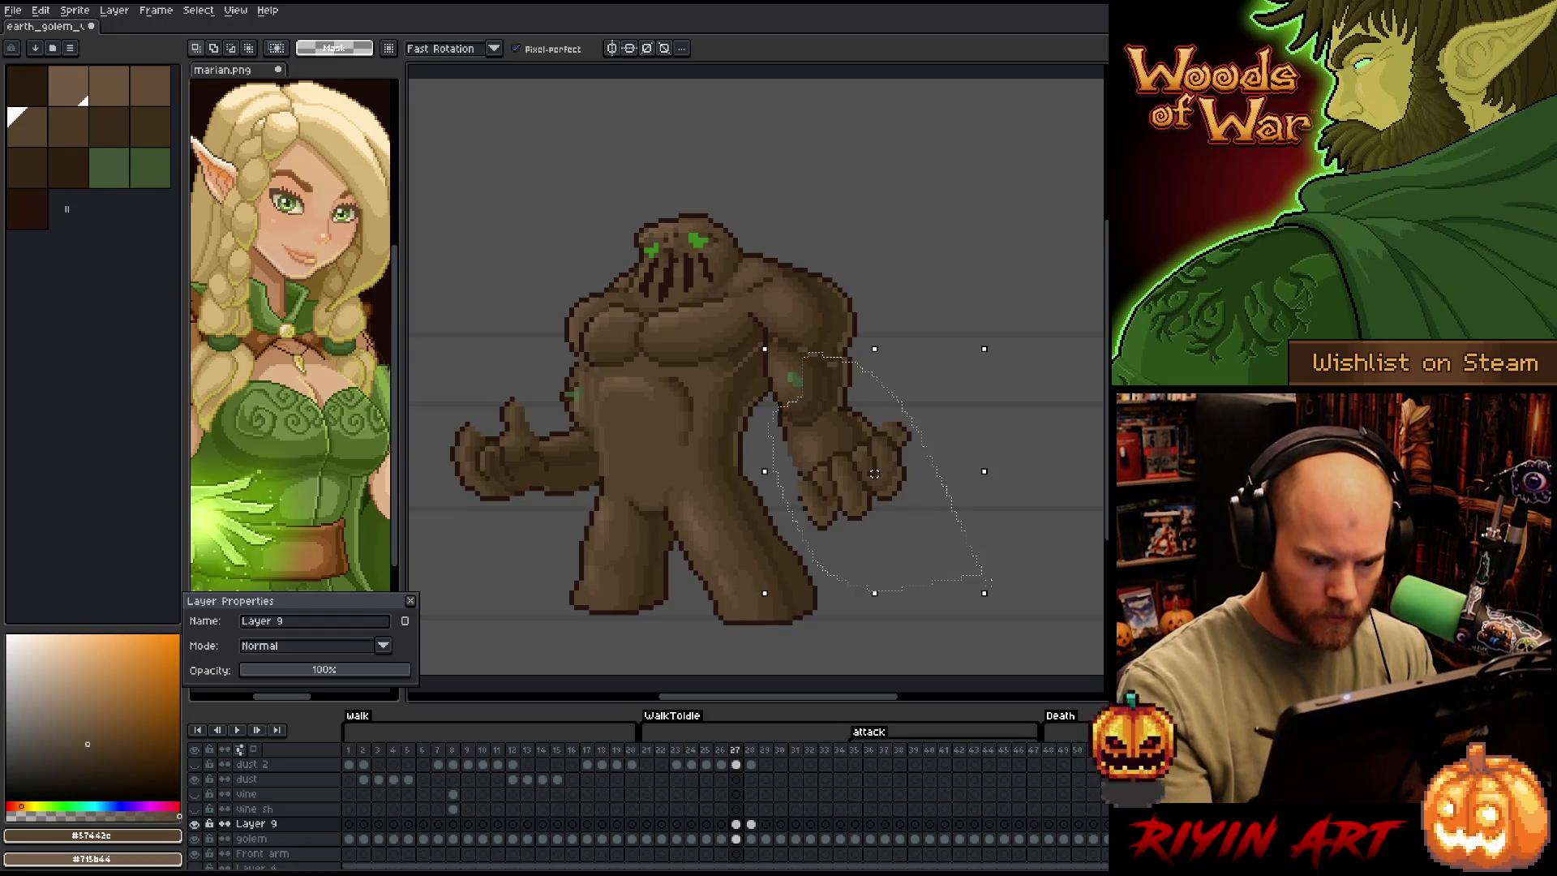
pyautogui.click(879, 473)
pyautogui.moveTo(880, 473); pyautogui.dragTo(879, 478)
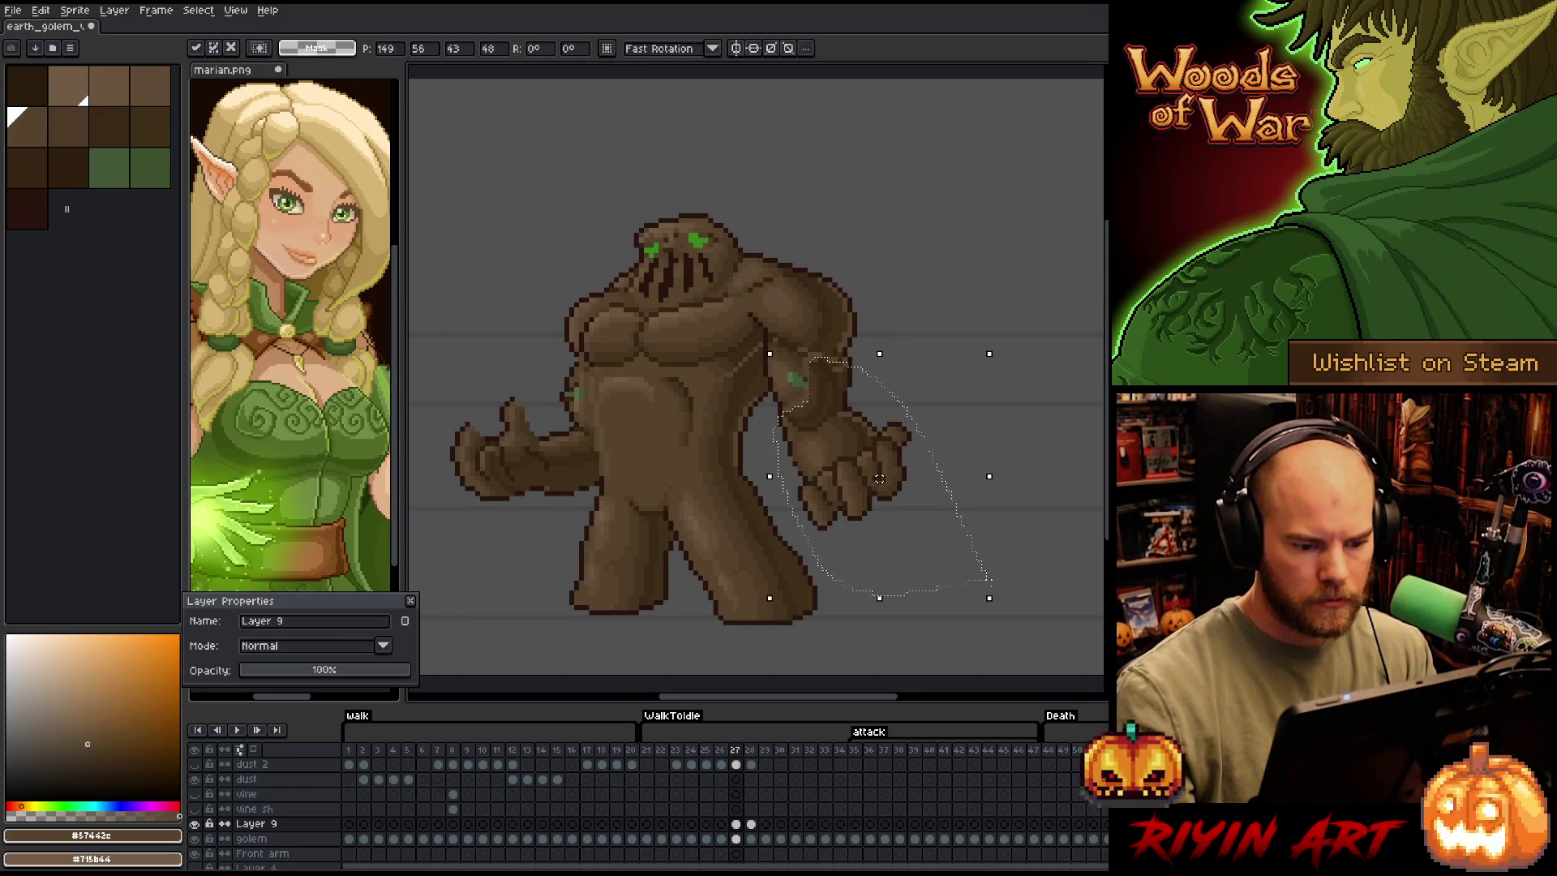
pyautogui.press('Left')
pyautogui.press('Right')
pyautogui.press('Left')
pyautogui.press('Right')
pyautogui.press('Left')
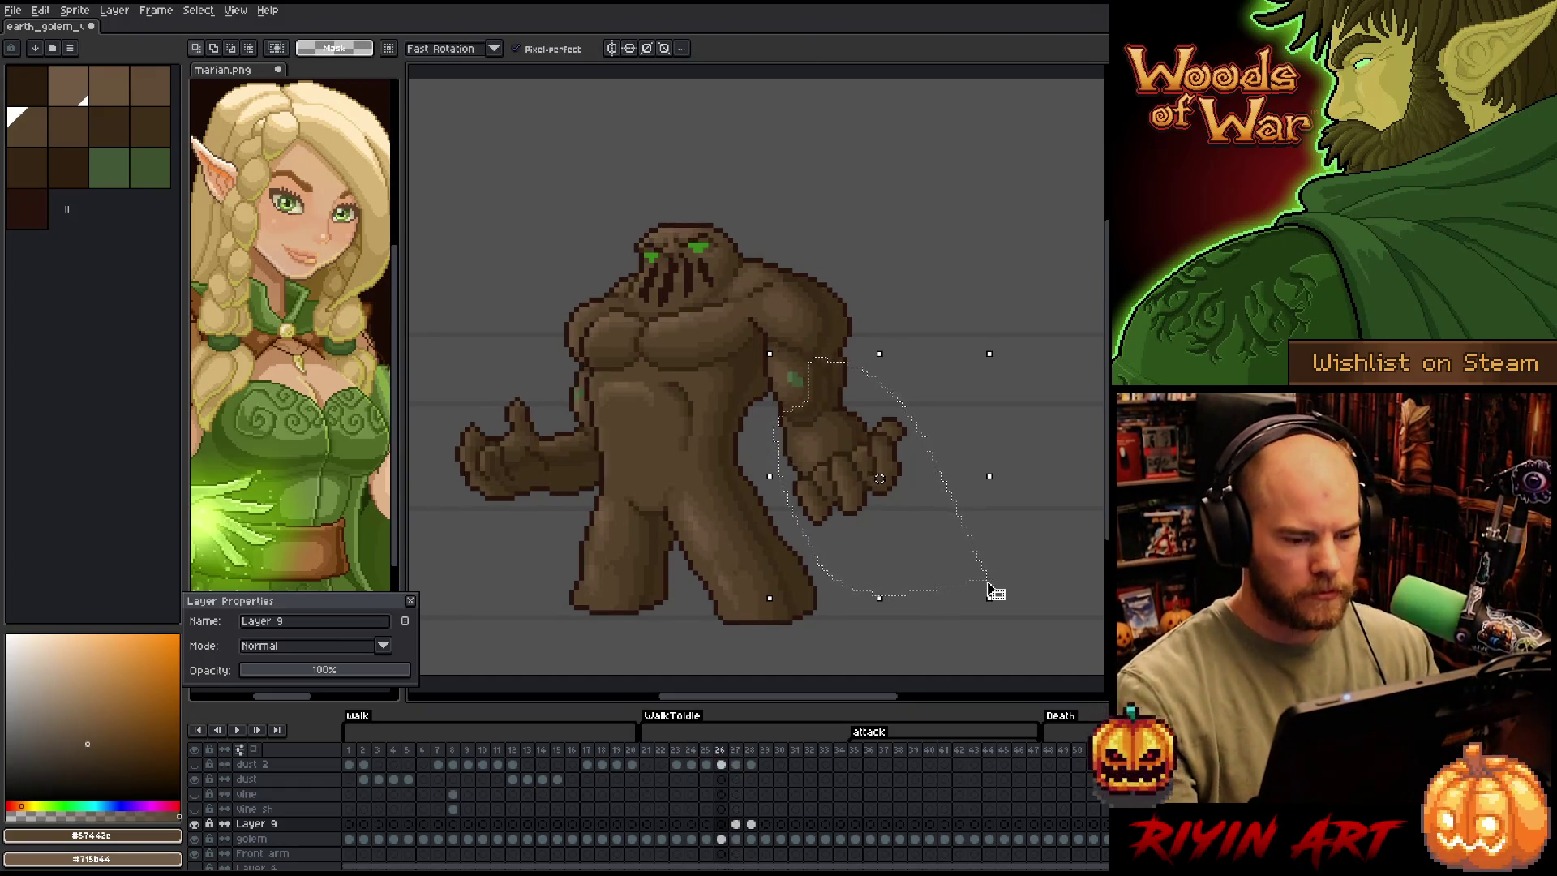
pyautogui.press('Right')
pyautogui.press('Left')
pyautogui.press('Right')
pyautogui.press('Left')
pyautogui.press('Right')
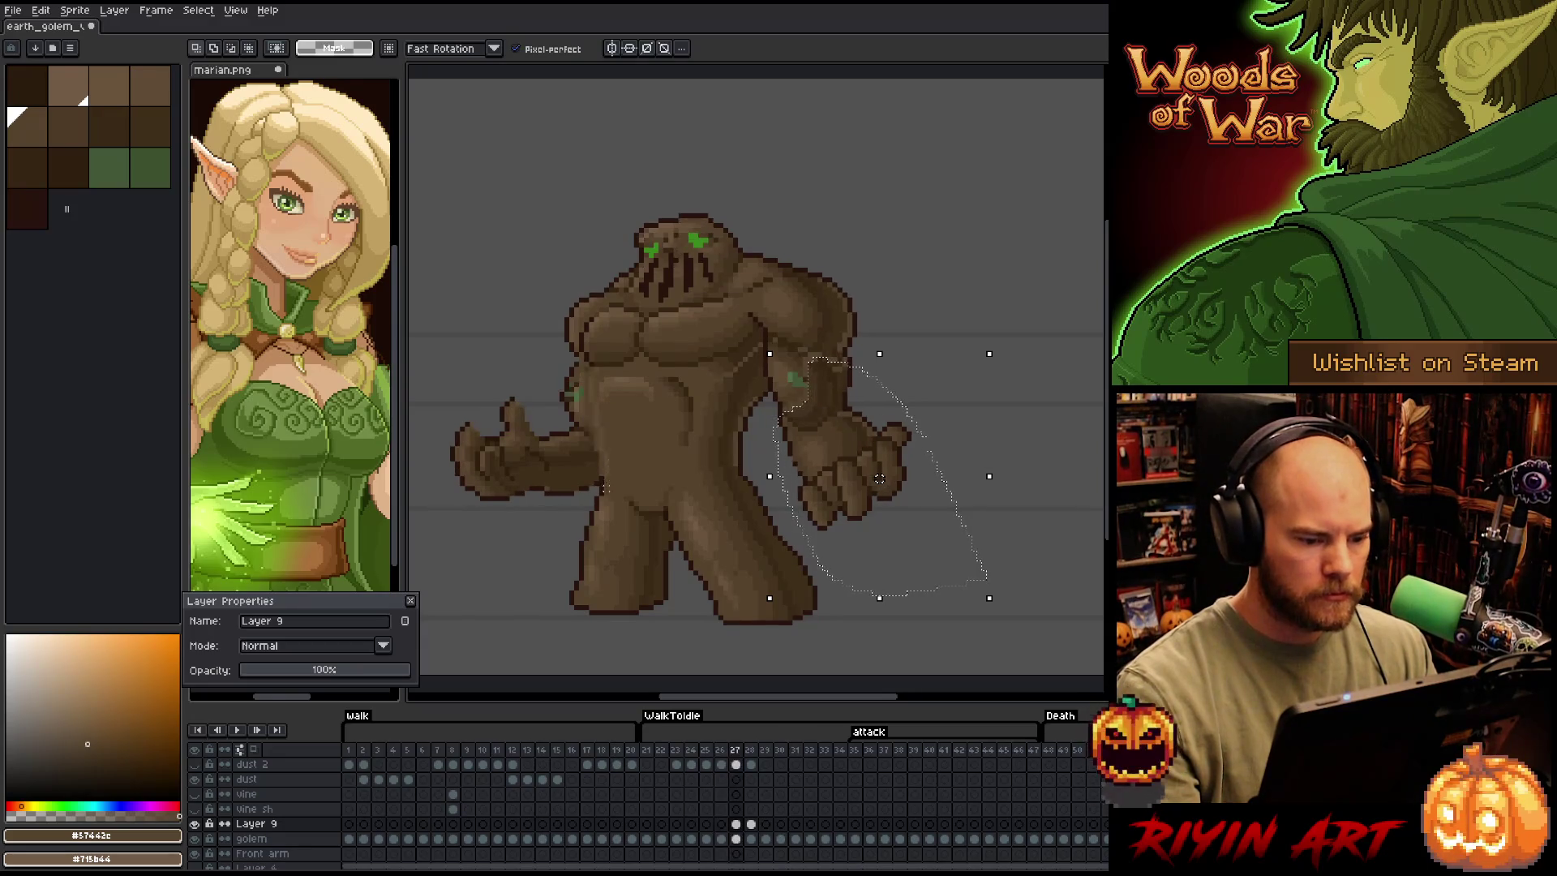
pyautogui.press('Left')
pyautogui.press('Right')
pyautogui.press('Left')
pyautogui.press('Right')
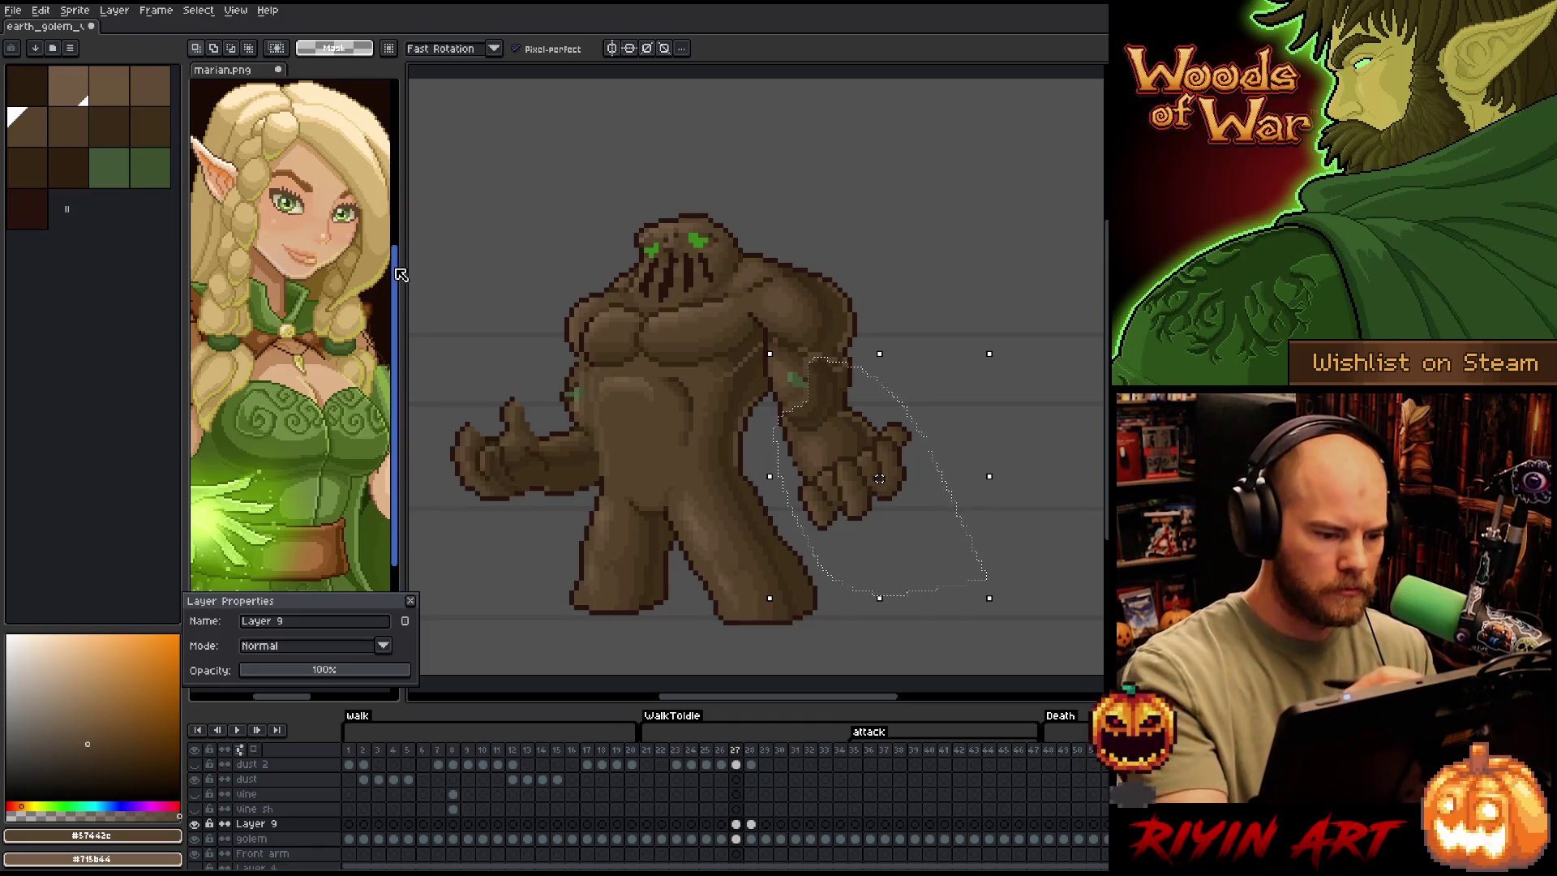
# Trace around the left arm, play the animation, and select a patch of the lower torso
pyautogui.moveTo(578, 371)
pyautogui.mouseDown()
pyautogui.moveTo(586, 432)
pyautogui.moveTo(479, 546)
pyautogui.moveTo(515, 286)
pyautogui.mouseUp()
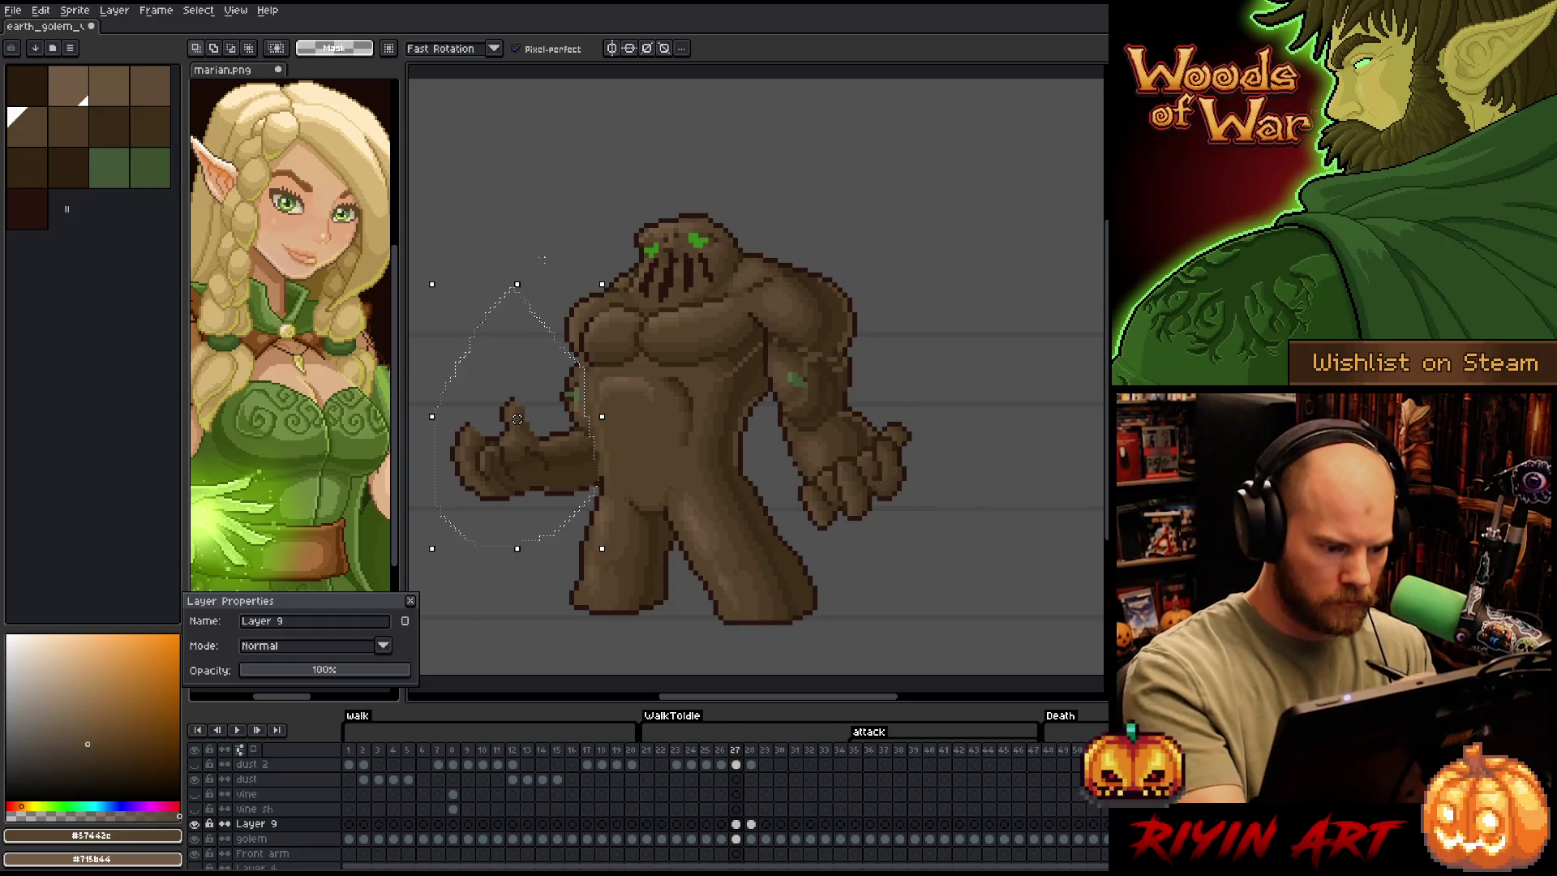
pyautogui.press('Return')
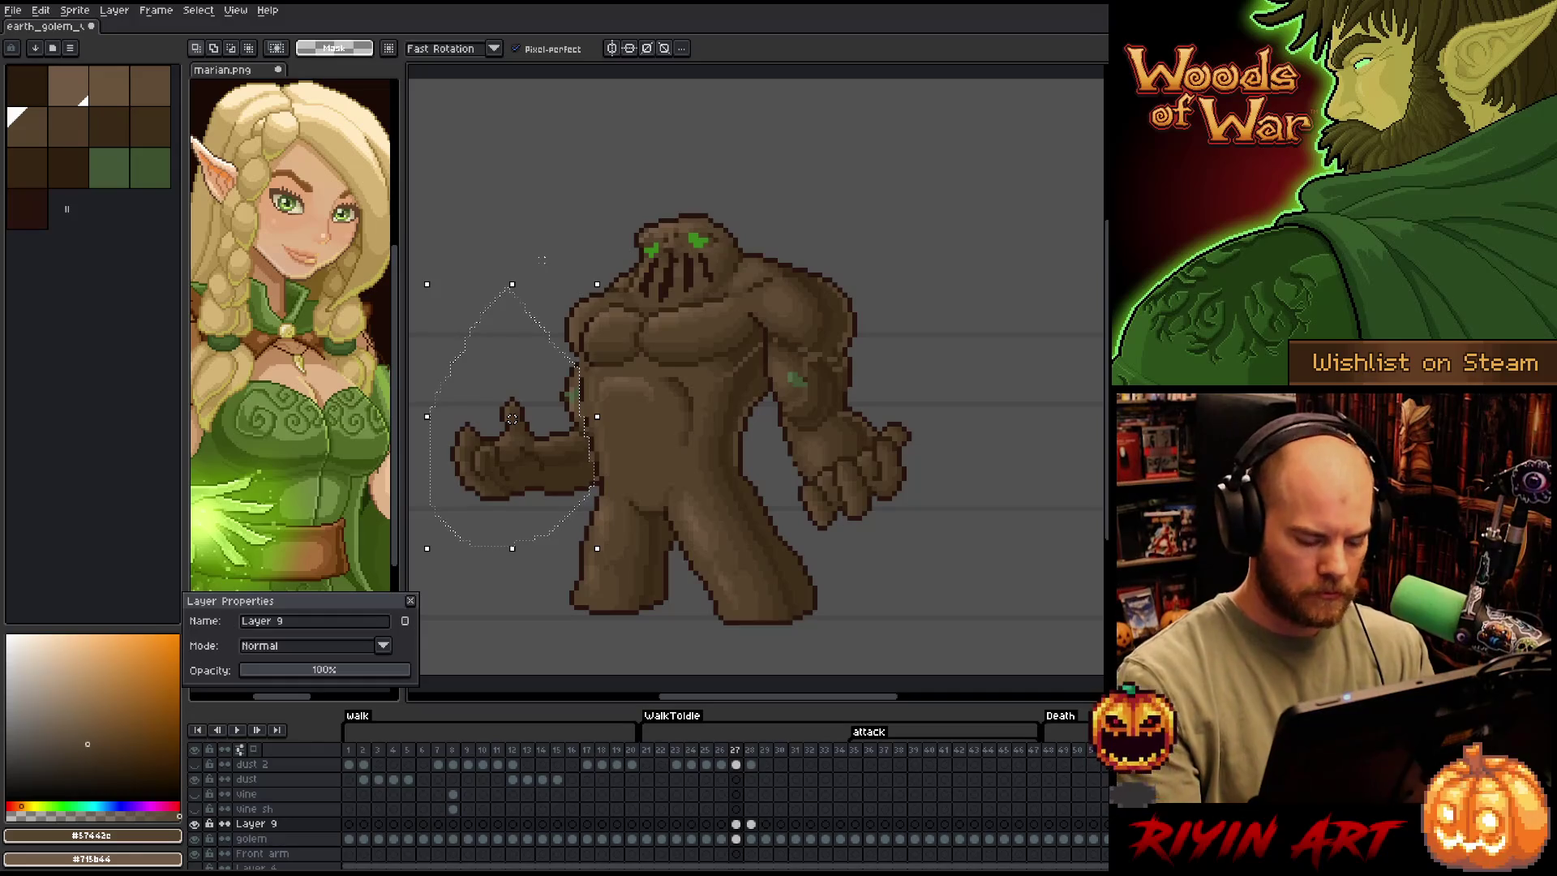
pyautogui.press('v')
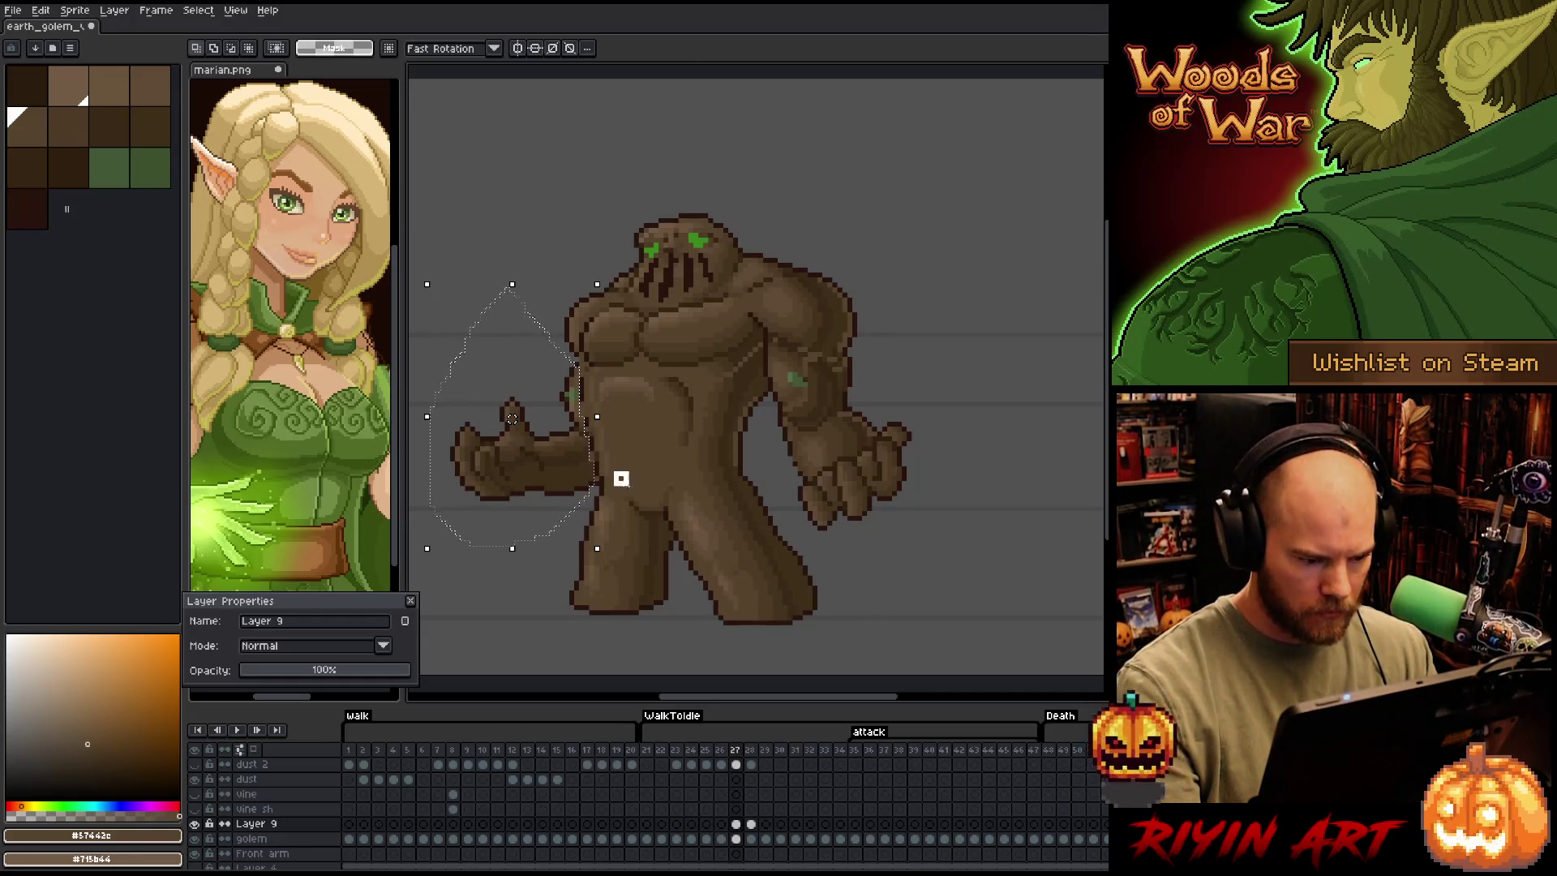
pyautogui.moveTo(614, 469); pyautogui.dragTo(687, 535)
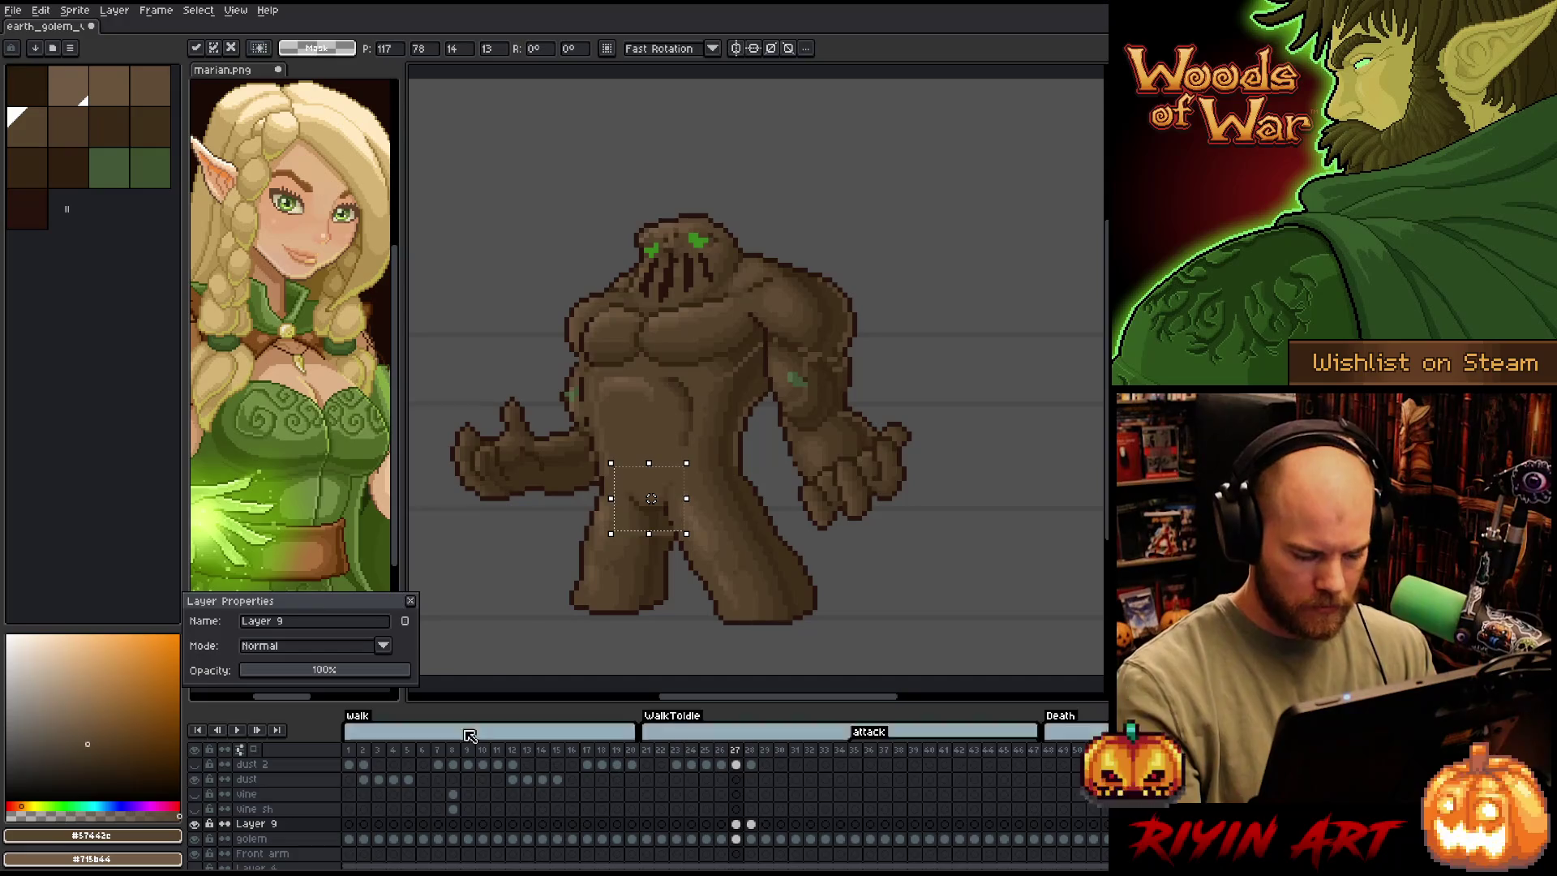
# Compare the golem with and without Layer 9, then select the head and raise it one pixel
pyautogui.click(197, 823)
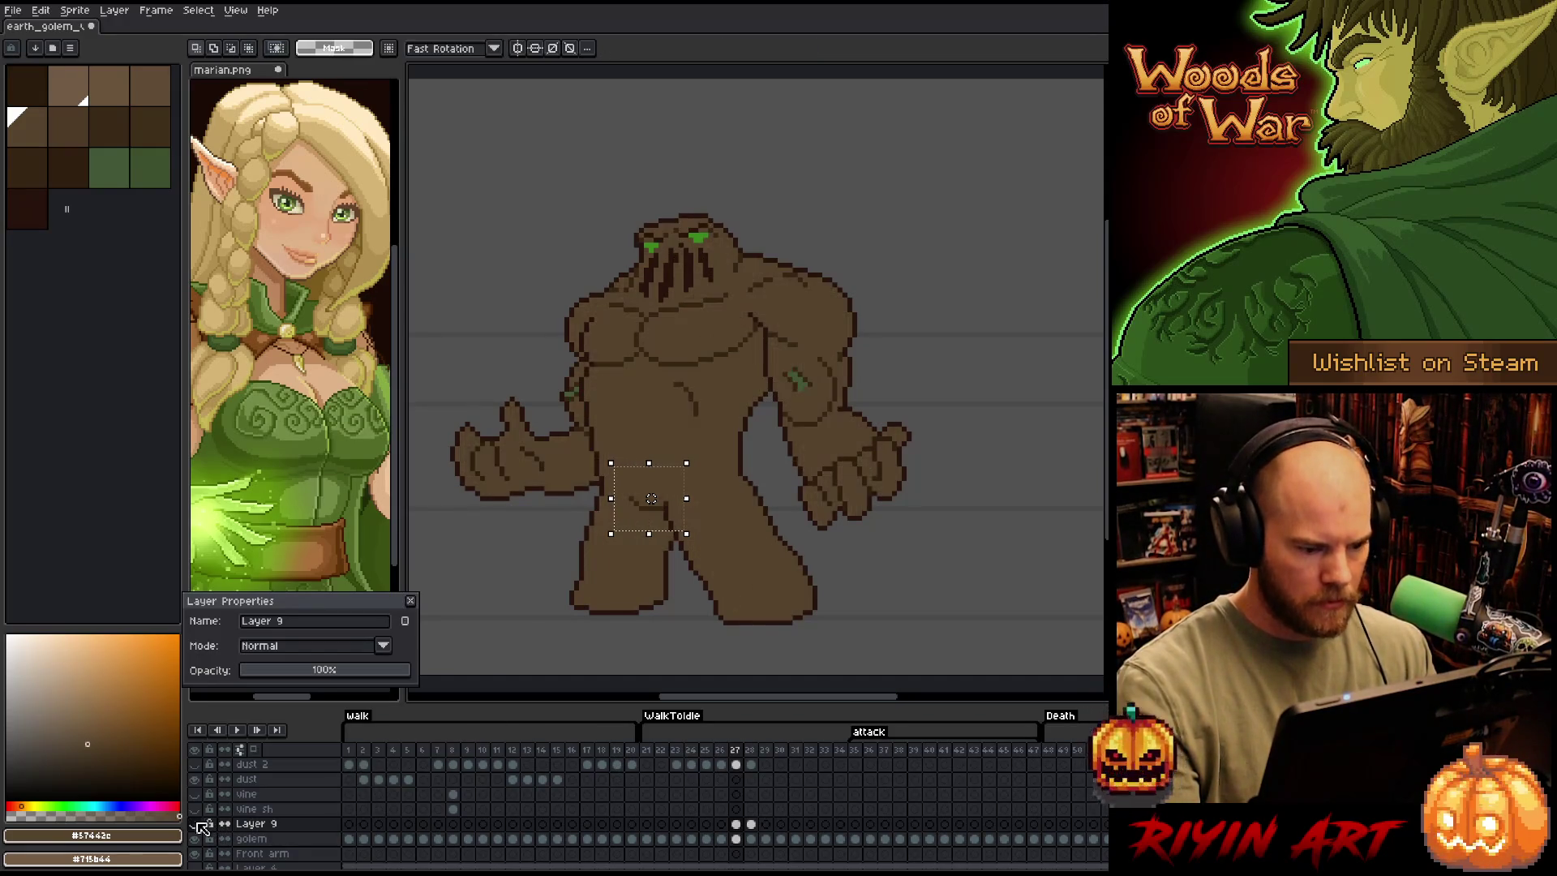
pyautogui.click(194, 824)
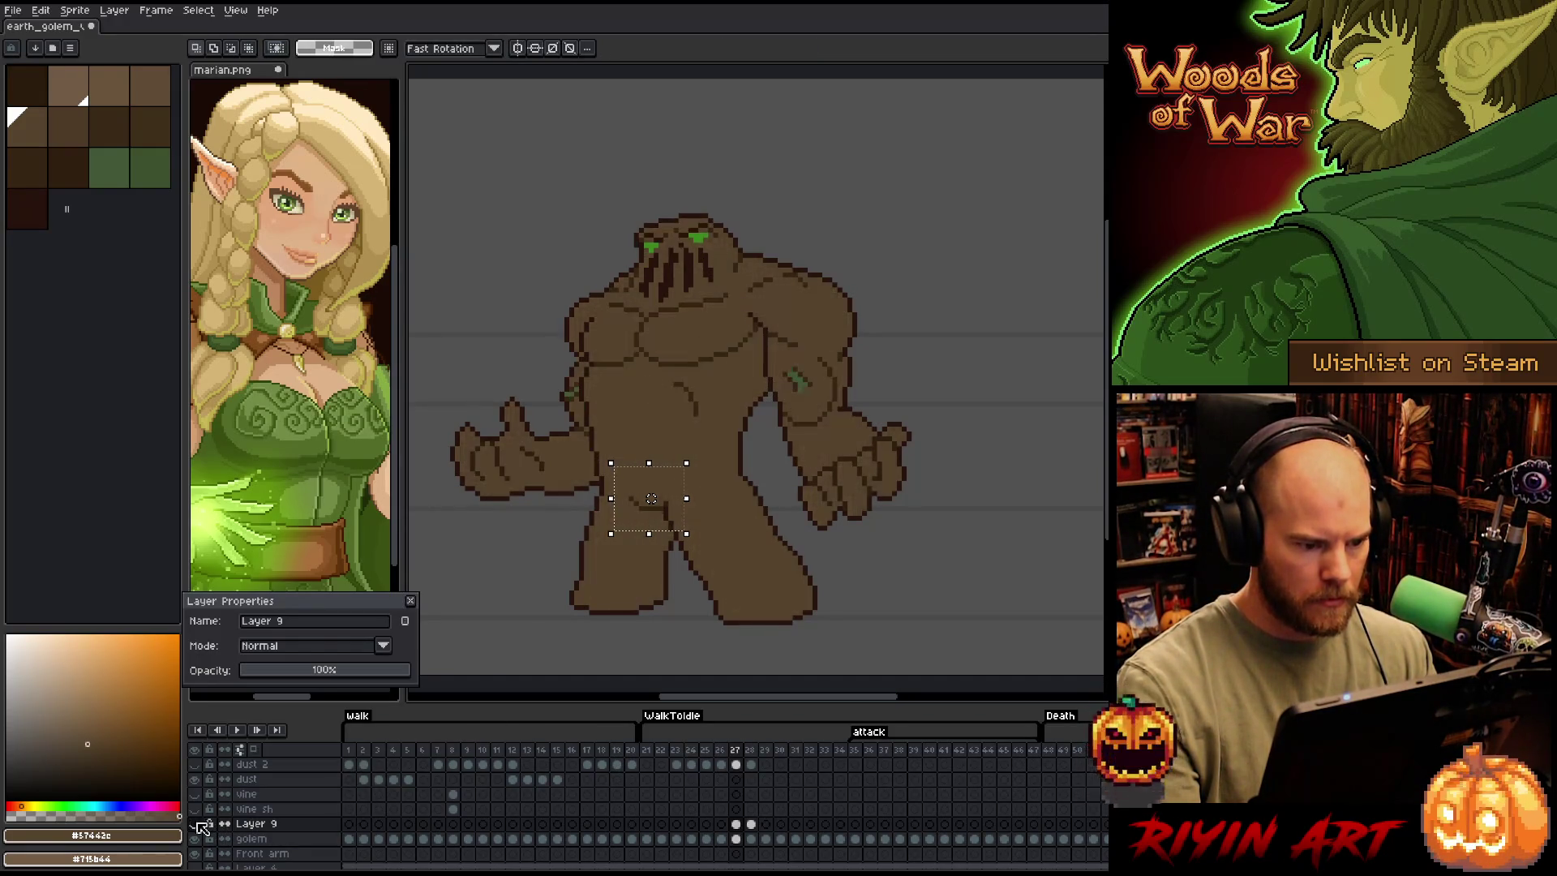
pyautogui.click(195, 824)
pyautogui.click(195, 823)
pyautogui.click(194, 823)
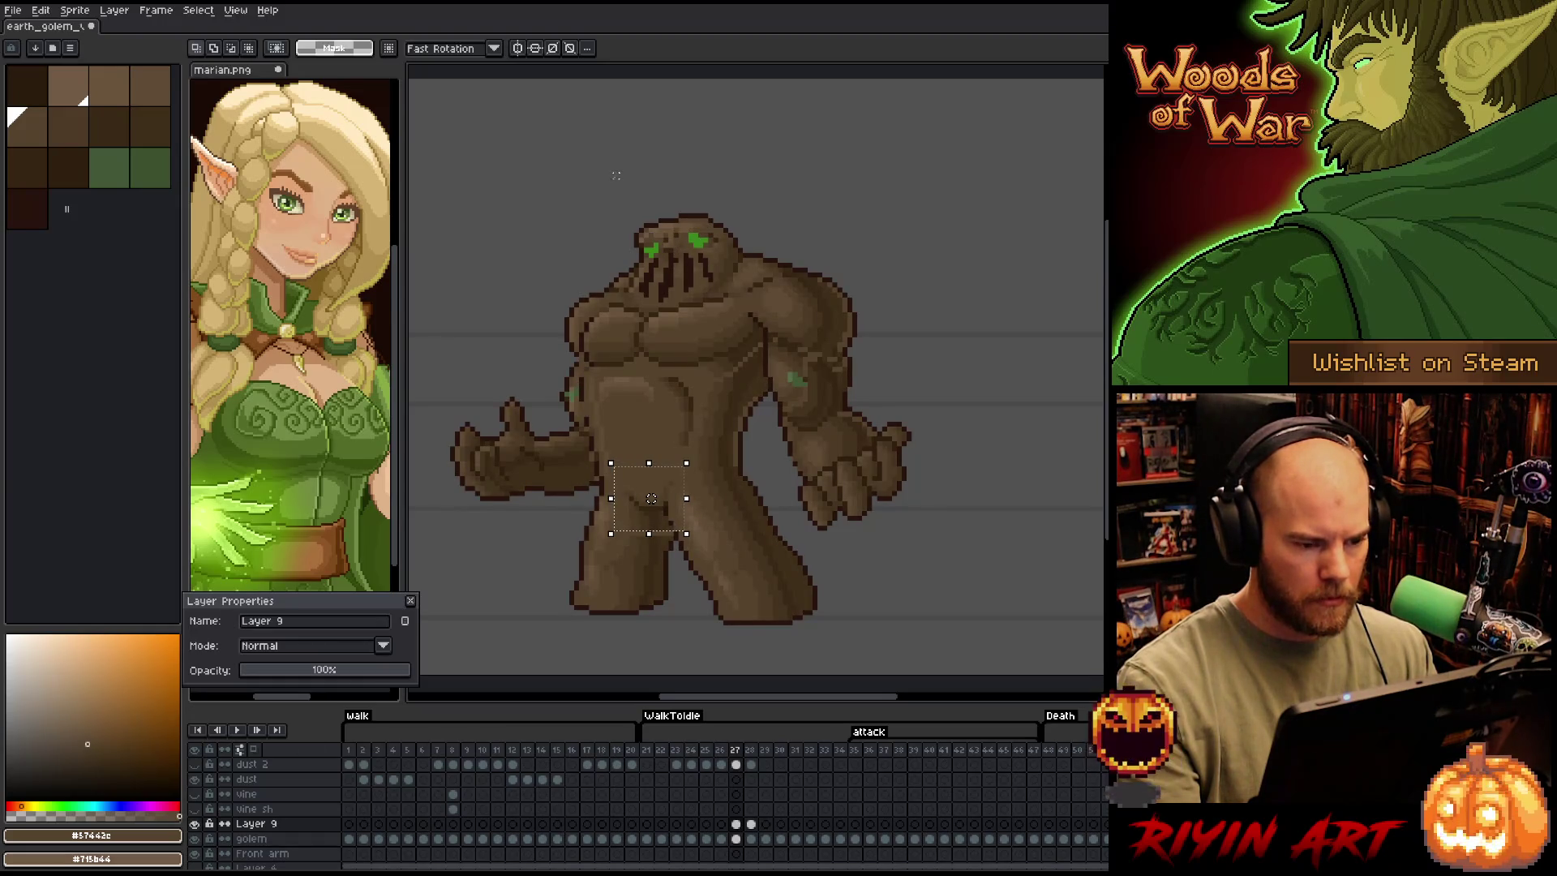
pyautogui.moveTo(538, 185)
pyautogui.mouseDown()
pyautogui.moveTo(719, 240)
pyautogui.moveTo(746, 270)
pyautogui.mouseUp()
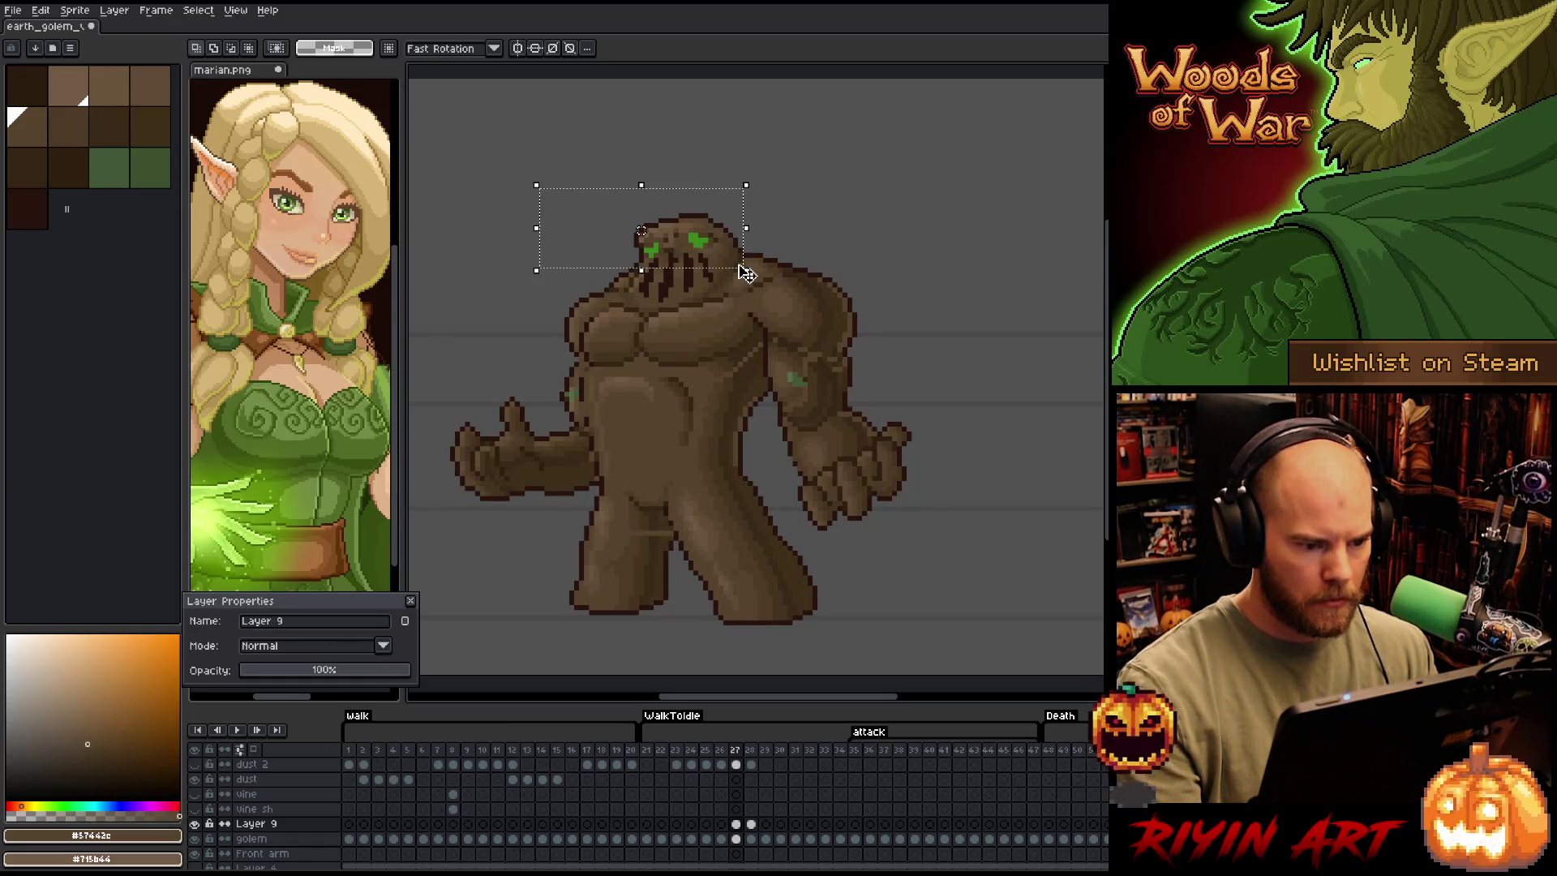
pyautogui.press('Up')
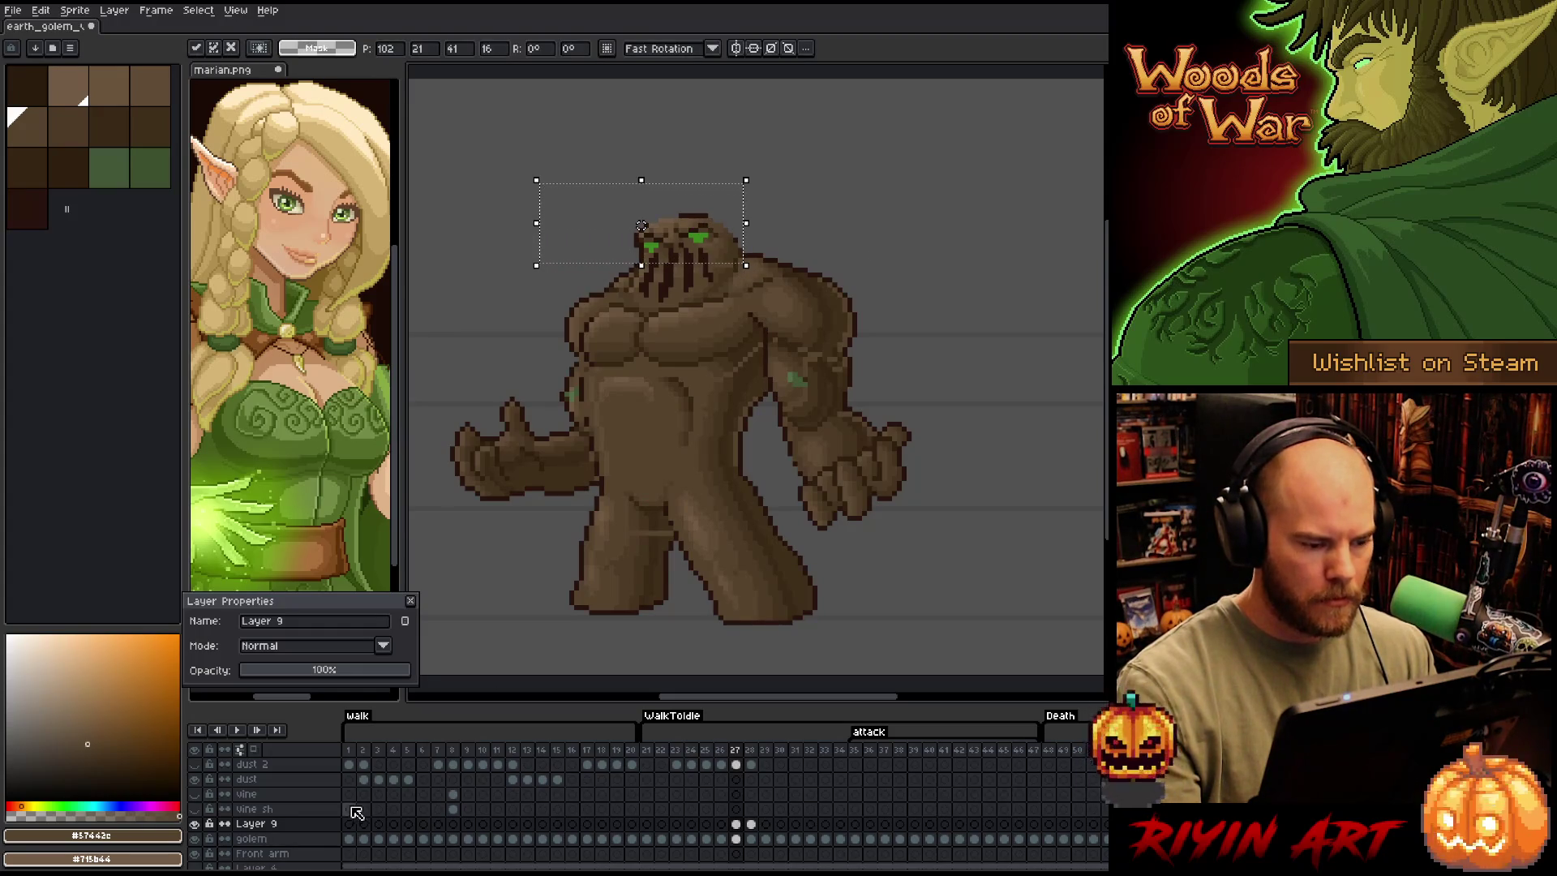
# Toggle Layer 9's shading off and on to check the raised head, leaving it visible
pyautogui.click(203, 825)
pyautogui.click(203, 825)
pyautogui.click(203, 825)
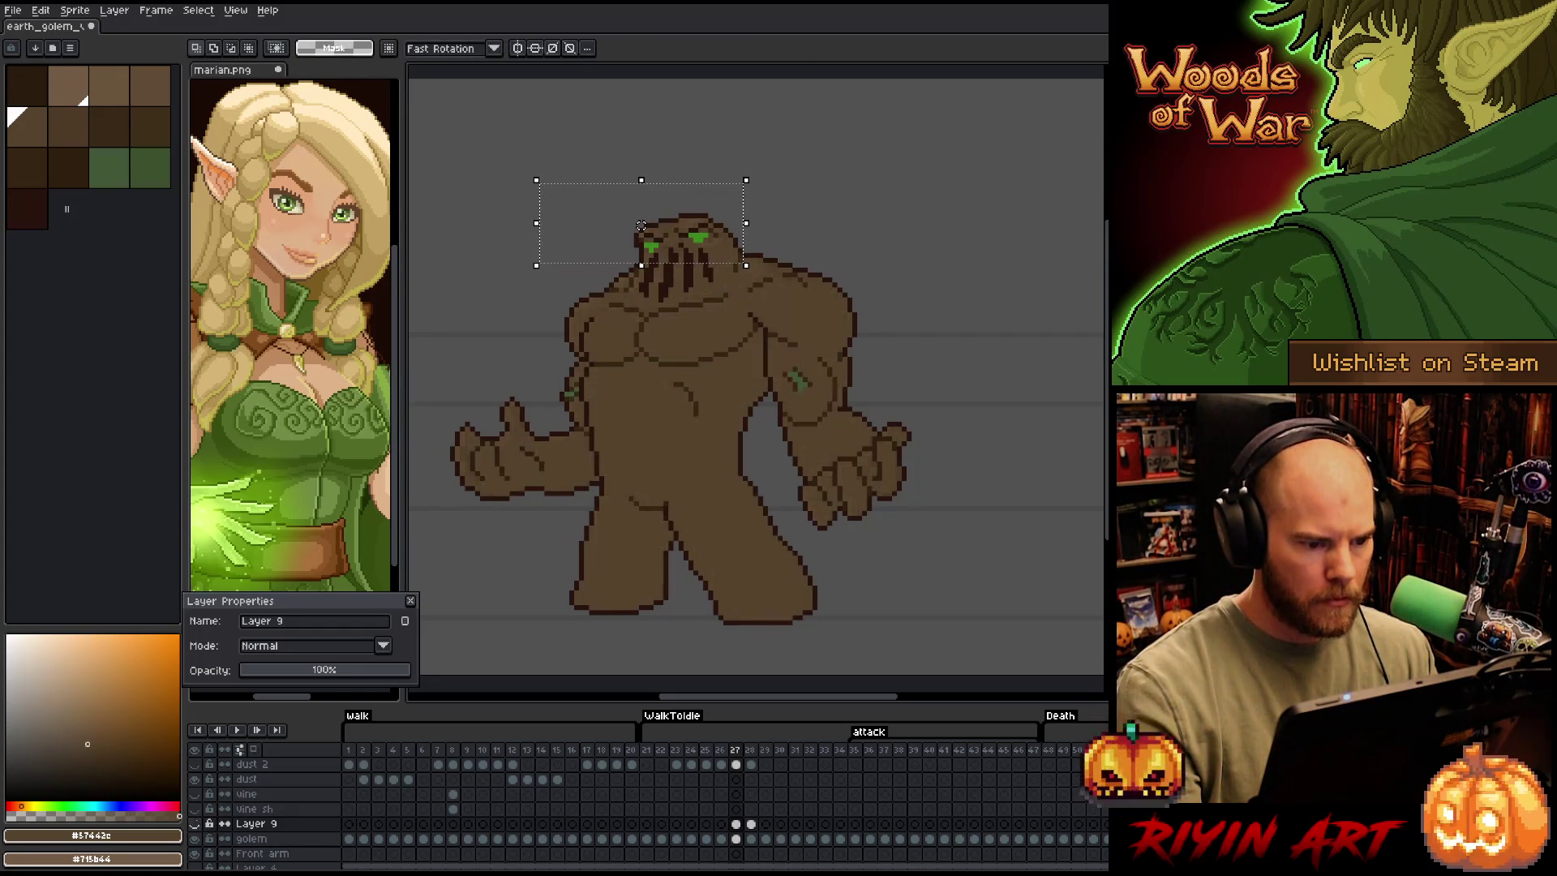
pyautogui.click(203, 825)
pyautogui.click(203, 825)
pyautogui.click(203, 825)
pyautogui.click(203, 825)
pyautogui.click(195, 824)
pyautogui.click(195, 824)
pyautogui.click(195, 824)
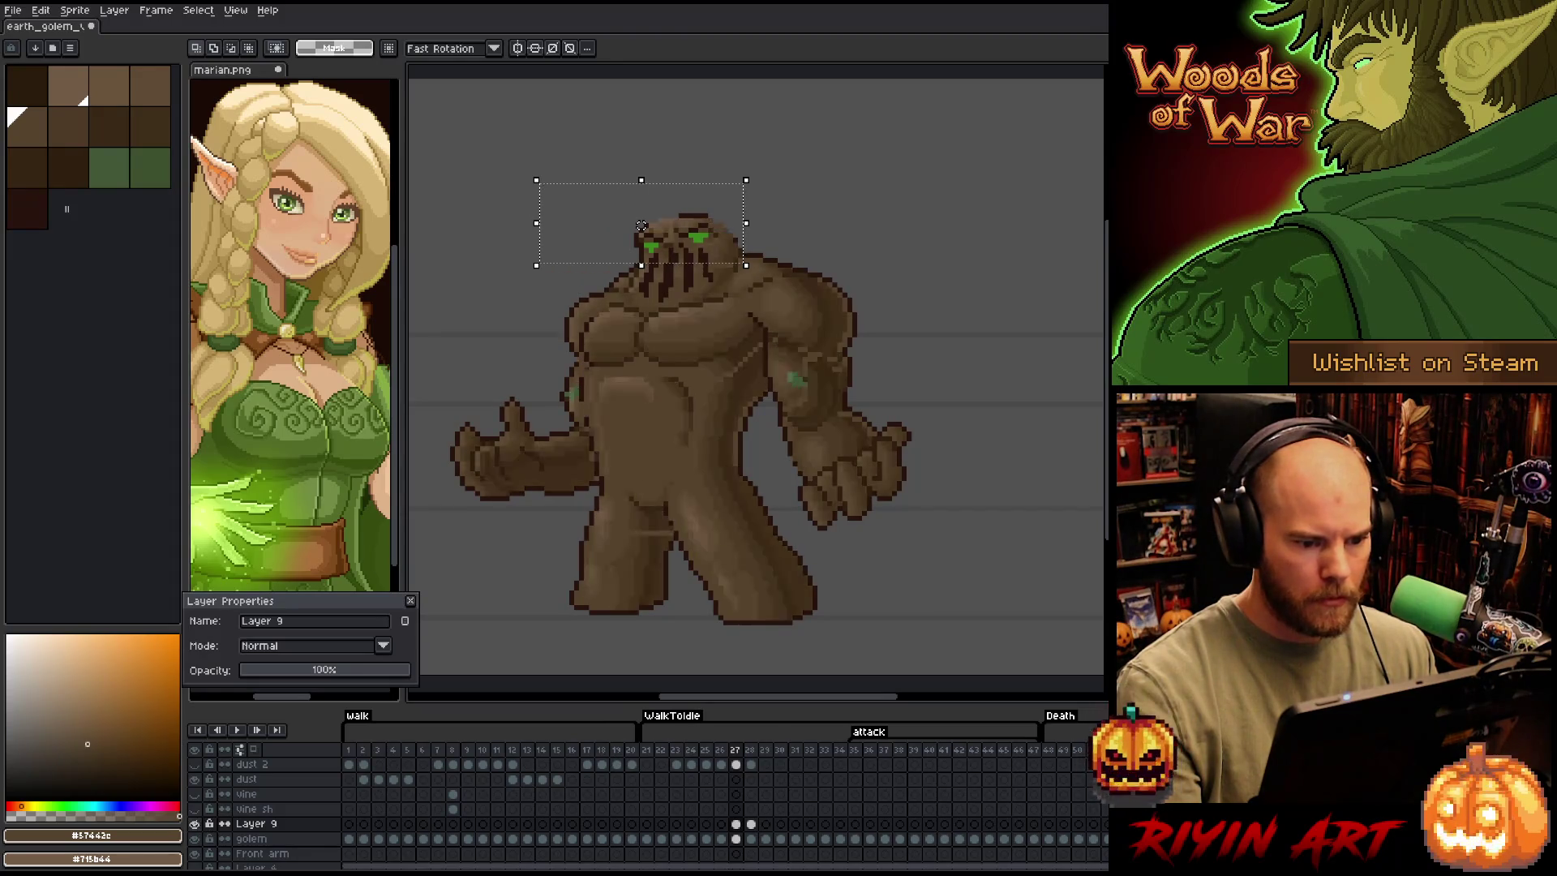
pyautogui.click(194, 824)
pyautogui.click(195, 824)
pyautogui.click(195, 824)
pyautogui.click(195, 824)
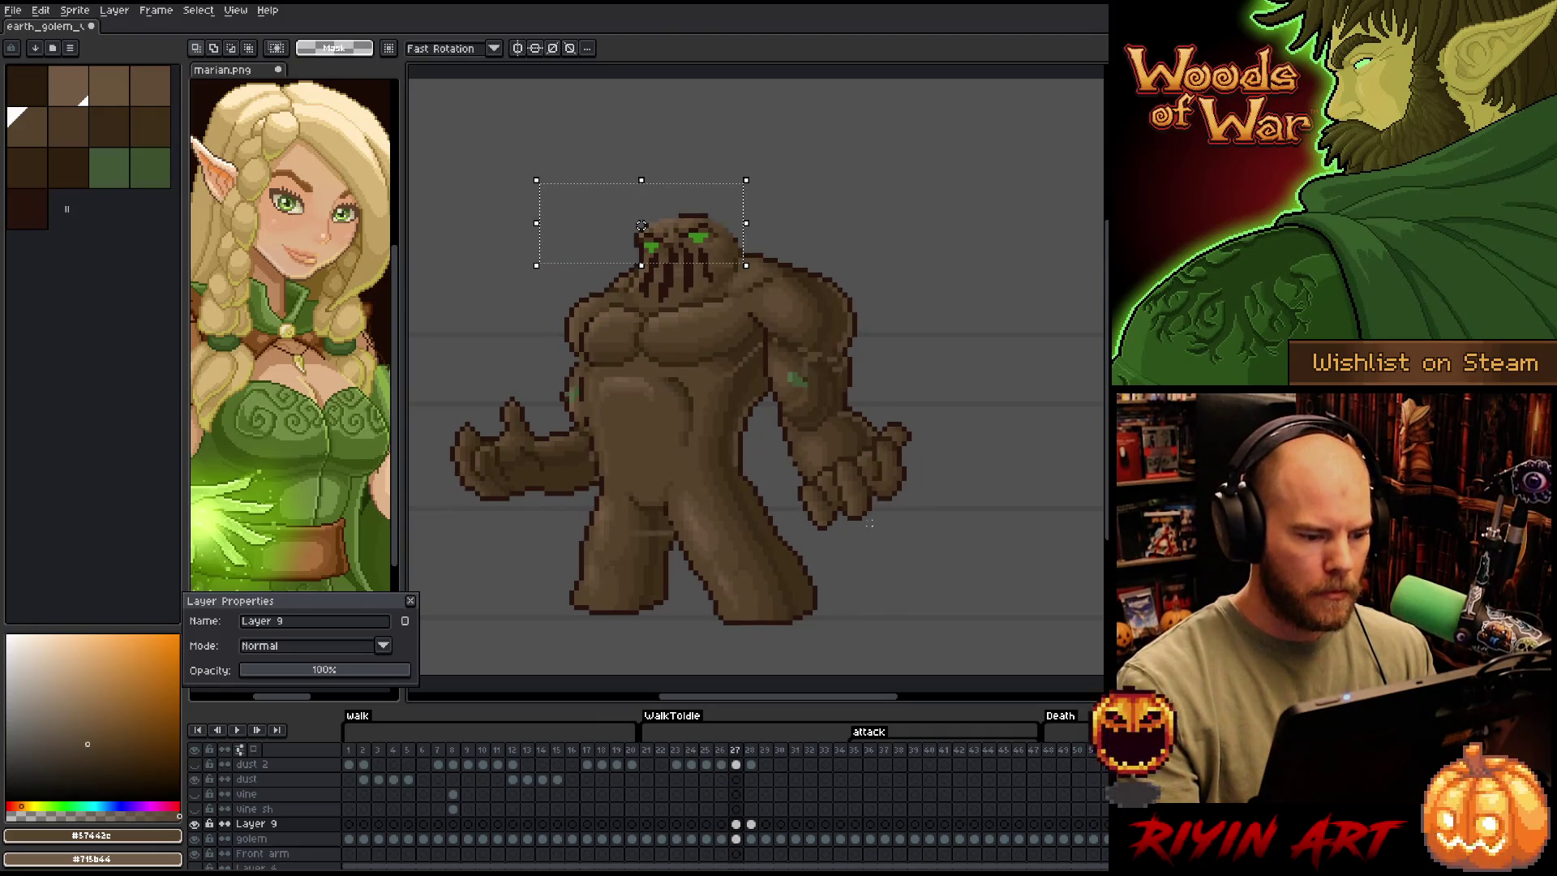
# Touch up the left side of the golem's torso with the Pencil
pyautogui.press('b')
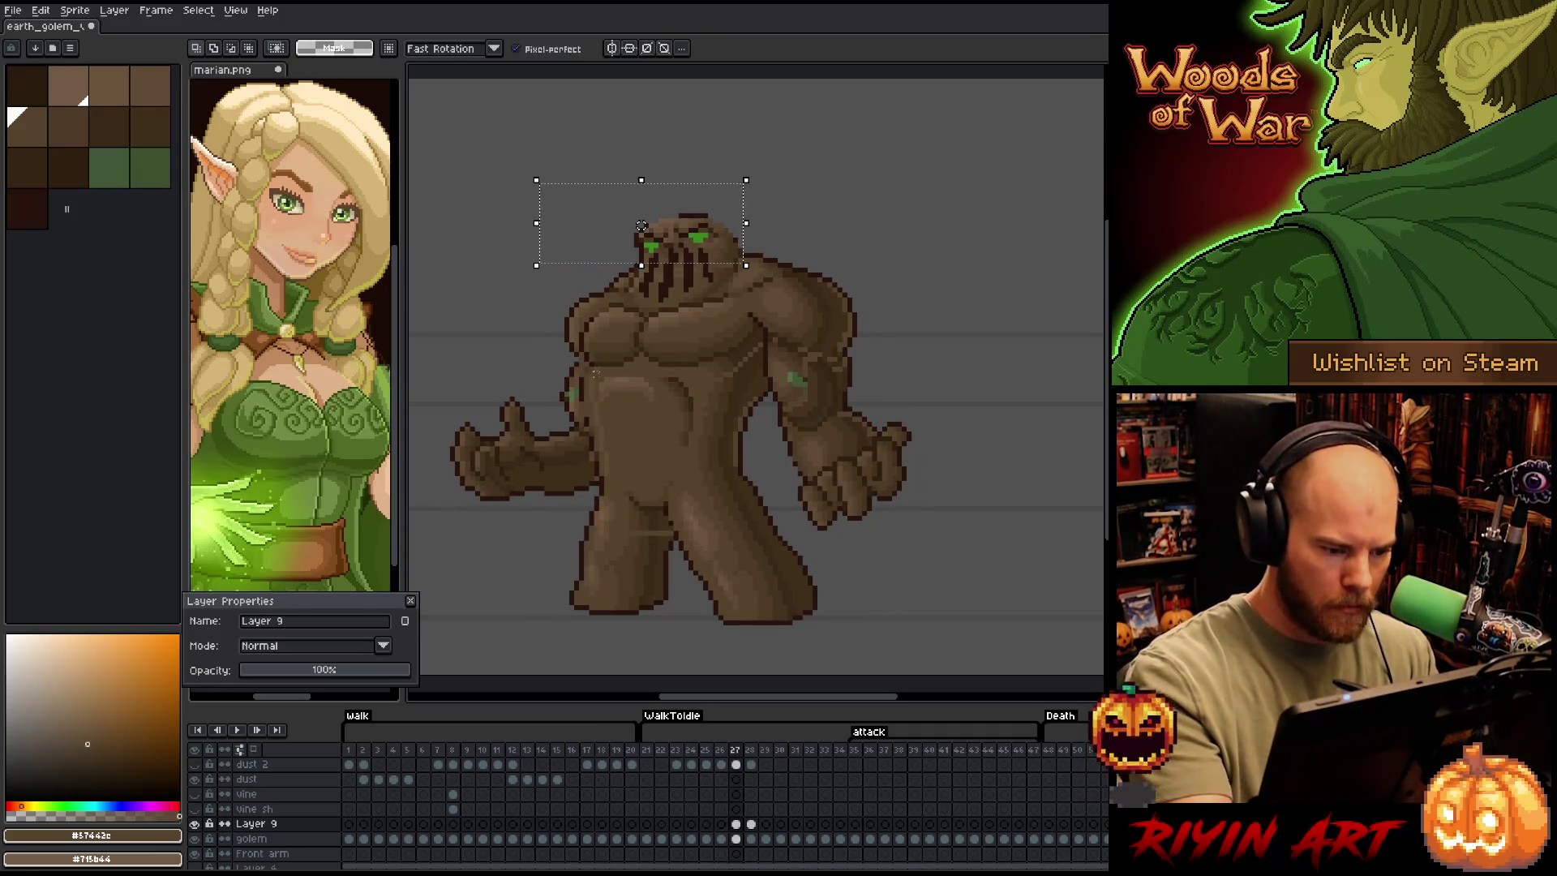
pyautogui.moveTo(601, 369)
pyautogui.mouseDown()
pyautogui.moveTo(606, 464)
pyautogui.moveTo(588, 405)
pyautogui.moveTo(596, 361)
pyautogui.mouseUp()
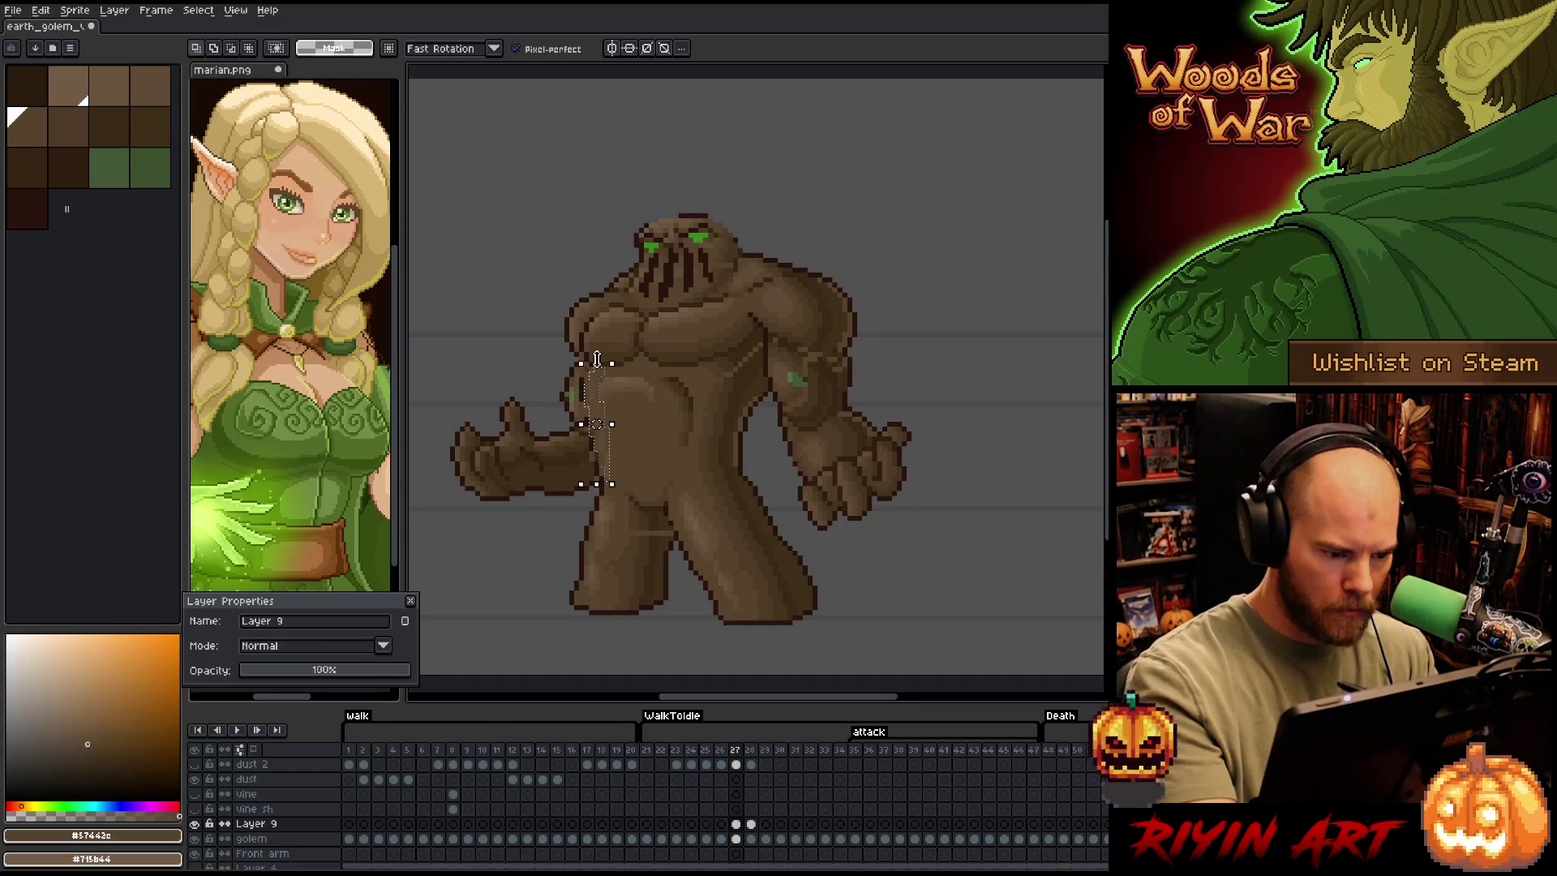
pyautogui.click(596, 359)
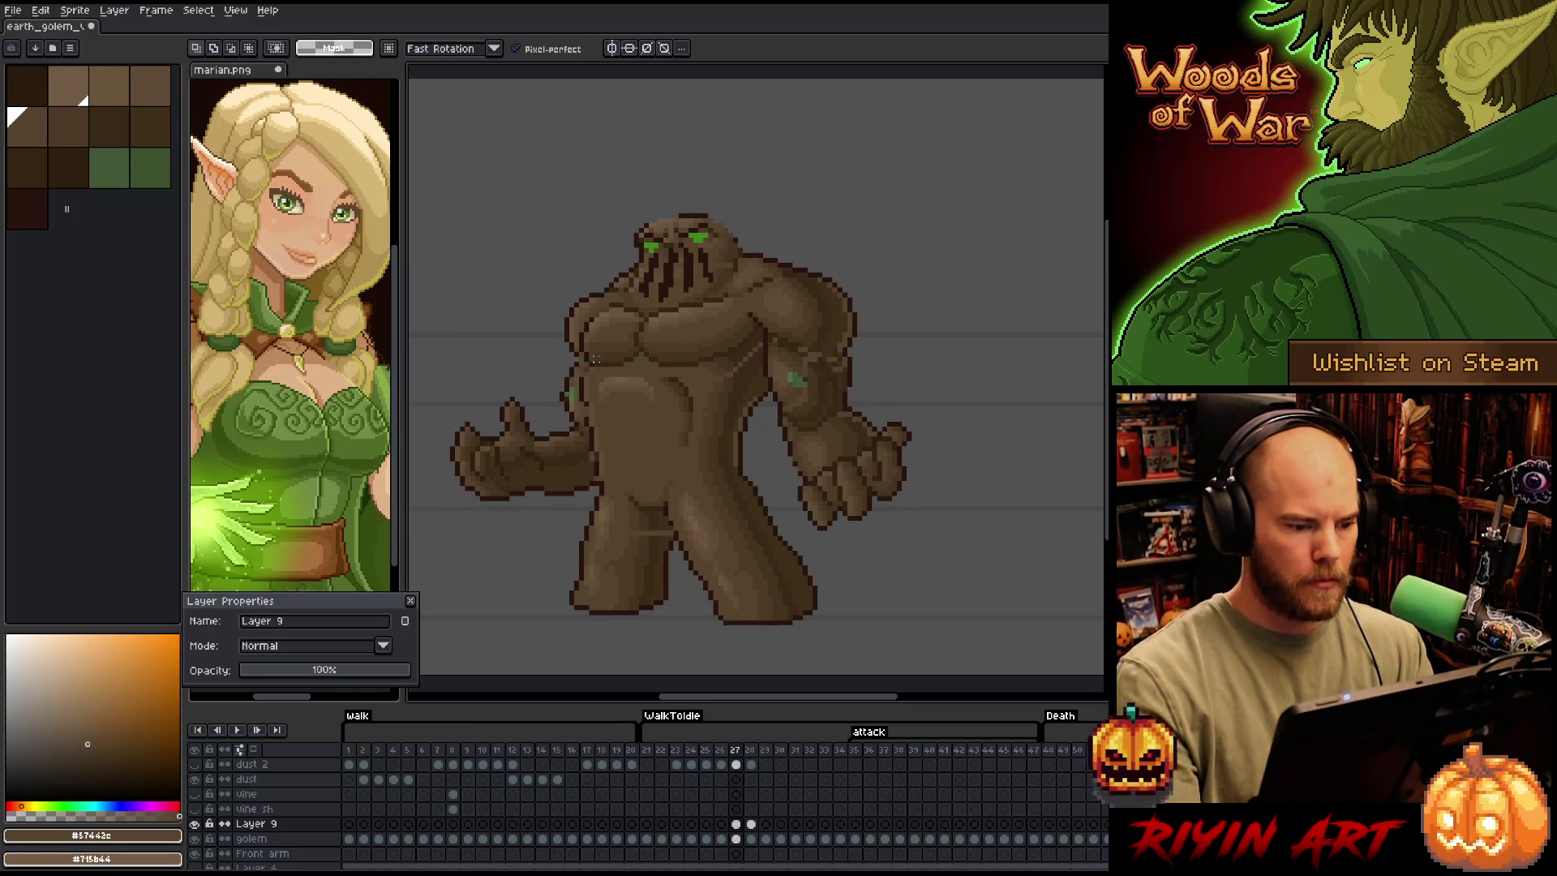
pyautogui.moveTo(629, 414)
pyautogui.mouseDown()
pyautogui.moveTo(620, 378)
pyautogui.moveTo(594, 388)
pyautogui.moveTo(602, 422)
pyautogui.mouseUp()
pyautogui.click(607, 438)
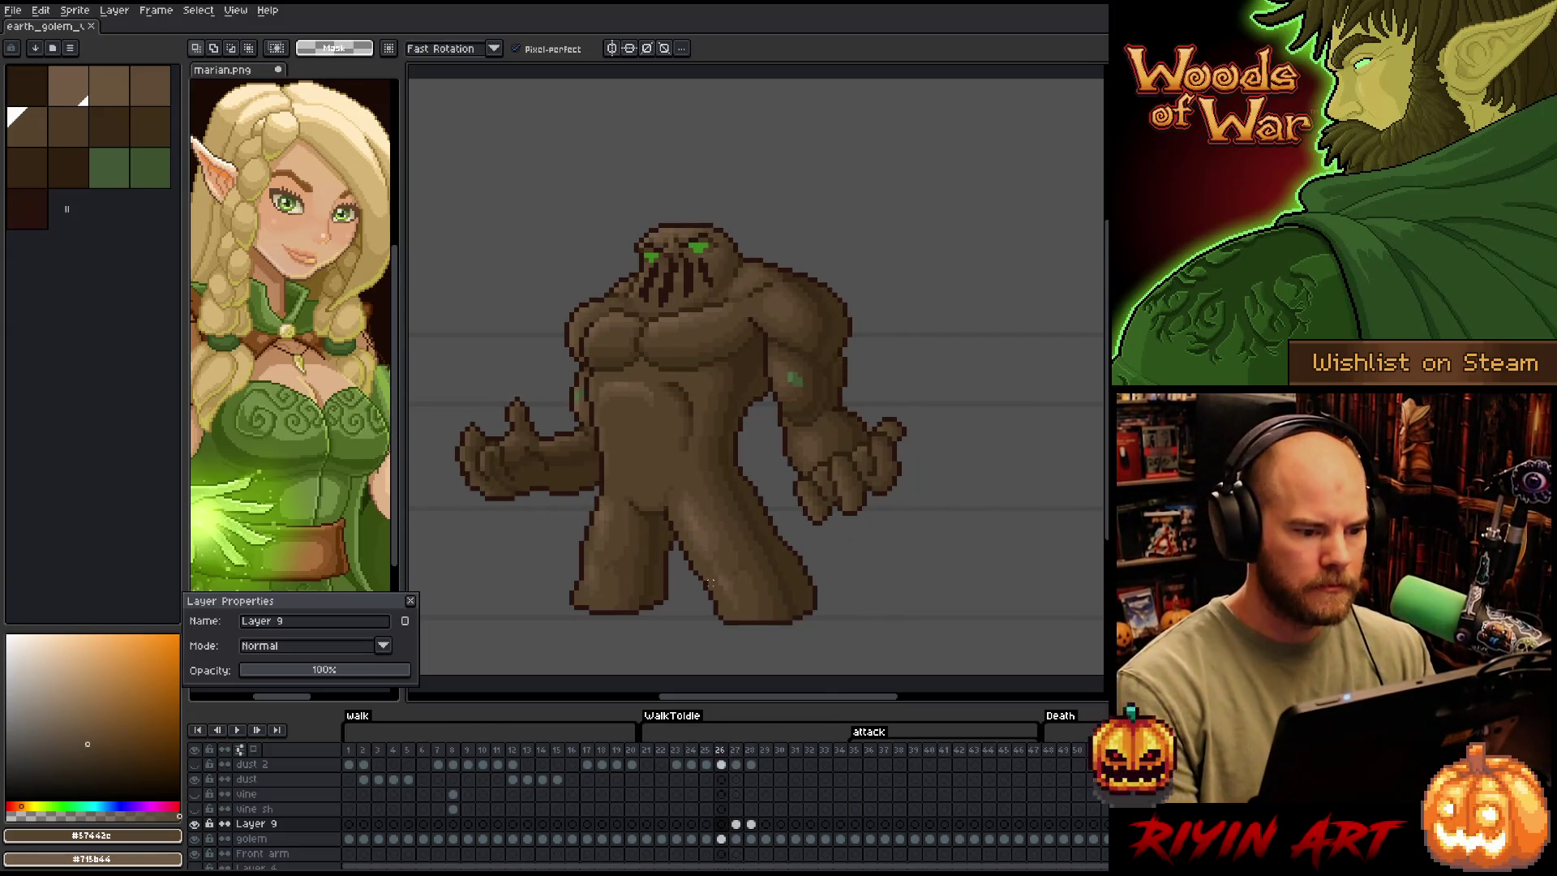
# Step back and forth through frames 25 to 28 comparing poses, then close the Layer Properties panel
pyautogui.press('Left')
pyautogui.press('Left')
pyautogui.press('Left')
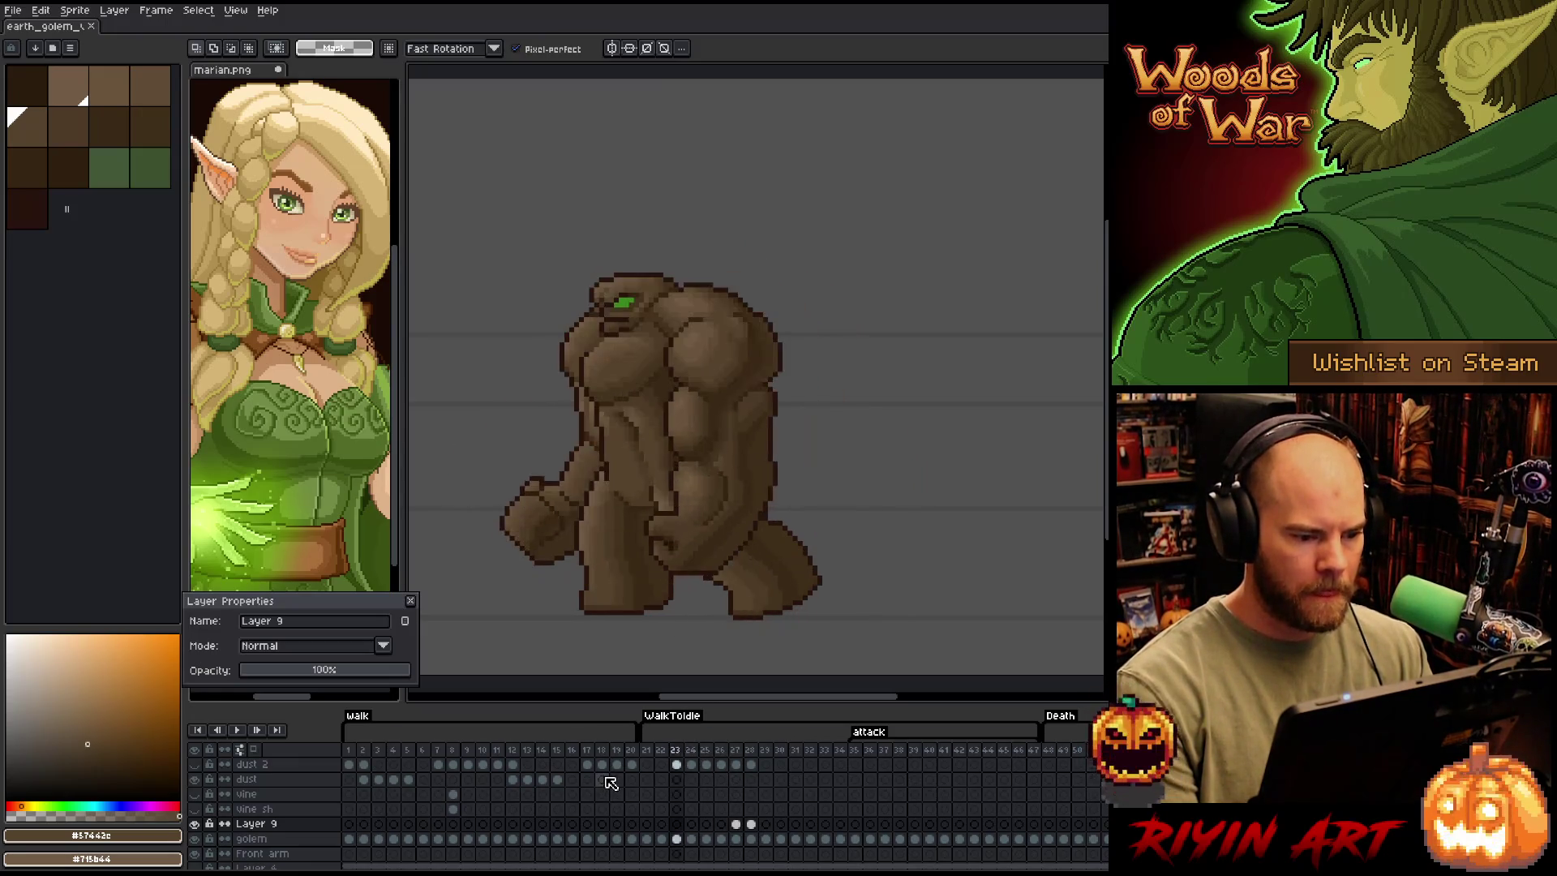
pyautogui.press('Right')
pyautogui.press('Right')
pyautogui.press('Right')
pyautogui.press('Left')
pyautogui.press('Left')
pyautogui.press('Left')
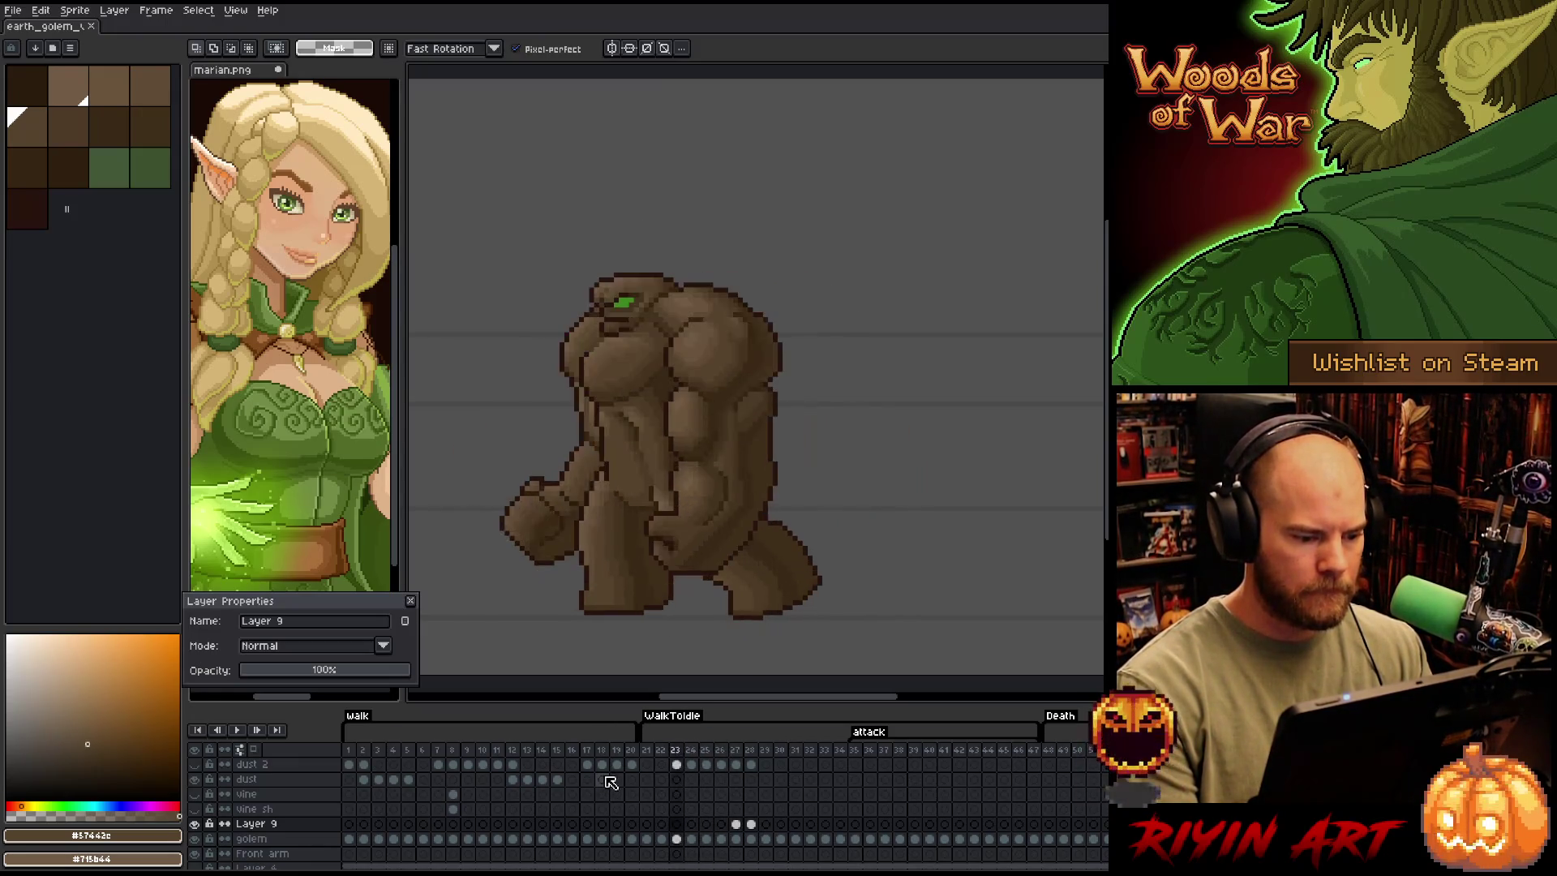
pyautogui.press('Right')
pyautogui.press('Right')
pyautogui.press('Right')
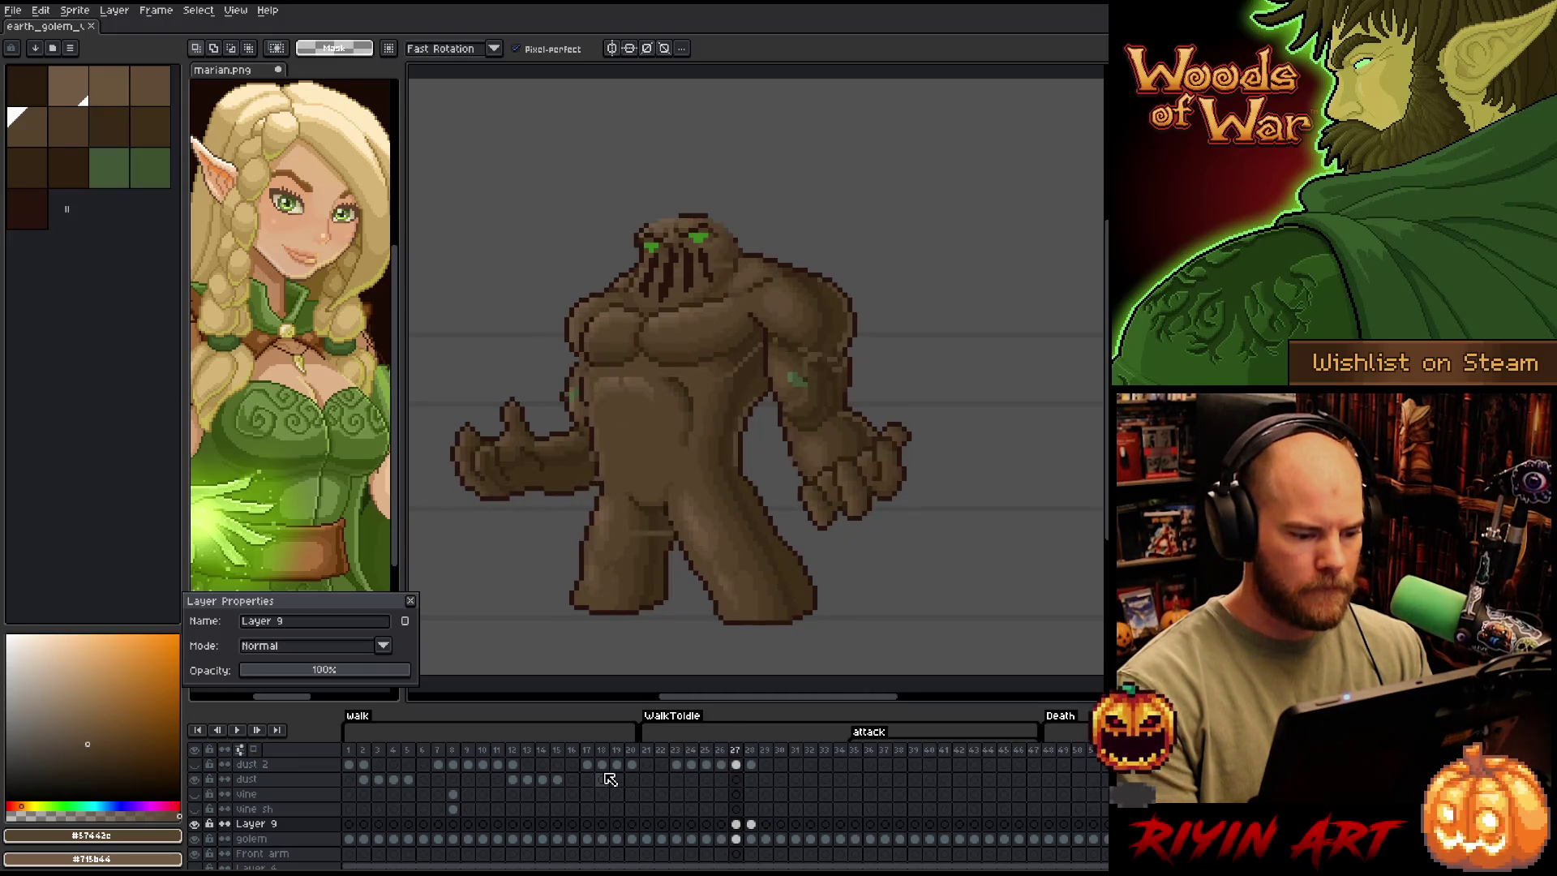
pyautogui.press('Right')
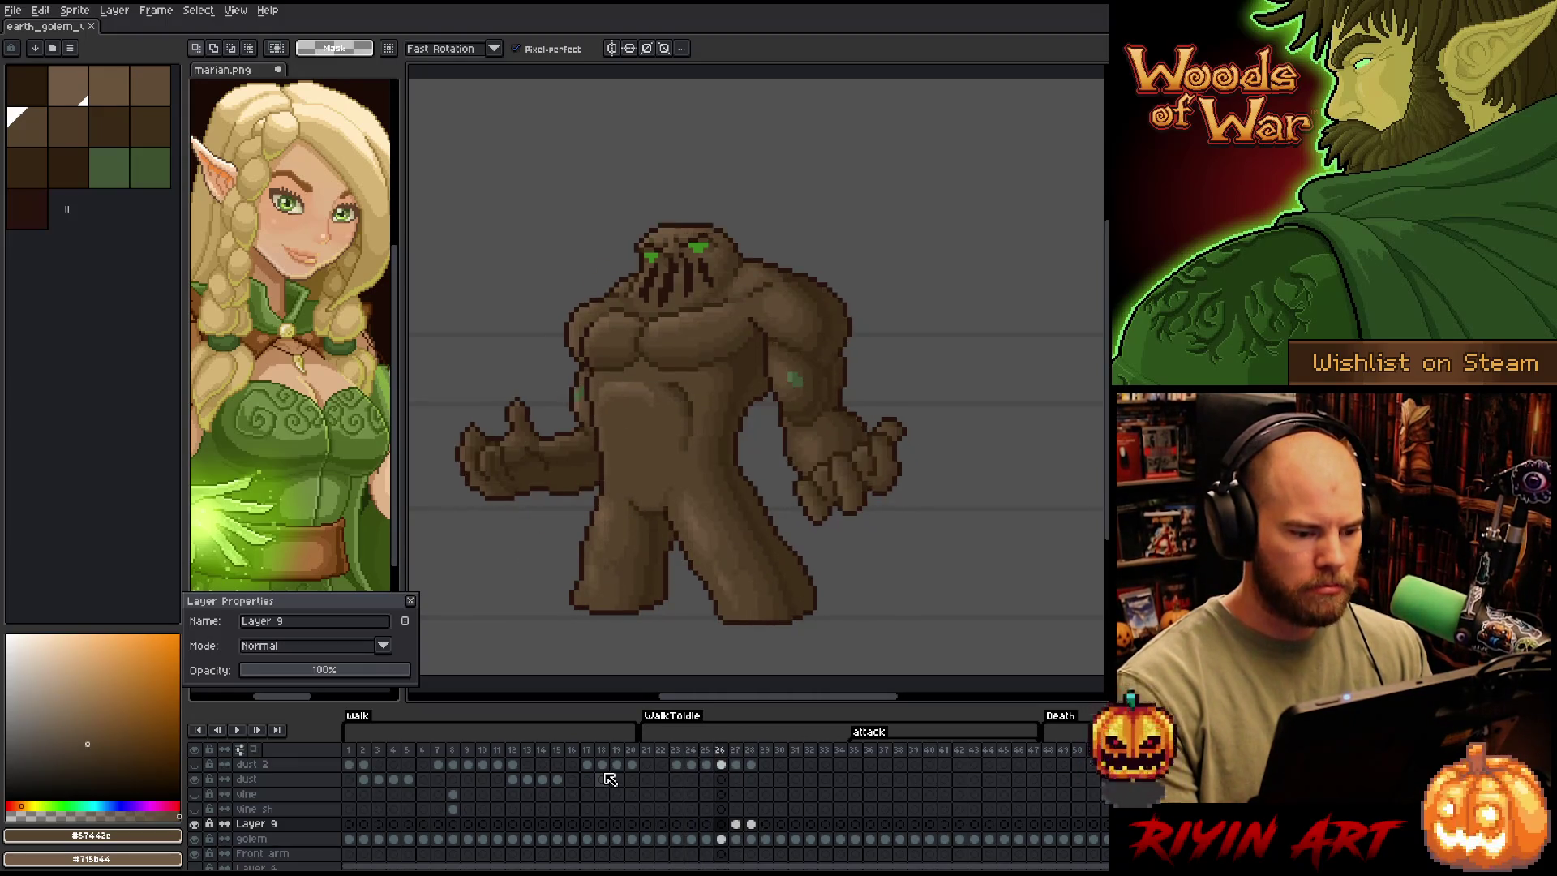
pyautogui.press('Left')
pyautogui.press('Right')
pyautogui.press('Right')
pyautogui.press('Right')
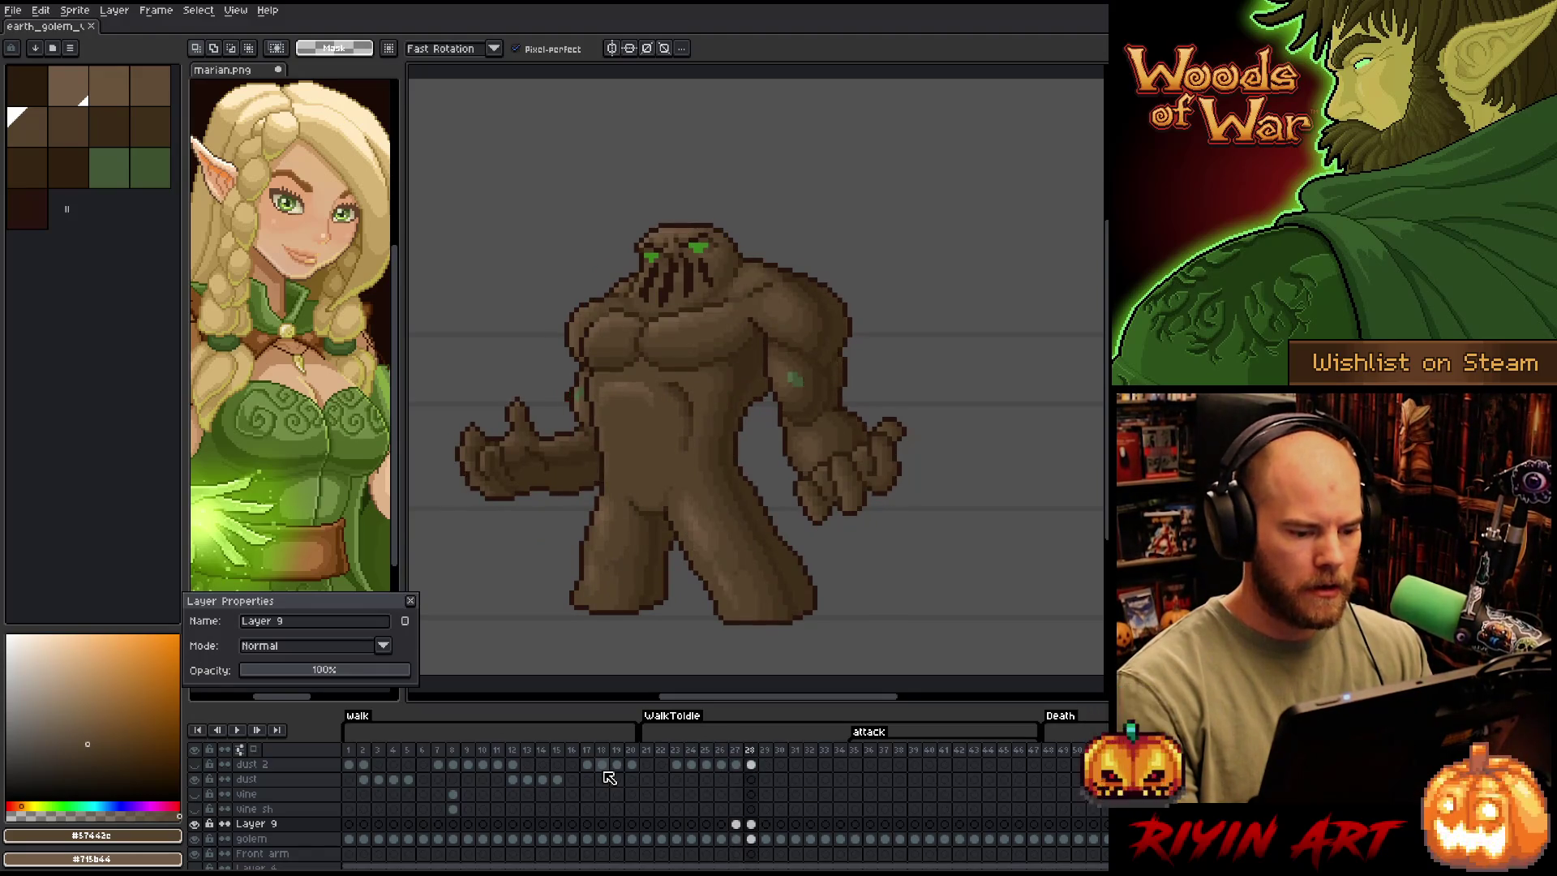
pyautogui.press('Left')
pyautogui.press('Right')
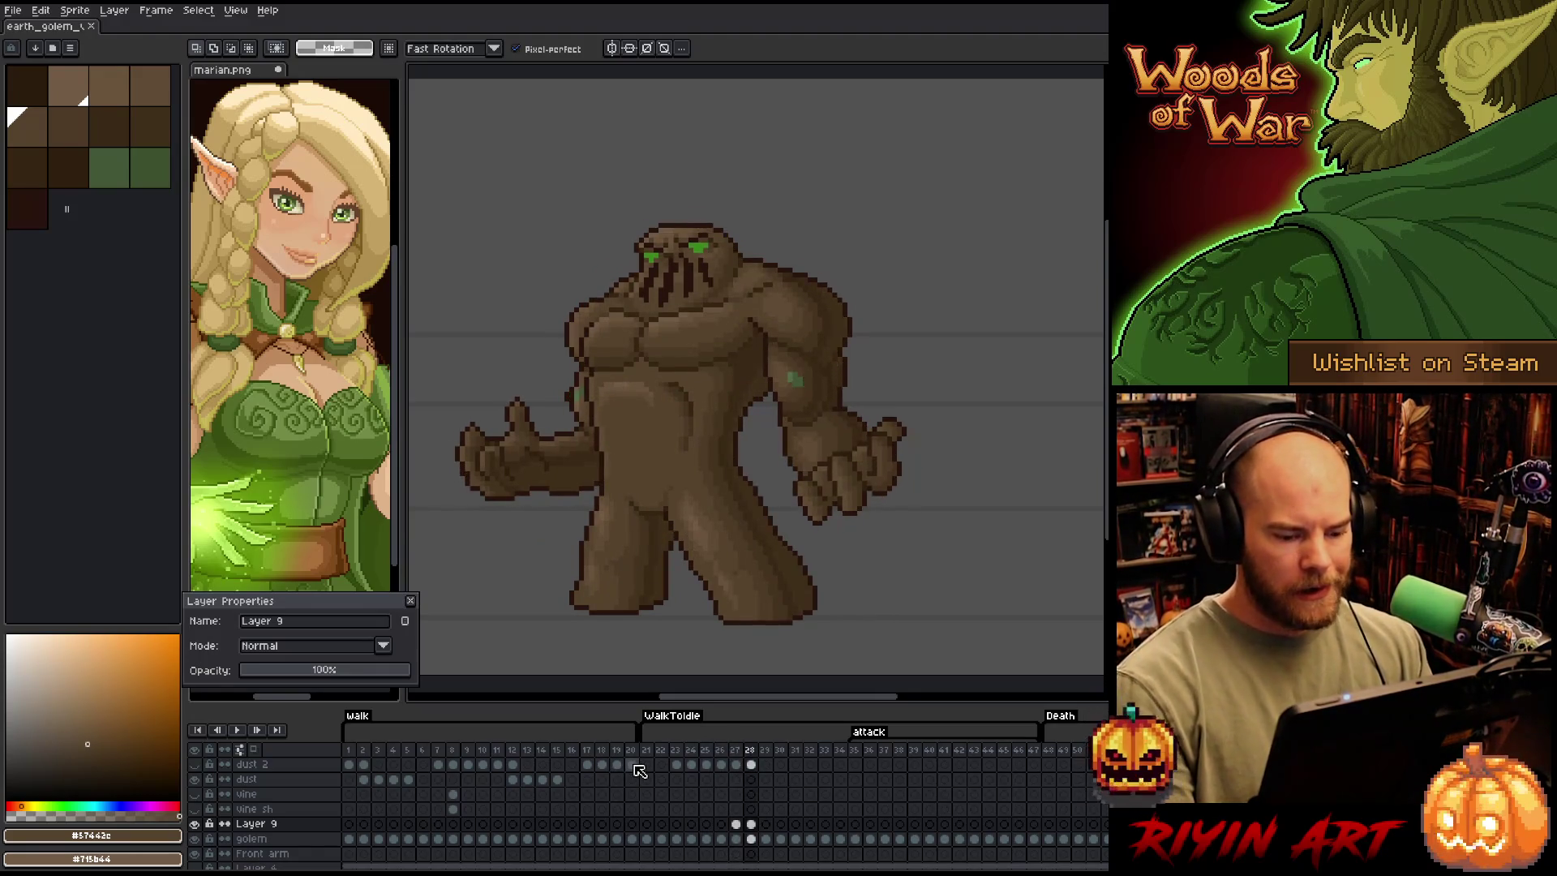
pyautogui.press('Left')
pyautogui.press('Left')
pyautogui.press('Left')
pyautogui.press('Right')
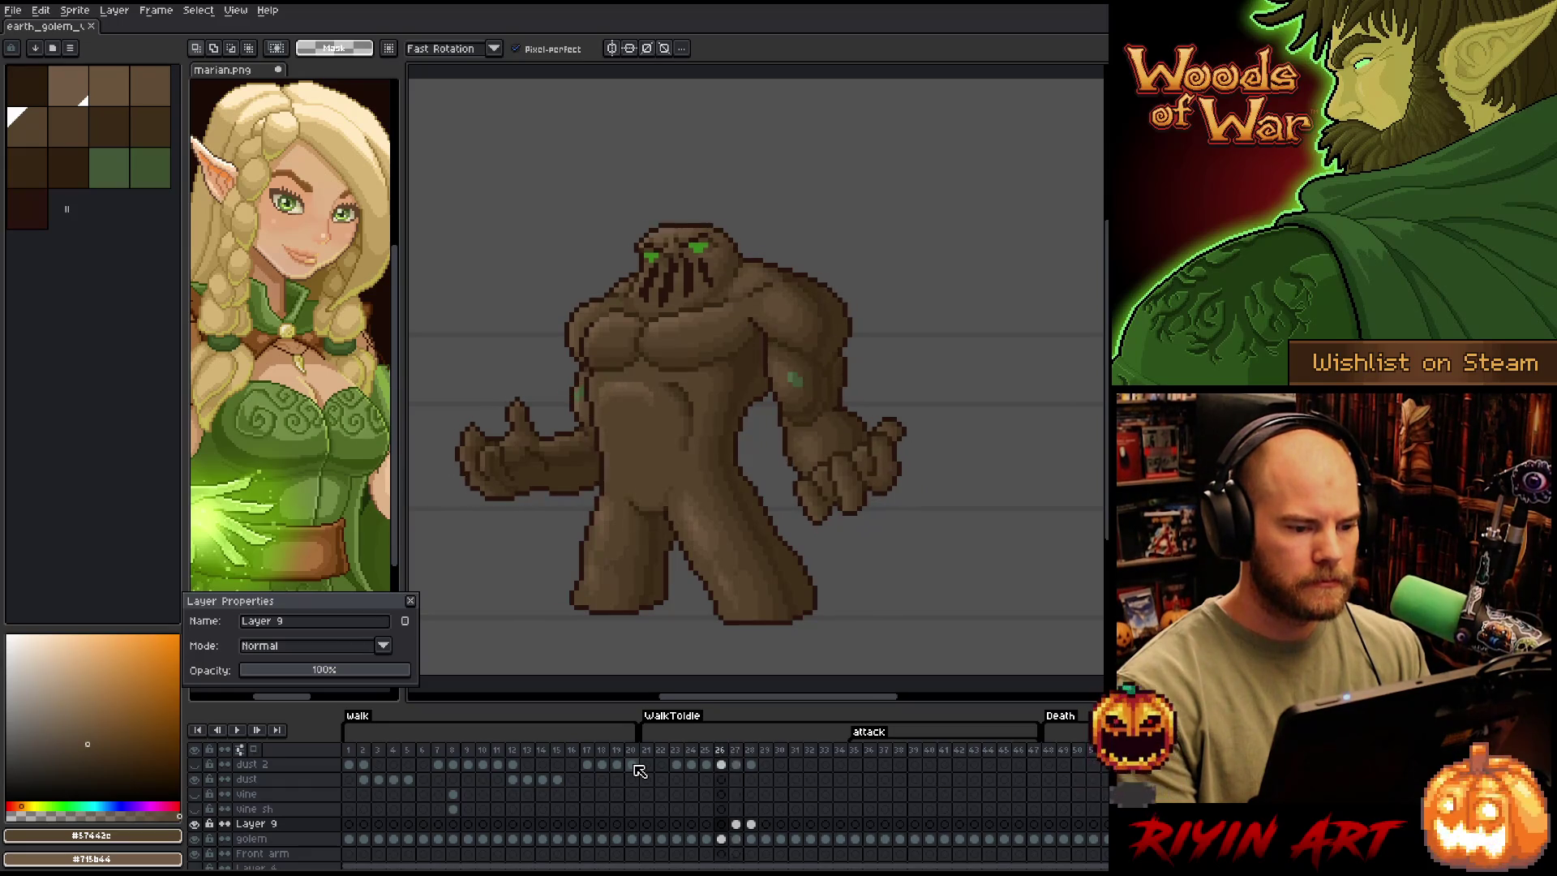
pyautogui.press('Left')
pyautogui.press('Right')
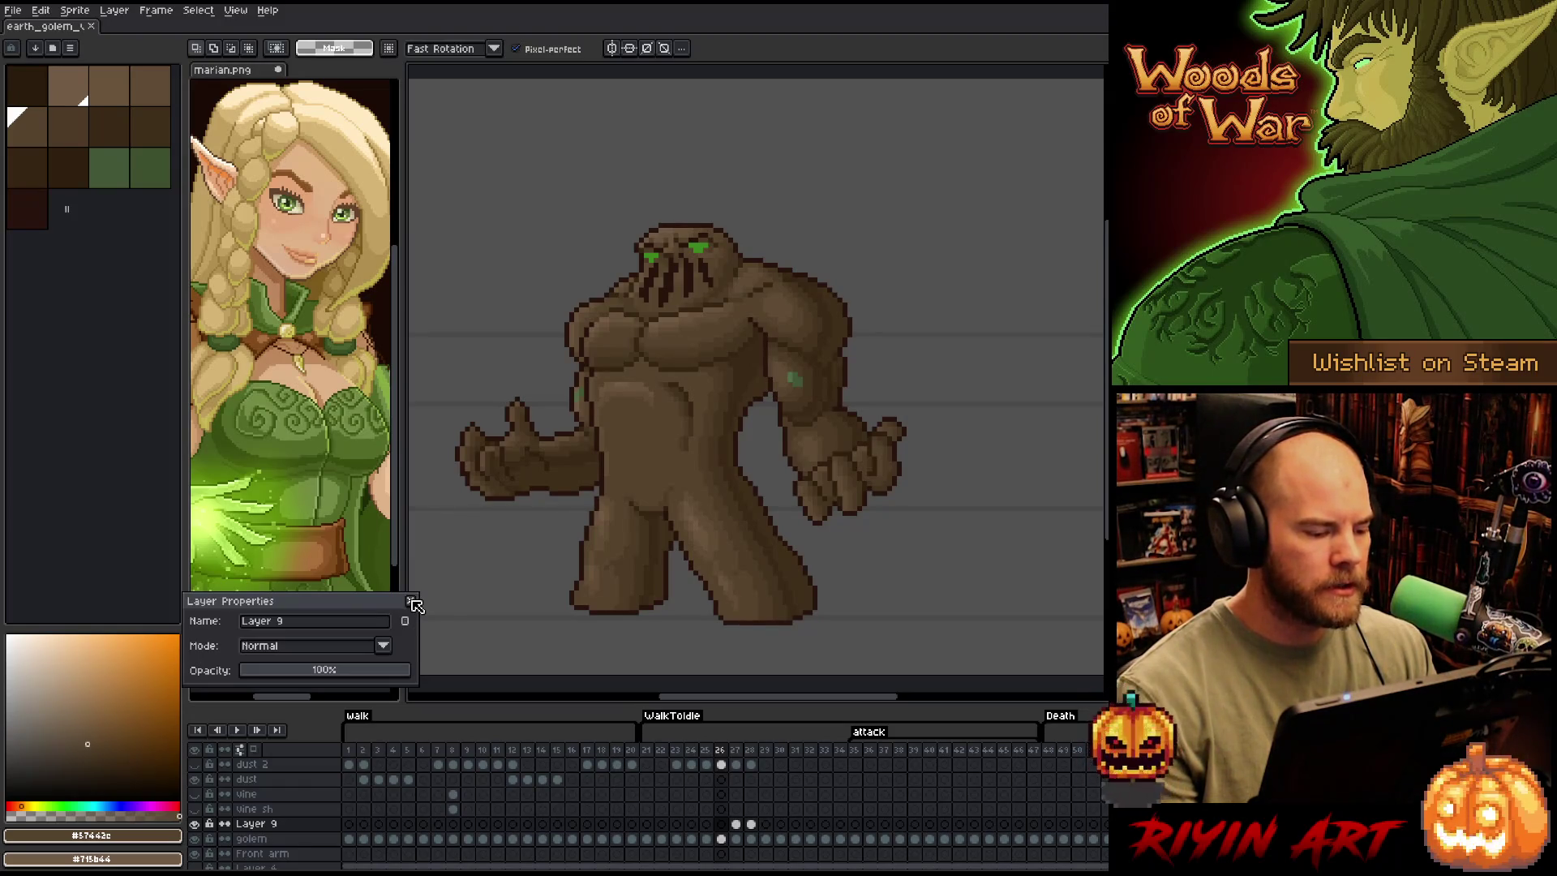
pyautogui.click(411, 602)
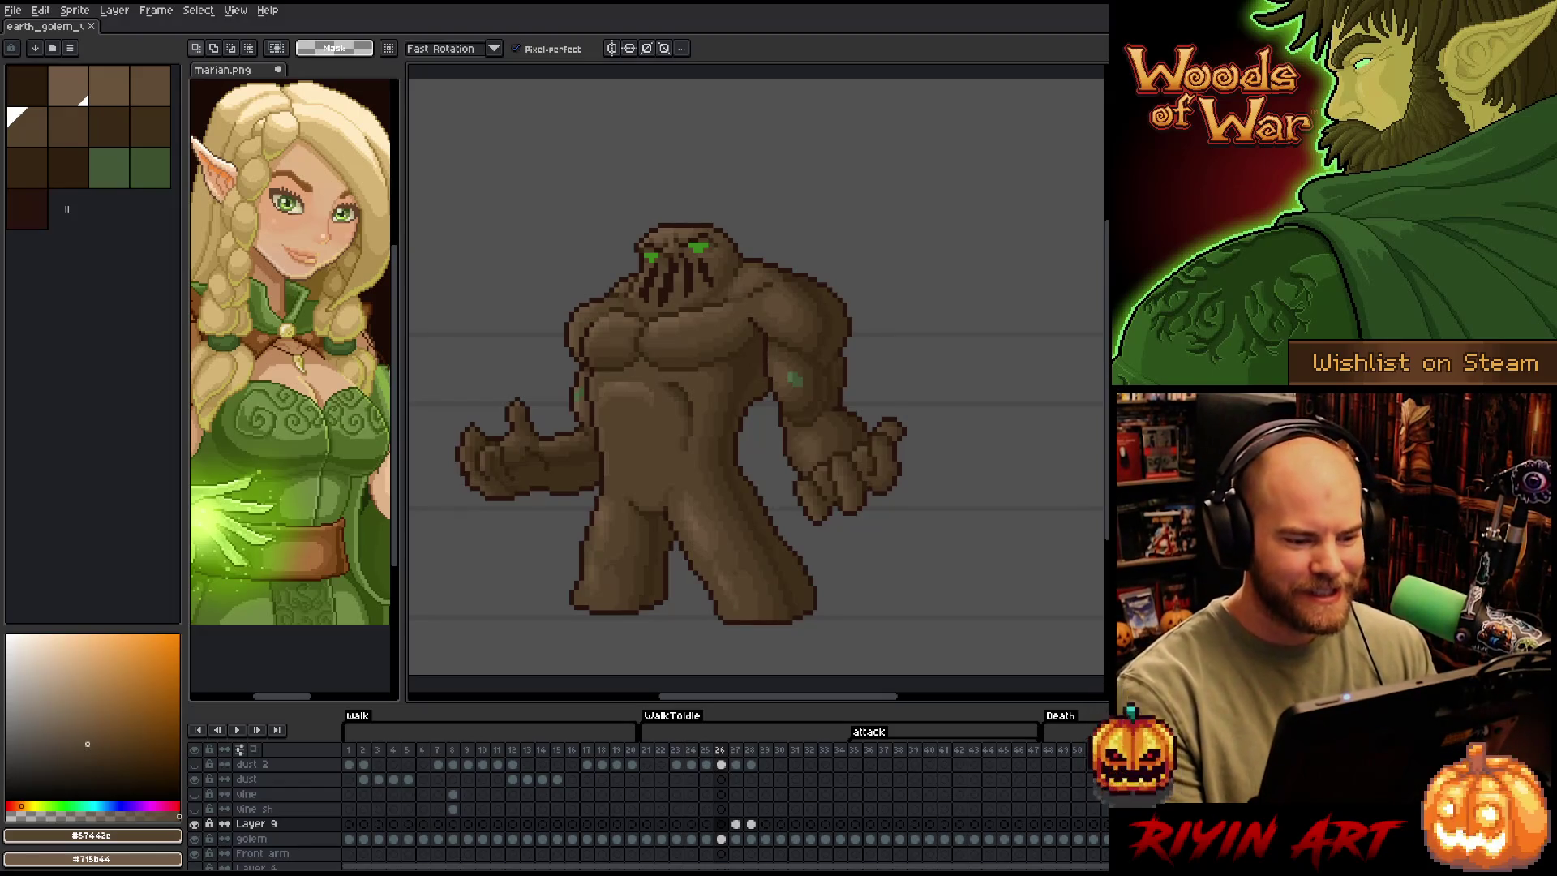
# Go to frame 27 and play the golem's attack animation
pyautogui.click(736, 753)
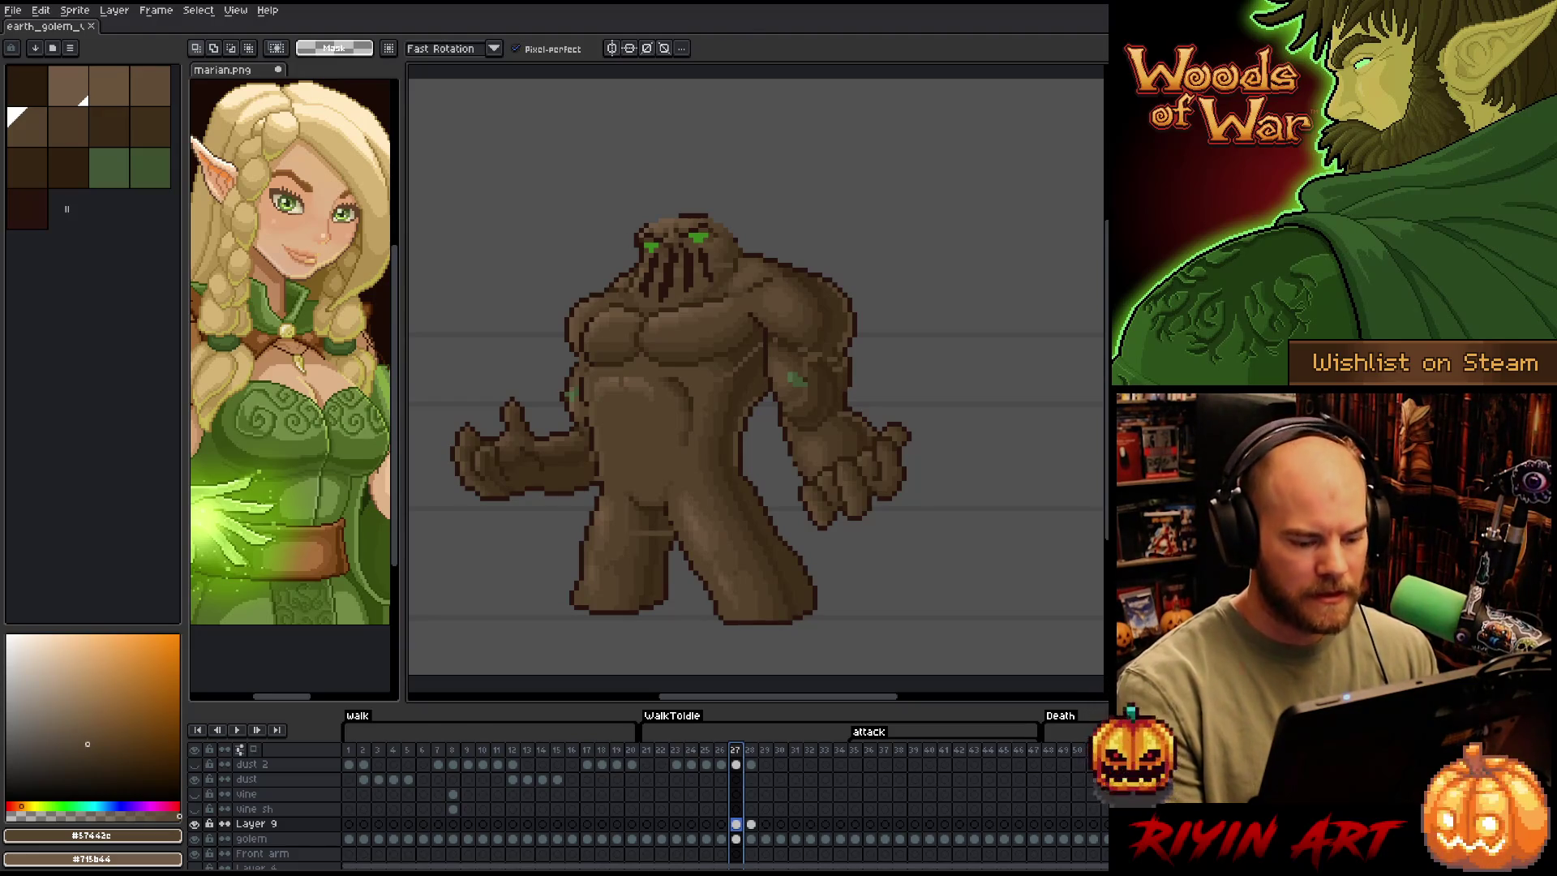
pyautogui.press('Return')
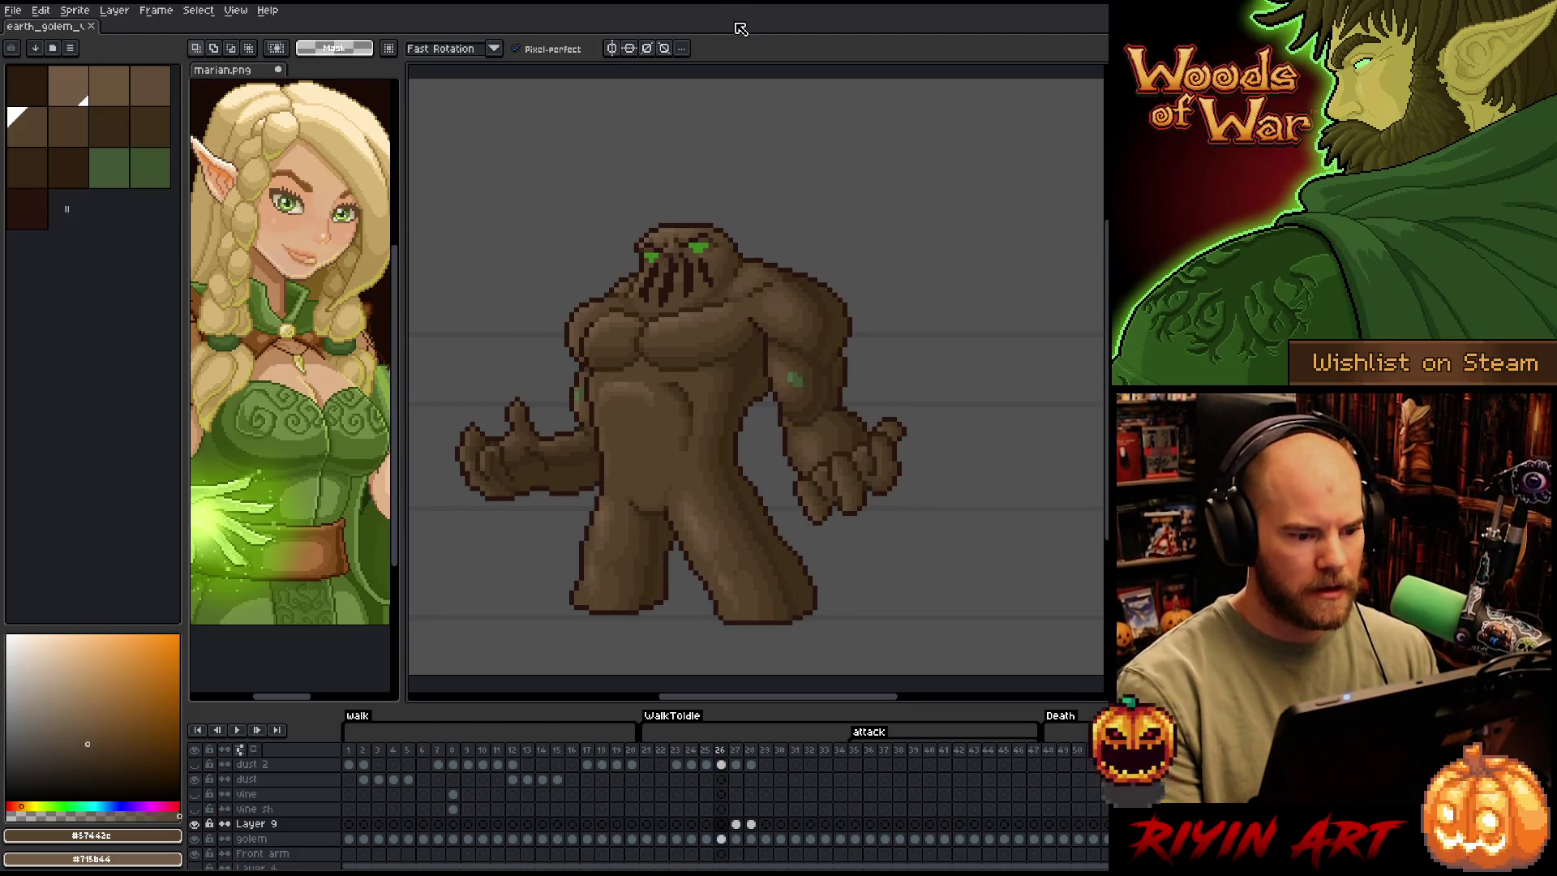
# Jump into the walk tag frames and play the walk cycle
pyautogui.click(392, 754)
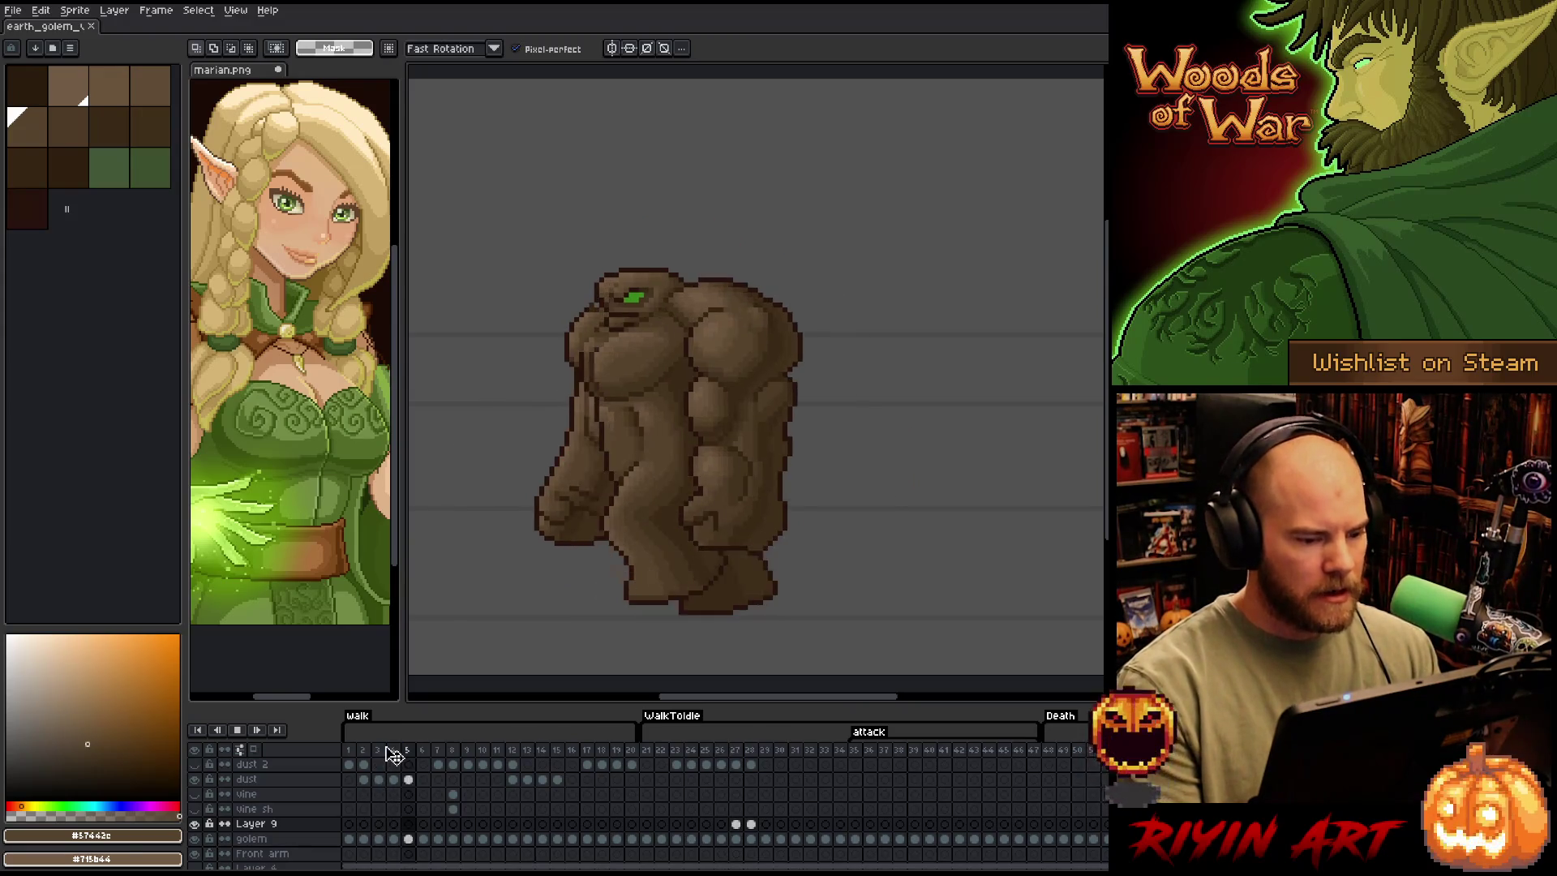
pyautogui.press('Return')
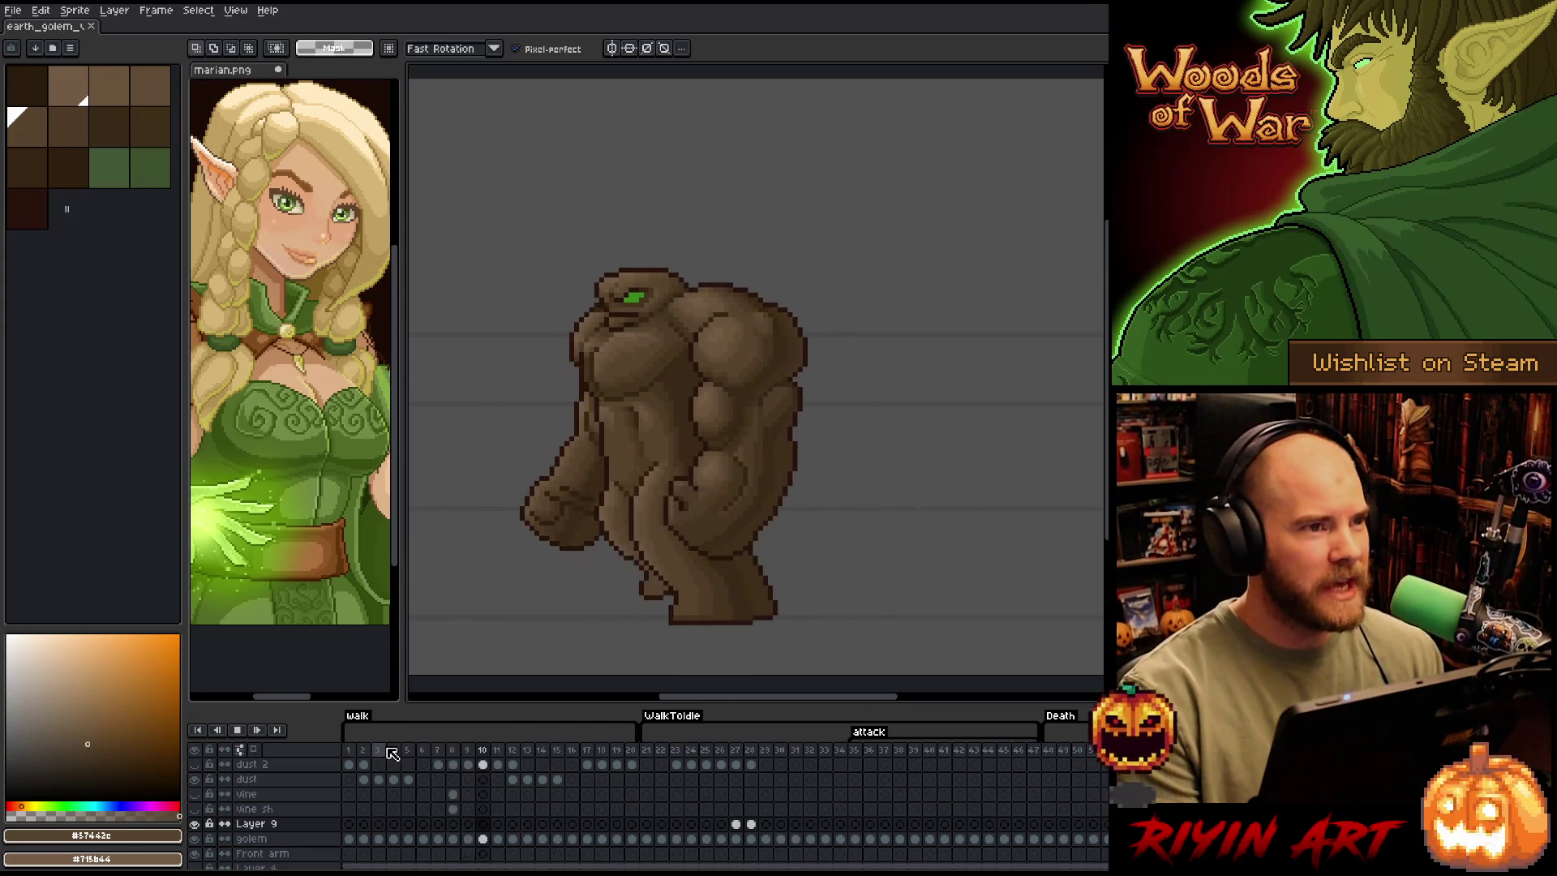